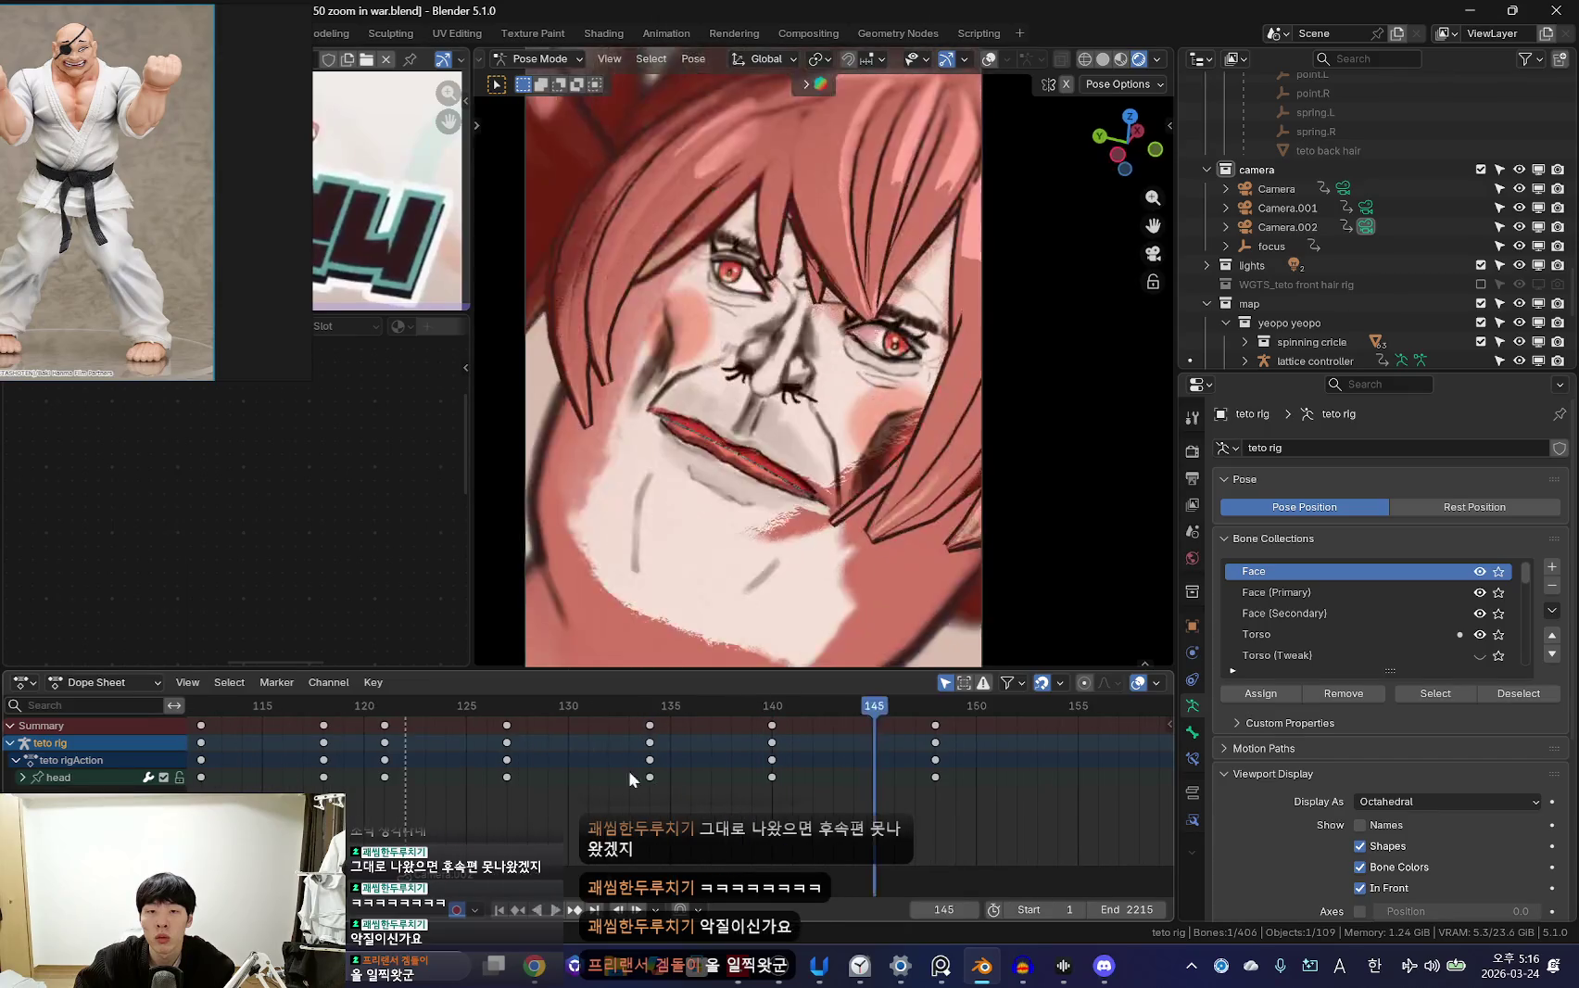
# Adjust the head keyframes in the Dope Sheet and play the animation
pyautogui.moveTo(693, 767)
pyautogui.mouseDown()
pyautogui.moveTo(746, 815)
pyautogui.moveTo(662, 759)
pyautogui.mouseUp()
pyautogui.rightClick(662, 778)
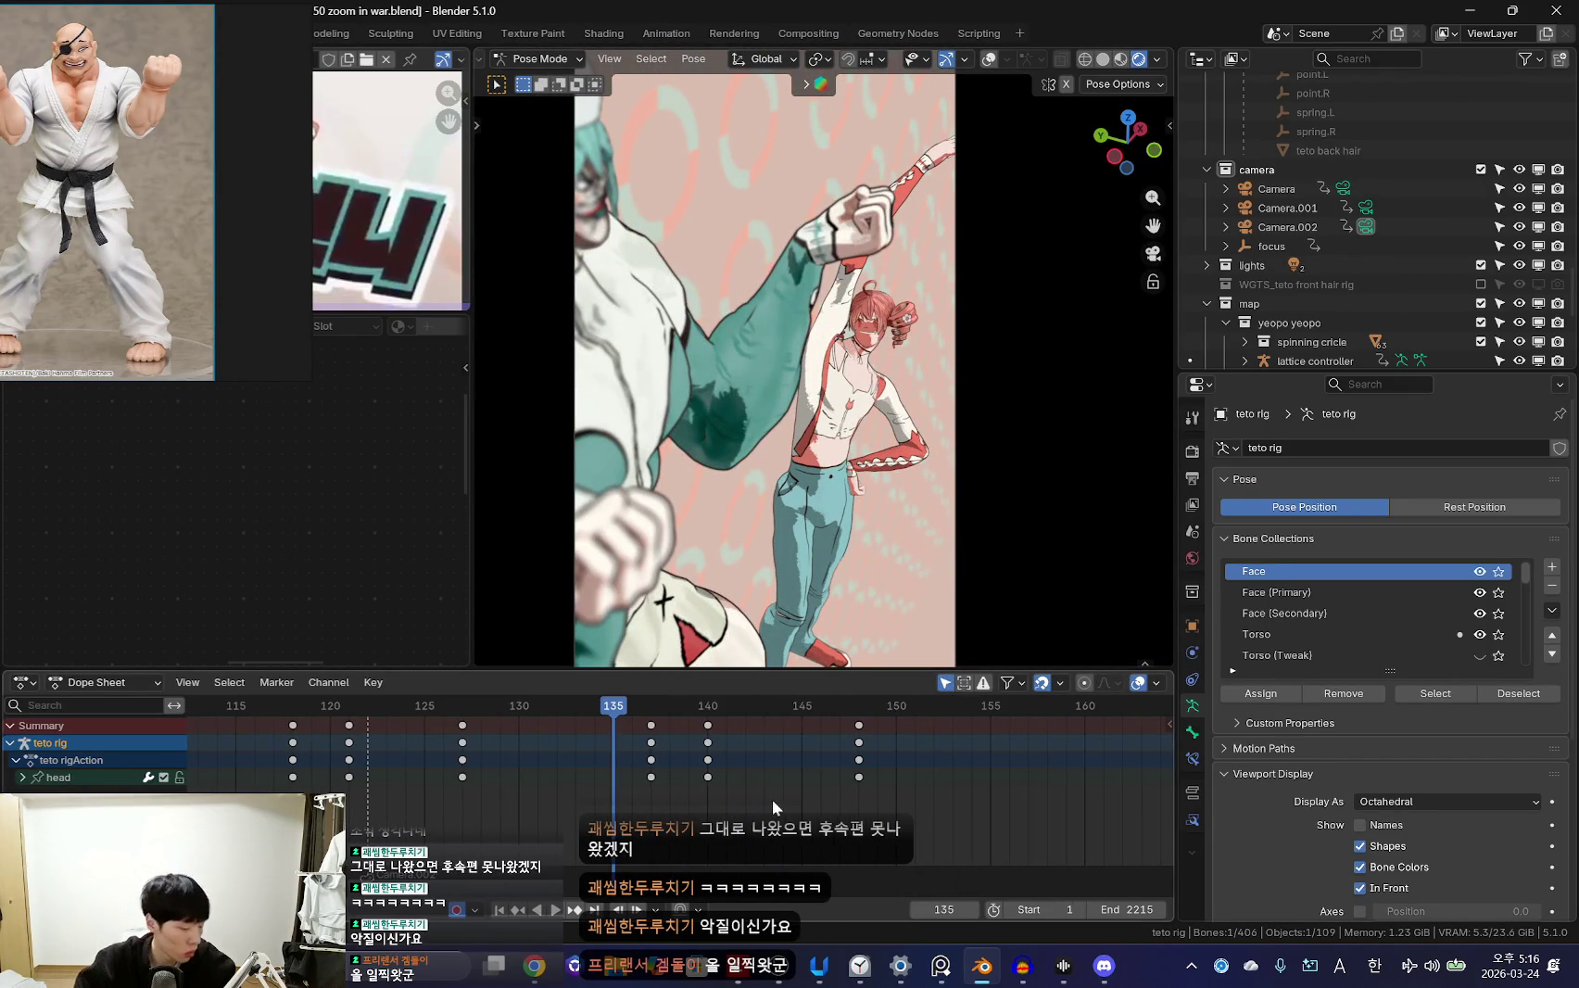
pyautogui.click(710, 775)
pyautogui.press('space')
pyautogui.scroll(-1, 547, 776)
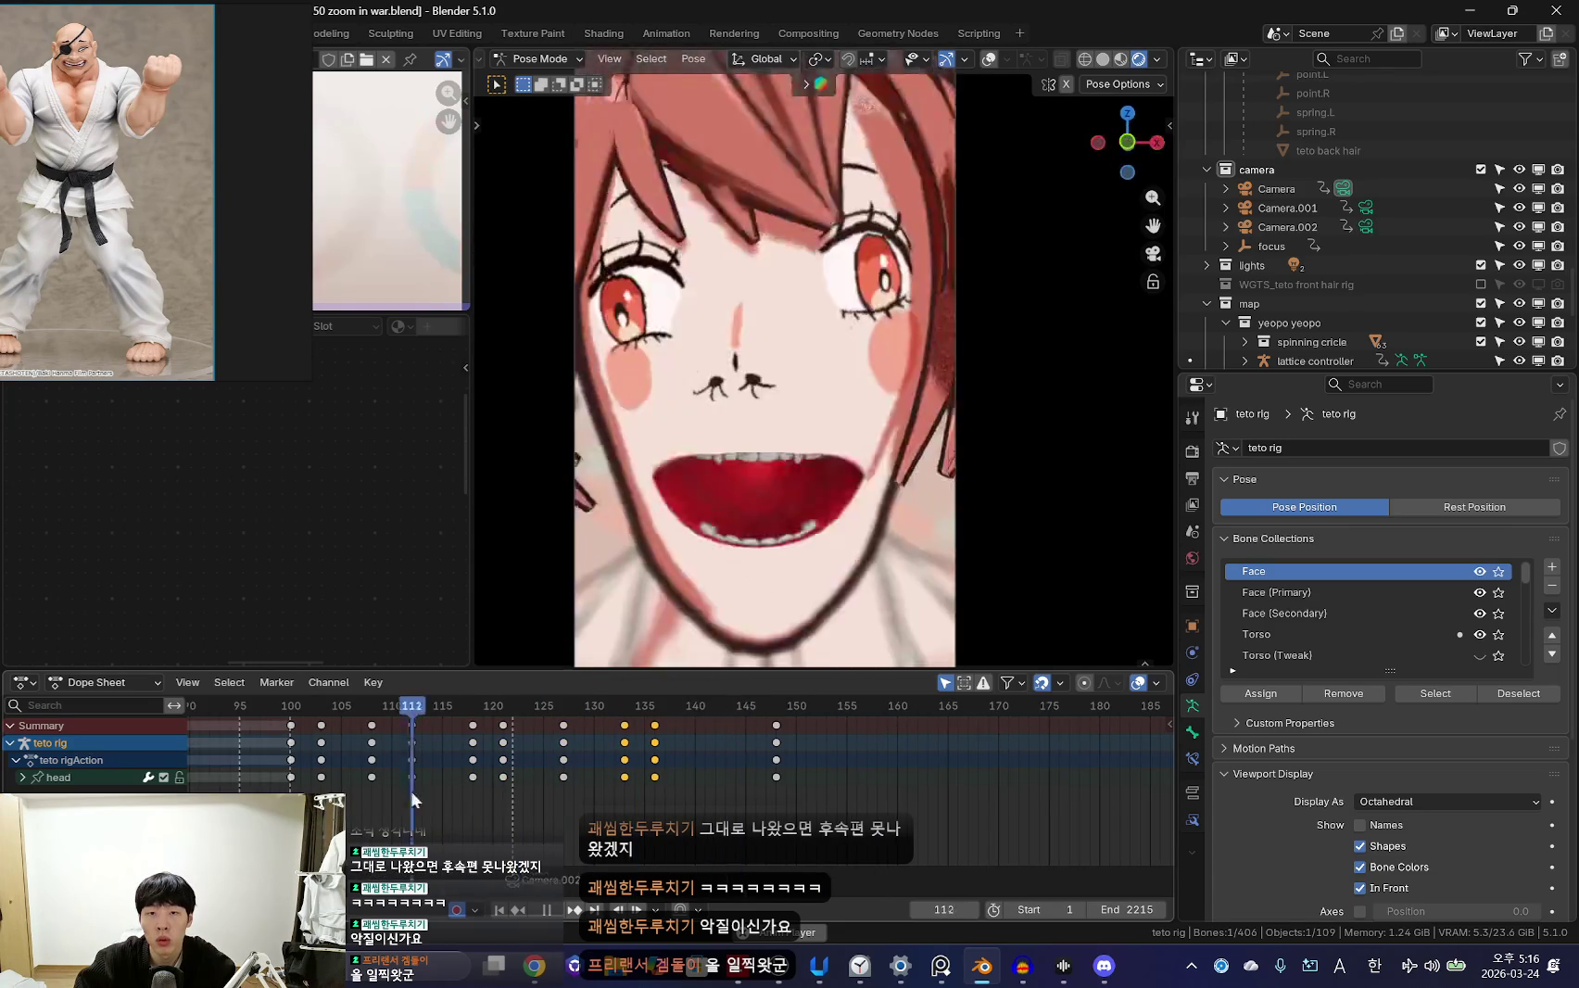
pyautogui.scroll(2, 599, 804)
# Scrub back past frame 131 and key a new free rotation on the teto head bone
pyautogui.moveTo(595, 800)
pyautogui.mouseDown()
pyautogui.moveTo(524, 776)
pyautogui.moveTo(499, 793)
pyautogui.moveTo(396, 769)
pyautogui.mouseUp()
pyautogui.scroll(-2, 524, 775)
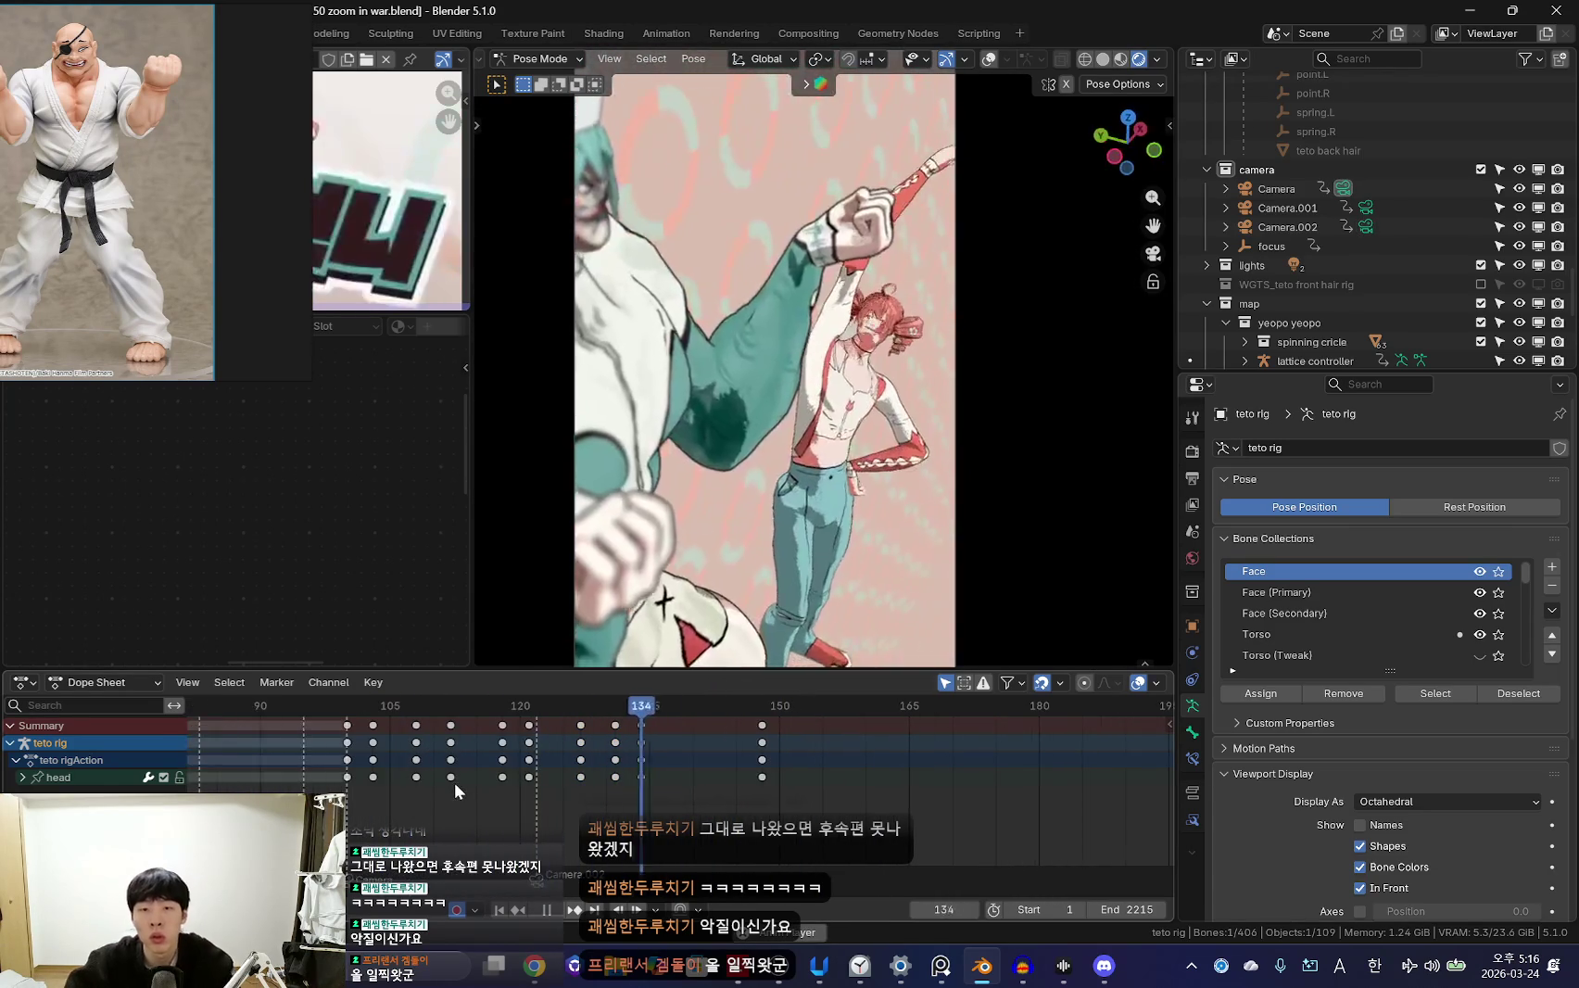
pyautogui.scroll(-3, 434, 746)
pyautogui.keyDown('alt'); pyautogui.scroll(-10, 433, 744); pyautogui.keyUp('alt')
pyautogui.keyDown('alt'); pyautogui.scroll(-5, 444, 745); pyautogui.keyUp('alt')
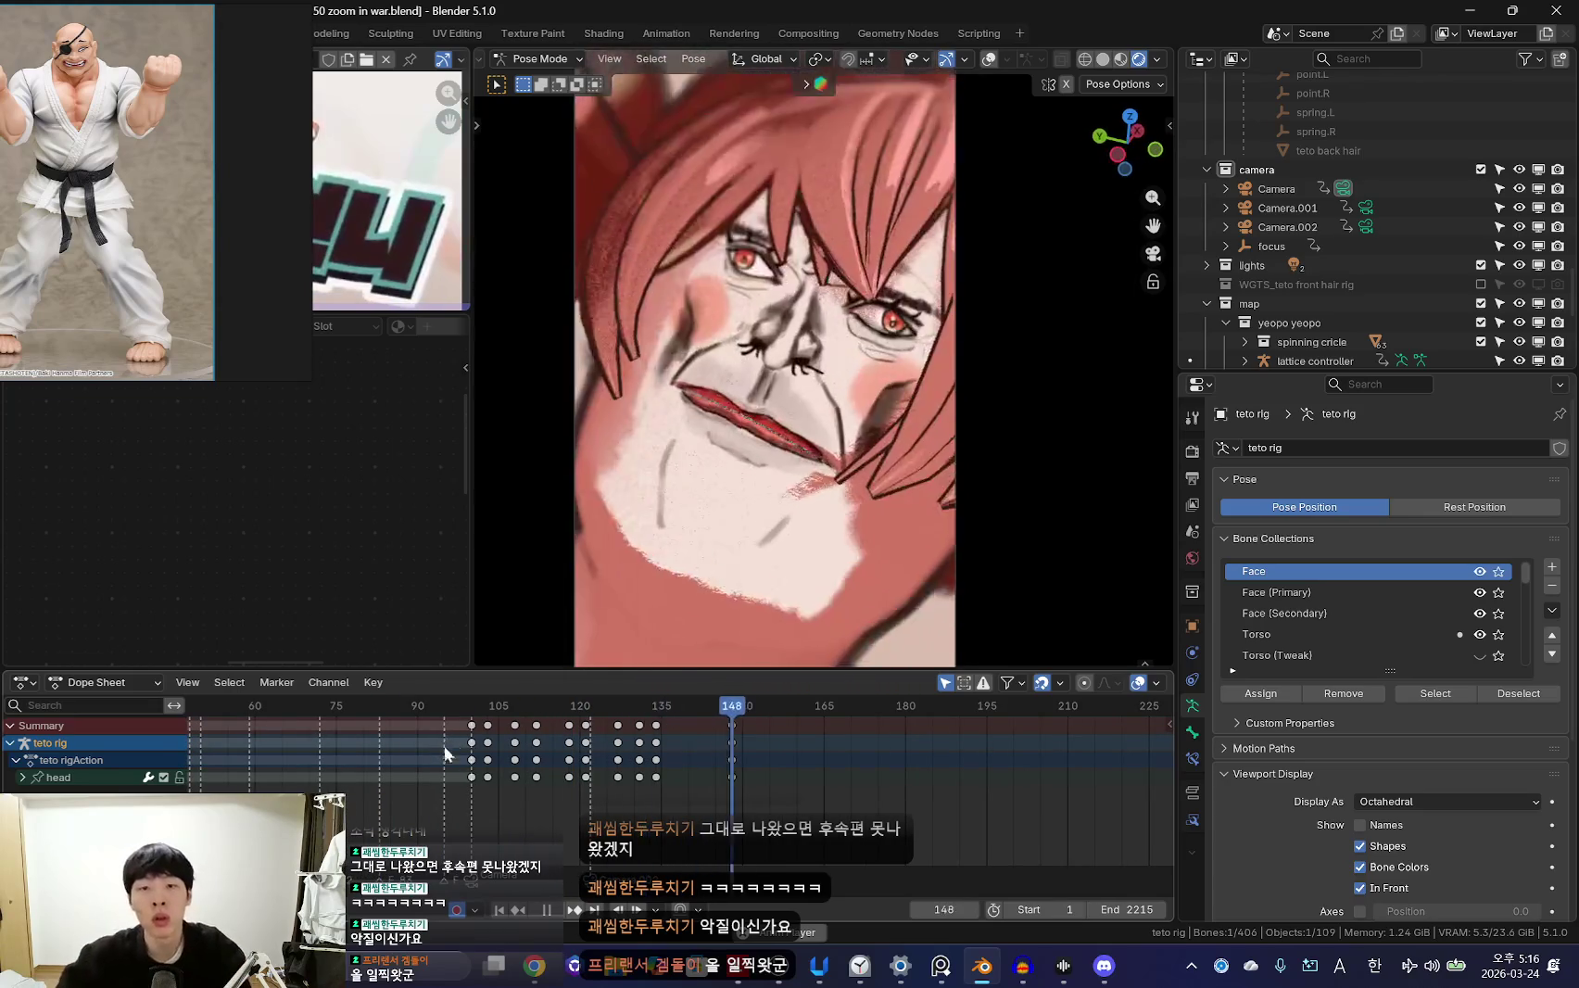
pyautogui.keyDown('alt'); pyautogui.scroll(15, 444, 745); pyautogui.keyUp('alt')
pyautogui.keyDown('alt'); pyautogui.scroll(-6, 444, 745); pyautogui.keyUp('alt')
pyautogui.keyDown('alt'); pyautogui.scroll(-16, 917, 547); pyautogui.keyUp('alt')
pyautogui.scroll(3, 748, 800)
pyautogui.keyDown('alt'); pyautogui.scroll(-10, 550, 821); pyautogui.keyUp('alt')
pyautogui.keyDown('alt'); pyautogui.scroll(4, 653, 783); pyautogui.keyUp('alt')
pyautogui.keyDown('alt'); pyautogui.scroll(11, 540, 761); pyautogui.keyUp('alt')
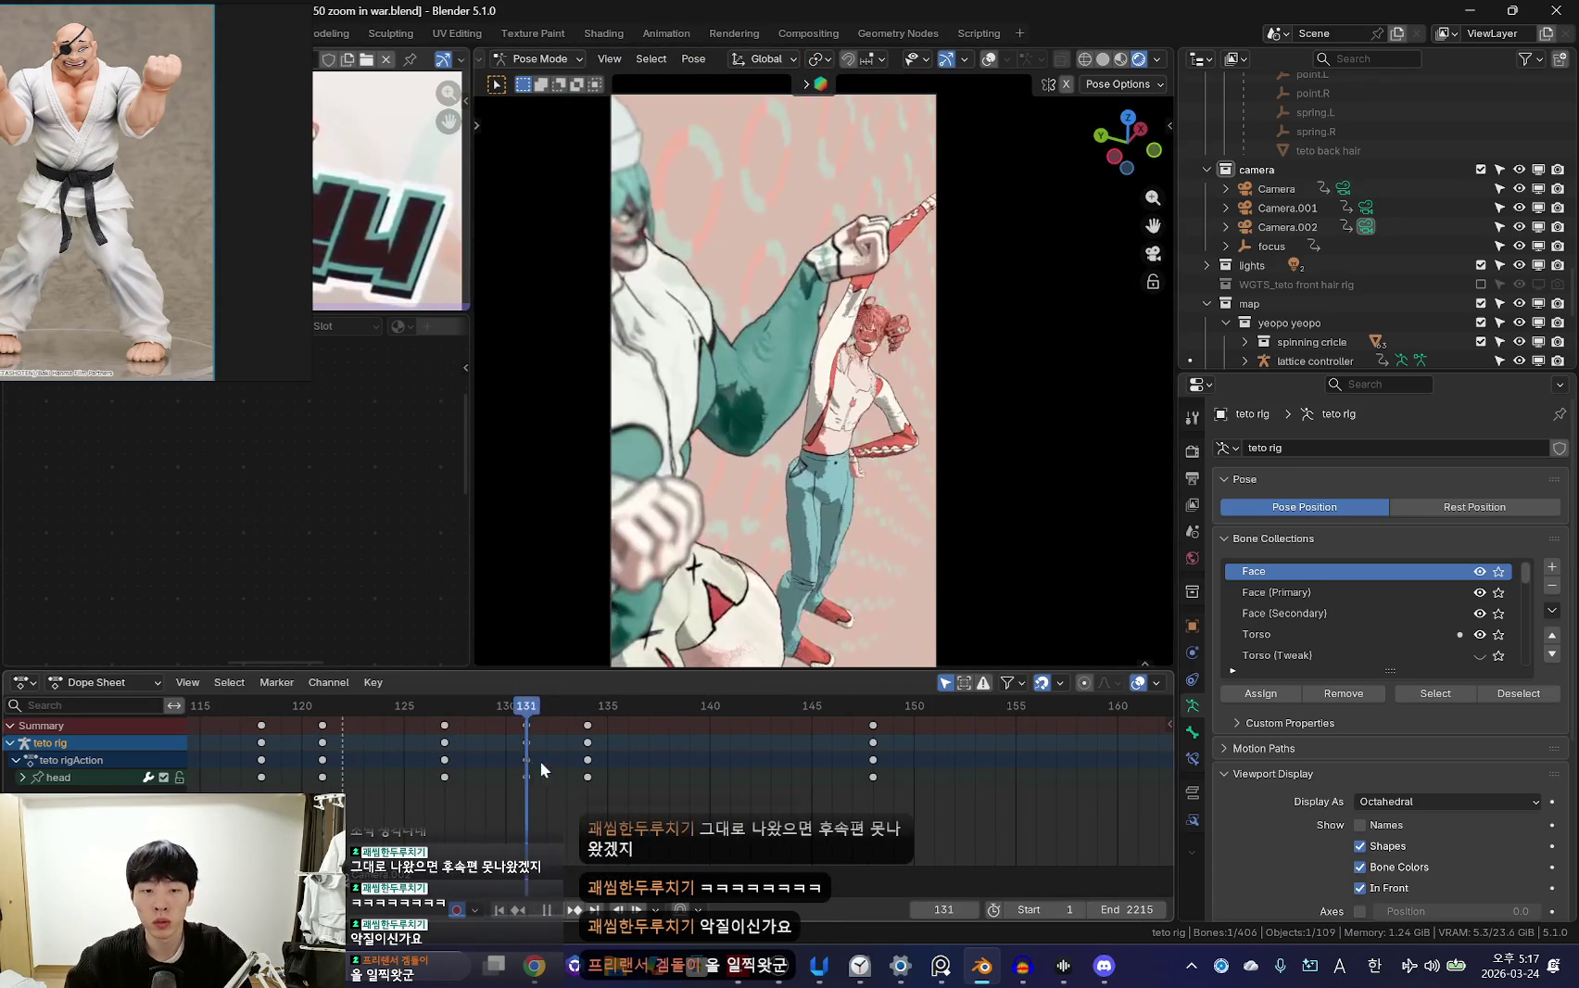
pyautogui.scroll(2, 608, 769)
pyautogui.keyDown('alt'); pyautogui.scroll(-7, 608, 768); pyautogui.keyUp('alt')
pyautogui.keyDown('alt'); pyautogui.scroll(-3, 591, 741); pyautogui.keyUp('alt')
pyautogui.keyDown('alt'); pyautogui.scroll(-2, 669, 745); pyautogui.keyUp('alt')
pyautogui.press('r')
pyautogui.press('r')
pyautogui.click(836, 544)
pyautogui.press('space')
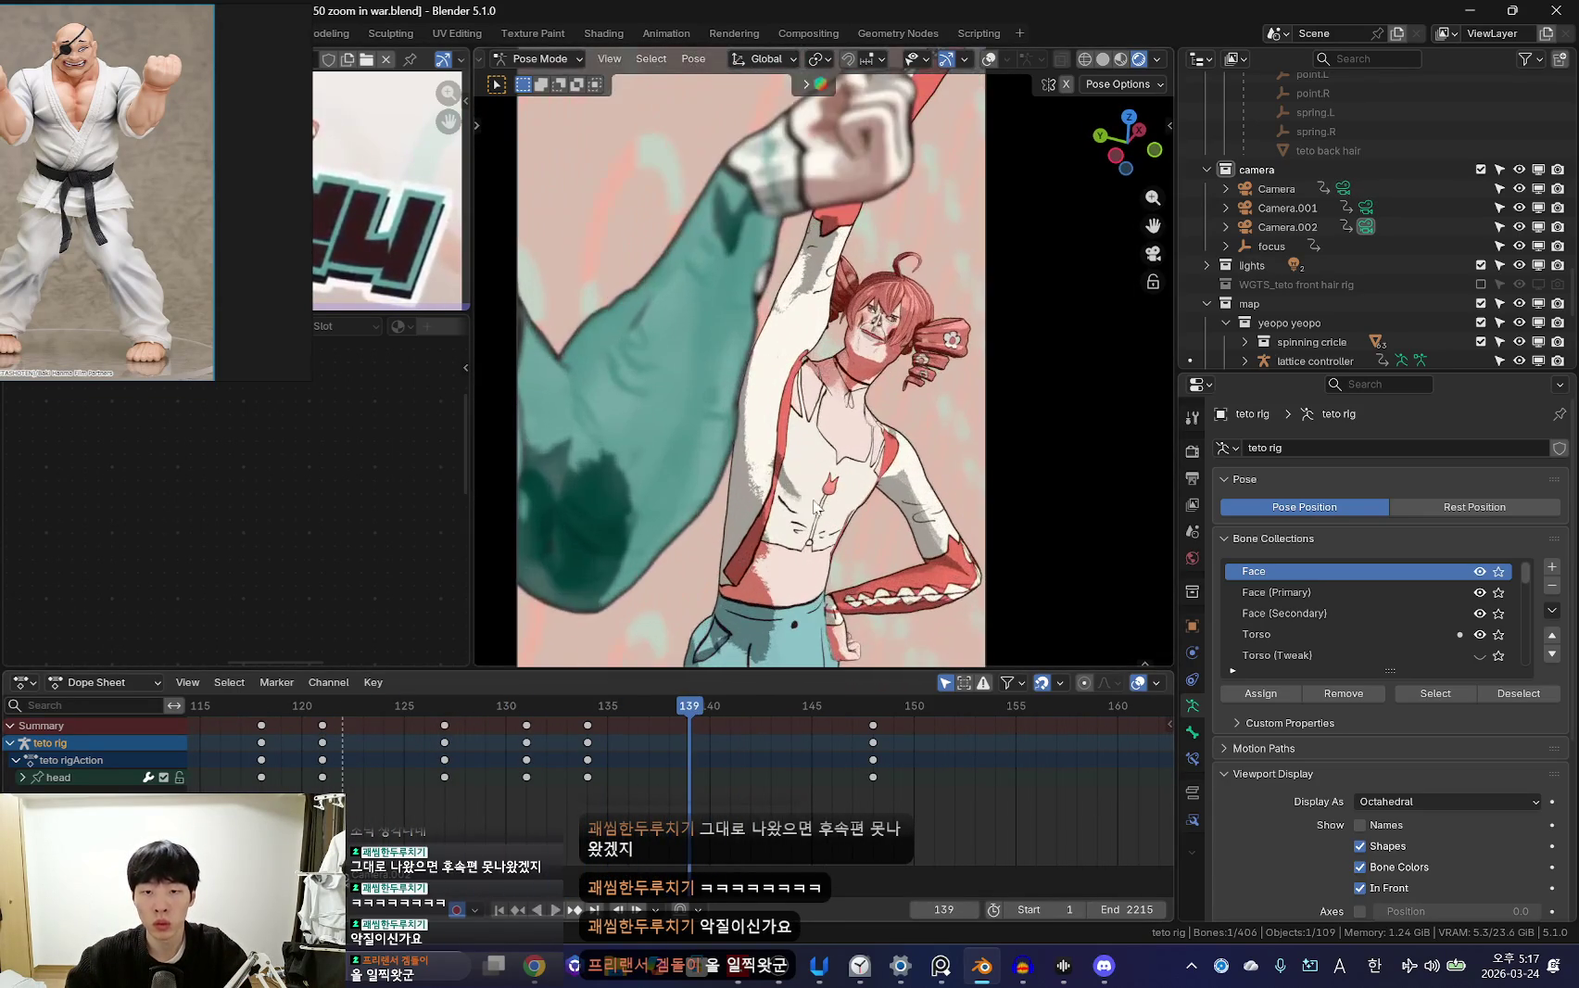
# Deselect the new head keys, review playback, and return to frame 11 in Object Mode
pyautogui.scroll(-3, 837, 544)
pyautogui.keyDown('alt'); pyautogui.scroll(-8, 593, 756); pyautogui.keyUp('alt')
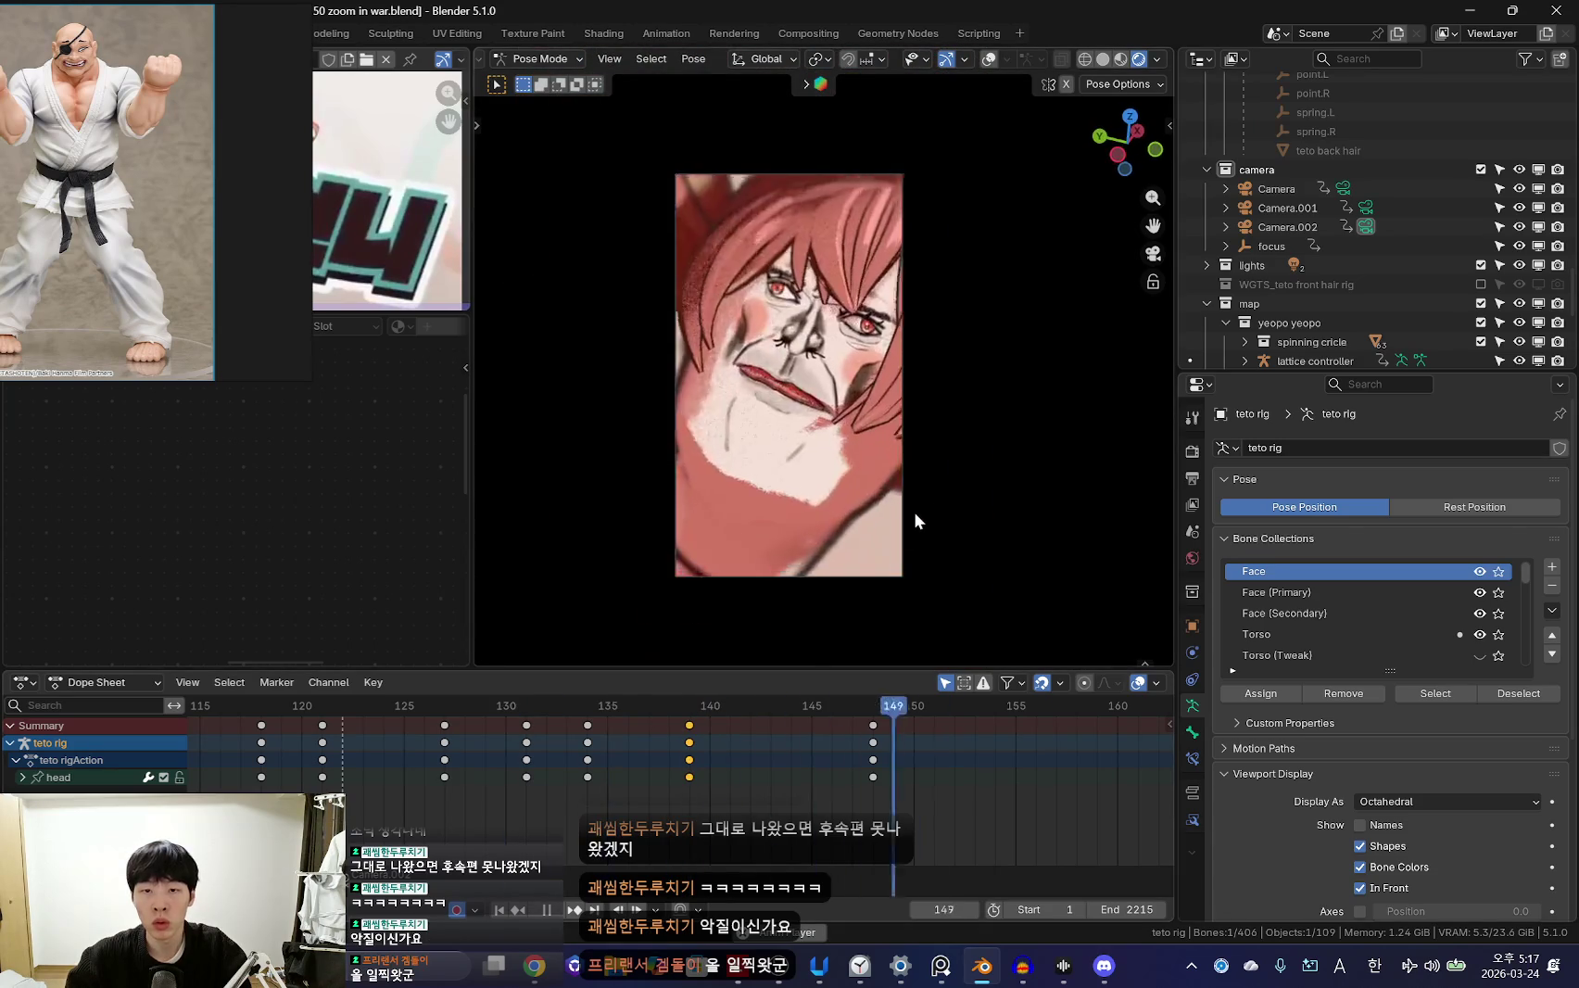
pyautogui.keyDown('alt'); pyautogui.scroll(7, 593, 756); pyautogui.keyUp('alt')
pyautogui.scroll(-2, 586, 759)
pyautogui.keyDown('alt'); pyautogui.scroll(-7, 586, 759); pyautogui.keyUp('alt')
pyautogui.keyDown('alt'); pyautogui.scroll(14, 586, 749); pyautogui.keyUp('alt')
pyautogui.keyDown('alt'); pyautogui.scroll(-15, 645, 739); pyautogui.keyUp('alt')
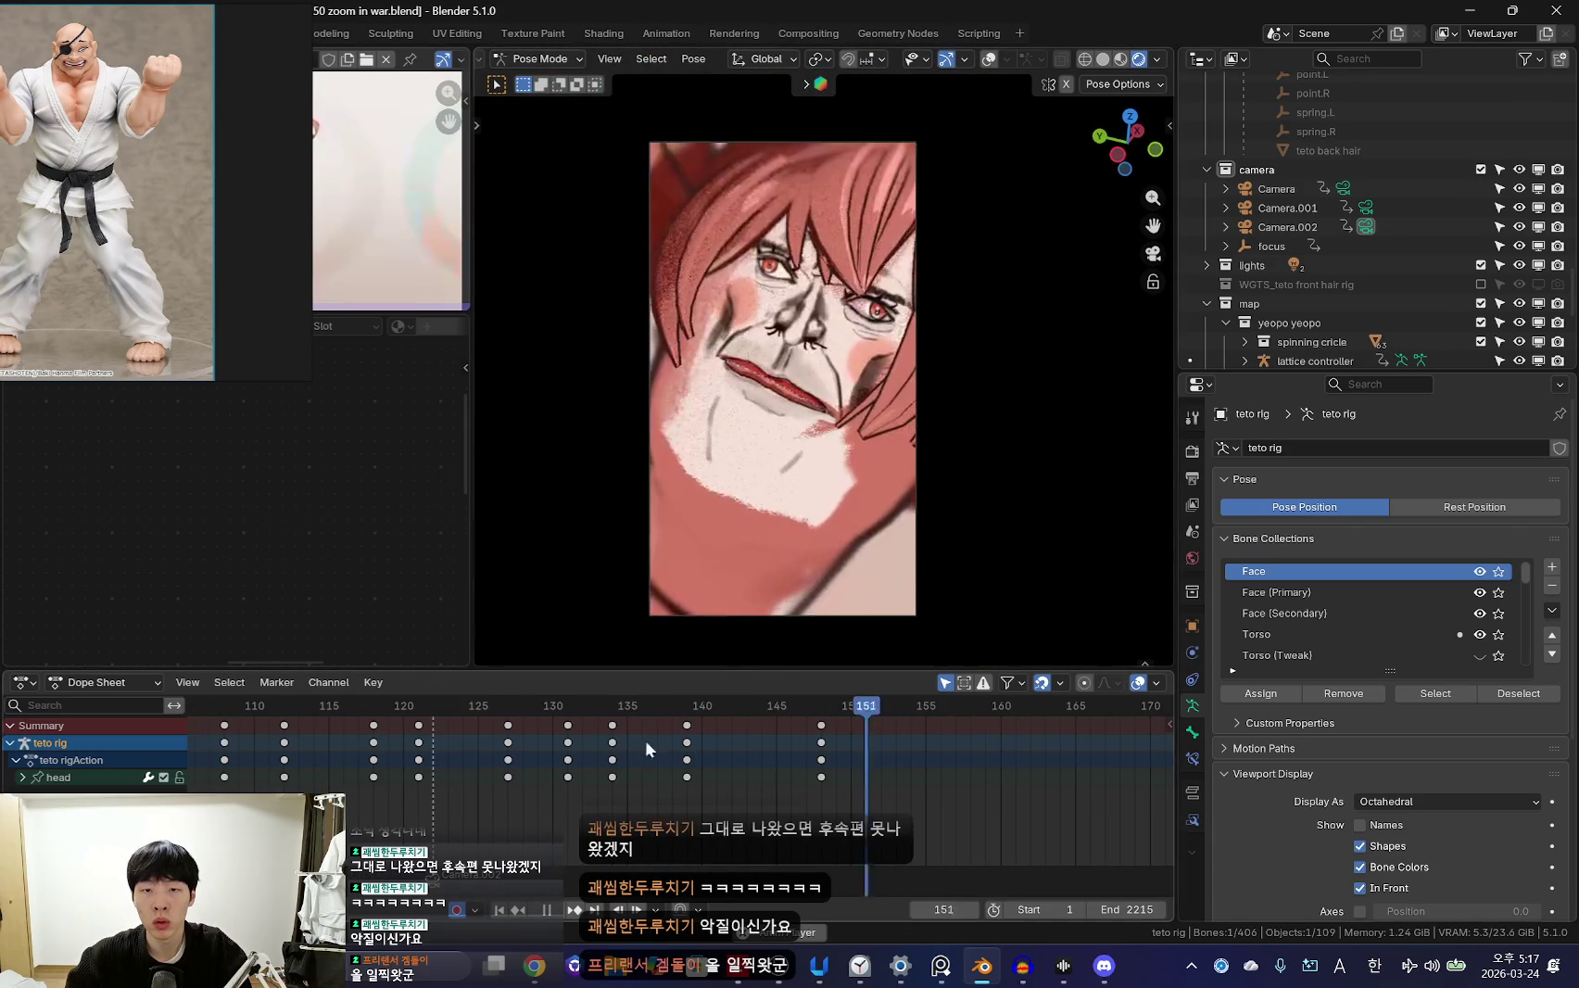
pyautogui.keyDown('alt'); pyautogui.scroll(16, 645, 739); pyautogui.keyUp('alt')
pyautogui.keyDown('alt'); pyautogui.scroll(-15, 715, 727); pyautogui.keyUp('alt')
pyautogui.click(716, 726)
pyautogui.keyDown('alt'); pyautogui.scroll(15, 837, 563); pyautogui.keyUp('alt')
pyautogui.keyDown('alt'); pyautogui.scroll(-15, 841, 562); pyautogui.keyUp('alt')
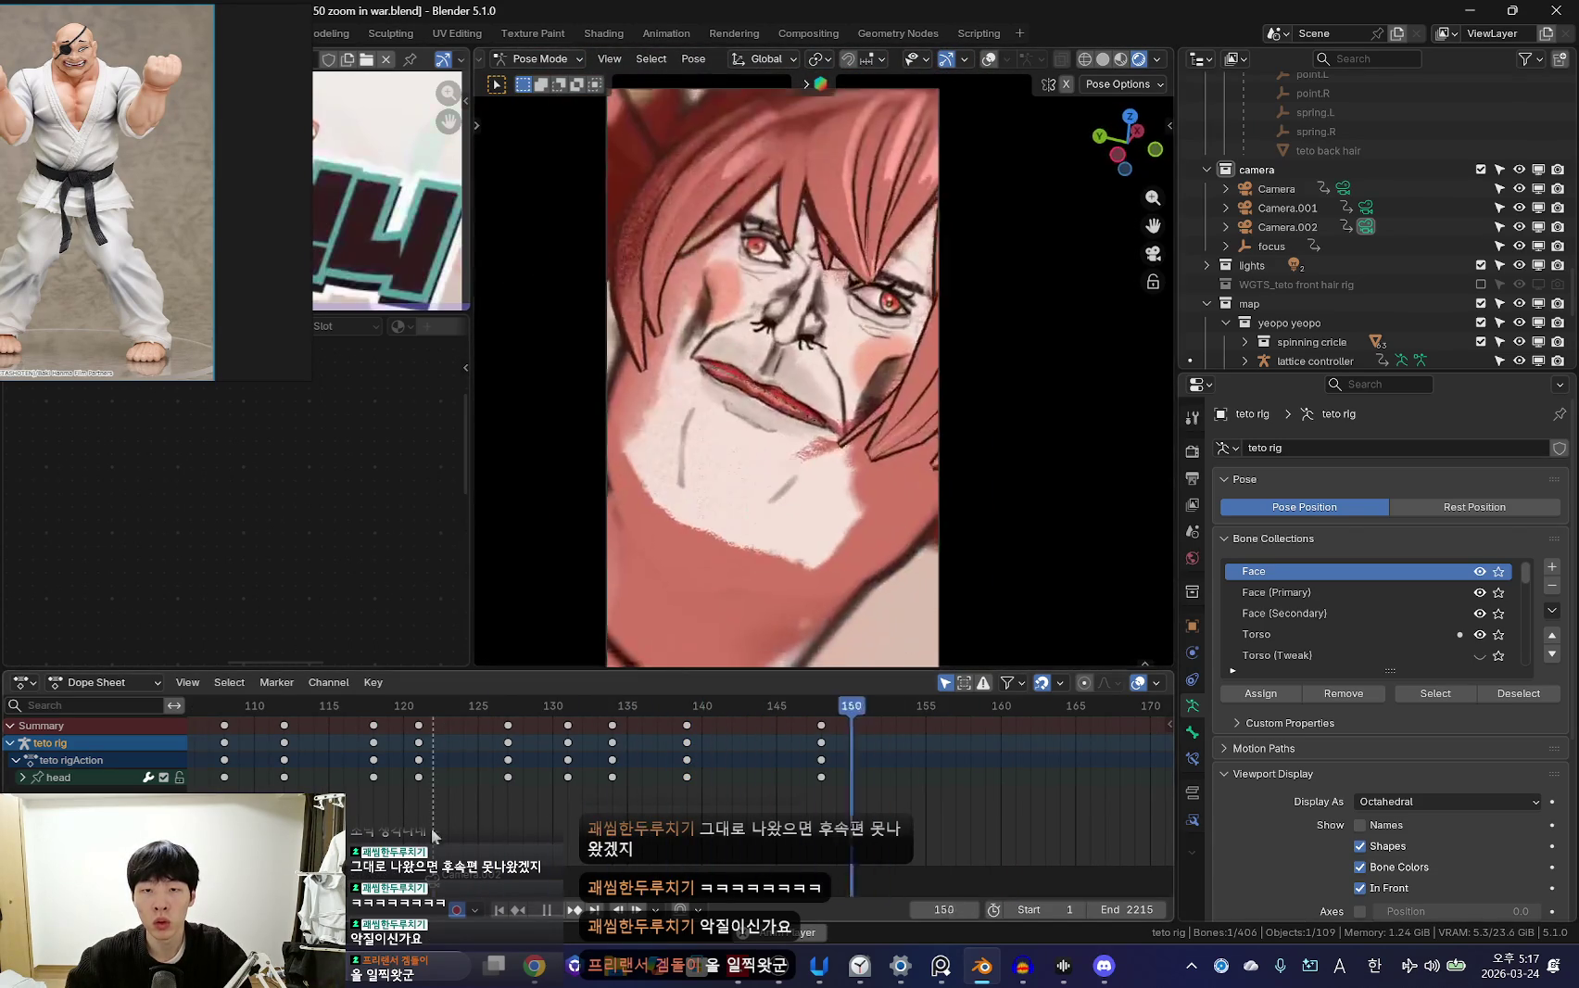
pyautogui.scroll(-5, 548, 817)
pyautogui.keyDown('alt'); pyautogui.scroll(20, 500, 787); pyautogui.keyUp('alt')
pyautogui.scroll(-5, 476, 772)
pyautogui.hotkey('shift', 'Left')
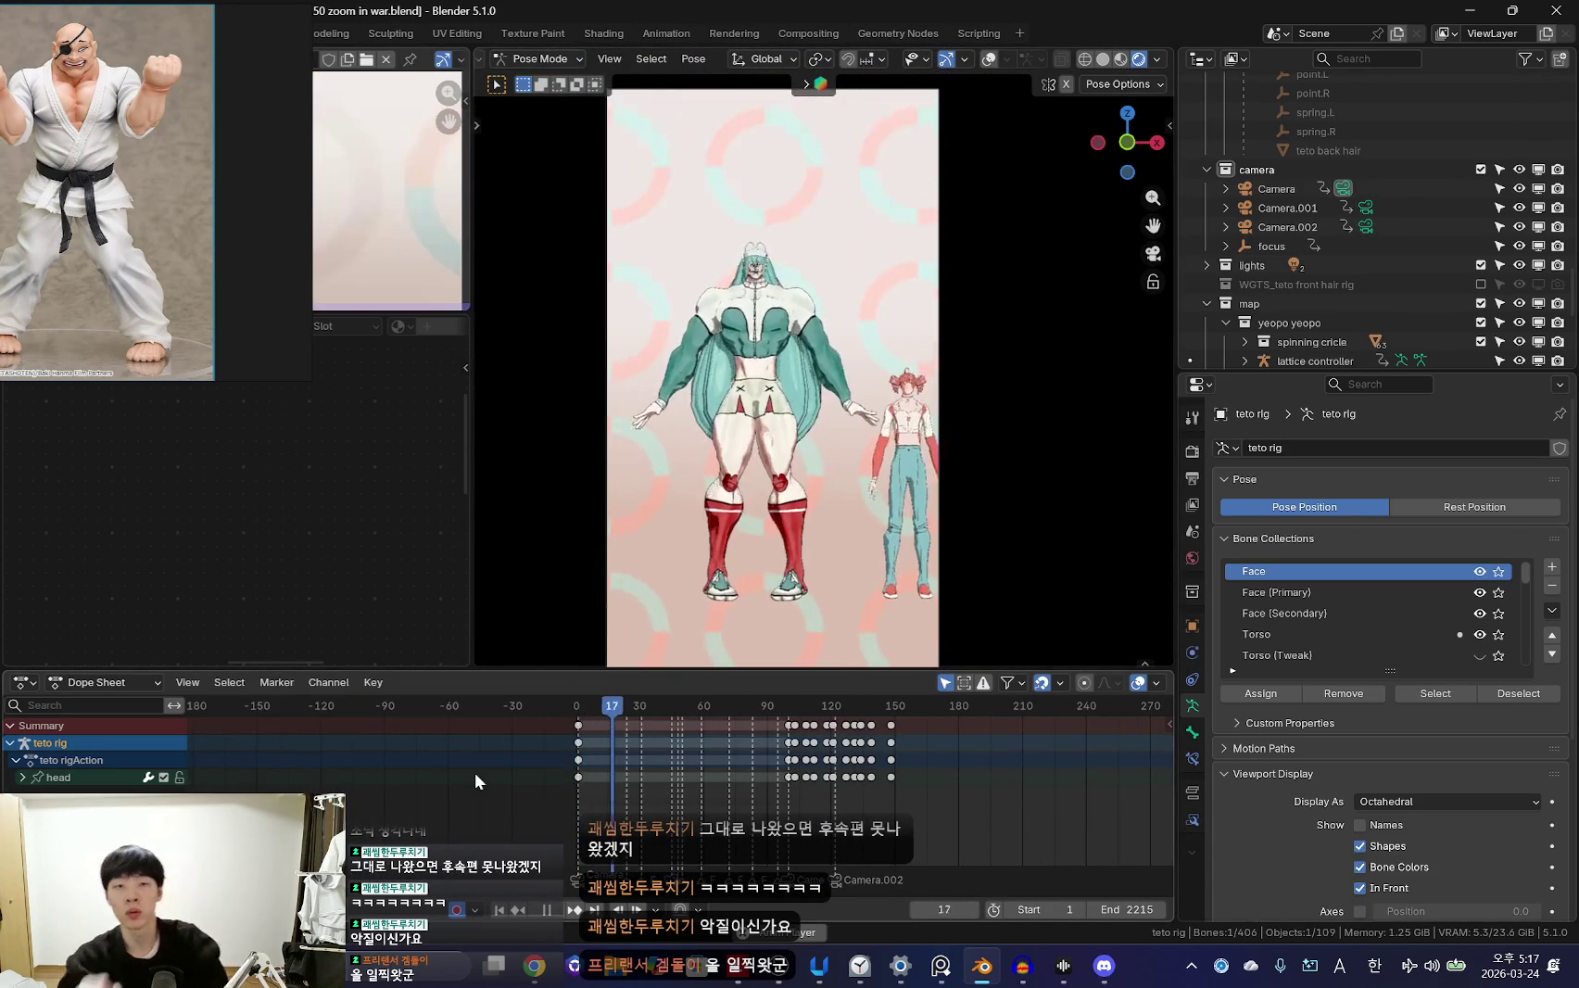
pyautogui.press('space')
pyautogui.hotkey('shift', 'Left')
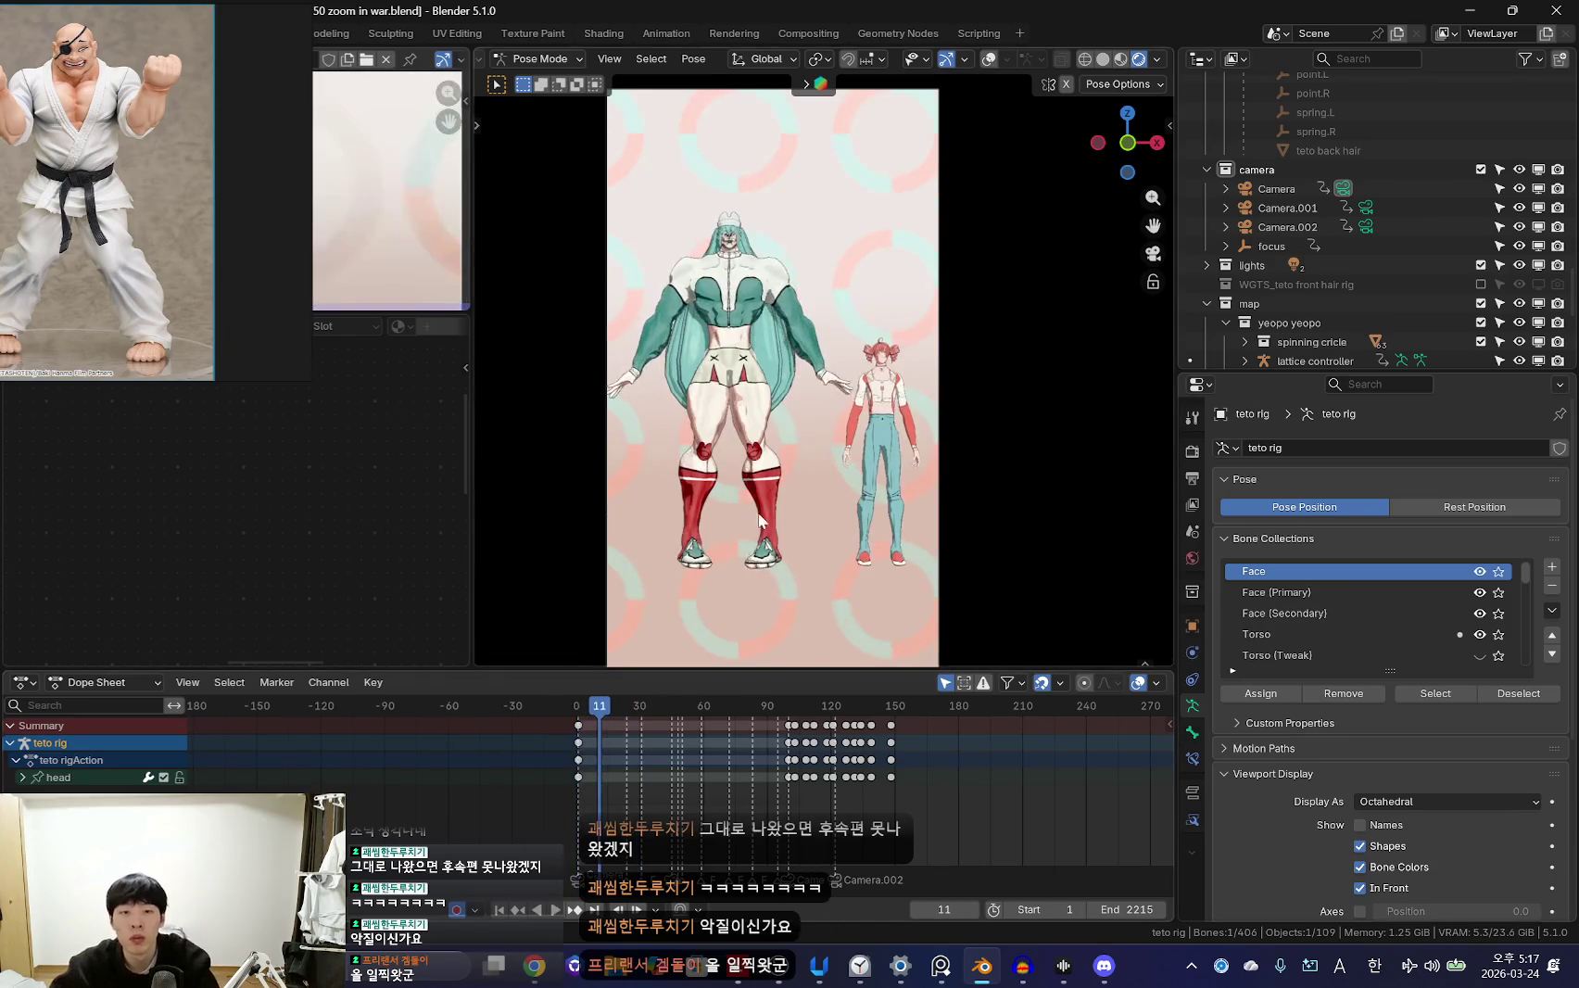
pyautogui.press('KP_0')
pyautogui.hotkey('ctrl', 'Tab')
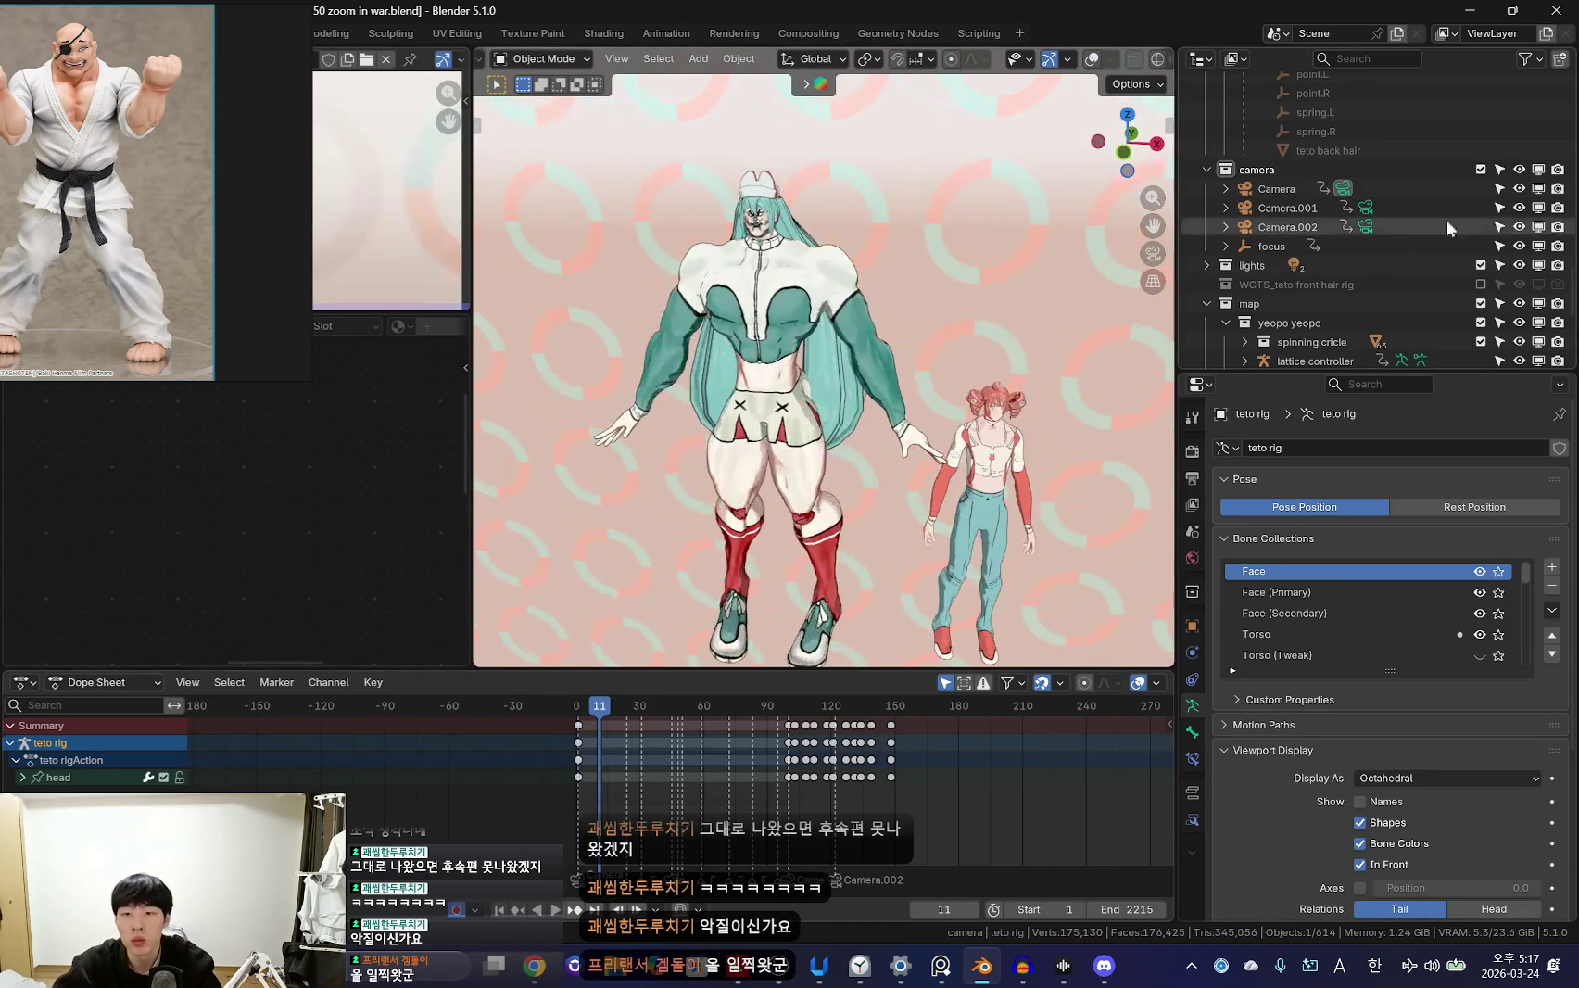
# Select the Sun light in the Outliner's lights collection and preview the animation
pyautogui.click(1205, 265)
pyautogui.scroll(-3, 1251, 232)
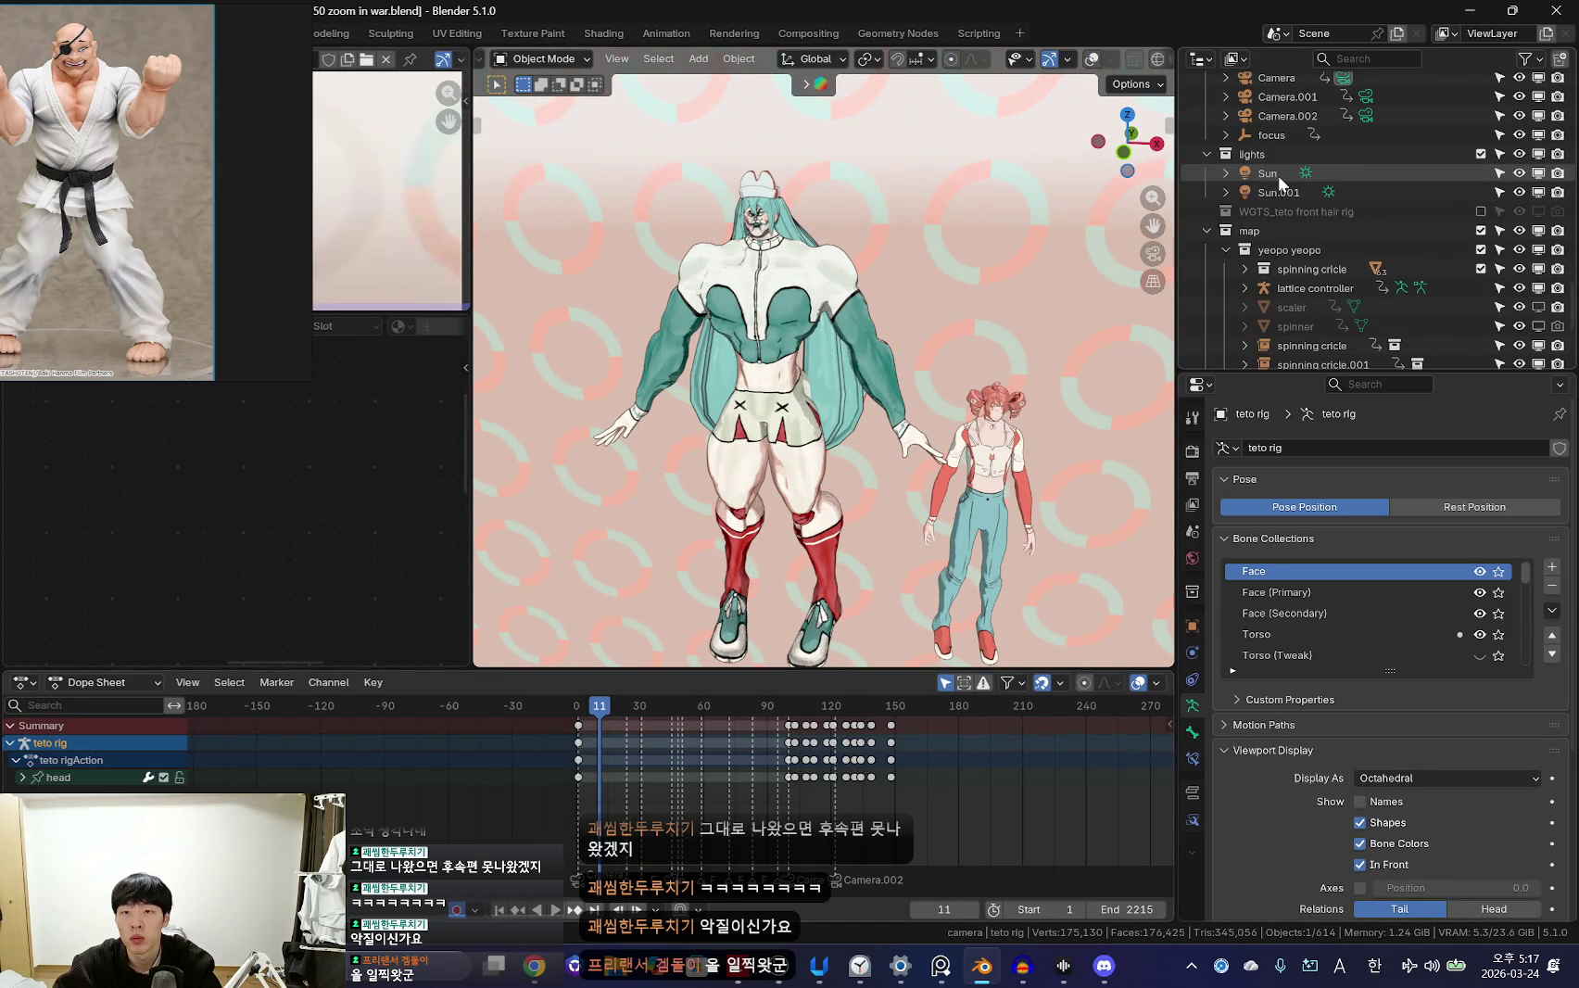
pyautogui.click(1278, 173)
pyautogui.press('space')
pyautogui.scroll(3, 679, 772)
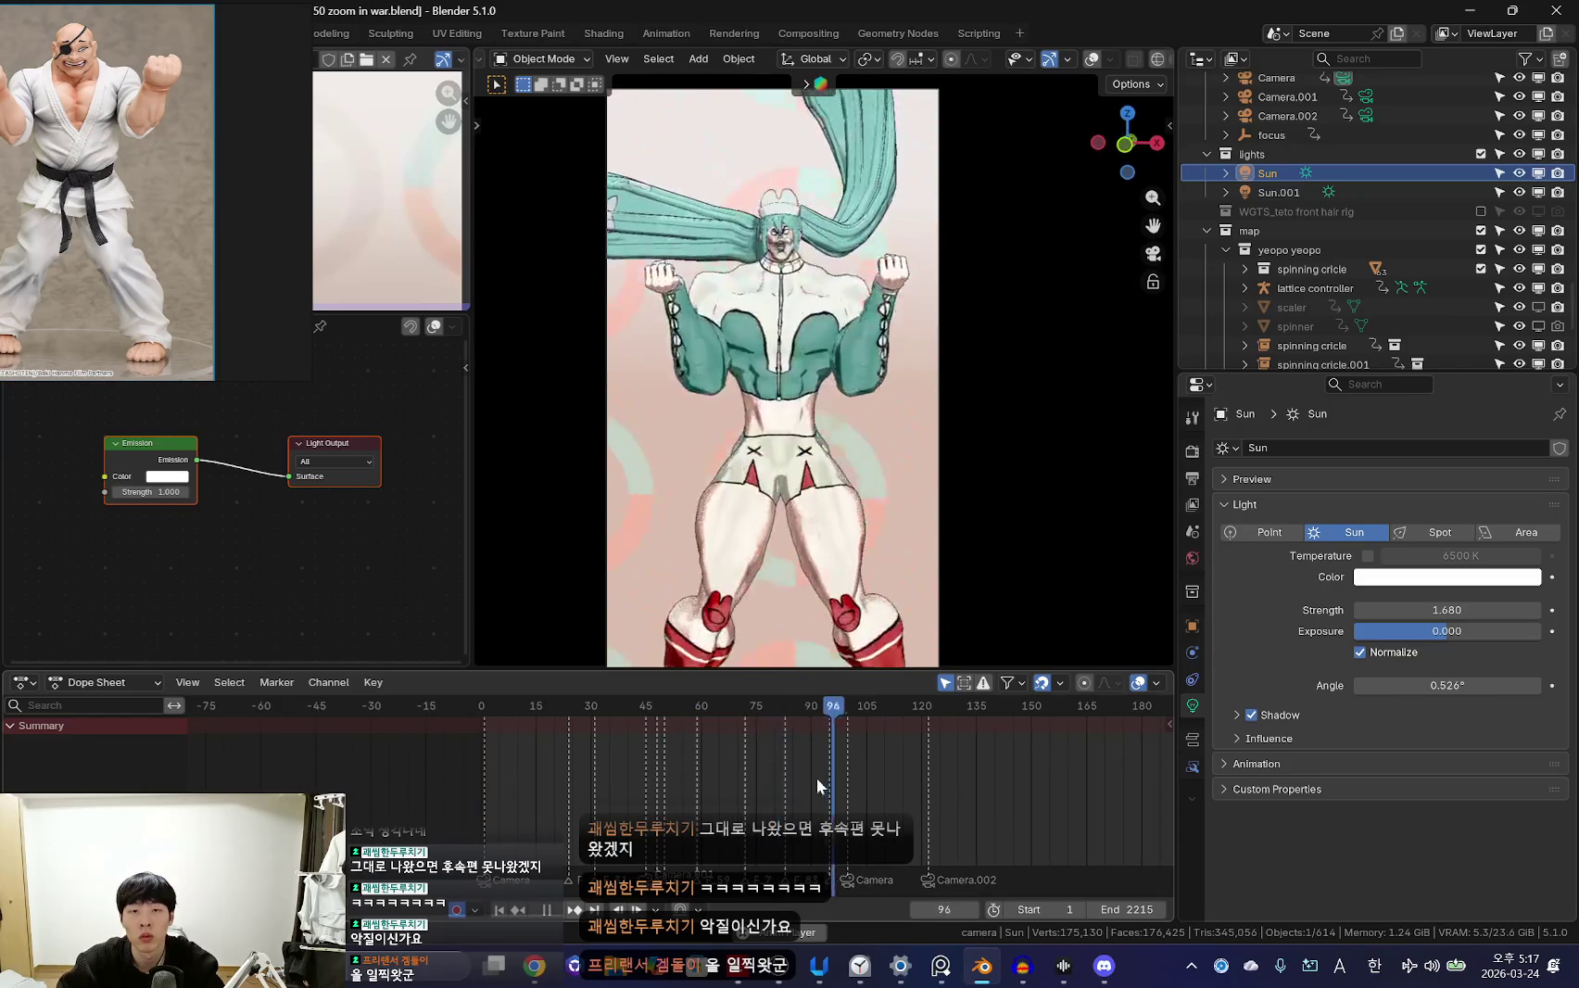
pyautogui.scroll(1, 816, 777)
pyautogui.press('space')
pyautogui.scroll(2, 1028, 800)
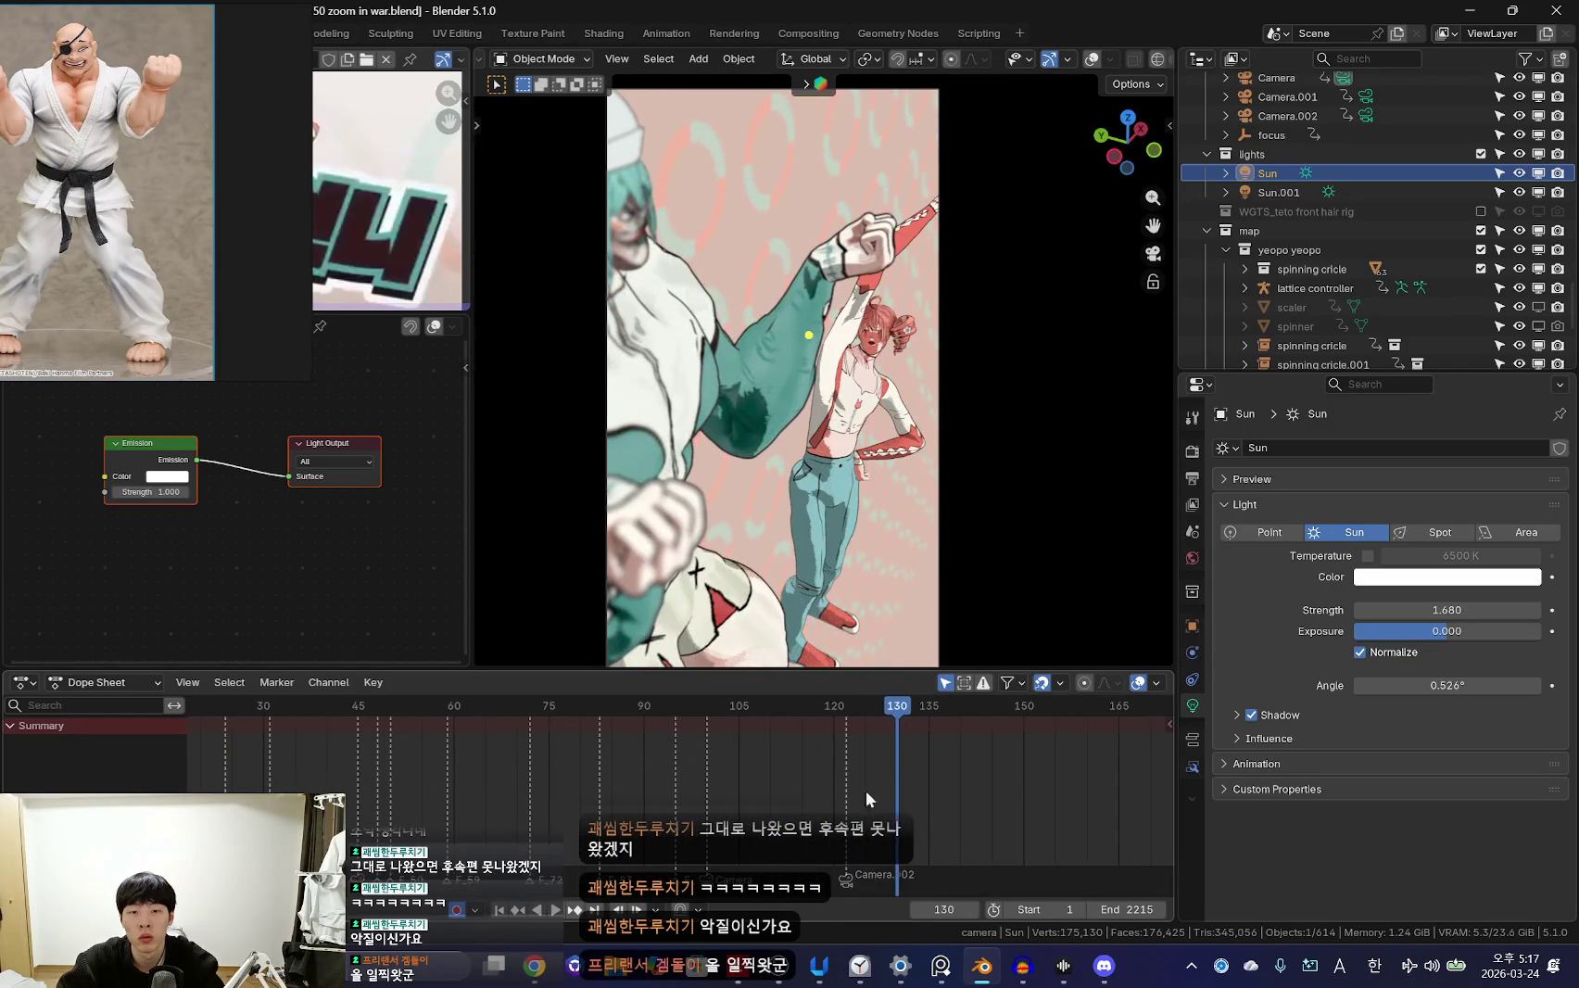
# Key the Sun at frame 121, add a rotated key, and slide it to frame 122
pyautogui.moveTo(844, 776); pyautogui.dragTo(840, 776)
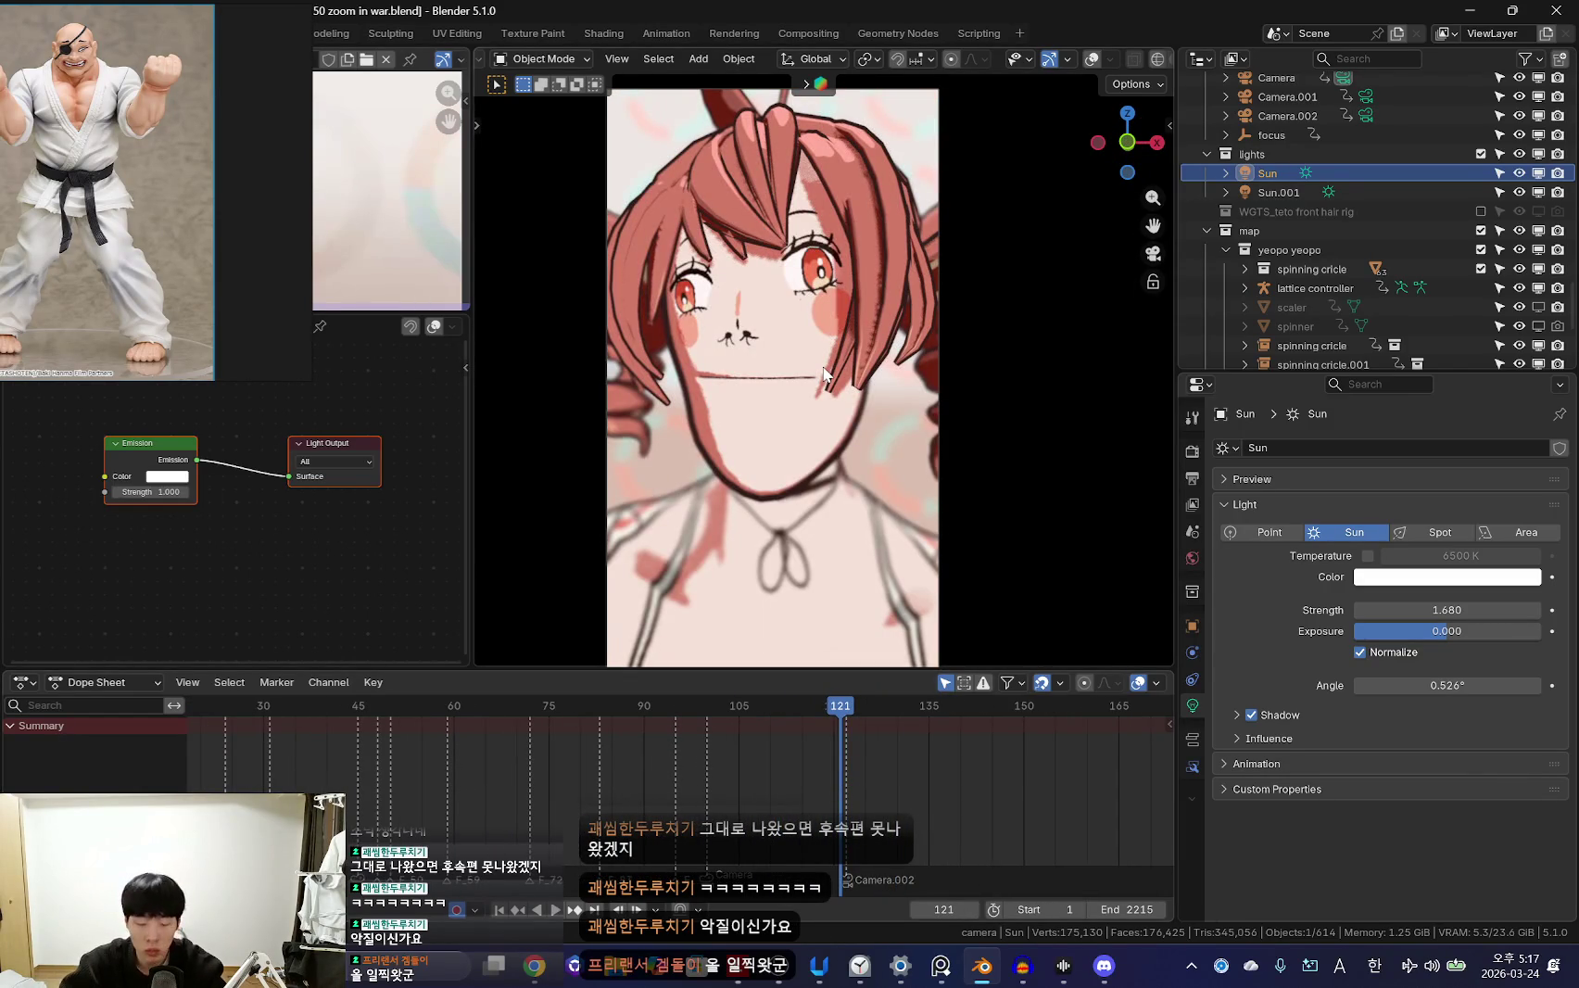
pyautogui.press('i')
pyautogui.press('Right')
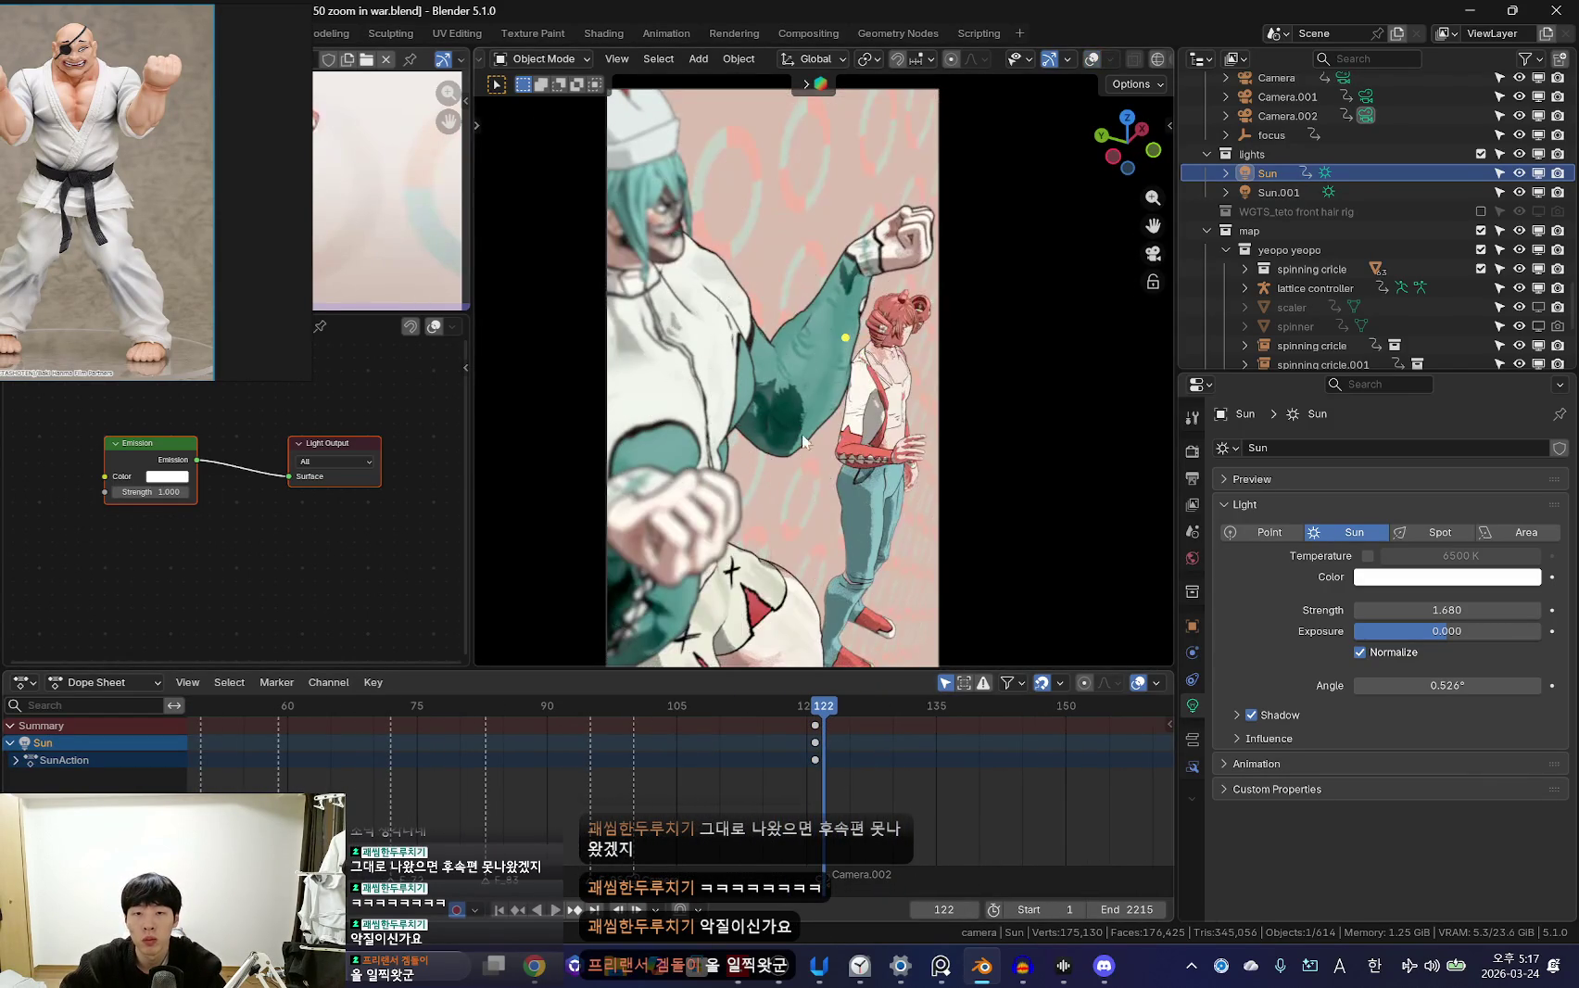
pyautogui.press('Right')
pyautogui.press('Right')
pyautogui.press('Right')
pyautogui.press('Right')
pyautogui.press('Right')
pyautogui.press('Right')
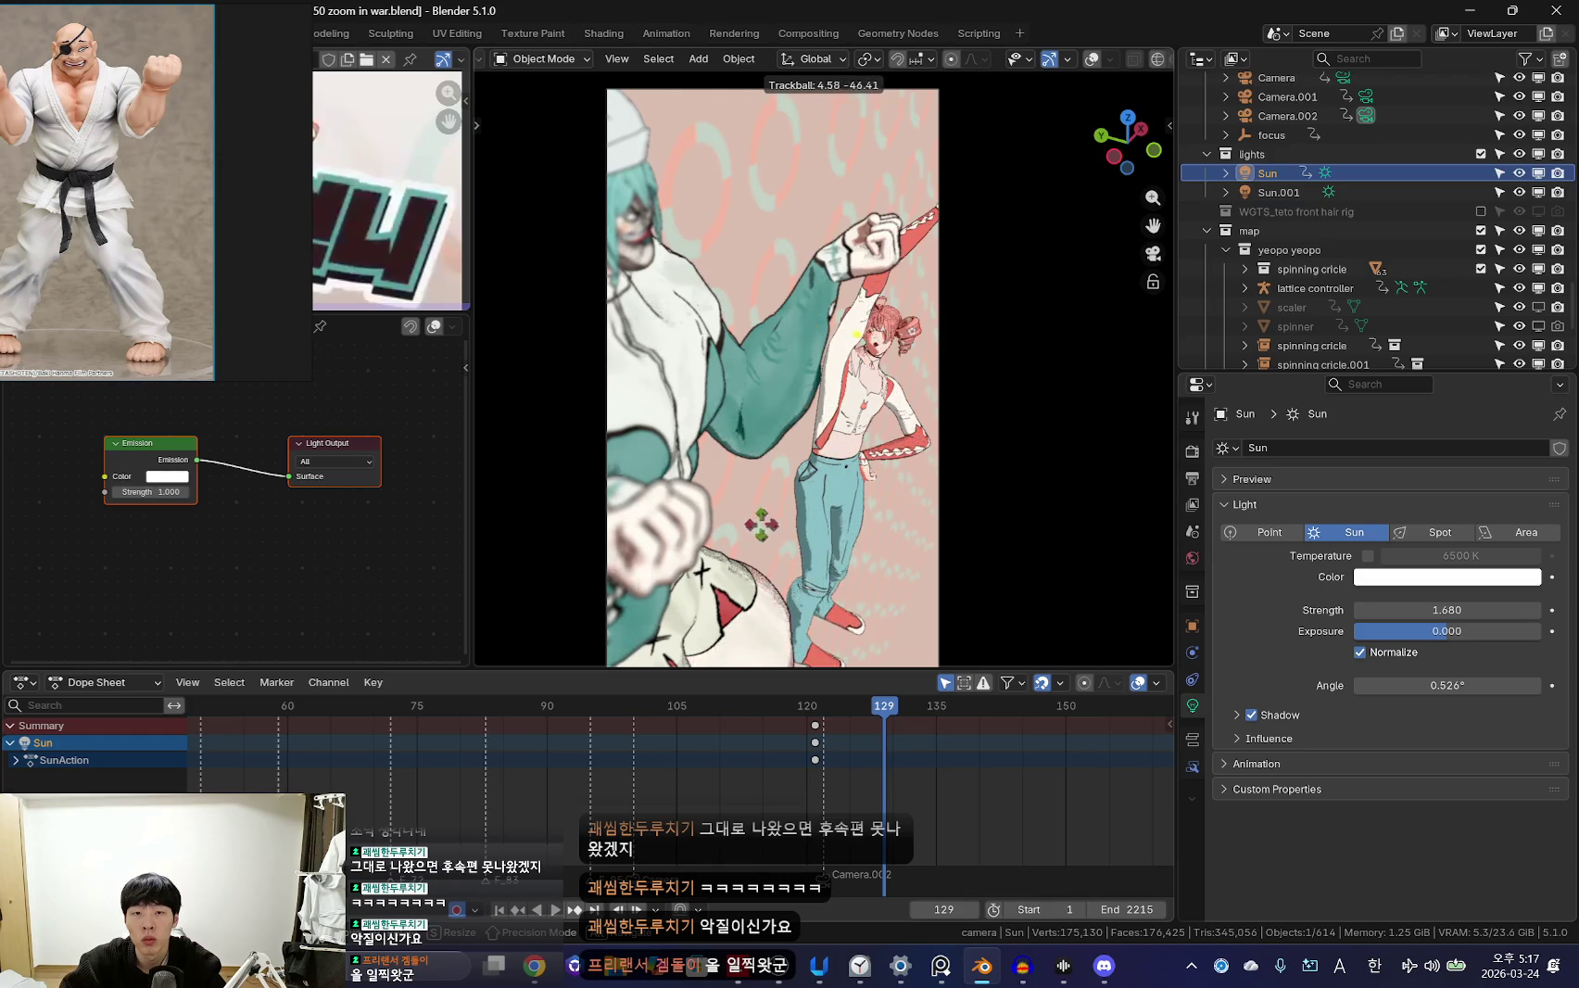
pyautogui.click(765, 542)
pyautogui.scroll(3, 890, 786)
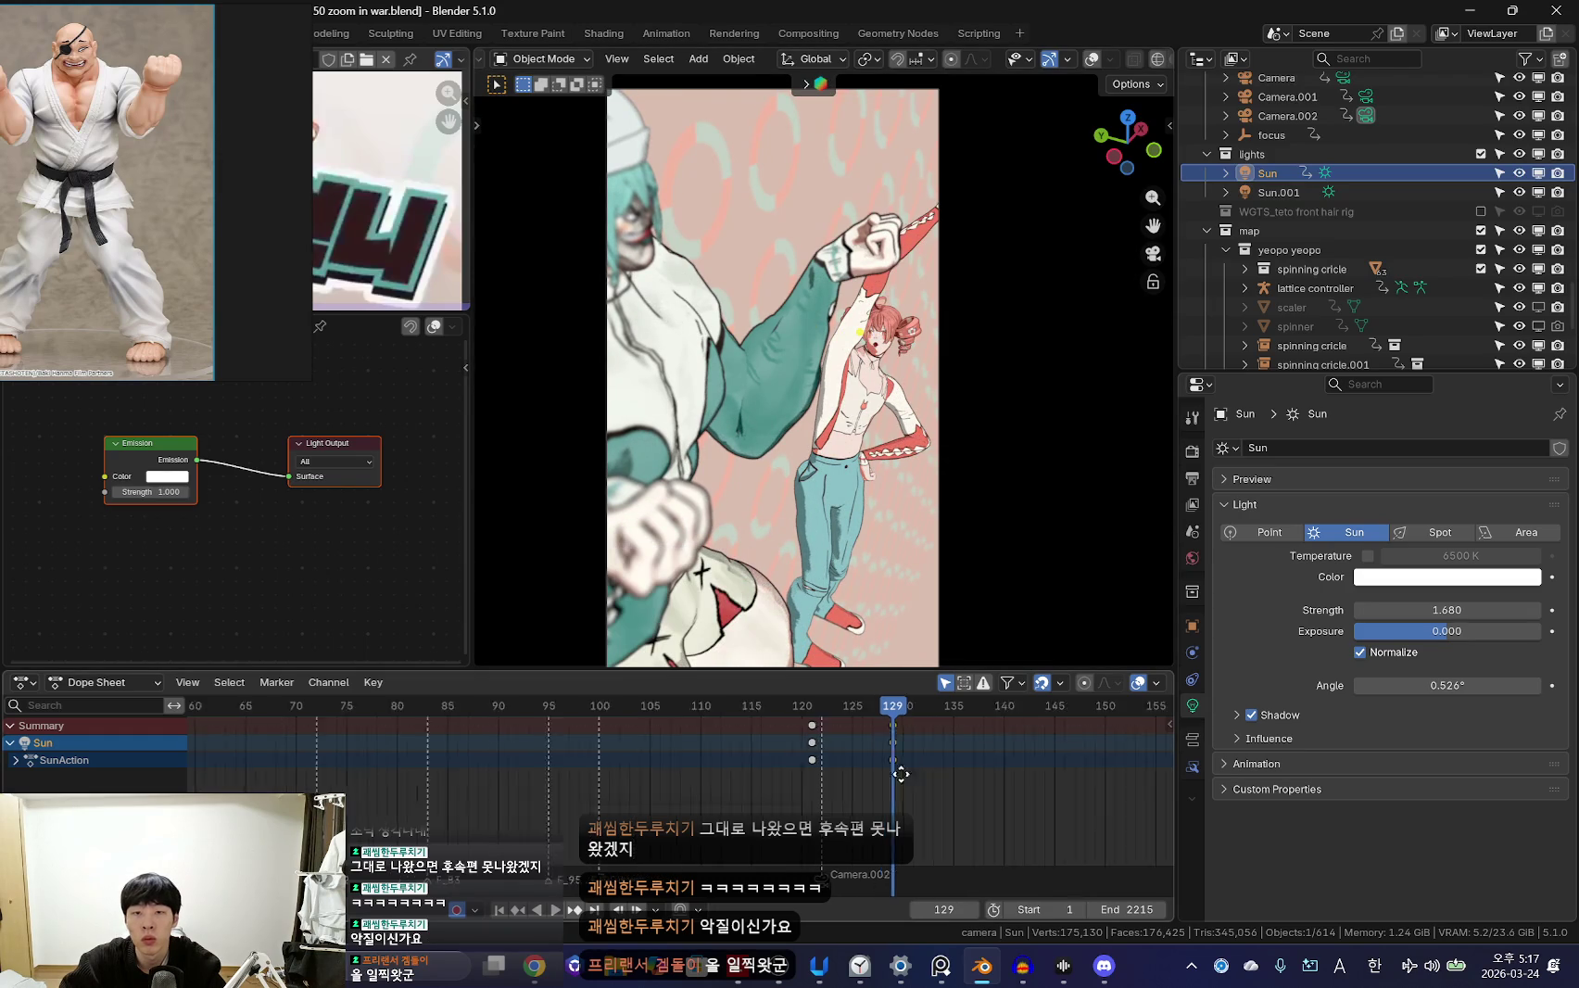
pyautogui.press('g')
pyautogui.click(700, 771)
pyautogui.press('space')
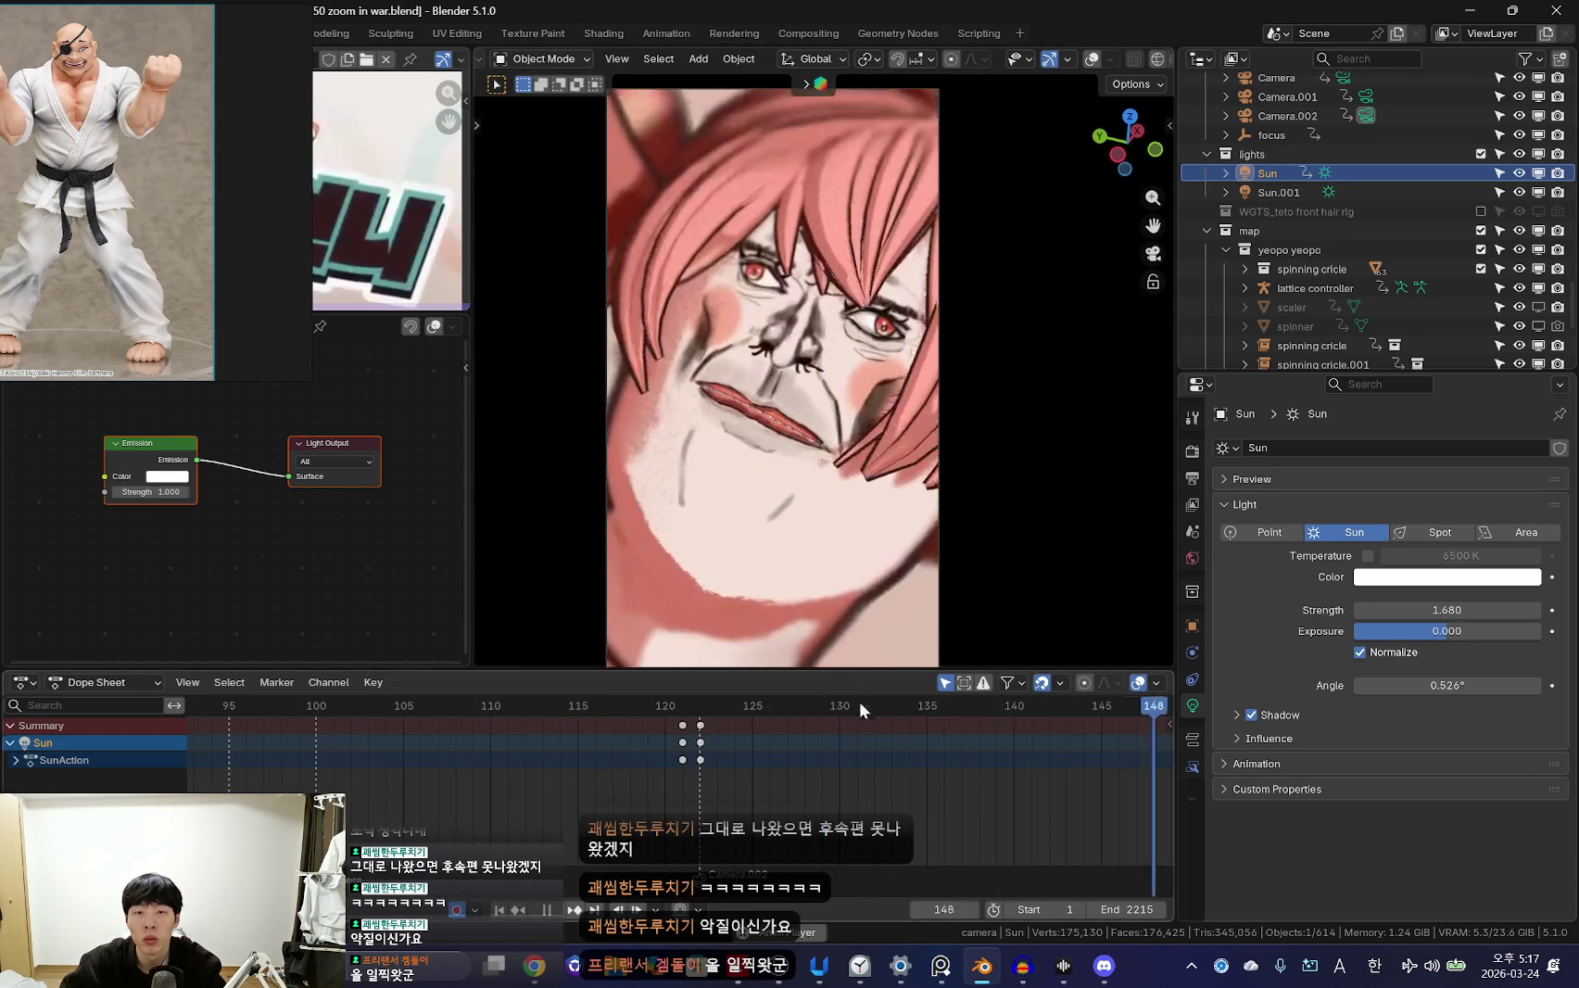
# Watch the playback with the Sun's new mid-zoom lighting
pyautogui.scroll(-1, 665, 792)
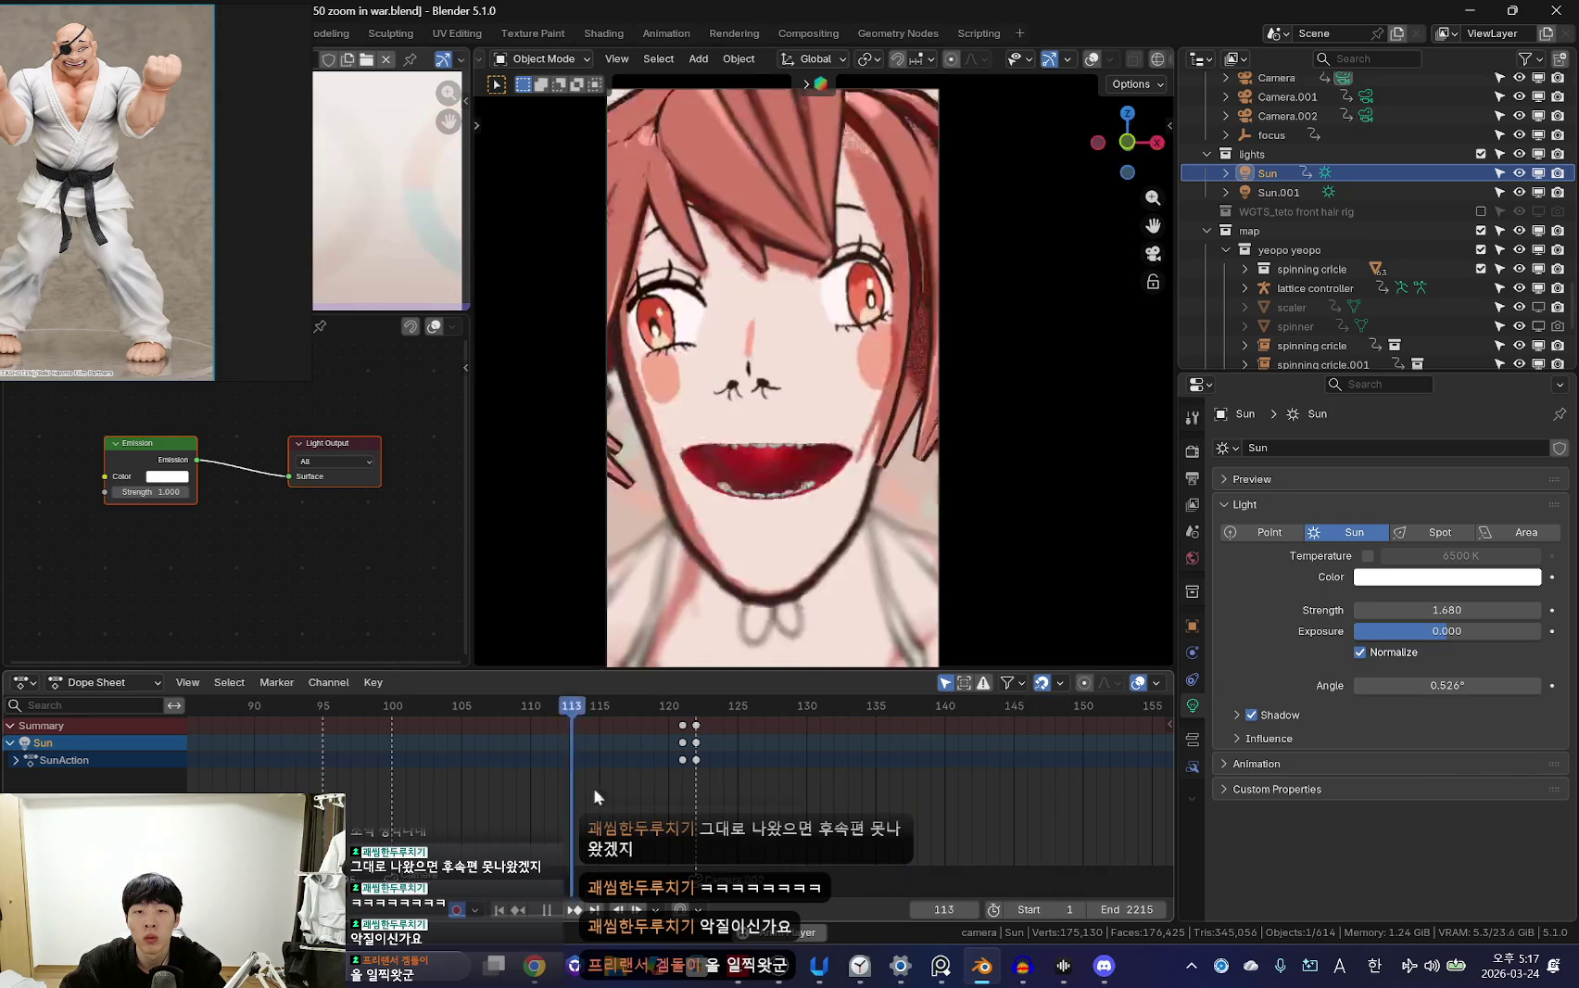
pyautogui.scroll(-3, 694, 779)
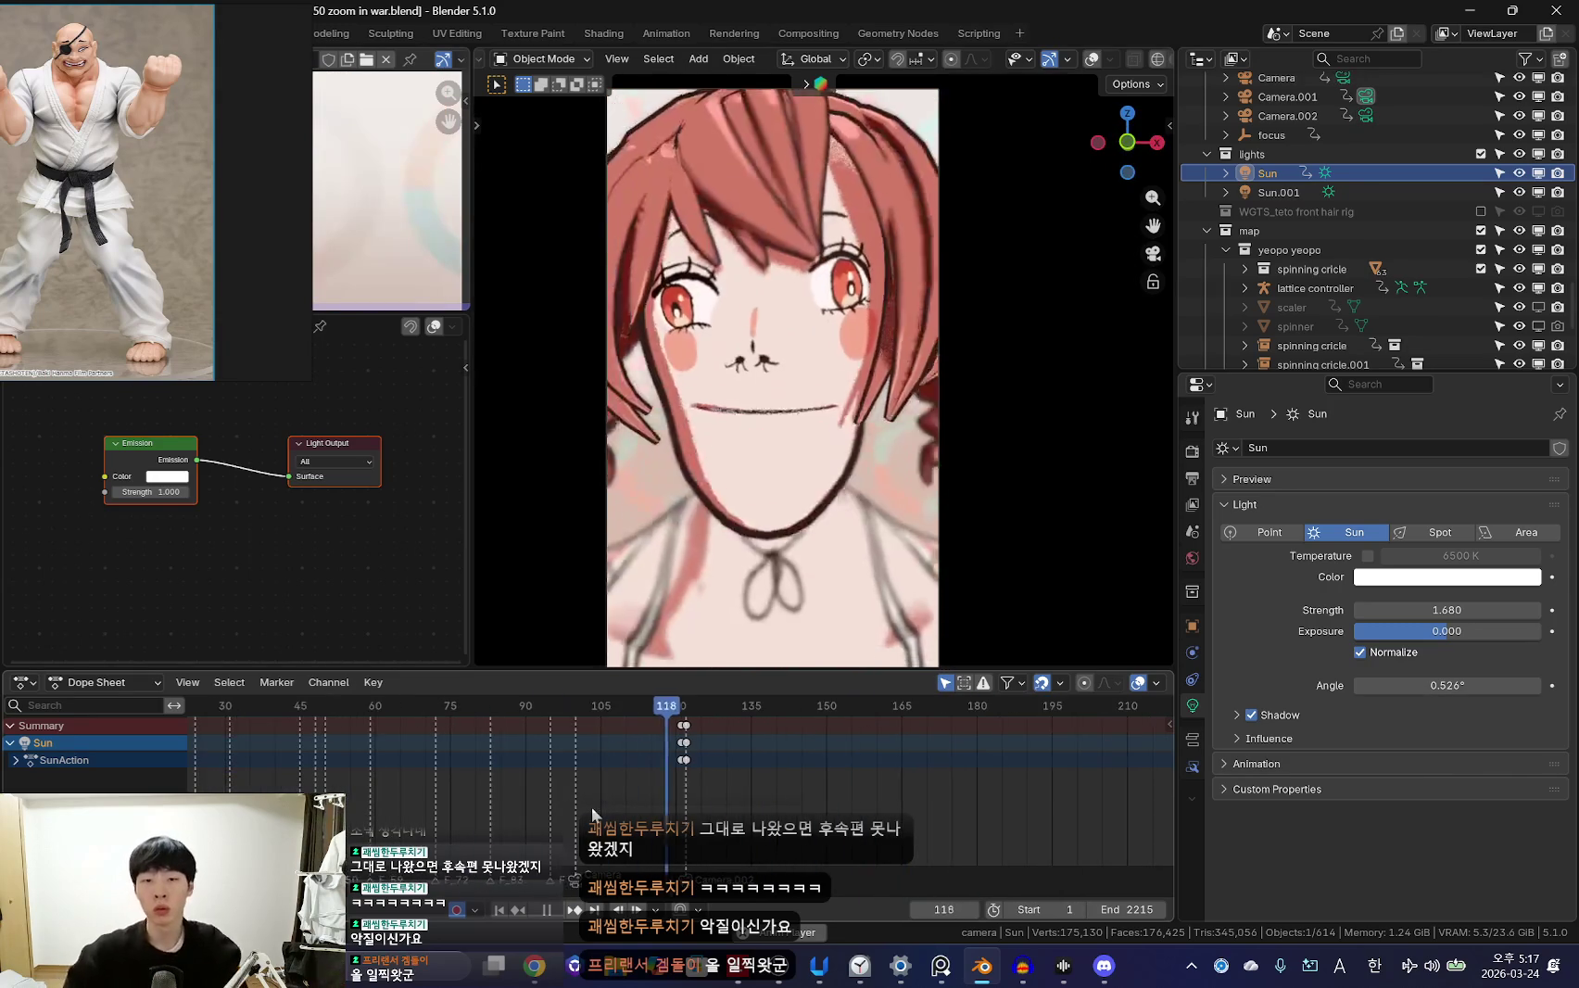
pyautogui.scroll(-5, 617, 816)
pyautogui.scroll(-2, 483, 794)
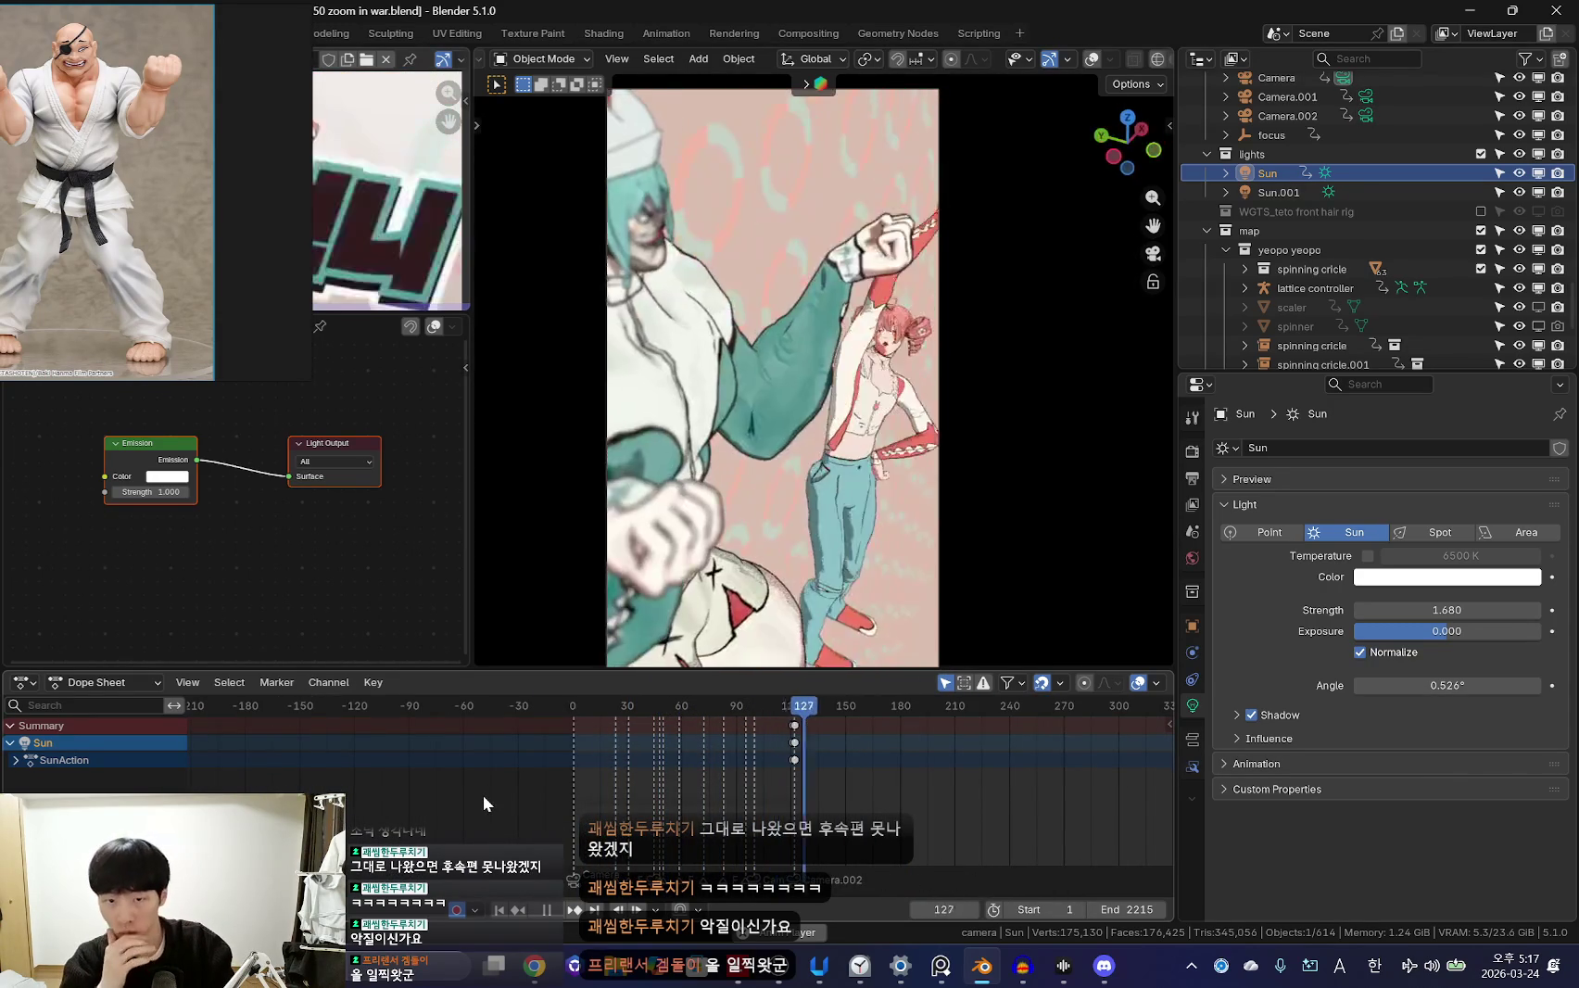
pyautogui.scroll(1, 873, 780)
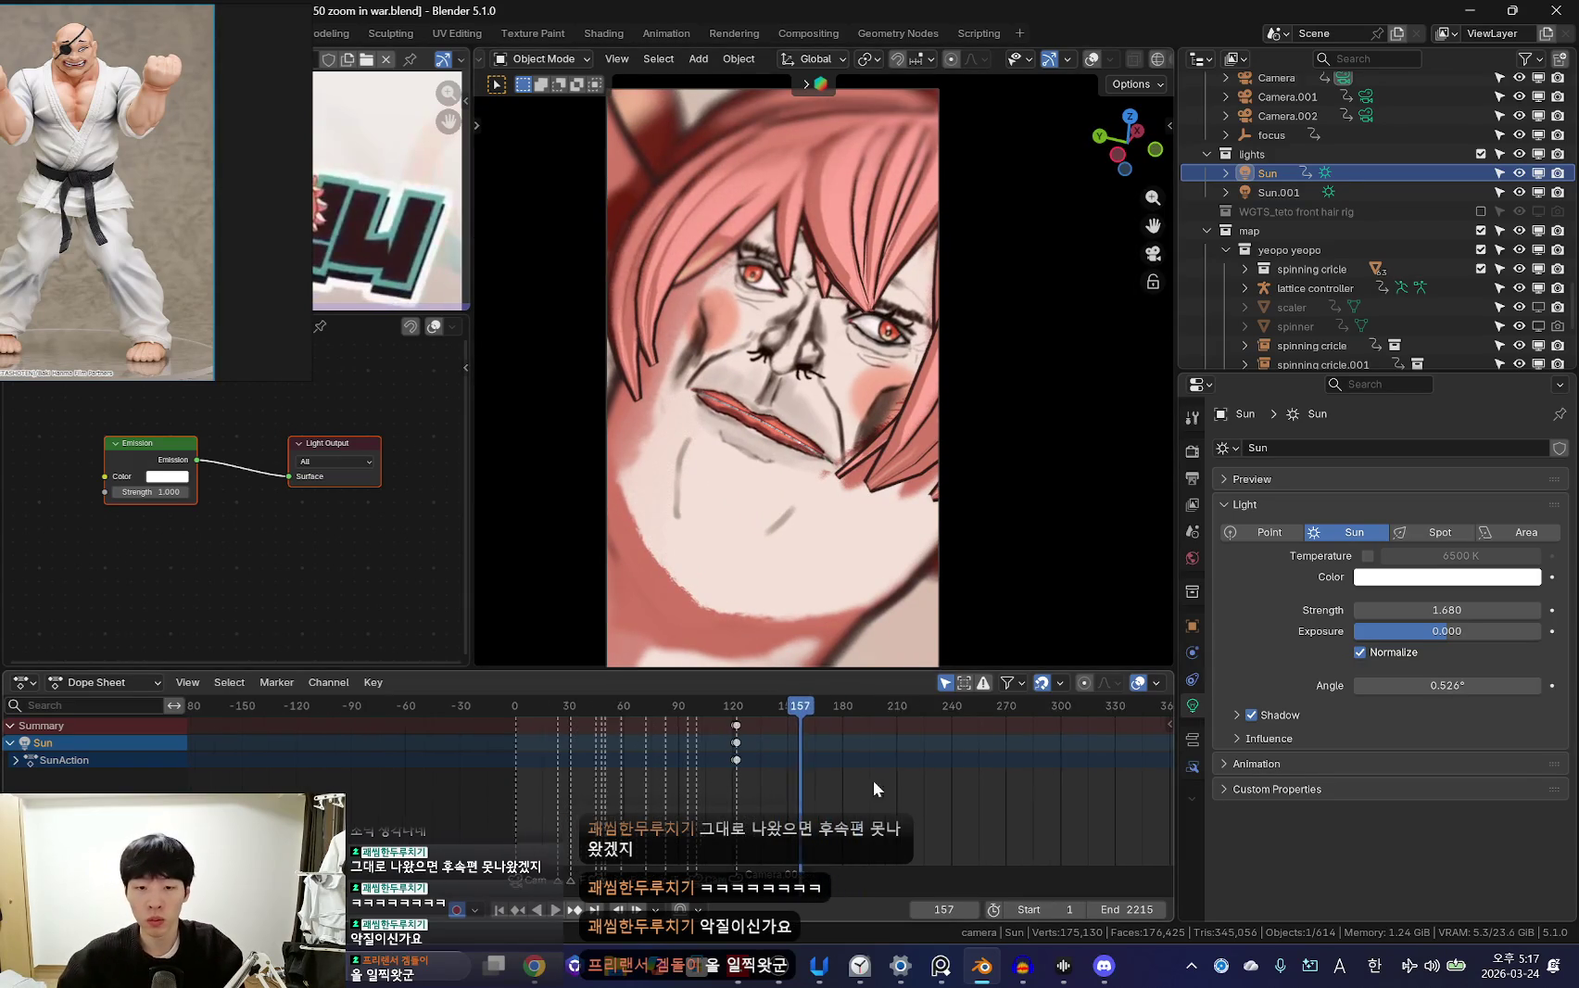
pyautogui.scroll(5, 791, 799)
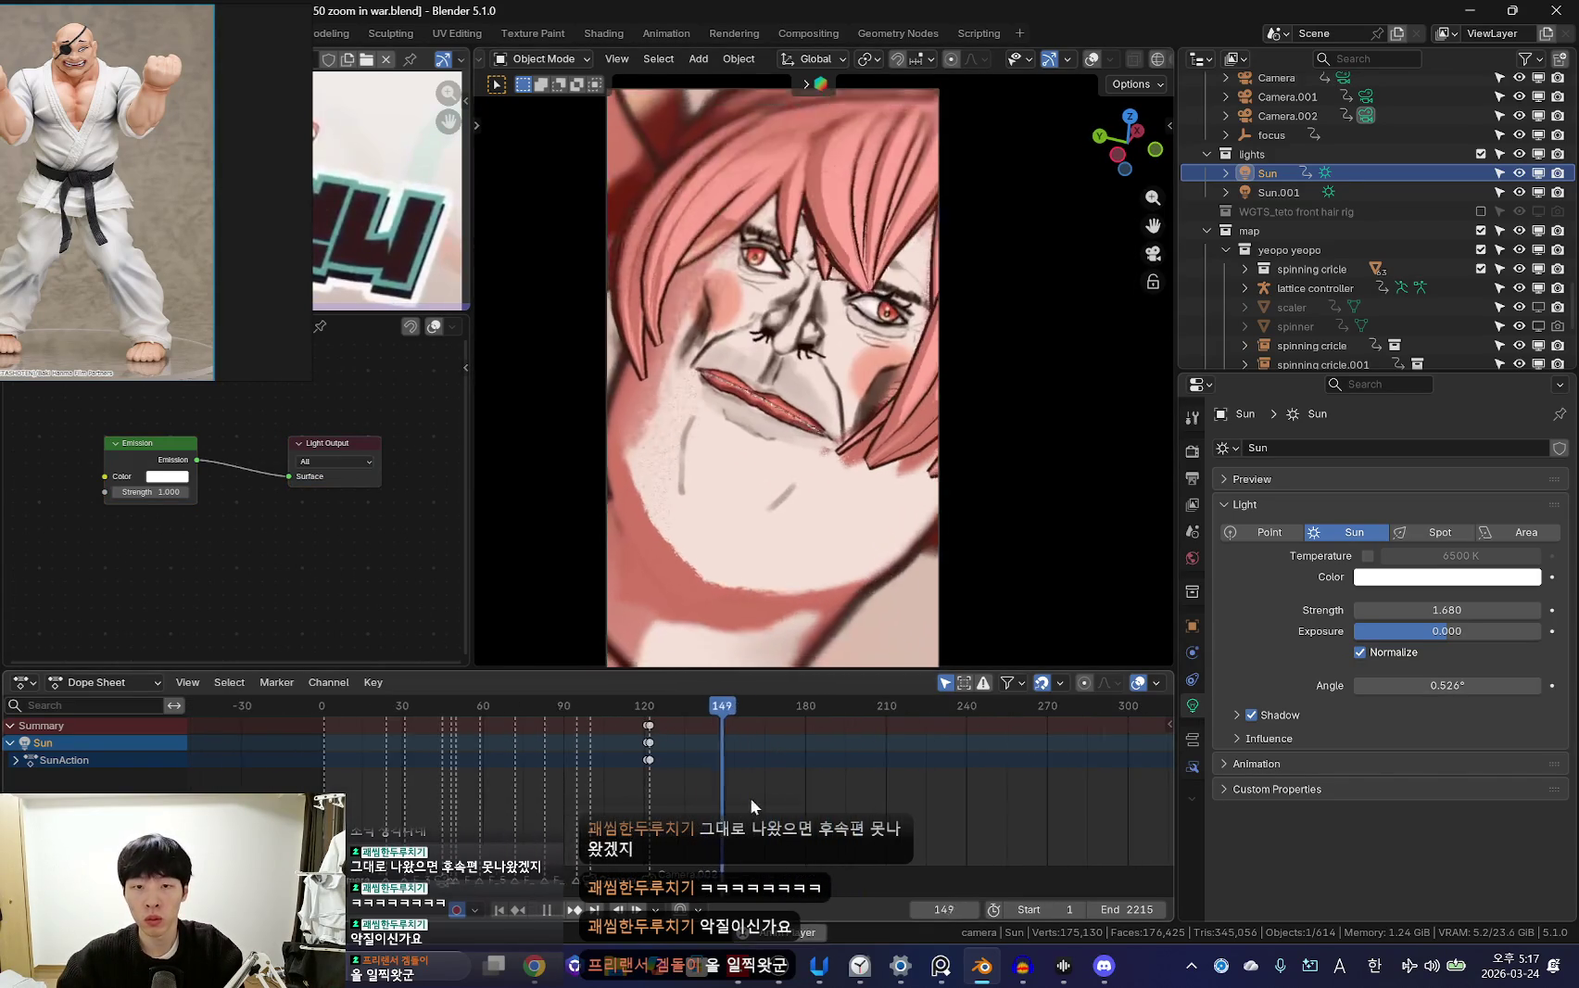
pyautogui.scroll(1, 776, 775)
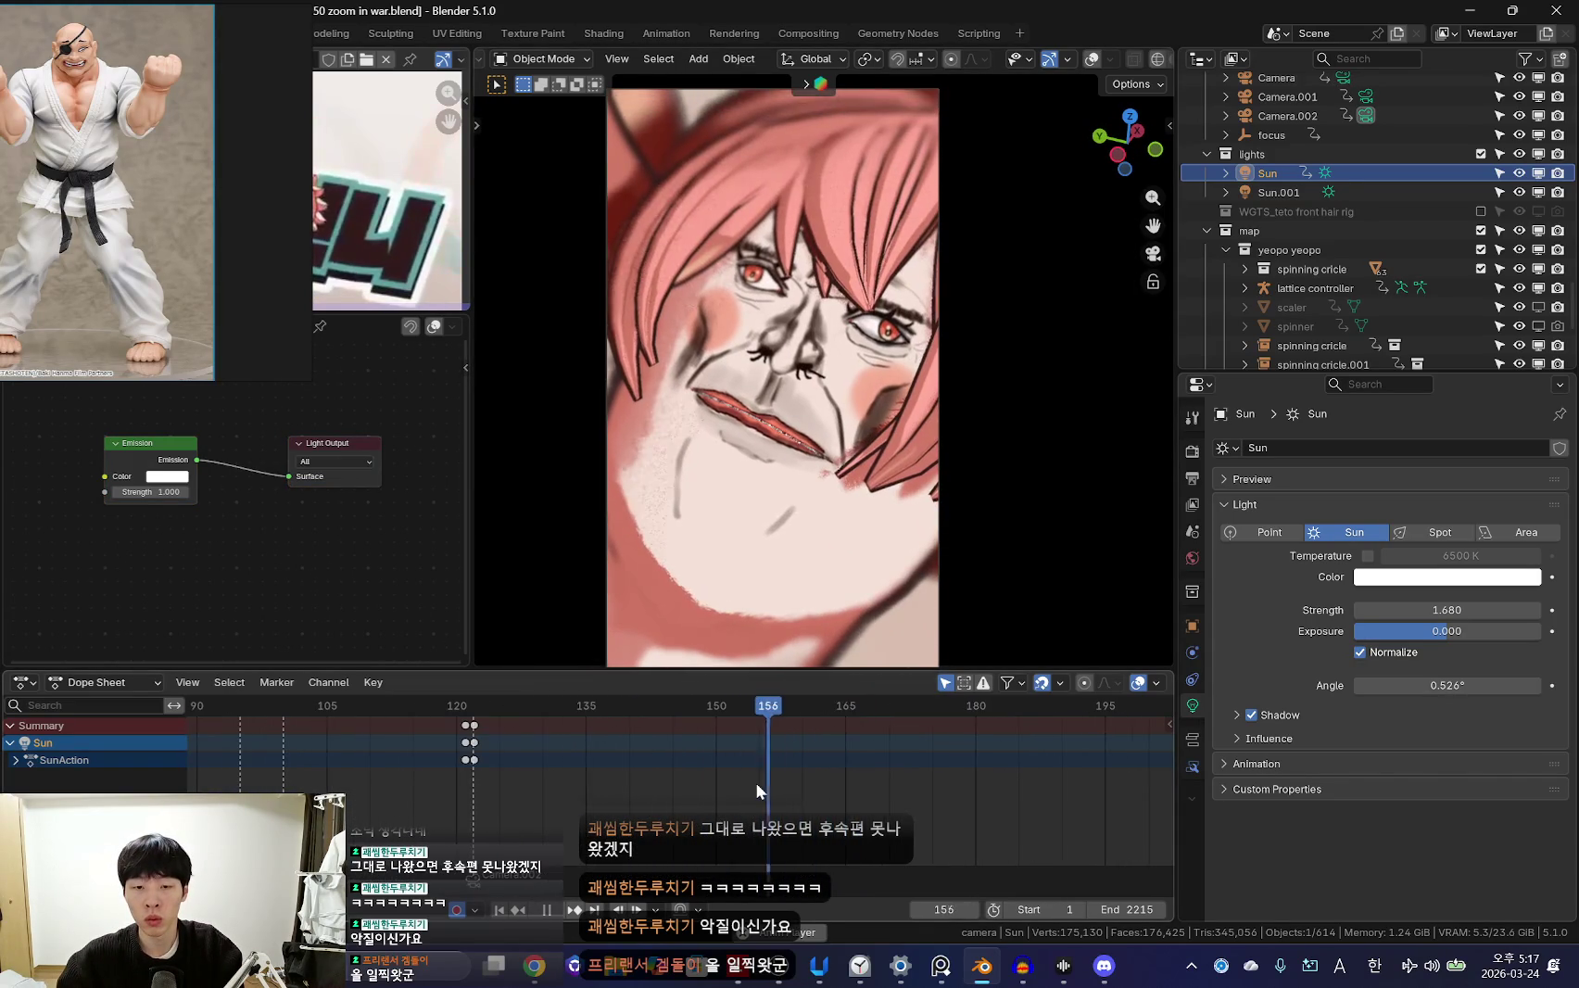
# Scrub back to frame 136, stop playback, and bring up the shader editor's editor type list
pyautogui.moveTo(766, 772); pyautogui.dragTo(630, 782)
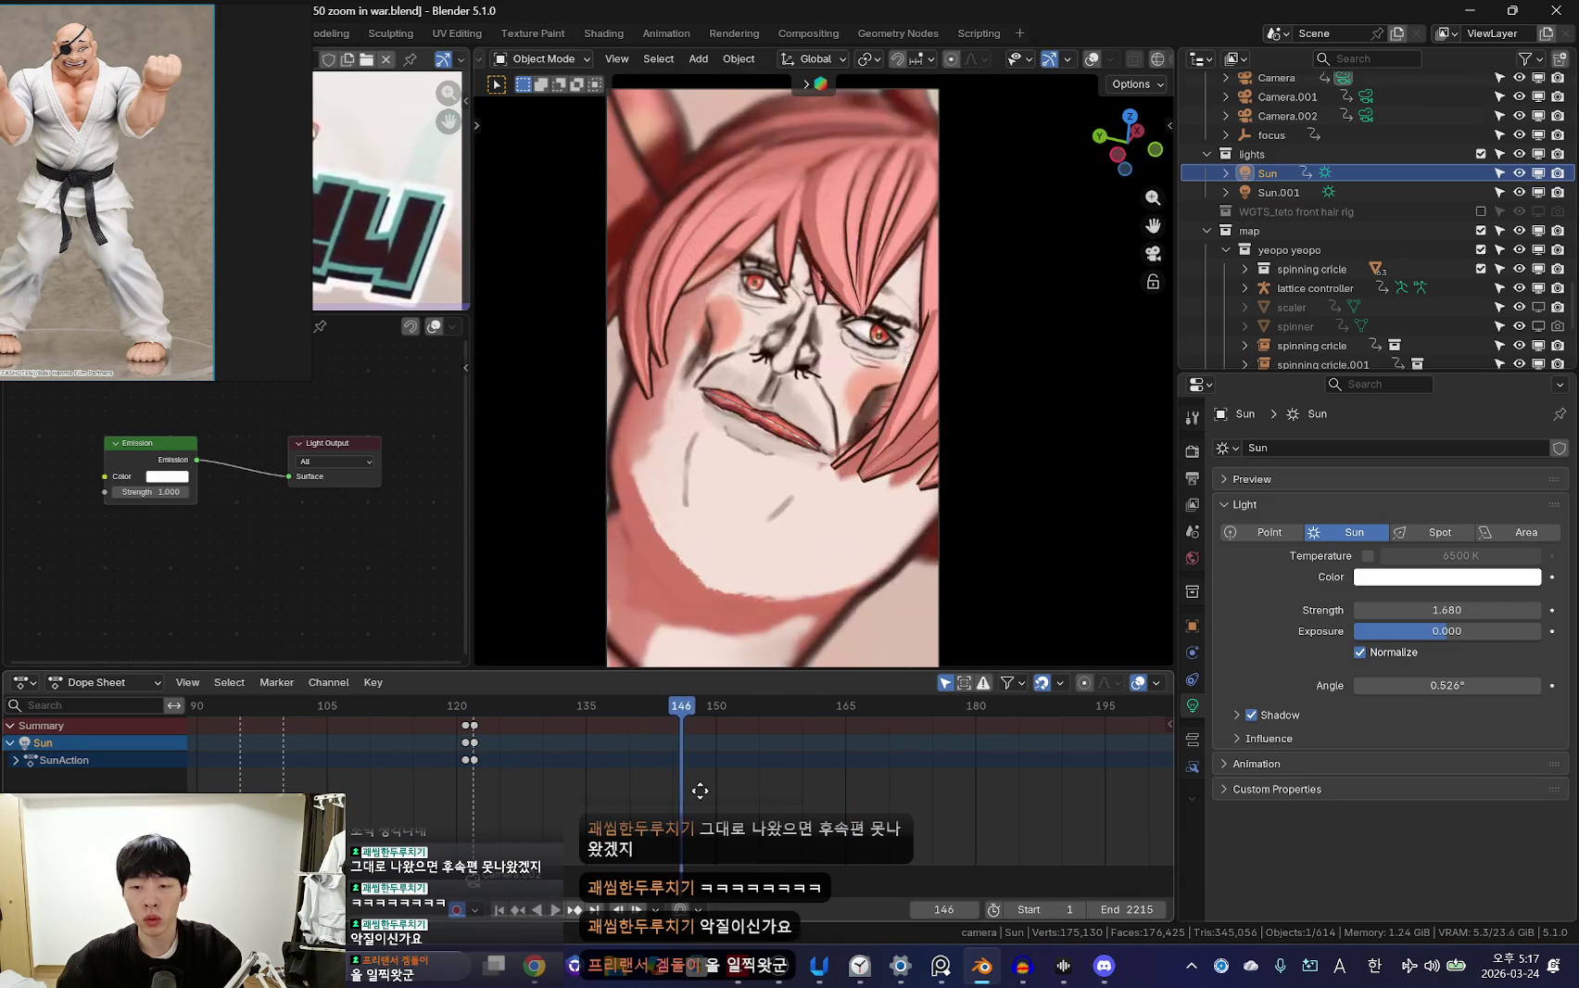
pyautogui.click(592, 787)
pyautogui.scroll(-1, 592, 787)
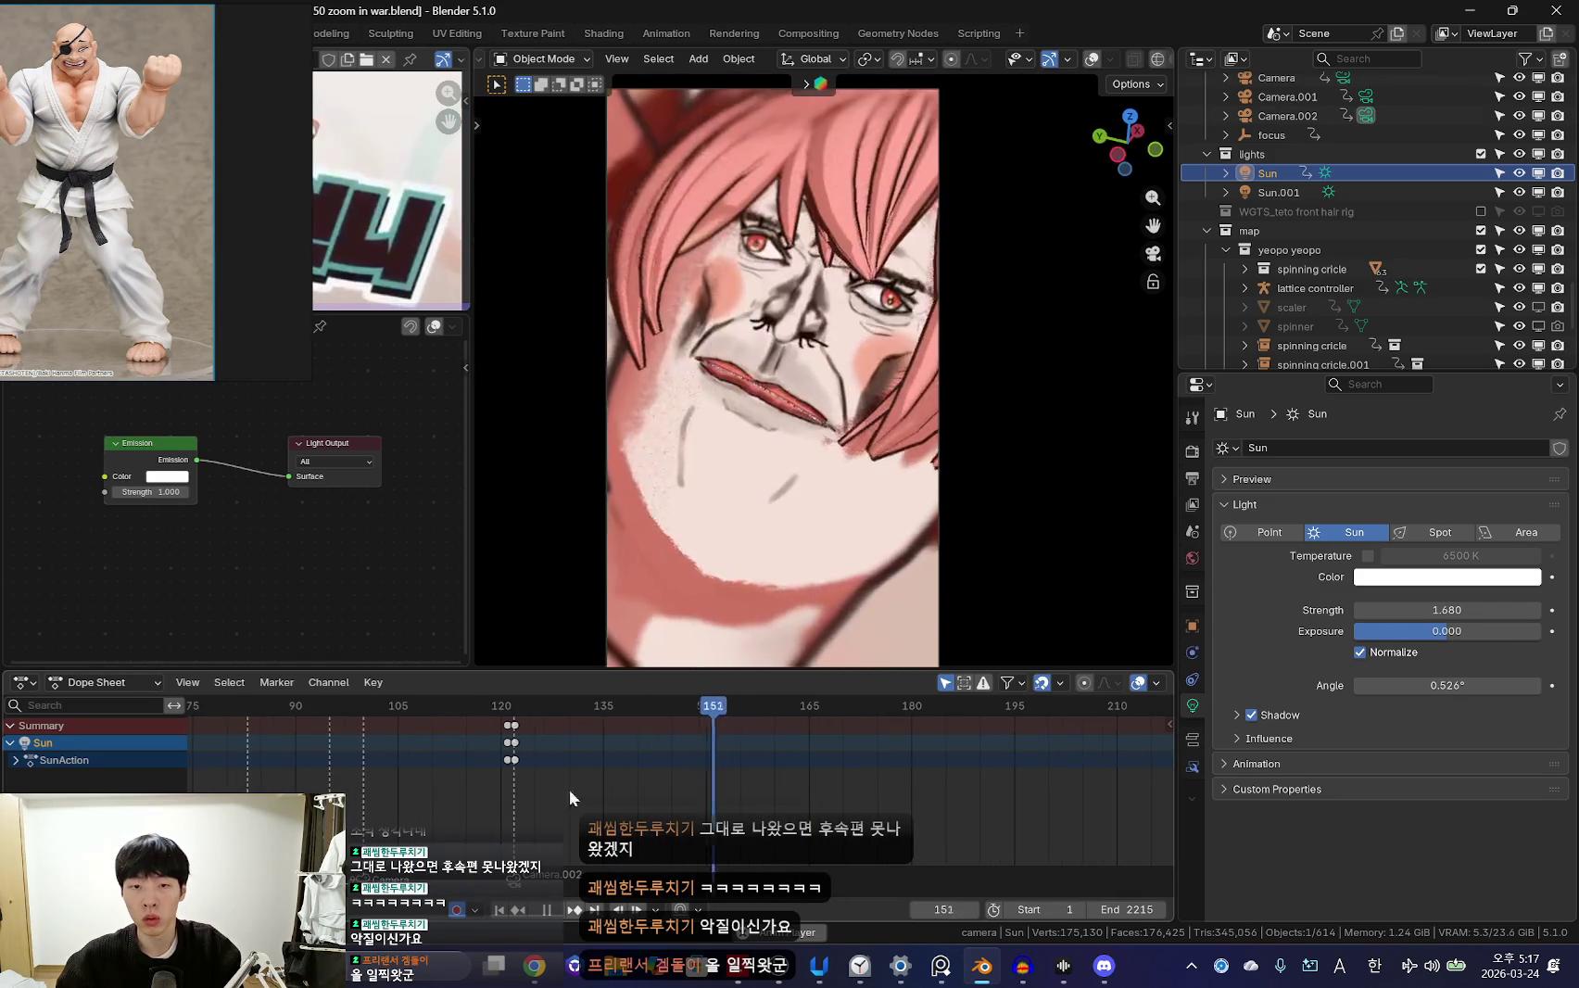
pyautogui.press('space')
pyautogui.click(25, 326)
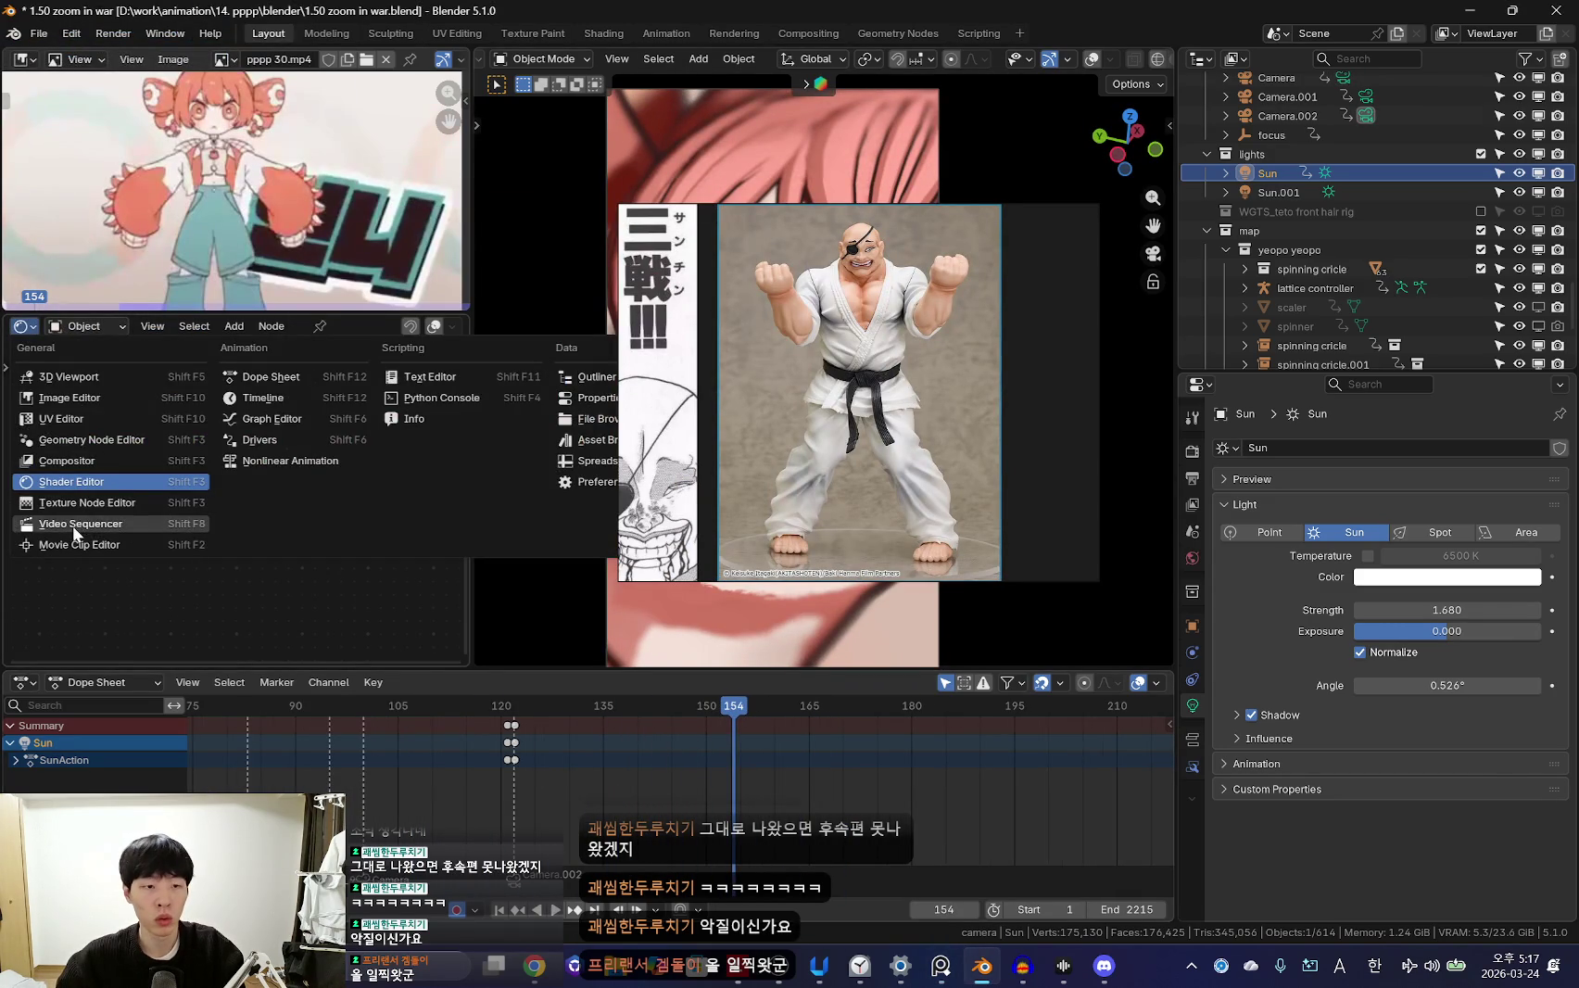
# Turn the node editor into a widened Video Sequencer showing all strips
pyautogui.click(73, 524)
pyautogui.moveTo(473, 459); pyautogui.dragTo(746, 459)
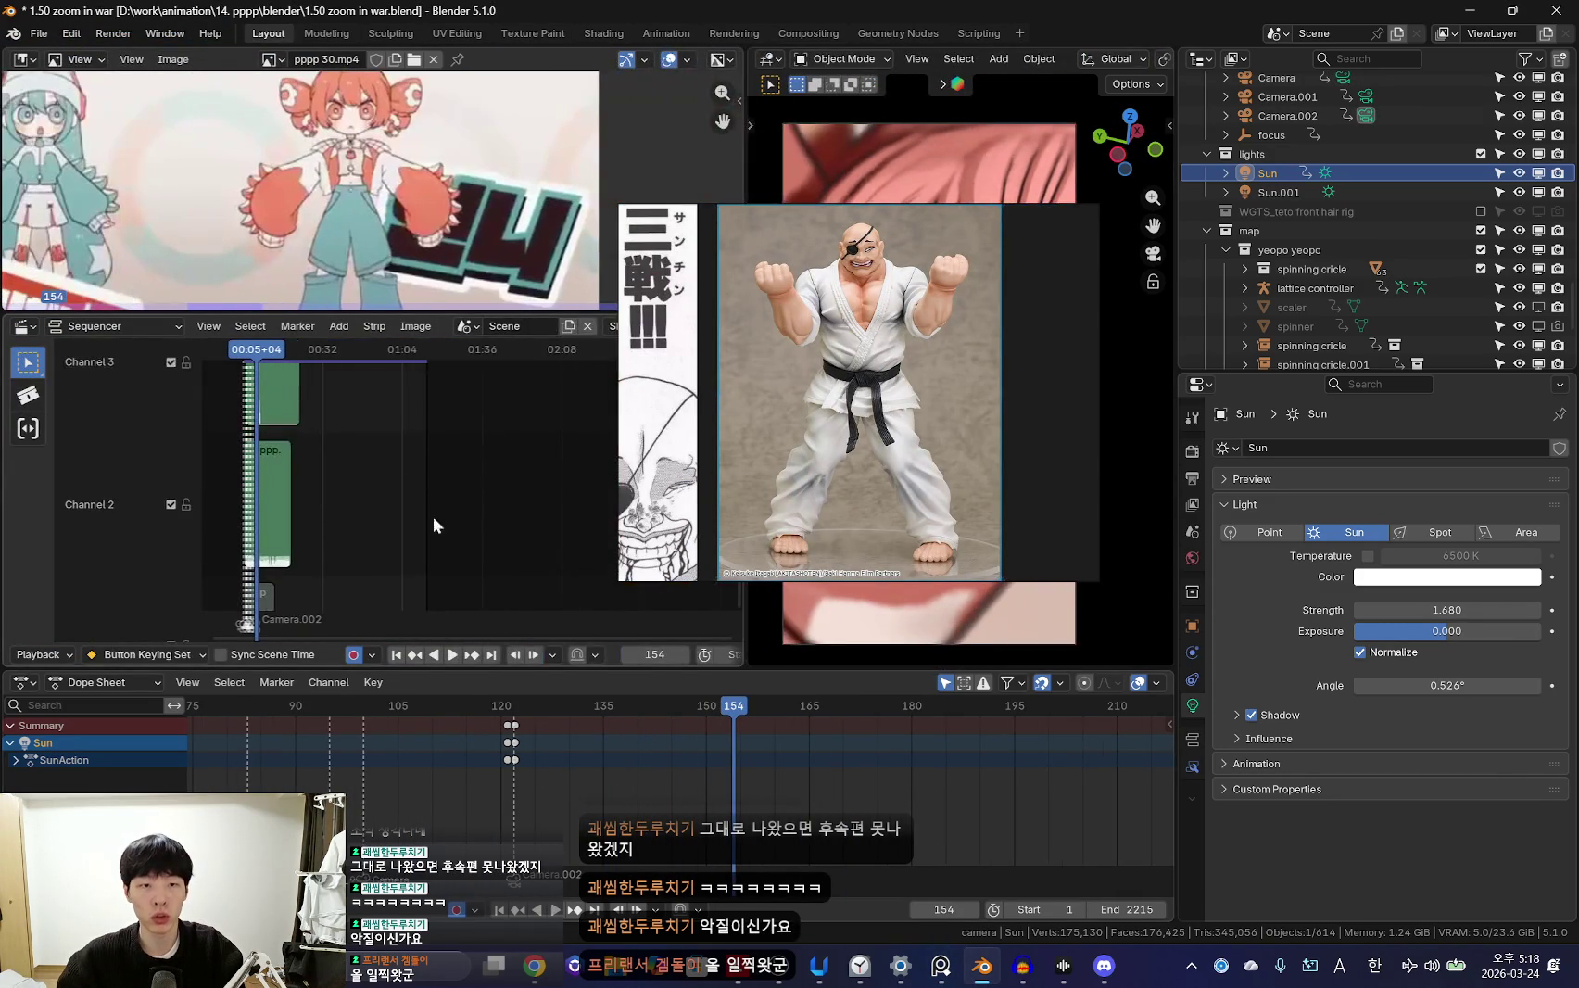
pyautogui.press('Home')
pyautogui.scroll(3, 420, 495)
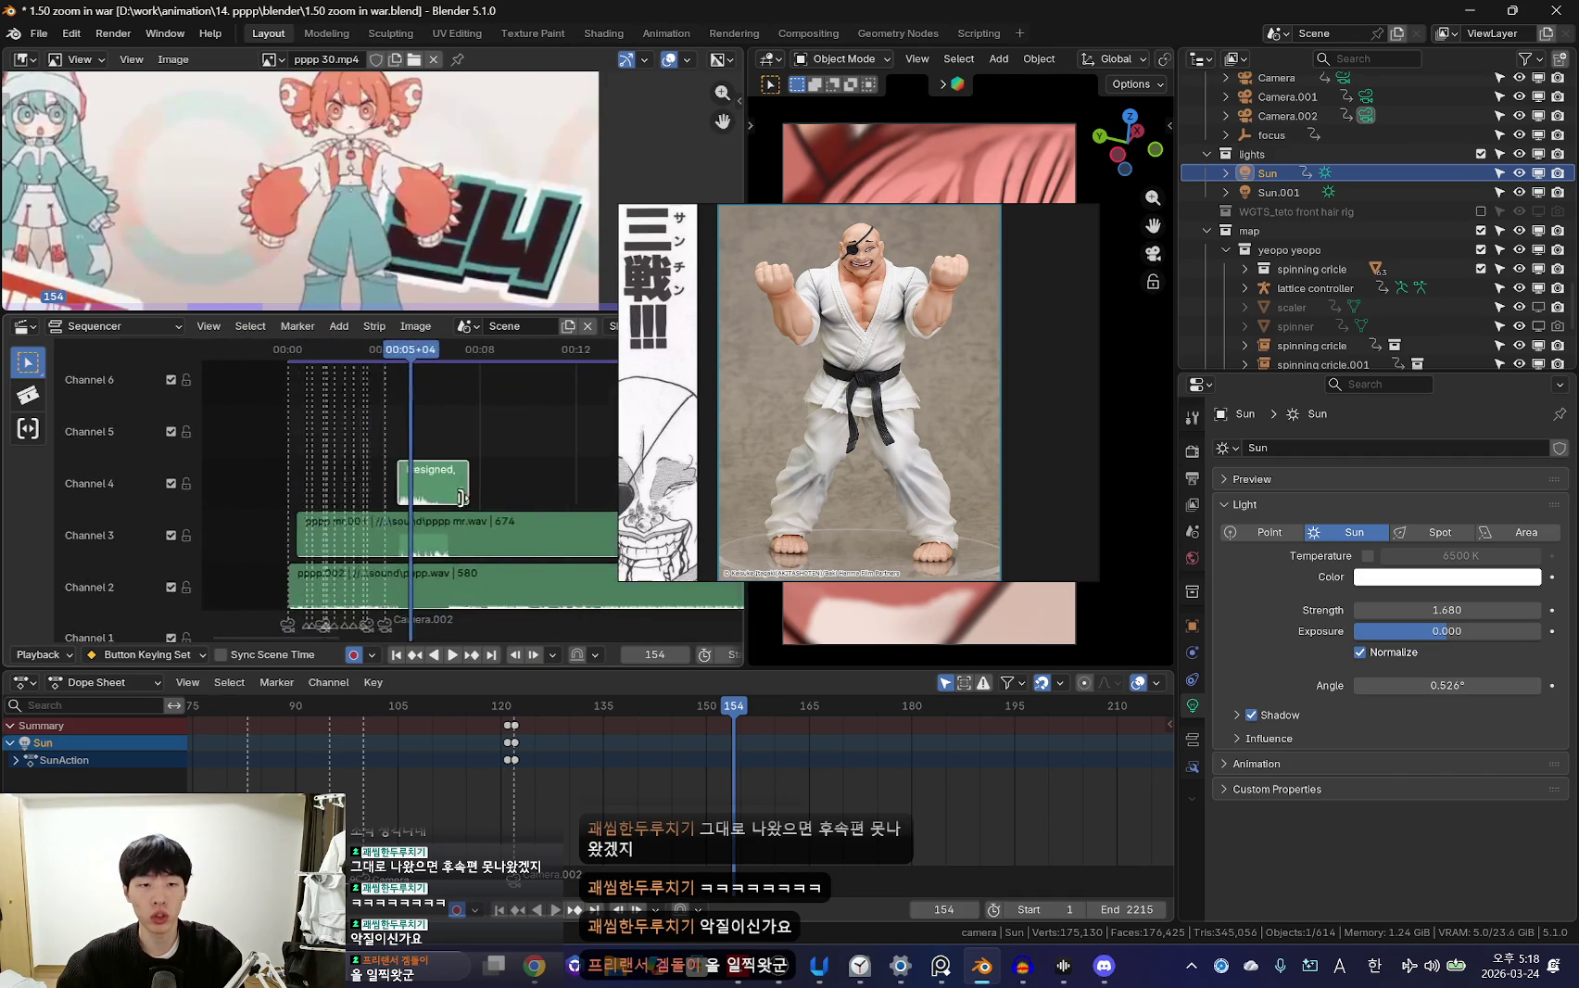
pyautogui.scroll(3, 431, 498)
pyautogui.scroll(2, 443, 500)
# Slide the channel 5 impact sound strip slightly earlier while listening to playback
pyautogui.click(437, 481)
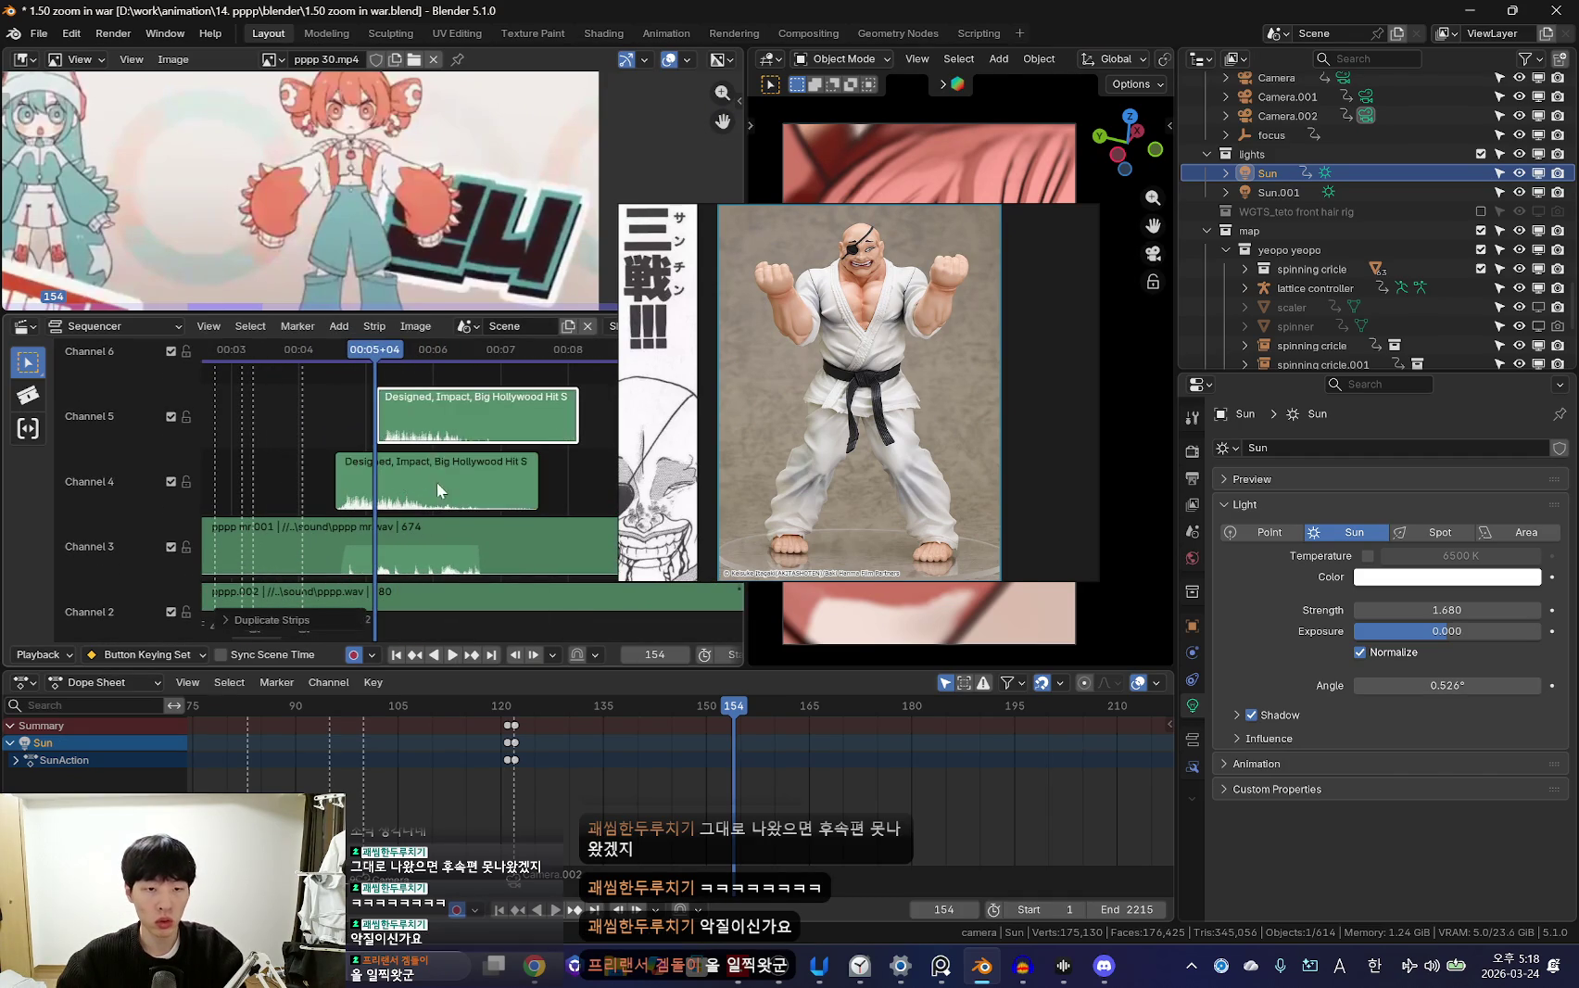
pyautogui.press('space')
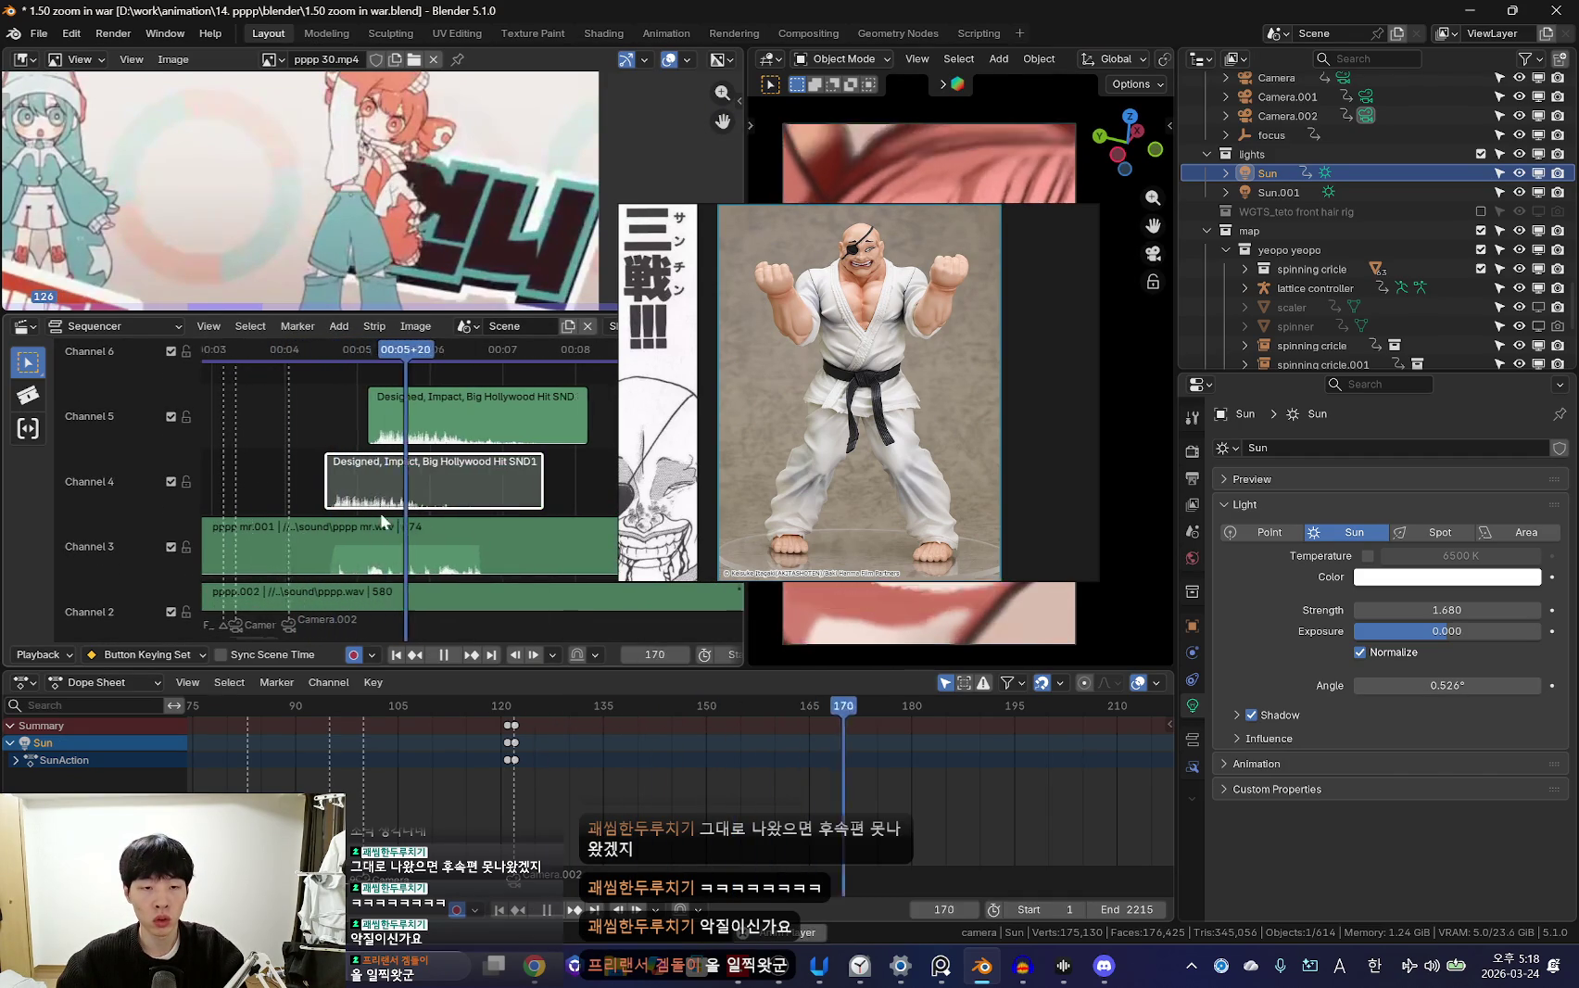
pyautogui.scroll(2, 413, 518)
pyautogui.click(435, 432)
pyautogui.scroll(1, 385, 461)
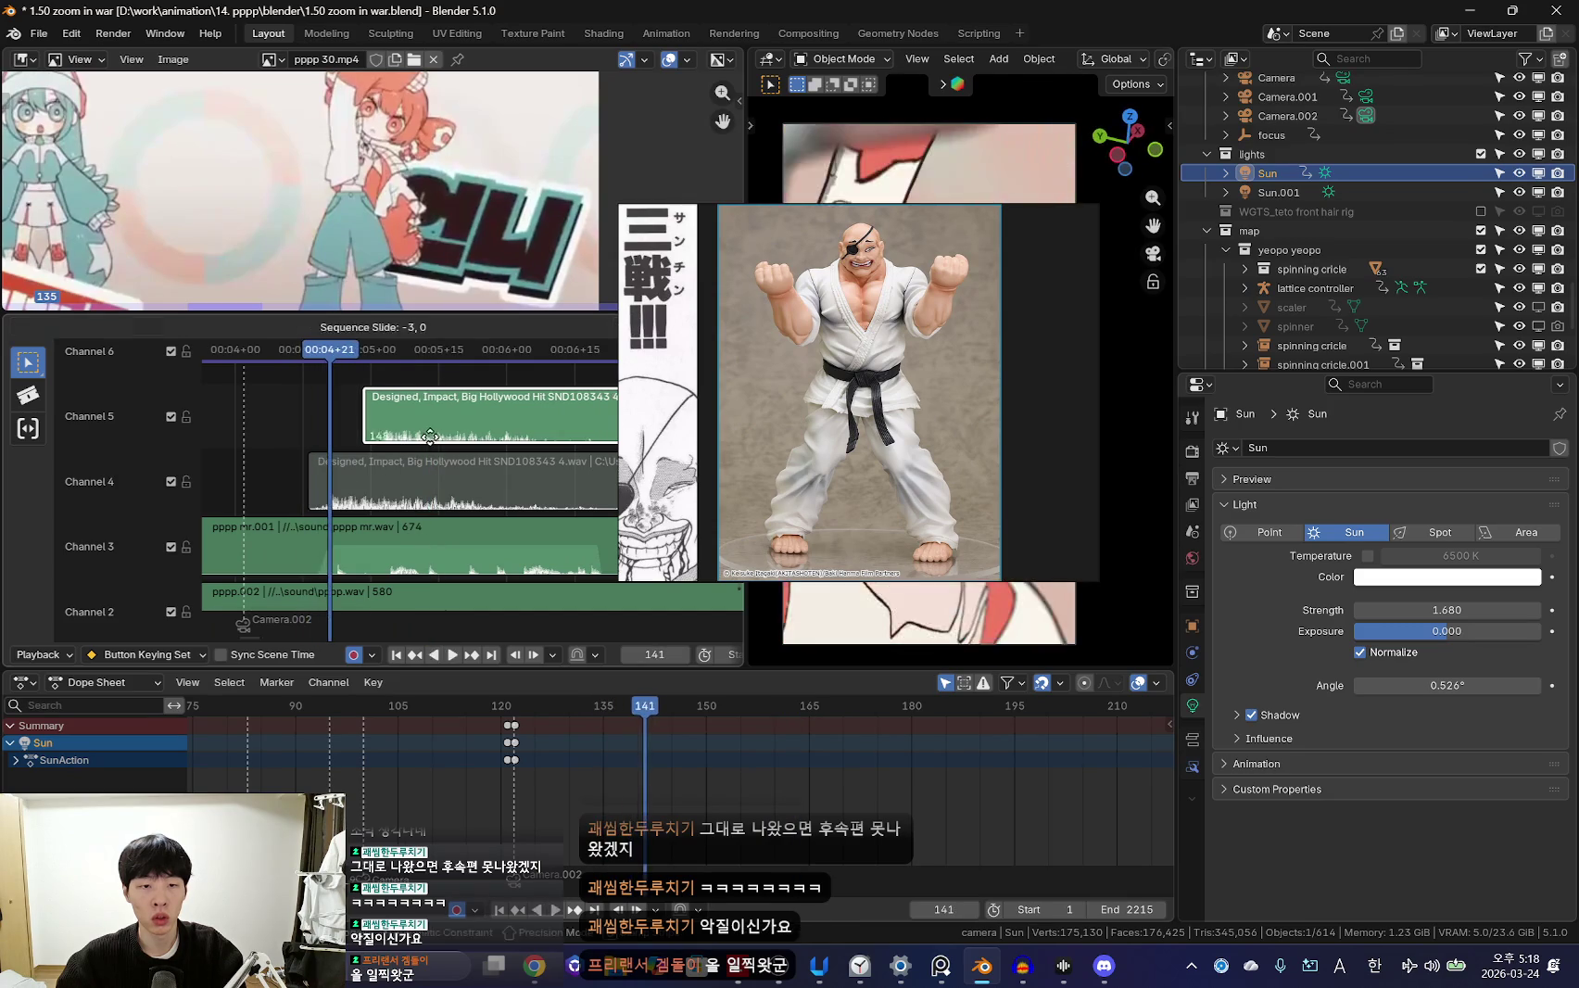
pyautogui.moveTo(430, 435); pyautogui.dragTo(416, 438)
pyautogui.press('space')
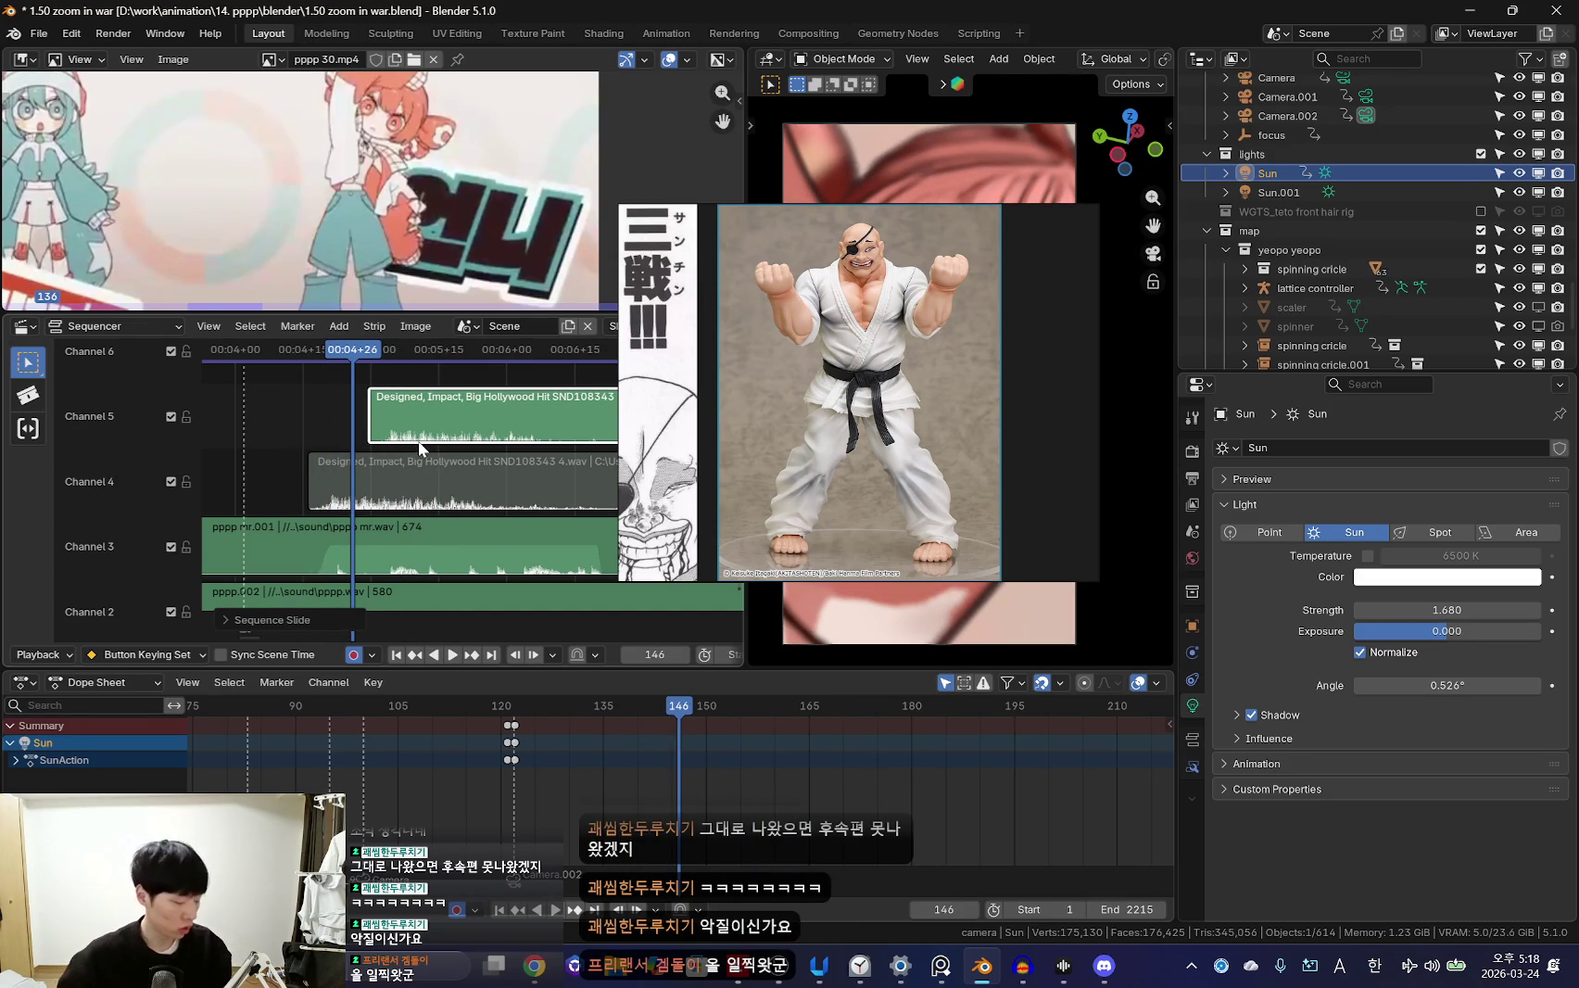
# Move the reference images aside, enlarge the sequencer, and replay from about frame 125
pyautogui.moveTo(927, 417); pyautogui.dragTo(1492, 437)
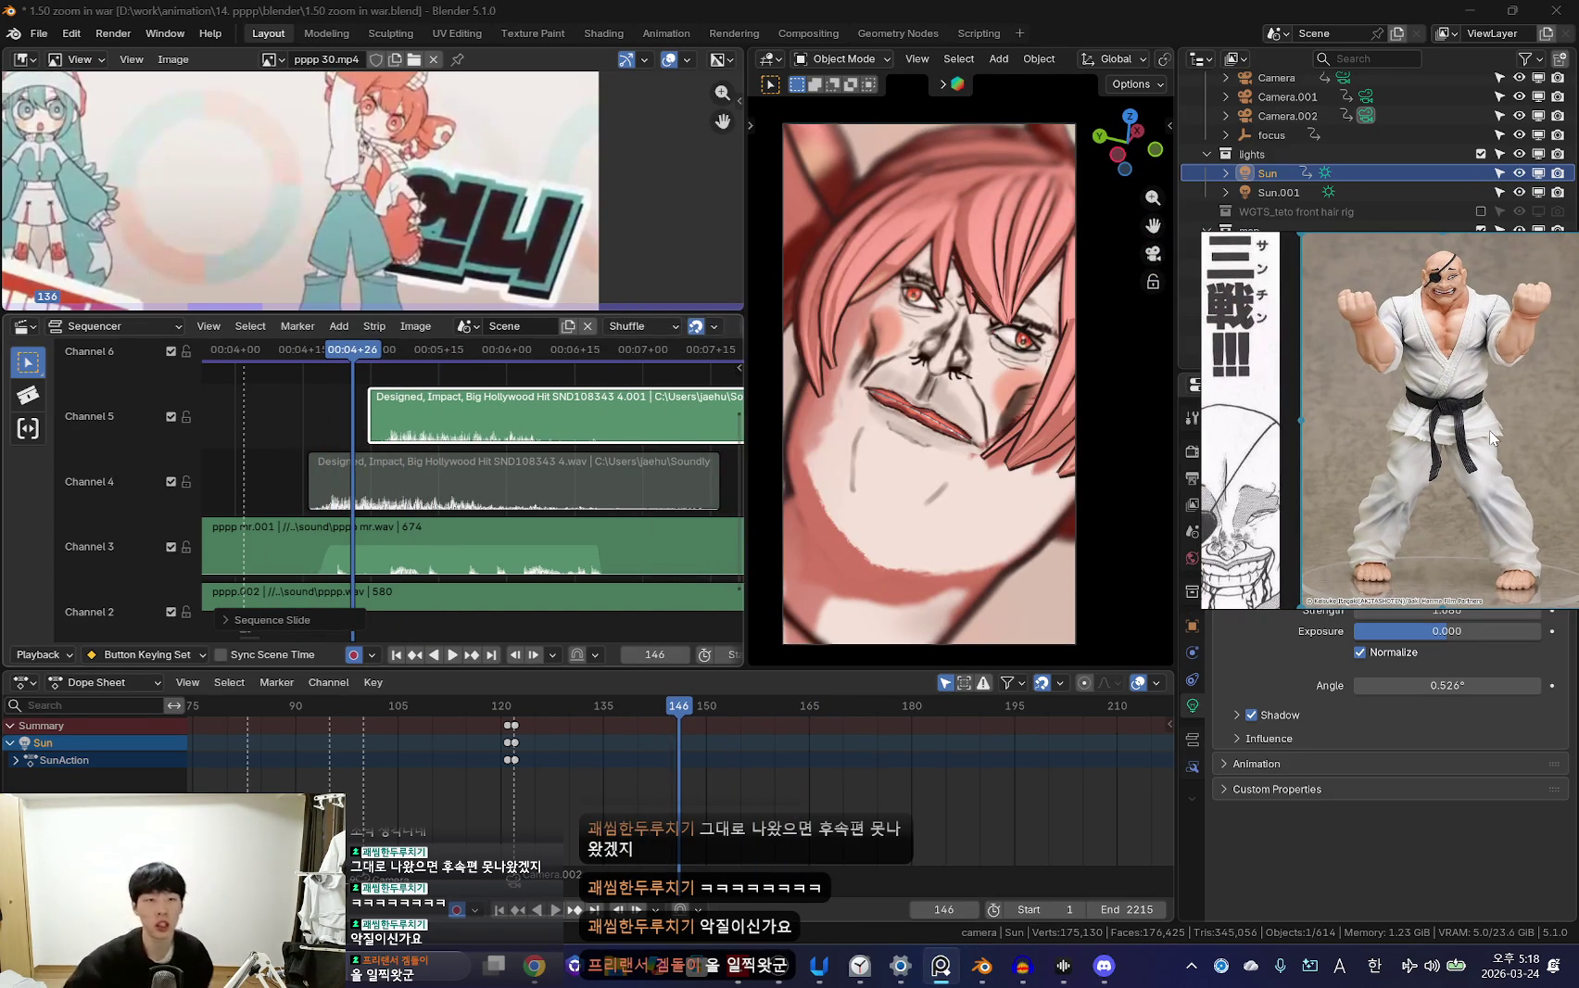
pyautogui.moveTo(422, 314); pyautogui.dragTo(419, 268)
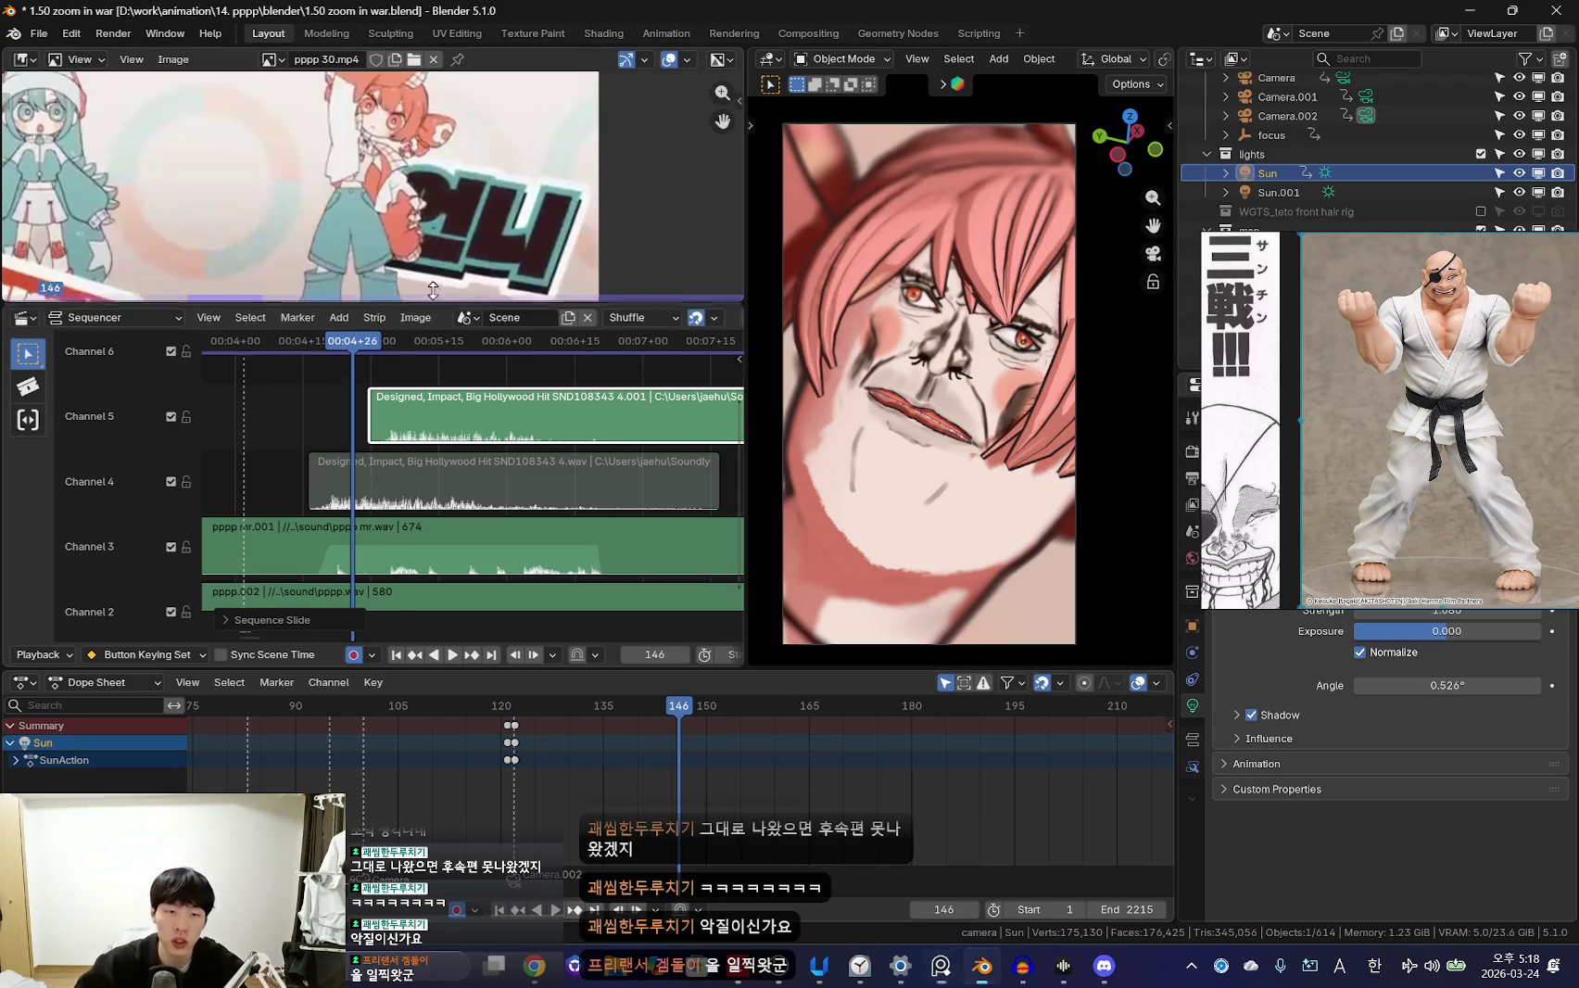
pyautogui.scroll(-1, 412, 451)
pyautogui.press('space')
pyautogui.scroll(-2, 406, 442)
pyautogui.click(289, 453)
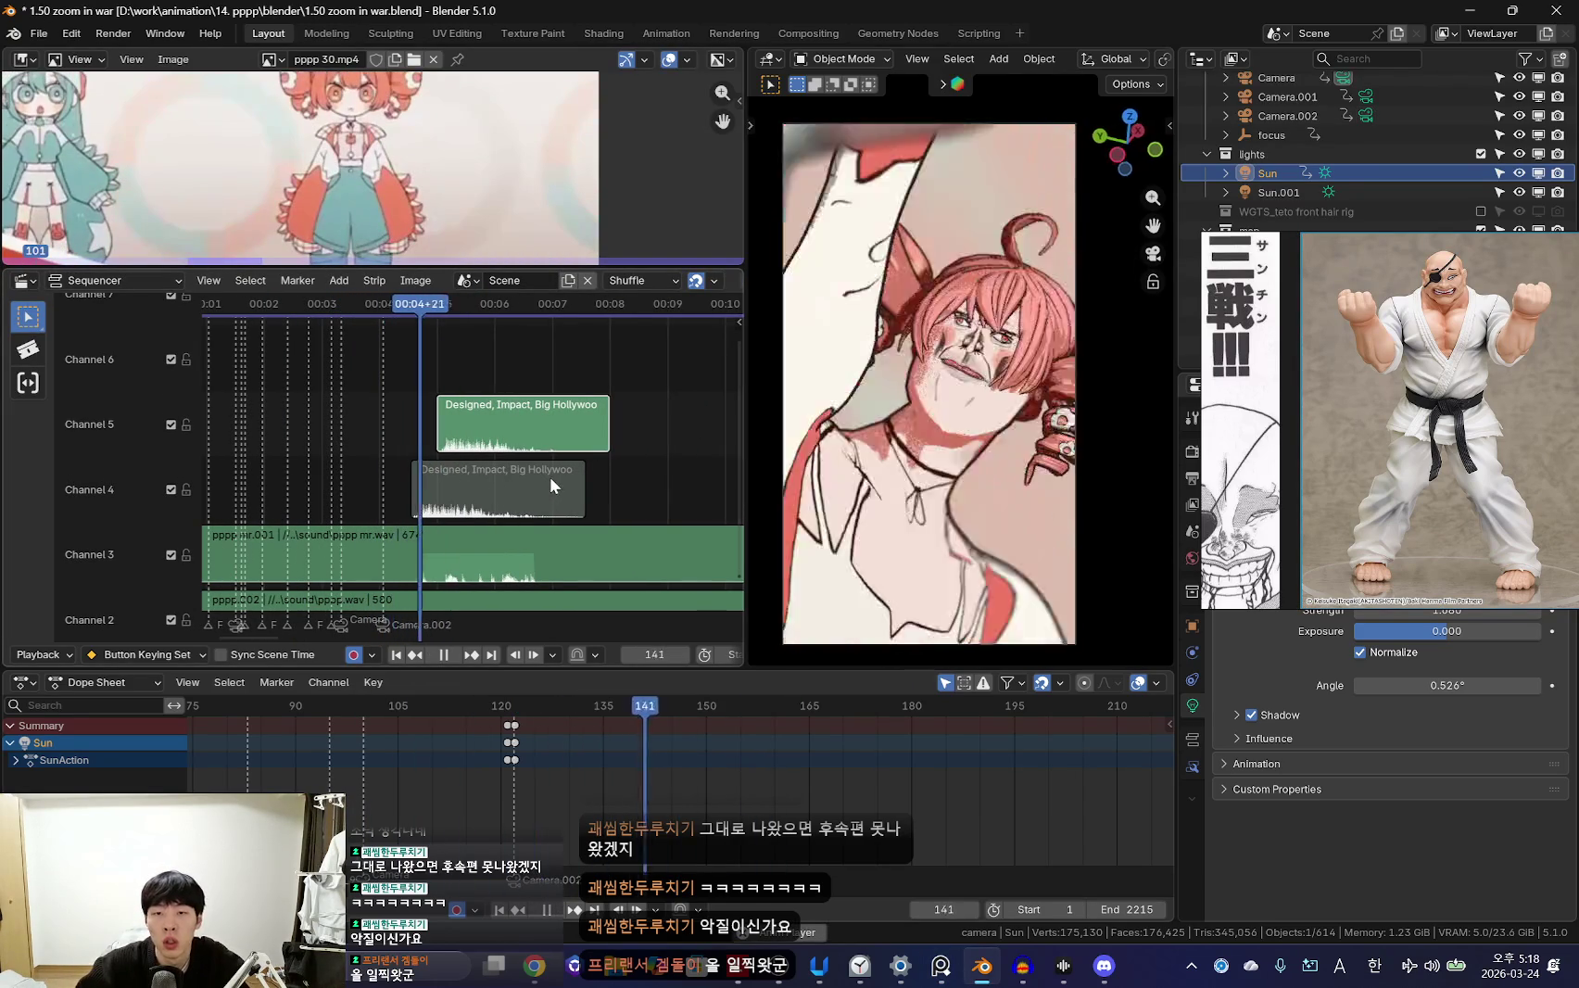
pyautogui.scroll(2, 513, 811)
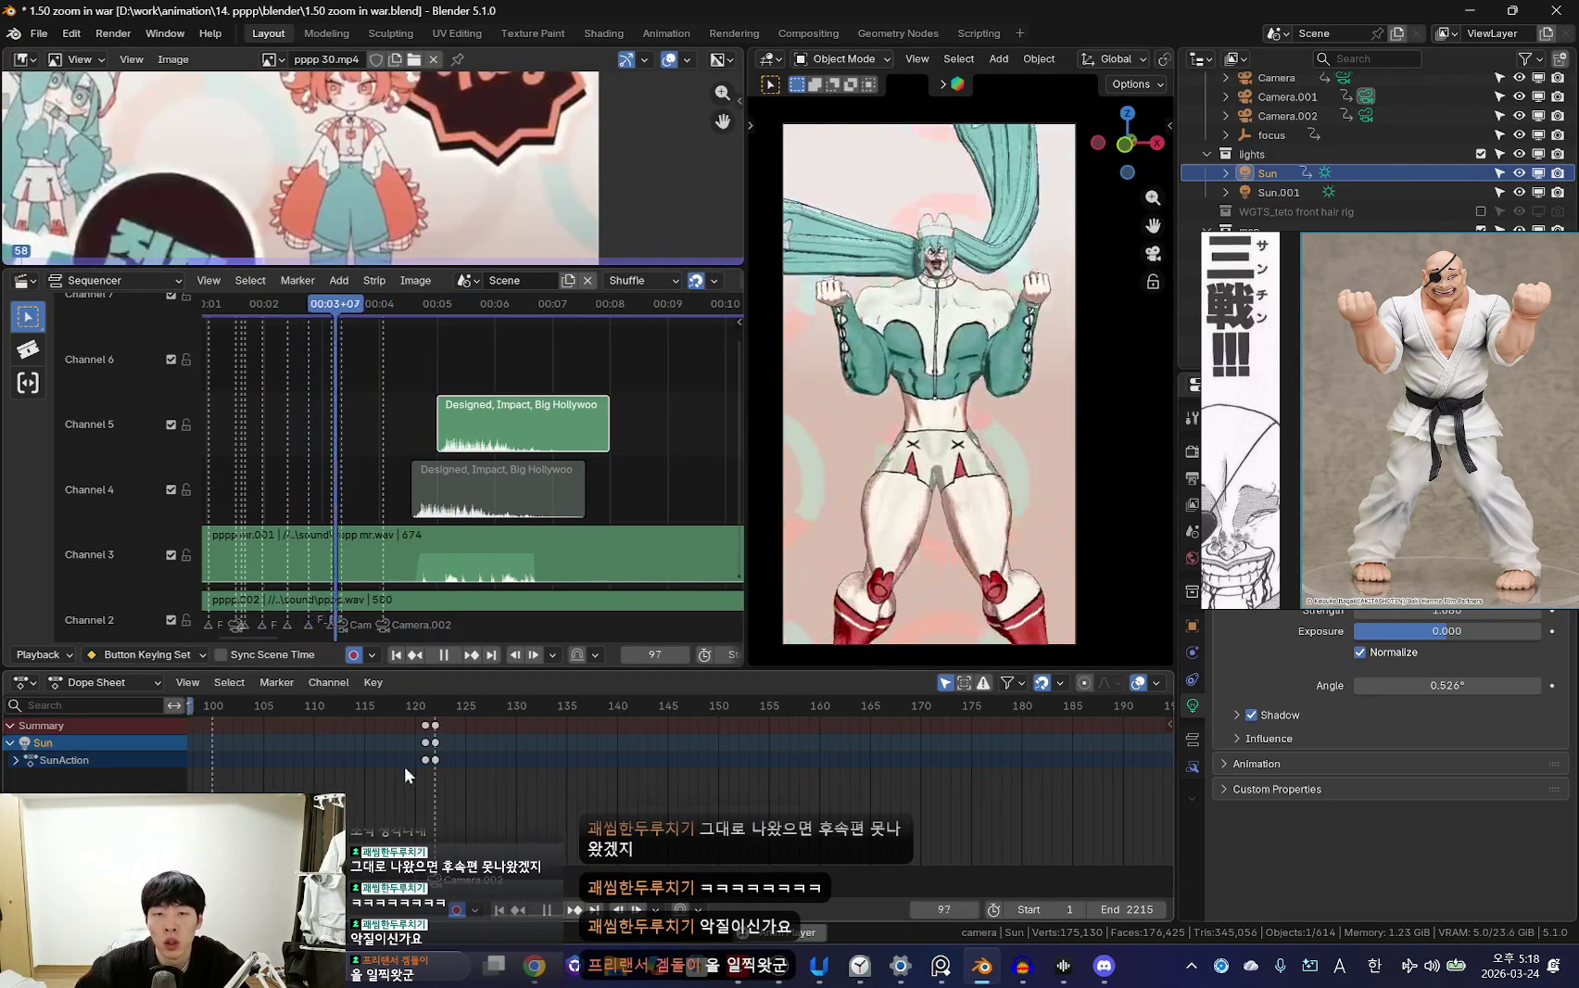
pyautogui.press('space')
# Select the teto rig's head bone and enter Pose Mode
pyautogui.click(1045, 327)
pyautogui.hotkey('ctrl', 'Tab')
pyautogui.scroll(3, 717, 740)
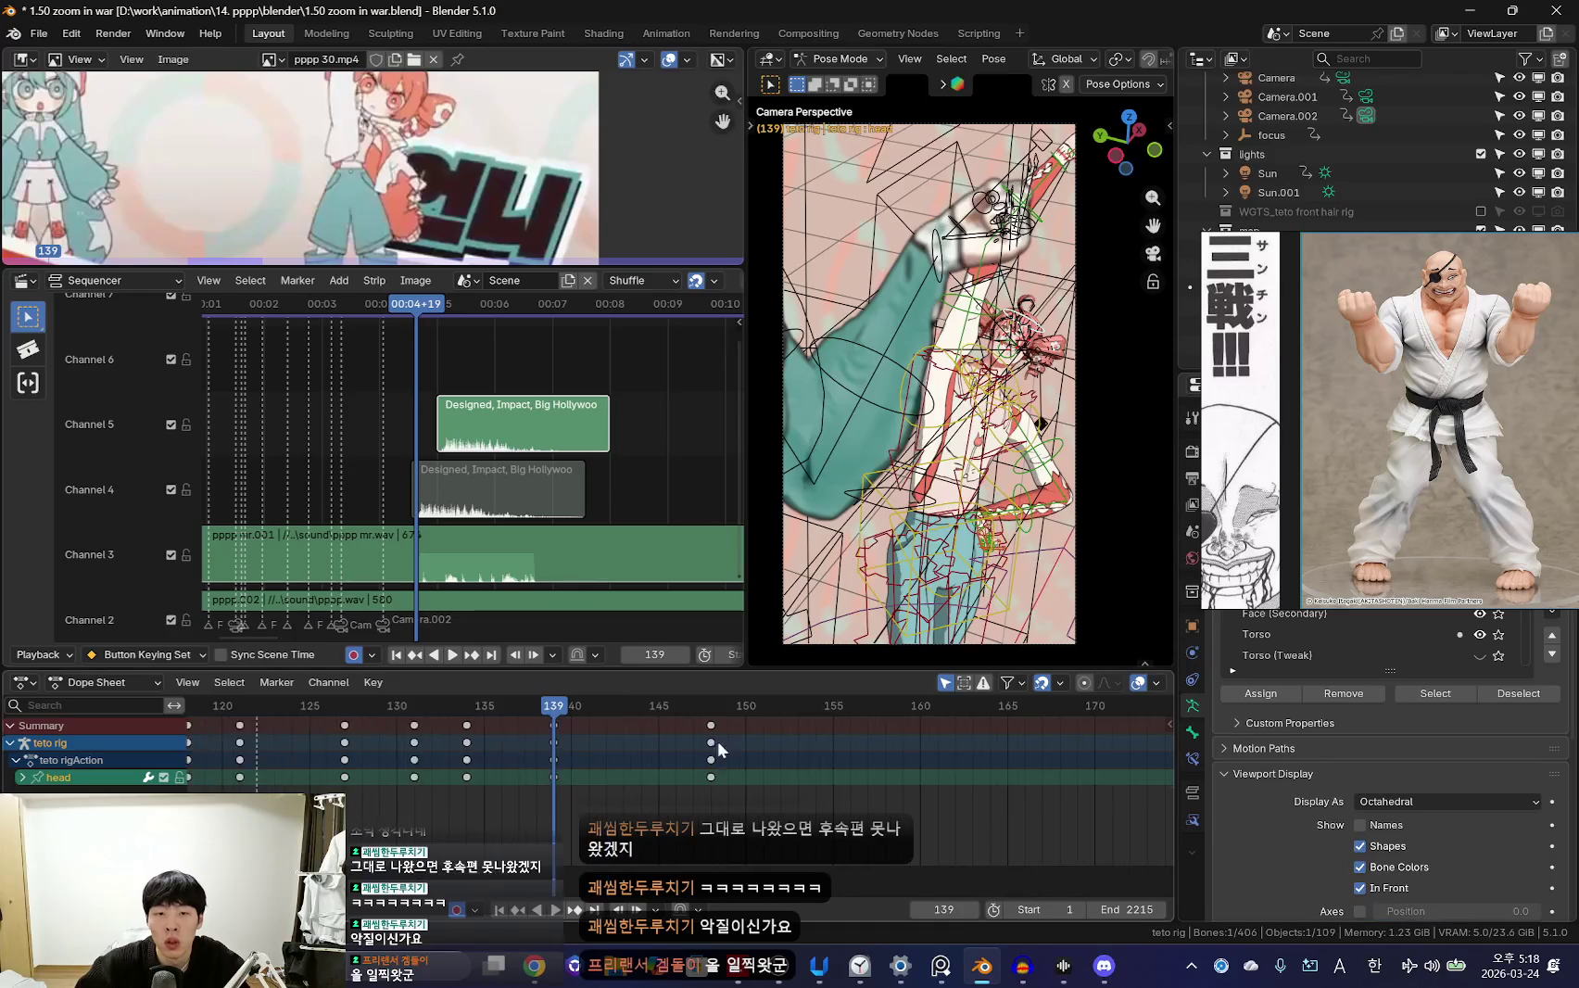
# Replay the face close-up, return to Object Mode, and select Camera.002
pyautogui.click(398, 746)
pyautogui.press('space')
pyautogui.press('Escape')
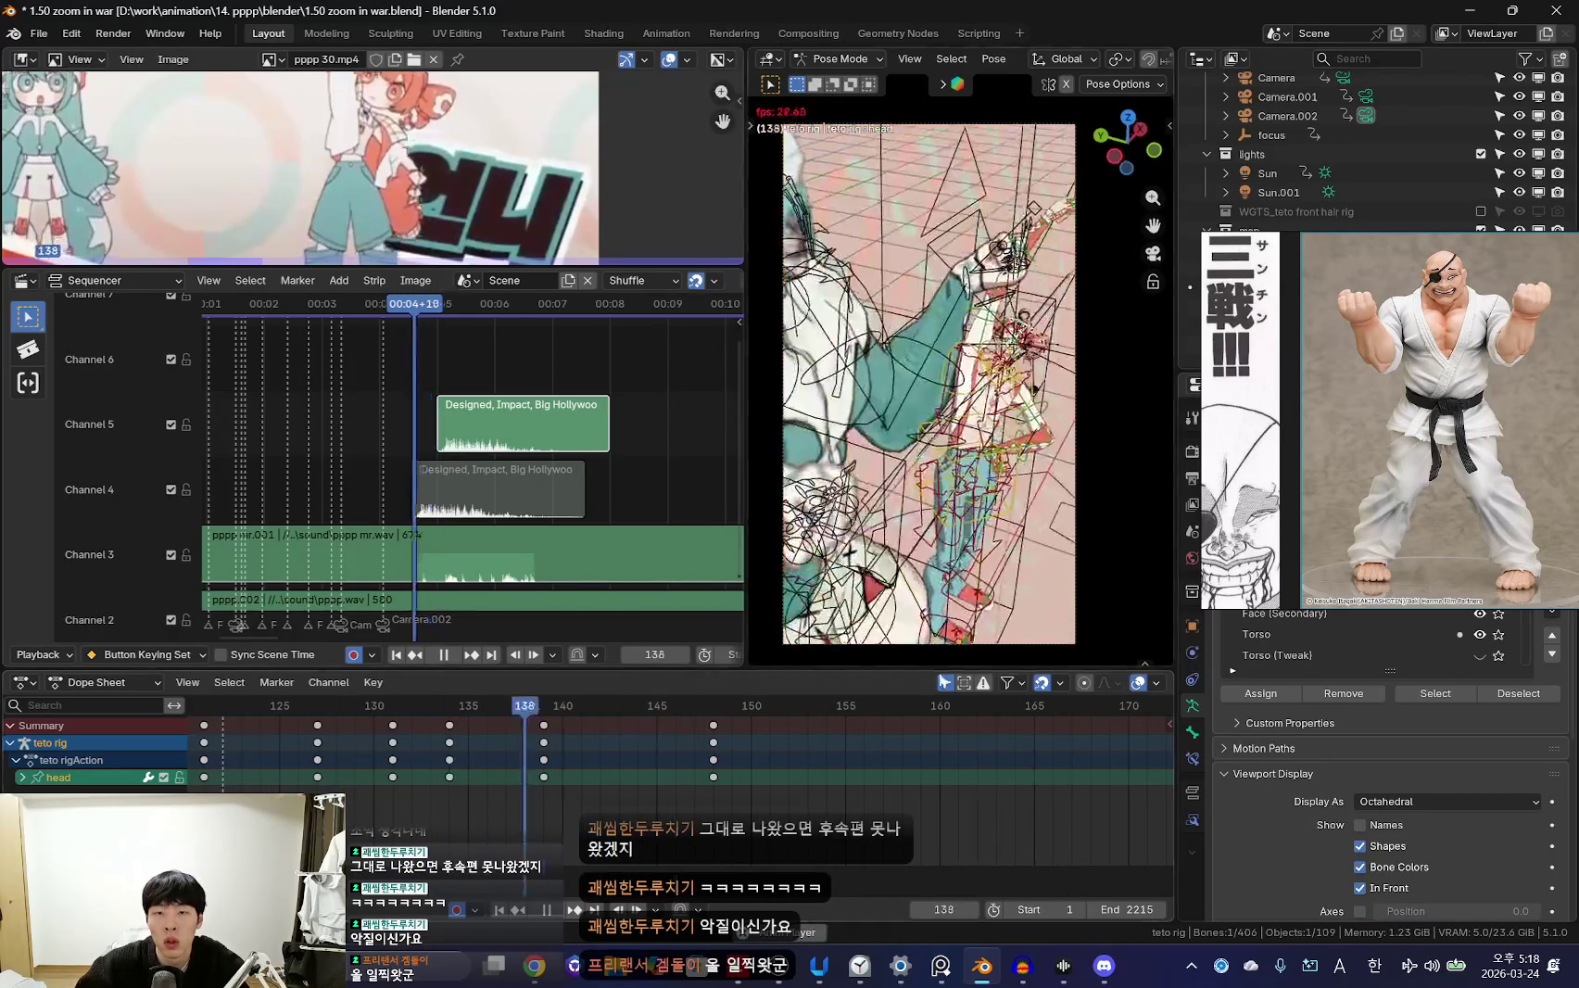
pyautogui.hotkey('ctrl', 'Tab')
pyautogui.click(1078, 535)
pyautogui.scroll(1, 649, 787)
pyautogui.keyDown('alt'); pyautogui.scroll(12, 498, 807); pyautogui.keyUp('alt')
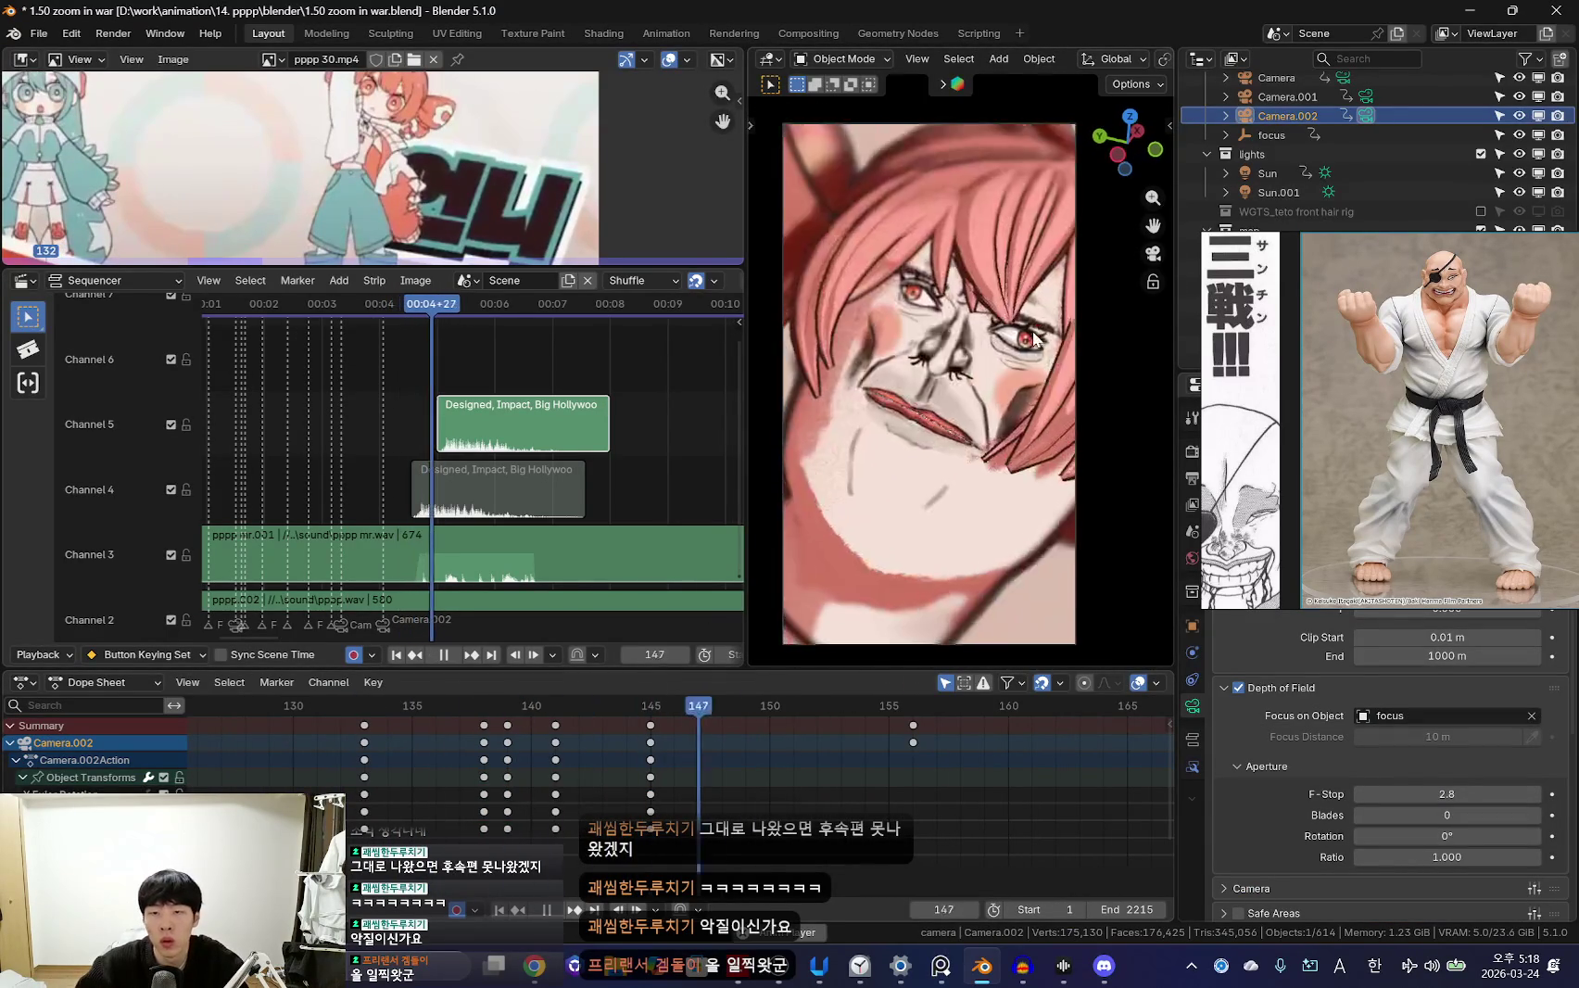
pyautogui.press('space')
# Select the teto body's teeth and switch the sequencer area to the Shader Editor
pyautogui.click(968, 536)
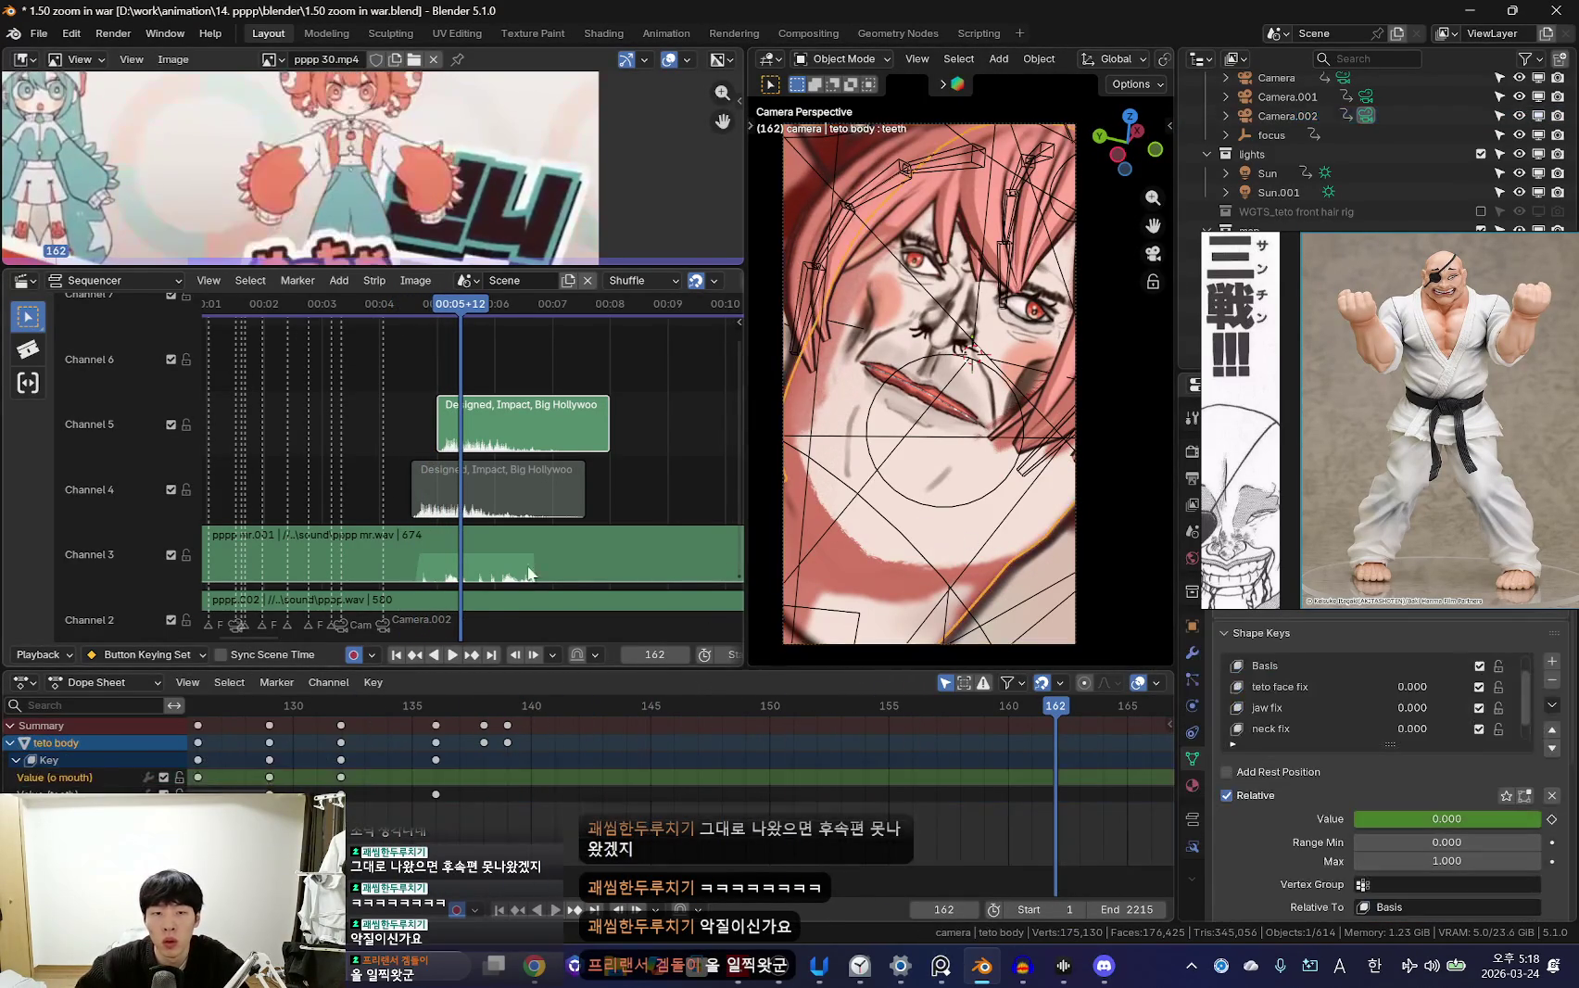
pyautogui.click(20, 284)
pyautogui.click(72, 438)
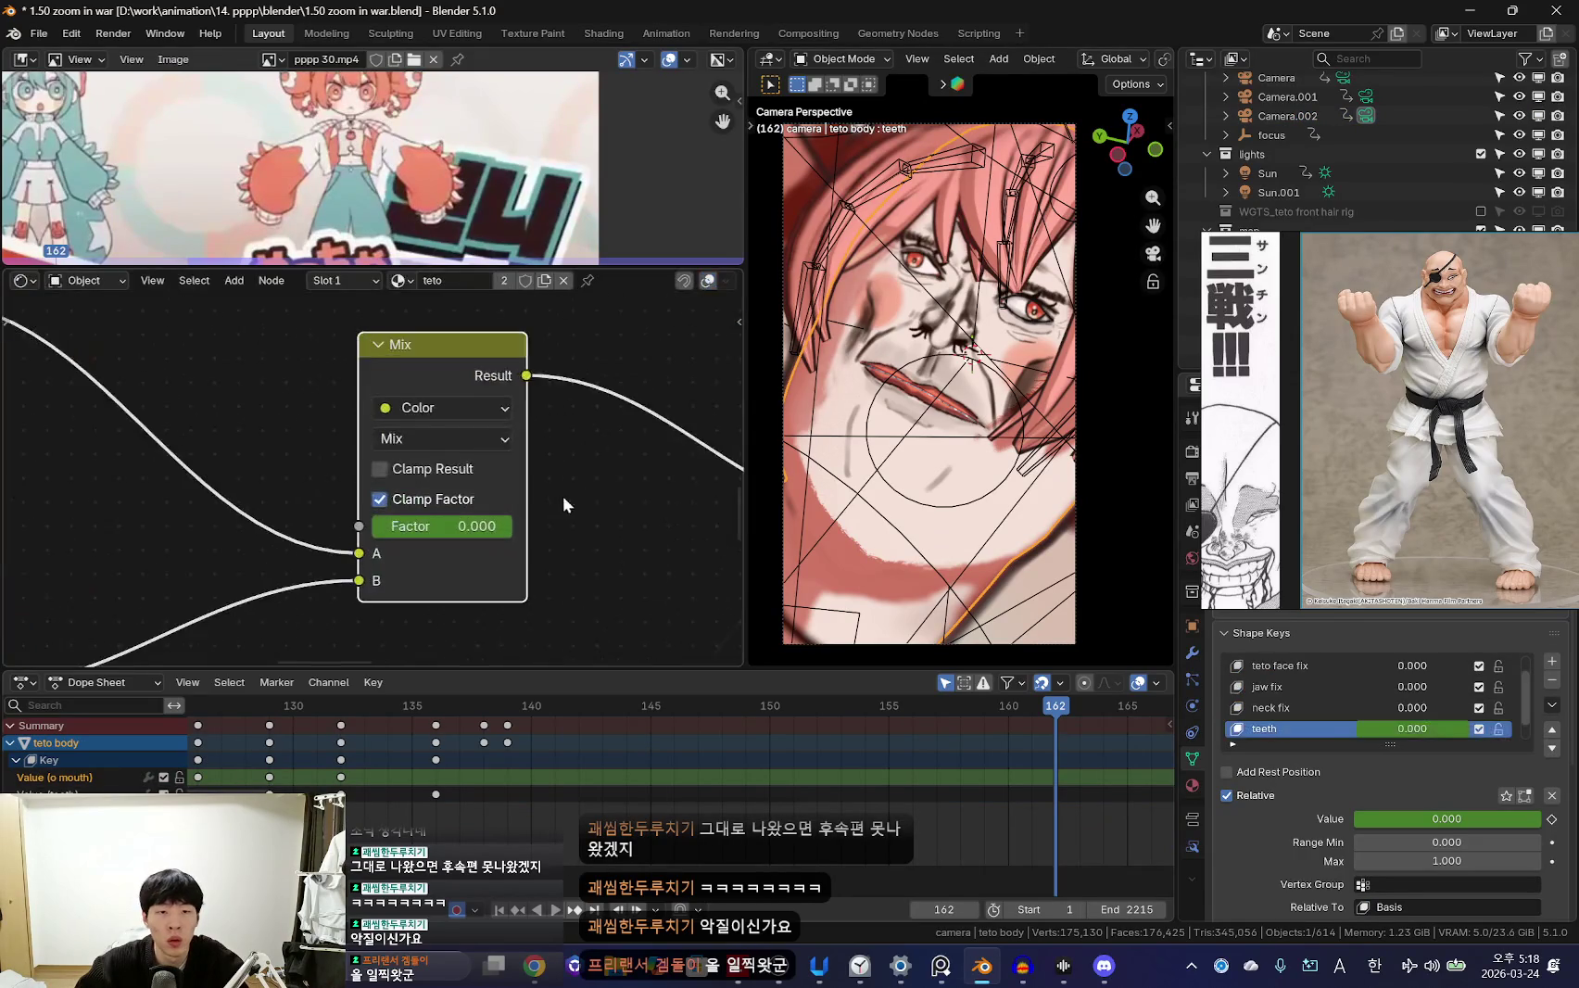
pyautogui.scroll(-3, 556, 778)
pyautogui.scroll(-3, 590, 777)
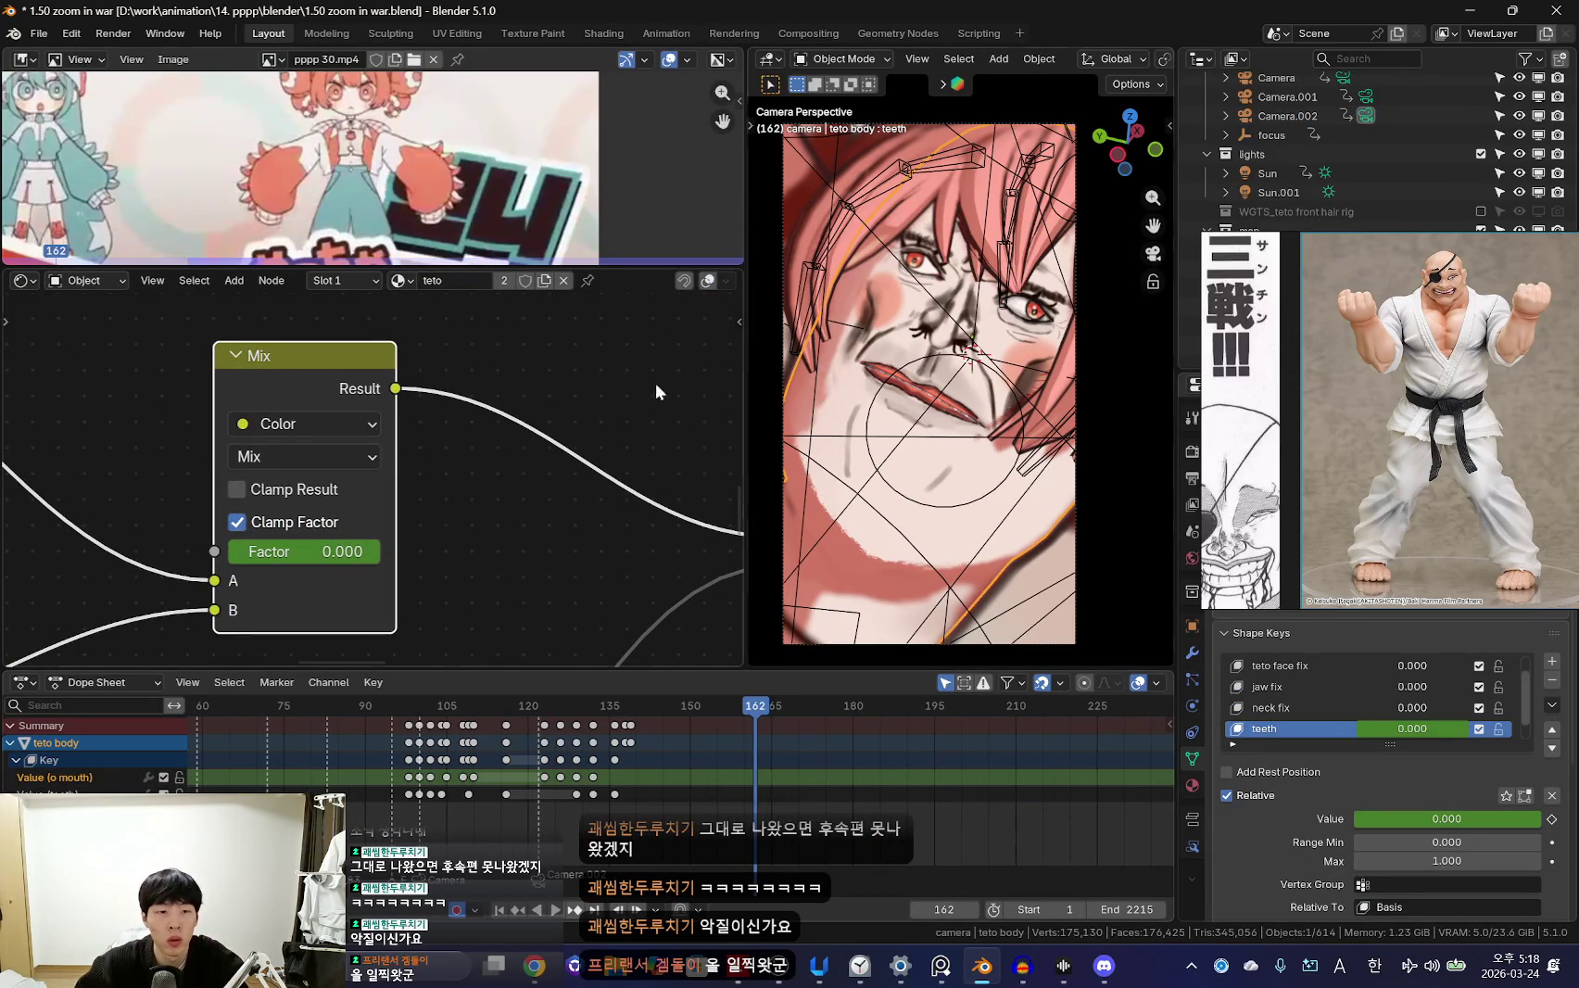
# Move the teeth shape-key keys to about frame 153 and check them in playback
pyautogui.moveTo(708, 846); pyautogui.dragTo(710, 841, button='middle')
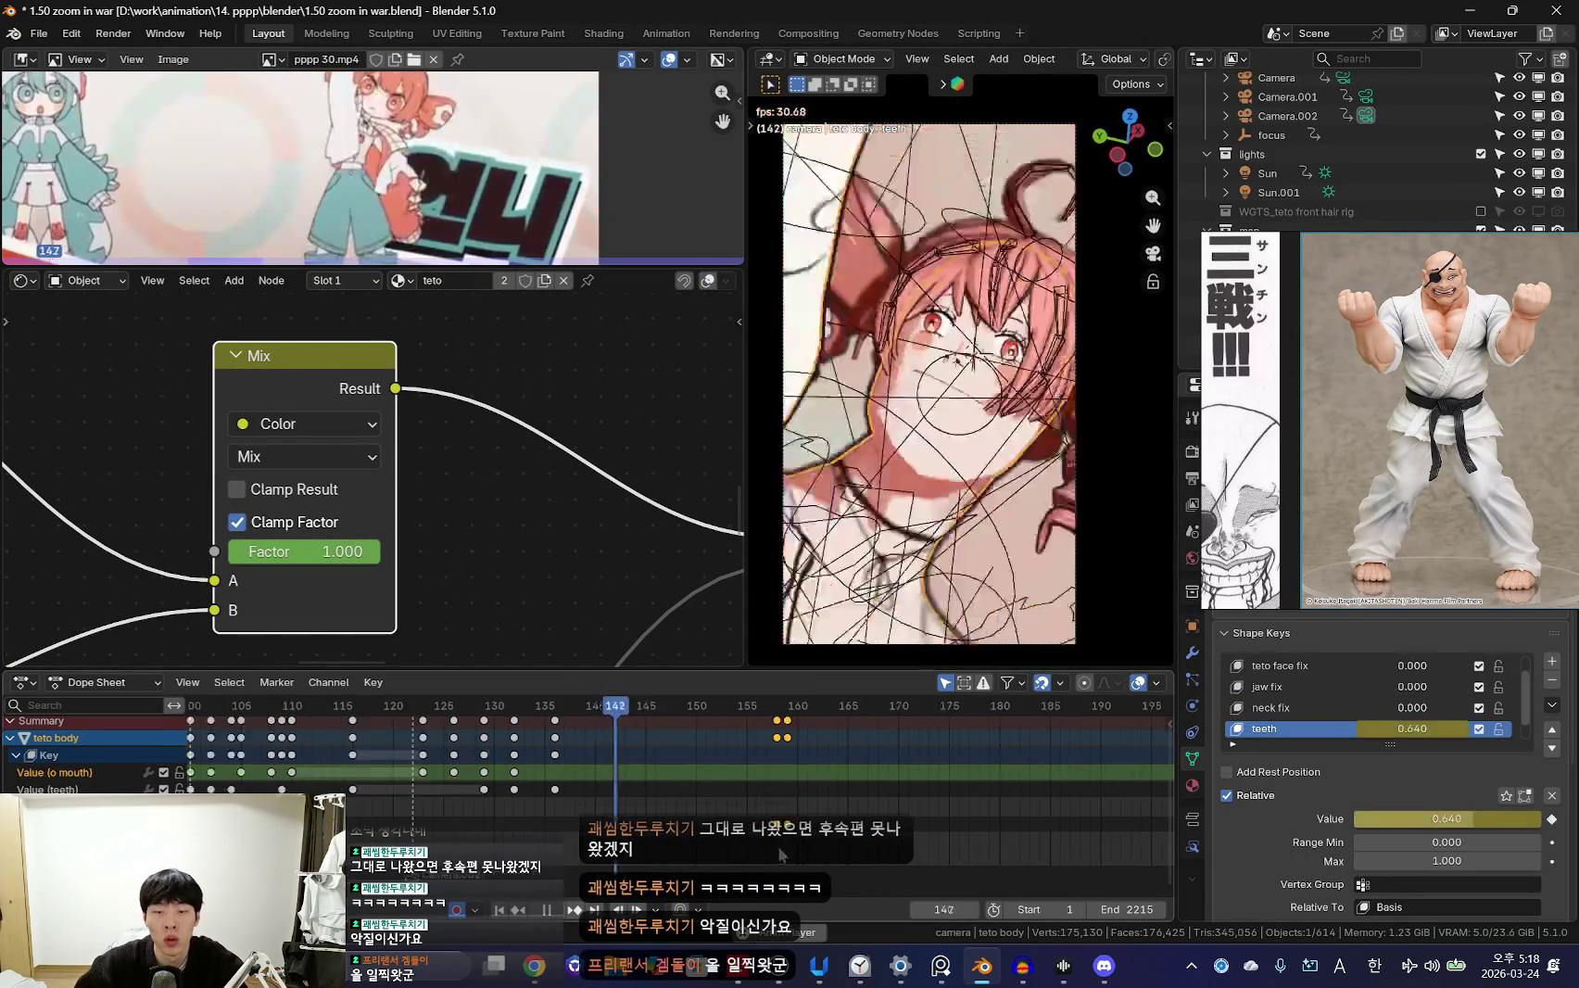
pyautogui.click(746, 847)
pyautogui.press('space')
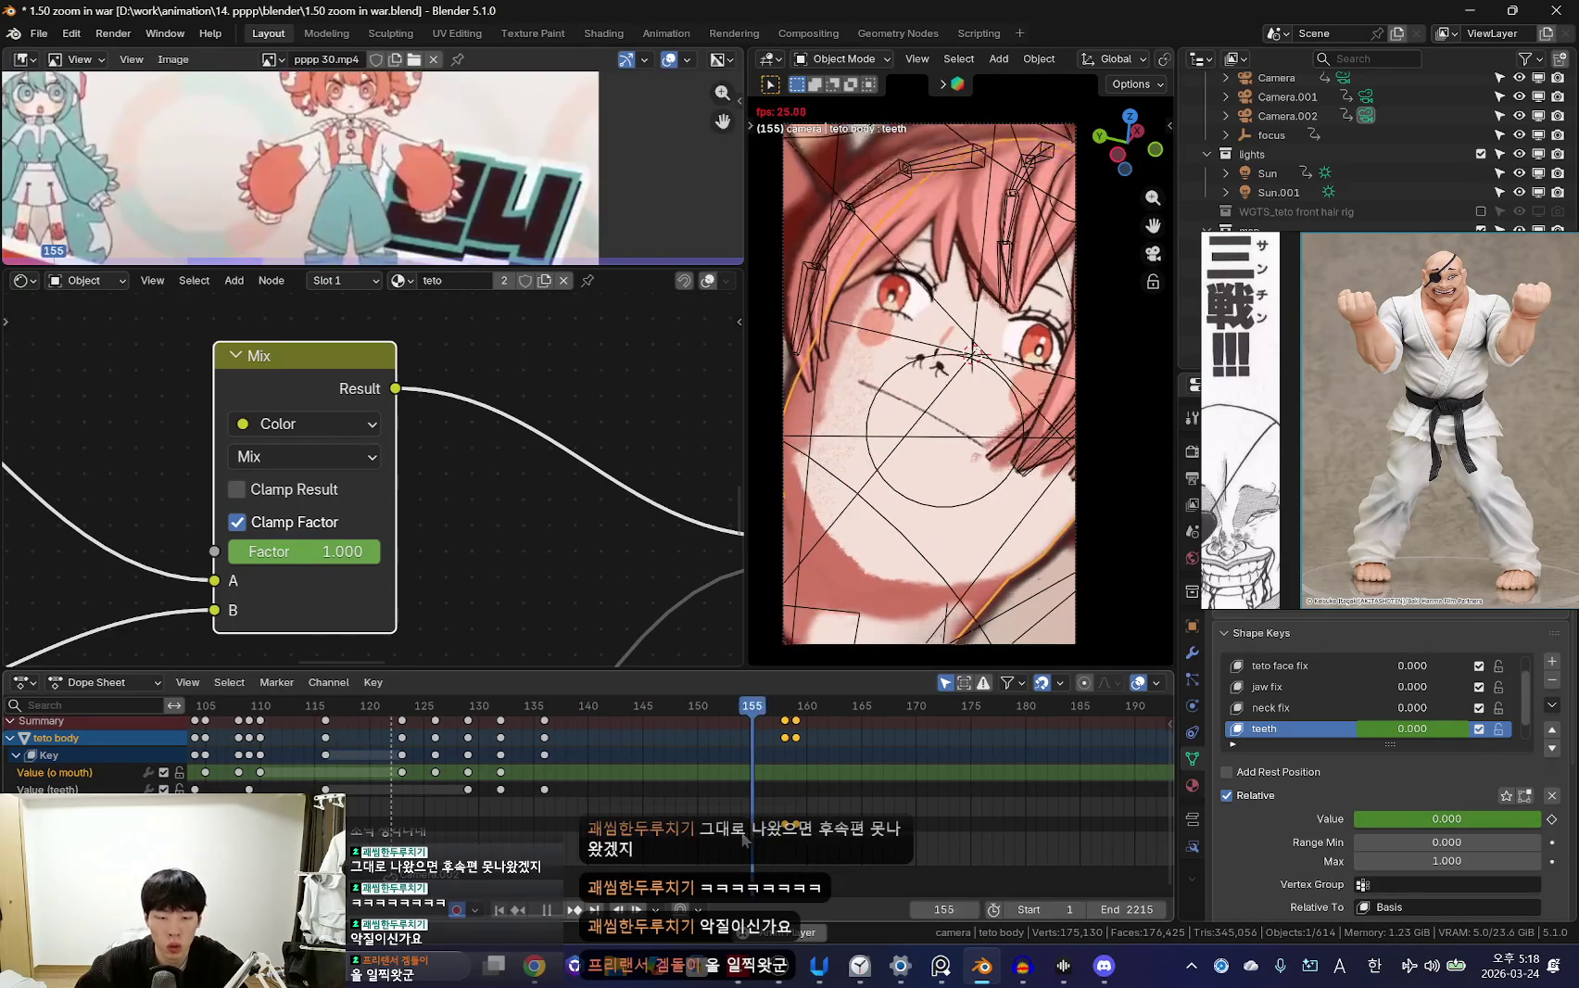
pyautogui.press('Escape')
pyautogui.click(775, 845)
pyautogui.press('space')
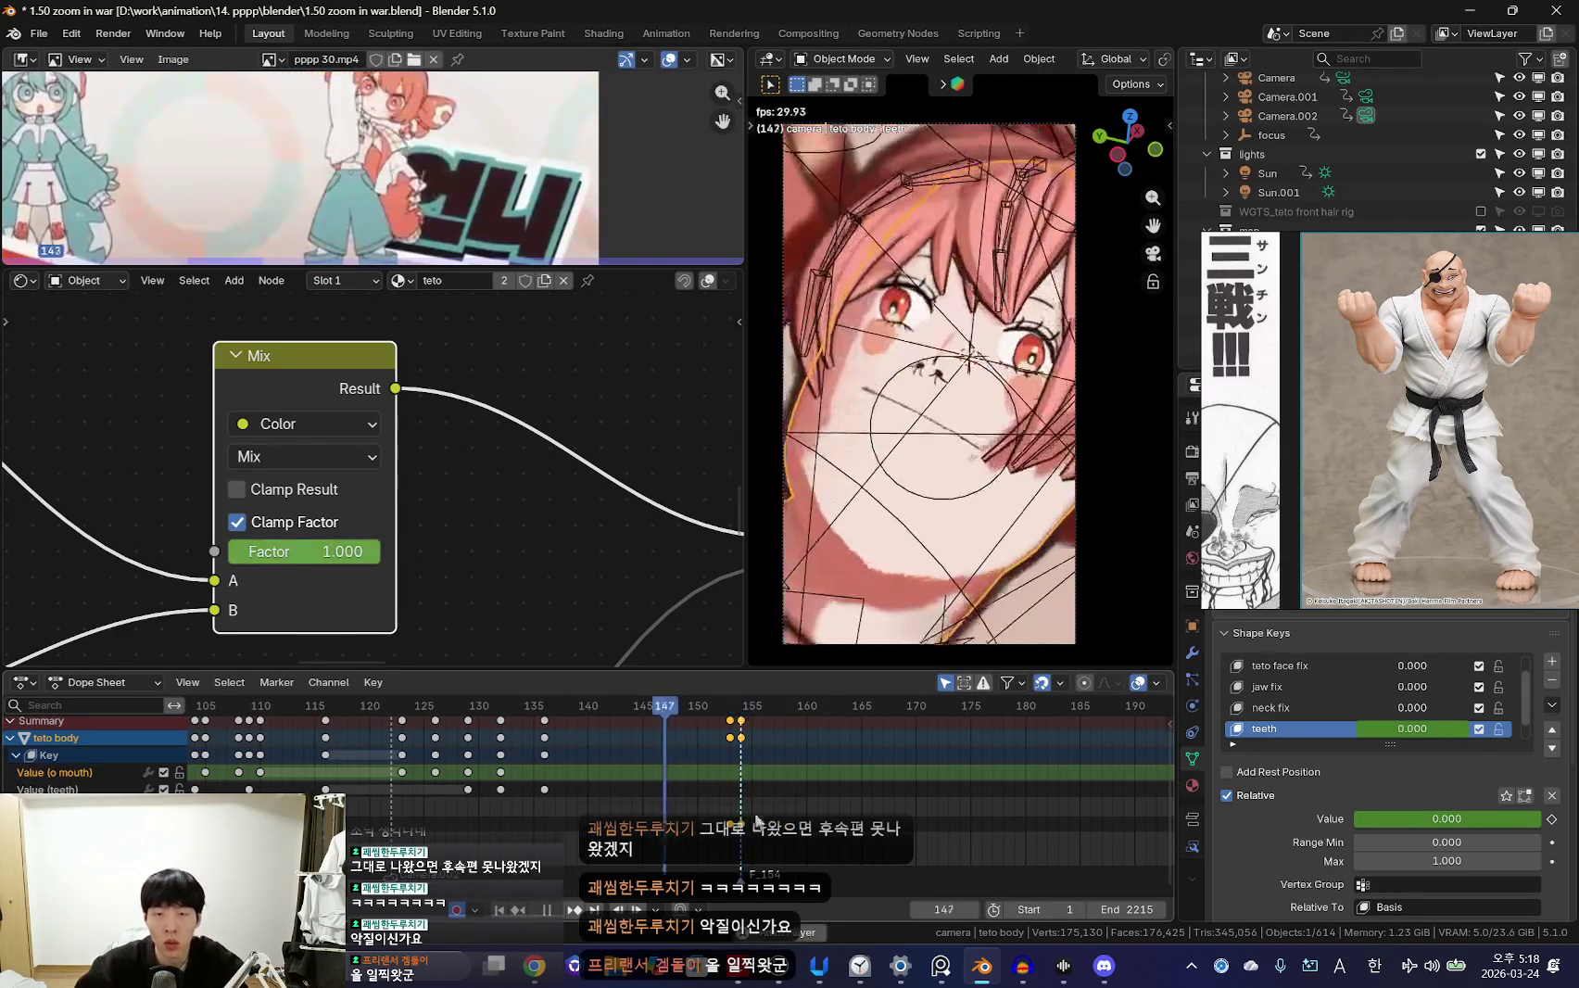
pyautogui.scroll(-3, 512, 752)
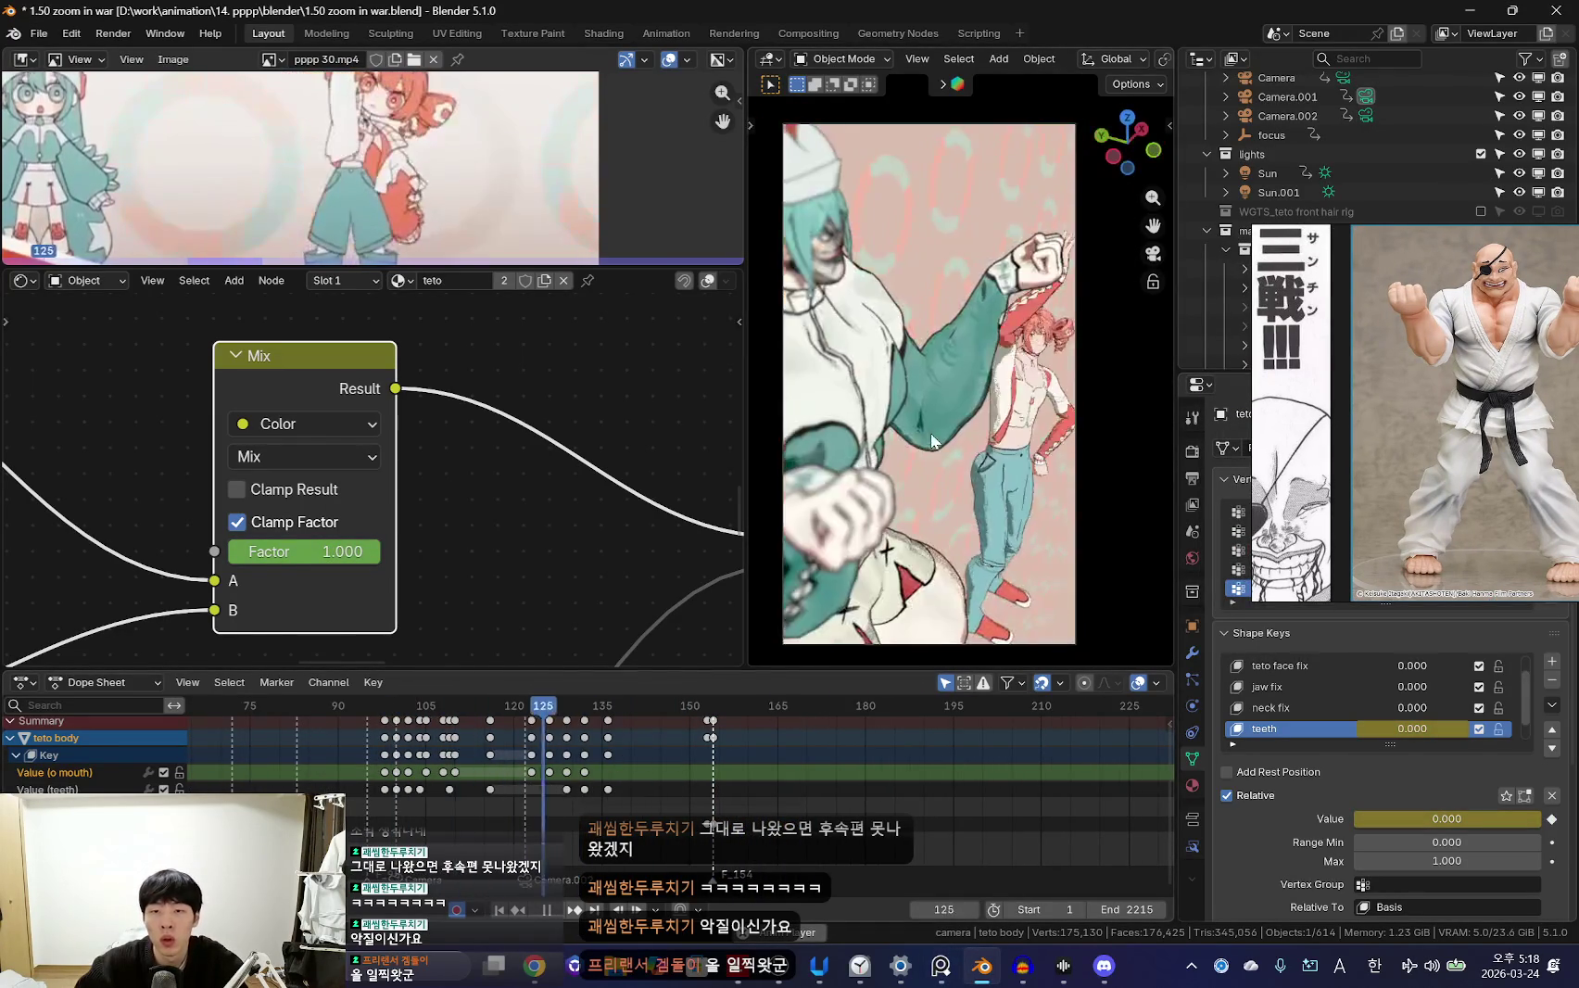
pyautogui.press('space')
# Select the teto rig, enter Pose Mode, and bring up the pose context menu
pyautogui.click(1034, 142)
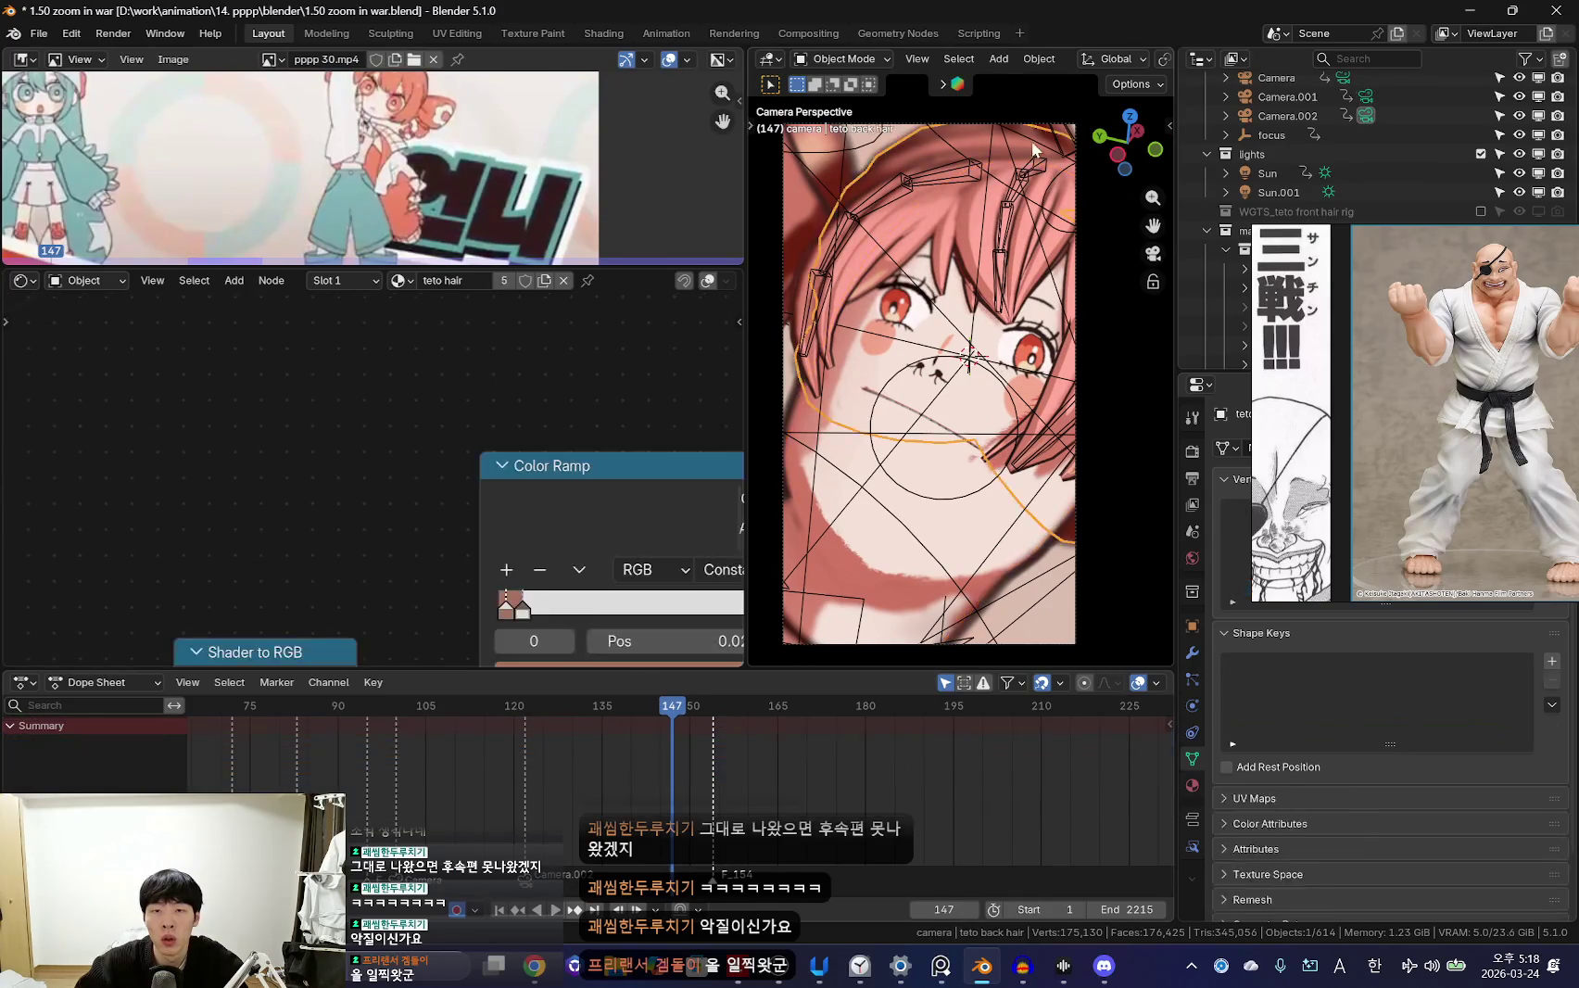
pyautogui.click(1035, 142)
pyautogui.hotkey('ctrl', 'Tab')
pyautogui.rightClick(1029, 428)
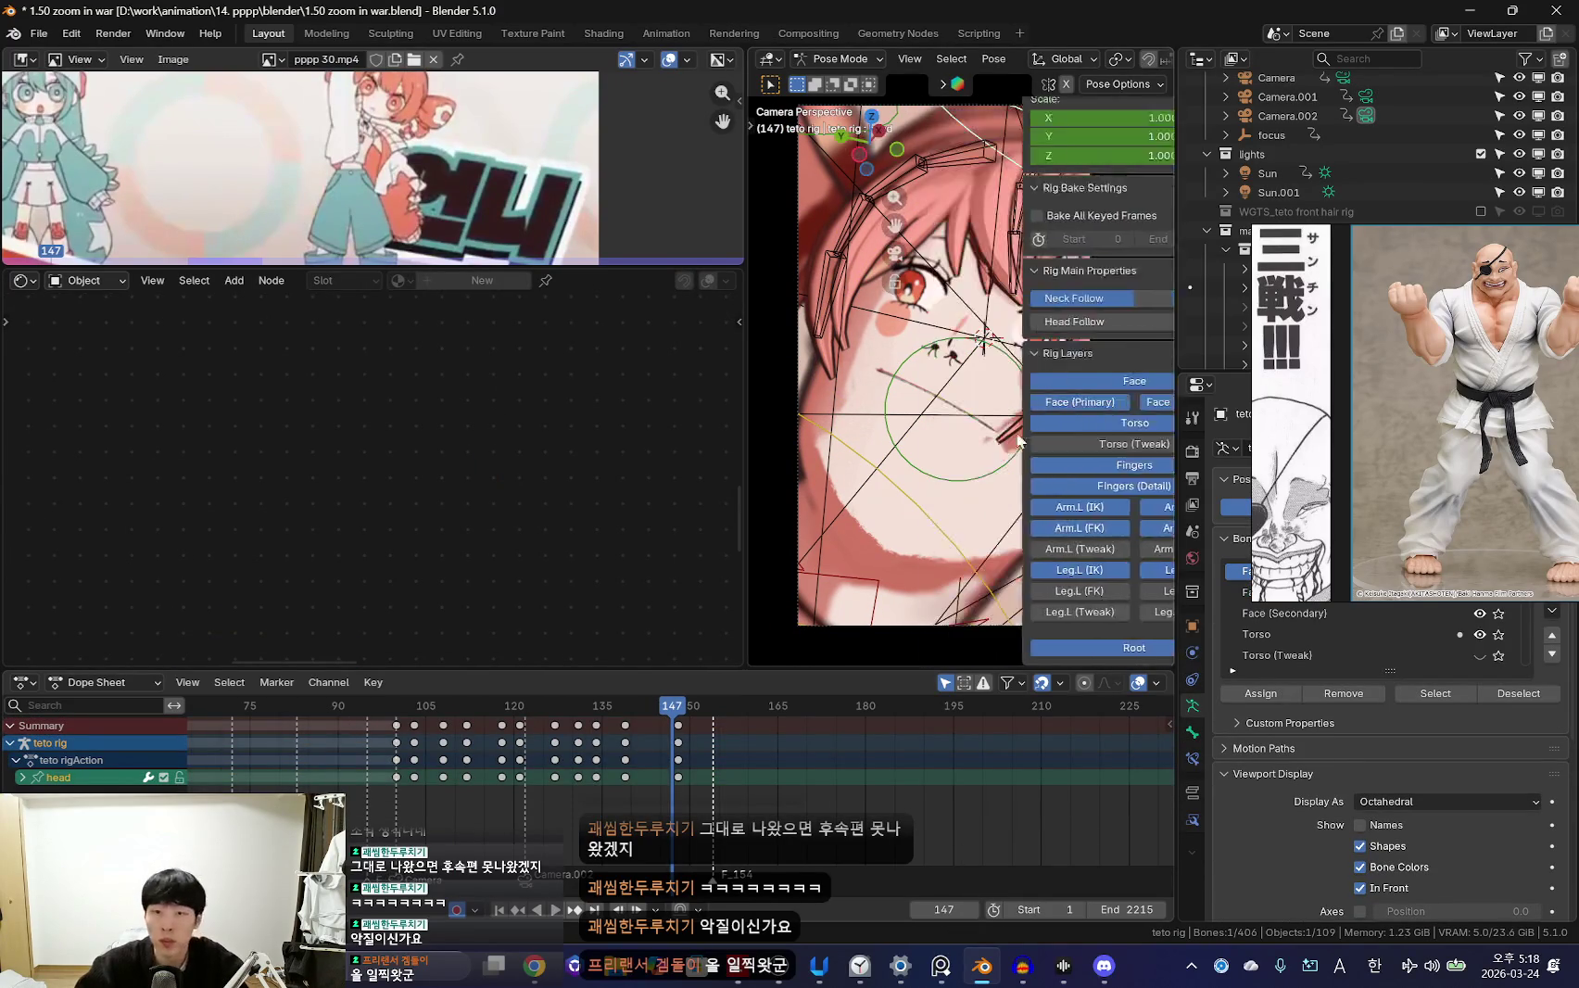
# Narrow the reference preview to widen the camera view, then play and scrub back to frame 134
pyautogui.moveTo(747, 216); pyautogui.dragTo(574, 216)
pyautogui.press('space')
pyautogui.scroll(4, 530, 750)
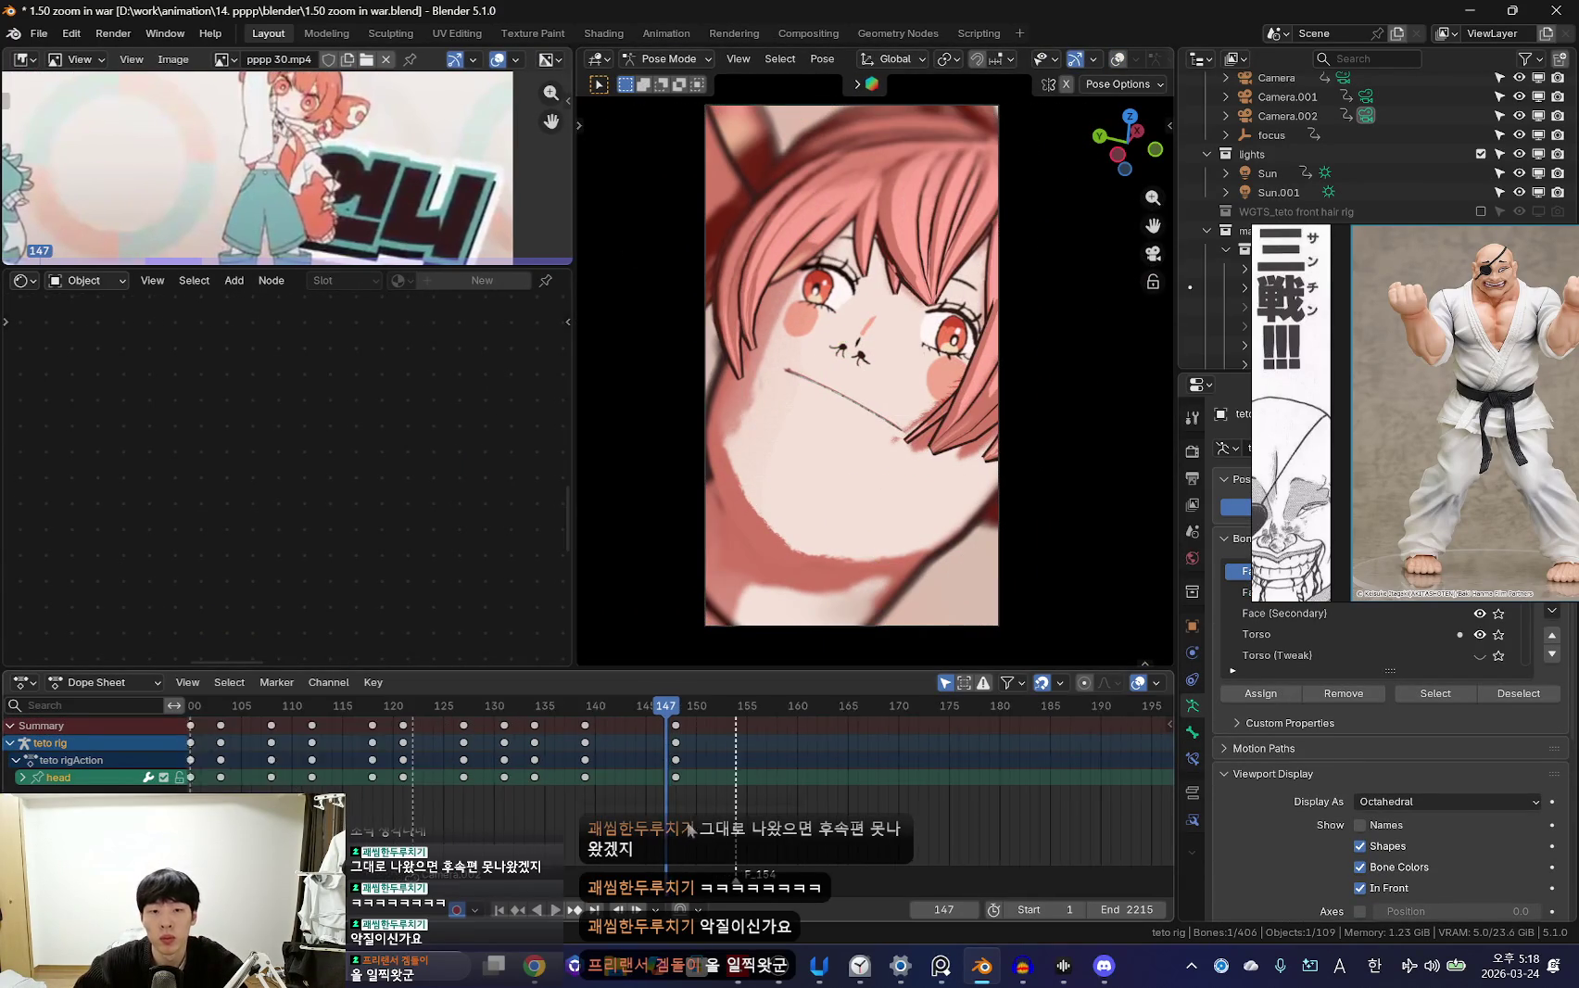
pyautogui.moveTo(530, 750)
pyautogui.mouseDown()
pyautogui.moveTo(410, 749)
pyautogui.moveTo(497, 765)
pyautogui.moveTo(412, 768)
pyautogui.mouseUp()
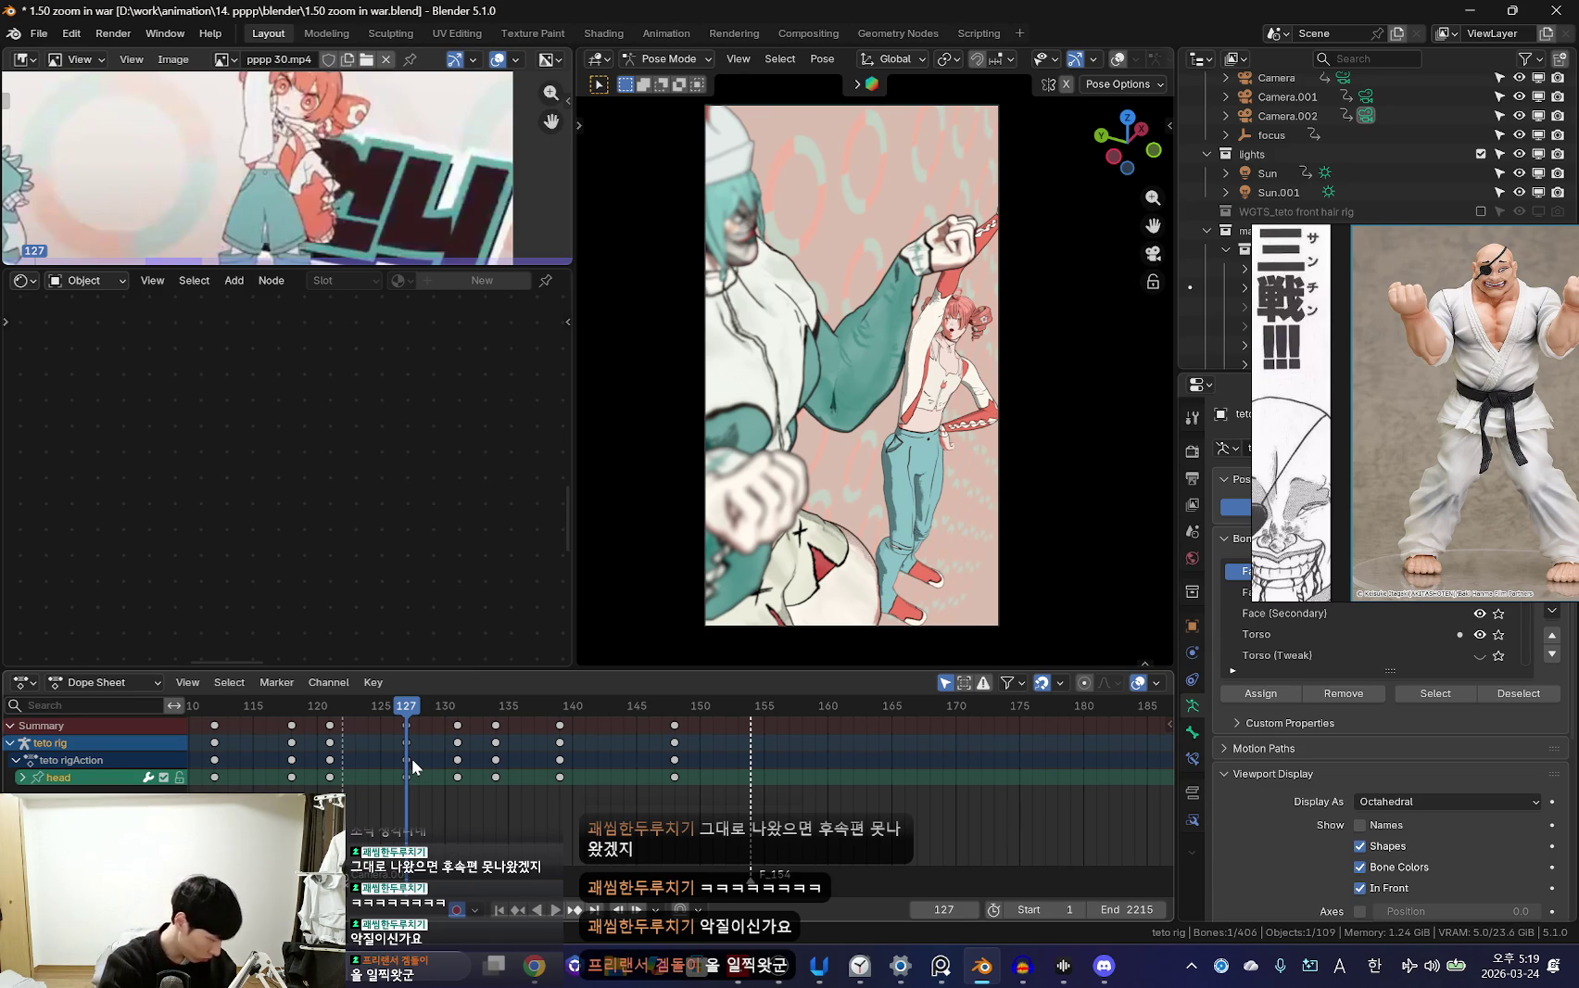
pyautogui.scroll(1, 949, 530)
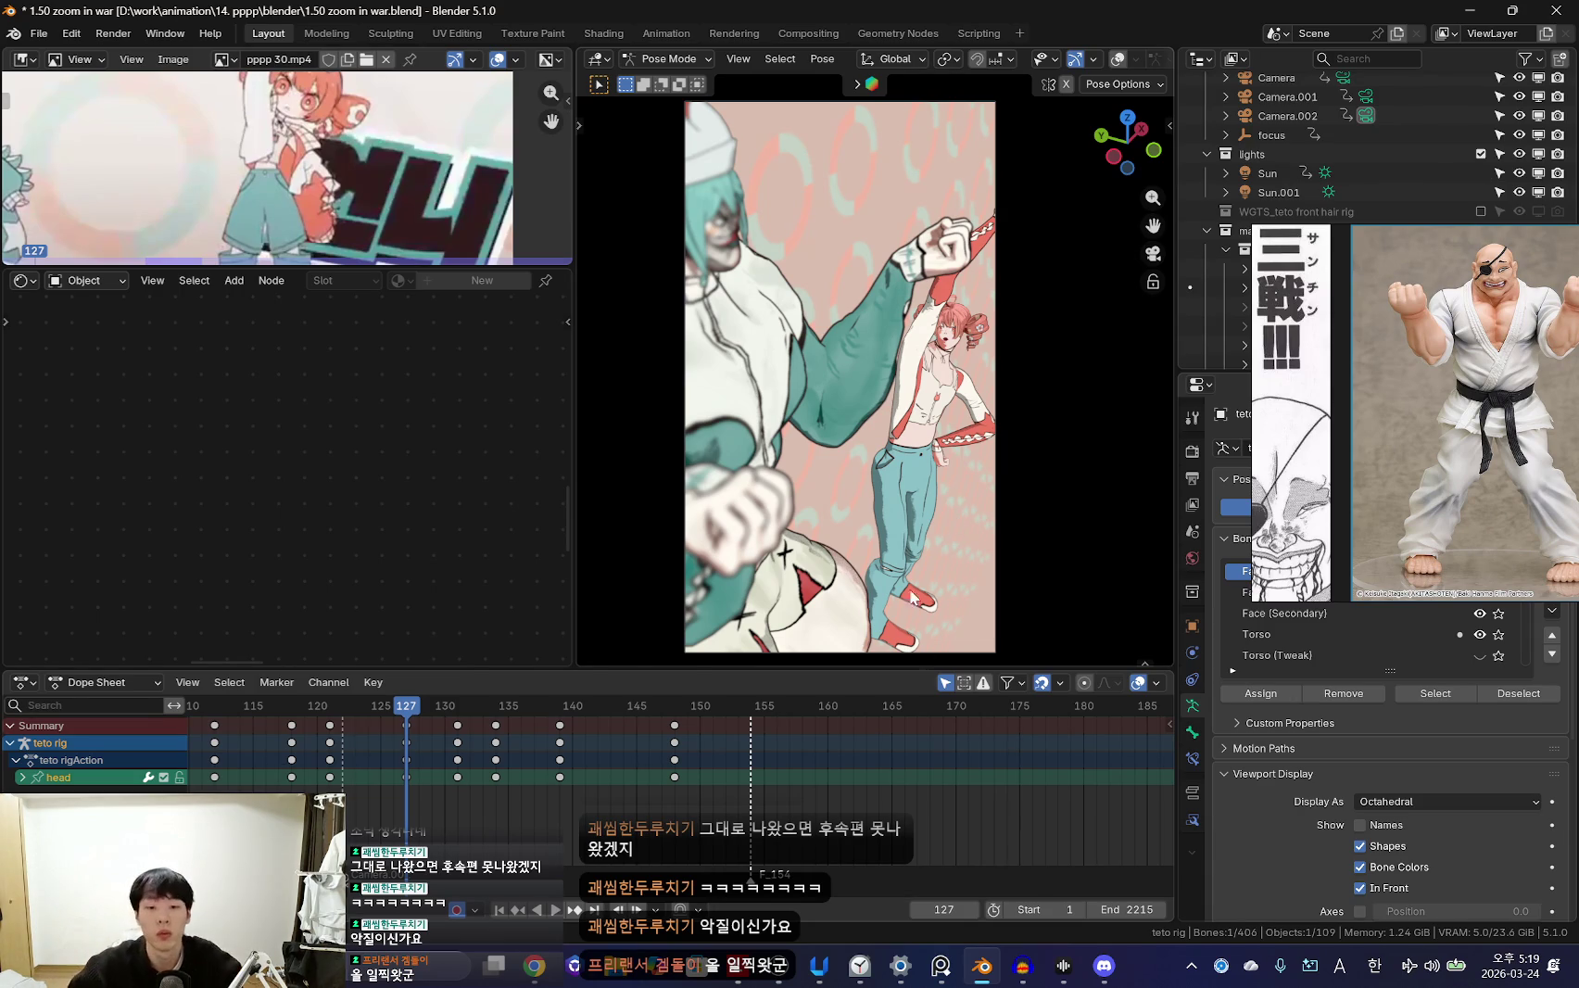
# Play back the head animation and scrub the timeline to review it
pyautogui.scroll(-3, 605, 772)
pyautogui.press('space')
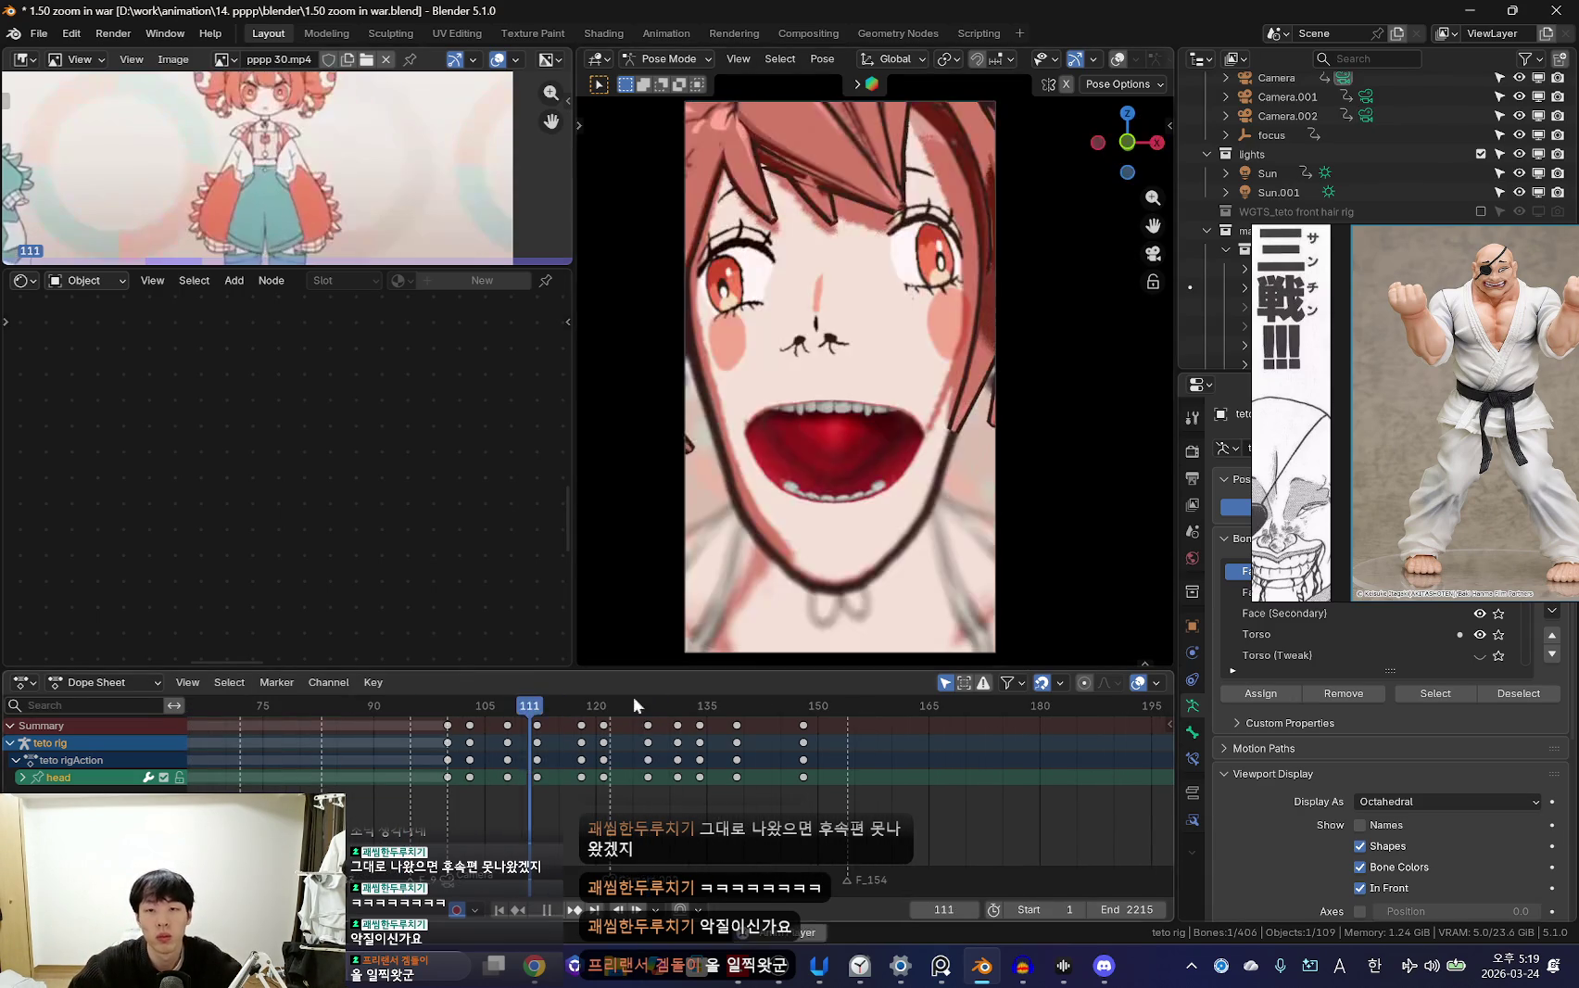
pyautogui.scroll(-3, 748, 777)
pyautogui.scroll(-3, 582, 779)
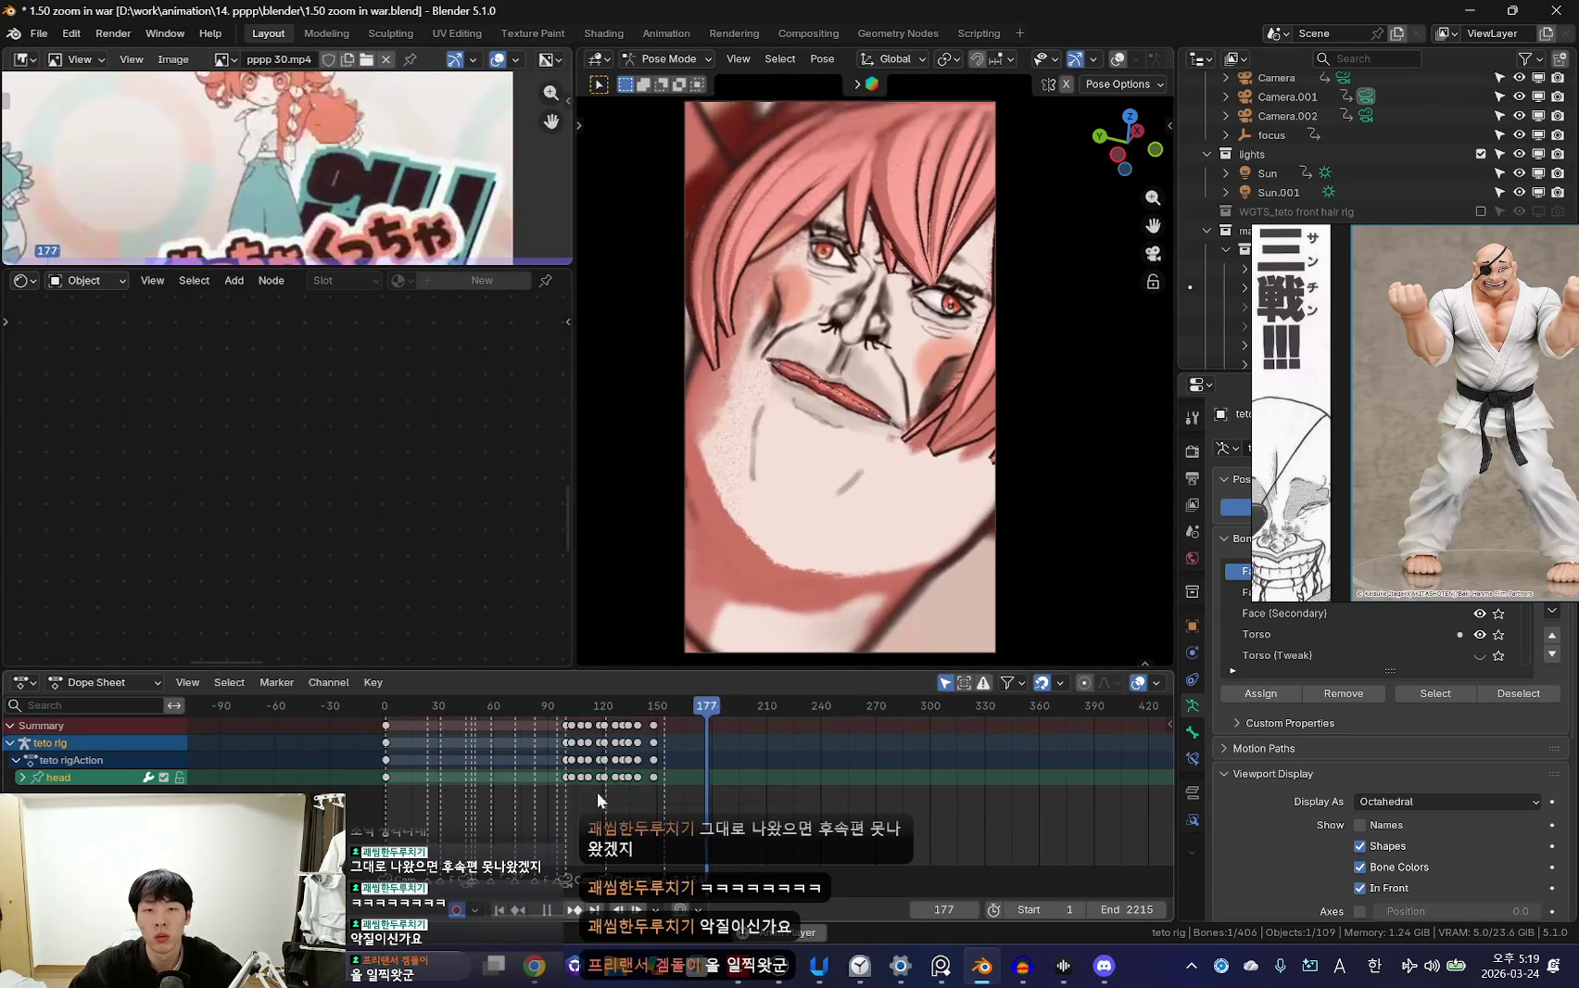
pyautogui.scroll(2, 563, 775)
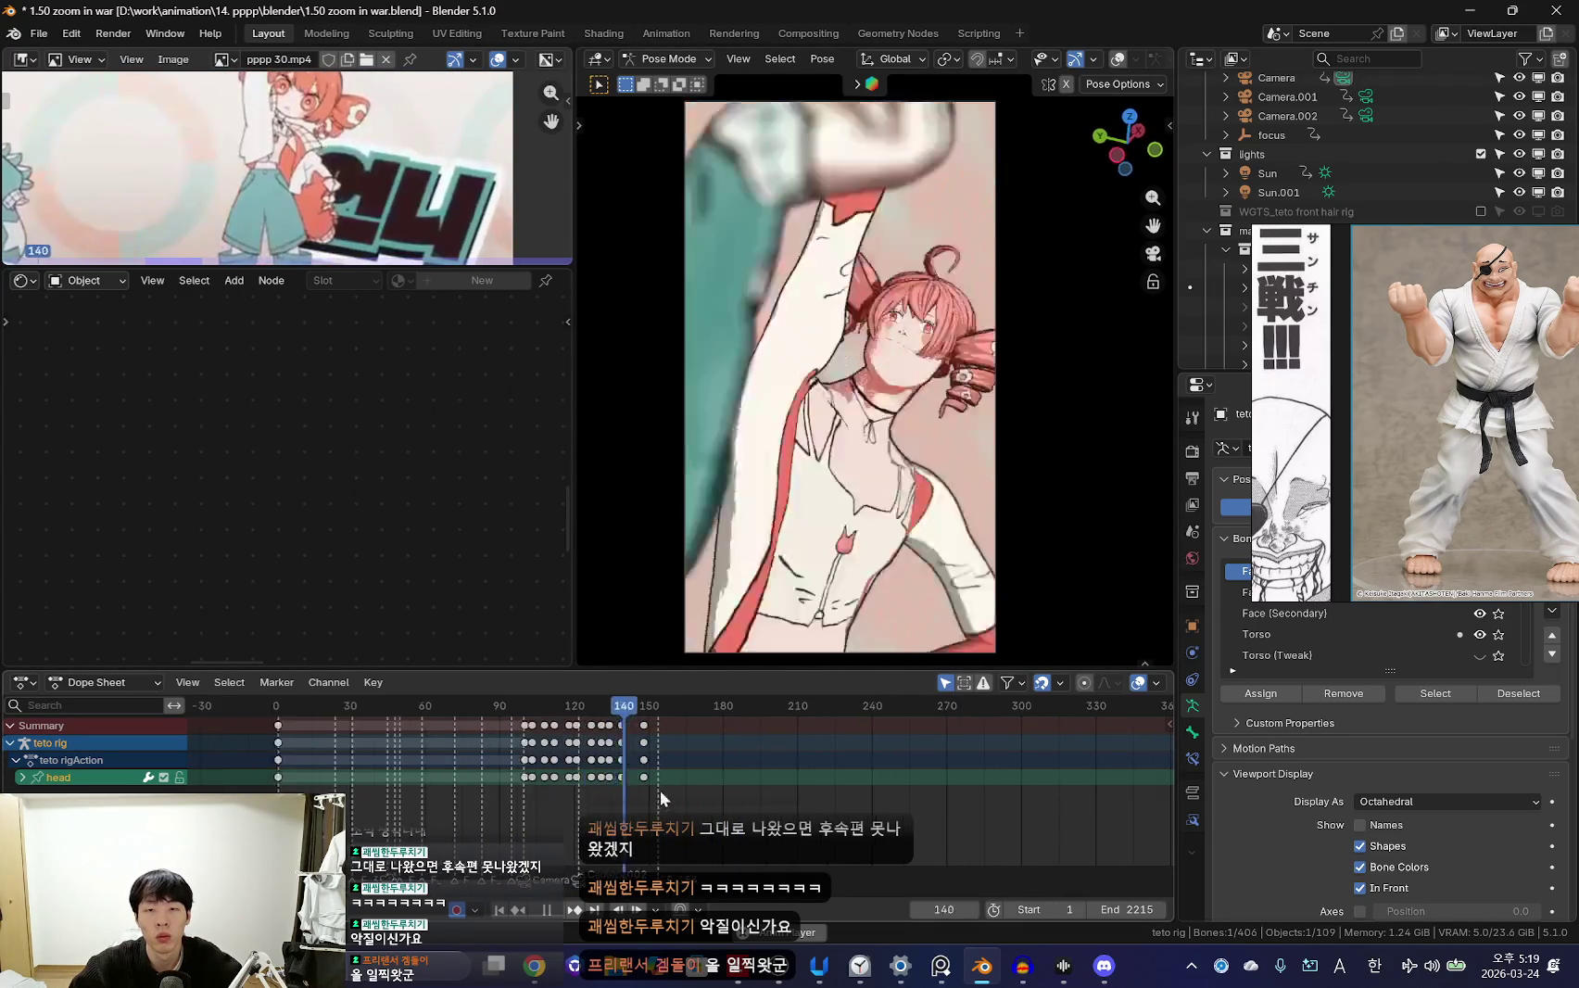
pyautogui.scroll(-3, 569, 790)
pyautogui.scroll(2, 677, 776)
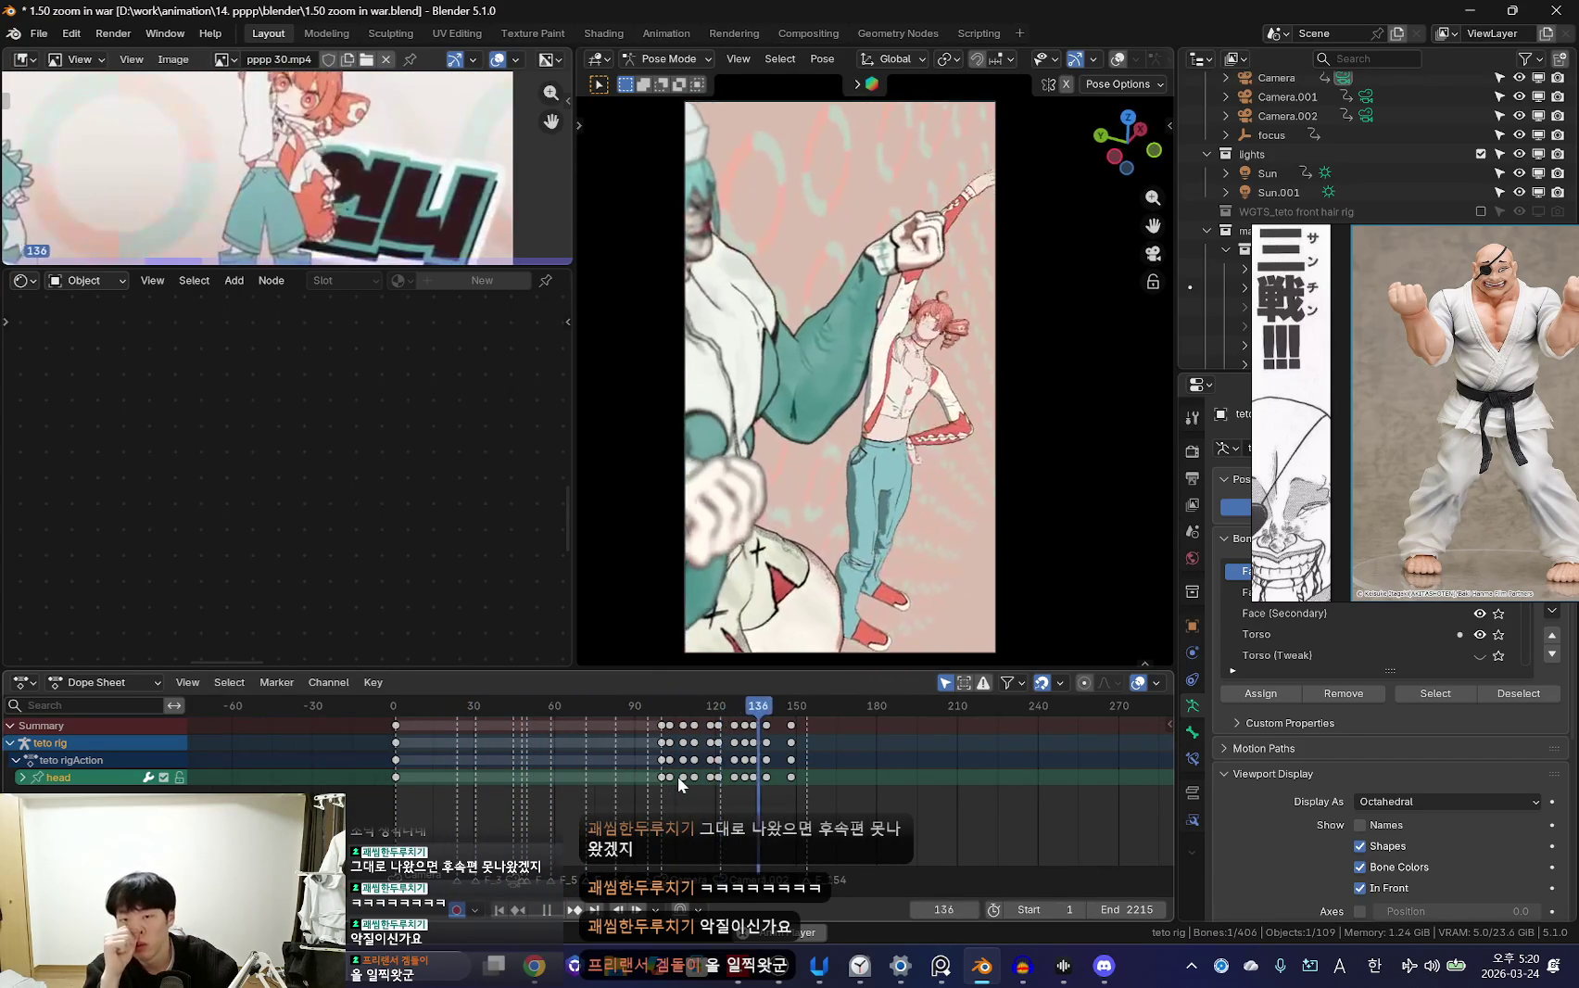
pyautogui.press('space')
pyautogui.scroll(2, 742, 778)
pyautogui.keyDown('alt'); pyautogui.scroll(-9, 738, 774); pyautogui.keyUp('alt')
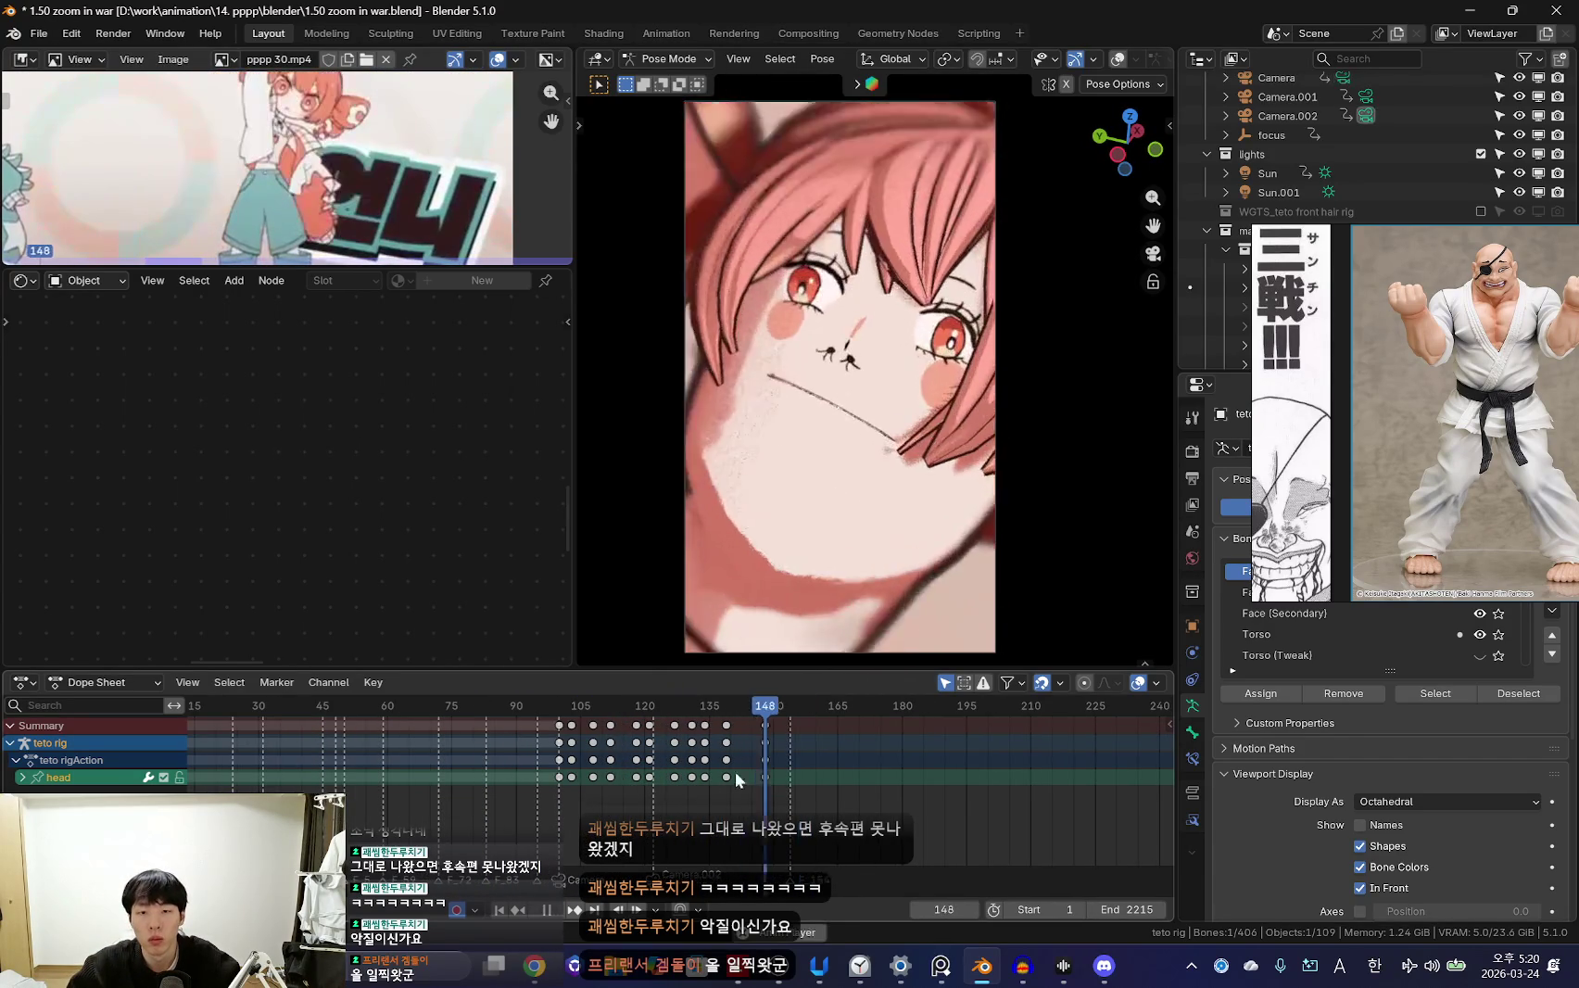
pyautogui.keyDown('alt'); pyautogui.scroll(-20, 735, 772); pyautogui.keyUp('alt')
pyautogui.keyDown('alt'); pyautogui.scroll(6, 735, 771); pyautogui.keyUp('alt')
# Hide the overlays and scroll through the shot to inspect it cleanly
pyautogui.hotkey('shift', 'alt', 'z')
pyautogui.hotkey('shift', 'alt', 'z')
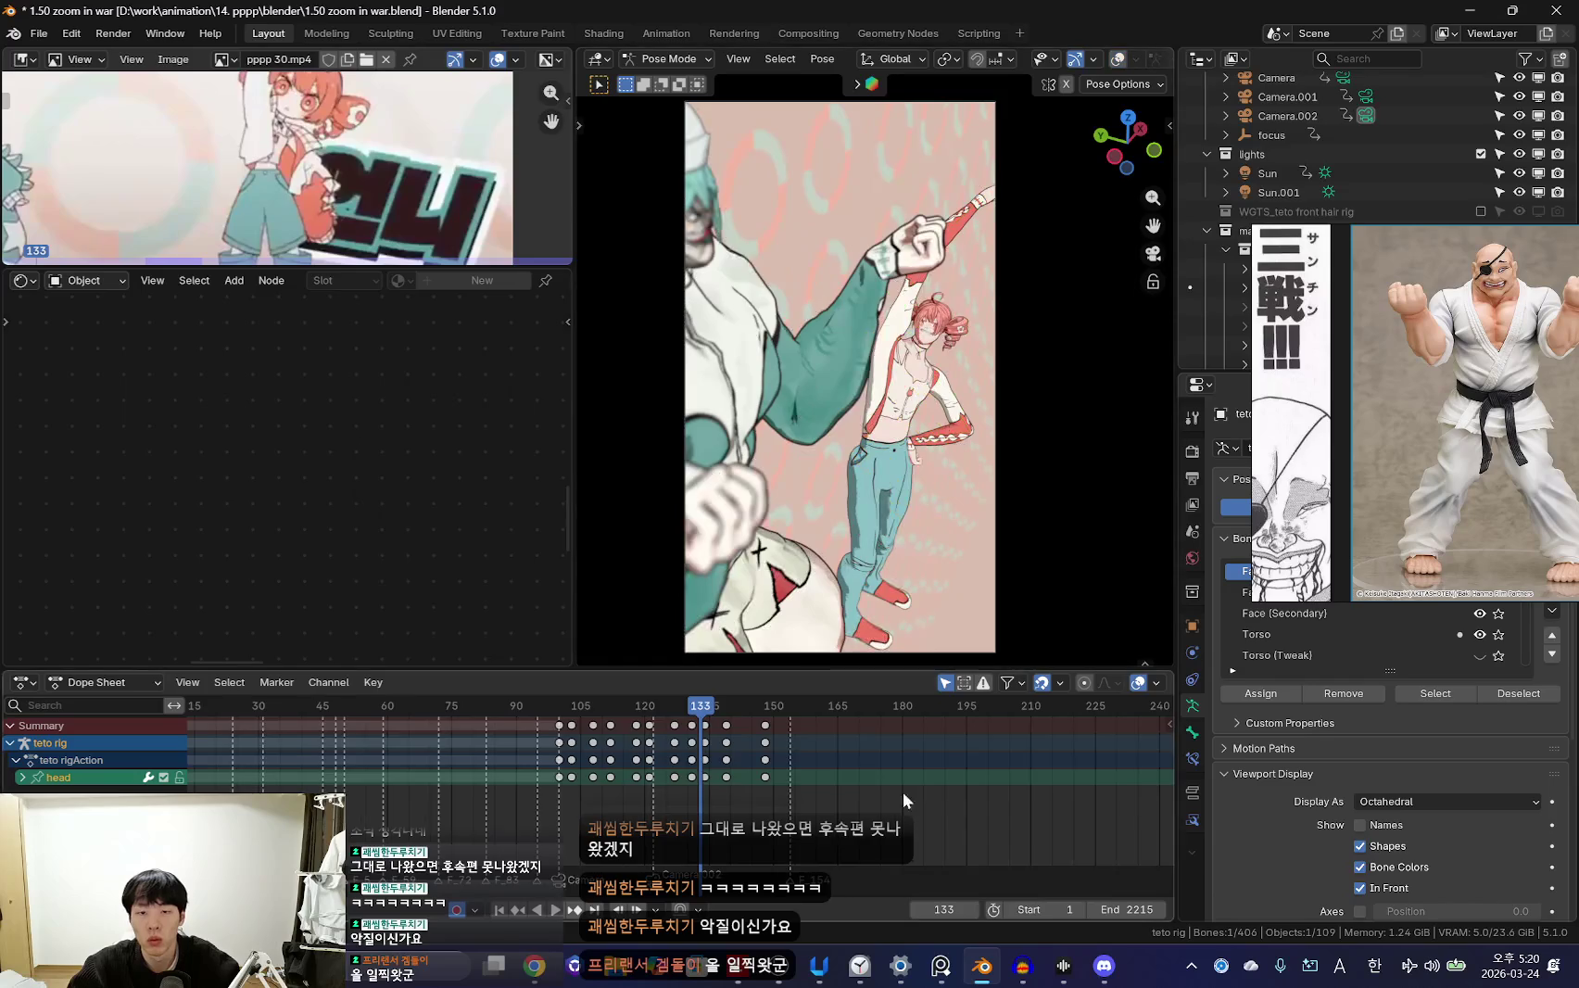
pyautogui.keyDown('alt'); pyautogui.scroll(-13, 825, 800); pyautogui.keyUp('alt')
pyautogui.scroll(3, 826, 800)
pyautogui.keyDown('alt'); pyautogui.scroll(20, 829, 806); pyautogui.keyUp('alt')
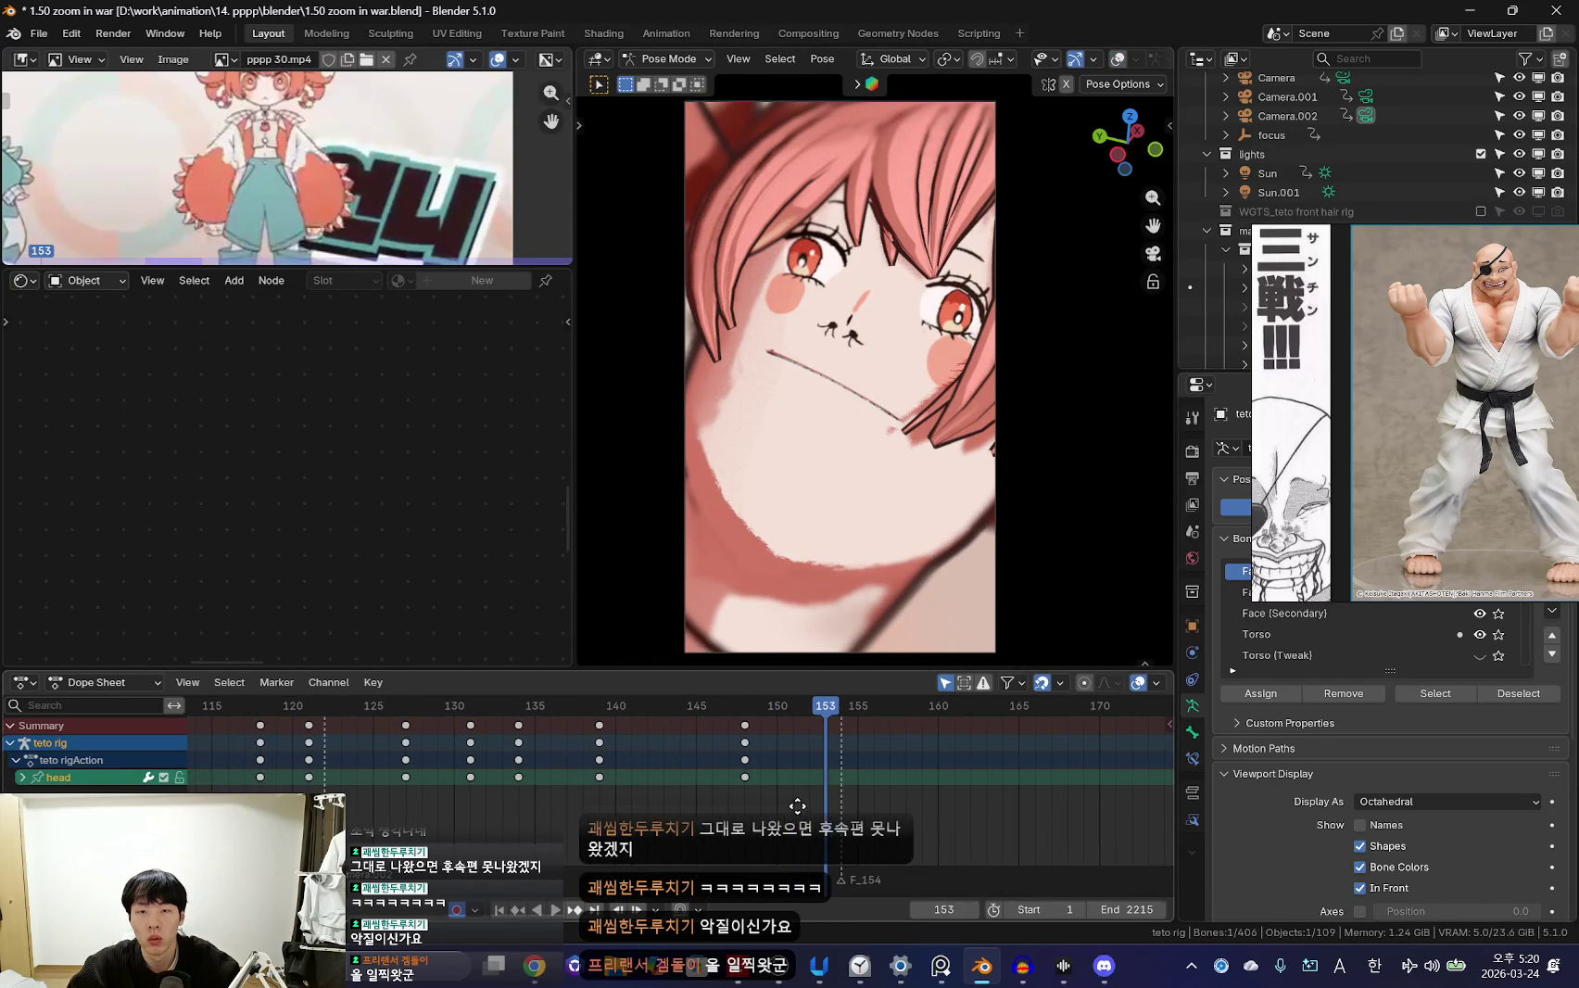
pyautogui.keyDown('alt'); pyautogui.scroll(-6, 837, 779); pyautogui.keyUp('alt')
pyautogui.keyDown('alt'); pyautogui.scroll(-7, 778, 788); pyautogui.keyUp('alt')
pyautogui.scroll(-3, 705, 802)
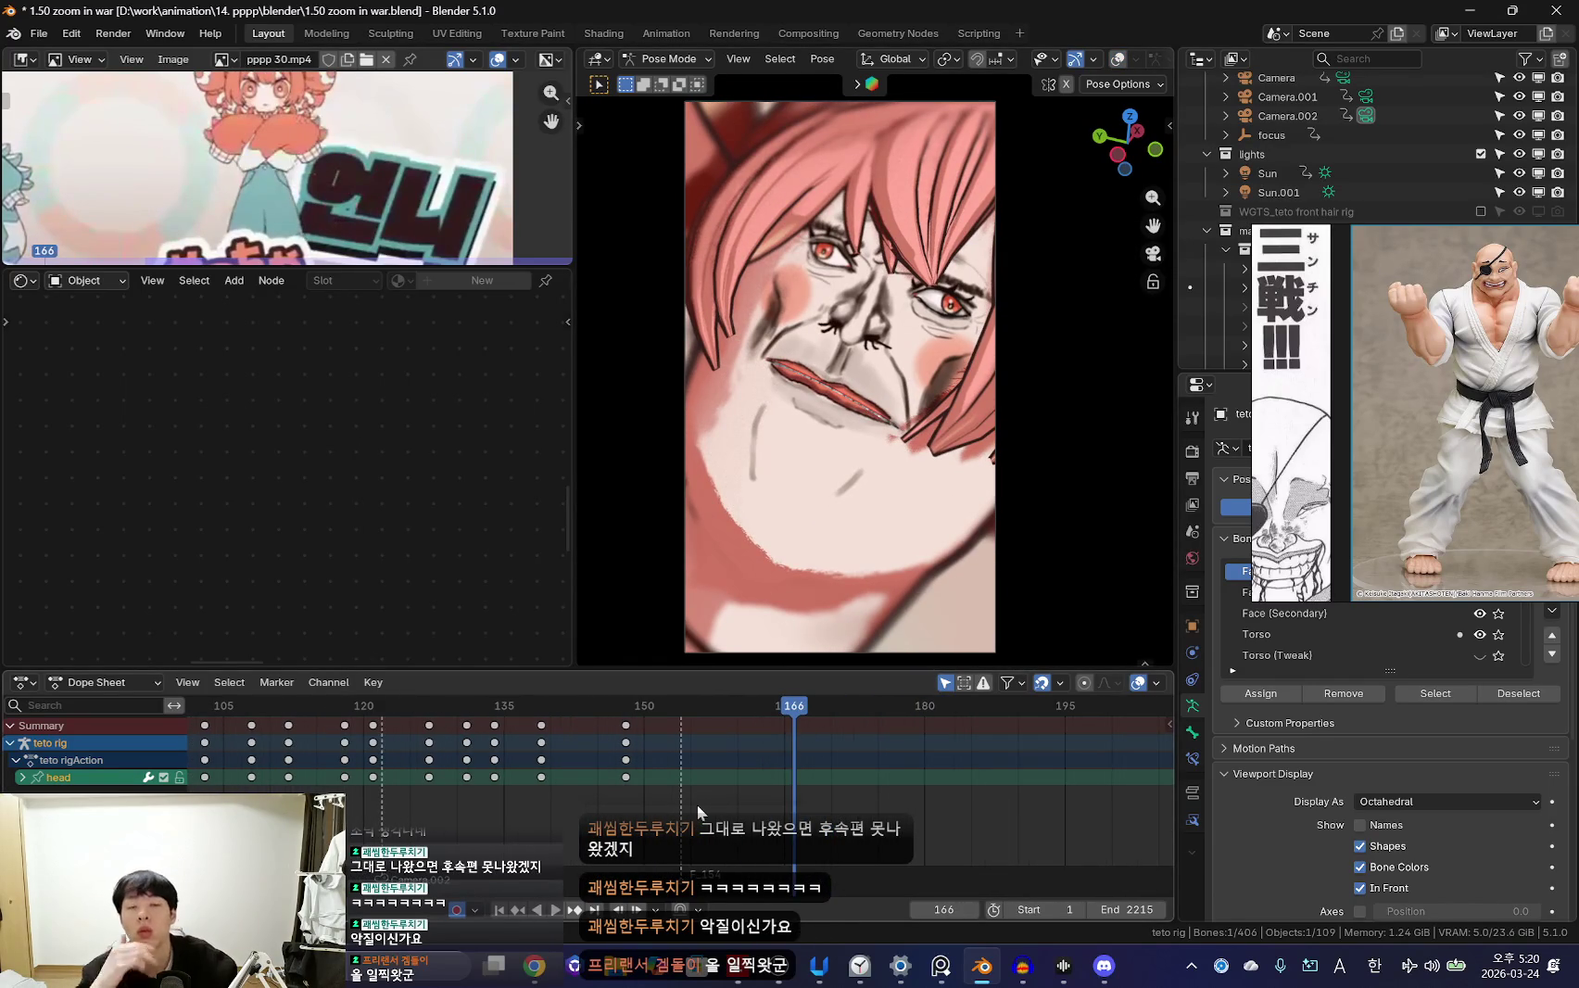
pyautogui.keyDown('alt'); pyautogui.scroll(-6, 697, 804); pyautogui.keyUp('alt')
pyautogui.keyDown('alt'); pyautogui.scroll(-2, 697, 804); pyautogui.keyUp('alt')
pyautogui.keyDown('alt'); pyautogui.scroll(-9, 697, 804); pyautogui.keyUp('alt')
pyautogui.keyDown('alt'); pyautogui.scroll(-5, 696, 804); pyautogui.keyUp('alt')
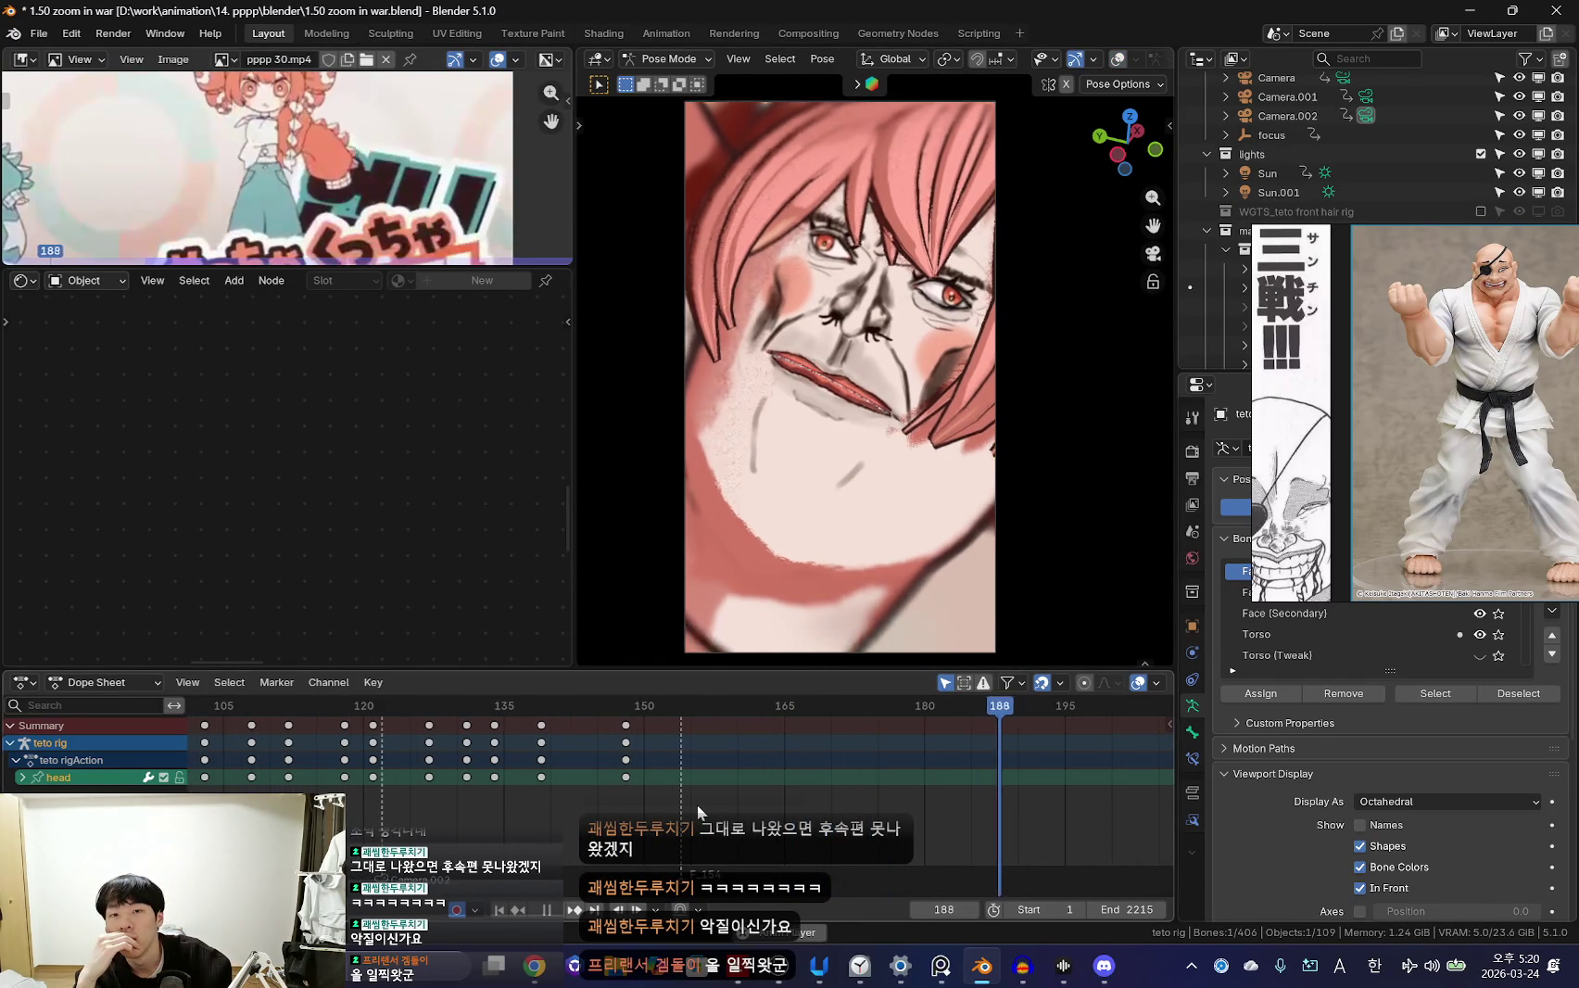
pyautogui.keyDown('alt'); pyautogui.scroll(-14, 697, 804); pyautogui.keyUp('alt')
pyautogui.keyDown('alt'); pyautogui.scroll(-9, 697, 804); pyautogui.keyUp('alt')
pyautogui.keyDown('alt'); pyautogui.scroll(-8, 697, 804); pyautogui.keyUp('alt')
# Replay the shot and add an F_200 timeline marker at frame 200
pyautogui.hotkey('shift', 'ctrl', 'space')
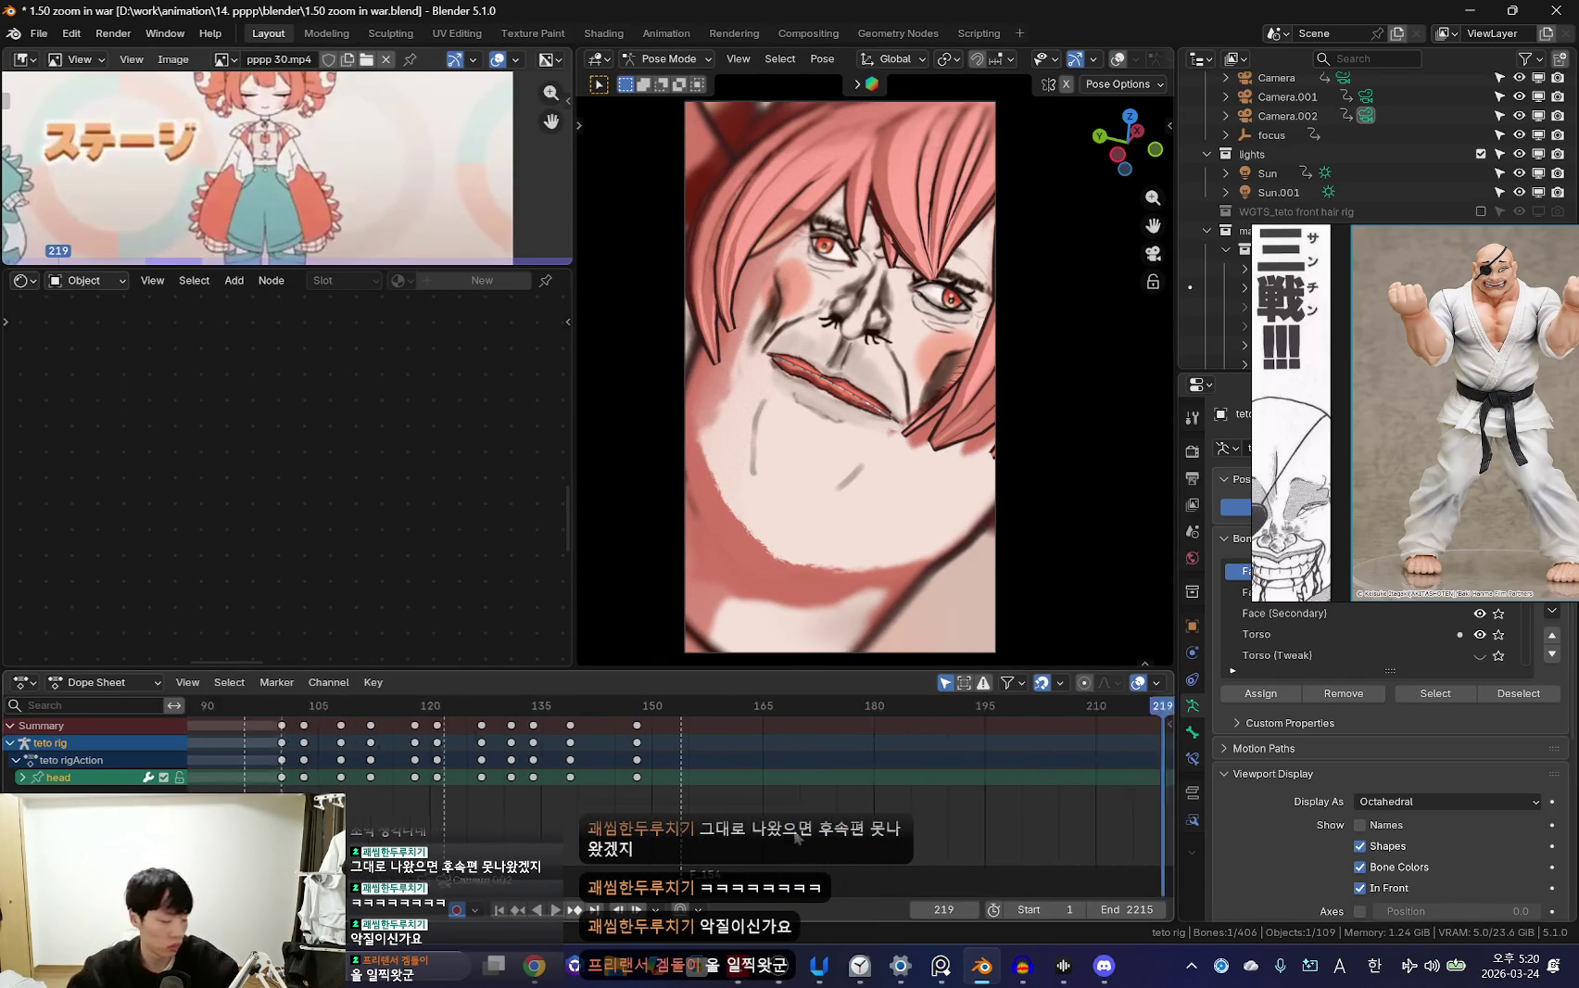
pyautogui.moveTo(697, 804)
pyautogui.keyDown('ctrl'); pyautogui.mouseDown(button='middle')
pyautogui.moveTo(754, 816)
pyautogui.moveTo(635, 774)
pyautogui.mouseUp(button='middle'); pyautogui.keyUp('ctrl')
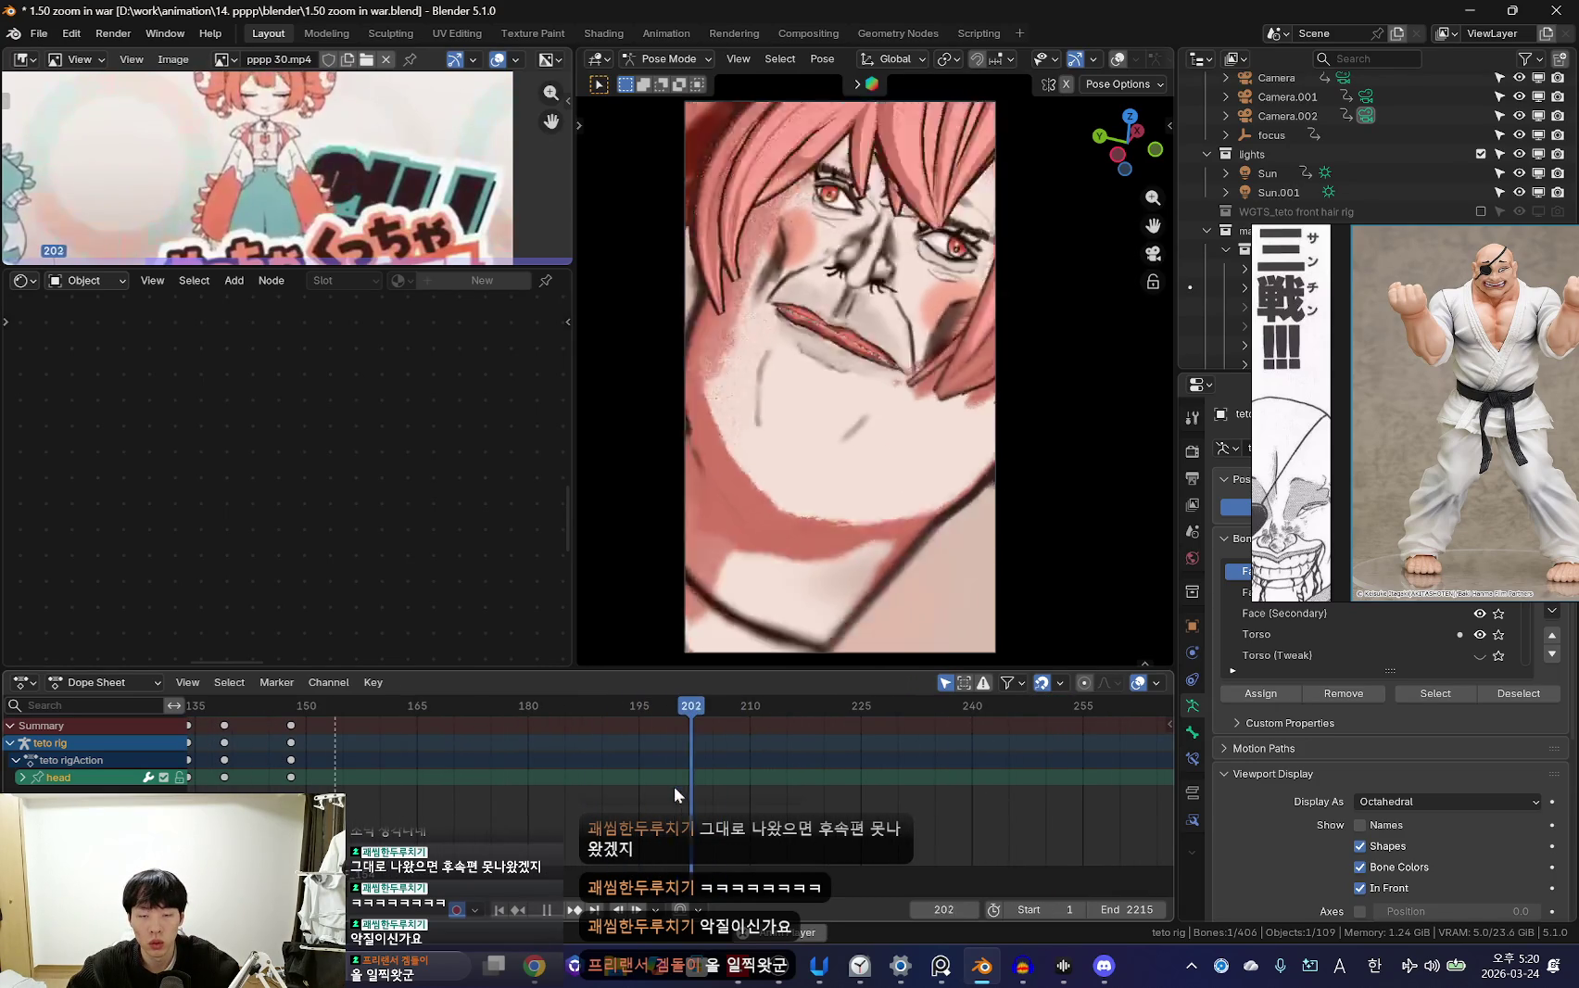
pyautogui.press('m')
pyautogui.press('space')
pyautogui.press('space')
pyautogui.keyDown('ctrl'); pyautogui.moveTo(645, 805); pyautogui.dragTo(720, 837, button='middle'); pyautogui.keyUp('ctrl')
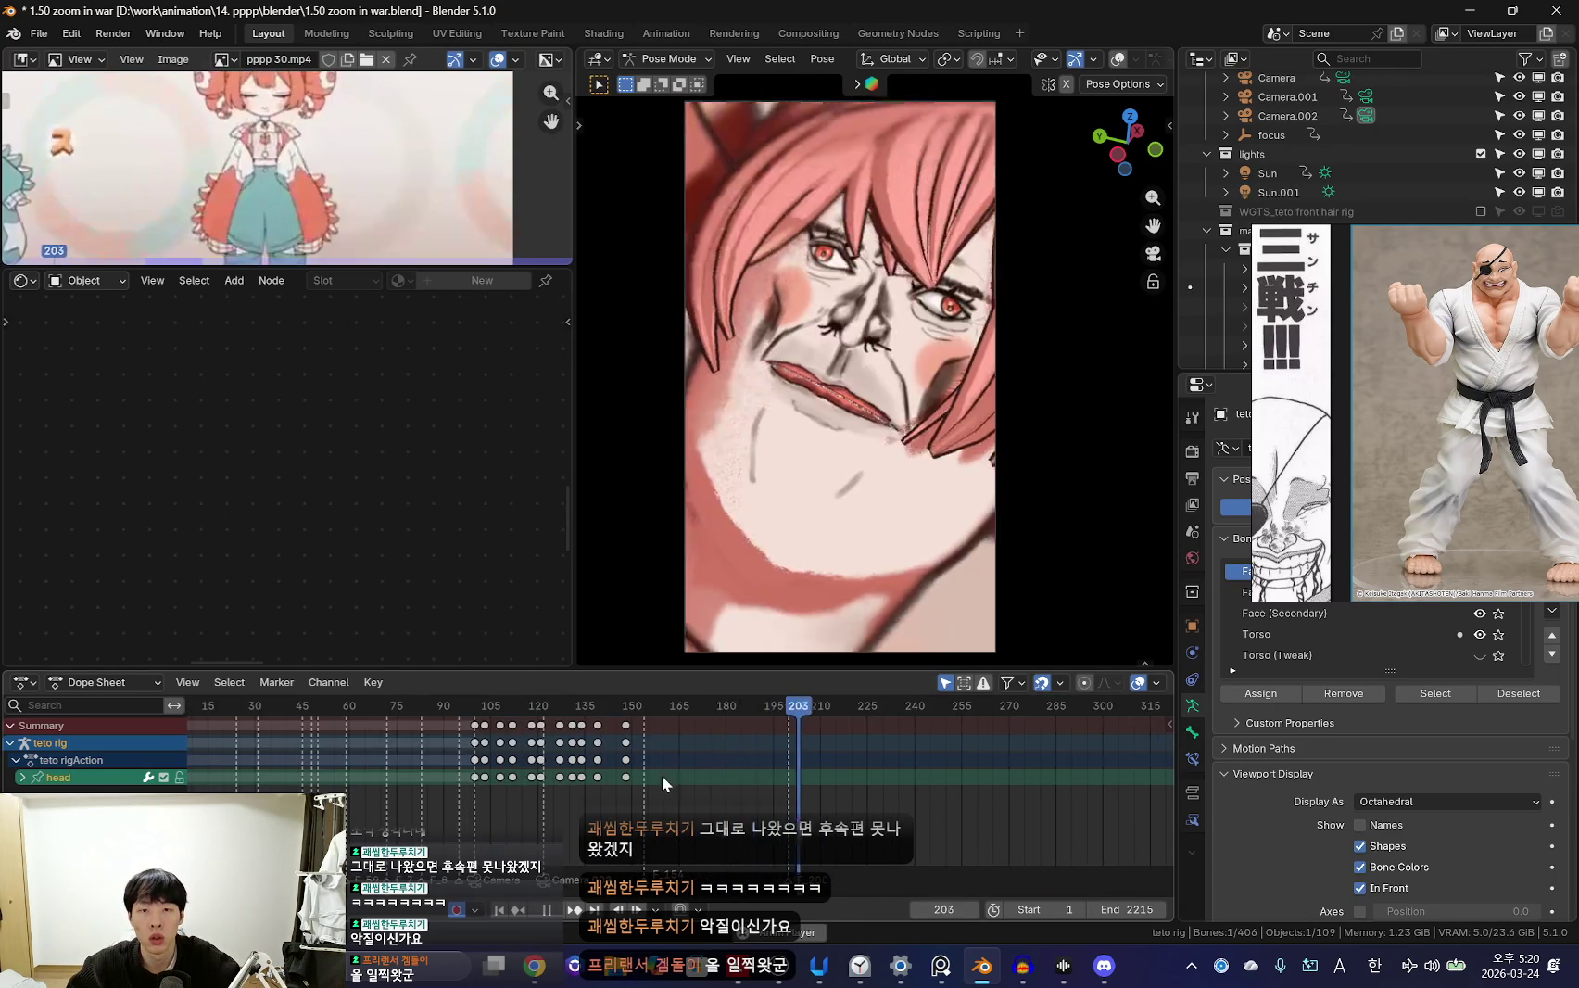
pyautogui.scroll(-3, 662, 775)
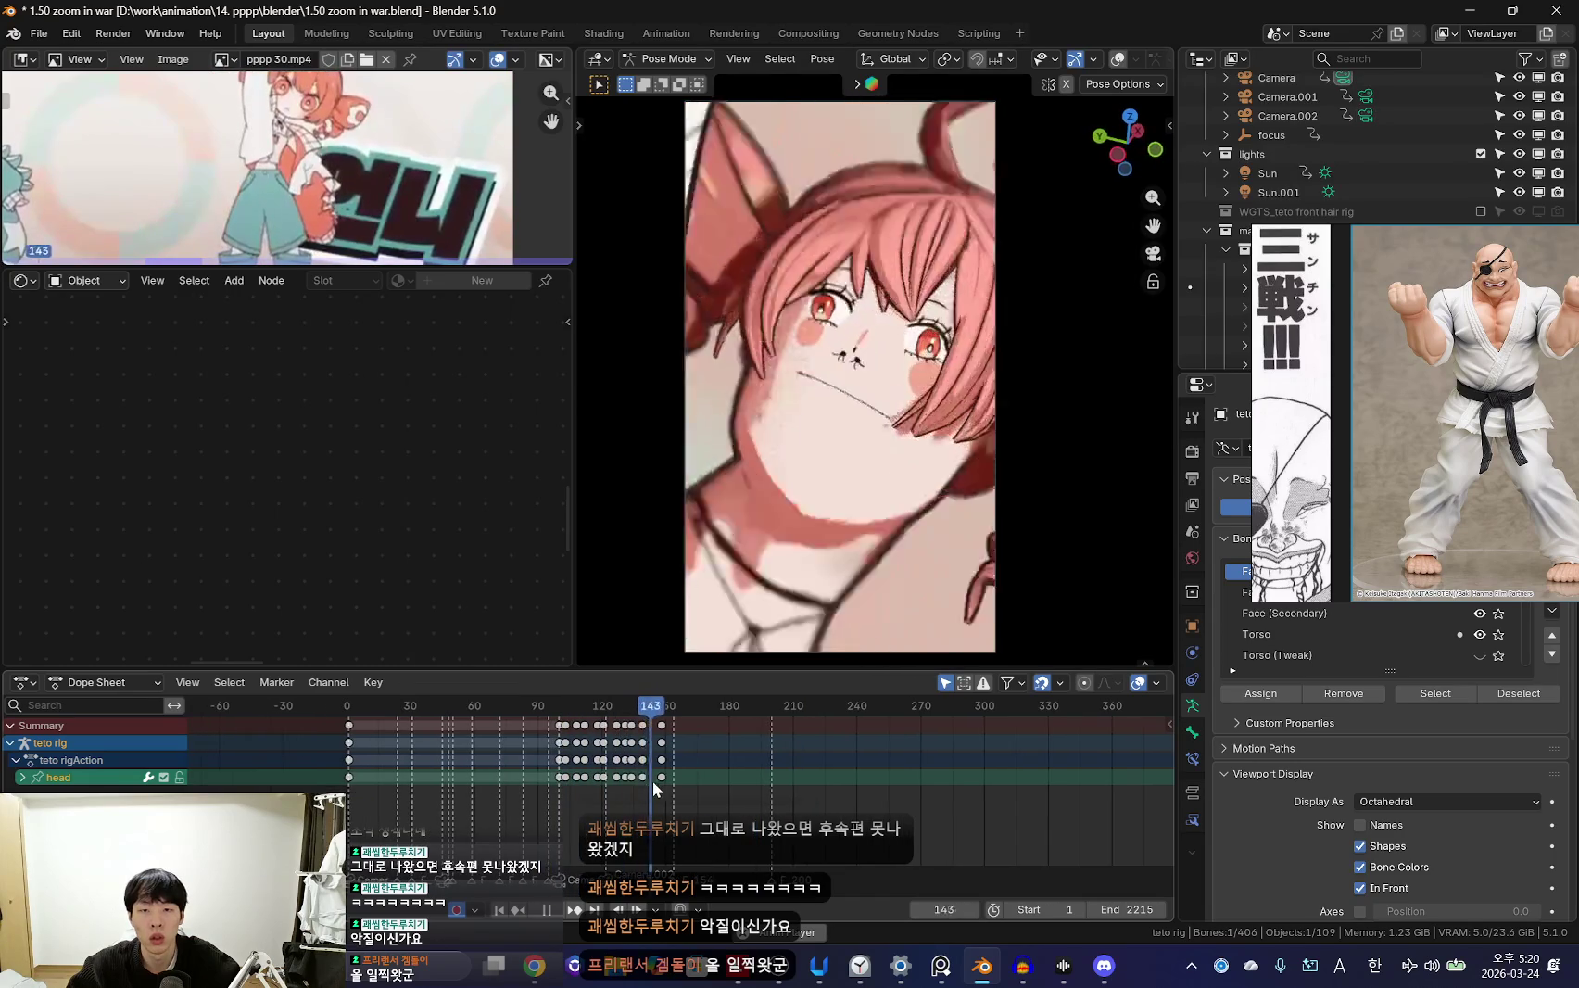
pyautogui.scroll(5, 660, 781)
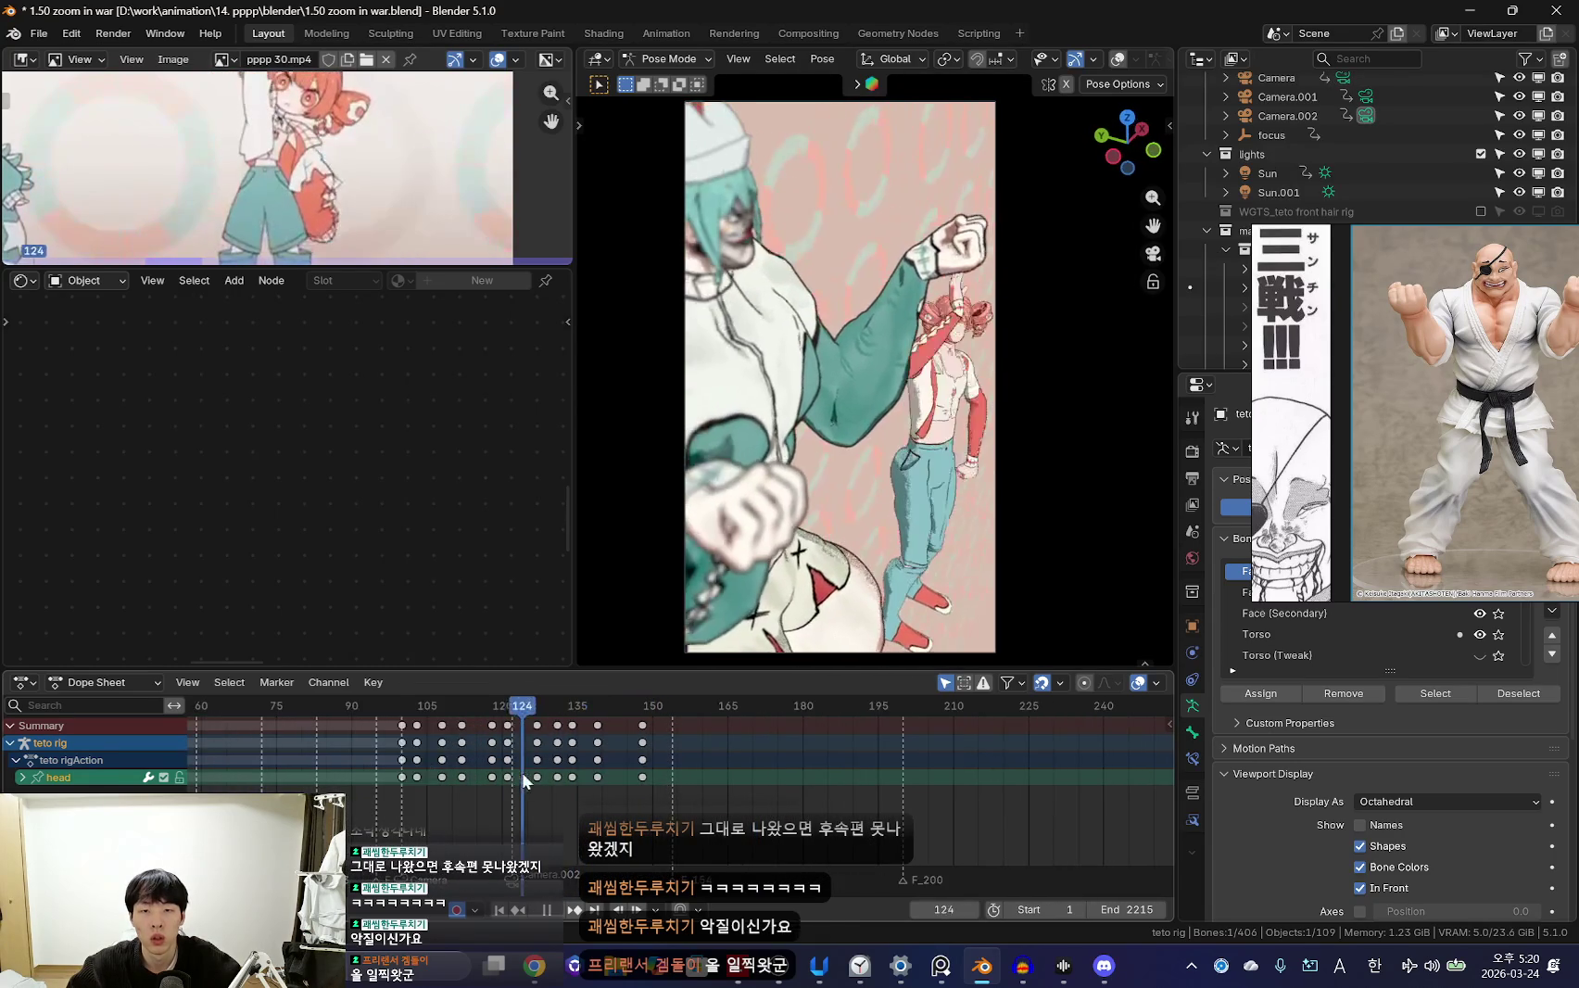
pyautogui.press('Escape')
pyautogui.hotkey('shift', 'alt', 'z')
# Select the right upper arm and right hand bones and preview their motion
pyautogui.click(936, 306)
pyautogui.click(960, 245)
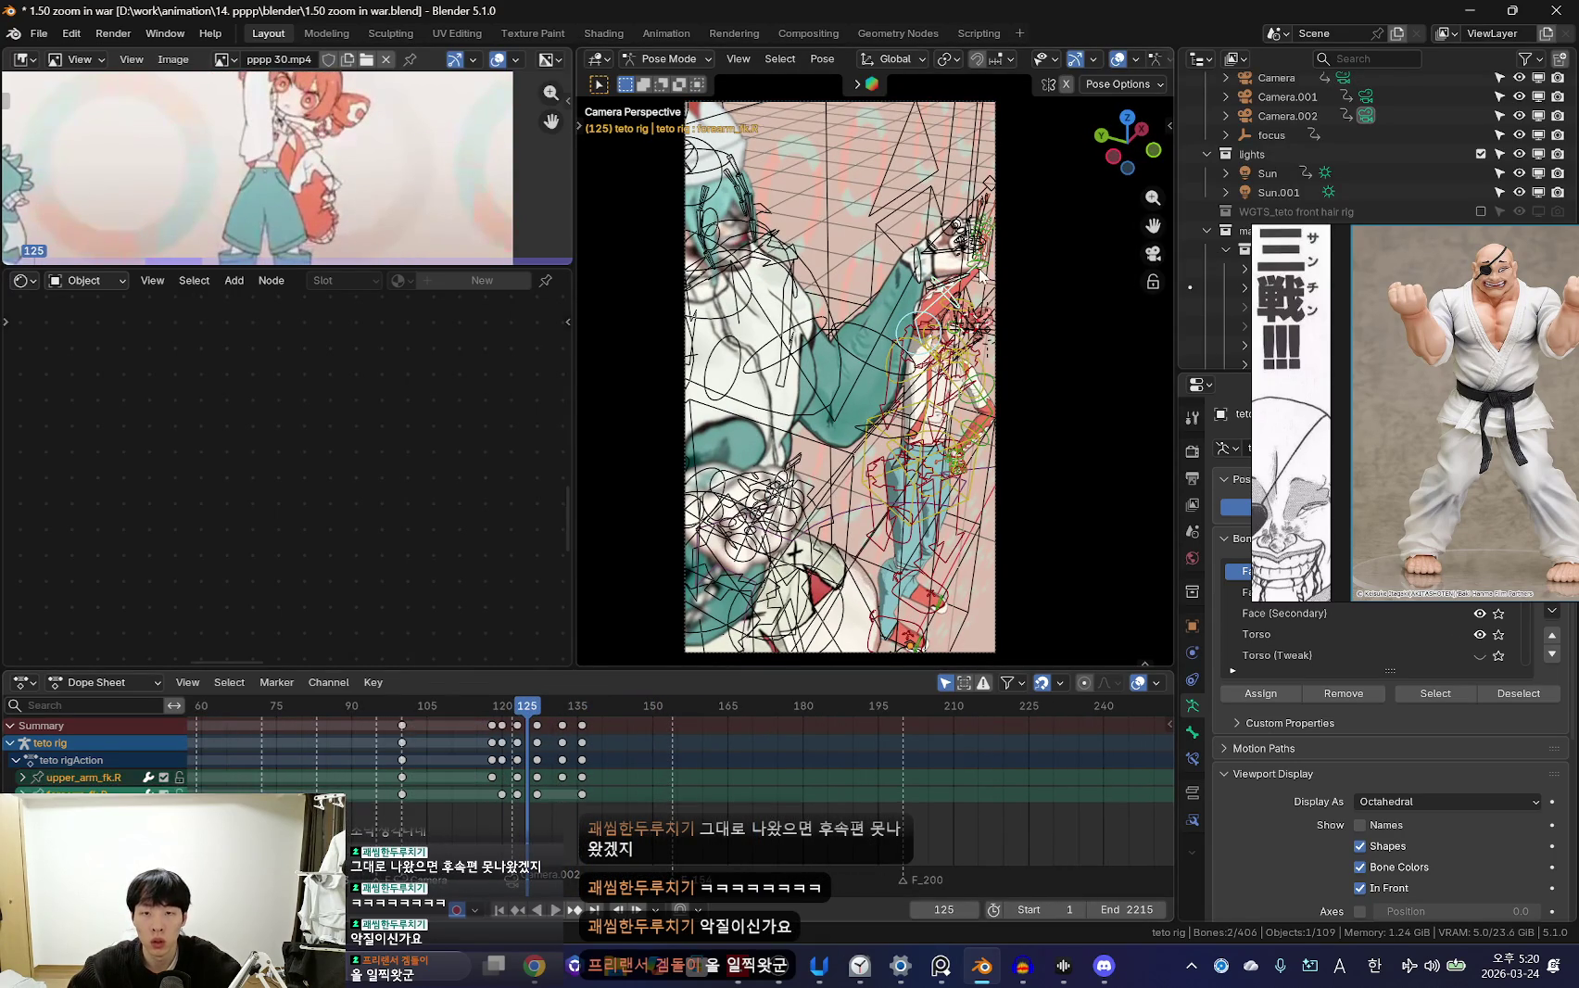
pyautogui.scroll(3, 543, 793)
pyautogui.press('space')
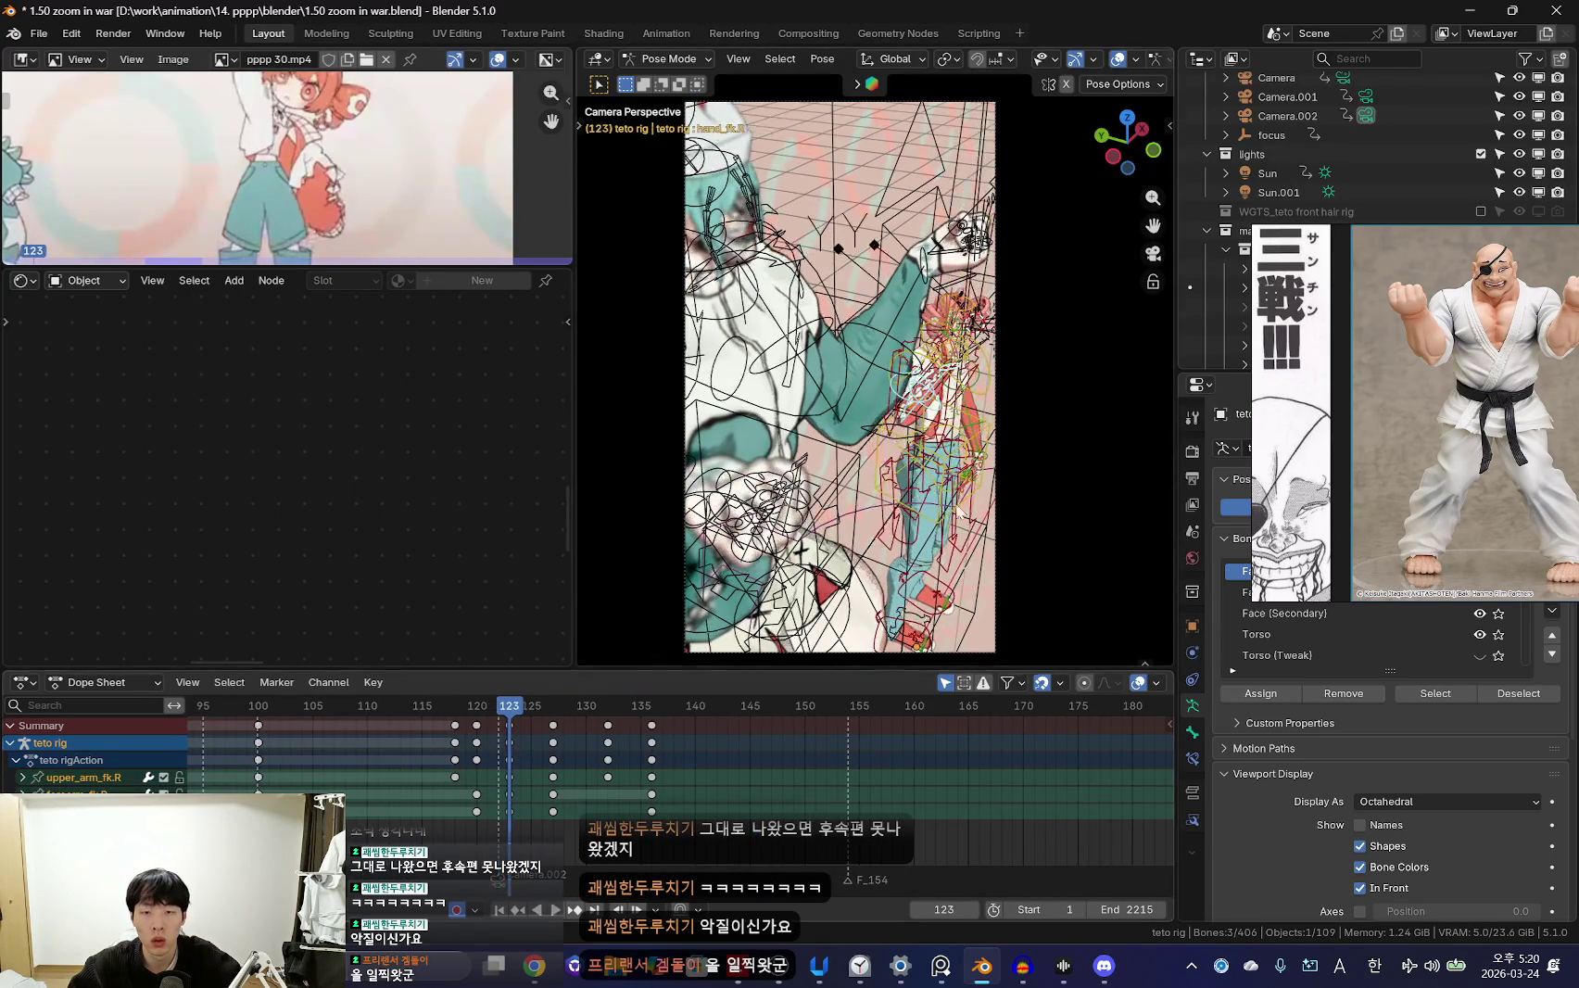
pyautogui.hotkey('shift', 'alt', 'z')
pyautogui.press('space')
# Shift the right arm's keys after the playhead about two frames later and replay
pyautogui.press(']')
pyautogui.press('g')
pyautogui.click(701, 746)
pyautogui.press('space')
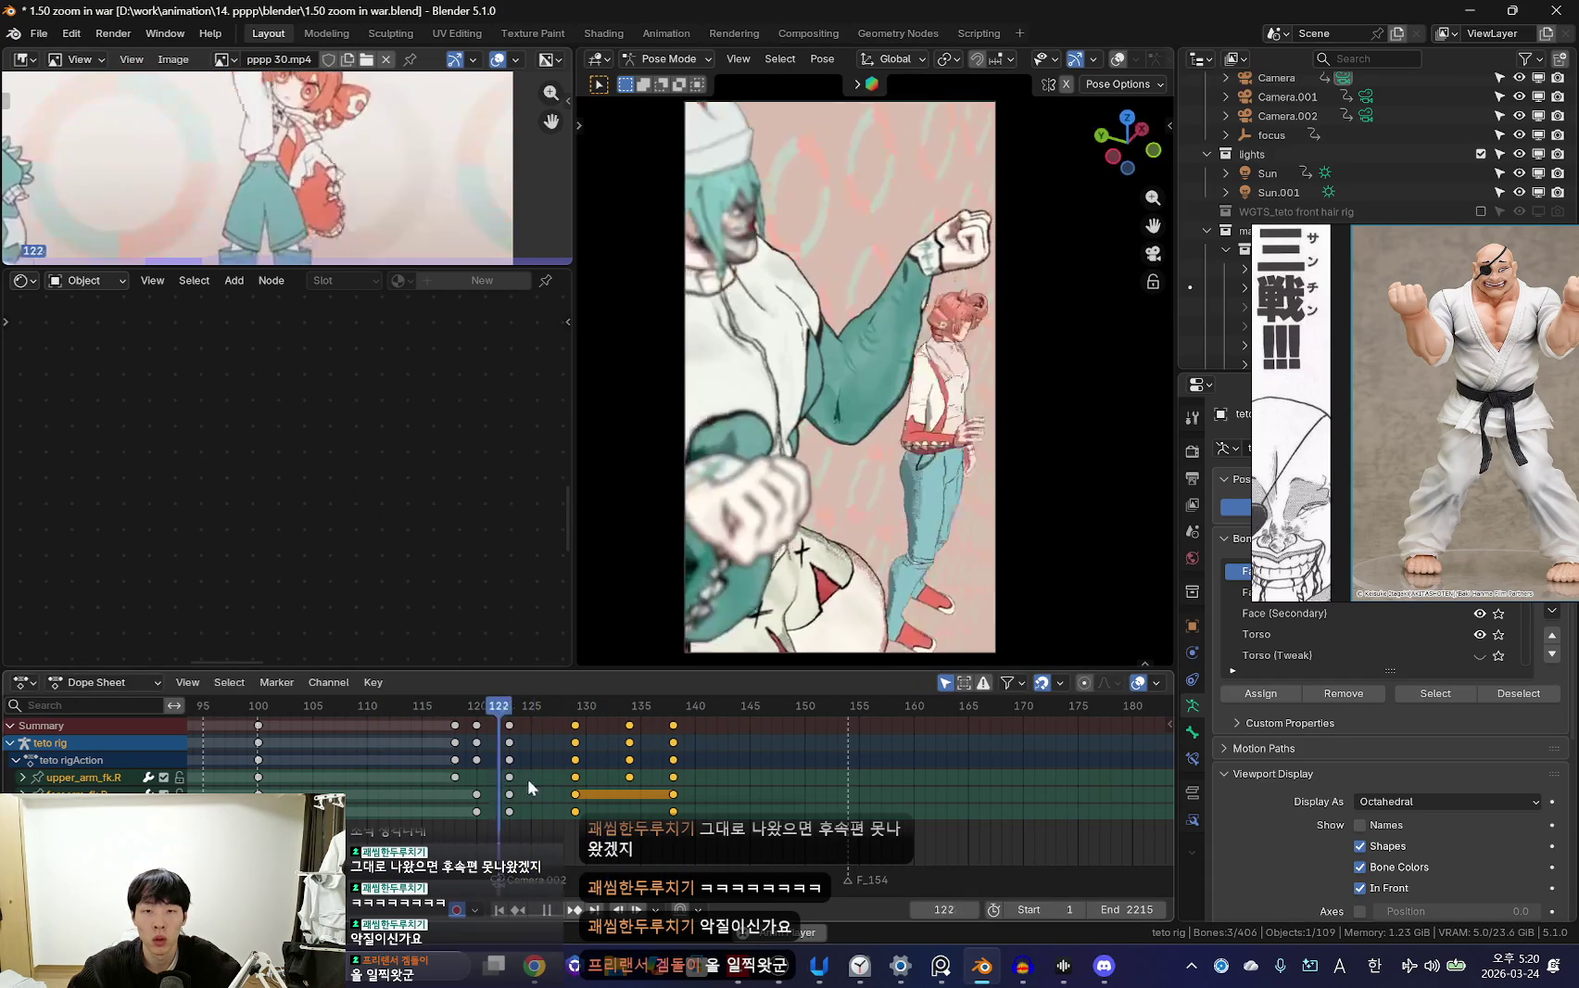
pyautogui.scroll(-3, 519, 783)
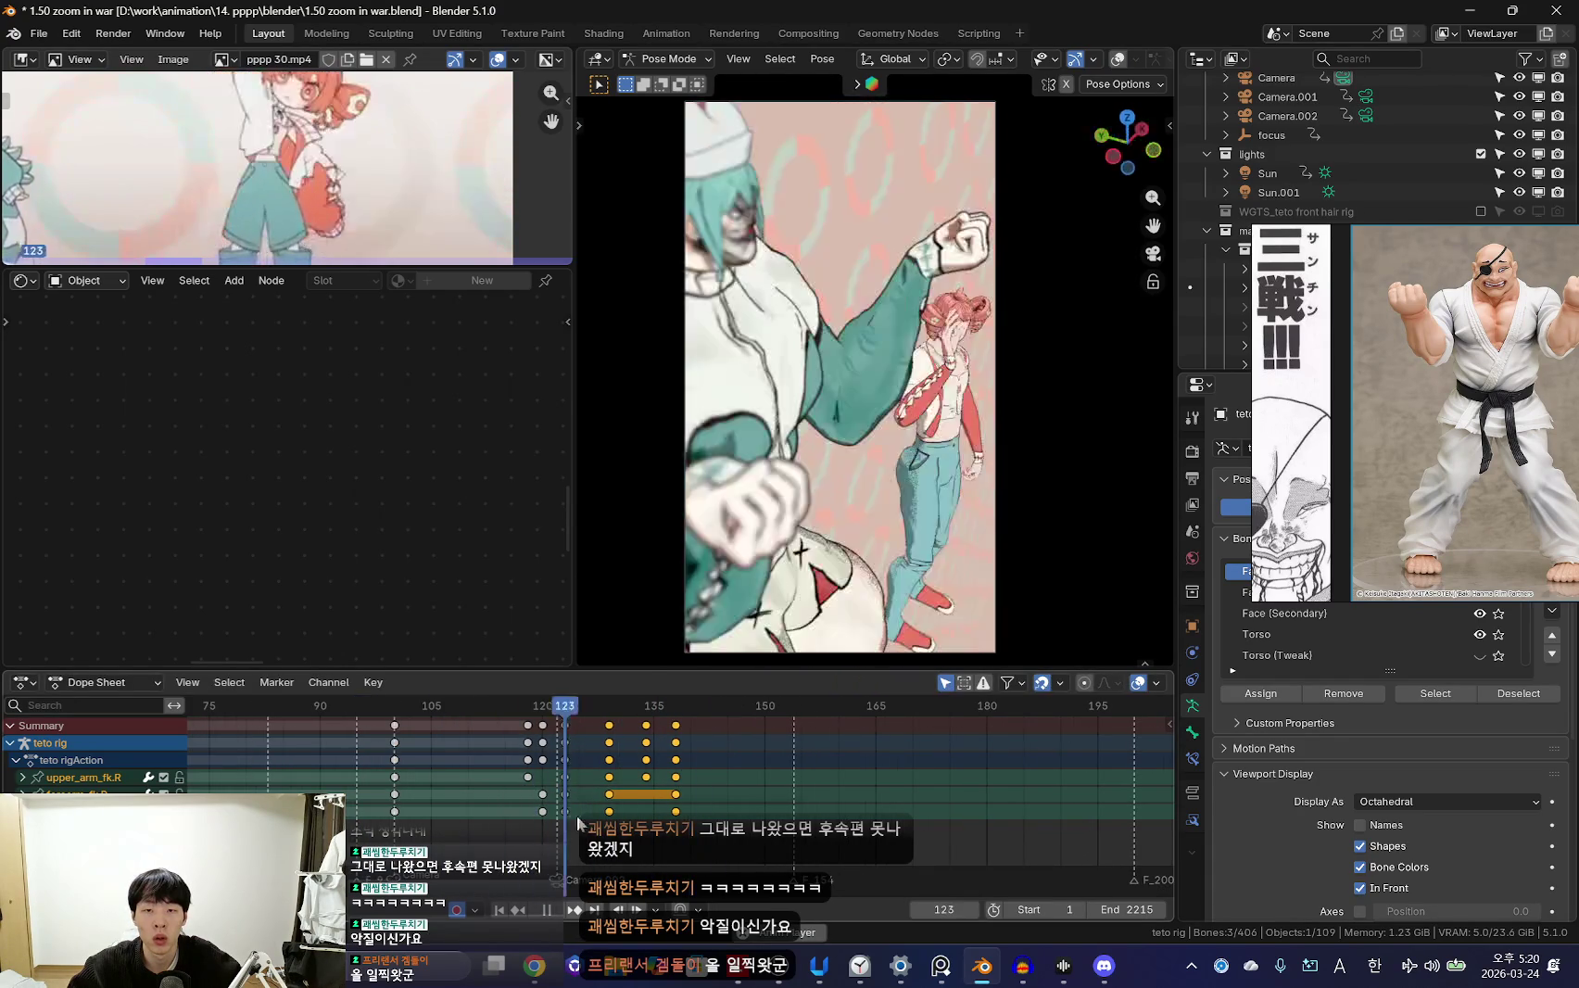
pyautogui.press('Escape')
pyautogui.hotkey('shift', 'alt', 'z')
# Replay without overlays and box-select the head keys from about frame 131 to 148
pyautogui.scroll(3, 602, 778)
pyautogui.hotkey('shift', 'alt', 'z')
pyautogui.press('space')
pyautogui.scroll(2, 626, 790)
pyautogui.moveTo(519, 731); pyautogui.dragTo(871, 757)
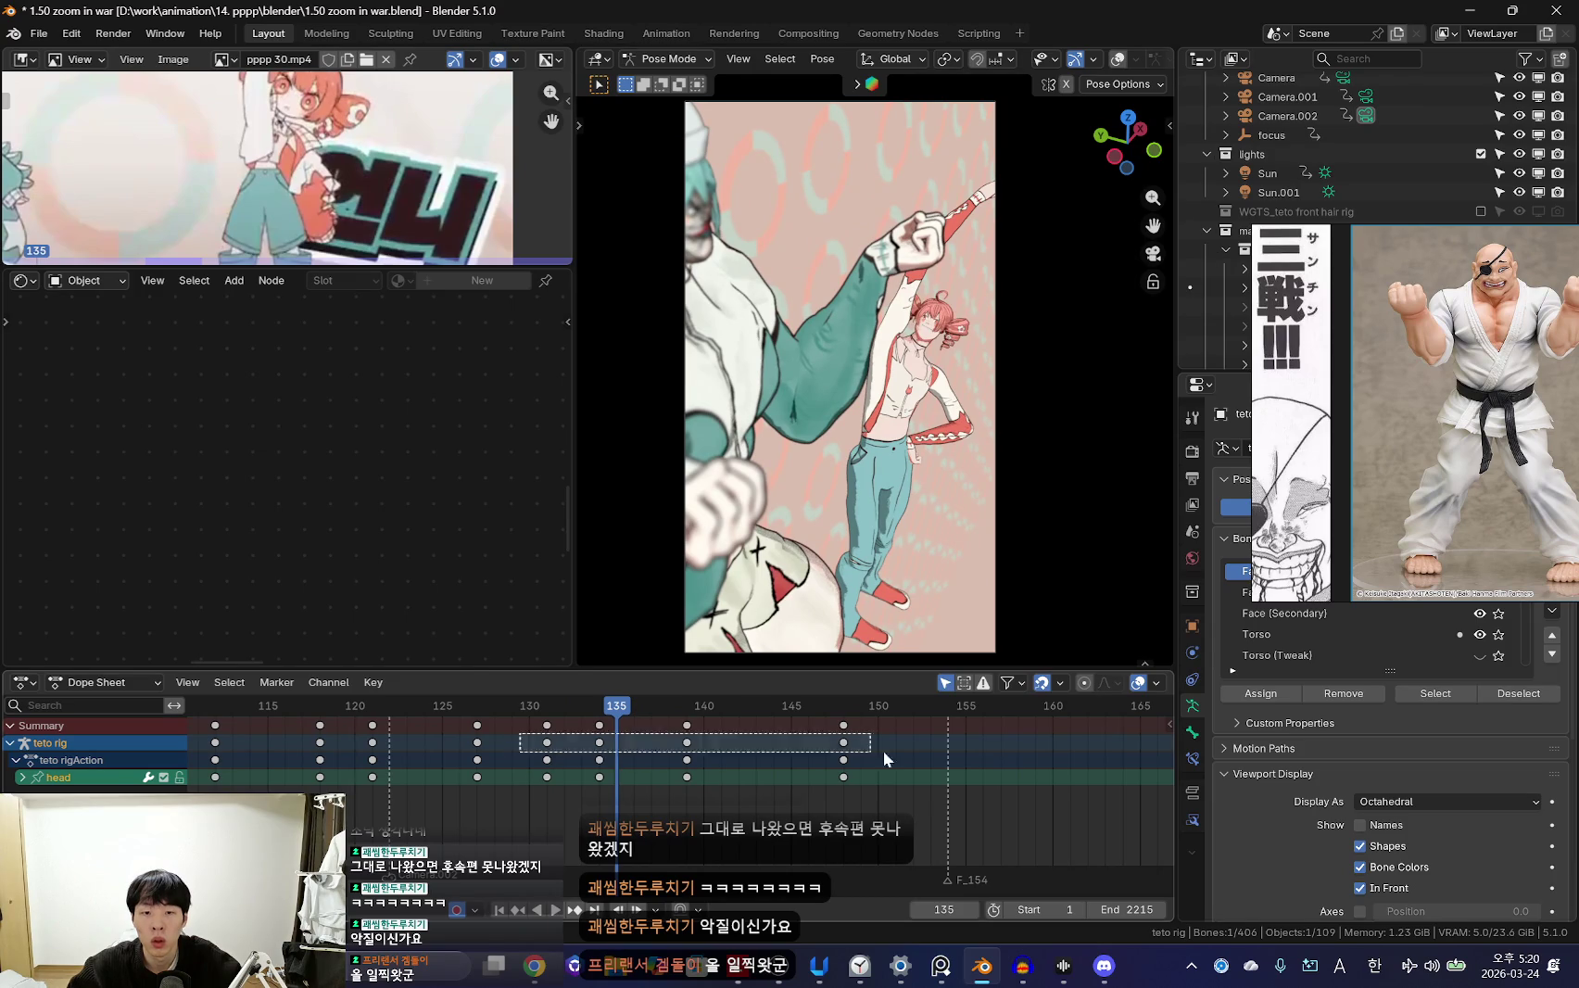
# Shift the selected head keys later, by about seven and then eight frames
pyautogui.press('g')
pyautogui.click(888, 761)
pyautogui.scroll(-2, 811, 783)
pyautogui.press('g')
pyautogui.click(778, 805)
pyautogui.scroll(-2, 732, 815)
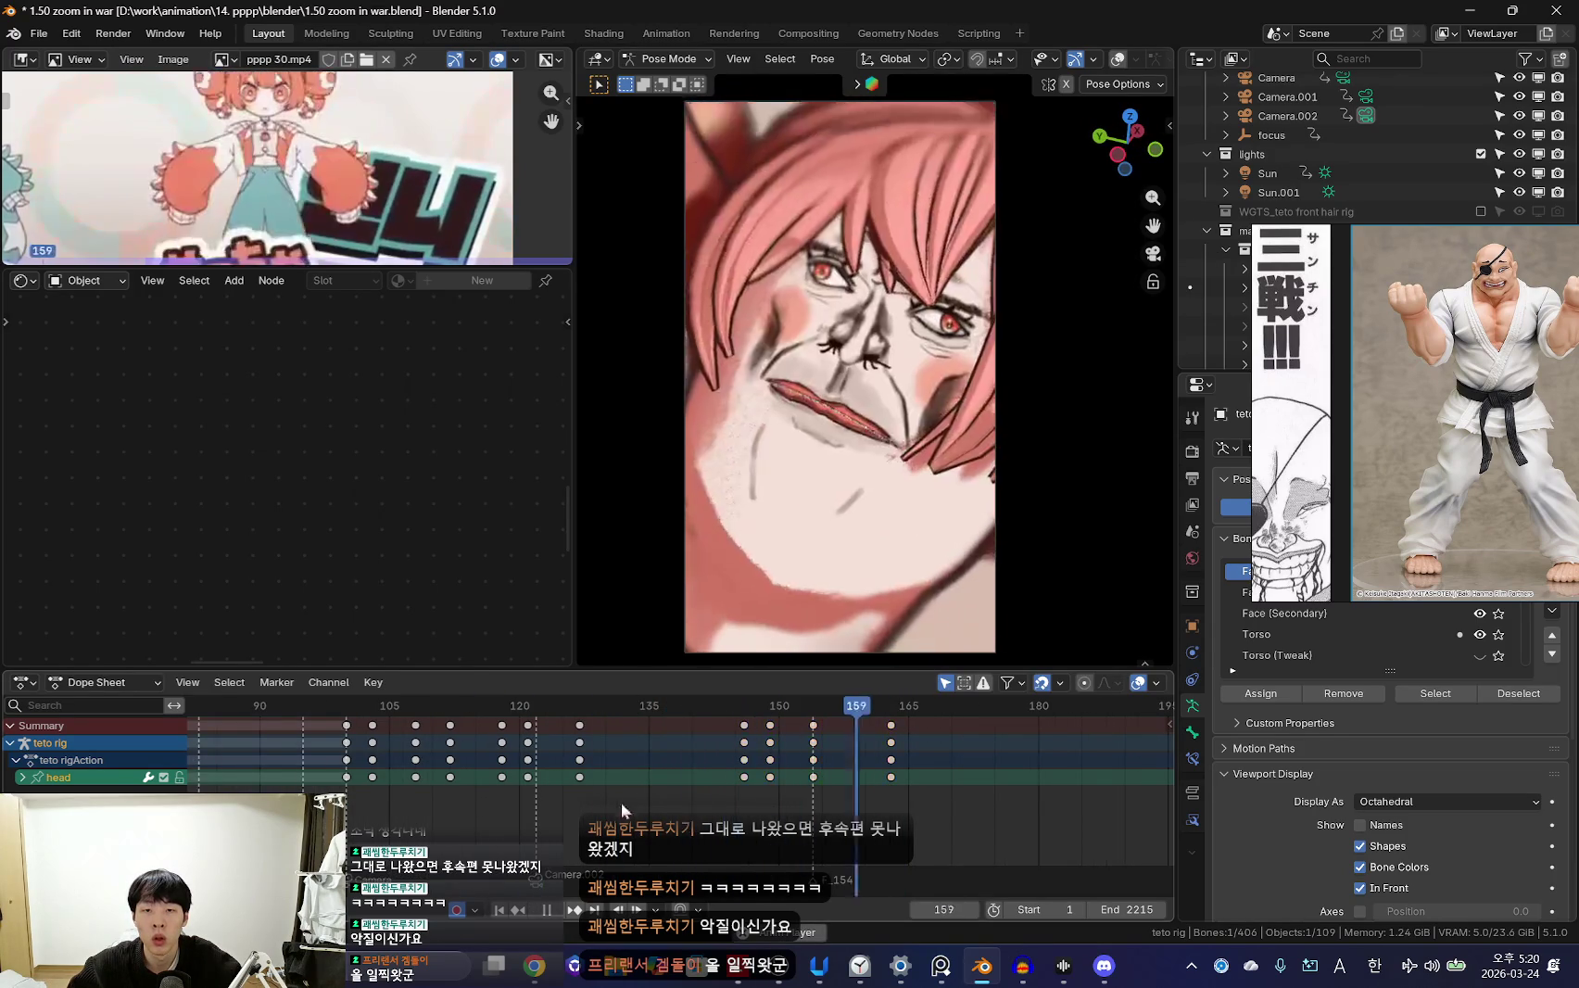
pyautogui.click(702, 803)
pyautogui.press('Escape')
# Move the frame-147 keys to frame 143 and adjust the head rotation
pyautogui.moveTo(745, 760); pyautogui.dragTo(719, 760)
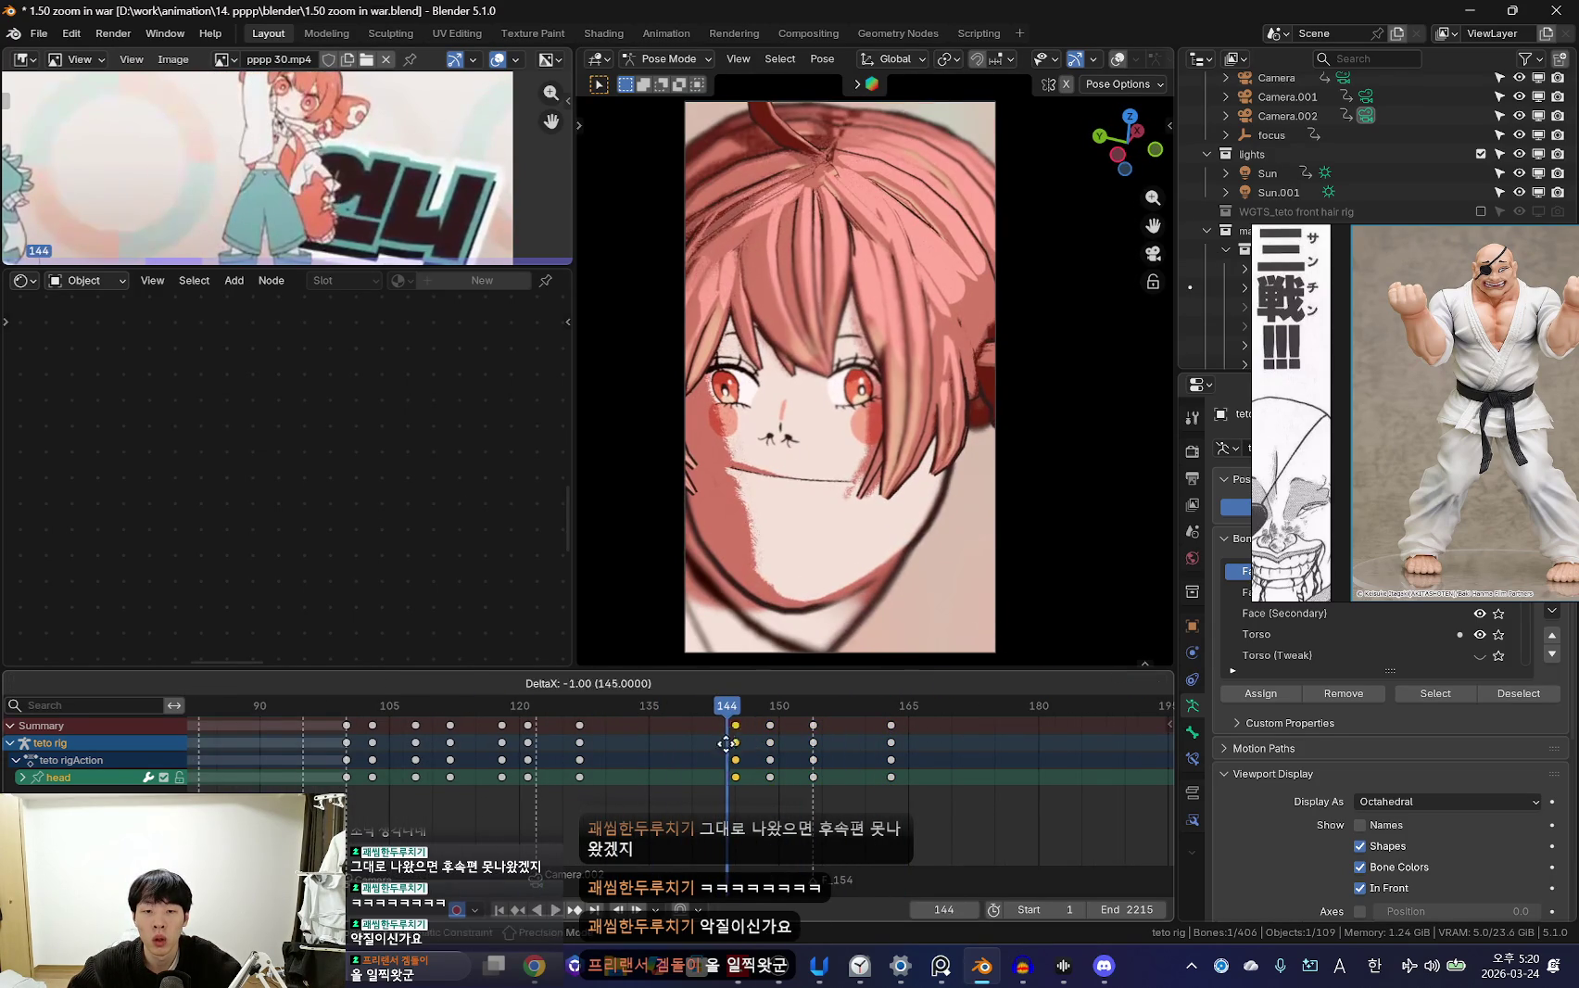
pyautogui.press('space')
pyautogui.press('r')
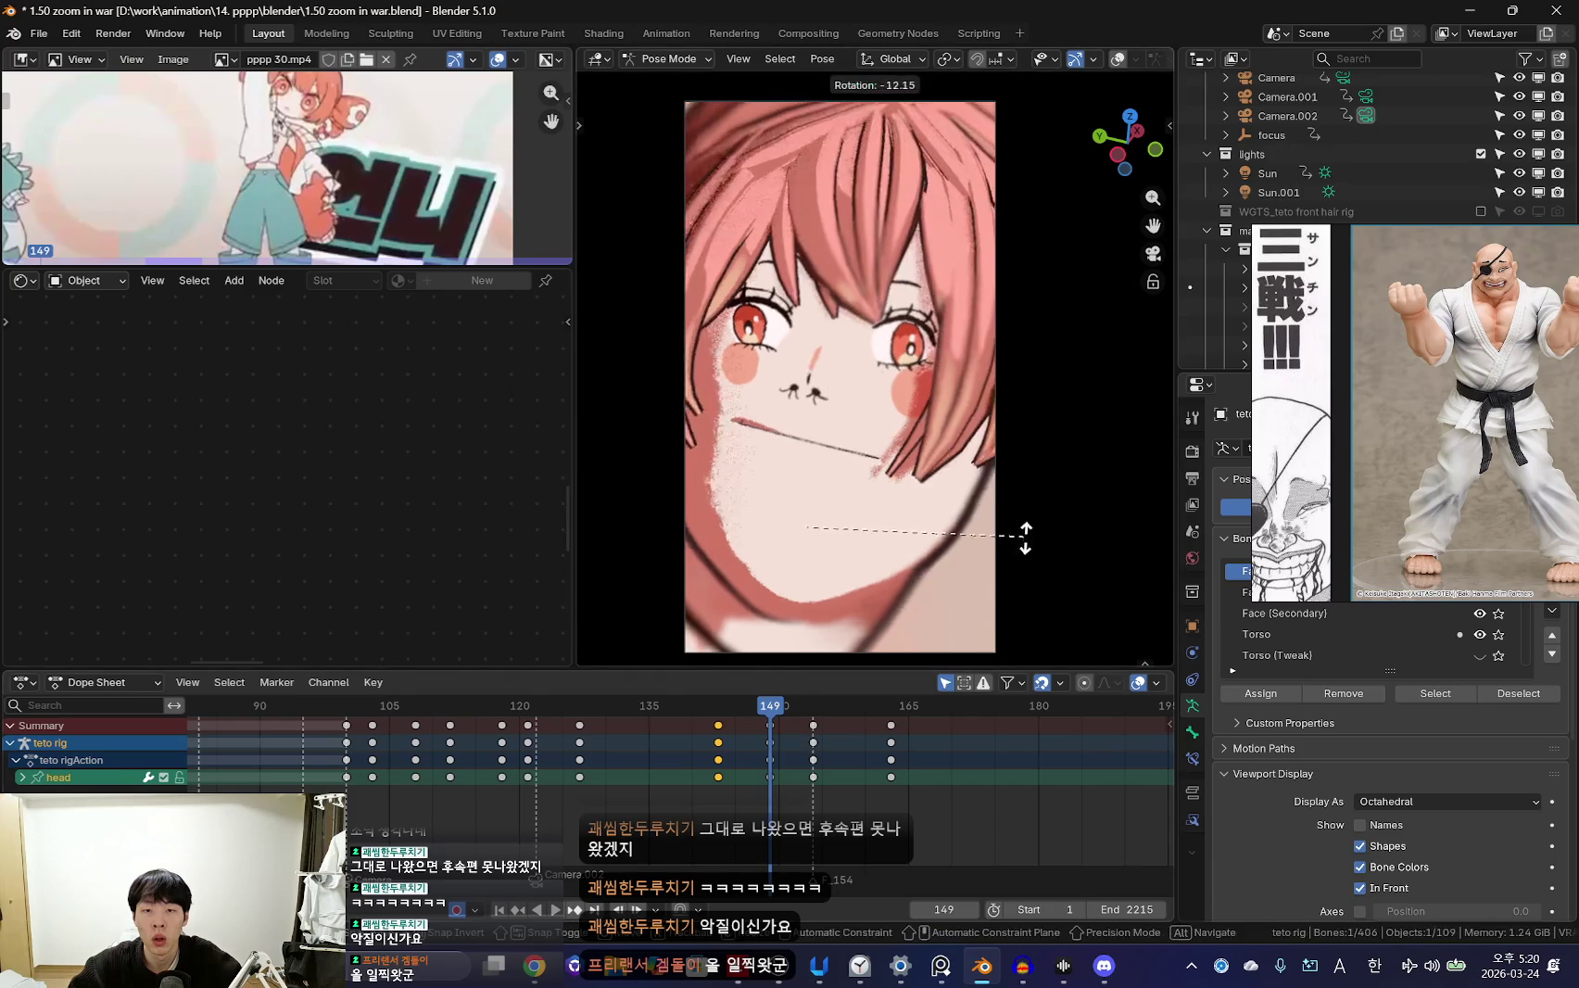
pyautogui.click(959, 630)
# Delete the head keys near frame 152 and key a new head tilt at frame 163
pyautogui.click(810, 741)
pyautogui.press('x')
pyautogui.click(837, 747)
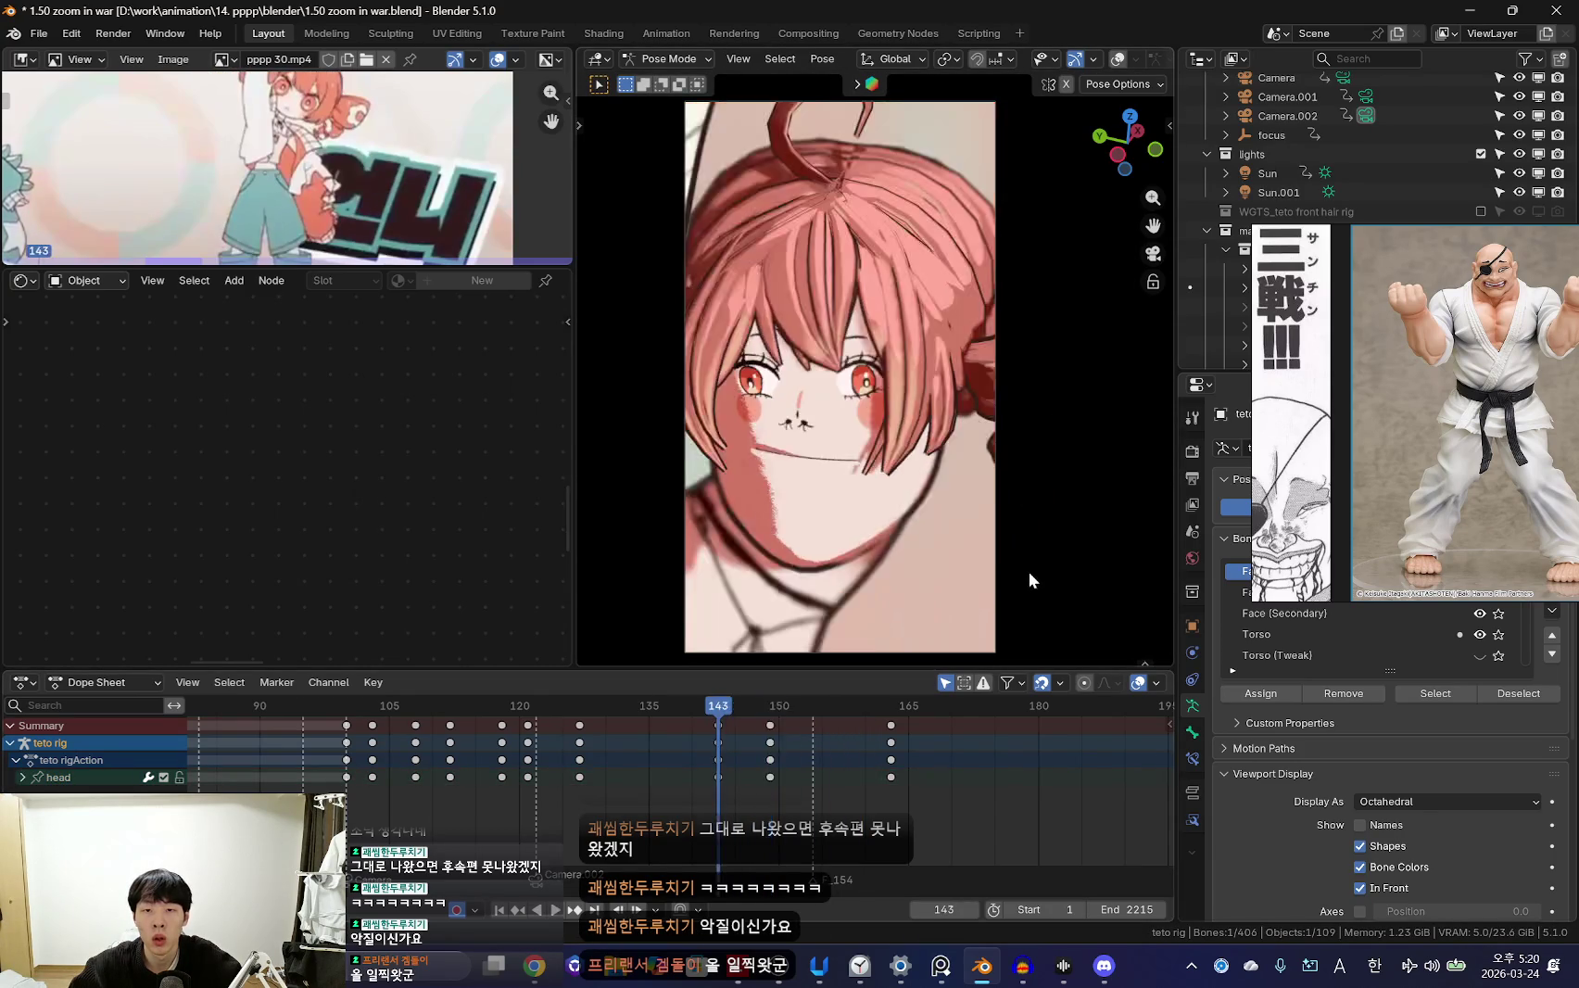
pyautogui.press('space')
pyautogui.press('r')
pyautogui.click(1053, 515)
# Play the animation backwards to review the new head tilt
pyautogui.hotkey('shift', 'ctrl', 'space')
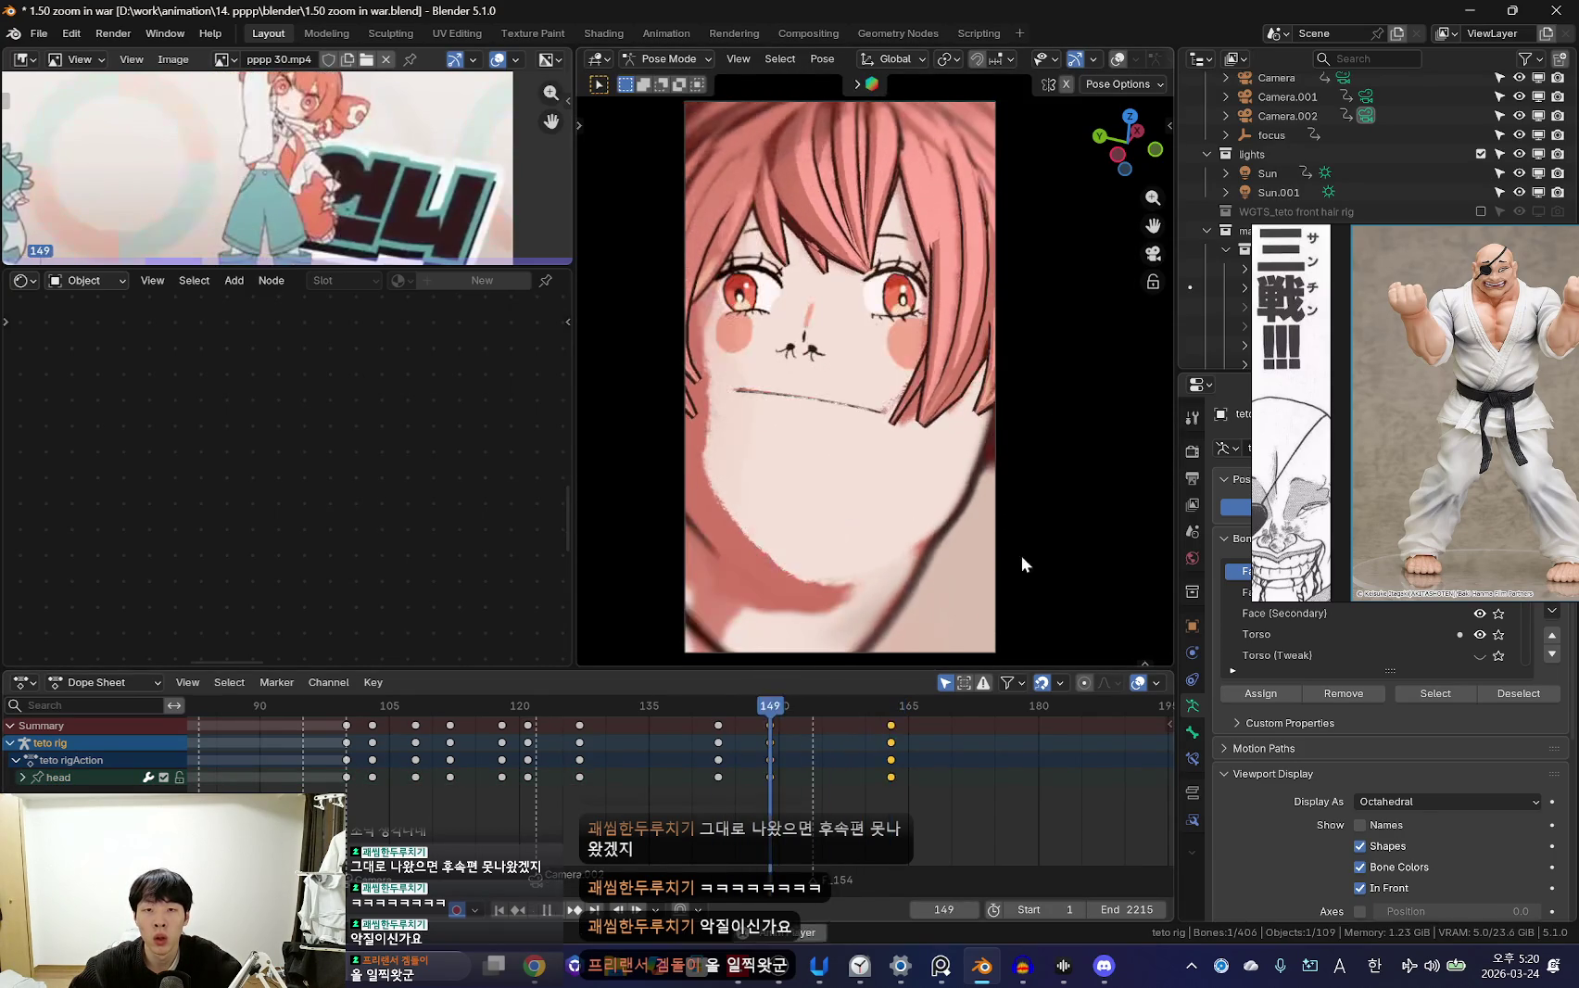
pyautogui.scroll(2, 716, 783)
pyautogui.click(616, 772)
pyautogui.scroll(1, 676, 791)
pyautogui.press('space')
pyautogui.scroll(1, 650, 780)
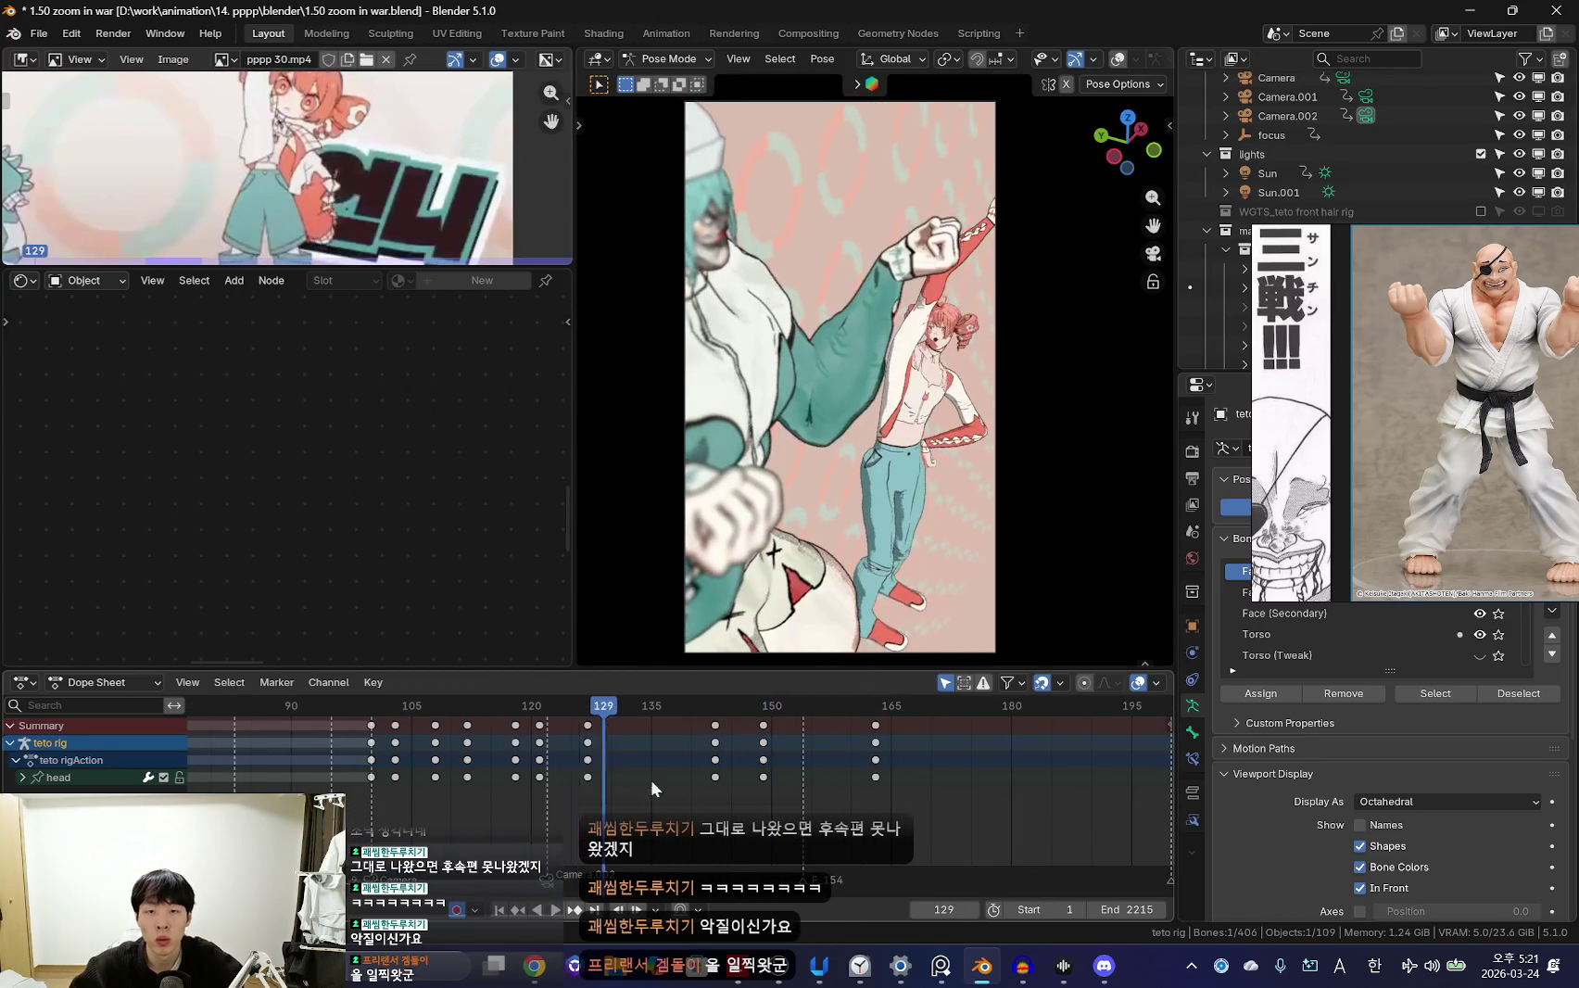
# Scrub to frame 137, orbit the view, then return to camera view and play
pyautogui.moveTo(580, 741); pyautogui.dragTo(660, 765)
pyautogui.moveTo(905, 523); pyautogui.dragTo(930, 525, button='middle')
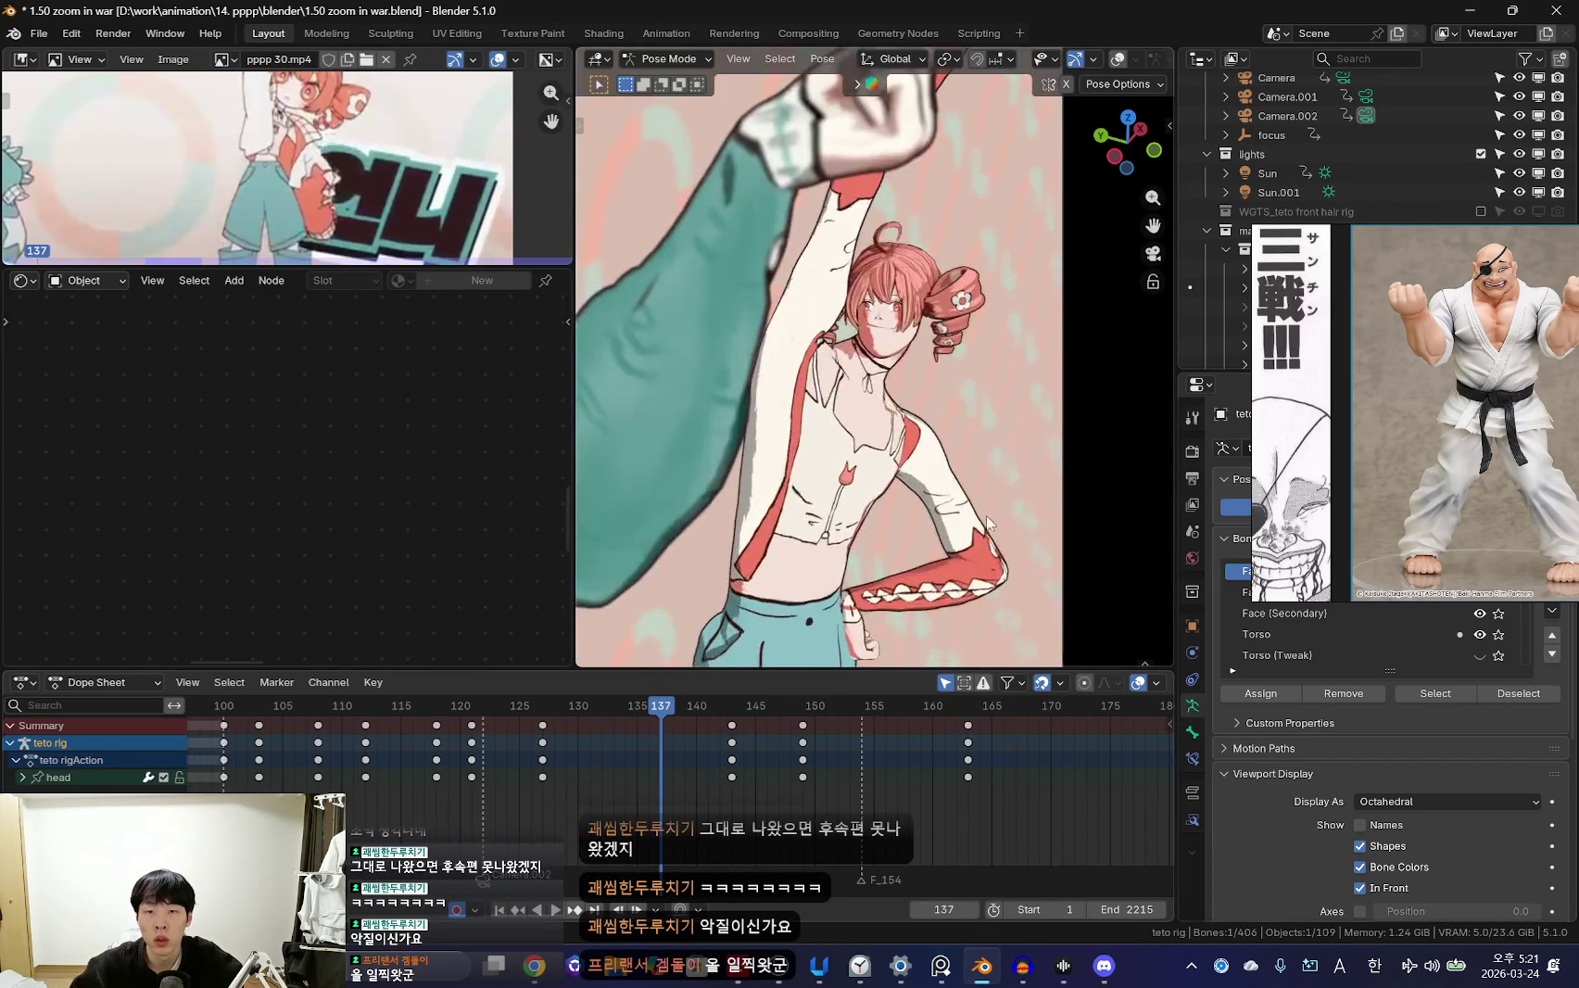
pyautogui.hotkey('shift', 'ctrl', 'space')
pyautogui.press('Escape')
pyautogui.hotkey('shift', 'ctrl', 'space')
pyautogui.press('KP_0')
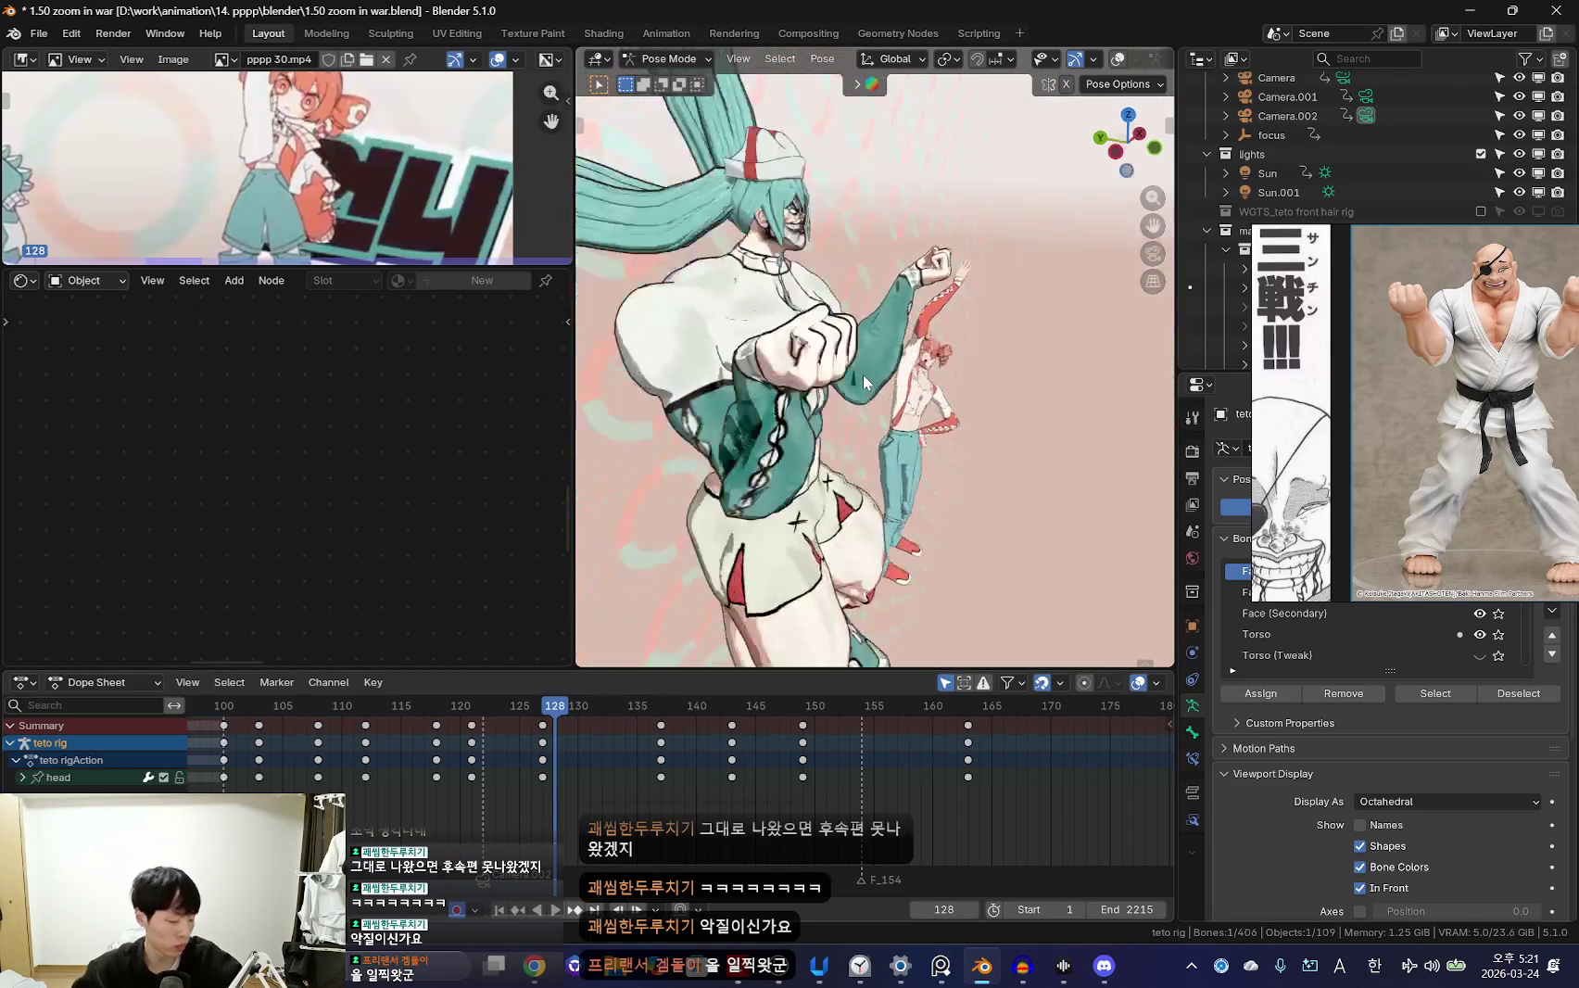
pyautogui.press('space')
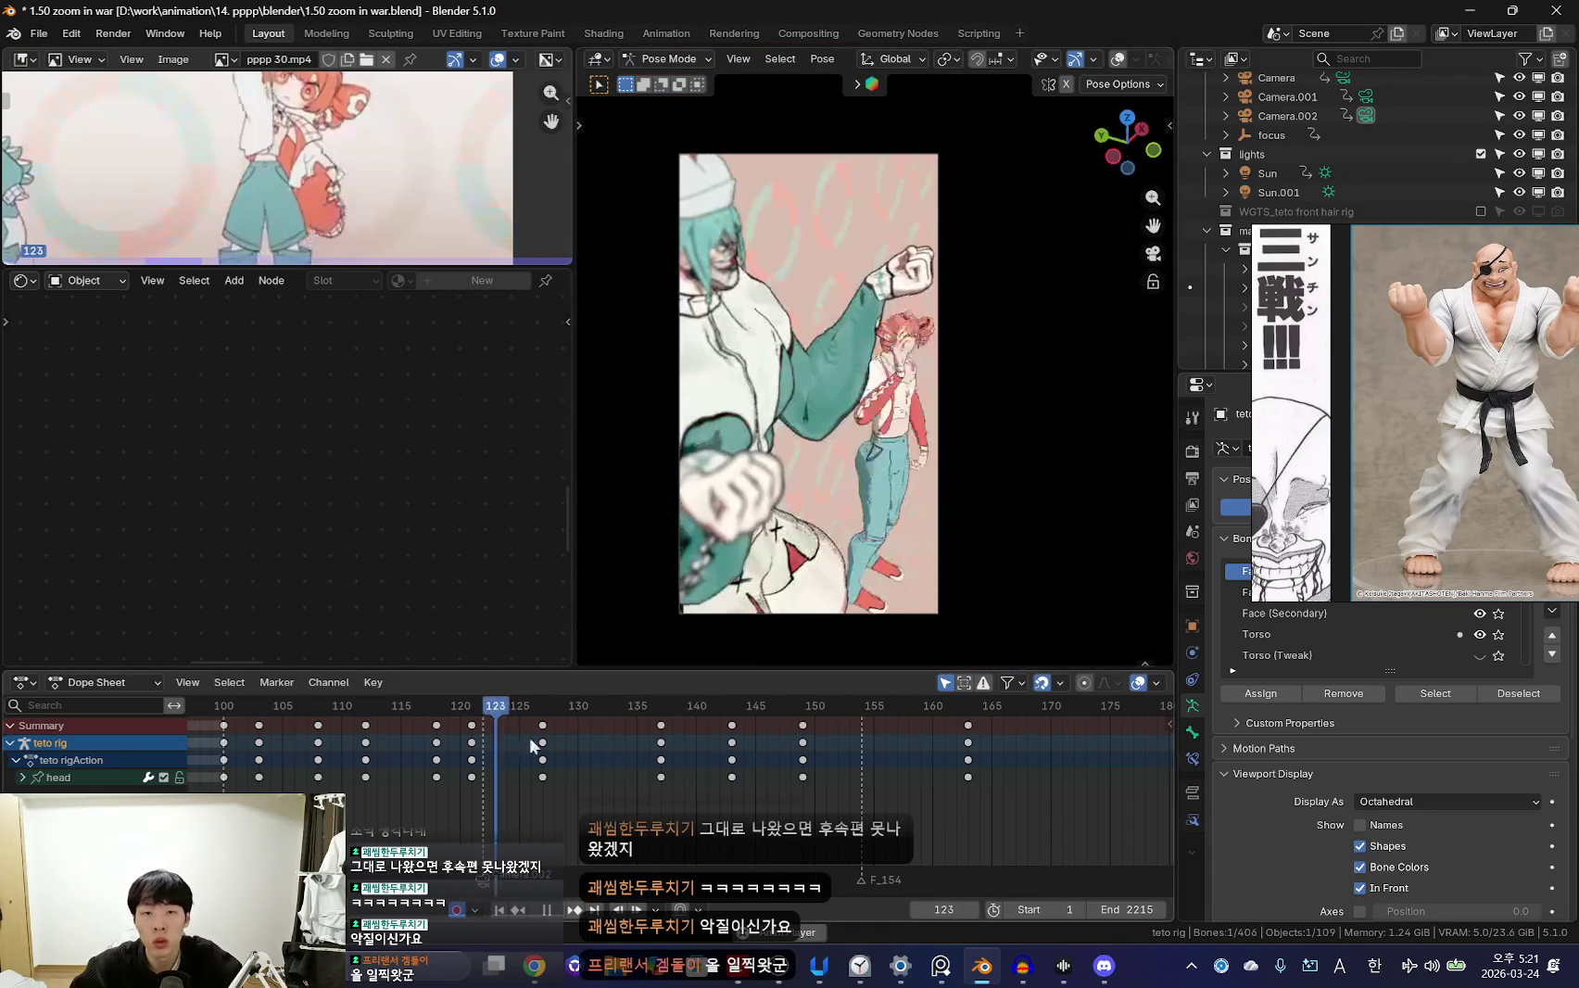
# Stop at frame 163 and fine-tune the head tilt to about -4.54°
pyautogui.scroll(1, 569, 762)
pyautogui.scroll(-2, 590, 761)
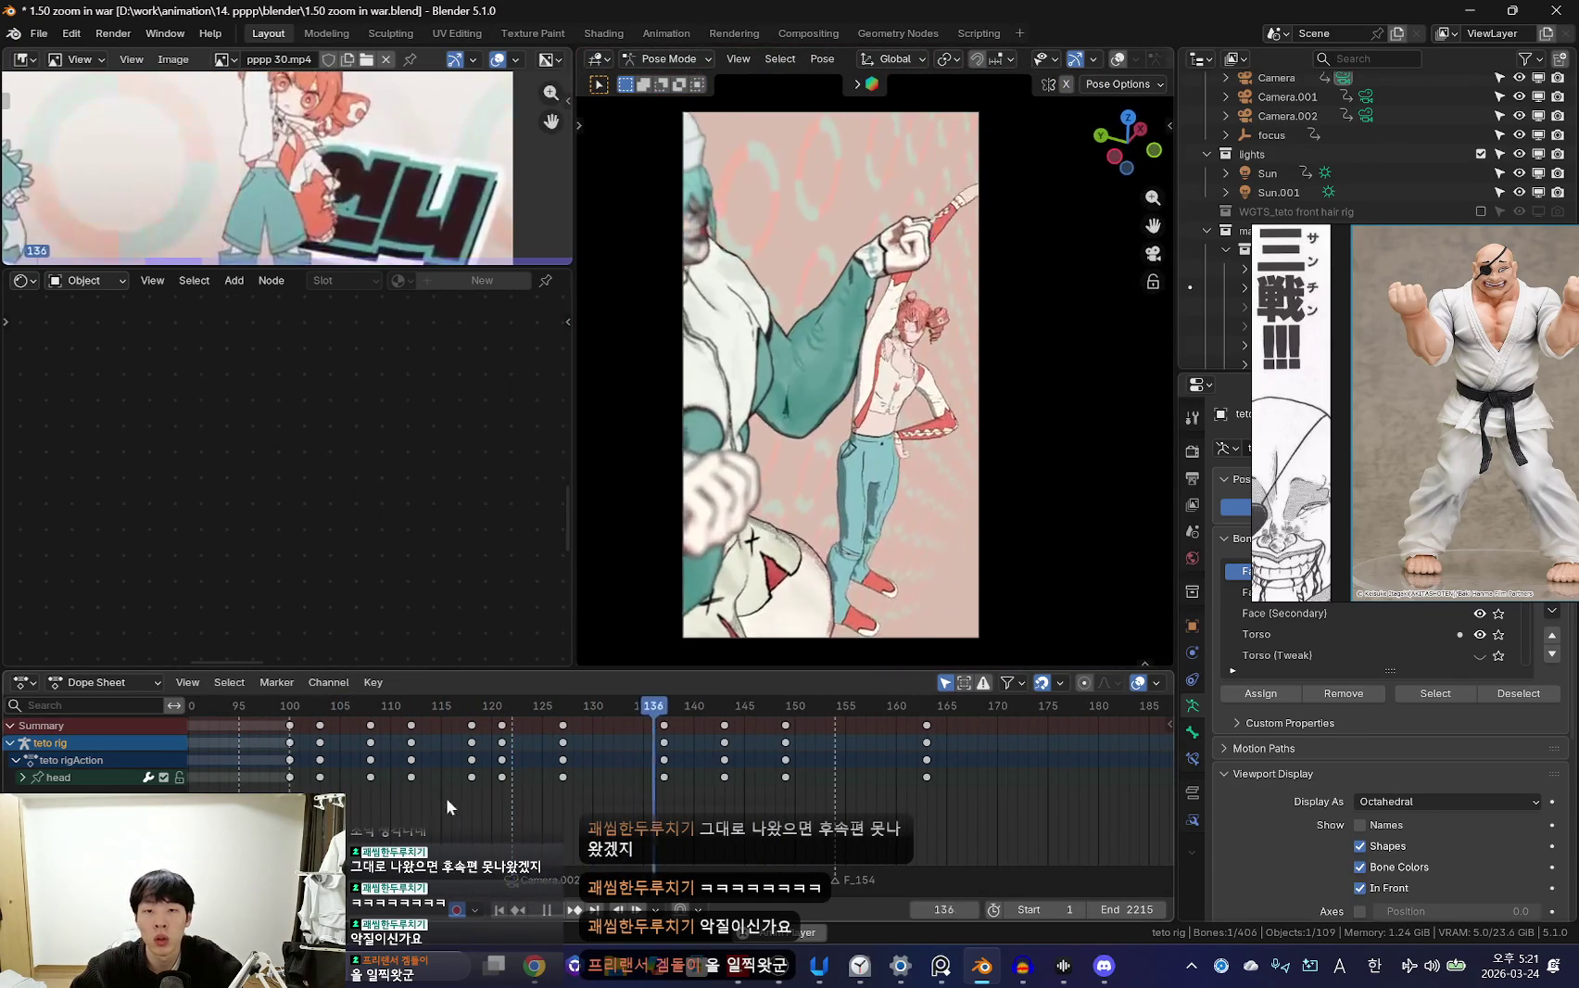
pyautogui.scroll(2, 725, 819)
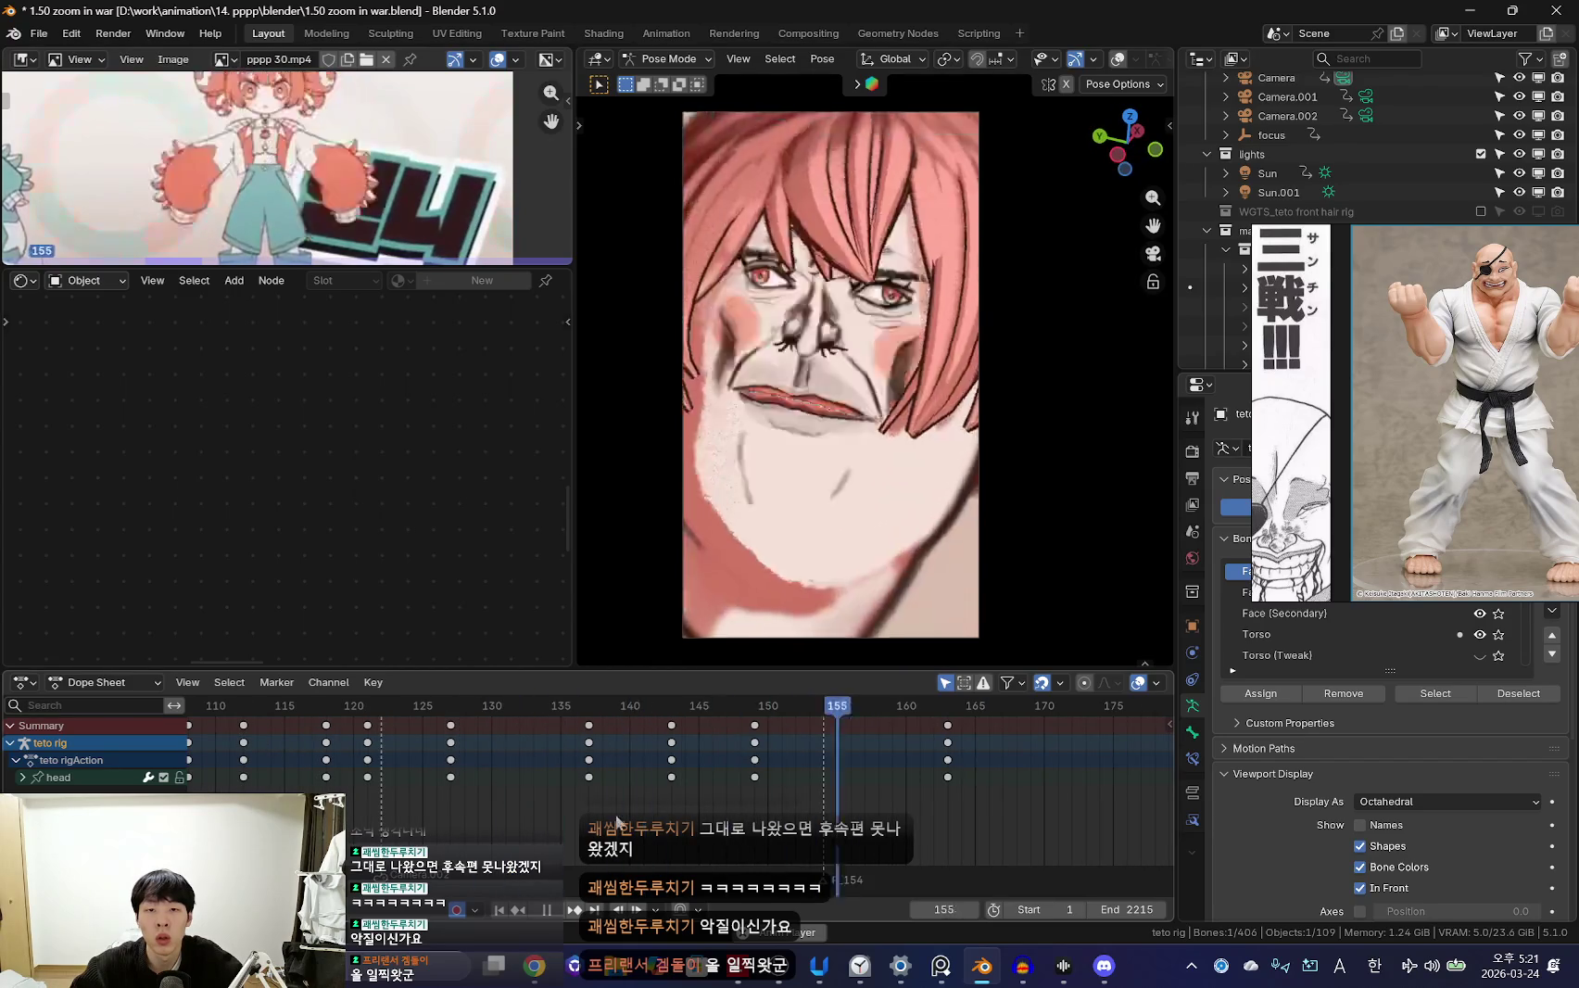
pyautogui.scroll(2, 726, 819)
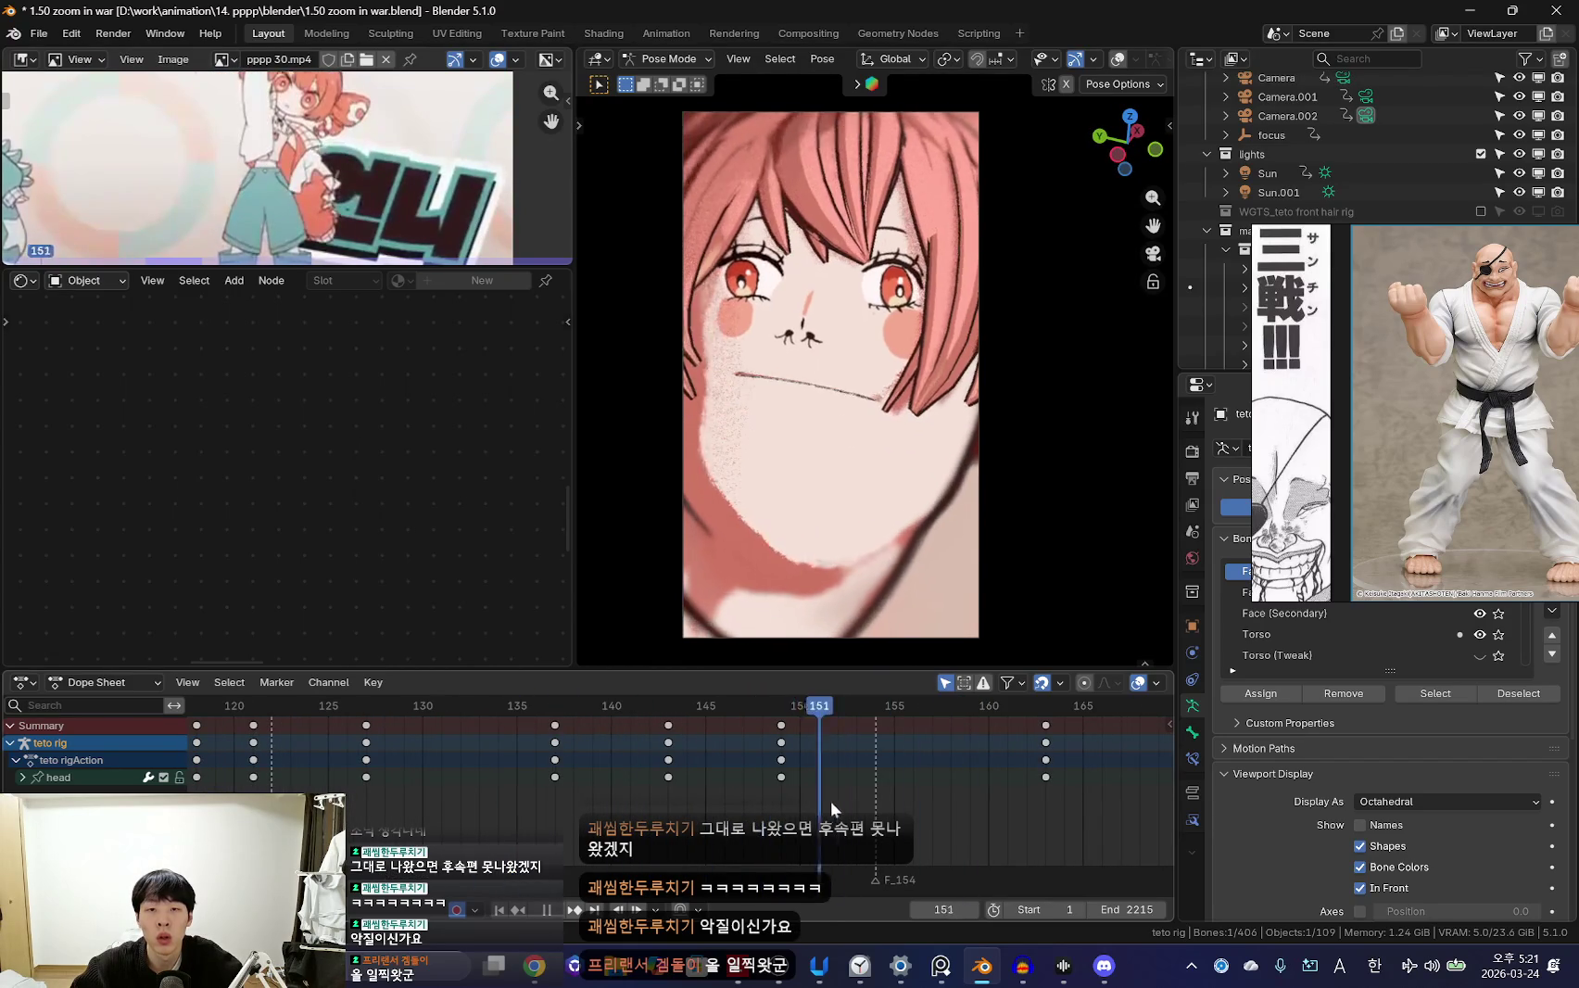
pyautogui.press('space')
pyautogui.press('r')
pyautogui.click(1035, 517)
pyautogui.press('r')
pyautogui.press('r')
pyautogui.click(1085, 541)
pyautogui.press('r')
pyautogui.press('Escape')
# Replay the shot, then show the rig and select the bone named Bone
pyautogui.press('space')
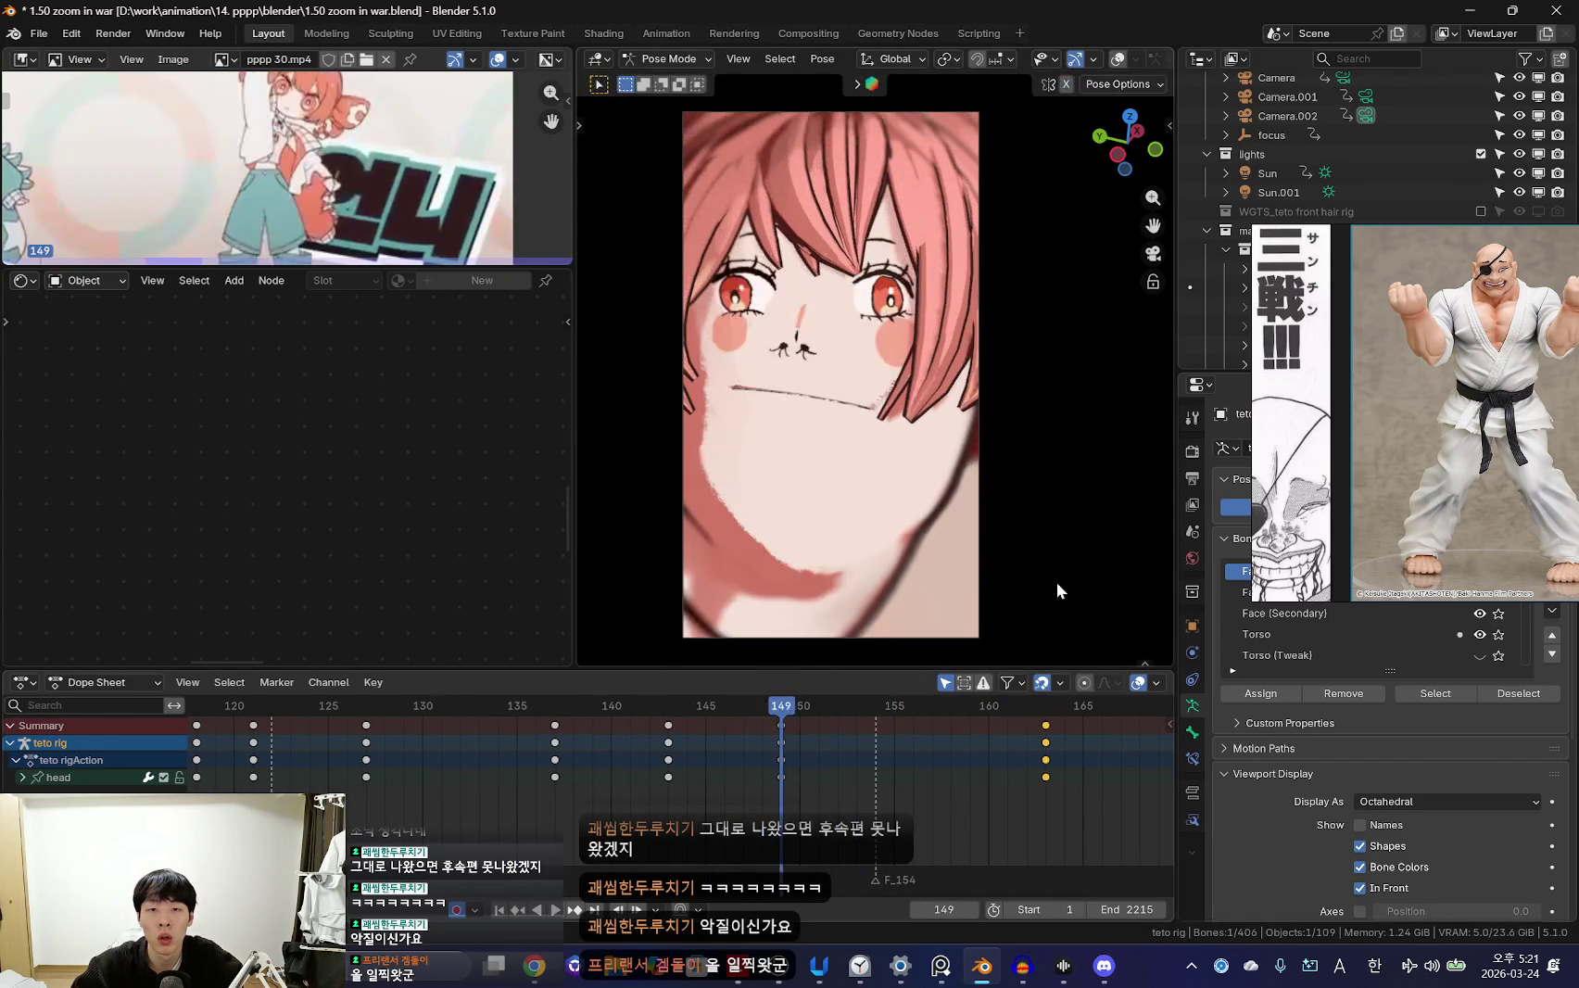
pyautogui.scroll(-3, 784, 787)
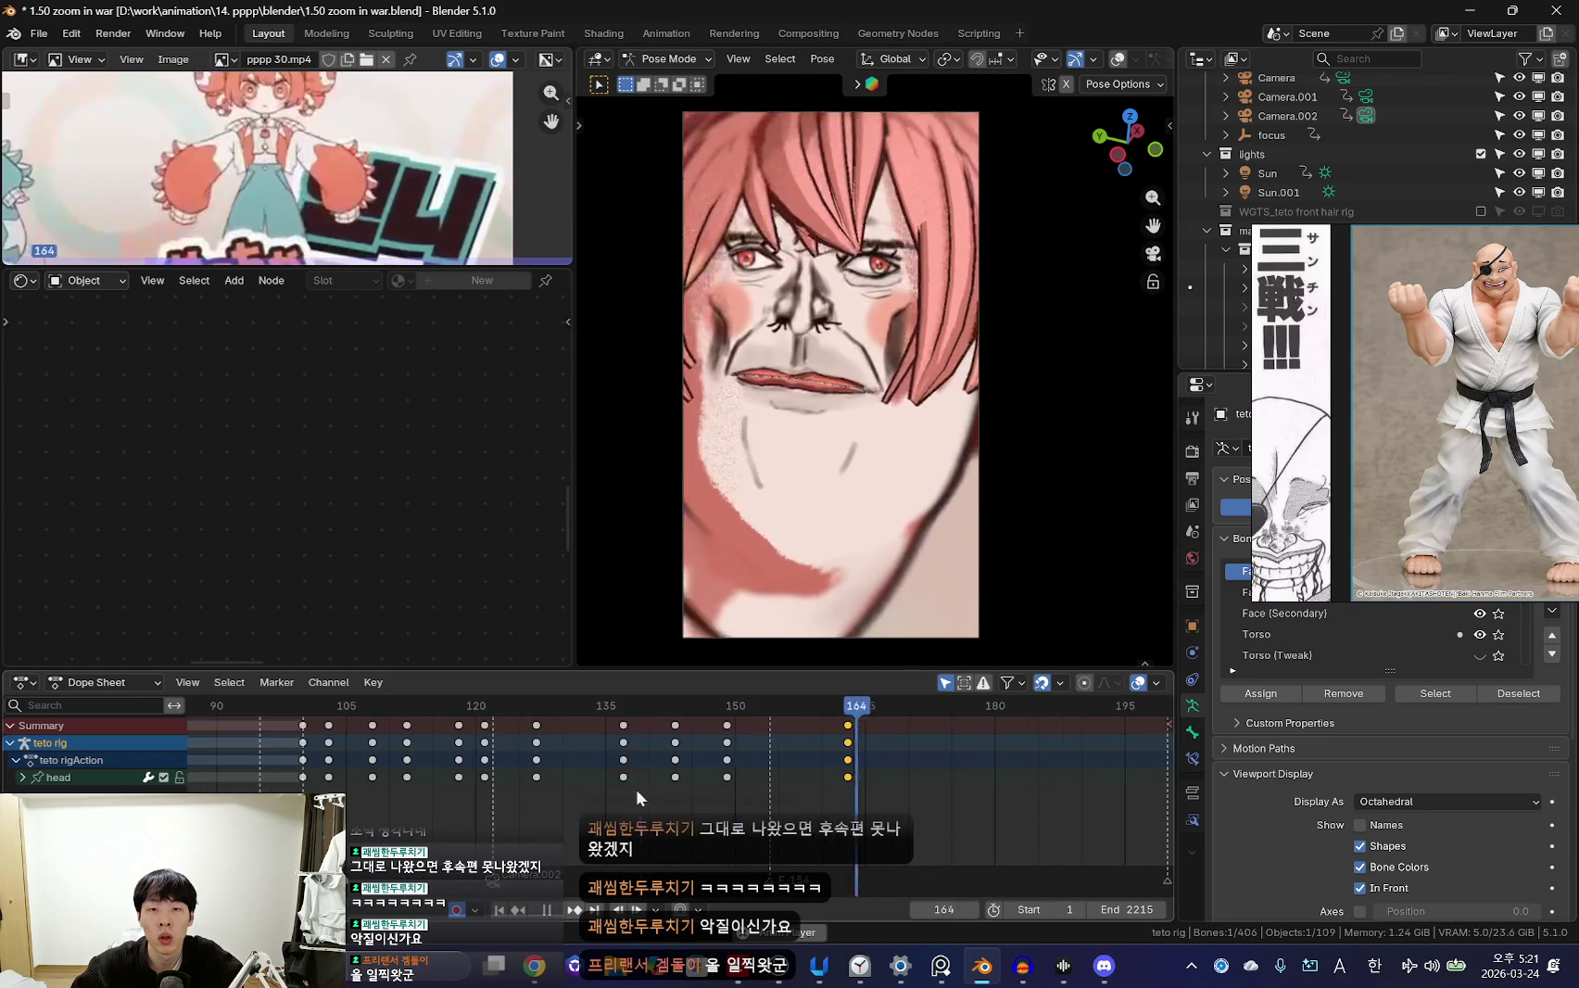
pyautogui.press('space')
pyautogui.click(871, 498)
pyautogui.click(869, 436)
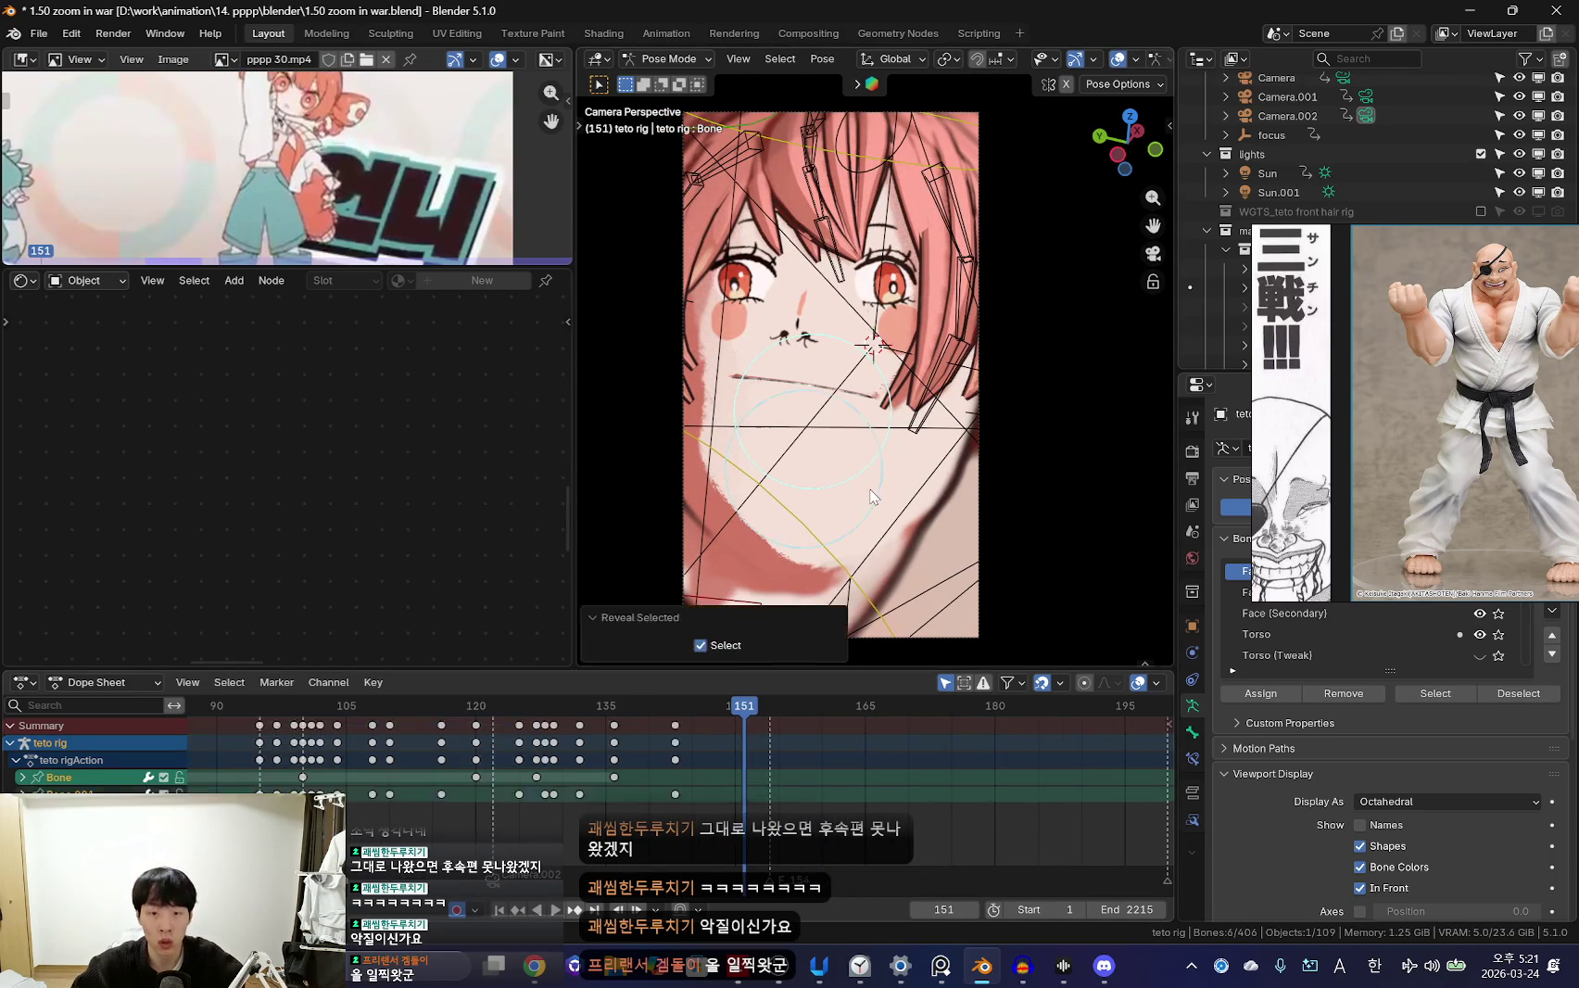
pyautogui.moveTo(783, 807)
pyautogui.mouseDown()
pyautogui.moveTo(519, 760)
pyautogui.moveTo(823, 785)
pyautogui.mouseUp()
pyautogui.scroll(2, 757, 740)
pyautogui.press('r')
pyautogui.press('r')
pyautogui.click(802, 596)
pyautogui.press('space')
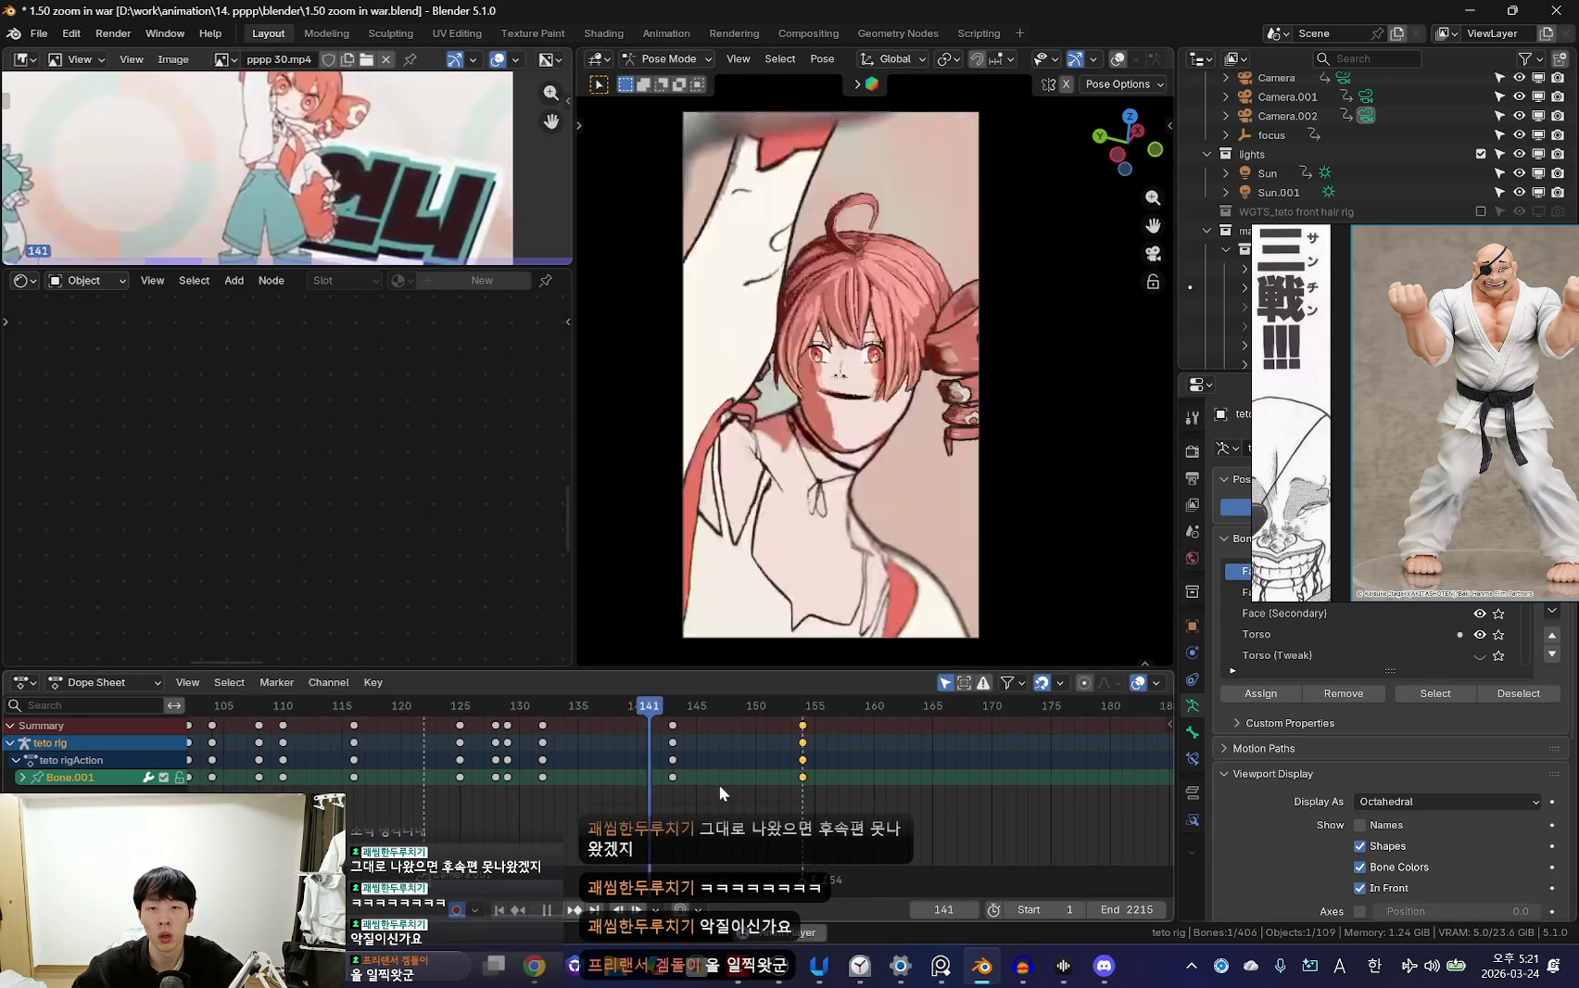
pyautogui.scroll(-2, 691, 775)
pyautogui.scroll(2, 568, 772)
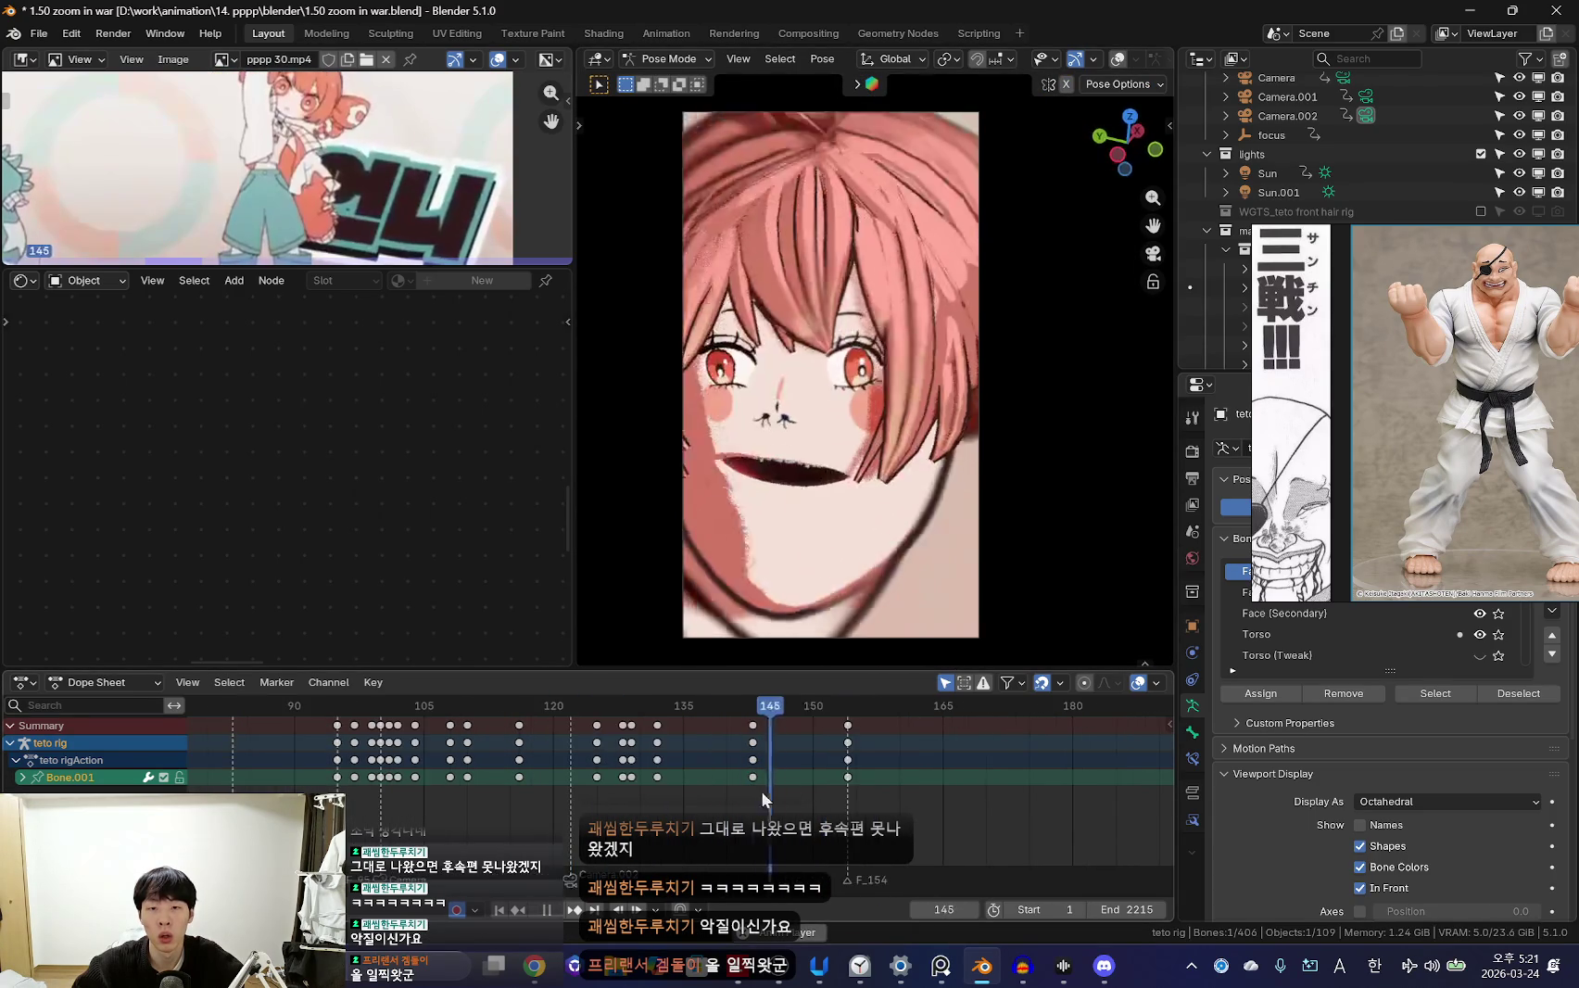
pyautogui.moveTo(761, 791); pyautogui.dragTo(688, 779)
pyautogui.click(809, 776)
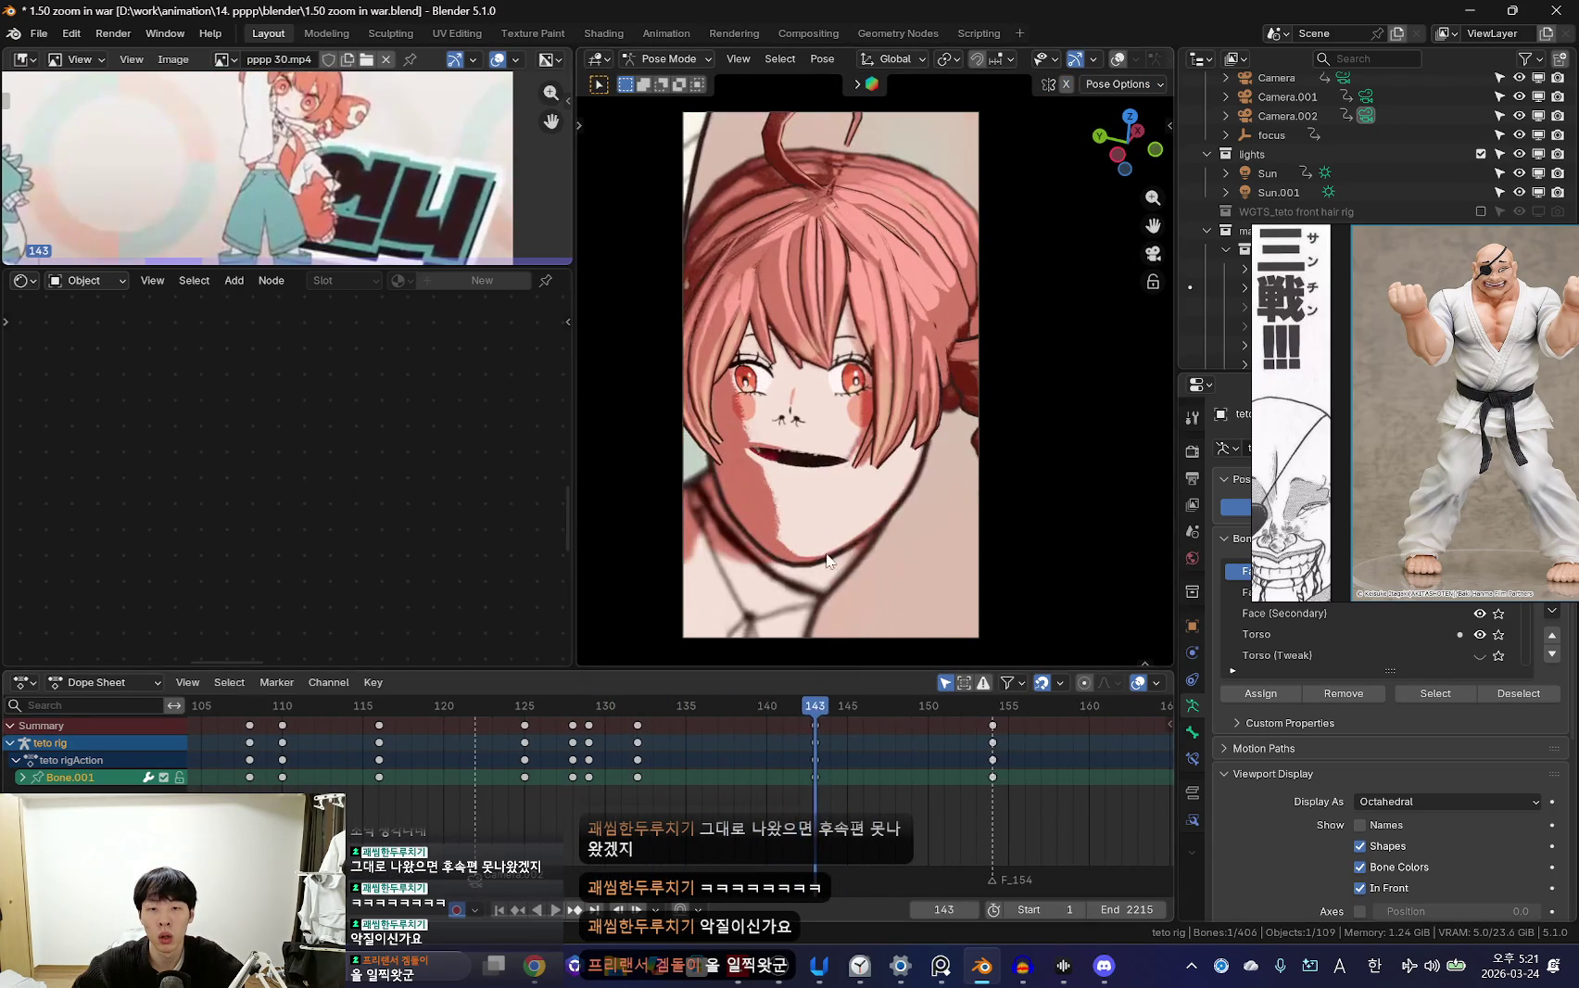
pyautogui.press('space')
pyautogui.scroll(-1, 708, 764)
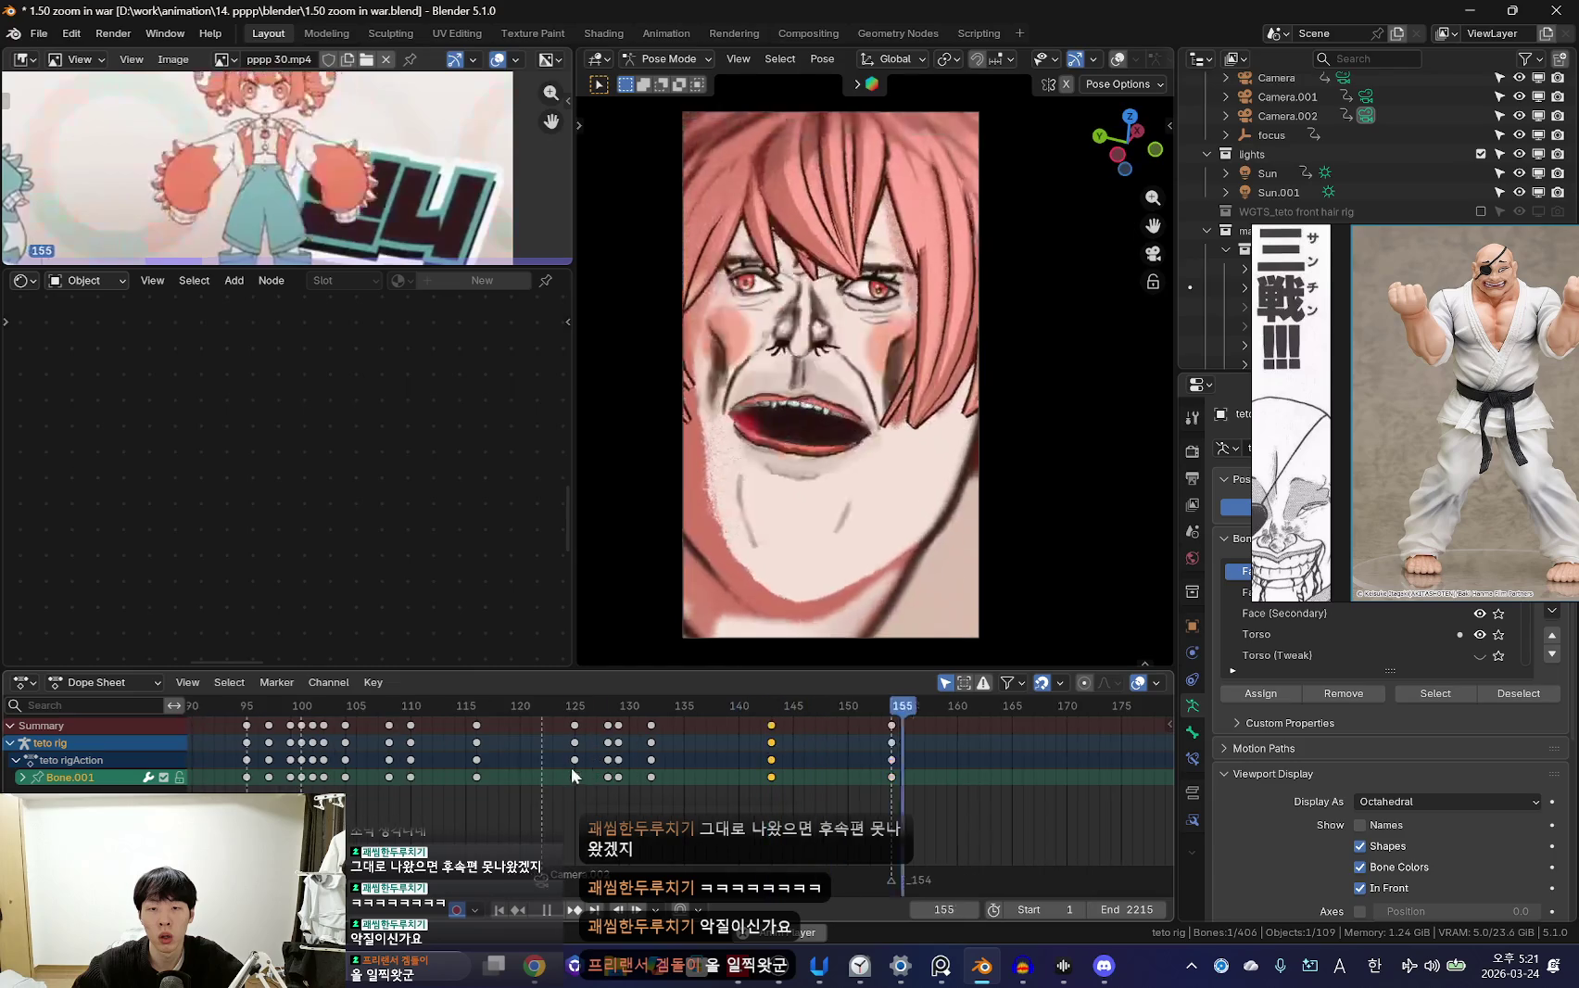
pyautogui.click(658, 780)
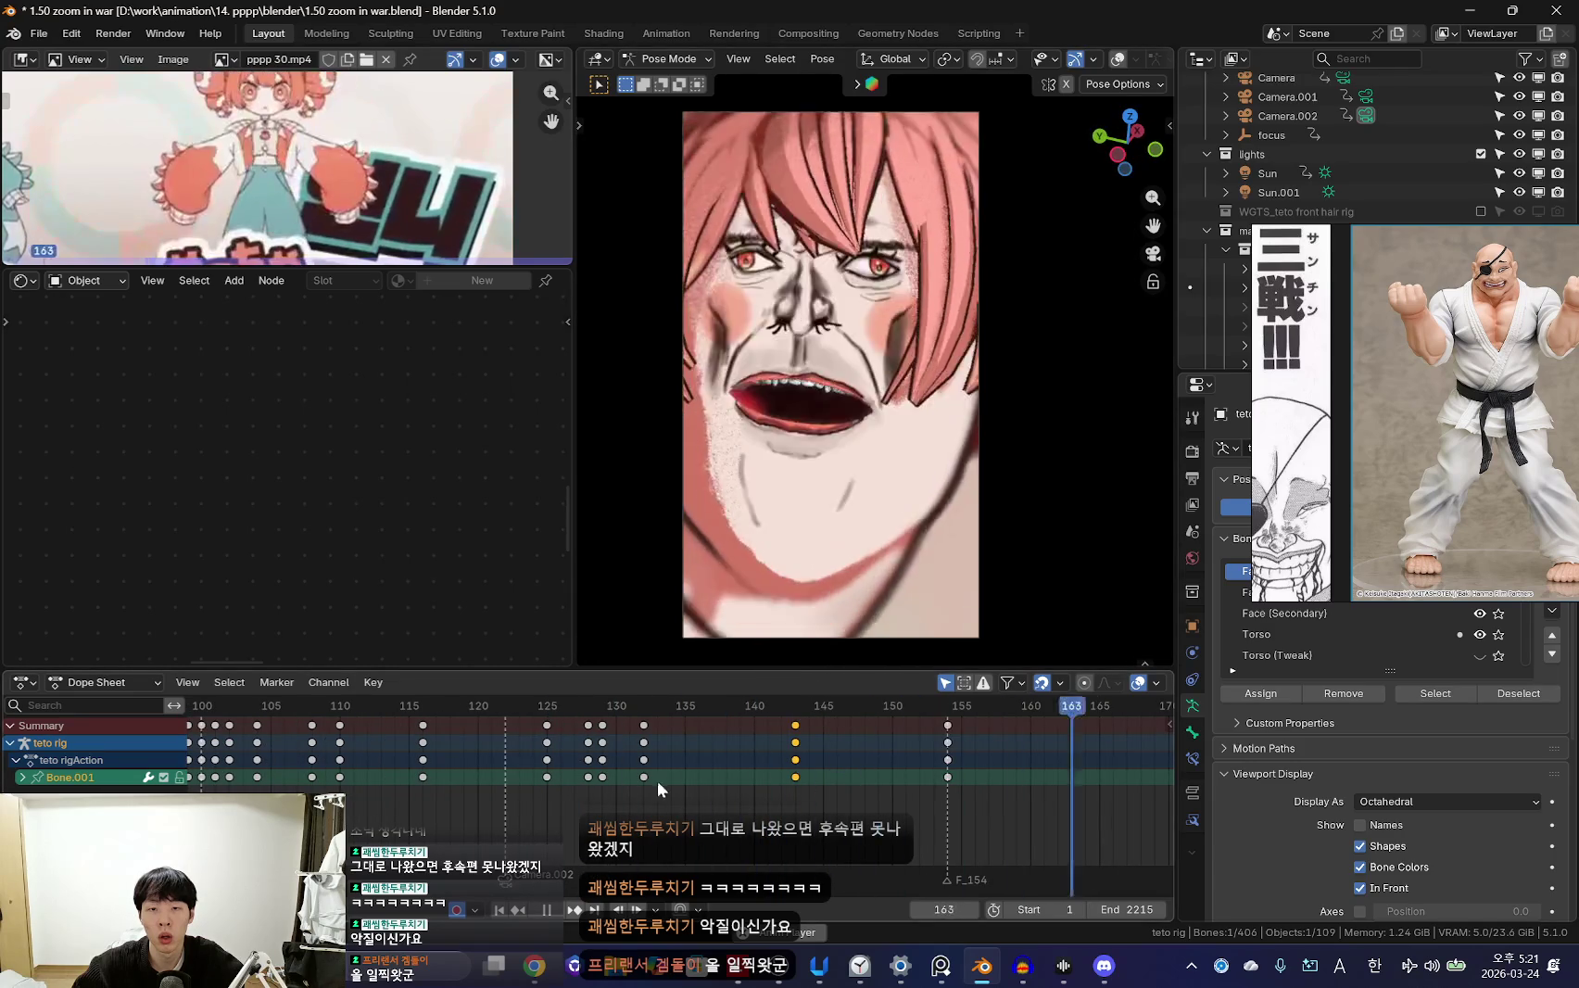
pyautogui.scroll(-2, 868, 785)
pyautogui.press('space')
pyautogui.press('Down')
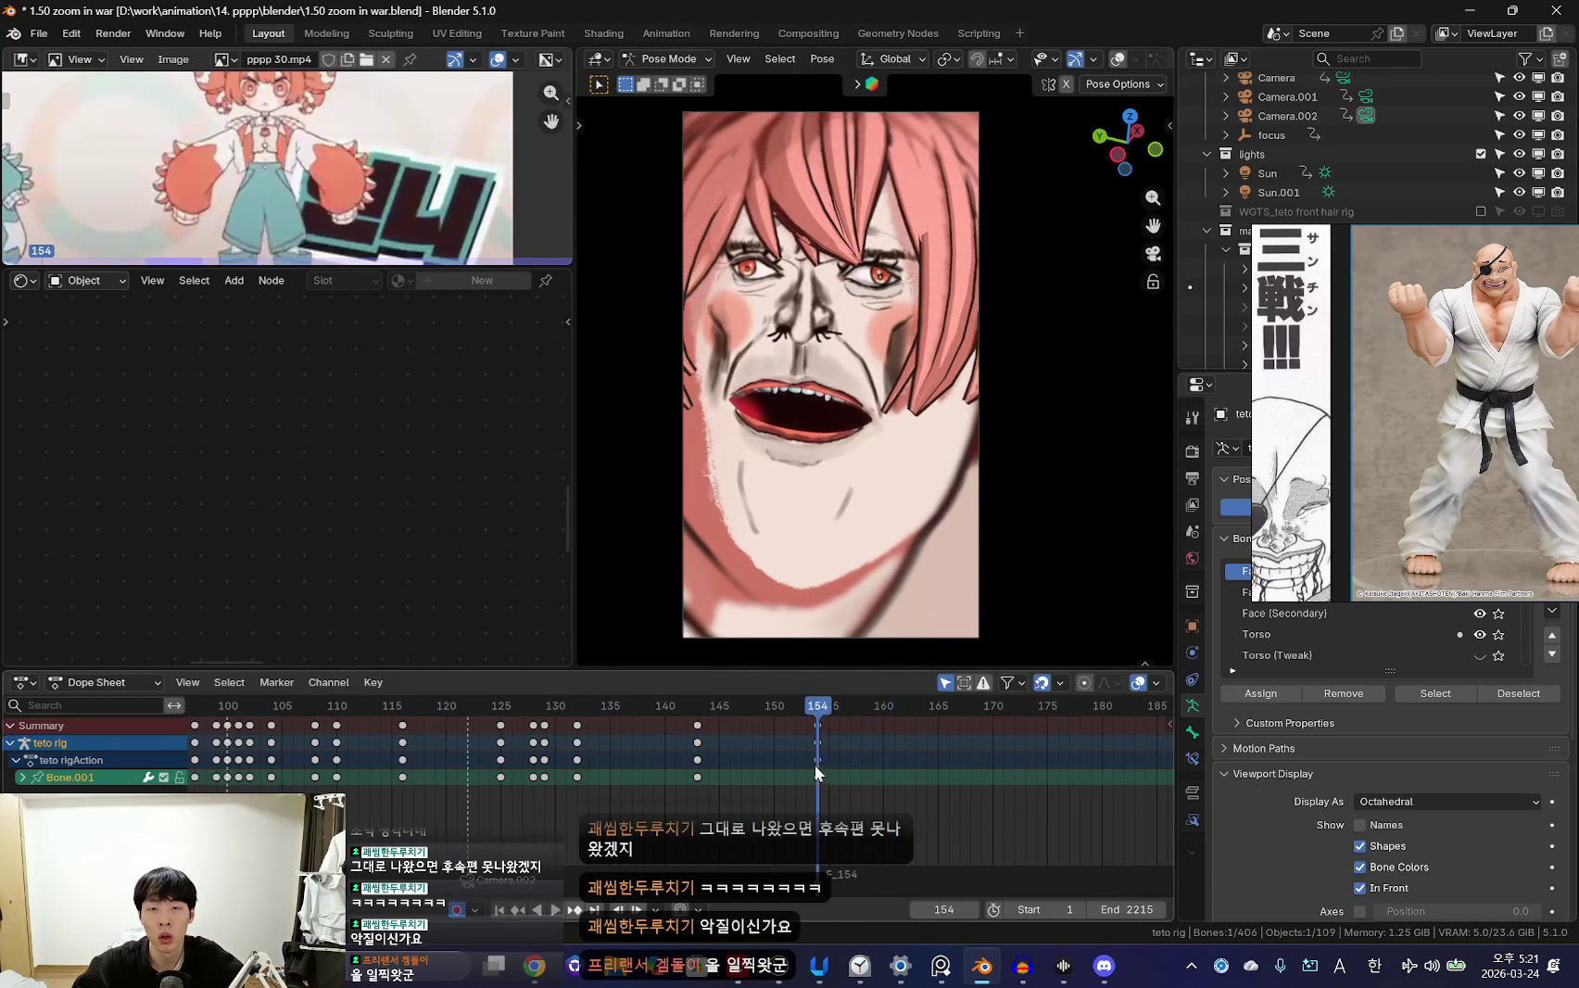
pyautogui.press('Down')
pyautogui.press('space')
pyautogui.scroll(-5, 551, 779)
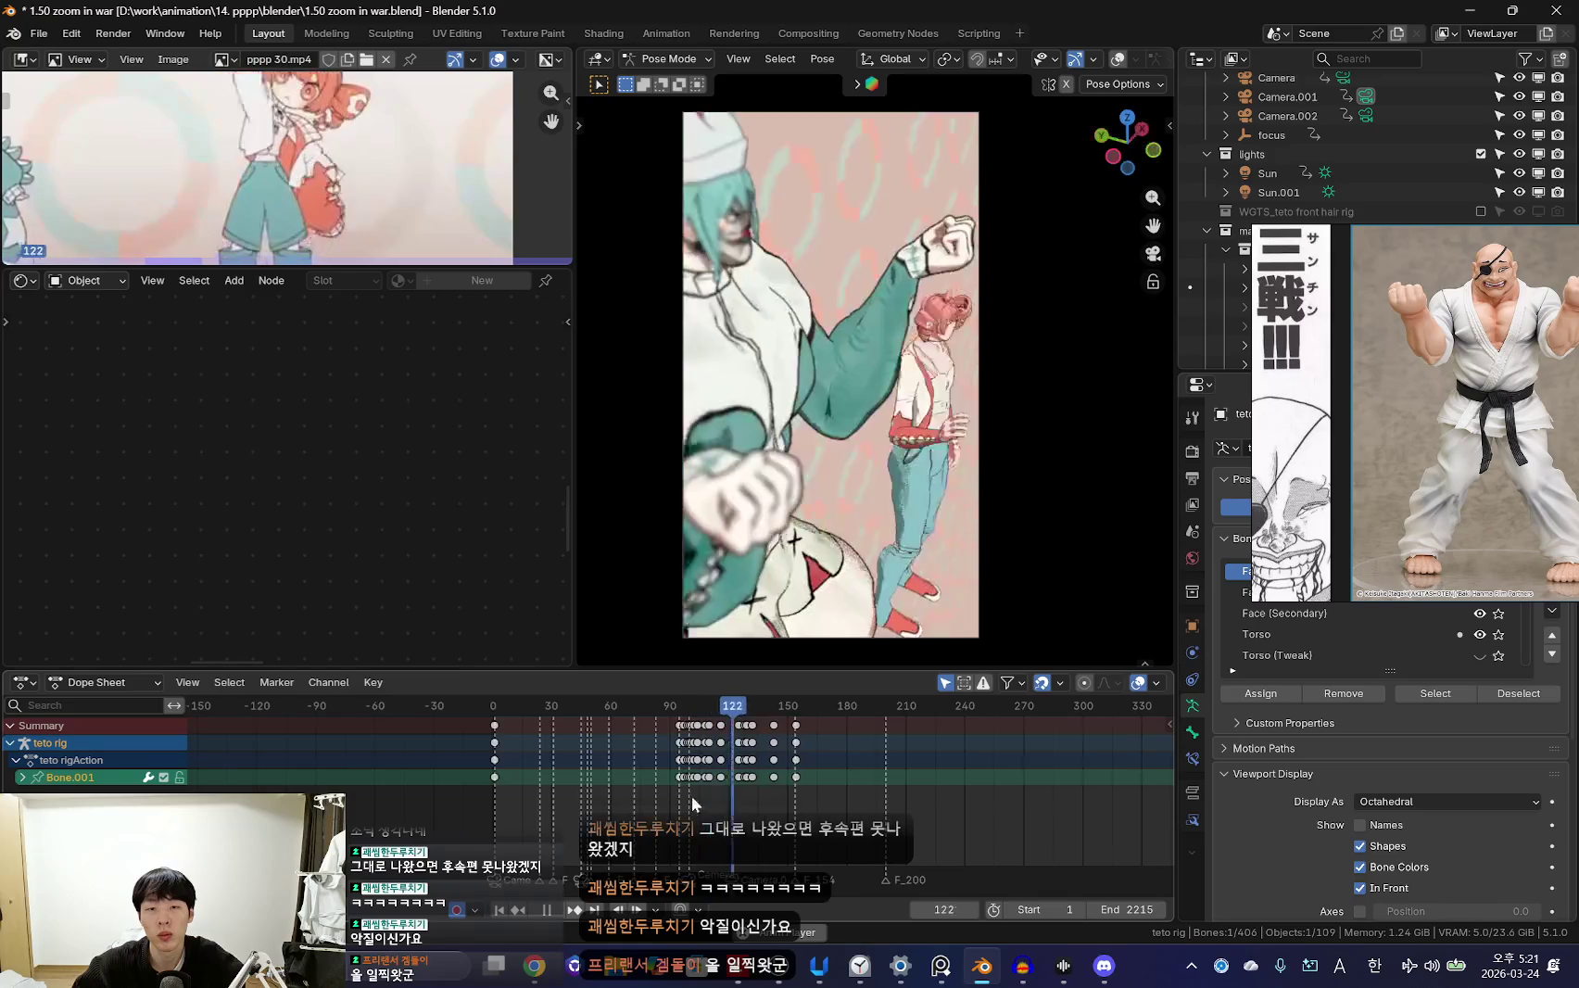
pyautogui.scroll(-1, 695, 782)
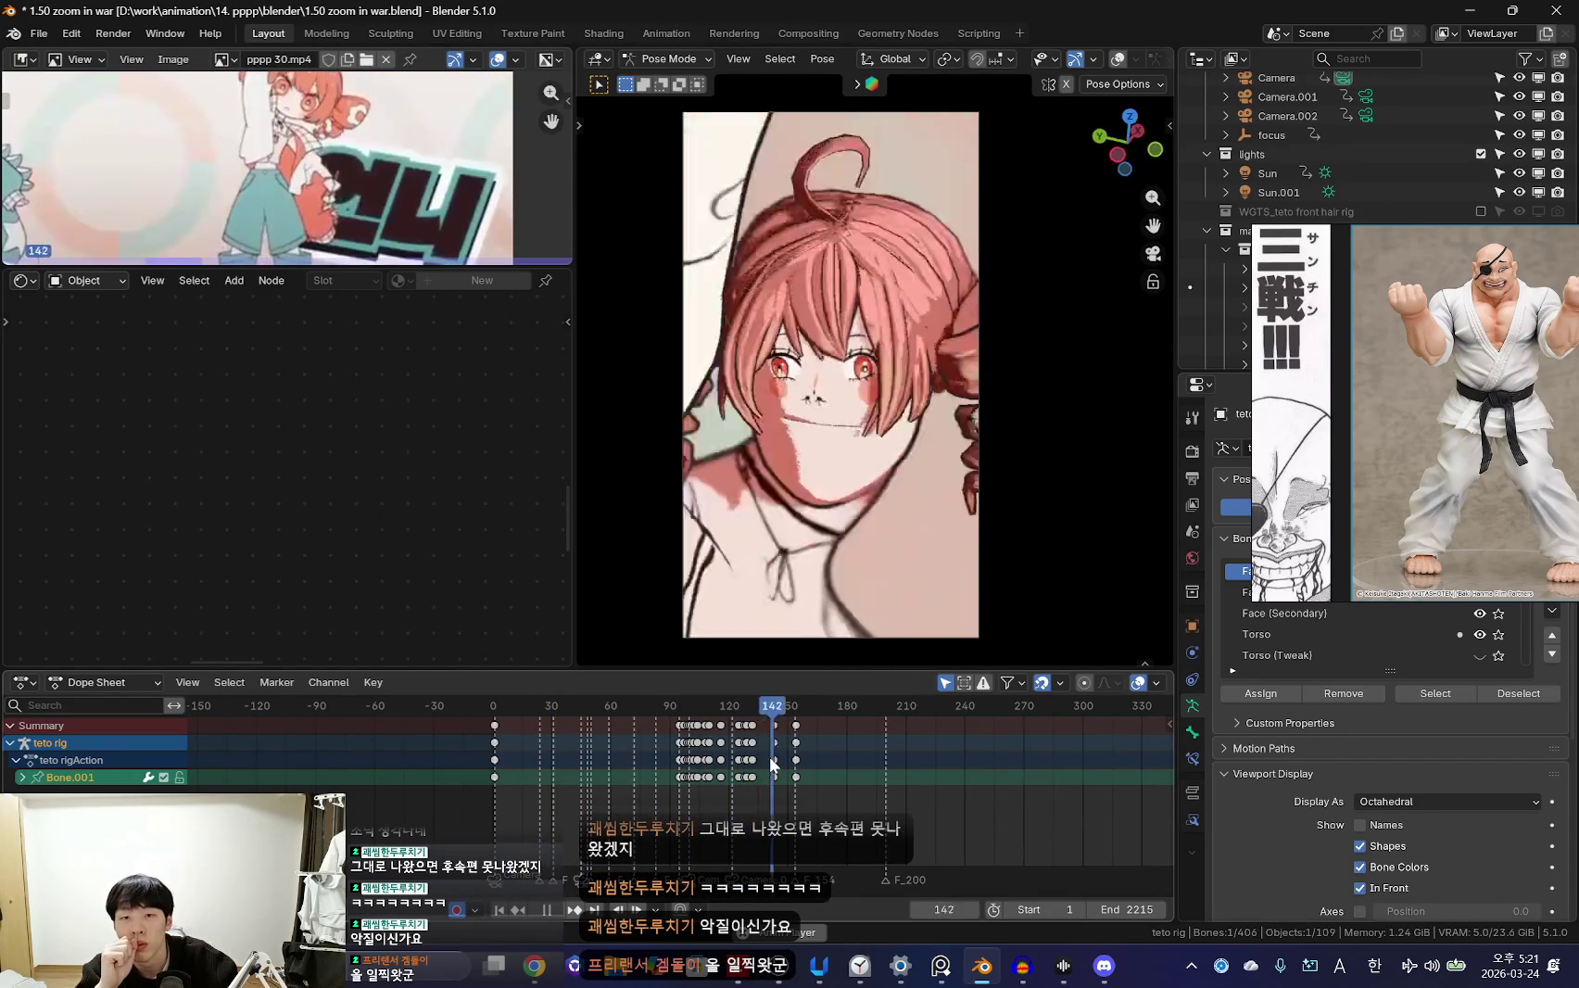
pyautogui.press('space')
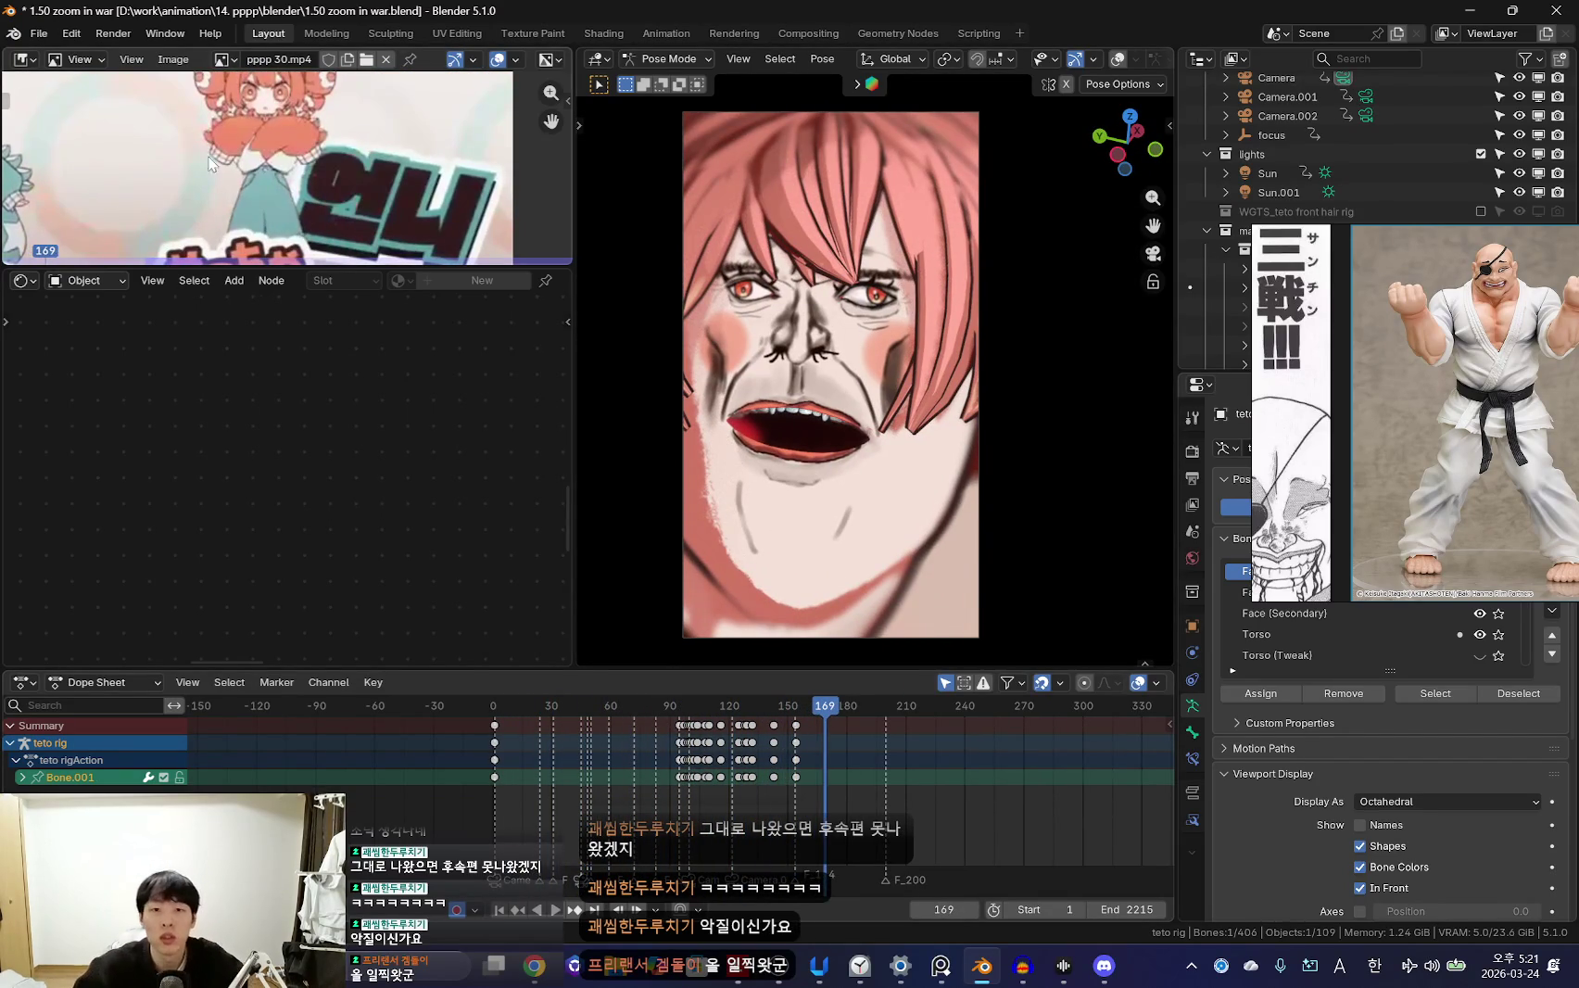
pyautogui.click(39, 33)
pyautogui.click(94, 176)
pyautogui.write('1.51 good timing.blend')
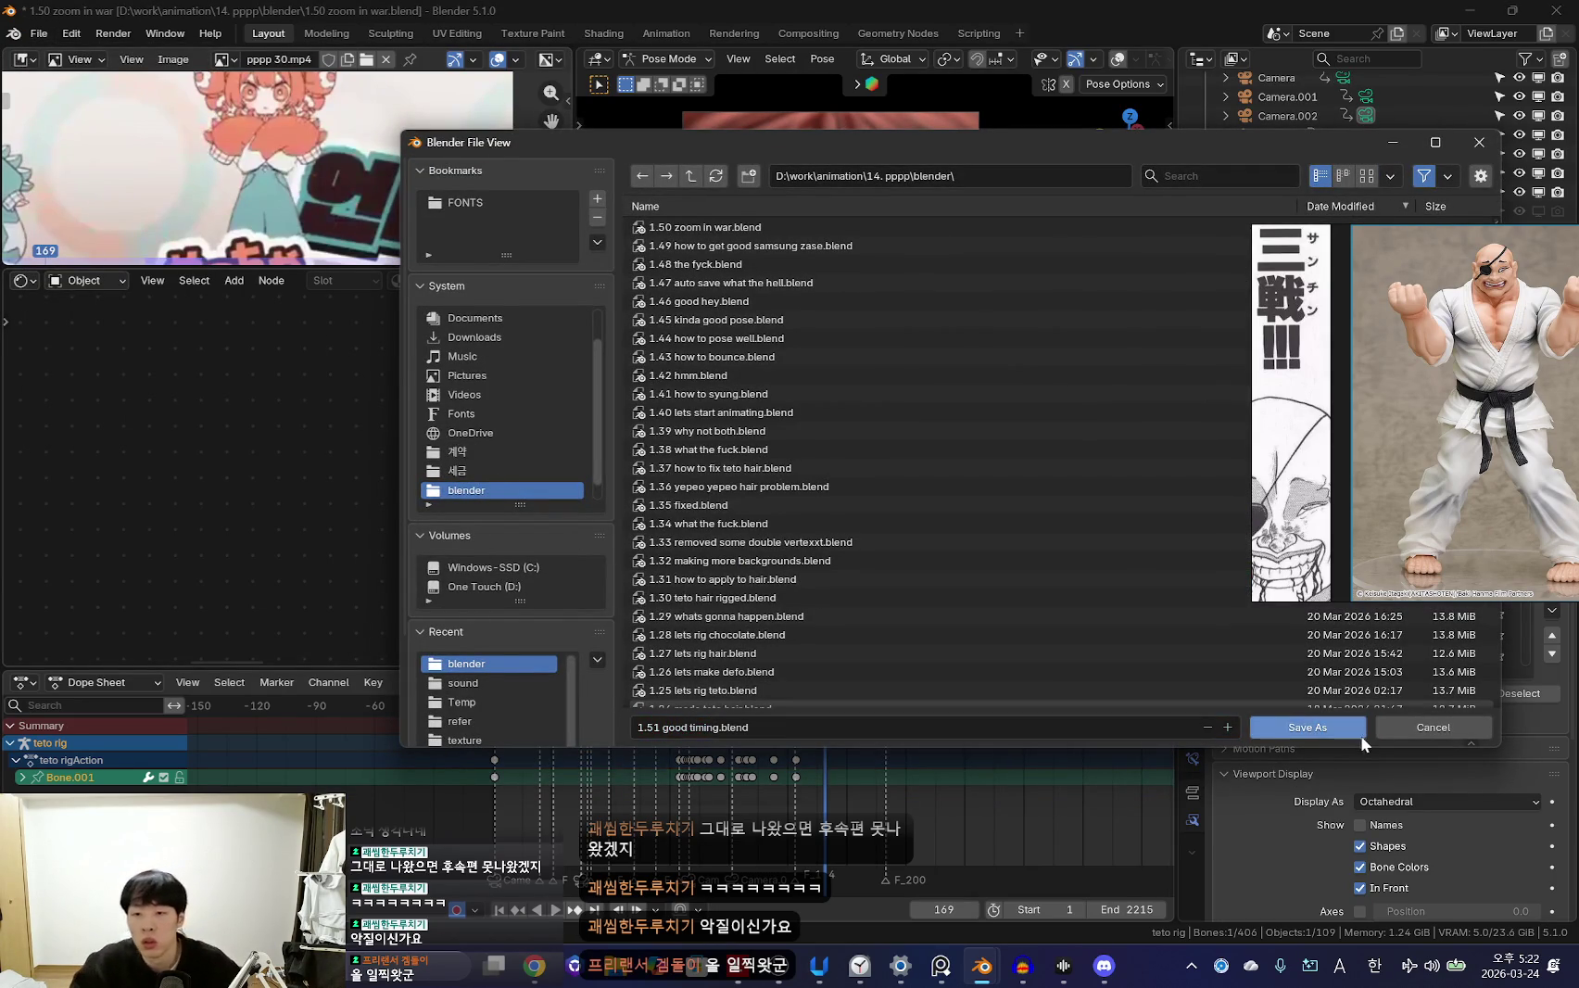
# Confirm saving the project as '1.51 good timing.blend' and bring up the focus-session timer
pyautogui.click(1358, 733)
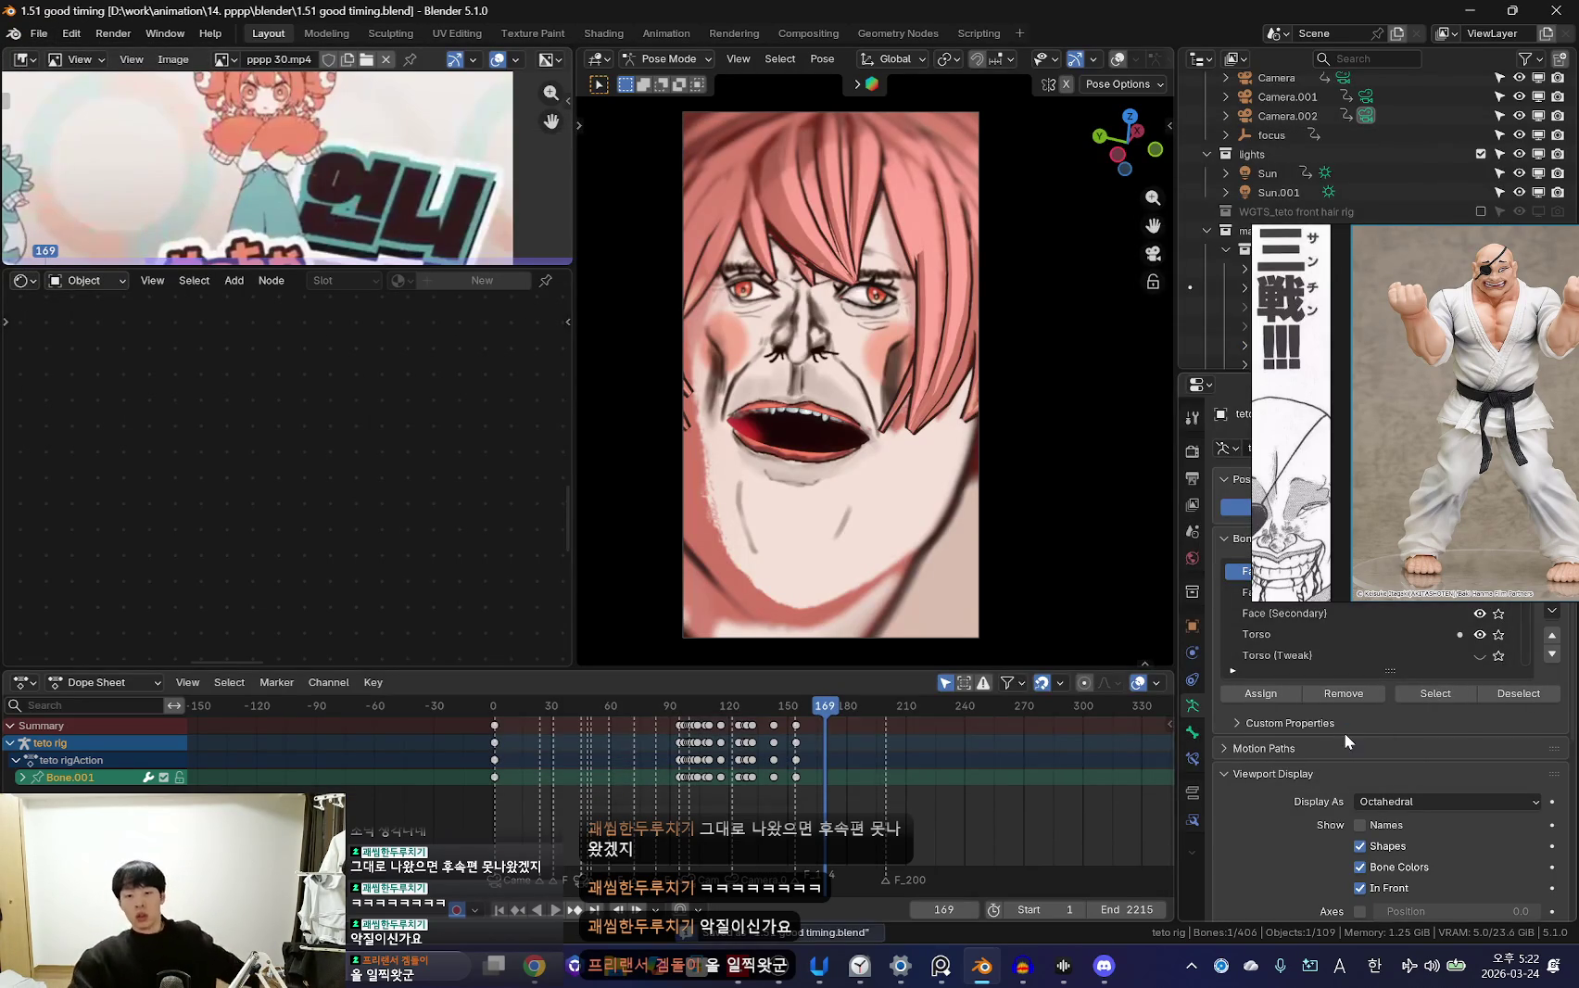
pyautogui.click(861, 967)
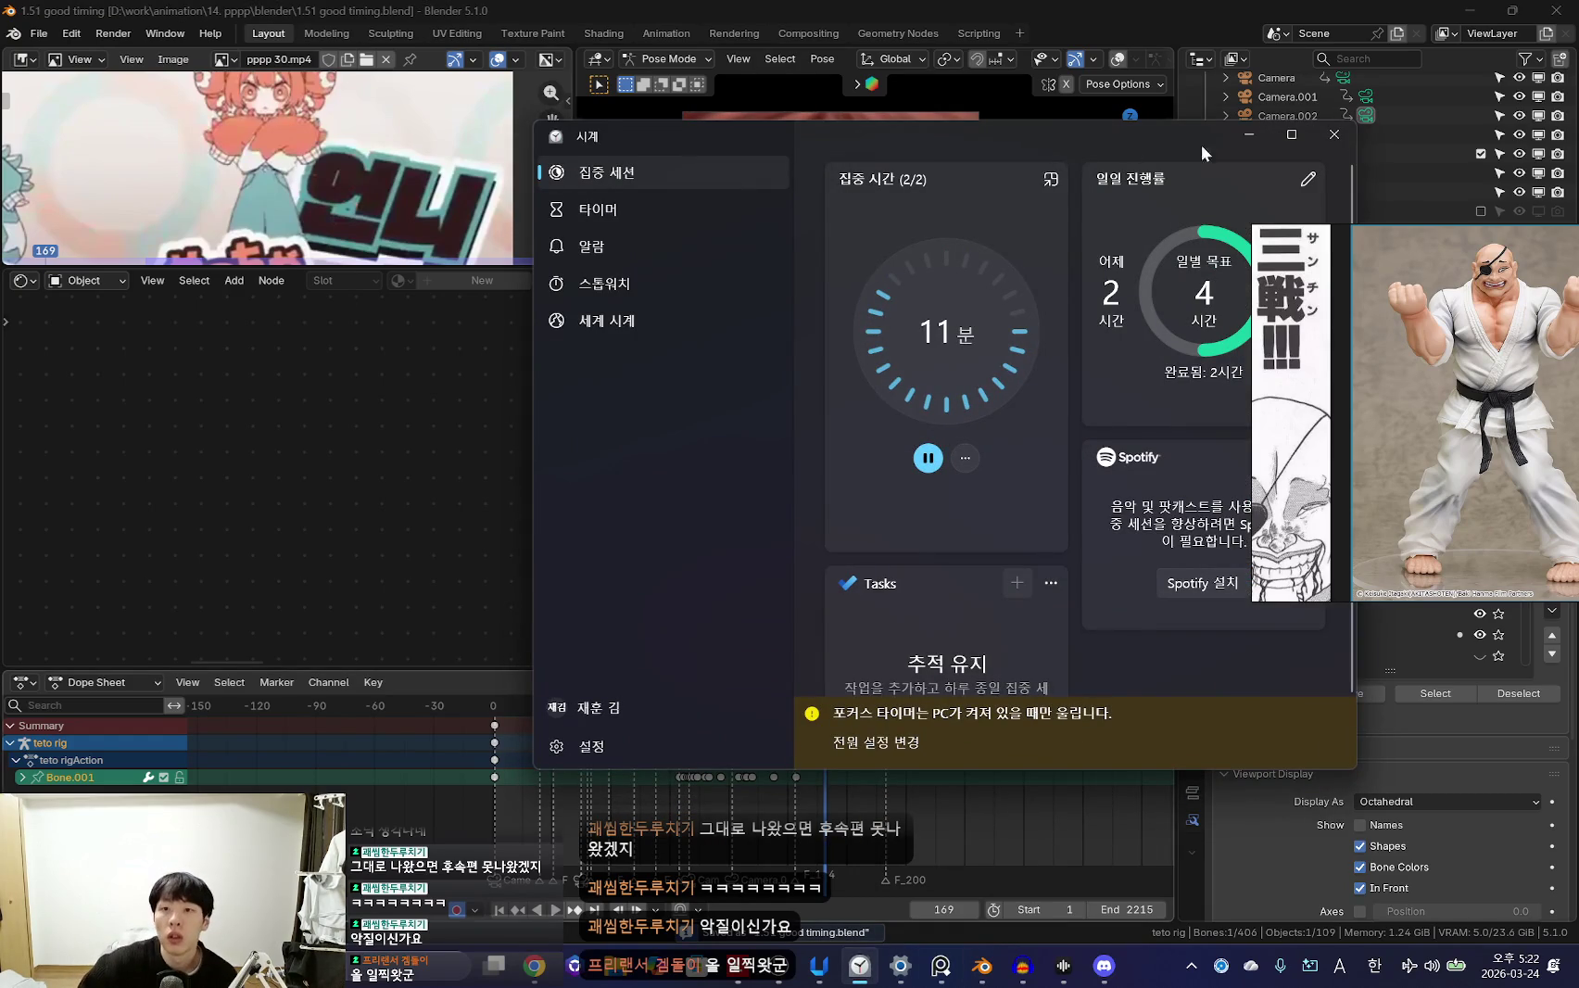
# Minimize the focus-session timer and drag the reference photo over Blender's left panels
pyautogui.click(1247, 136)
pyautogui.moveTo(1353, 438); pyautogui.dragTo(293, 465)
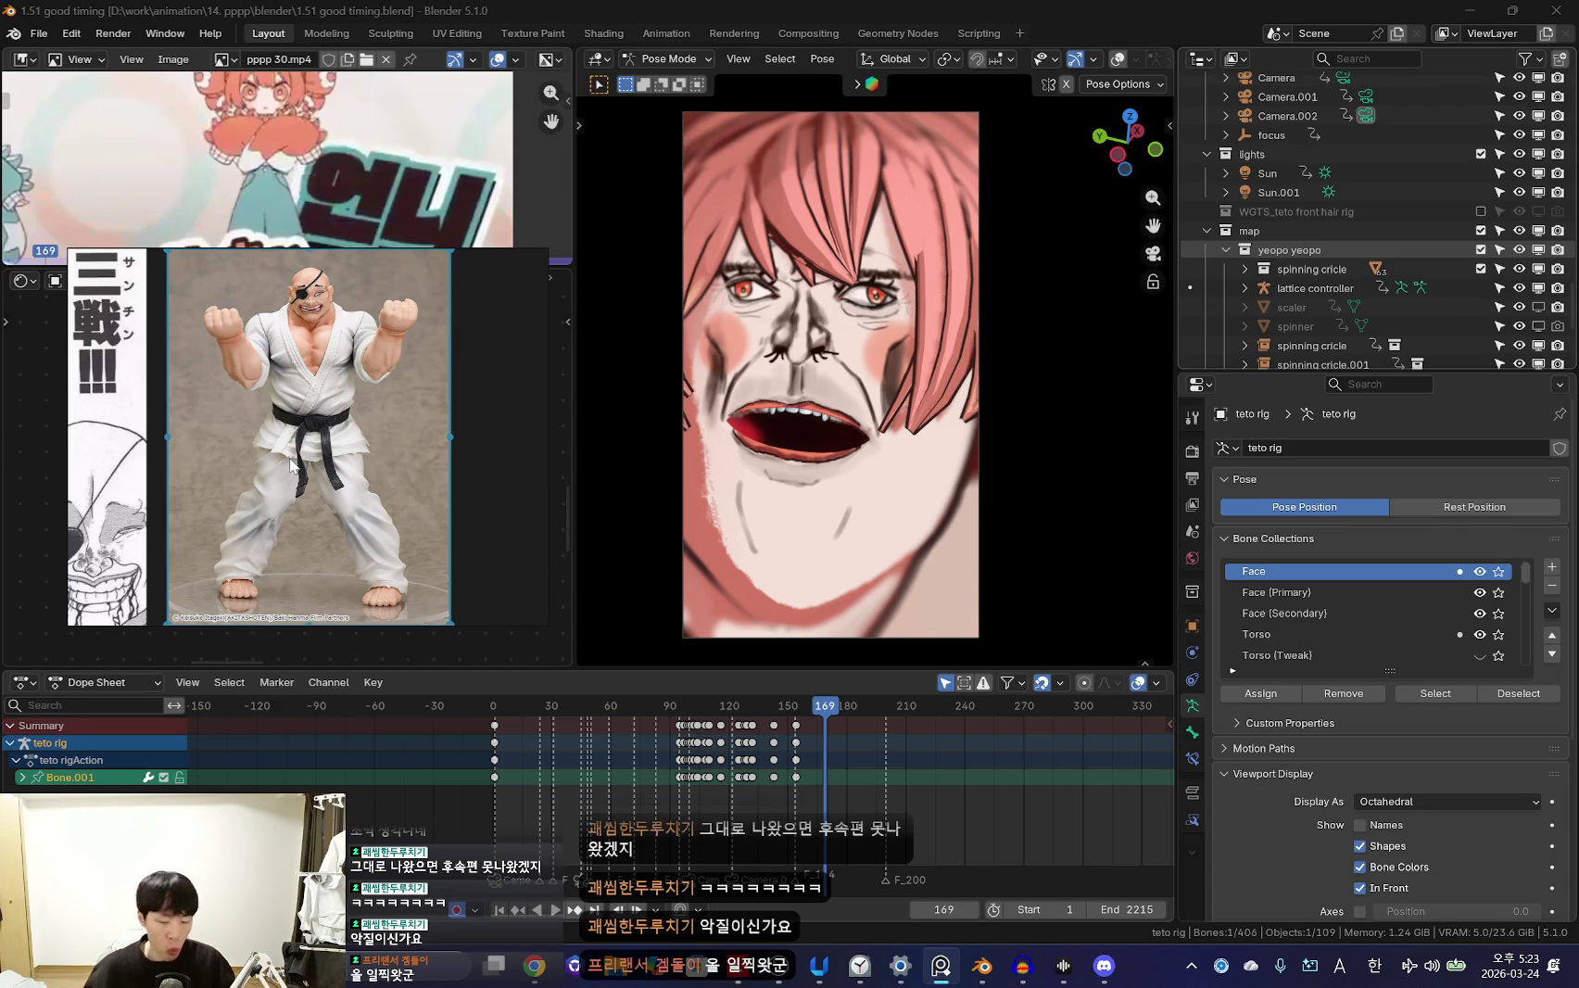
# Scrub to frame 85 and play the shot, restarting it from the beginning several times
pyautogui.moveTo(607, 726); pyautogui.dragTo(660, 764)
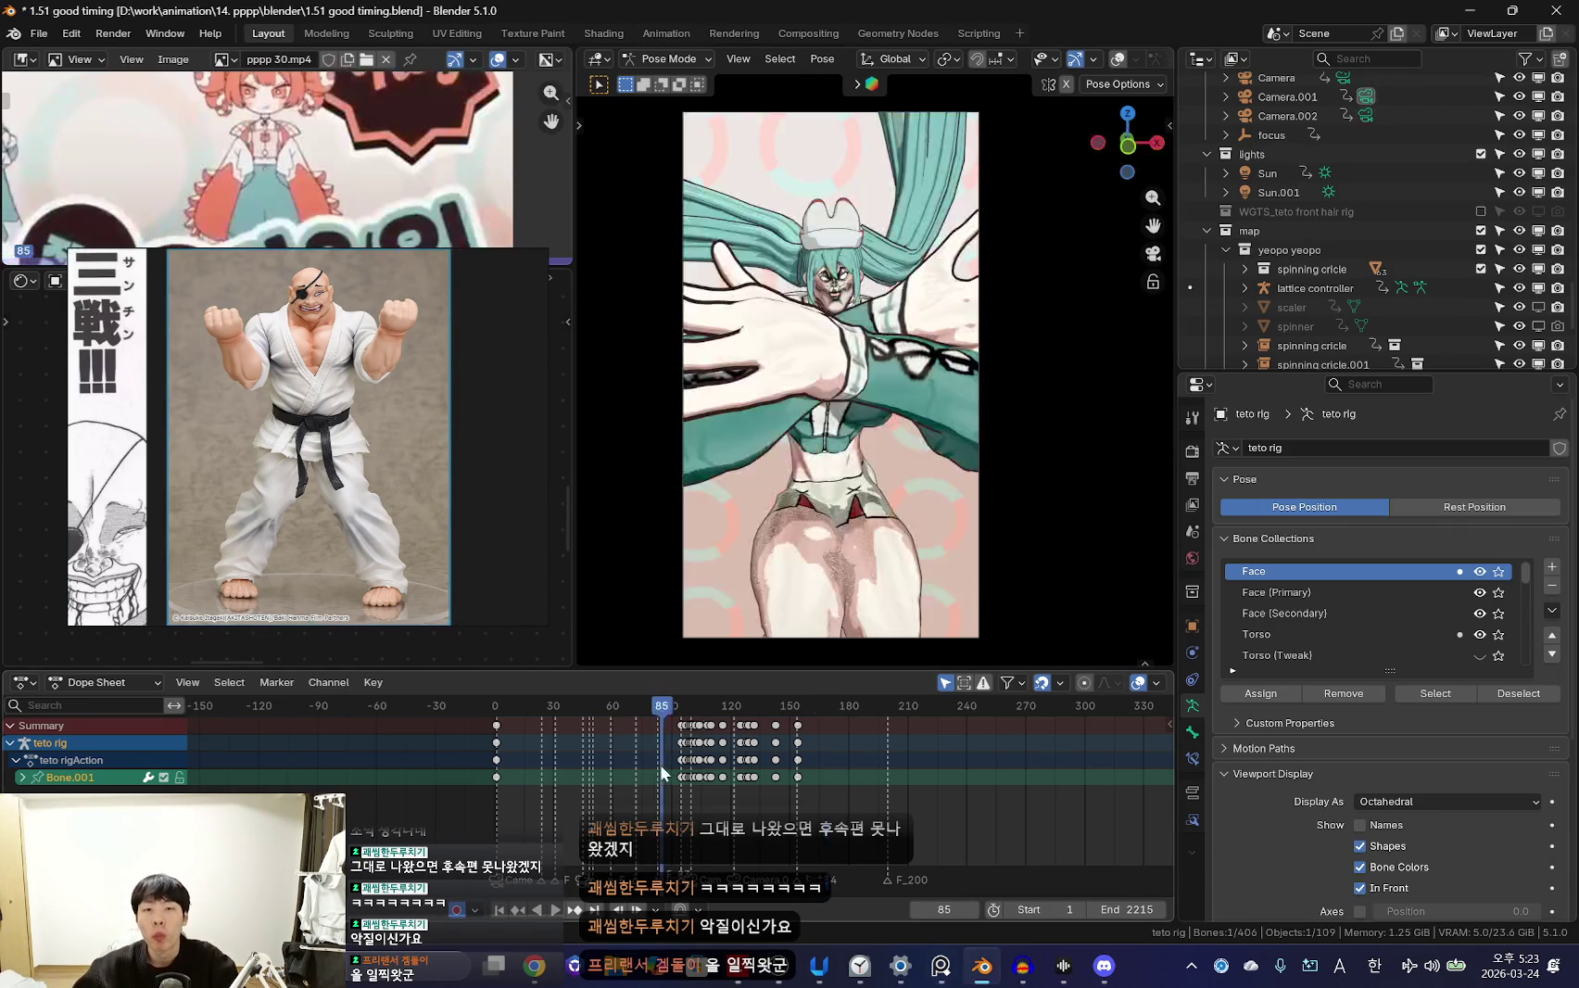
pyautogui.press('space')
pyautogui.scroll(-2, 749, 799)
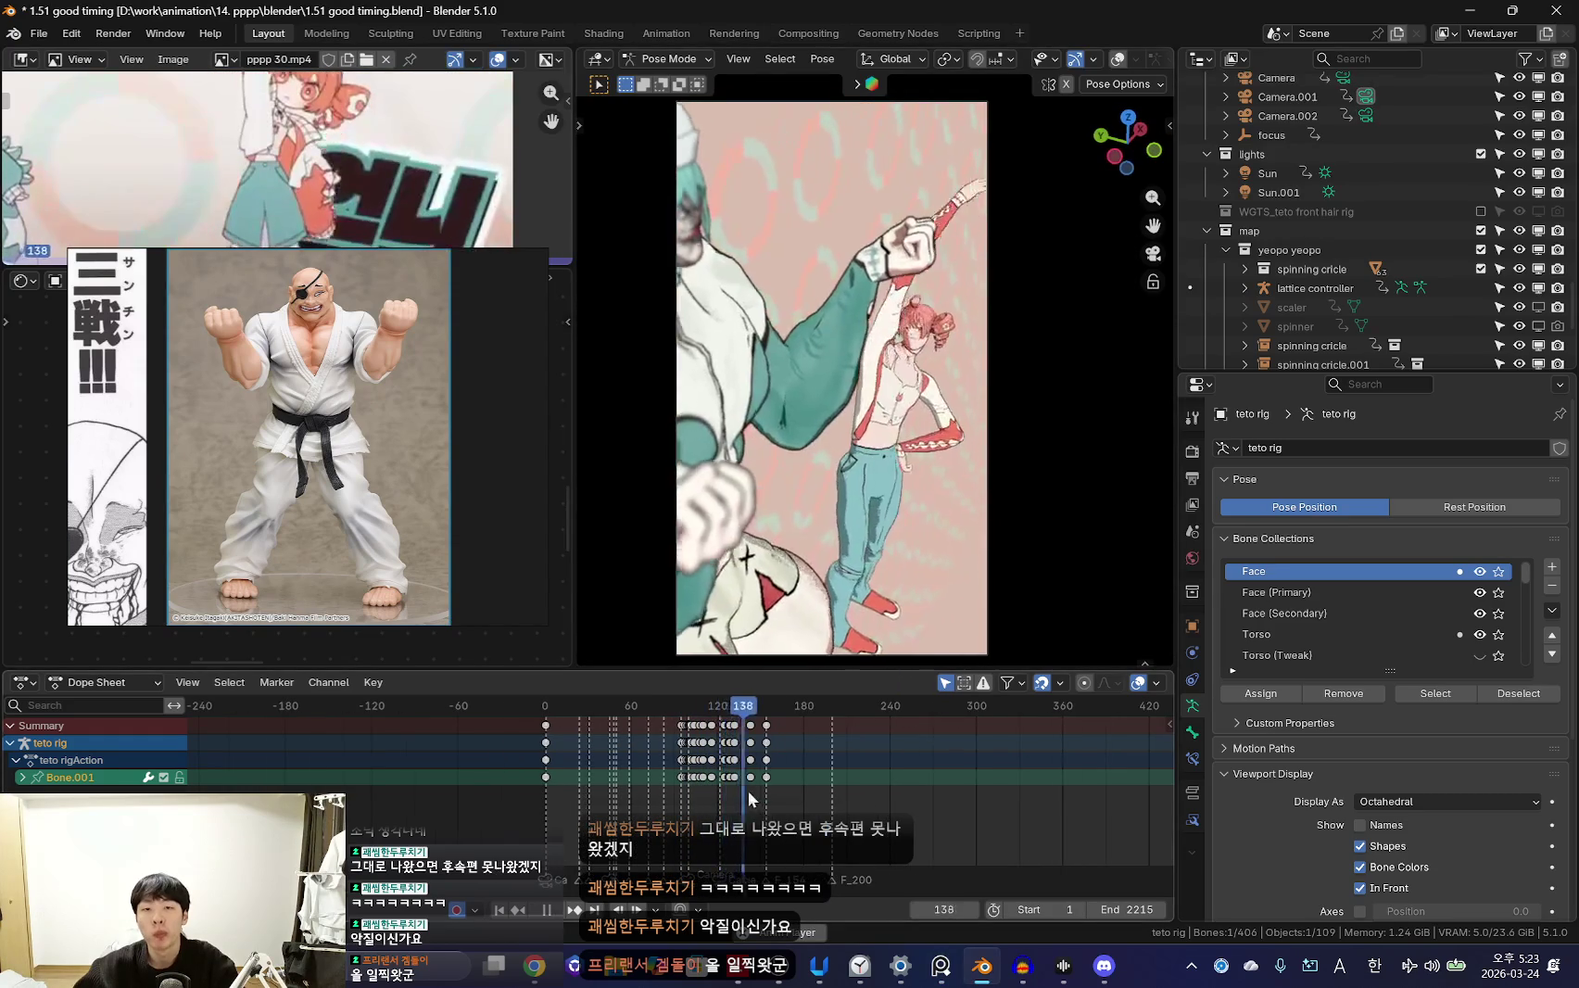
pyautogui.scroll(2, 749, 799)
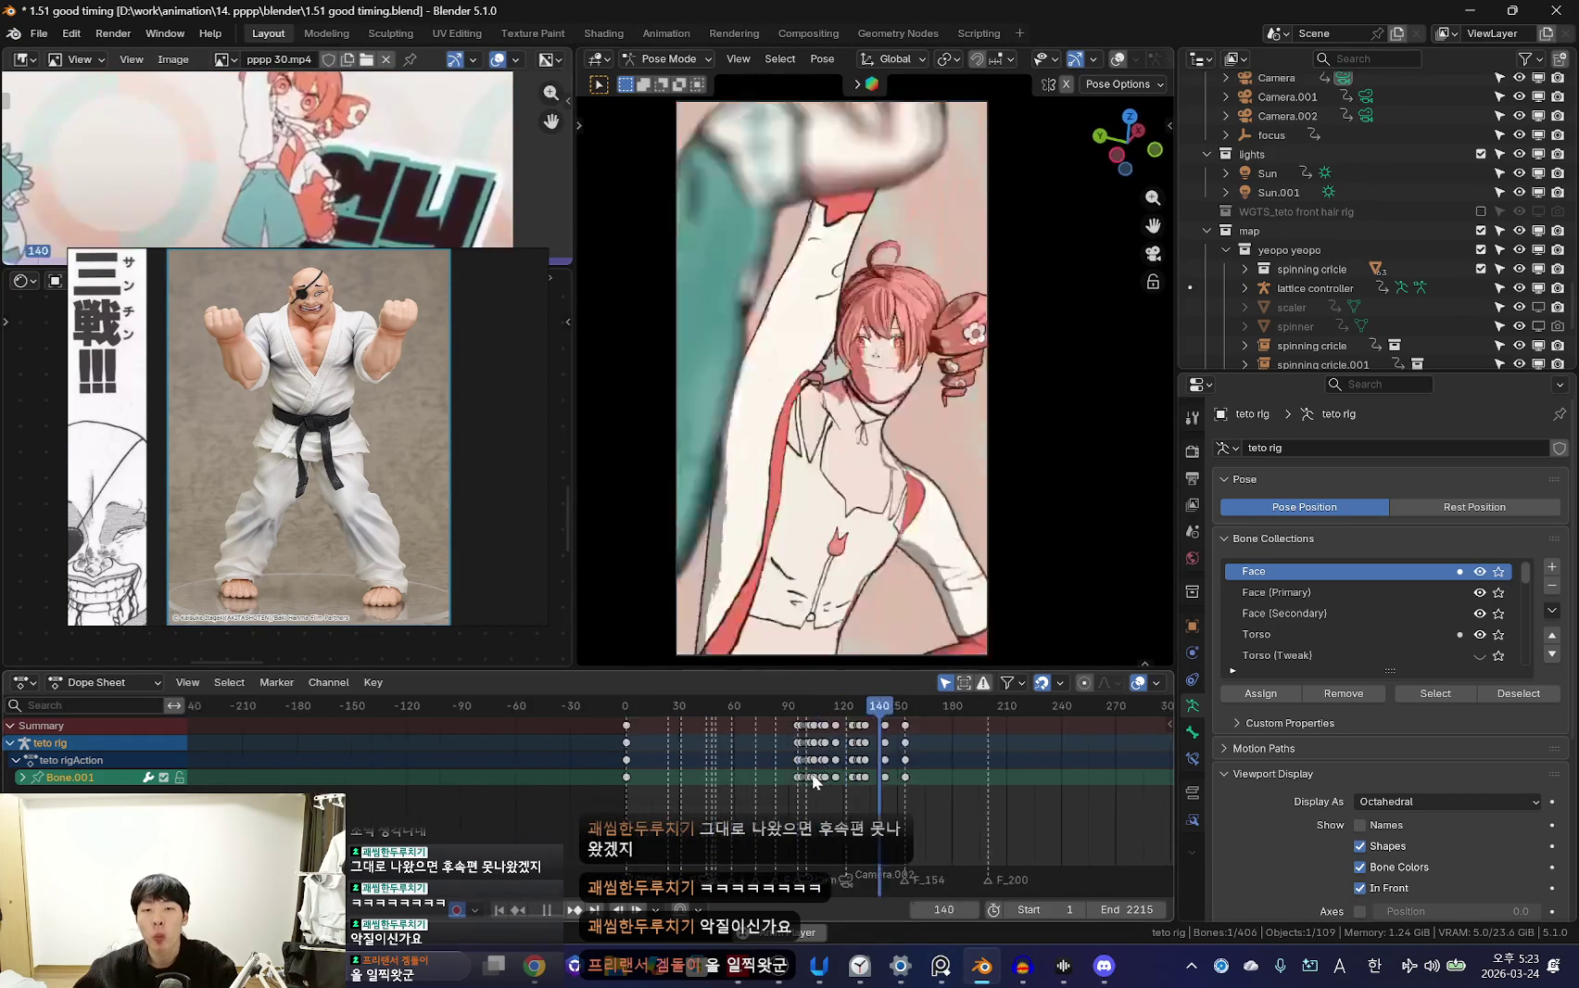
pyautogui.hotkey('shift', 'Left')
pyautogui.scroll(-1, 732, 773)
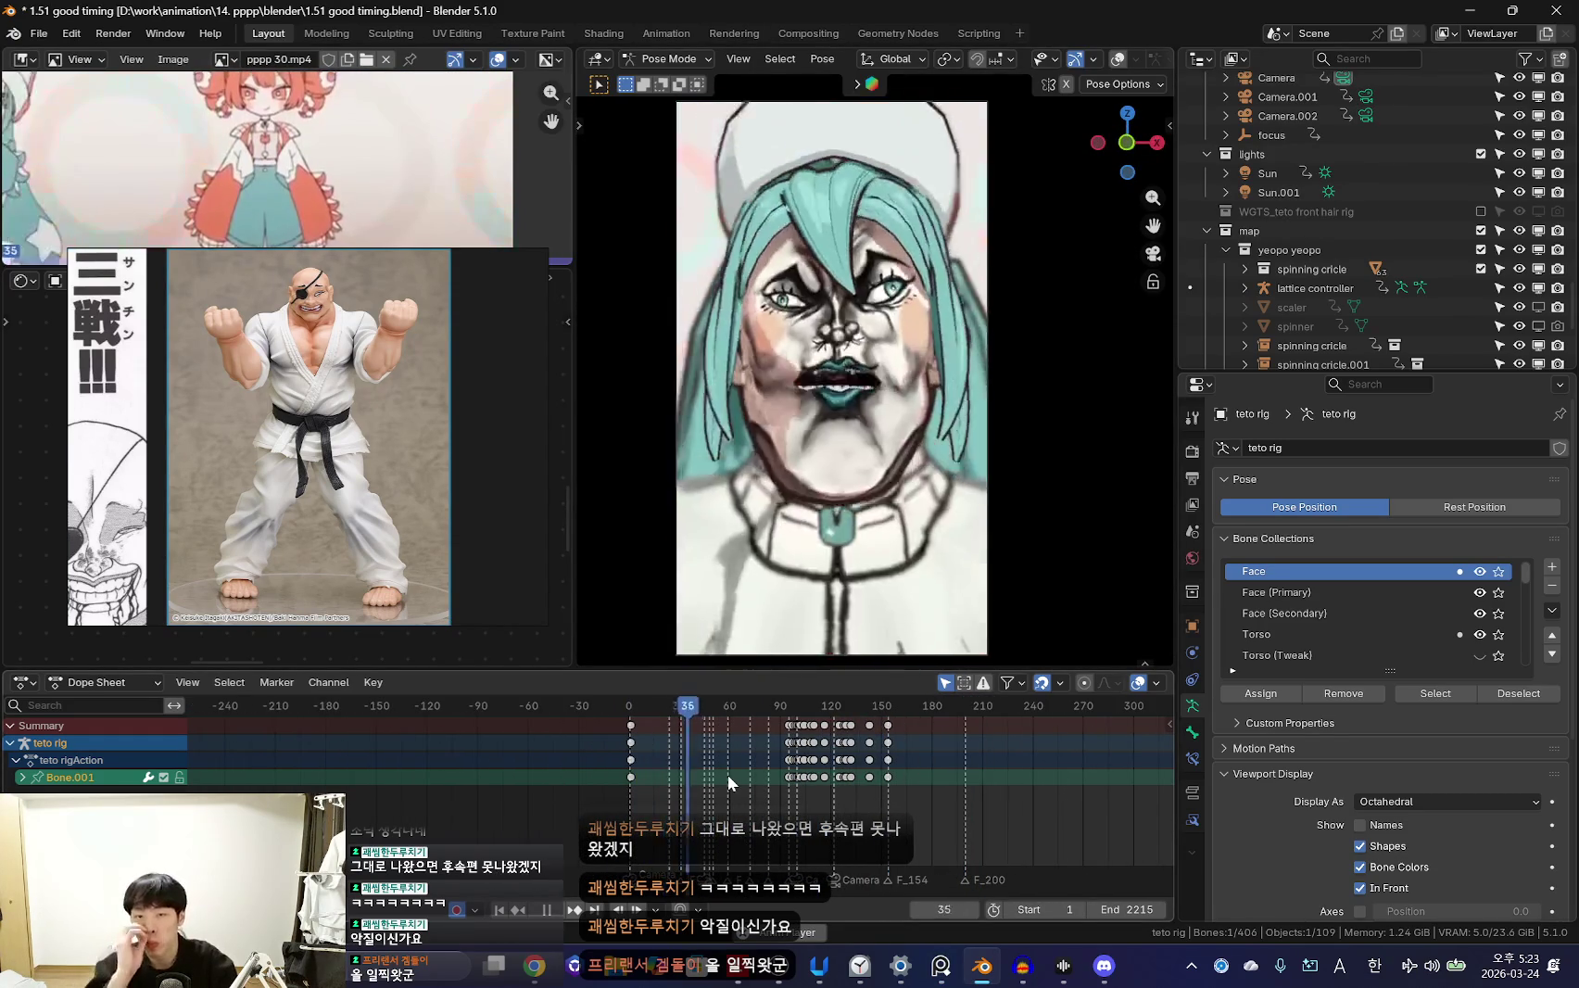
pyautogui.scroll(1, 809, 814)
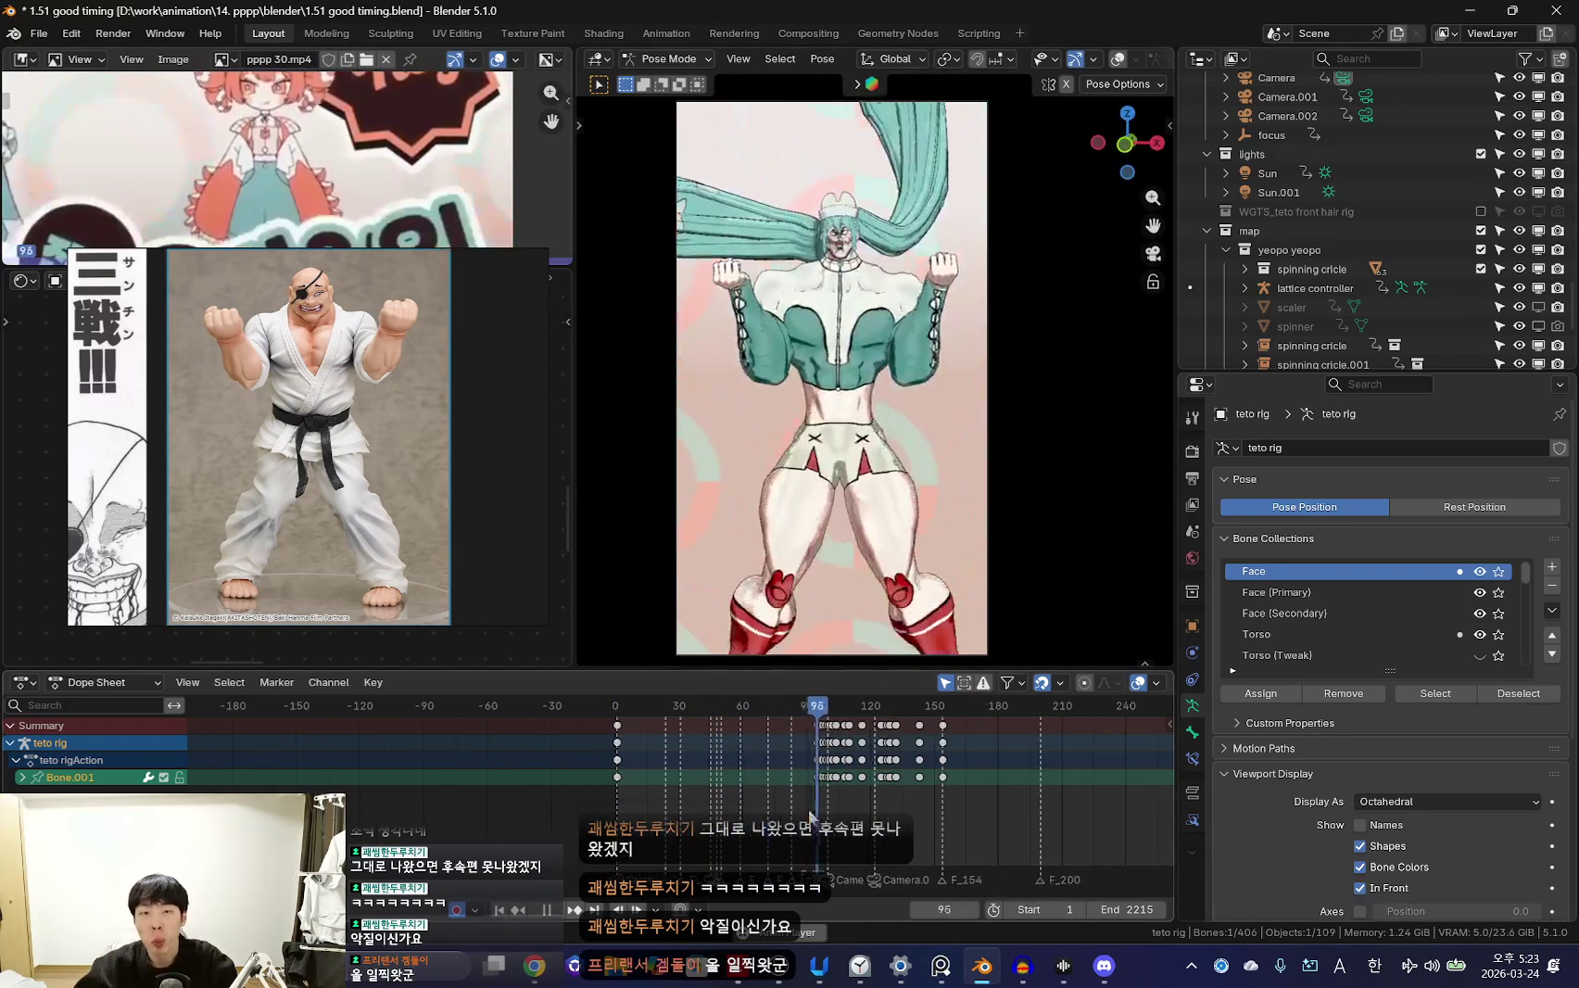
pyautogui.hotkey('shift', 'Left')
pyautogui.scroll(-1, 748, 799)
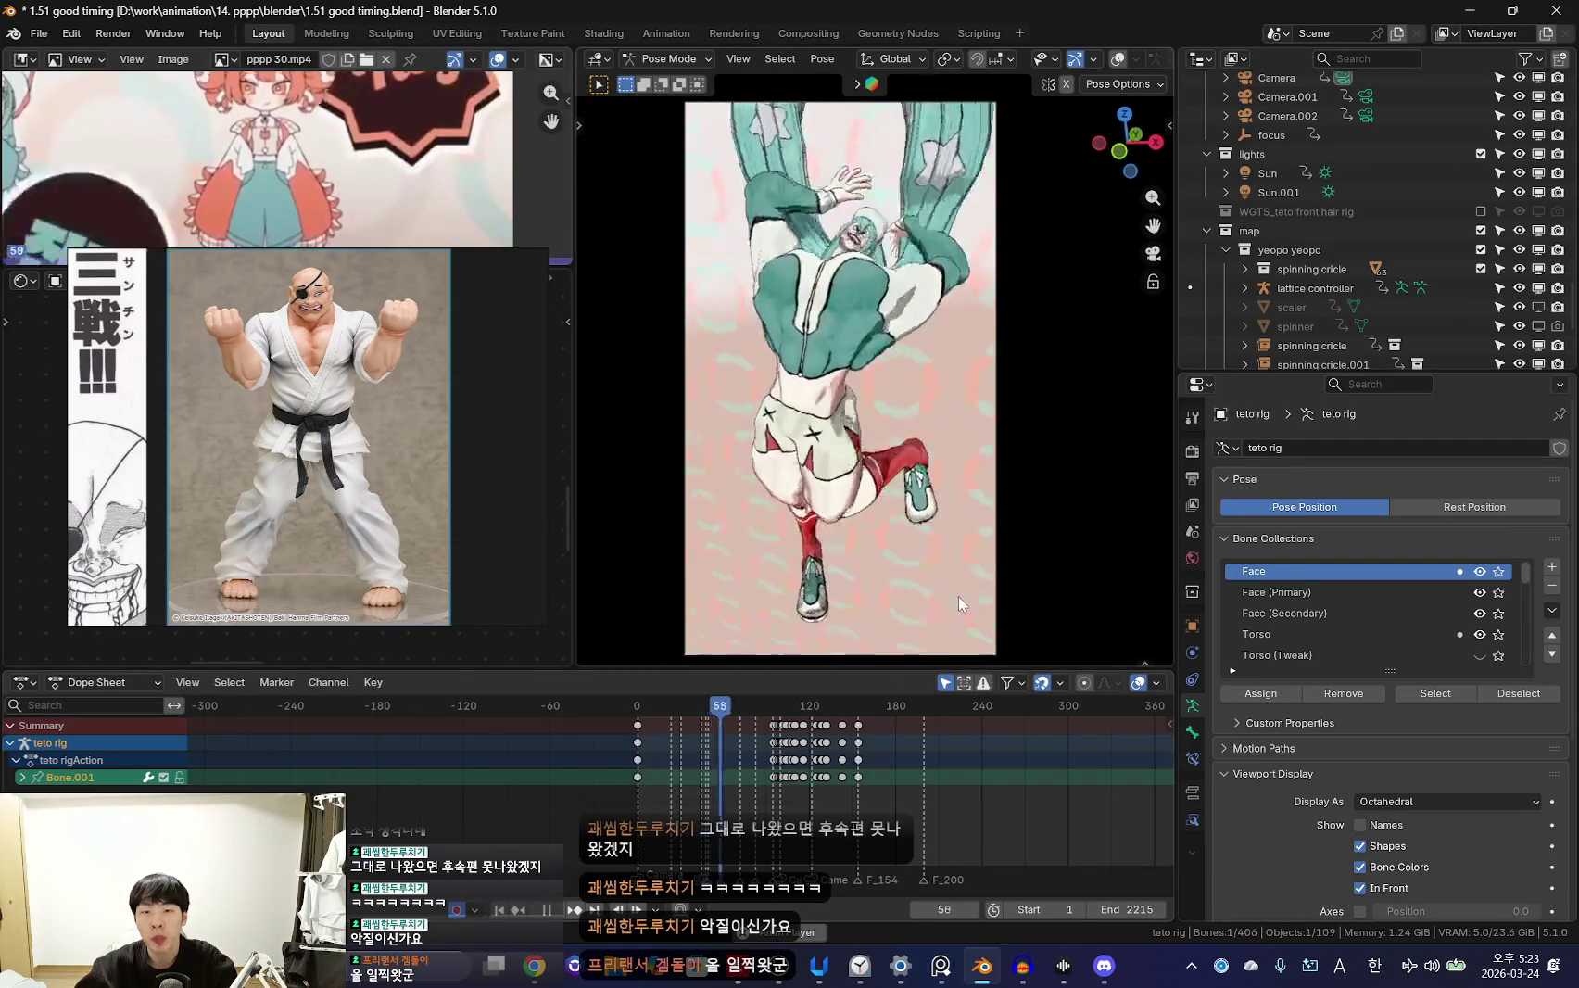
pyautogui.hotkey('shift', 'Left')
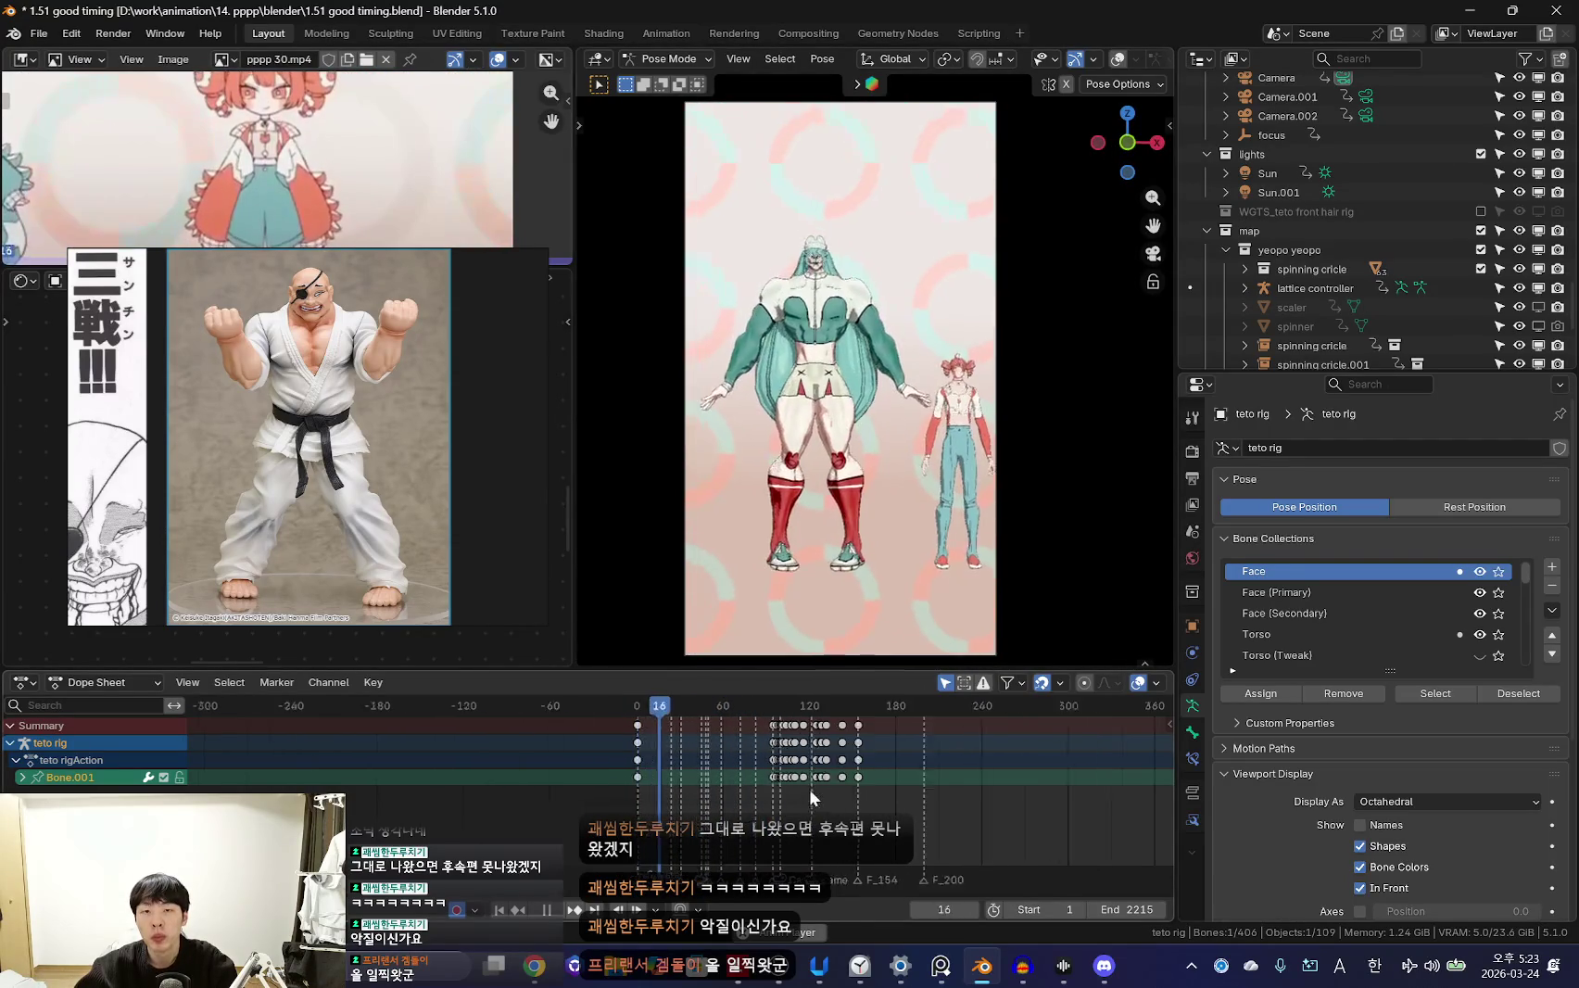
pyautogui.scroll(2, 833, 796)
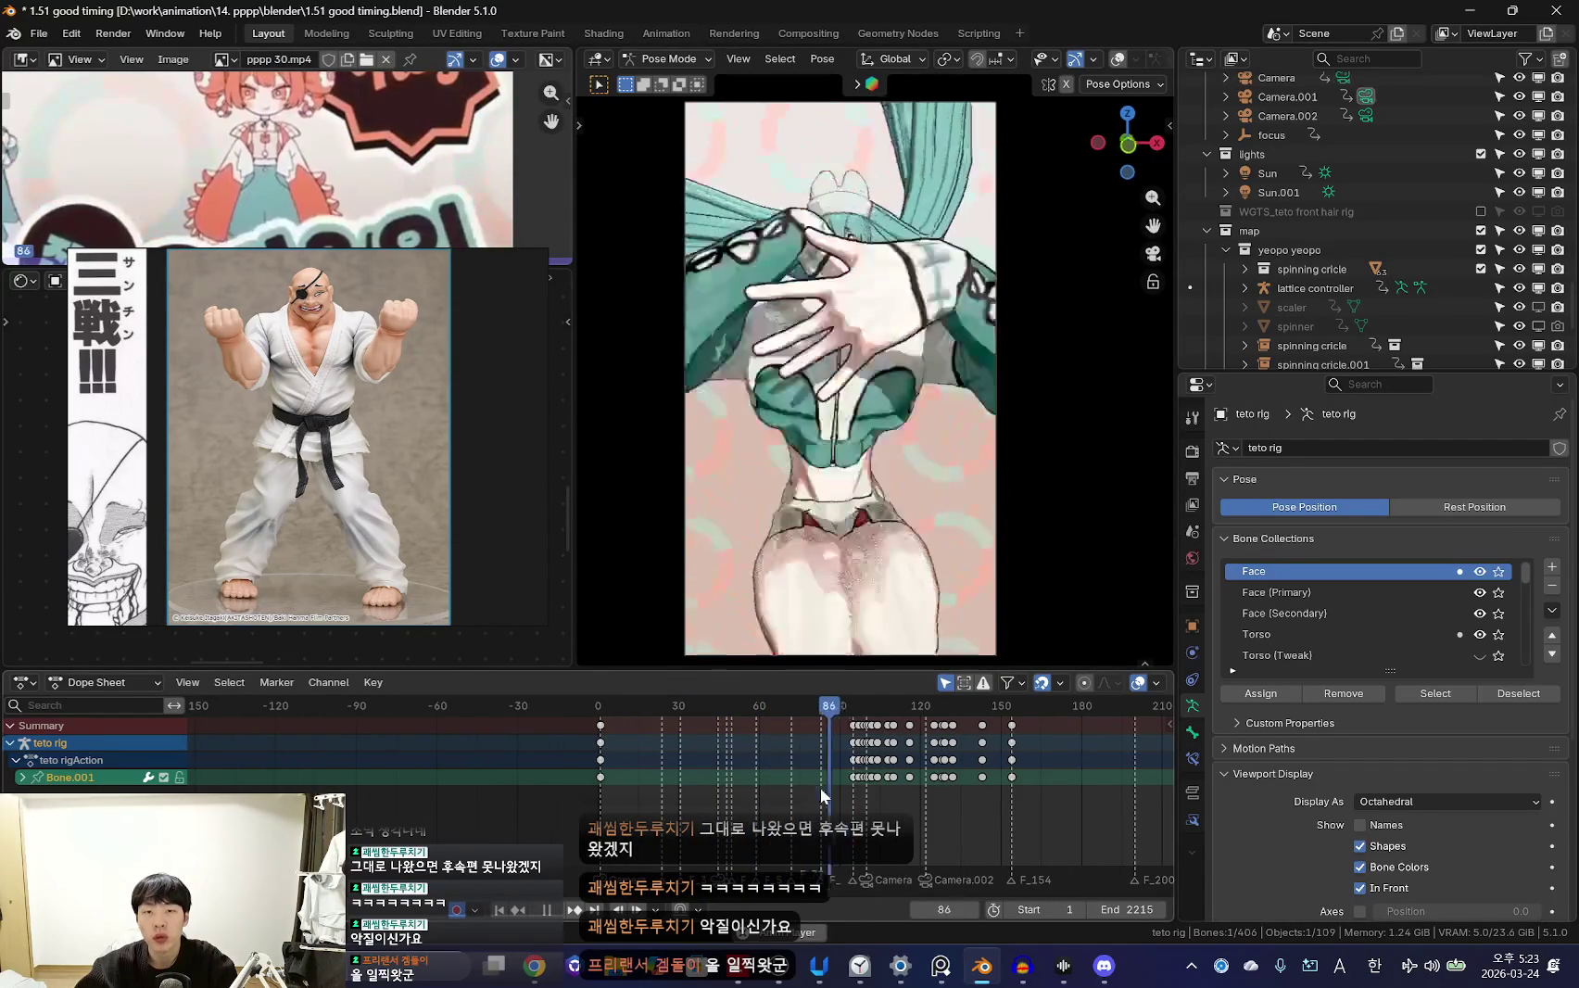
pyautogui.press('space')
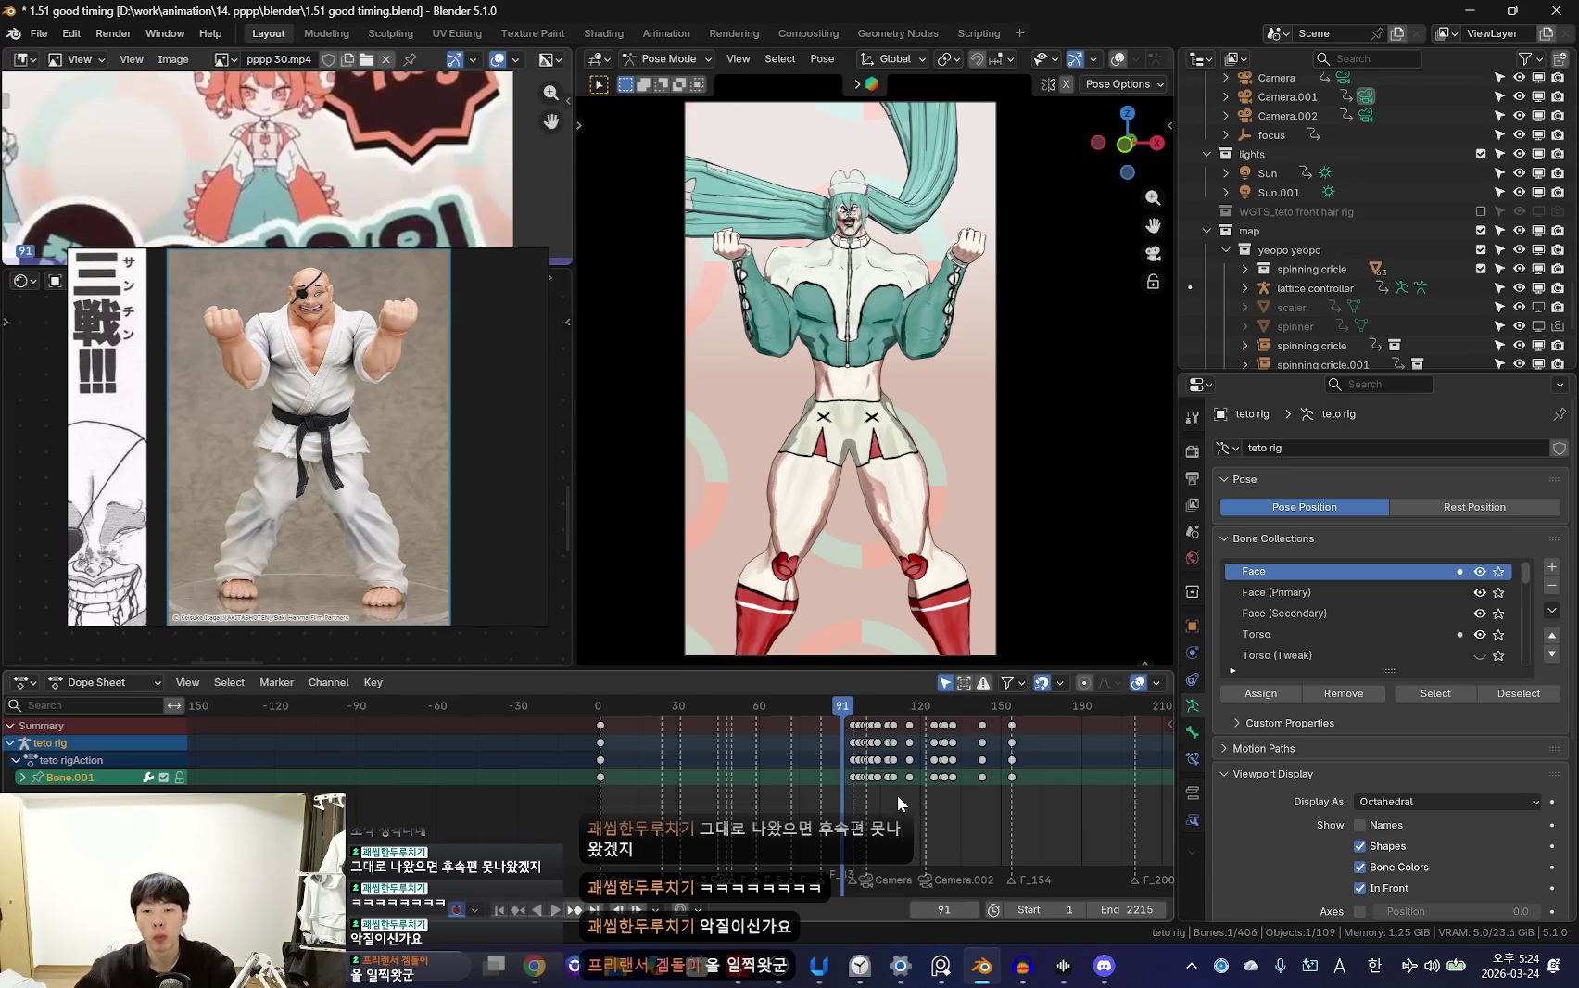
# Zoom the timeline and replay the shot from around frame 80
pyautogui.scroll(5, 897, 794)
pyautogui.moveTo(897, 794); pyautogui.dragTo(701, 824, button='middle')
pyautogui.scroll(4, 702, 824)
pyautogui.press('space')
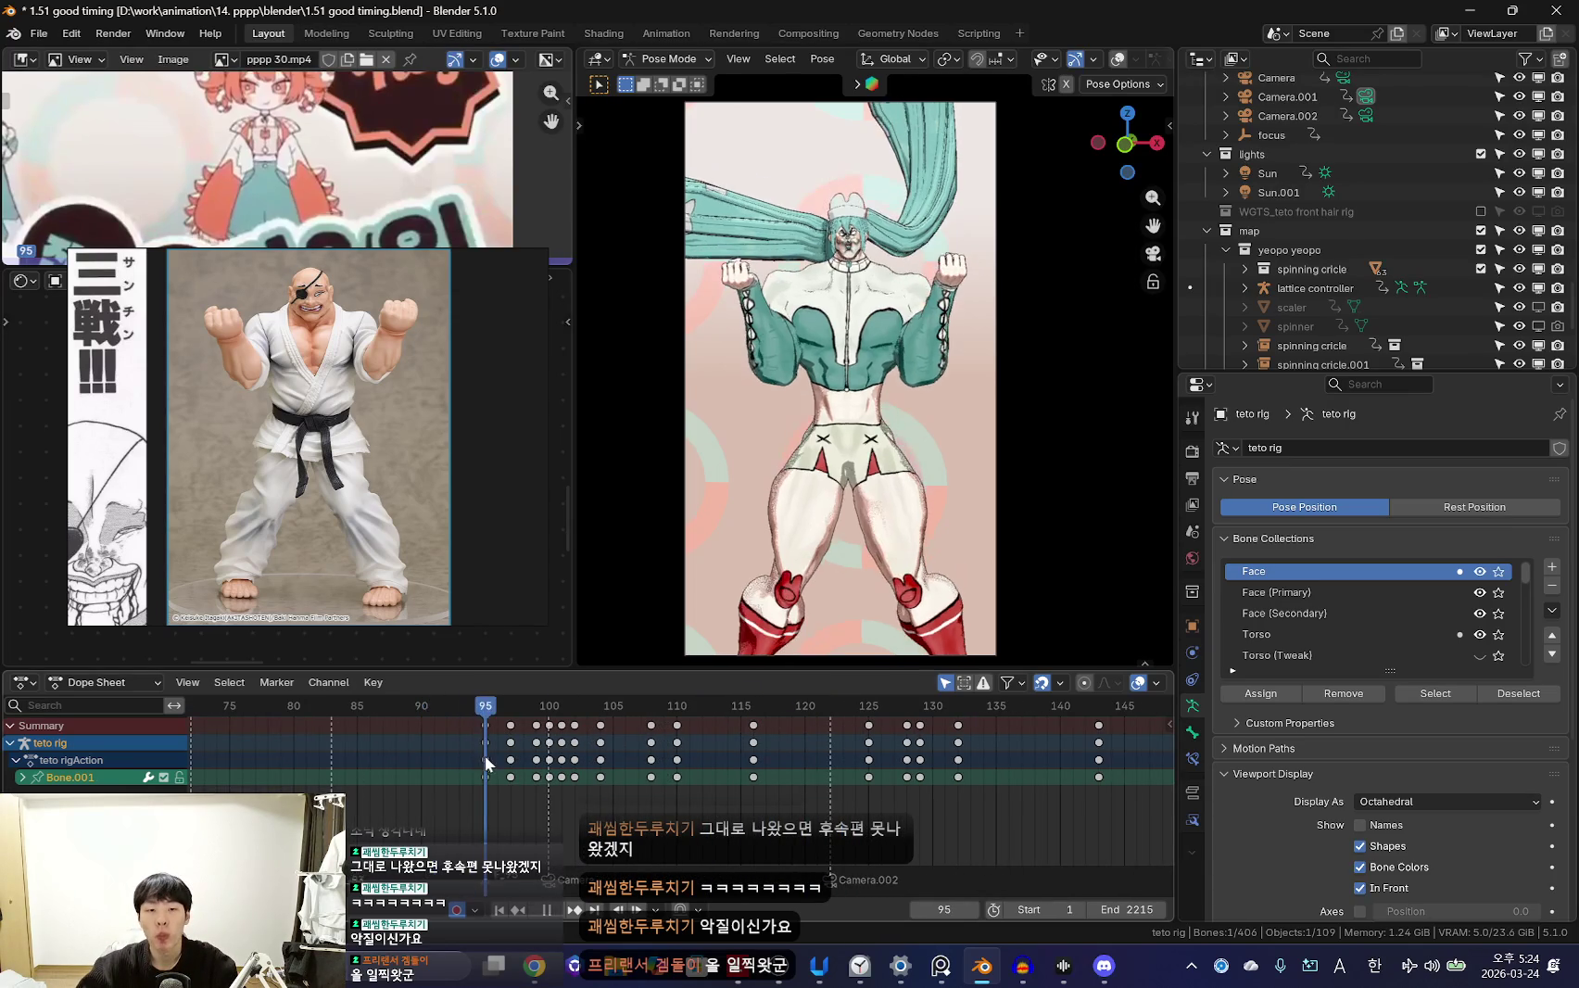
pyautogui.scroll(-5, 593, 781)
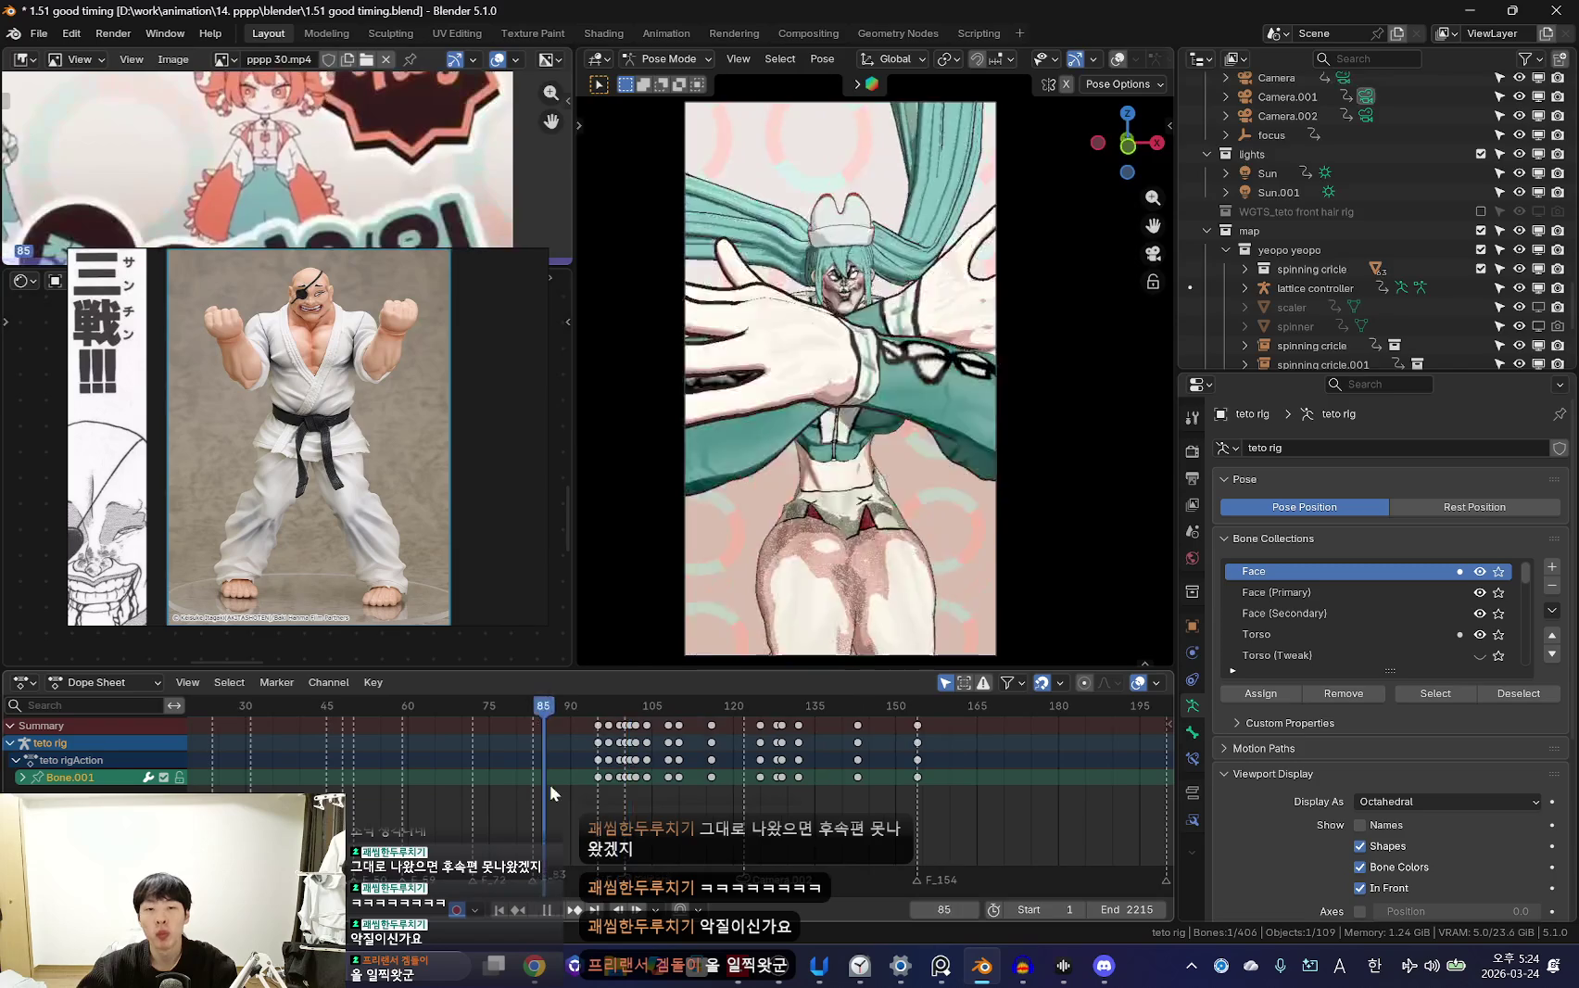
pyautogui.moveTo(648, 787)
pyautogui.mouseDown()
pyautogui.moveTo(491, 785)
pyautogui.moveTo(651, 793)
pyautogui.moveTo(632, 790)
pyautogui.mouseUp()
pyautogui.scroll(-3, 593, 795)
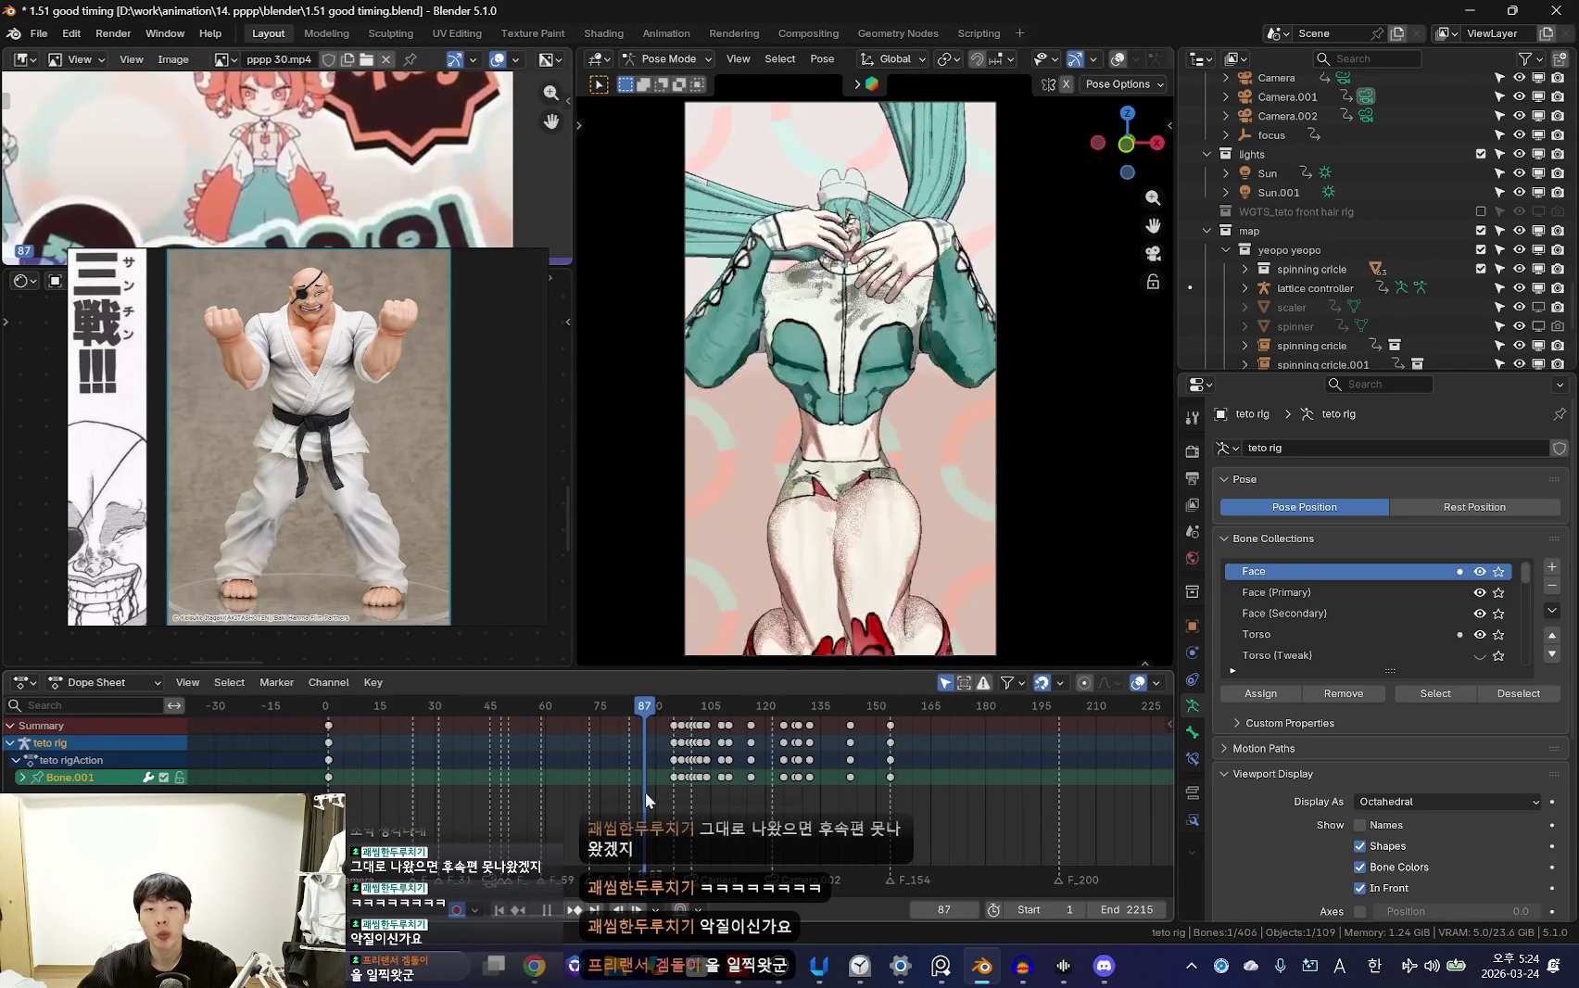
pyautogui.press('space')
# Replay from the first frame and scrub back to pause on frame 56
pyautogui.keyDown('ctrl'); pyautogui.hscroll(-1, 629, 796); pyautogui.keyUp('ctrl')
pyautogui.scroll(-3, 602, 798)
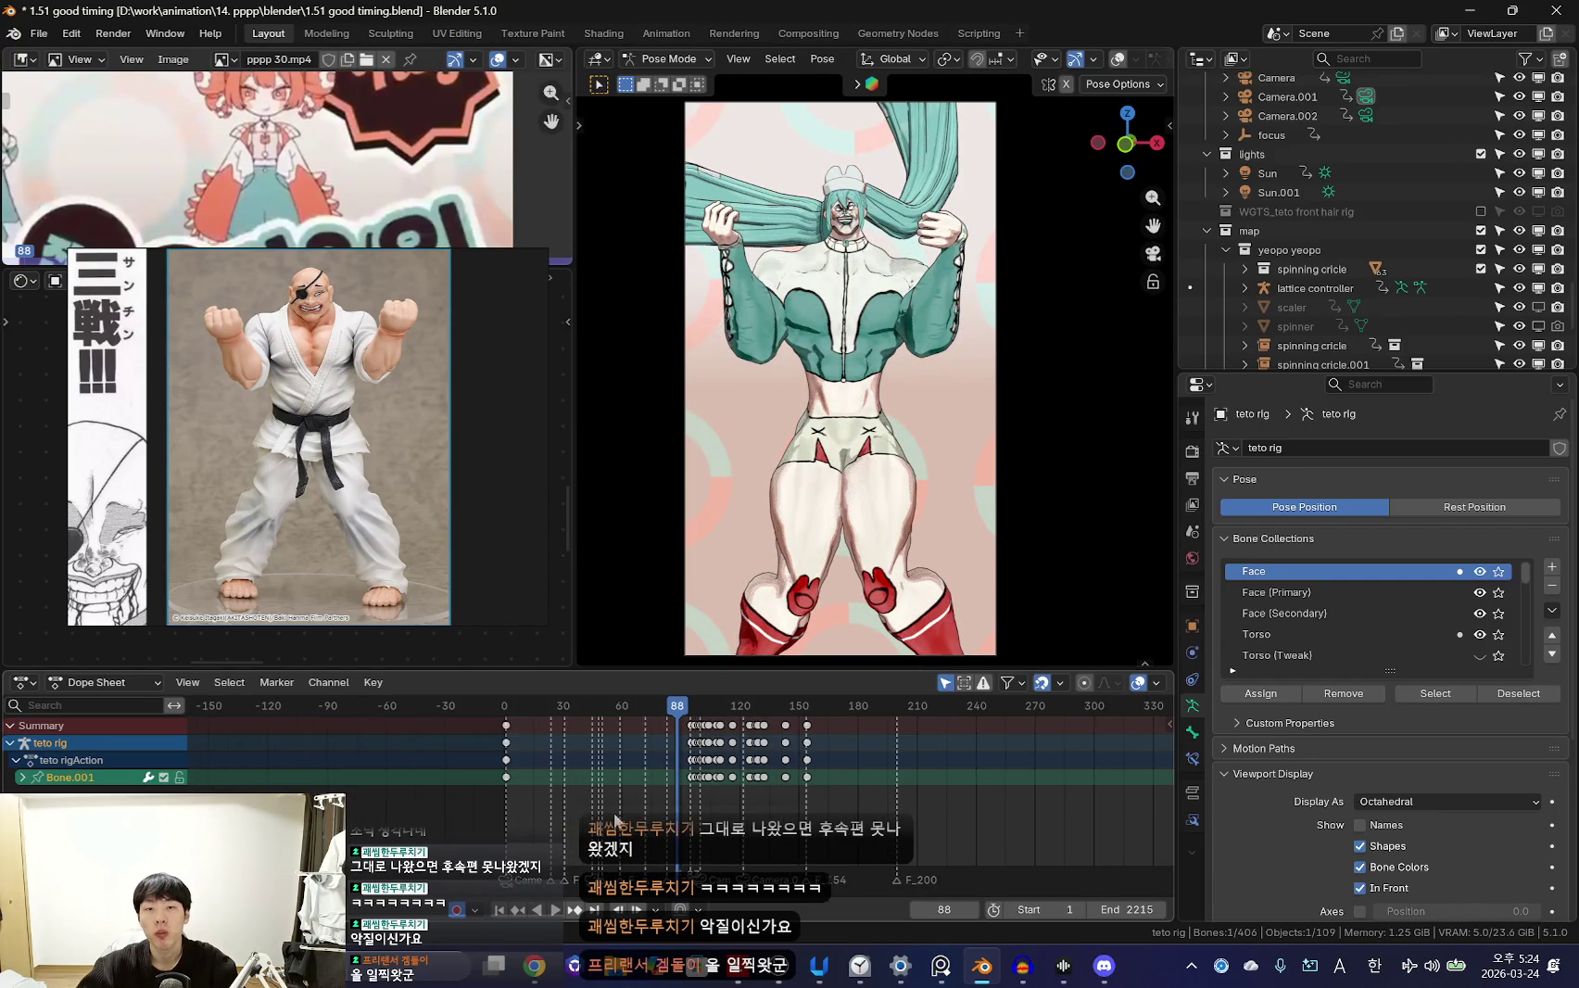
pyautogui.hotkey('shift', 'Left')
pyautogui.press('space')
pyautogui.scroll(-1, 493, 798)
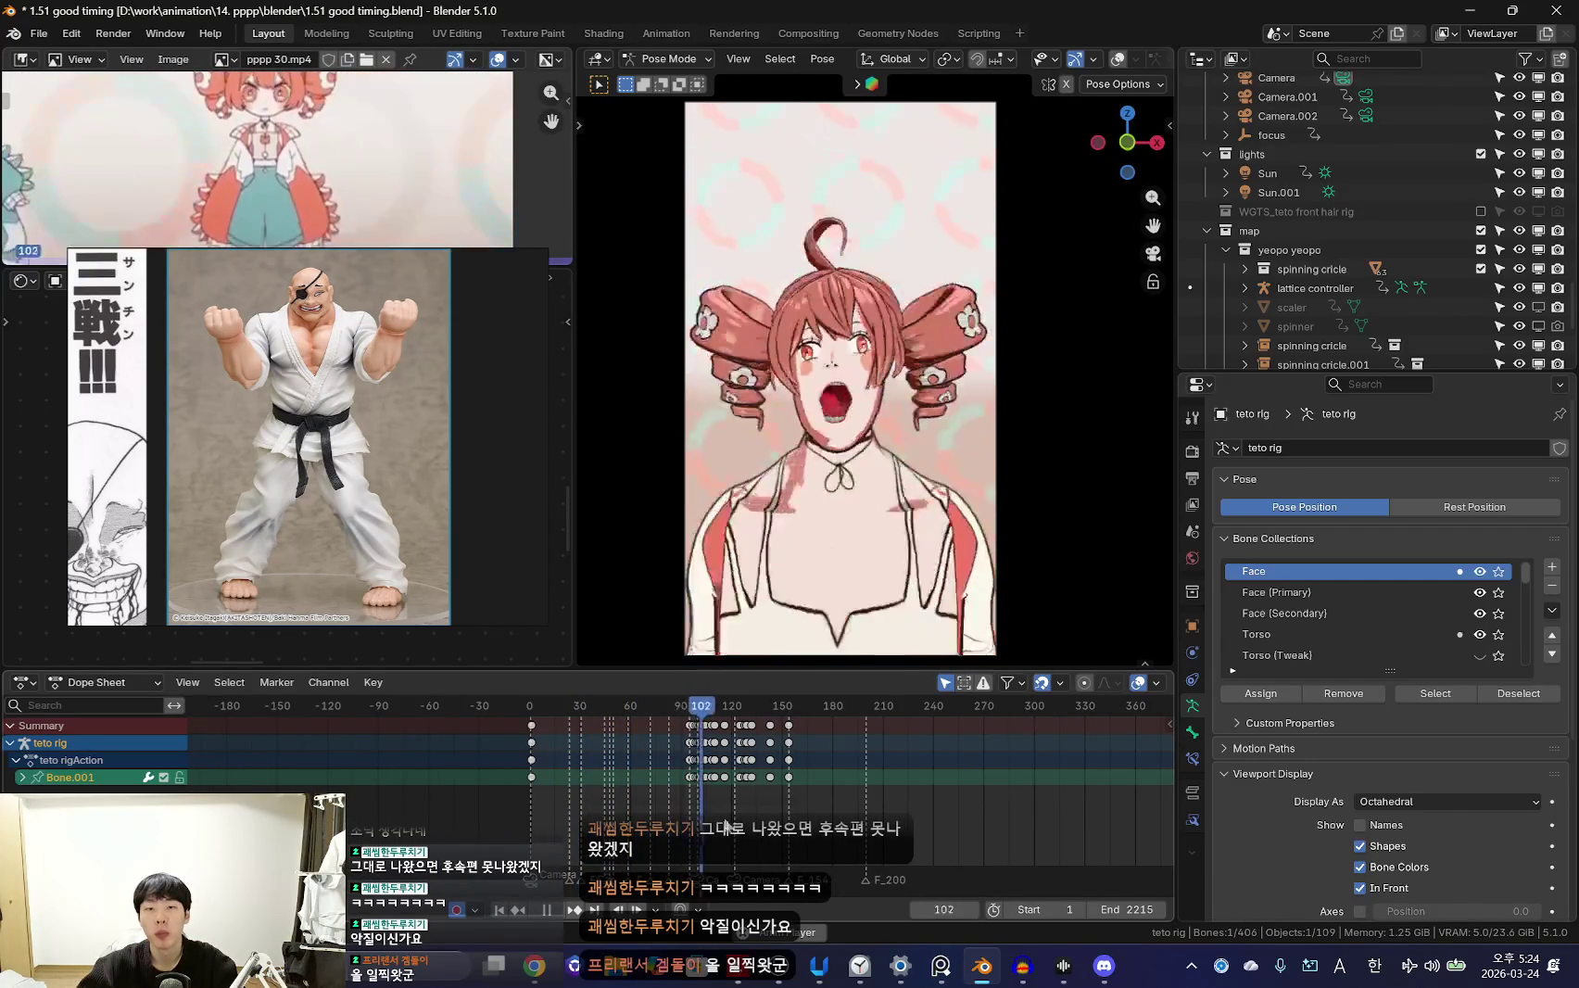
pyautogui.scroll(3, 723, 825)
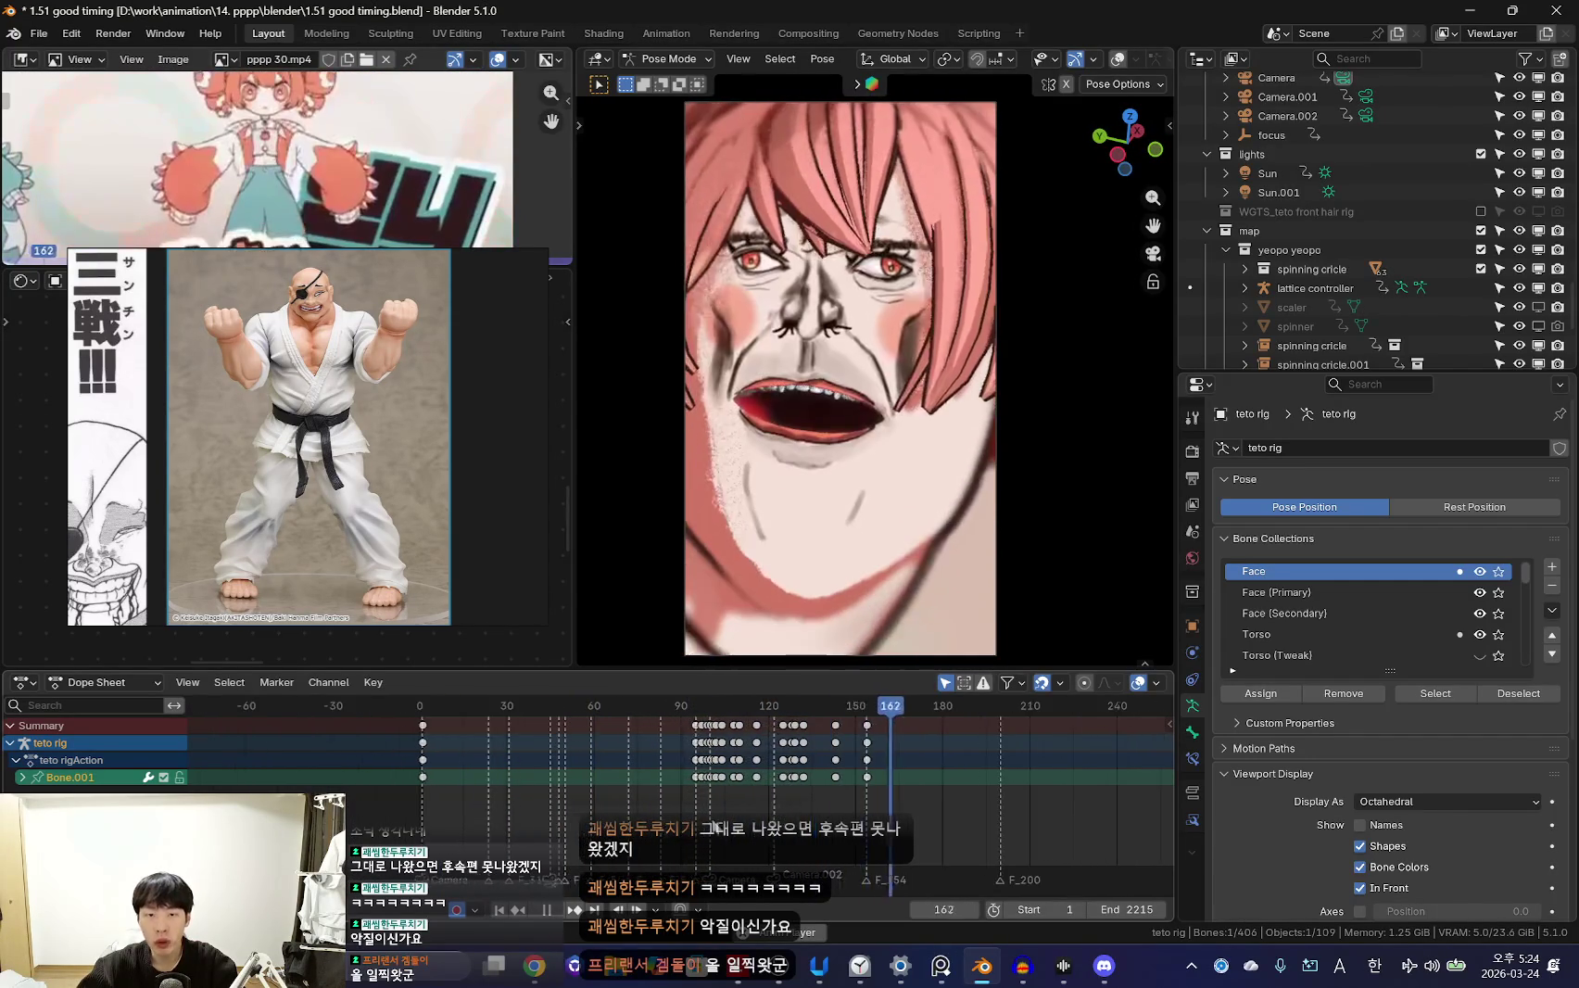
pyautogui.moveTo(624, 783); pyautogui.dragTo(666, 793)
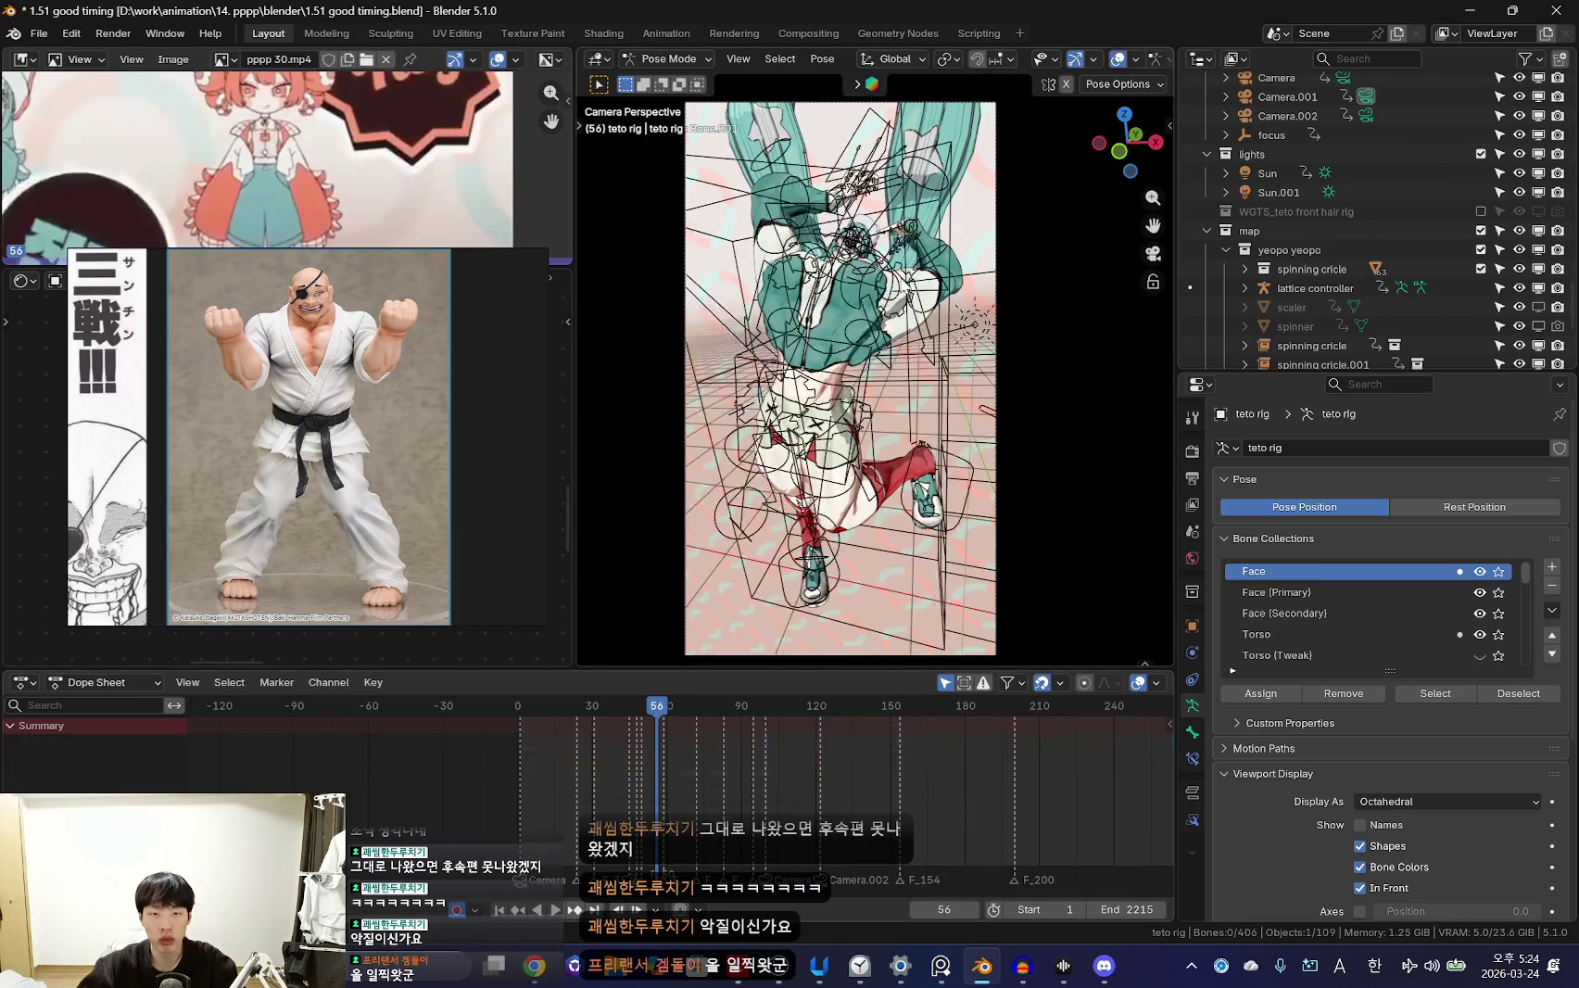
# Select the miku ponytail rig and move the reference photo window to the upper left
pyautogui.click(903, 295)
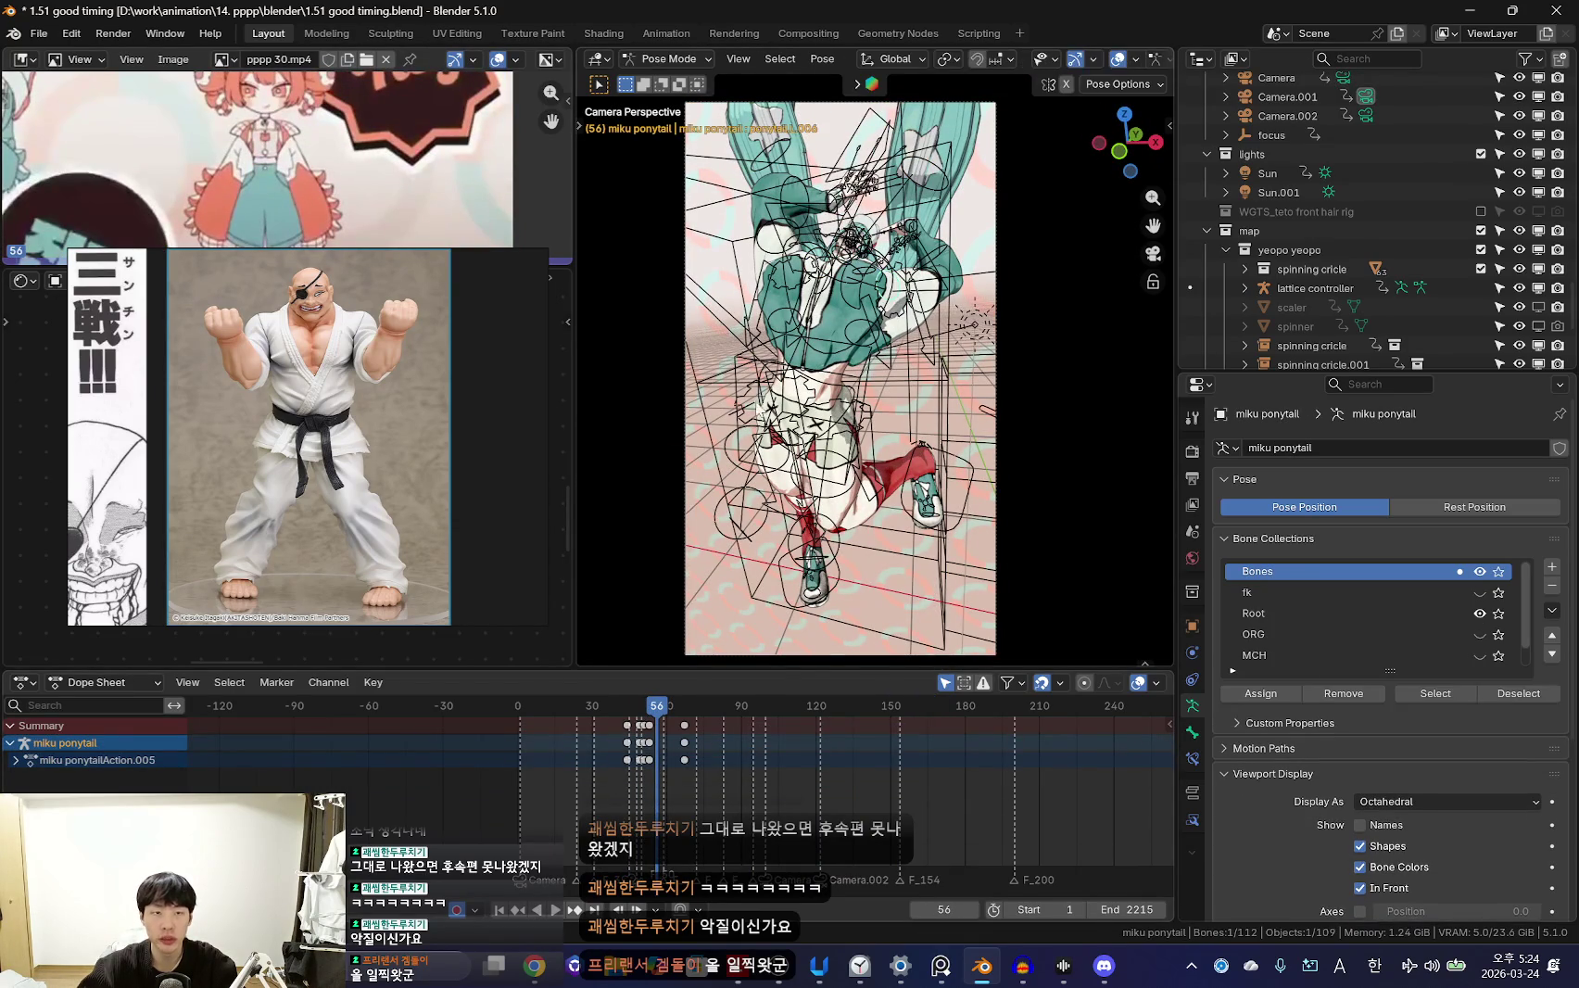
pyautogui.scroll(-2, 268, 266)
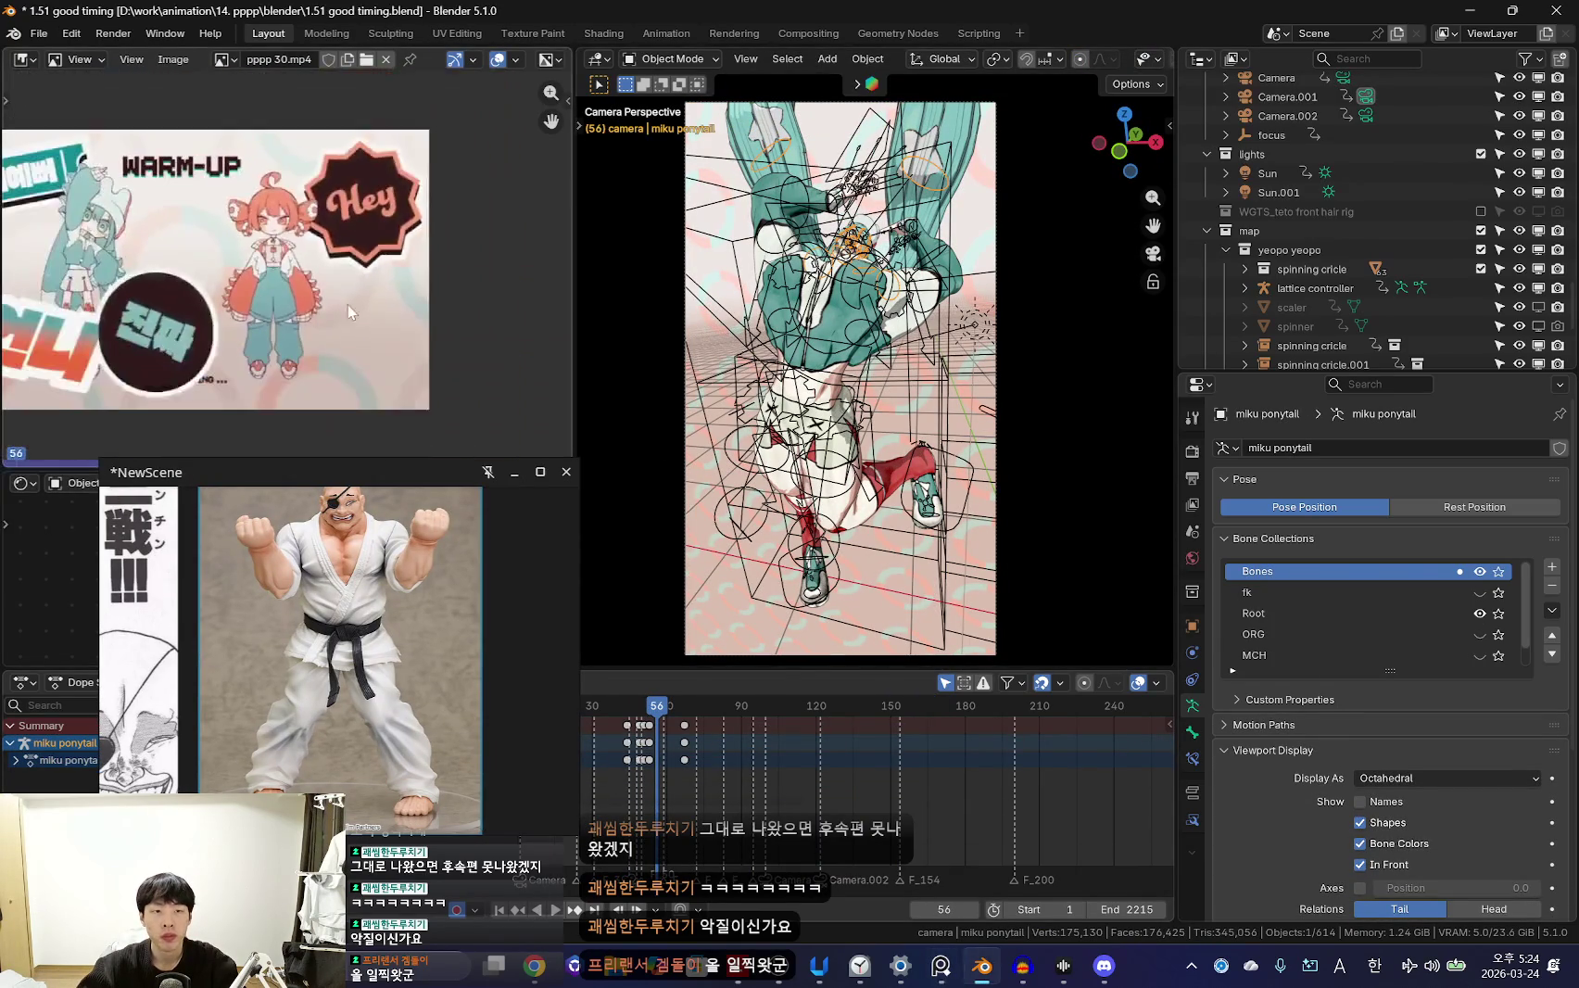
pyautogui.moveTo(278, 472); pyautogui.dragTo(201, 272)
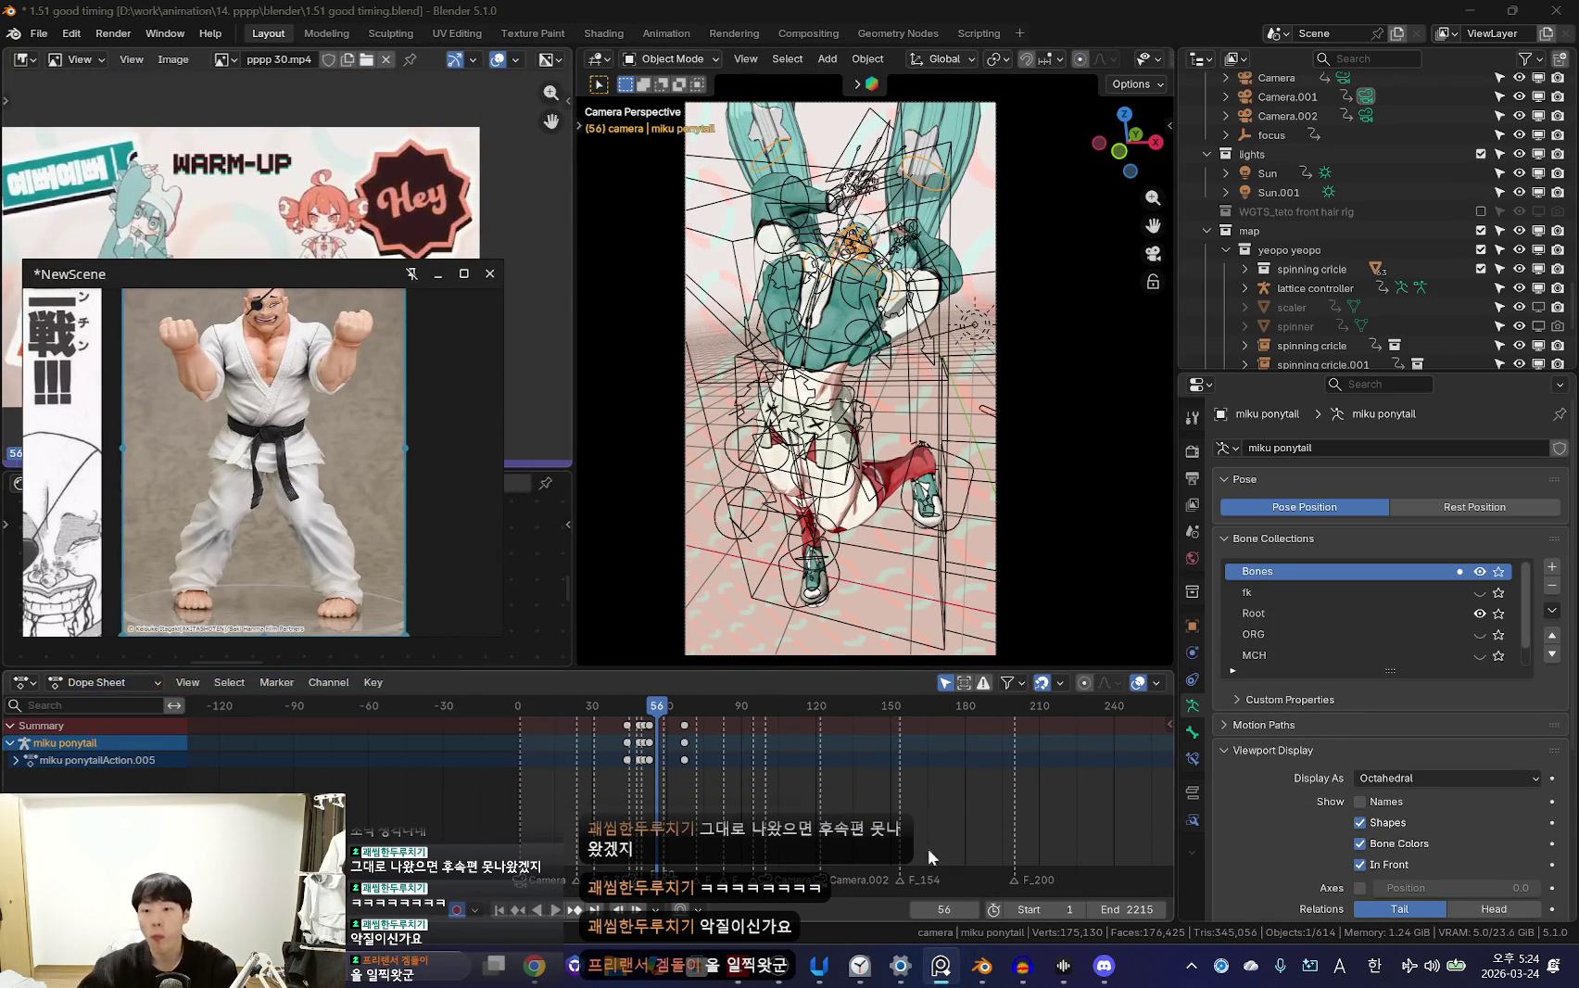
pyautogui.click(860, 965)
pyautogui.moveTo(818, 966)
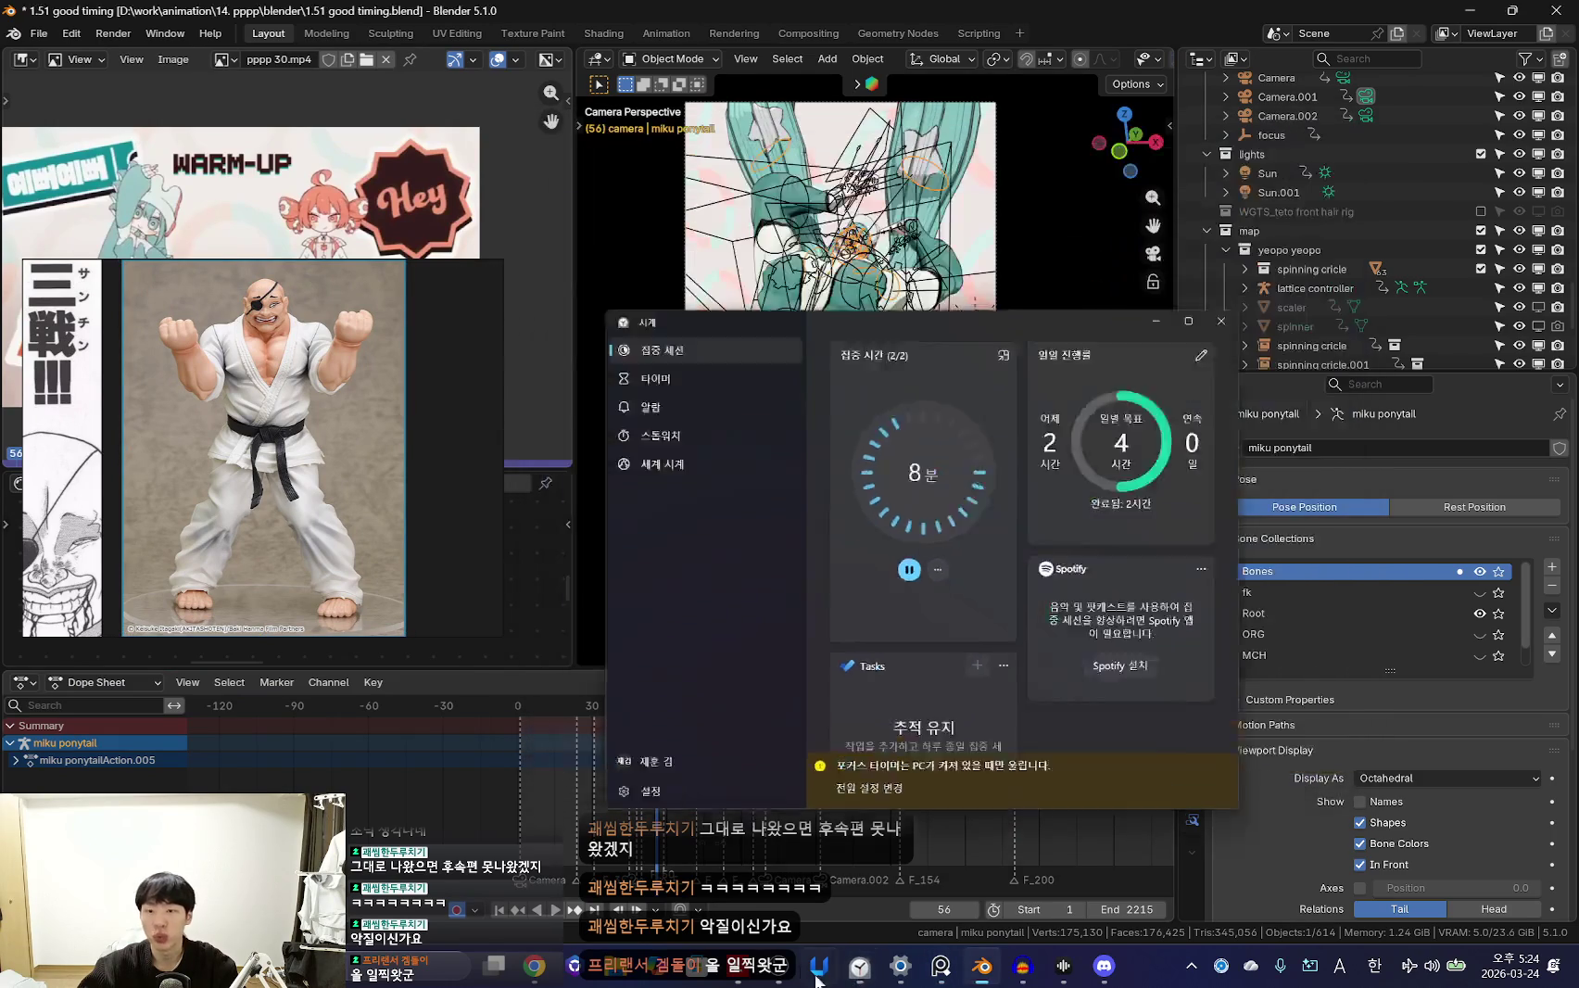
# Show the Windows Clock focus session at 8 minutes, session 2 of 2
pyautogui.click(860, 965)
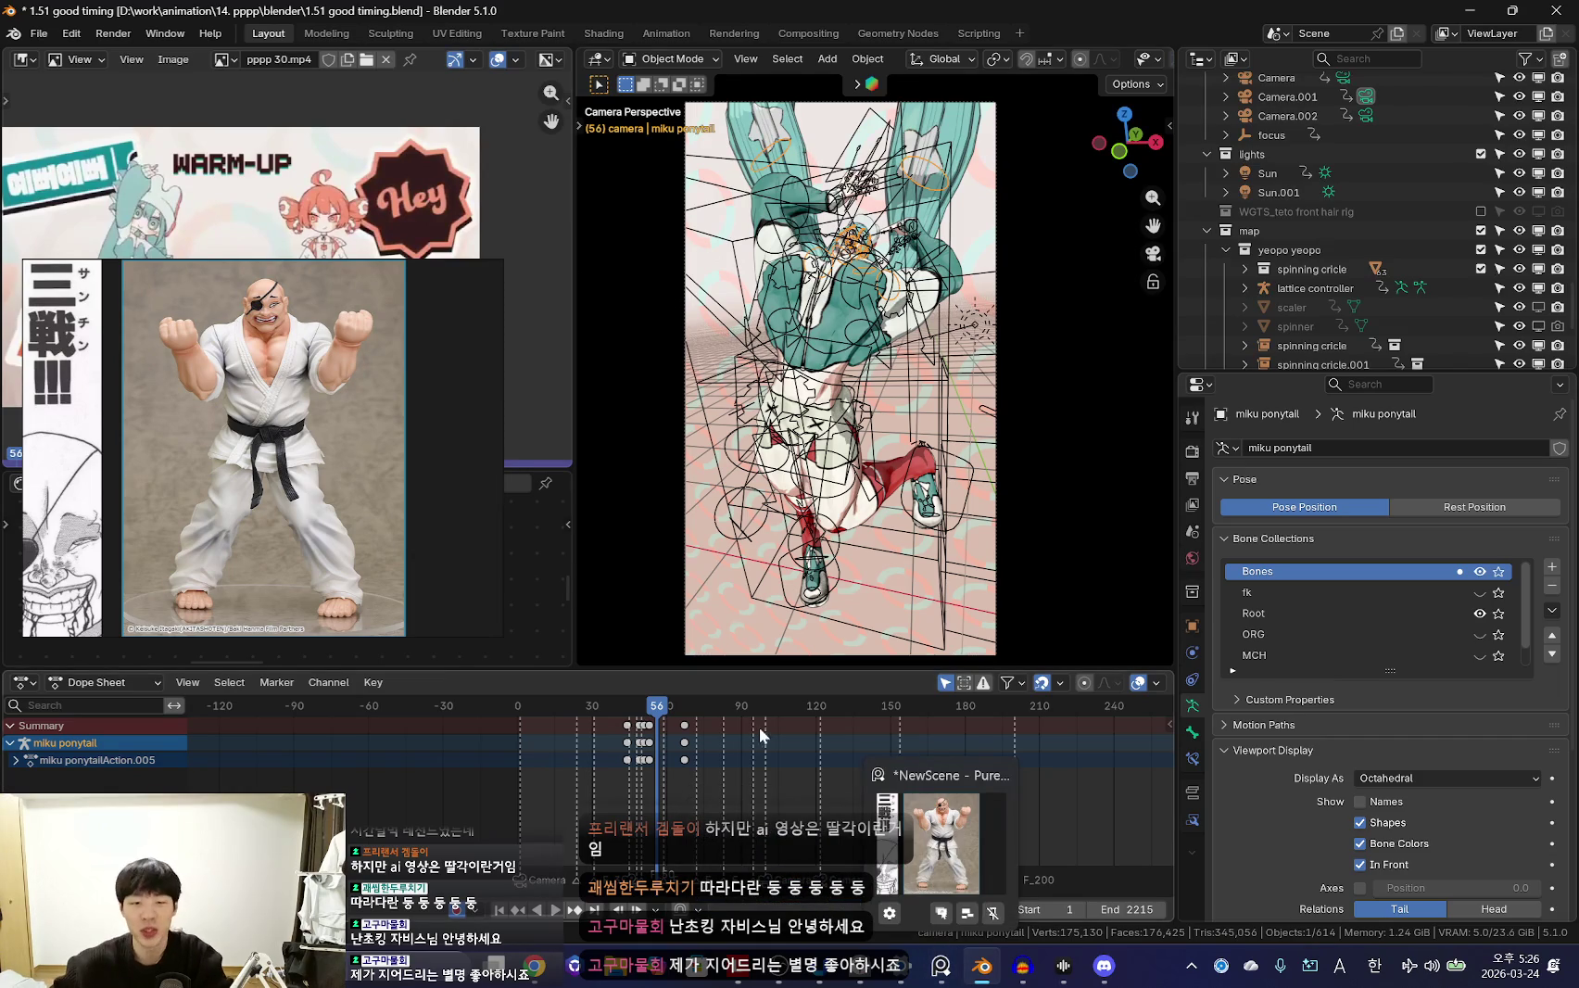
# Rewind to the start and play the ponytail animation
pyautogui.moveTo(730, 796); pyautogui.dragTo(774, 795, button='middle')
pyautogui.scroll(5, 743, 786)
pyautogui.hotkey('shift', 'Left')
pyautogui.press('space')
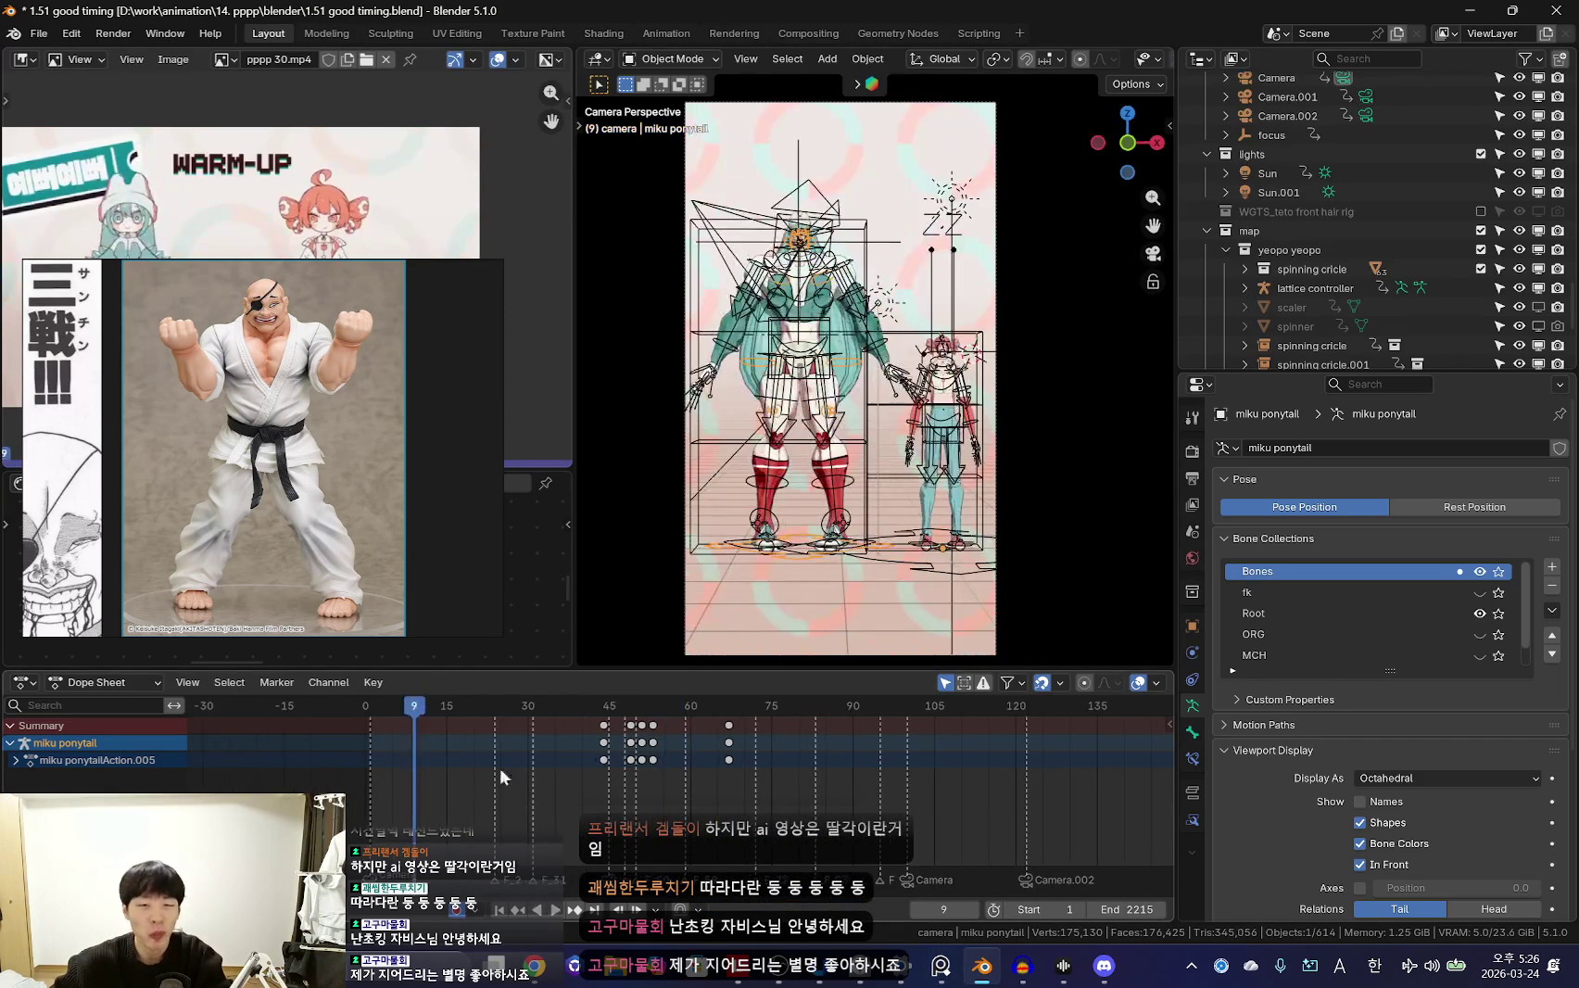
pyautogui.scroll(-2, 787, 774)
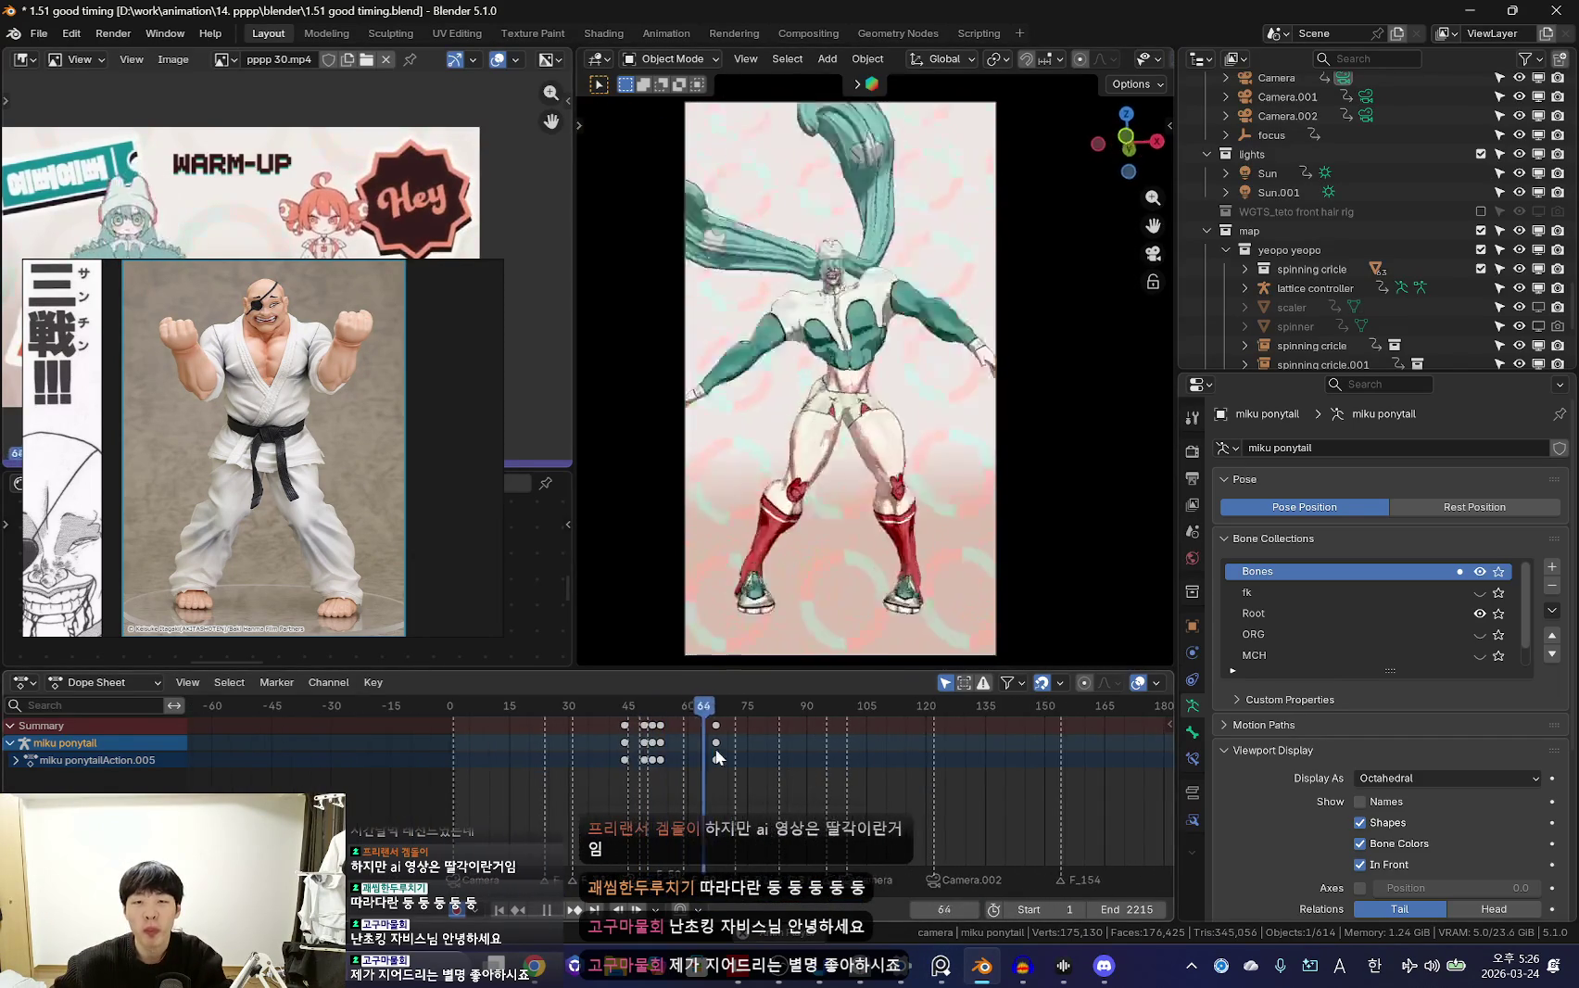
pyautogui.scroll(-2, 621, 760)
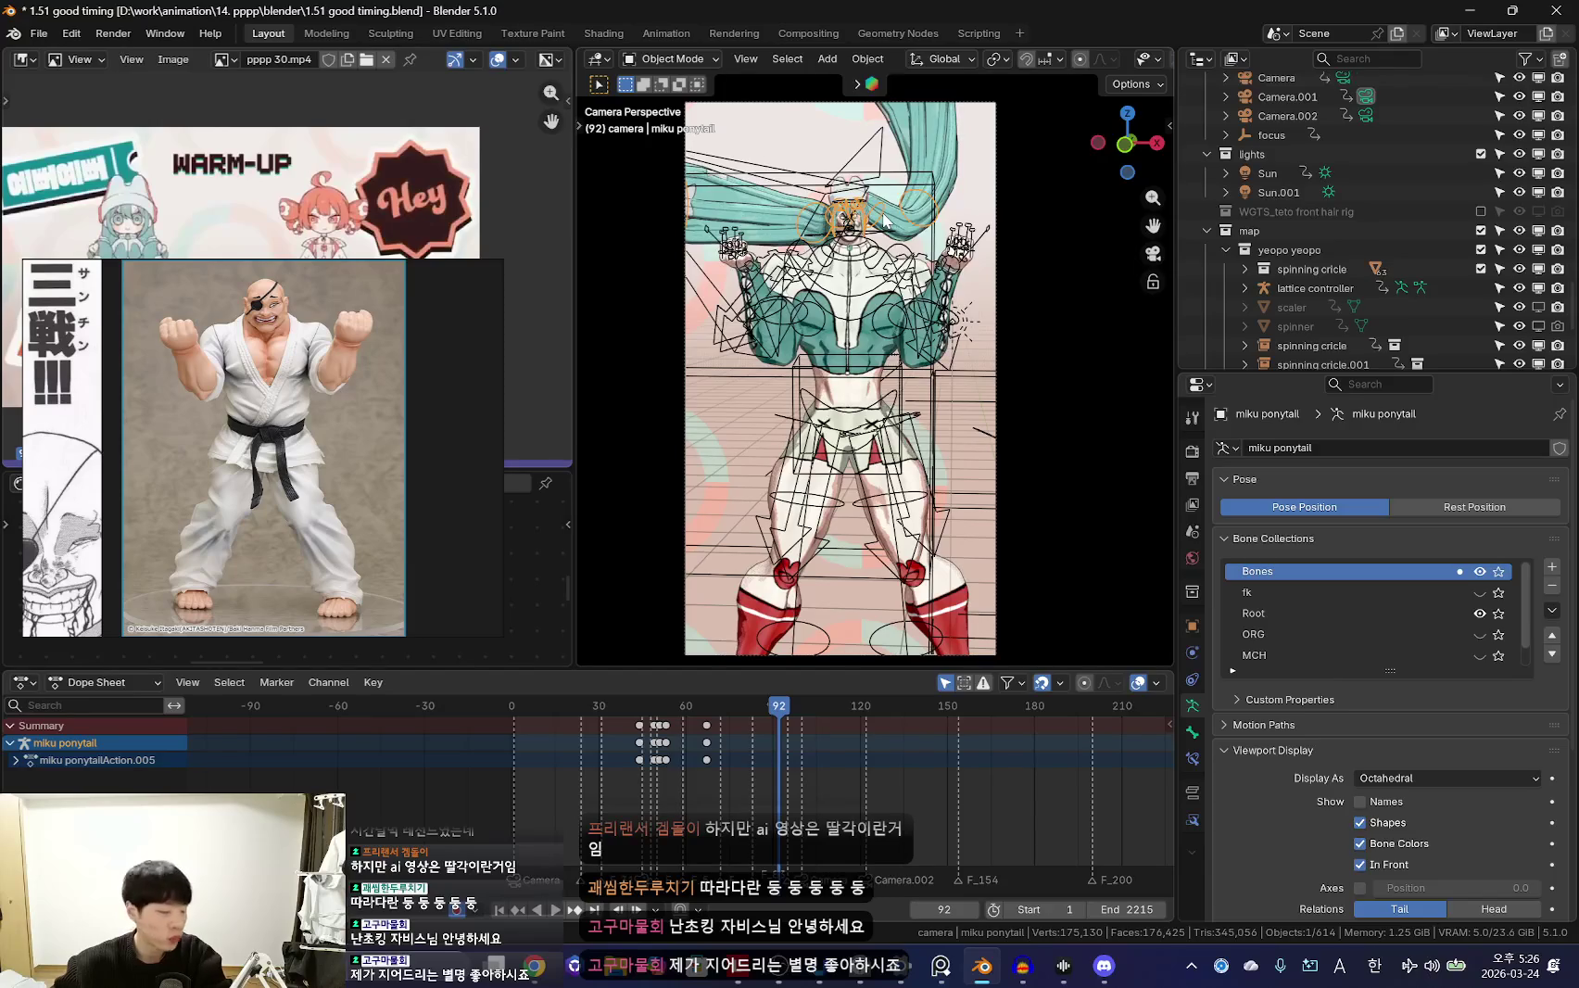
# Put the miku rig in Pose Mode and step to frame 56, toggling the overlays
pyautogui.hotkey('ctrl', 'Tab')
pyautogui.scroll(3, 776, 779)
pyautogui.click(712, 756)
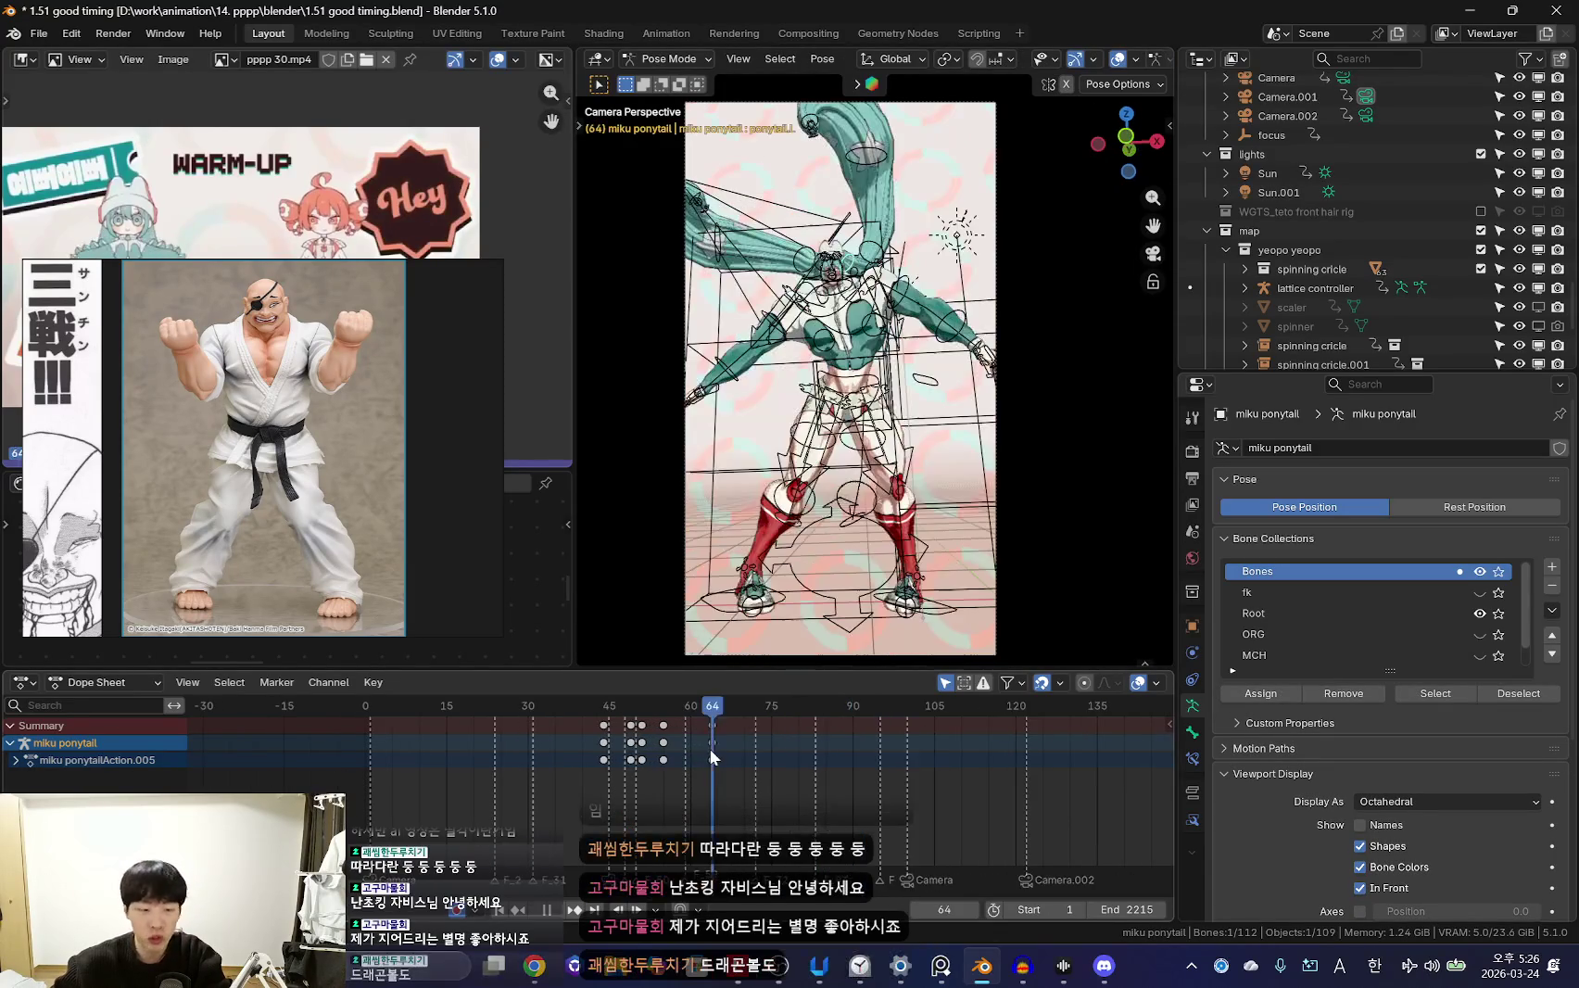
pyautogui.hotkey('shift', 'alt', 'z')
pyautogui.hotkey('shift', 'alt', 'z')
pyautogui.scroll(2, 794, 737)
pyautogui.hotkey('shift', 'alt', 'z')
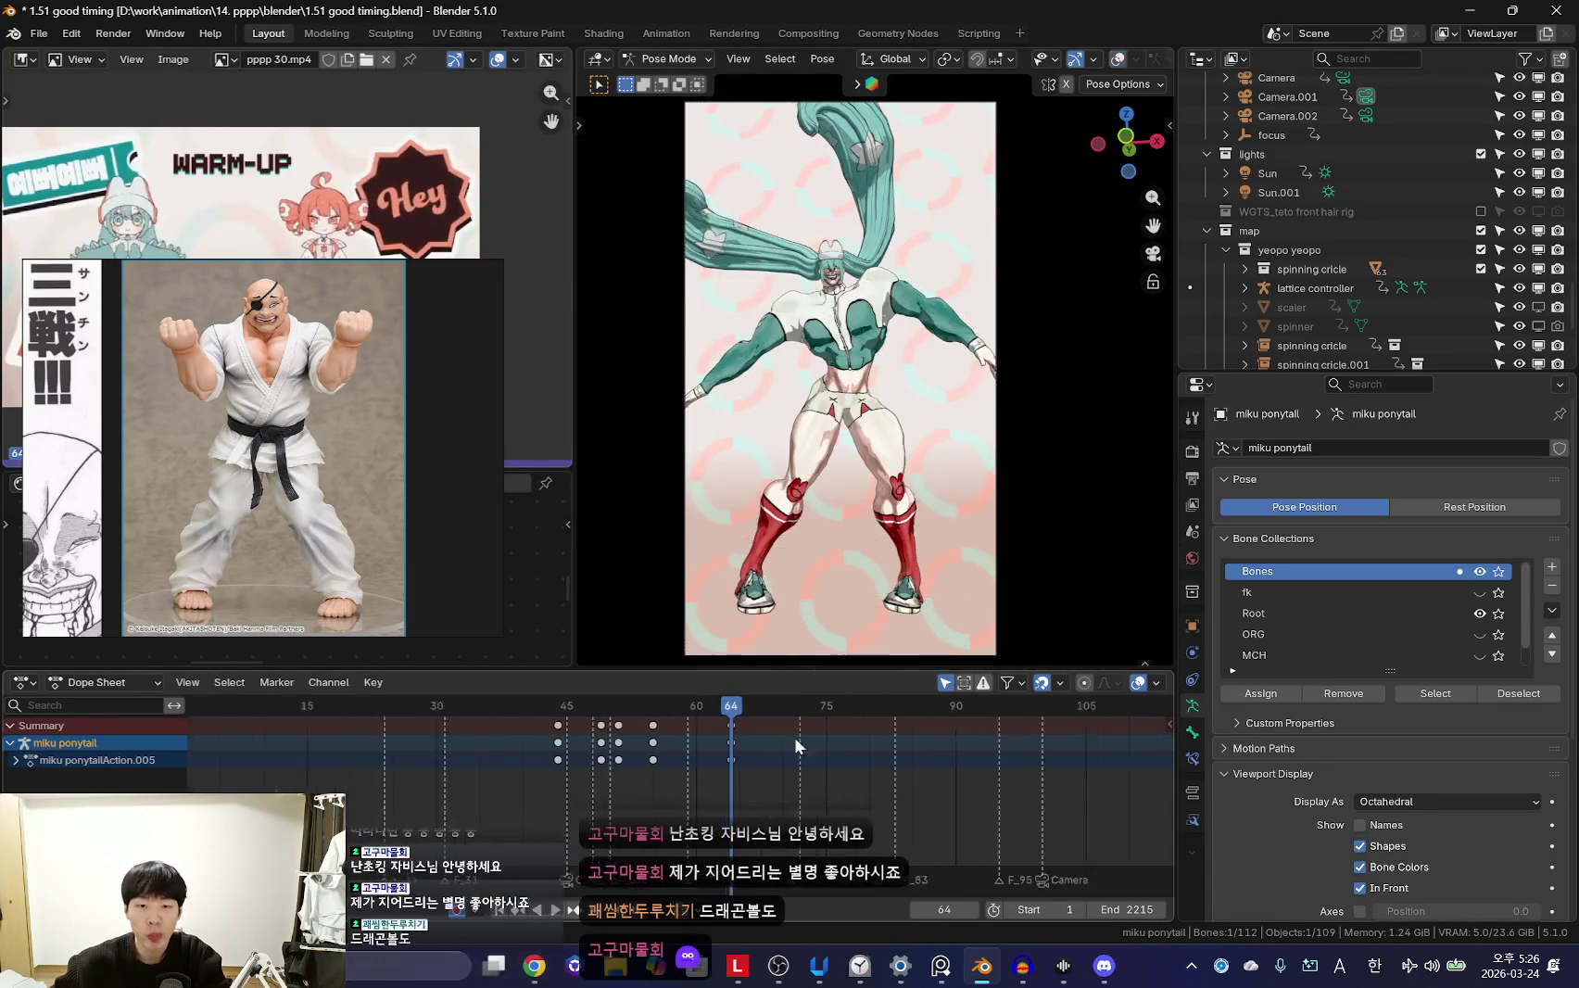
pyautogui.click(647, 777)
pyautogui.press('Right')
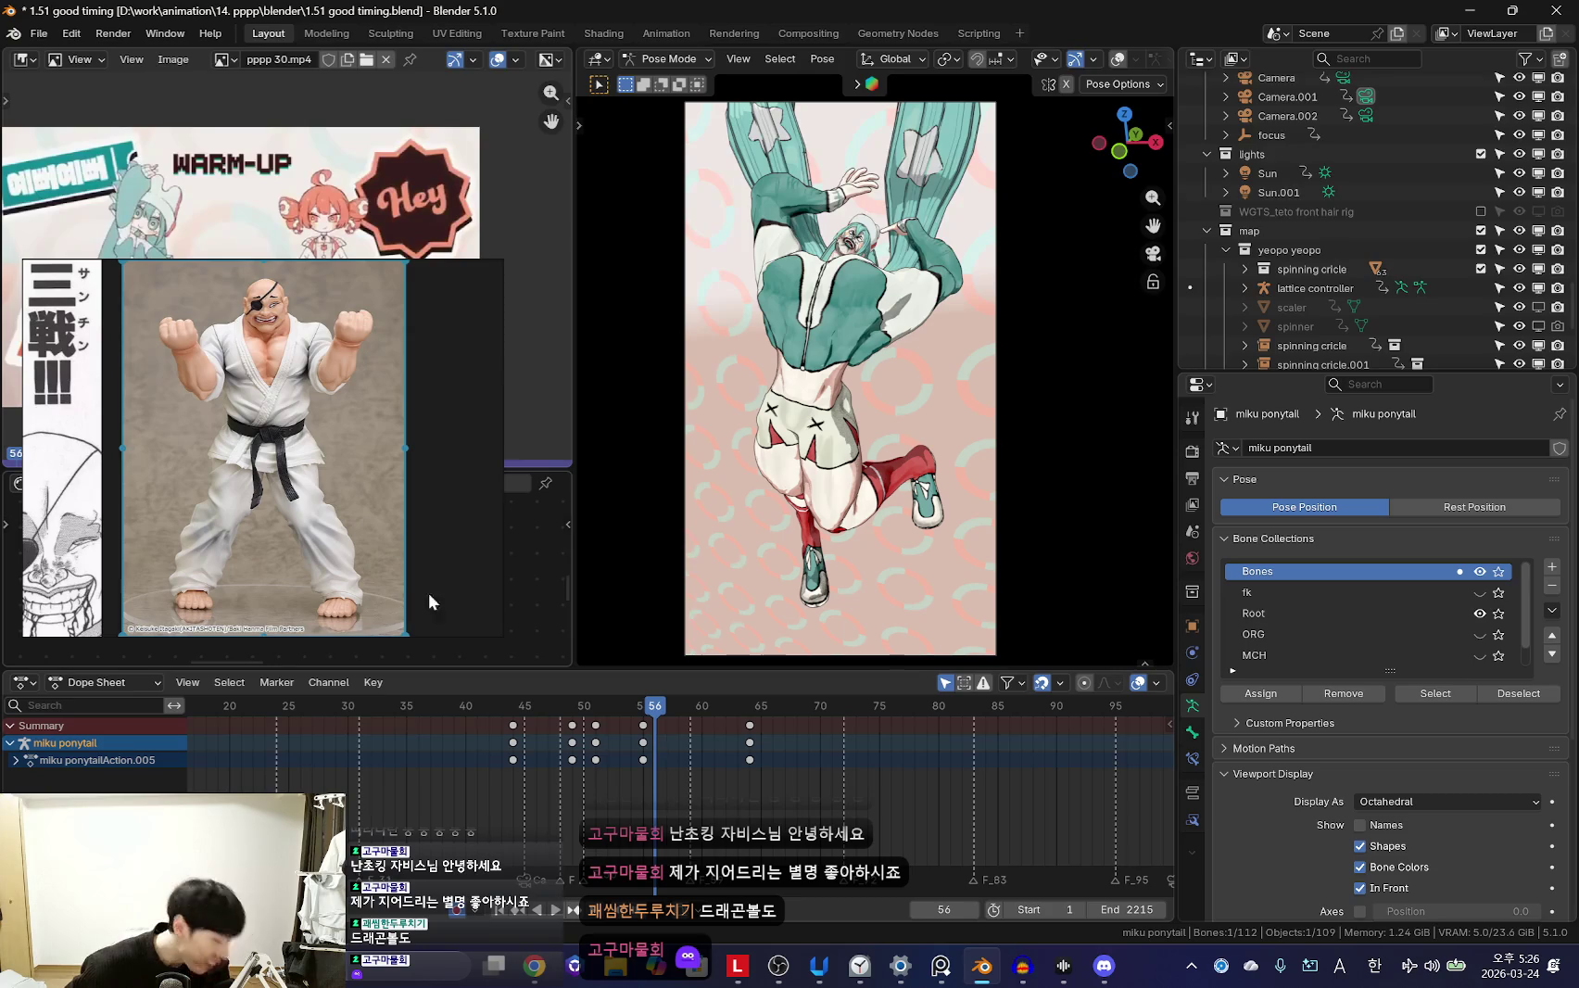
pyautogui.hotkey('shift', 'alt', 'z')
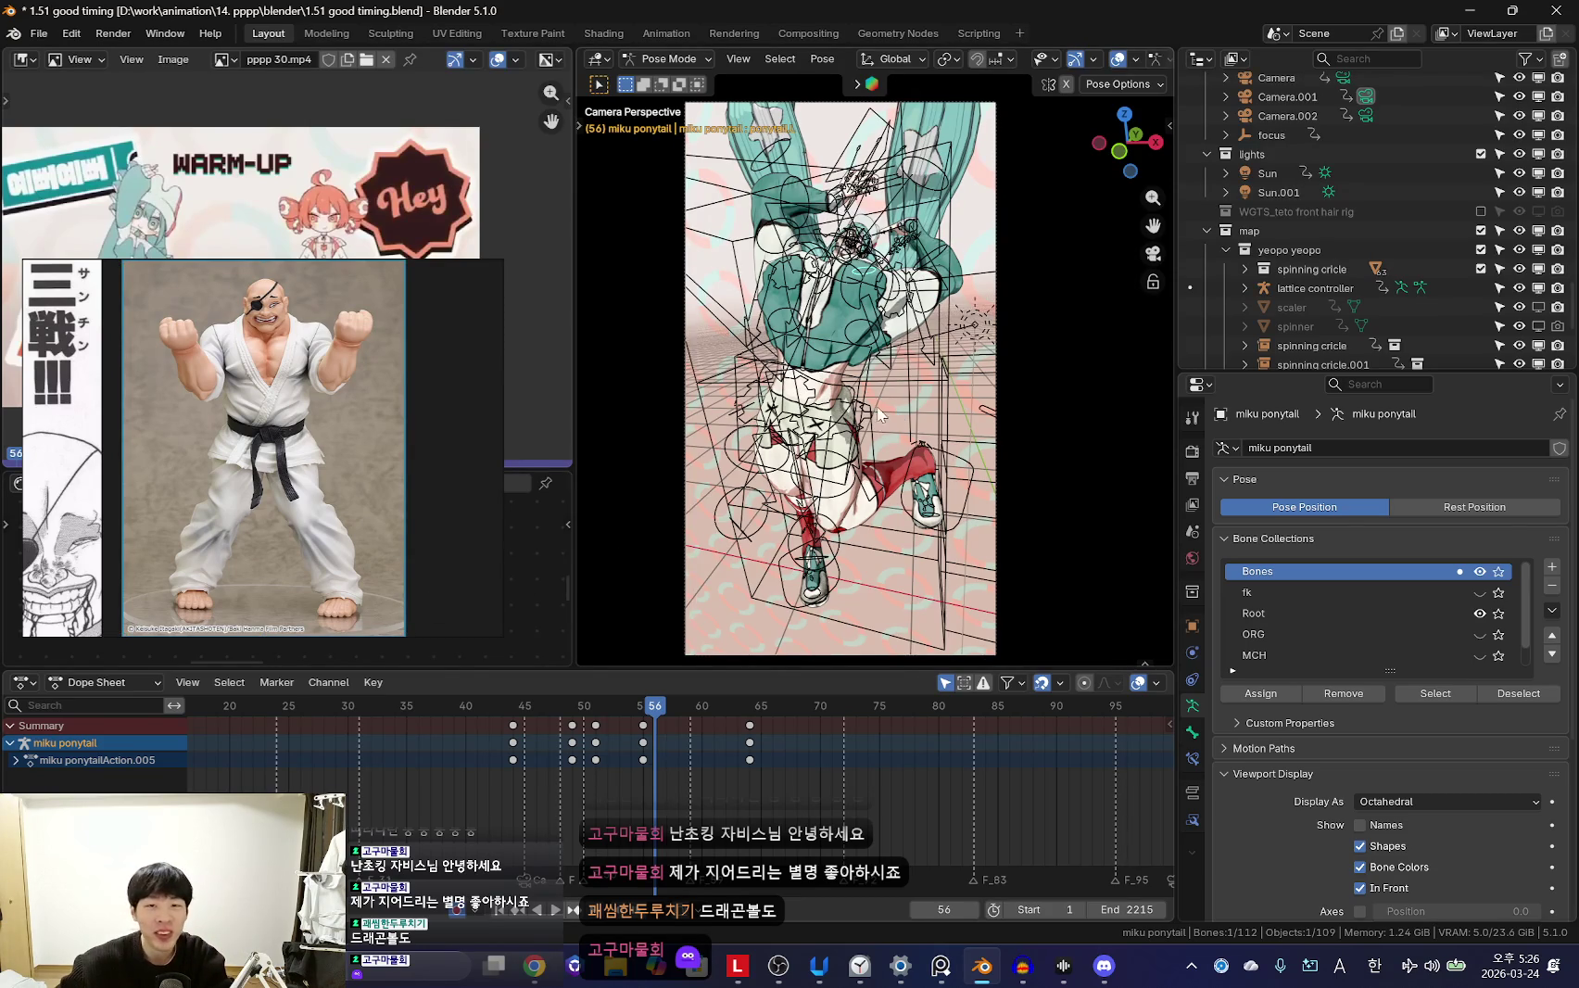
pyautogui.click(40, 34)
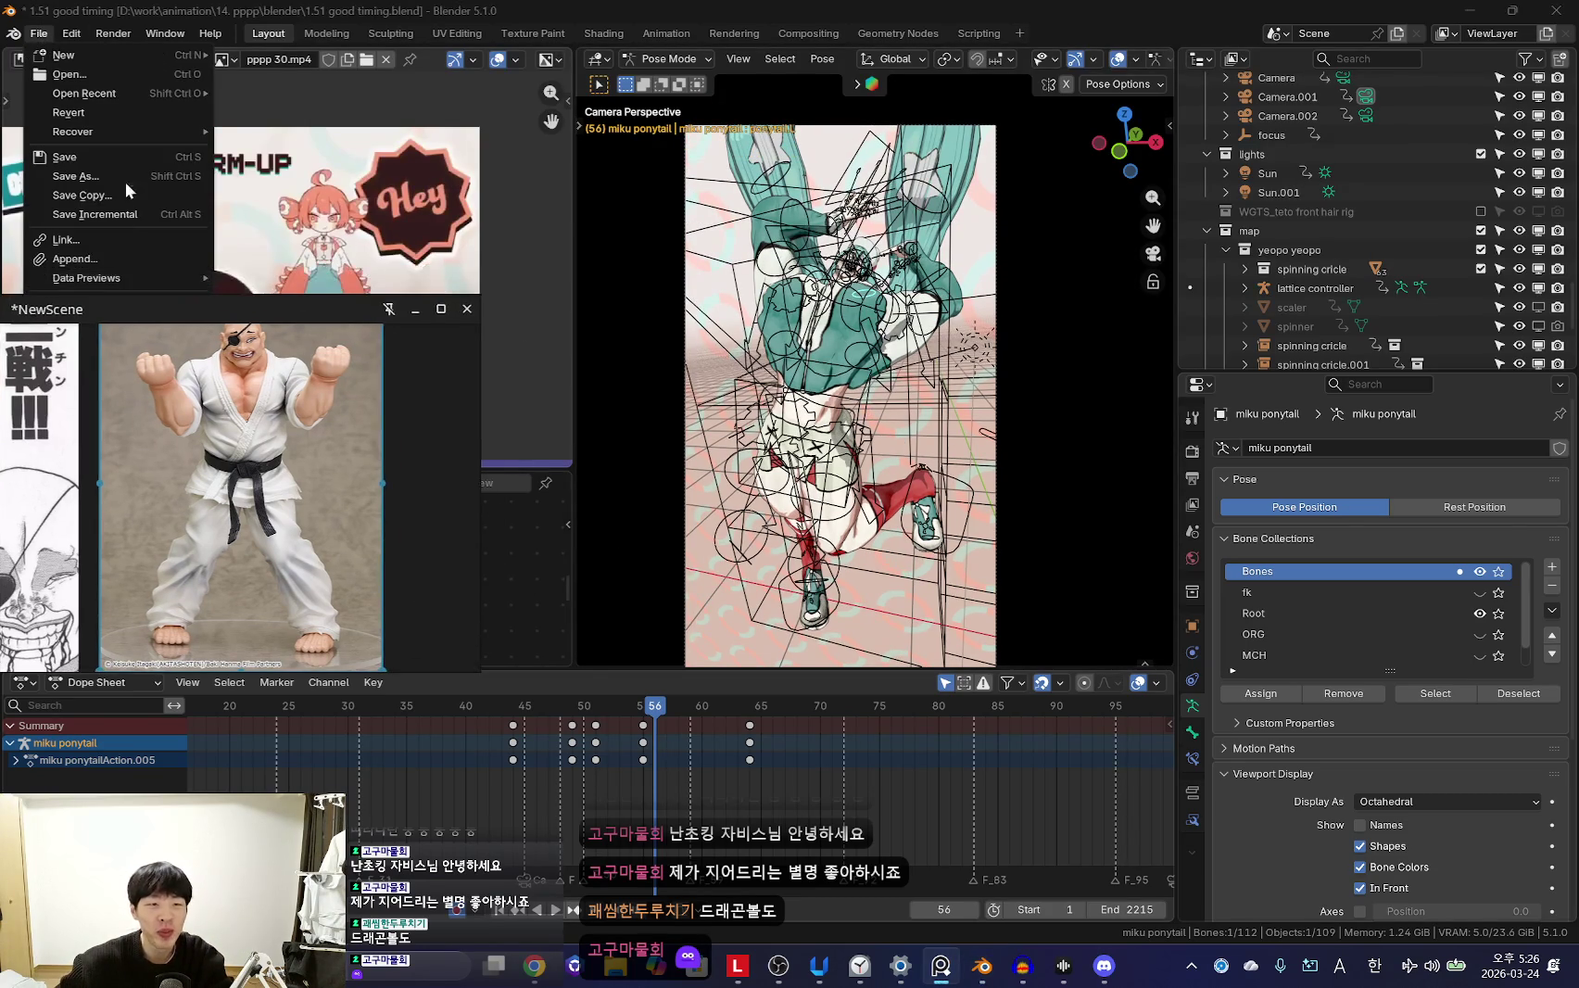
# Save the scene as a new version named '1.52 how to do hair.blend'
pyautogui.click(124, 177)
pyautogui.write('1.52 c')
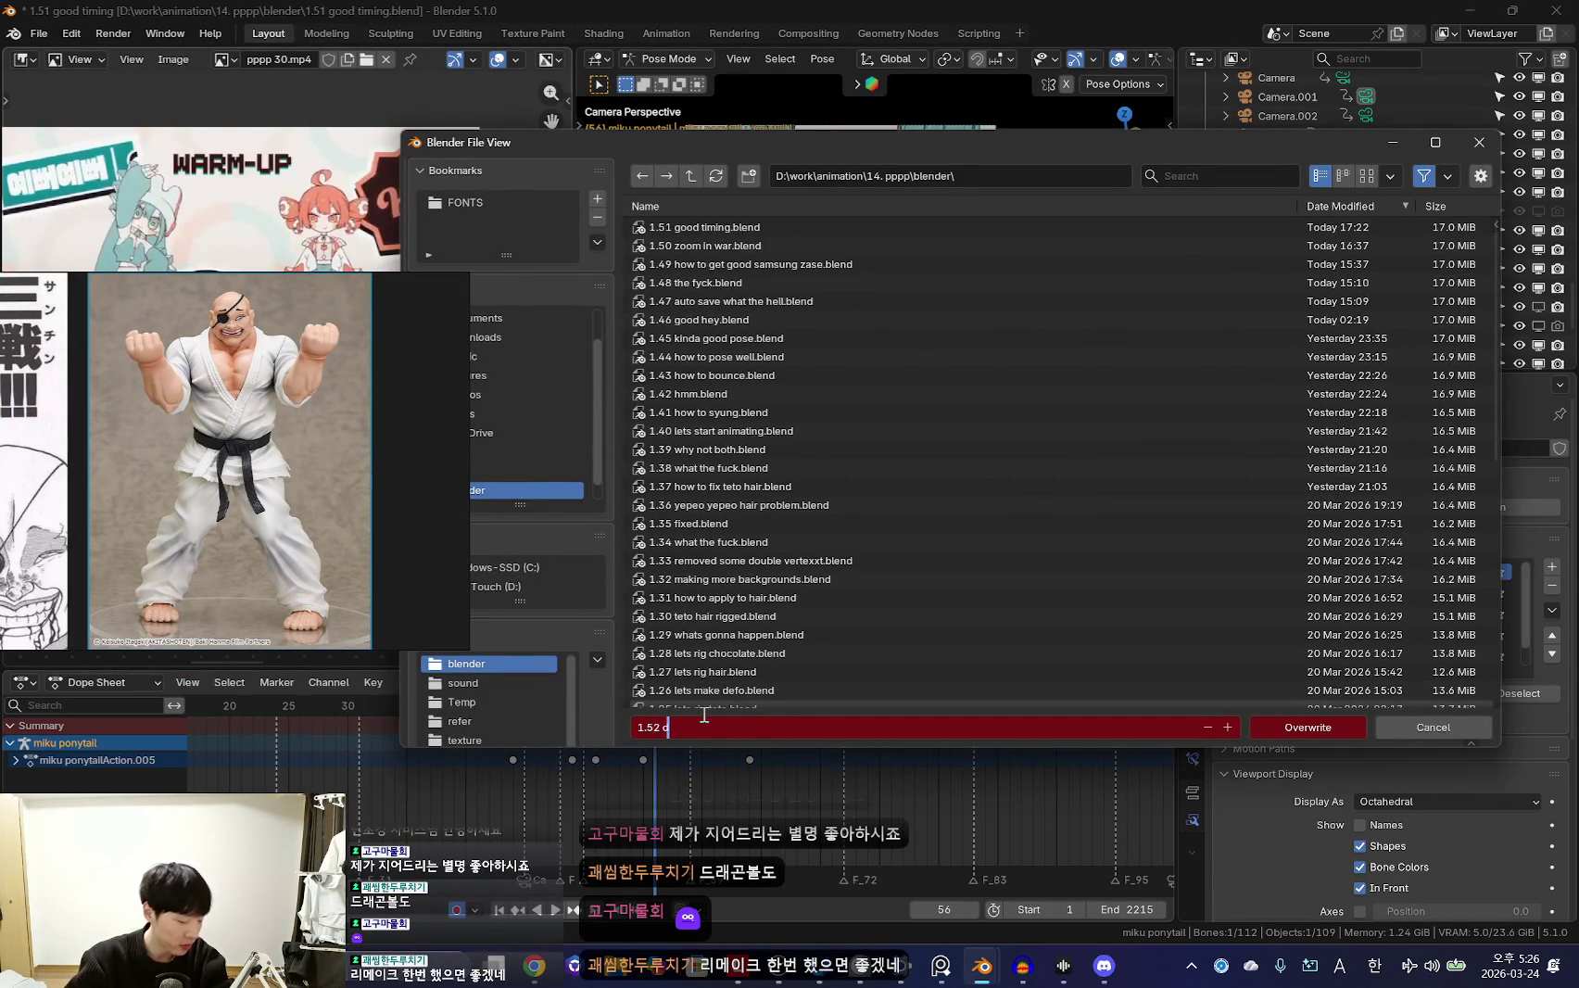
pyautogui.press('BackSpace')
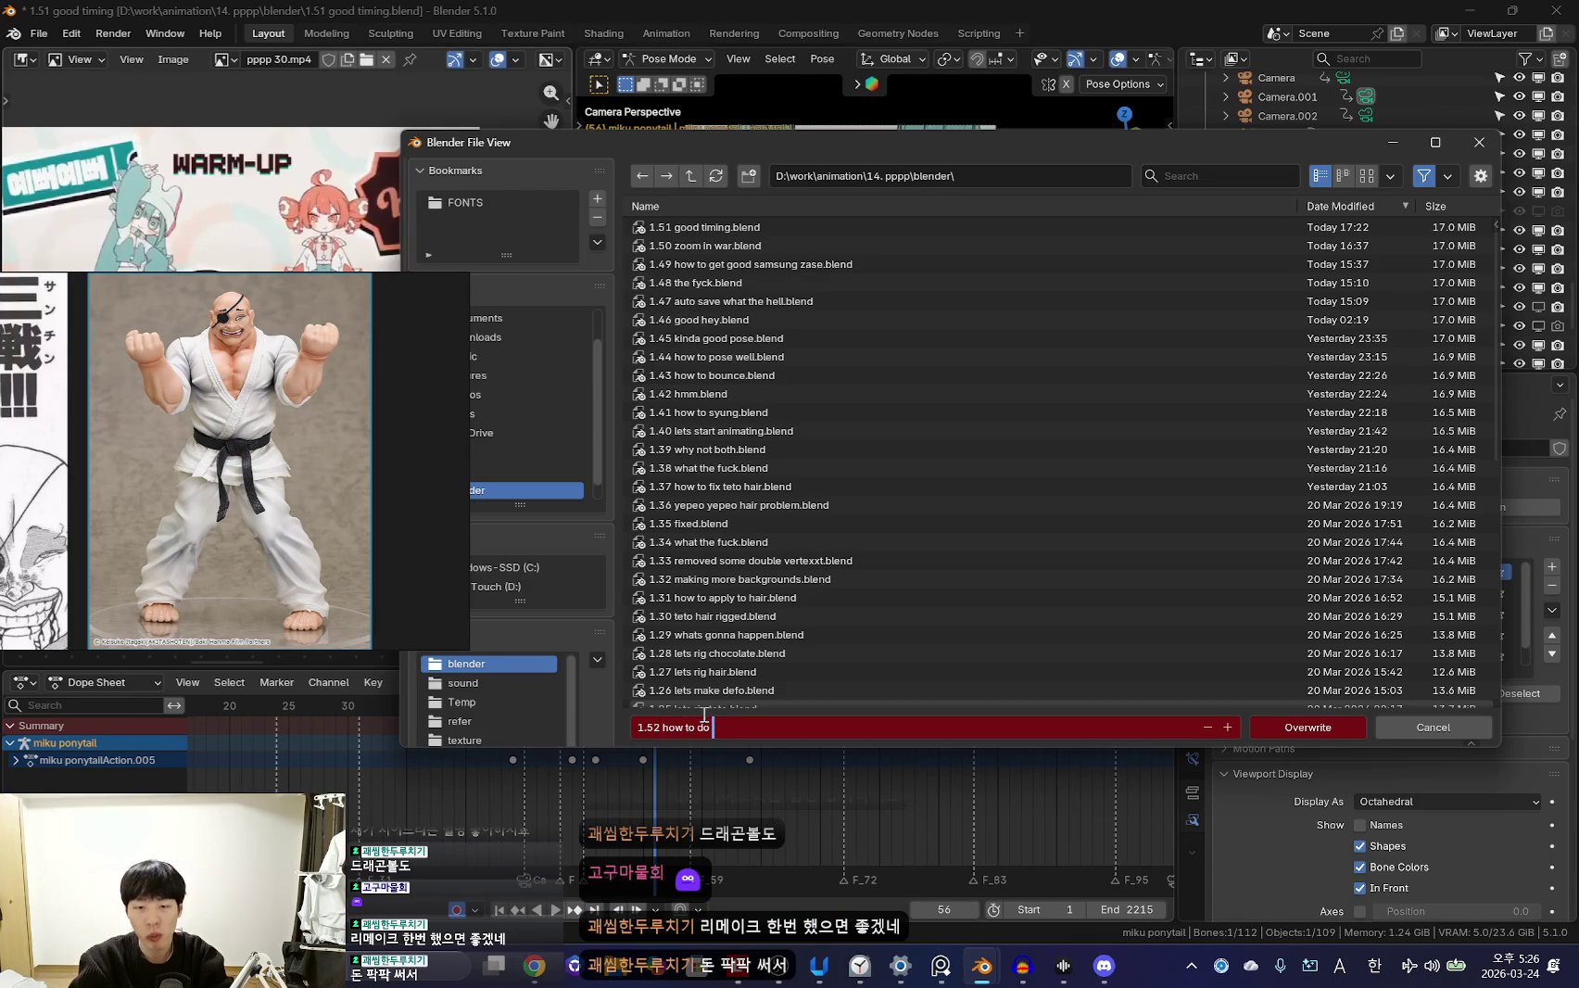
pyautogui.press('Return')
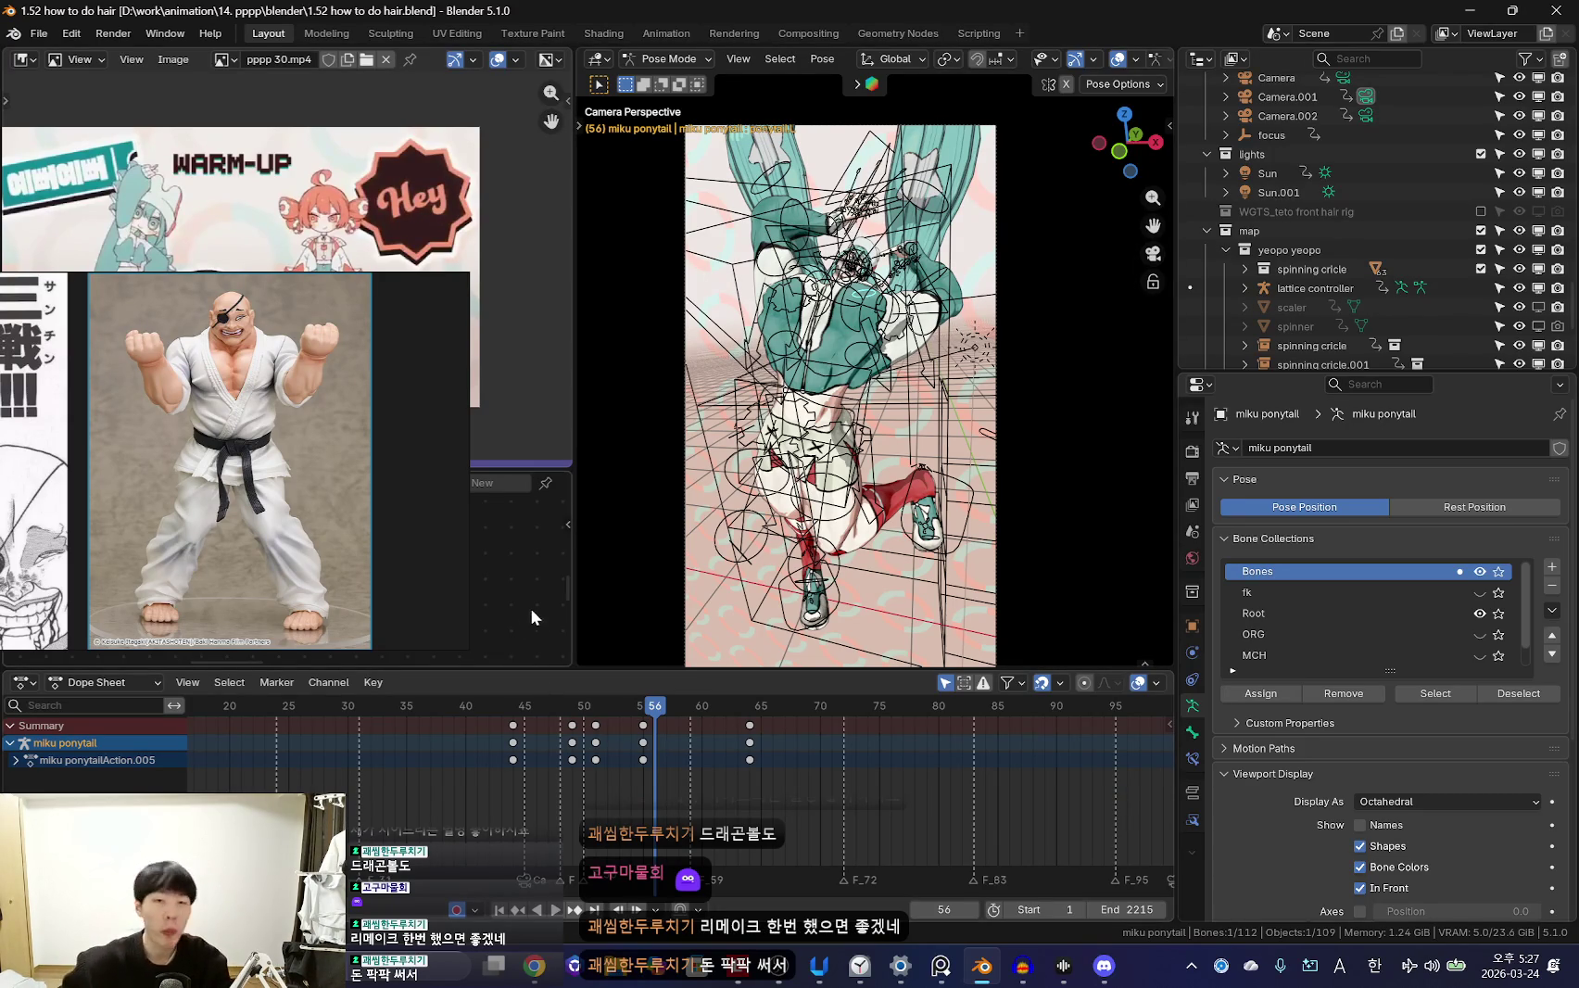
# Hide the viewport overlays and jump the timeline to frame 44
pyautogui.hotkey('shift', 'alt', 'z')
pyautogui.scroll(2, 818, 818)
pyautogui.scroll(2, 671, 794)
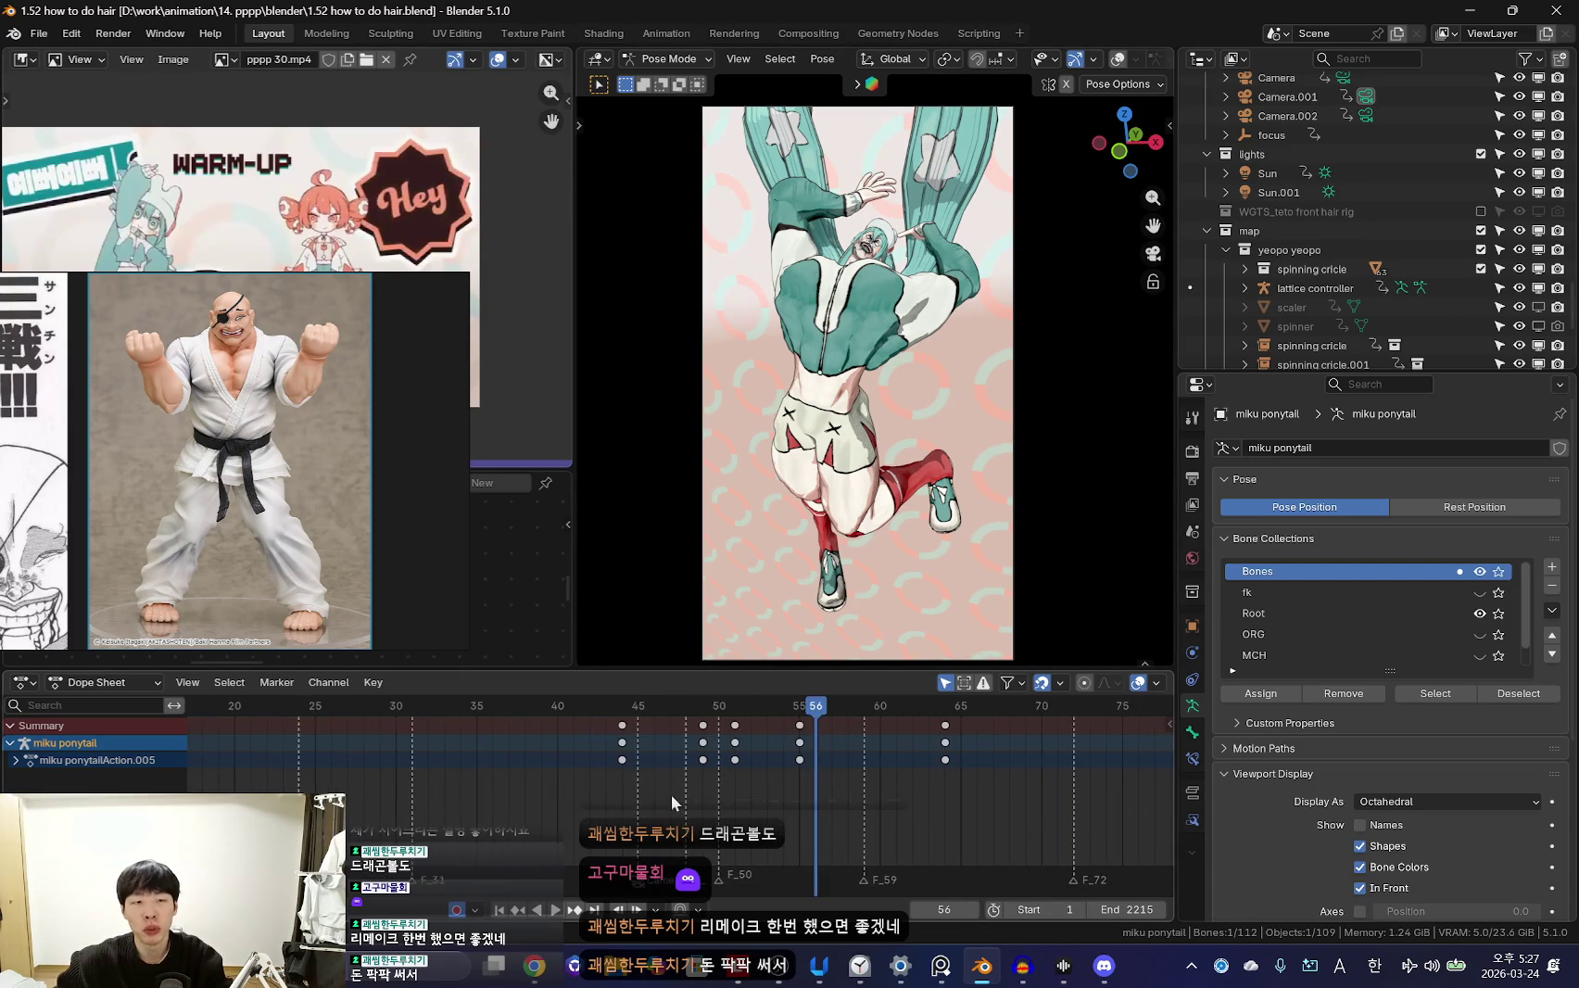
pyautogui.scroll(-1, 579, 797)
pyautogui.scroll(3, 681, 787)
pyautogui.scroll(1, 649, 770)
pyautogui.click(621, 756)
pyautogui.click(340, 465)
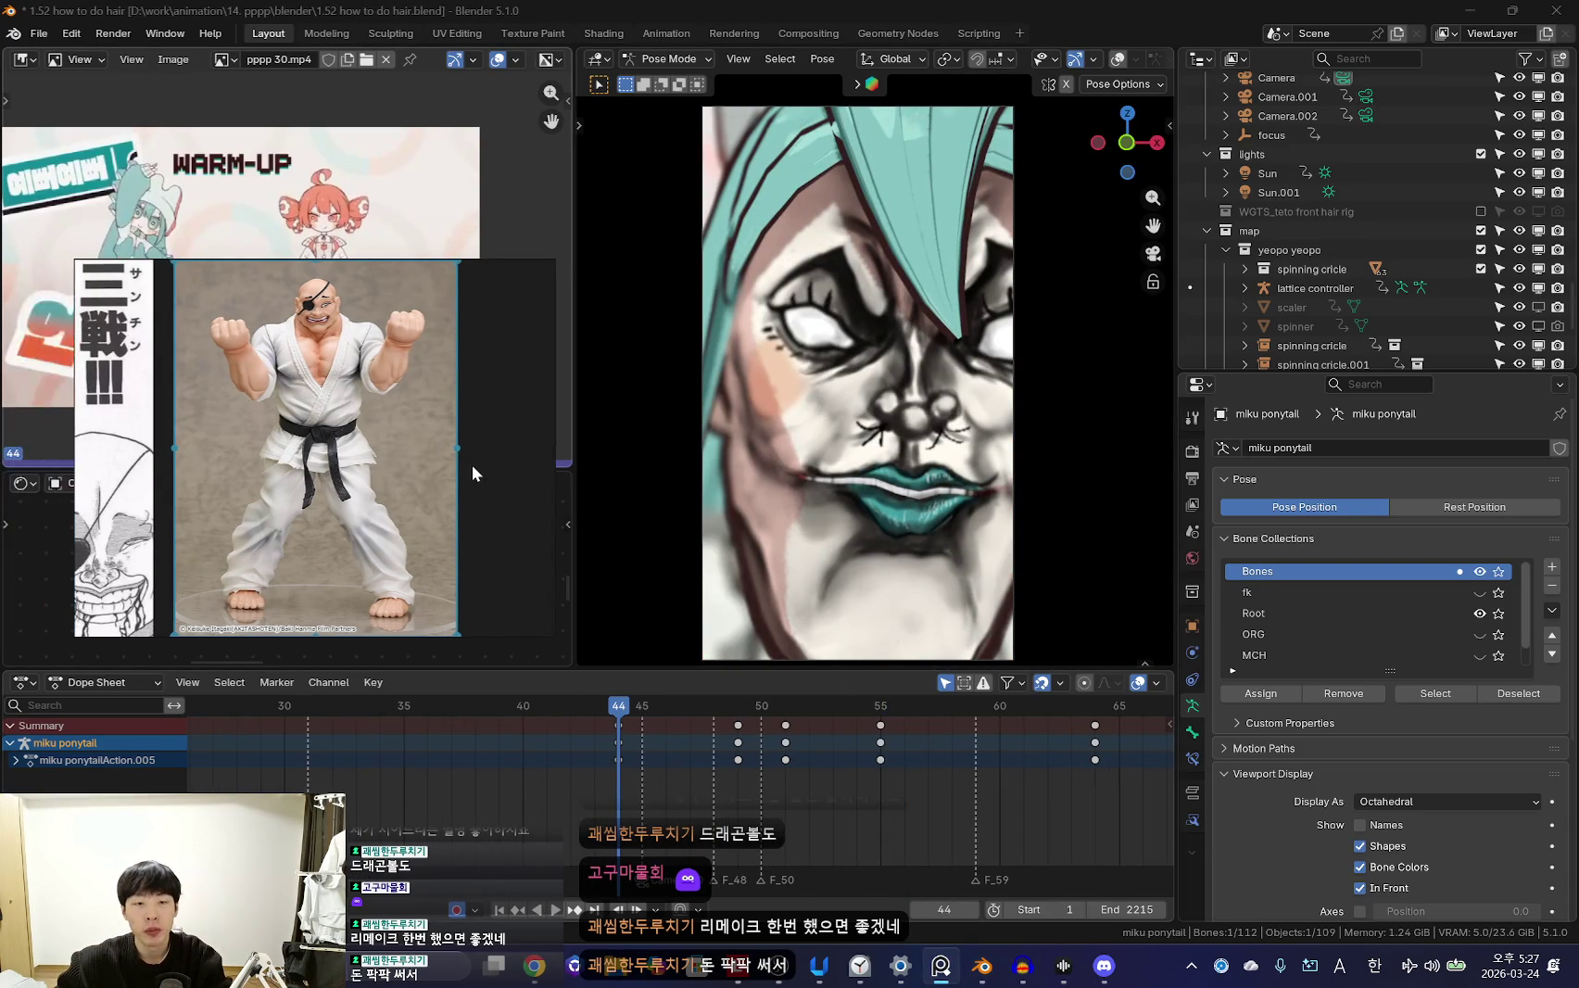
pyautogui.scroll(-3, 466, 500)
pyautogui.scroll(-2, 444, 510)
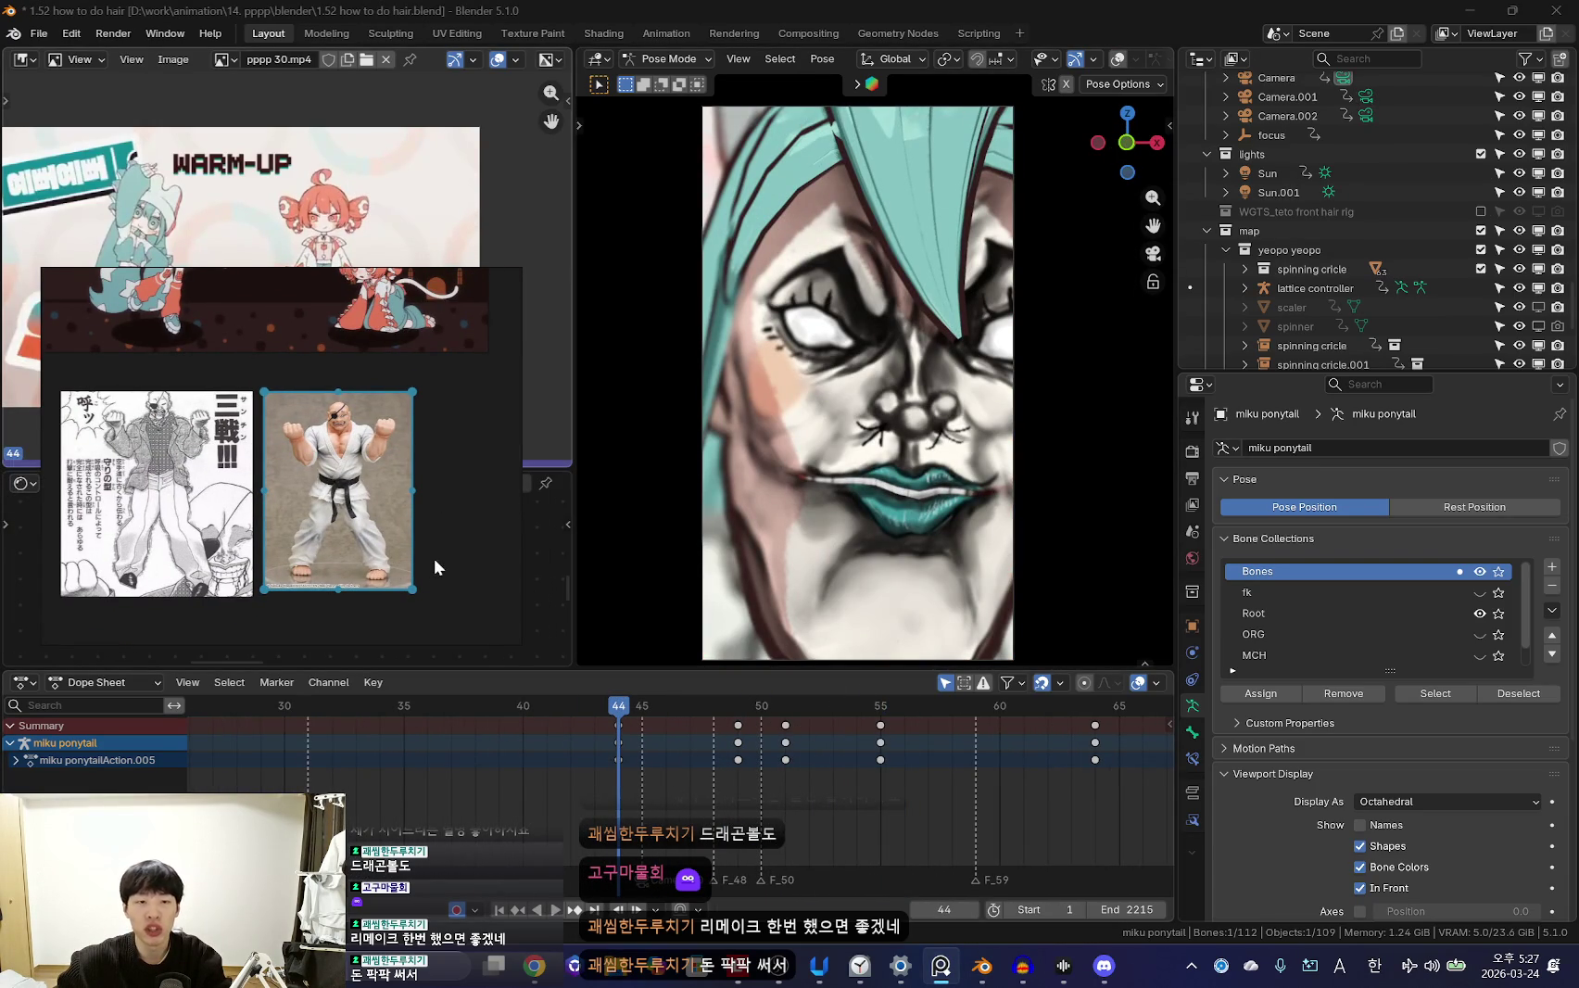
pyautogui.scroll(1, 421, 572)
pyautogui.scroll(2, 422, 571)
pyautogui.scroll(-3, 604, 766)
# Play the swing, then scrub from frame 44 through 52 to frame 61
pyautogui.hotkey('shift', 'alt', 'z')
pyautogui.press('space')
pyautogui.hotkey('shift', 'alt', 'z')
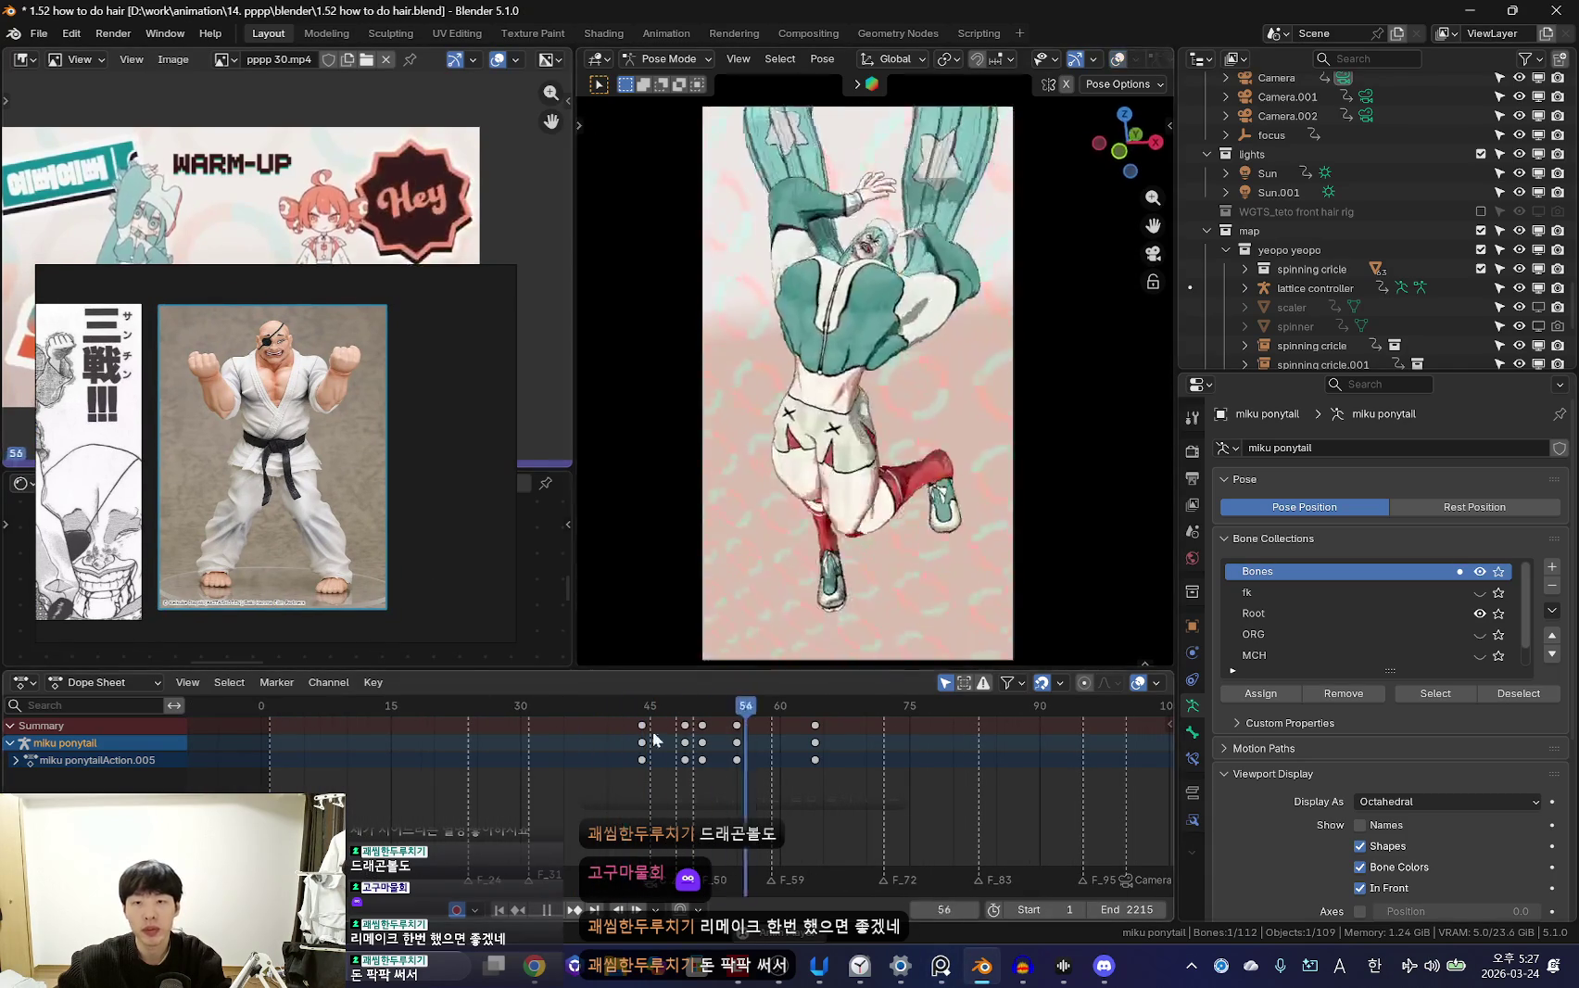
pyautogui.press('space')
pyautogui.scroll(2, 692, 802)
pyautogui.click(547, 766)
pyautogui.scroll(2, 582, 793)
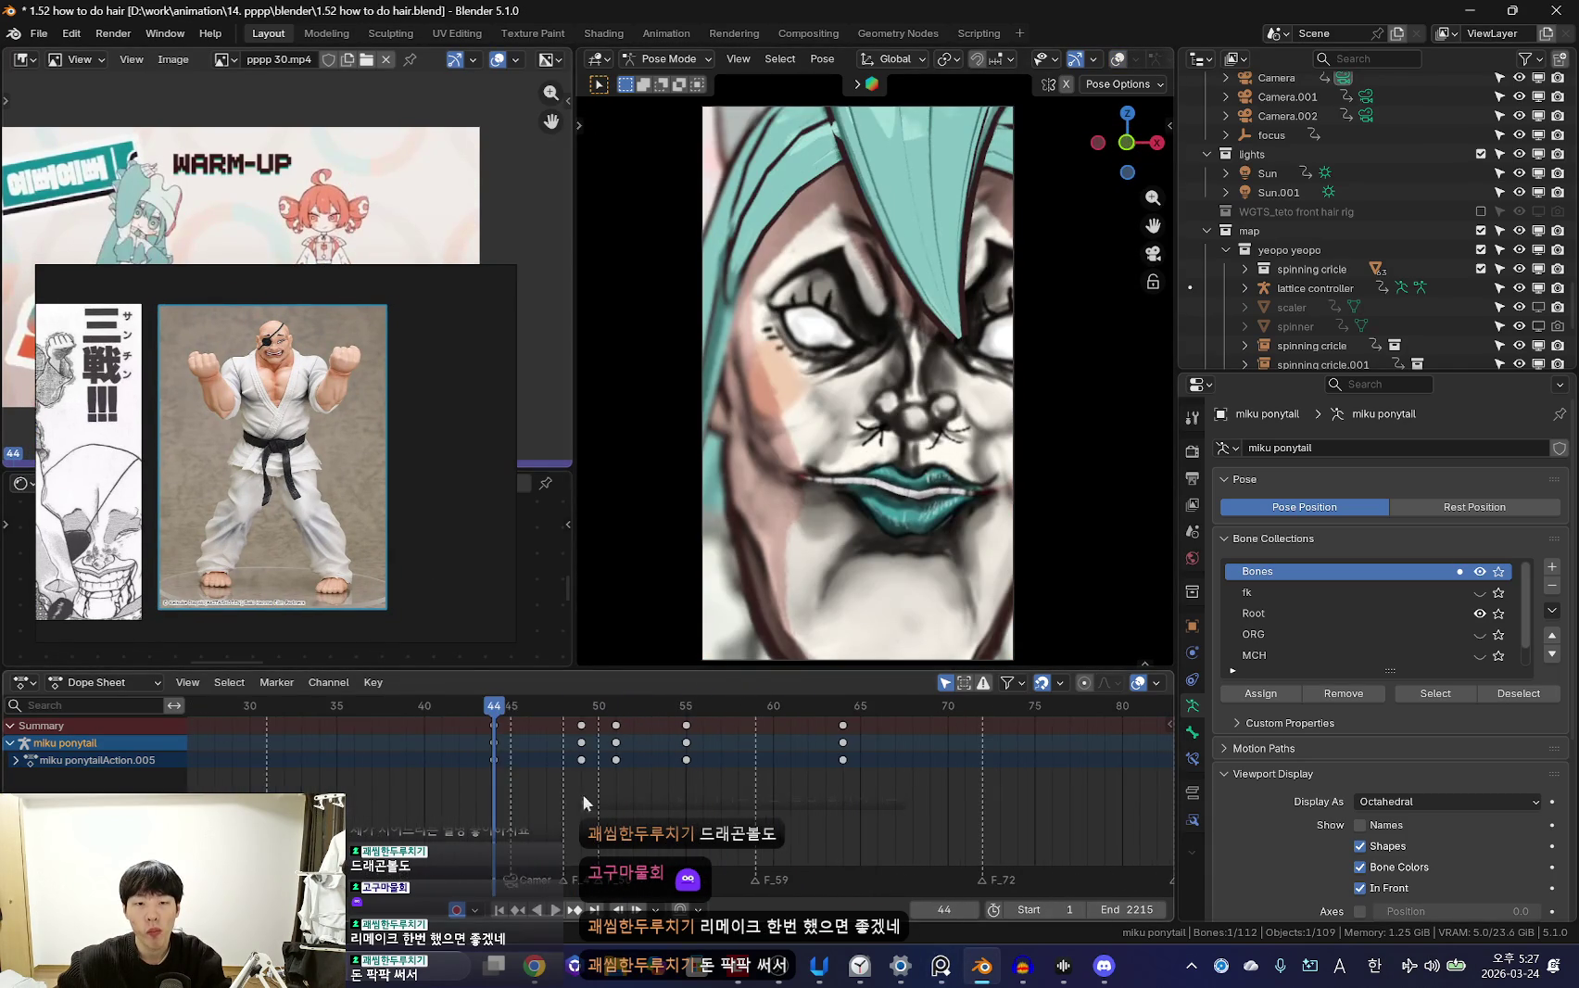
pyautogui.moveTo(514, 753)
pyautogui.mouseDown()
pyautogui.moveTo(633, 783)
pyautogui.moveTo(893, 809)
pyautogui.mouseUp()
pyautogui.hotkey('shift', 'alt', 'z')
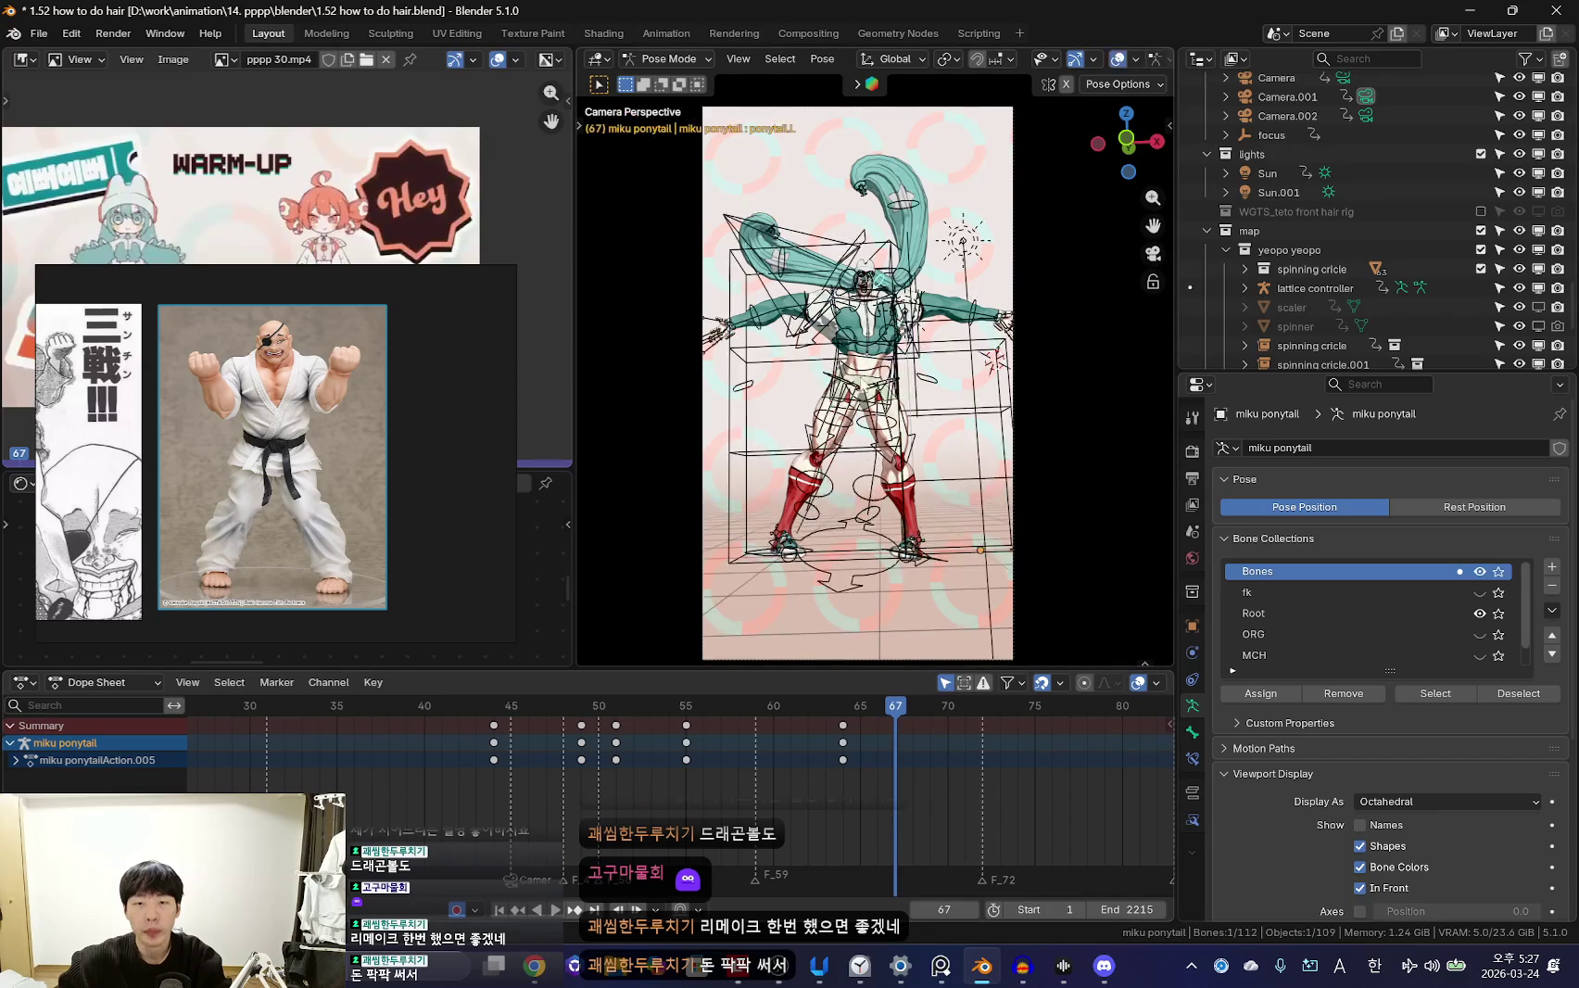
pyautogui.hotkey('shift', 'alt', 'z')
pyautogui.scroll(1, 837, 759)
pyautogui.moveTo(681, 734); pyautogui.dragTo(822, 752)
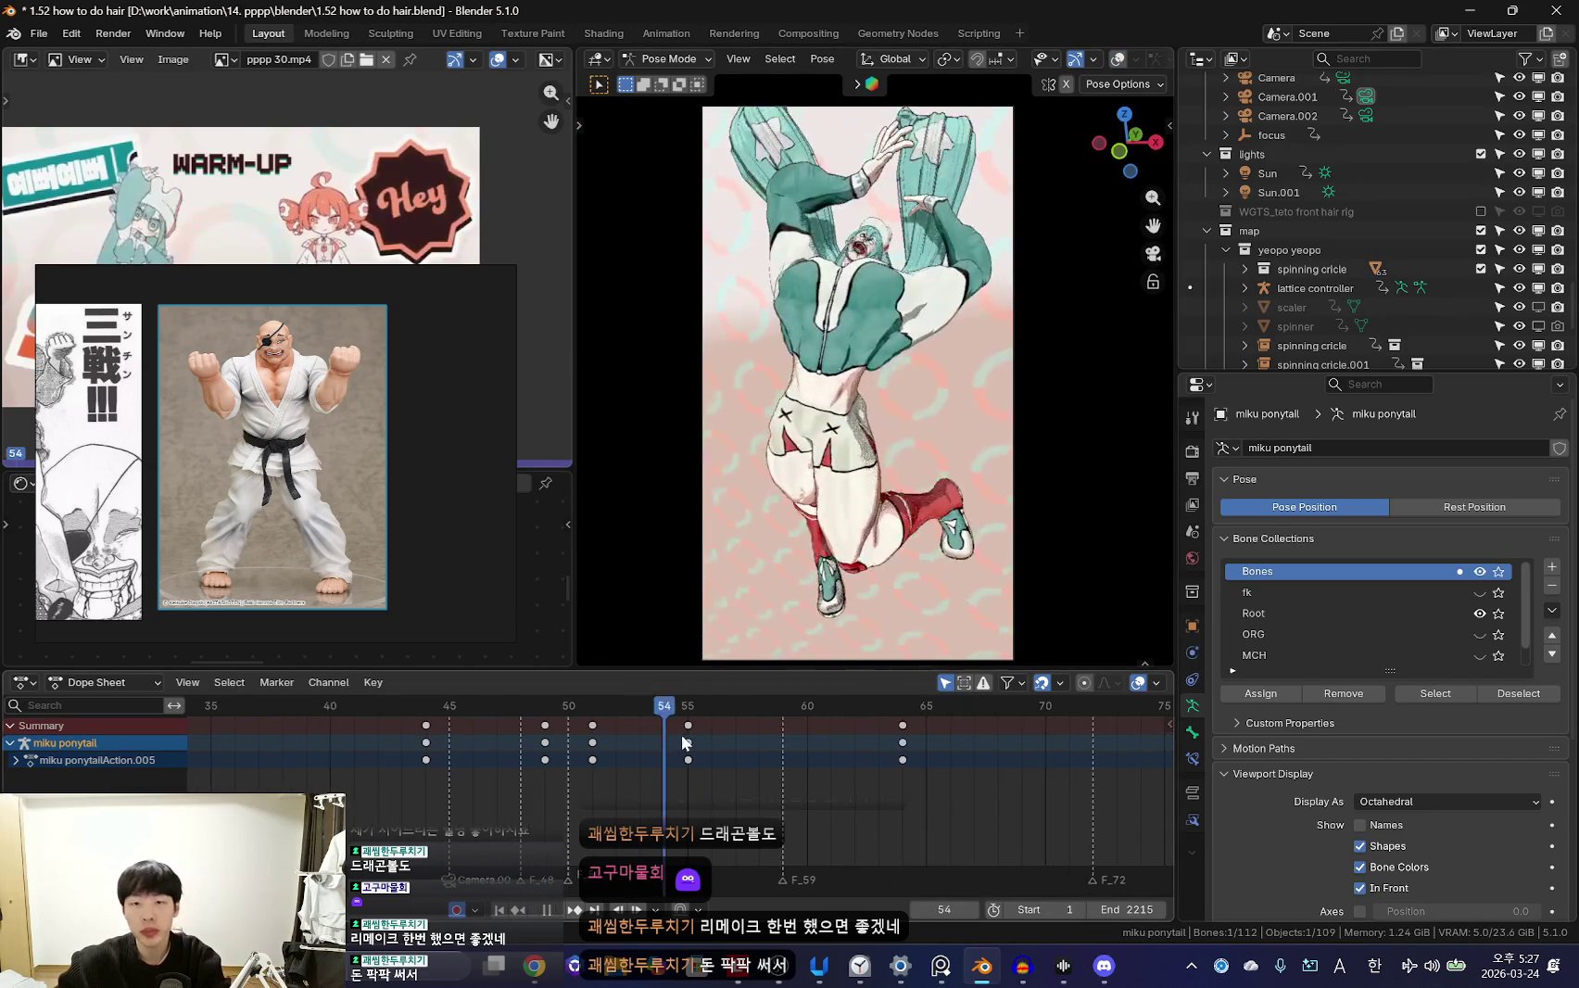
# Key the ponytail bone's pose at frame 61 and check frames 62–64
pyautogui.press('k')
pyautogui.click(826, 409)
pyautogui.click(826, 753)
pyautogui.moveTo(826, 754); pyautogui.dragTo(864, 760)
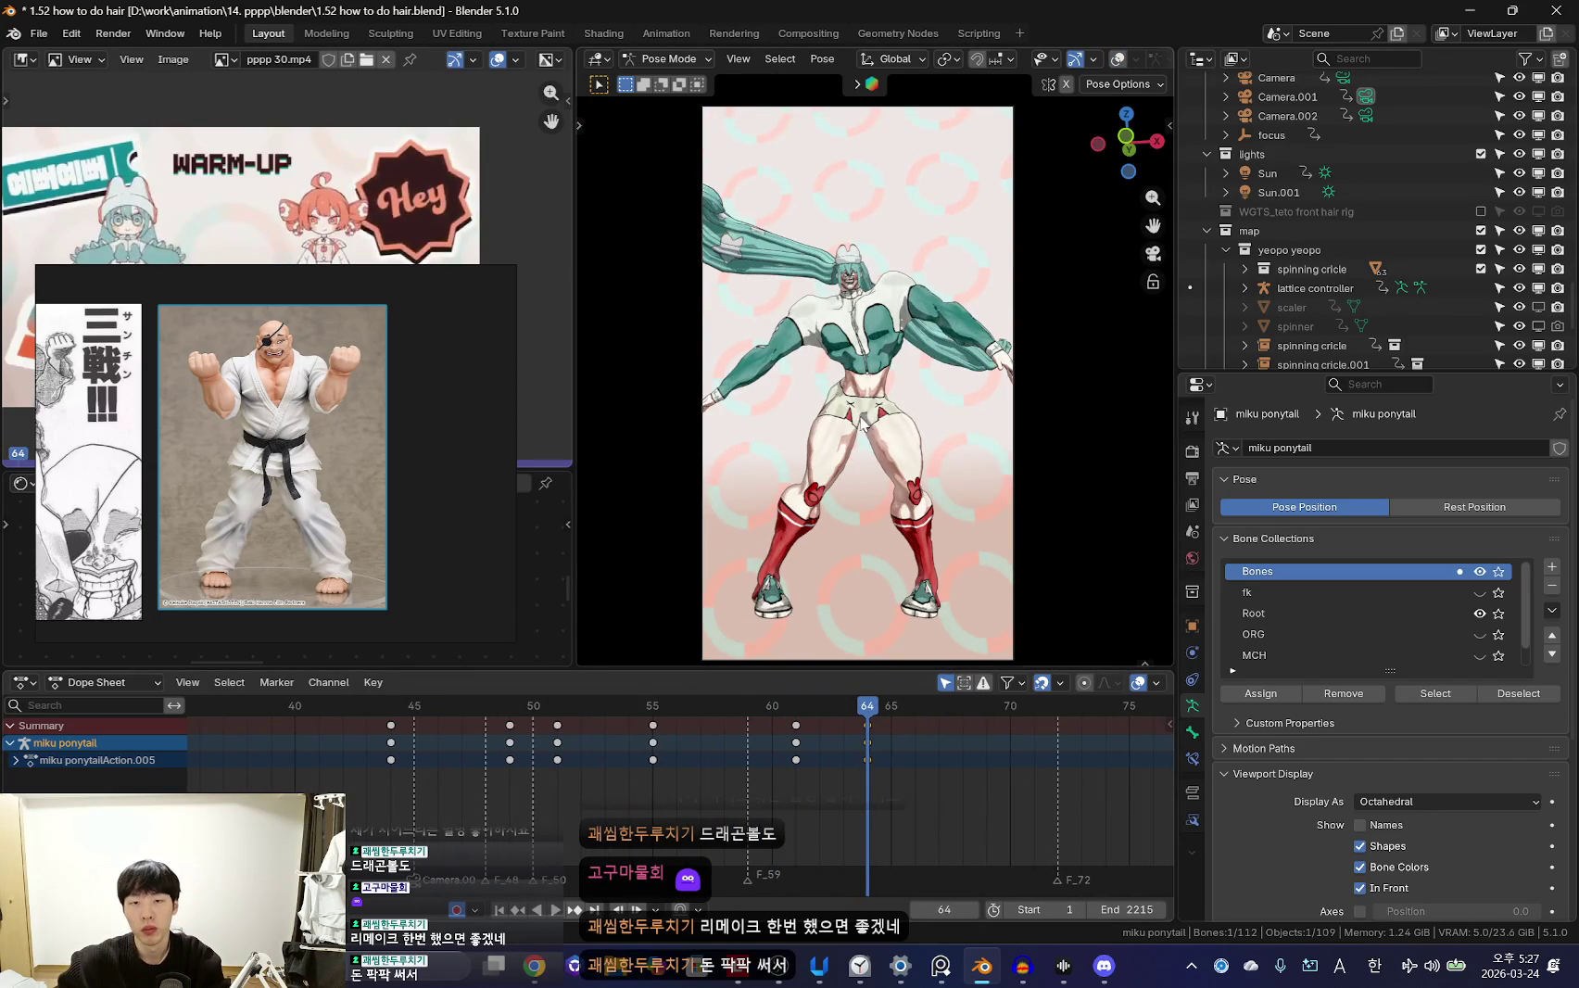
pyautogui.moveTo(909, 360); pyautogui.dragTo(776, 405, button='middle')
pyautogui.hotkey('shift', 'alt', 'z')
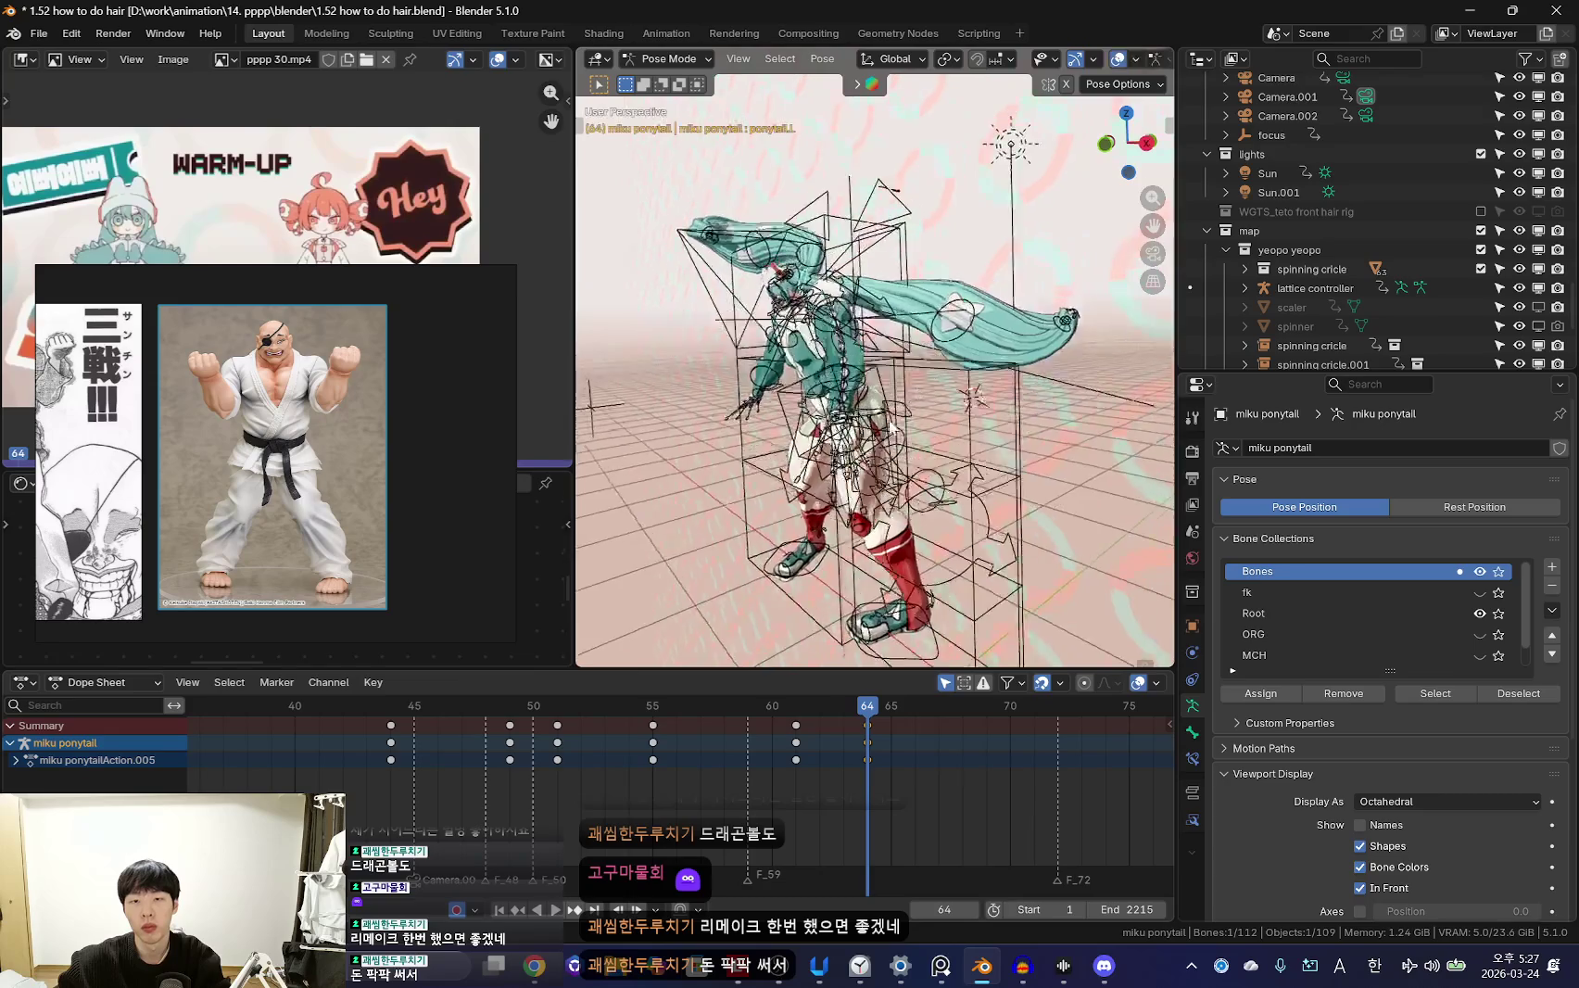
pyautogui.moveTo(925, 394); pyautogui.dragTo(927, 501, button='middle')
pyautogui.moveTo(857, 319)
pyautogui.mouseDown(button='middle')
pyautogui.moveTo(954, 391)
pyautogui.moveTo(952, 459)
pyautogui.mouseUp(button='middle')
# Delete ponytail.L.003's frame-67 keyframes and replay the animation from the camera view
pyautogui.click(913, 378)
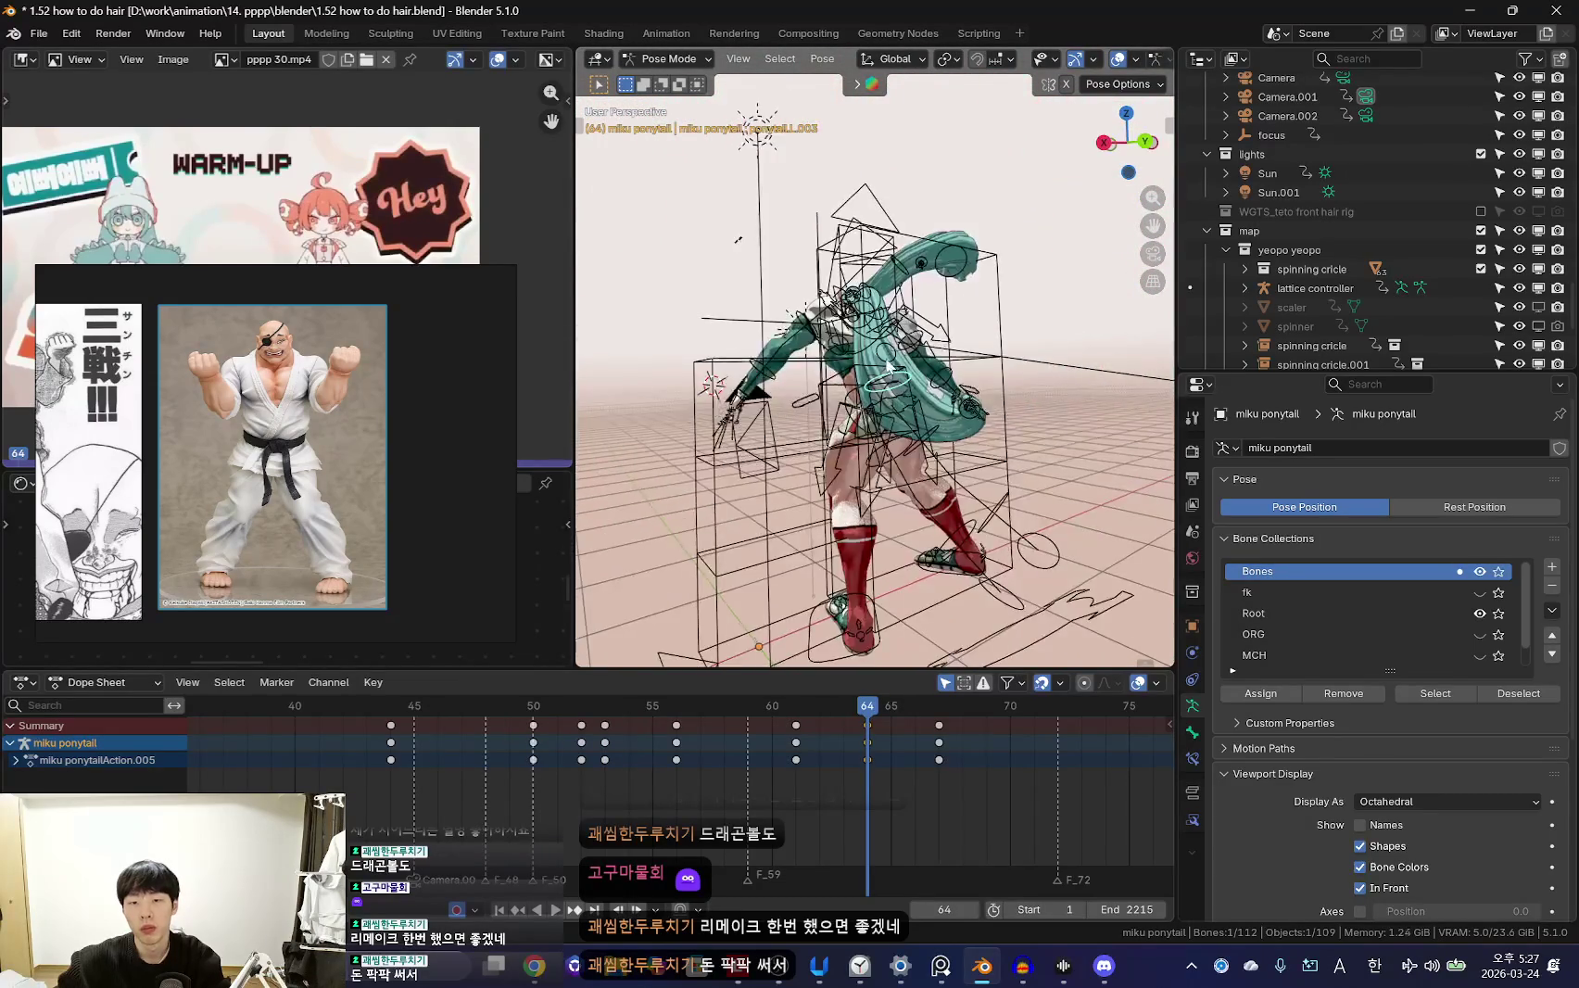
pyautogui.scroll(-2, 958, 786)
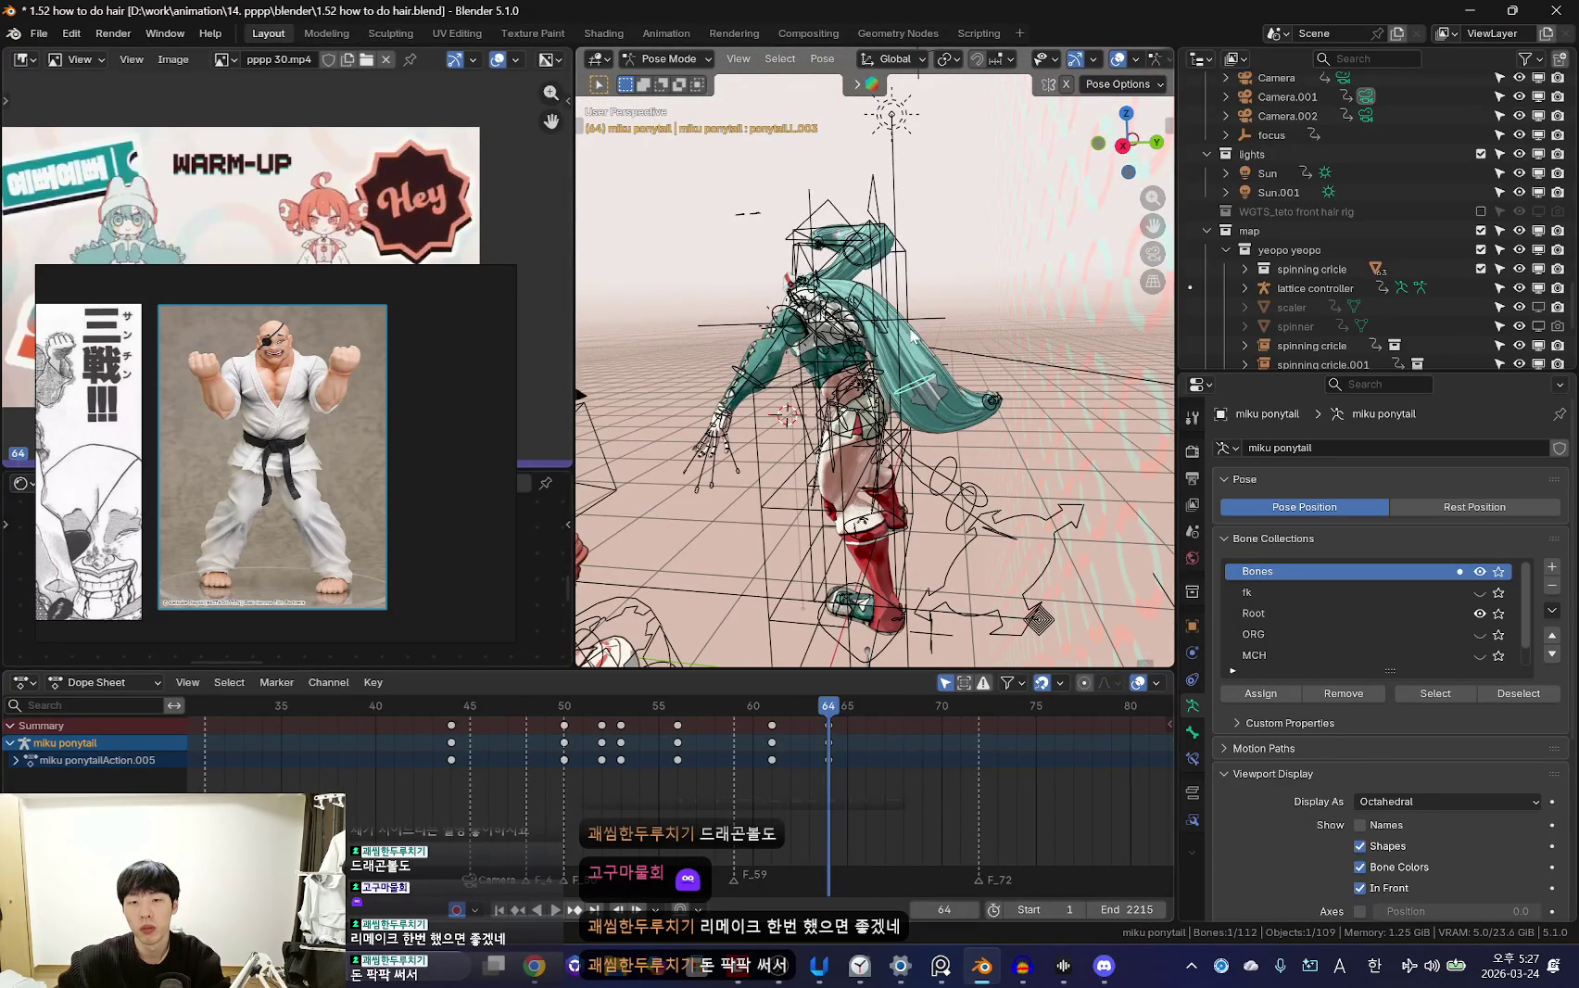
pyautogui.press('x')
pyautogui.click(880, 753)
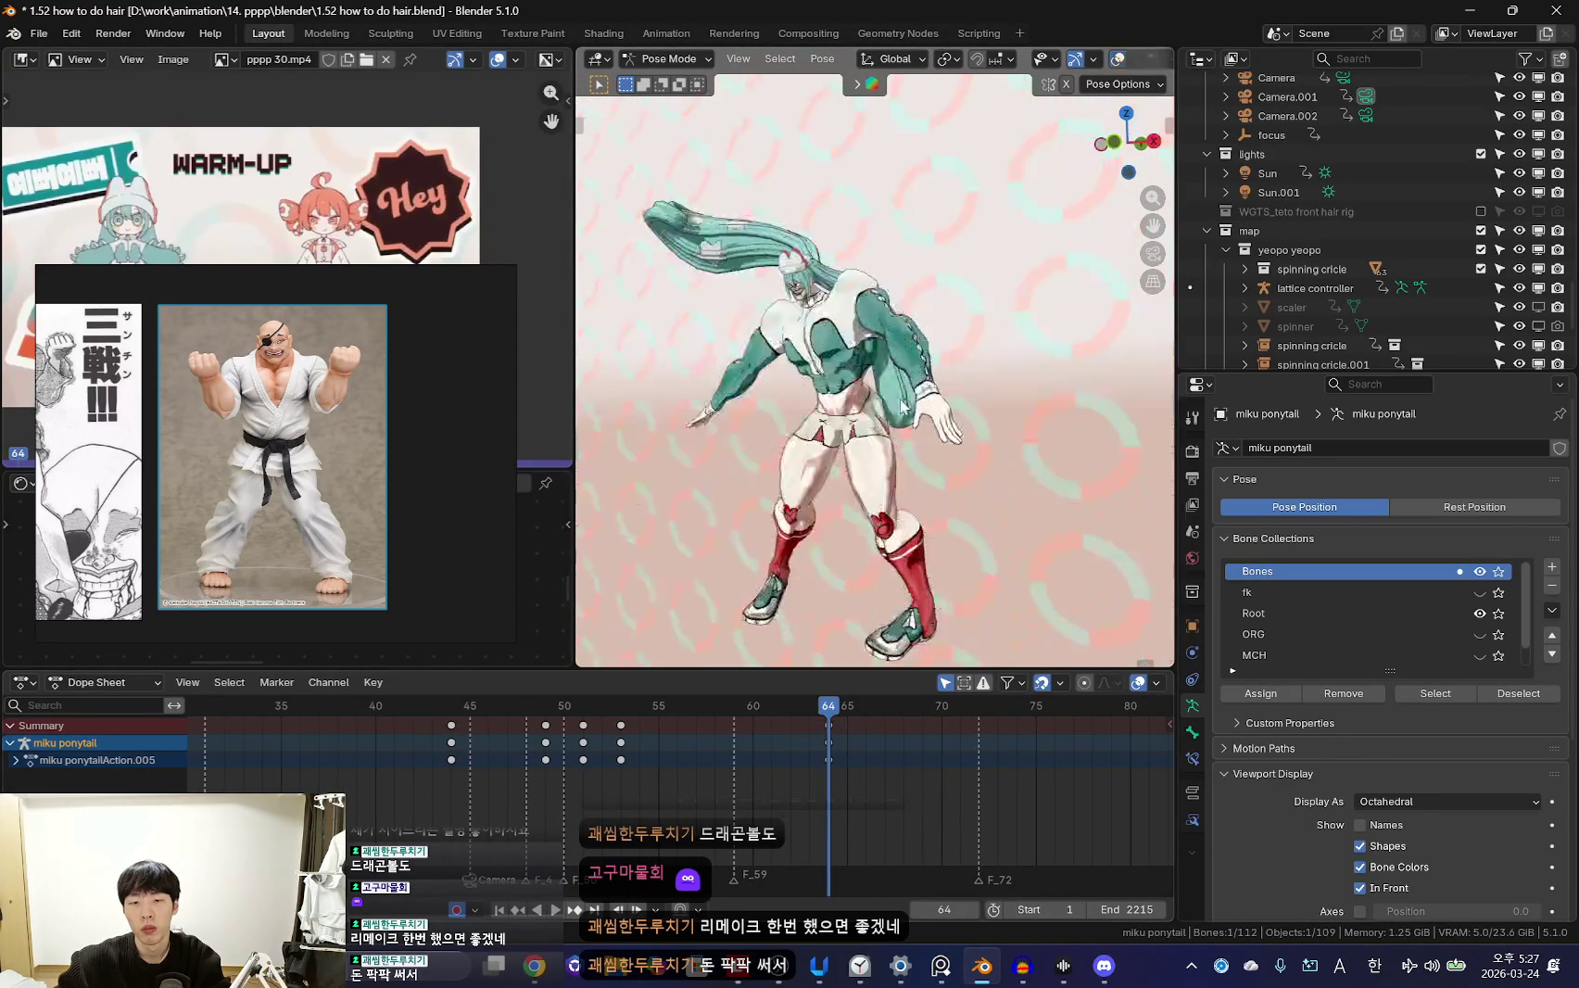
pyautogui.moveTo(867, 444); pyautogui.dragTo(851, 417, button='middle')
pyautogui.hotkey('shift', 'alt', 'z')
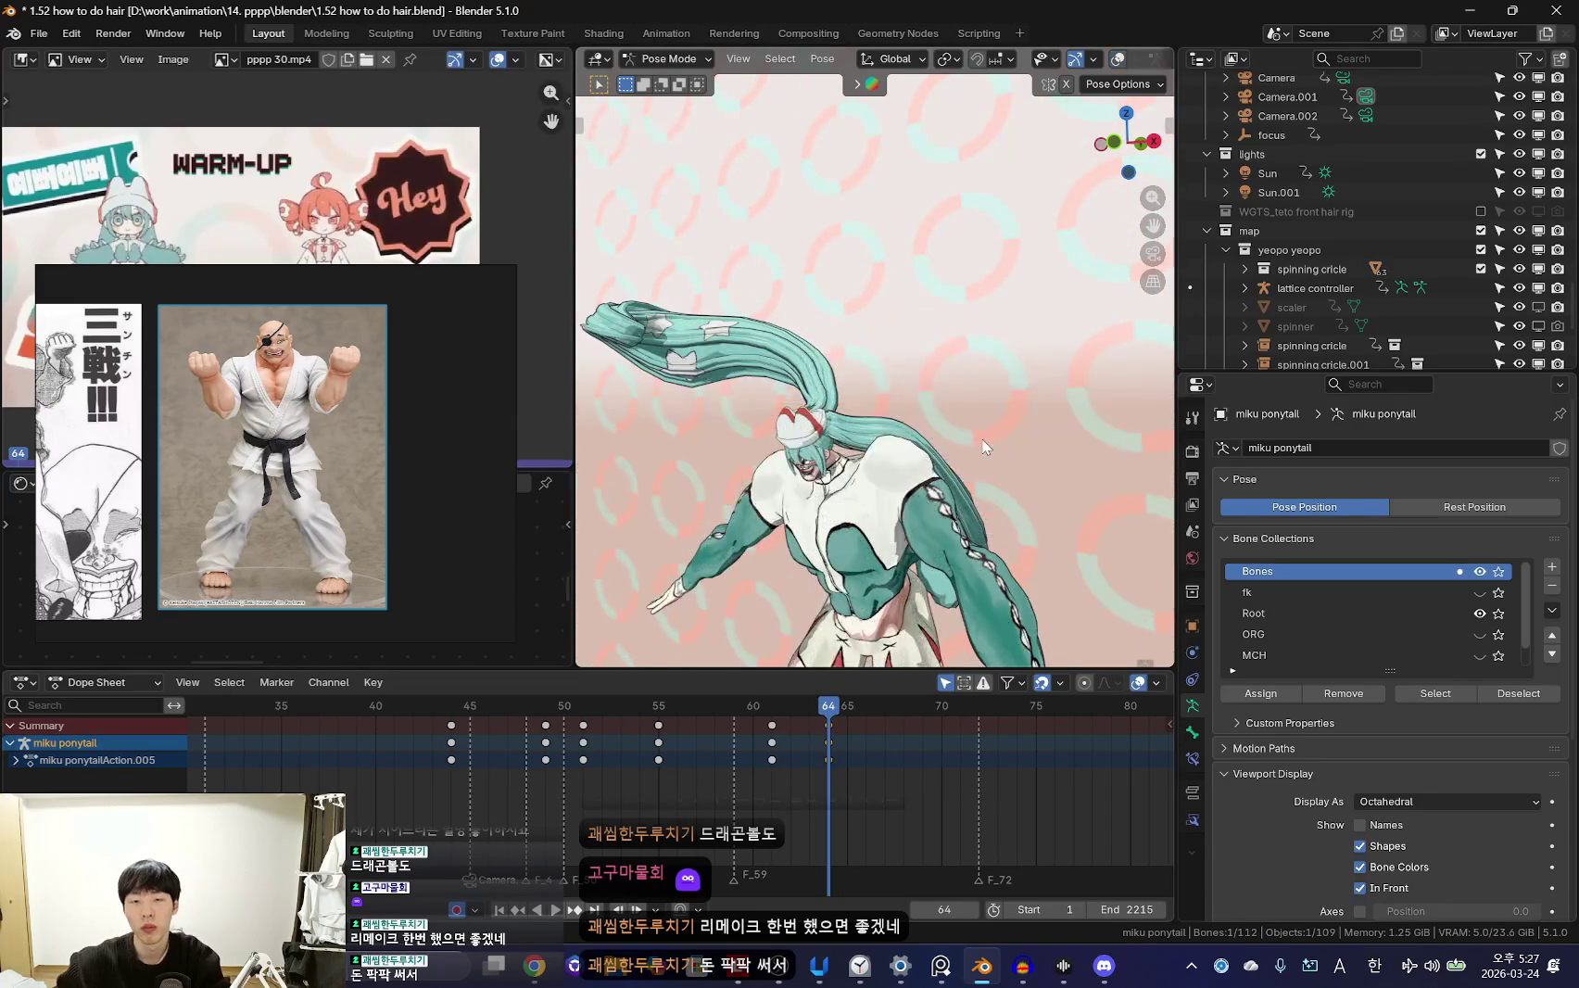
pyautogui.press('KP_0')
pyautogui.hotkey('ctrl', 'shift', 'space')
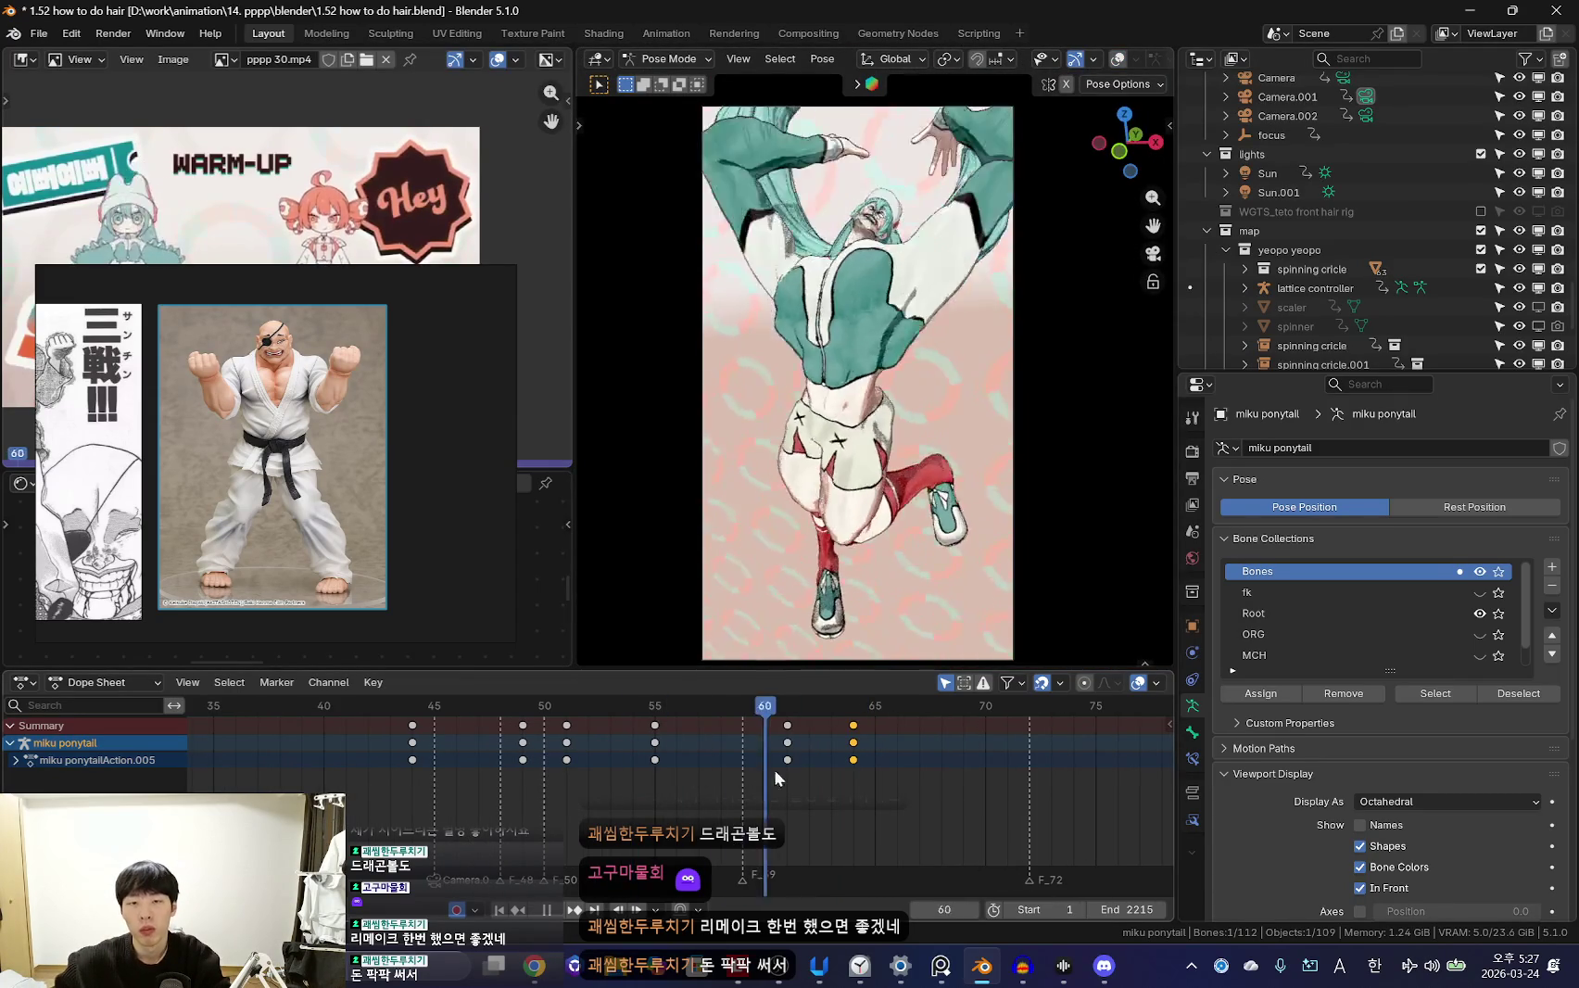
pyautogui.moveTo(629, 763); pyautogui.dragTo(842, 775)
pyautogui.hotkey('shift', 'alt', 'z')
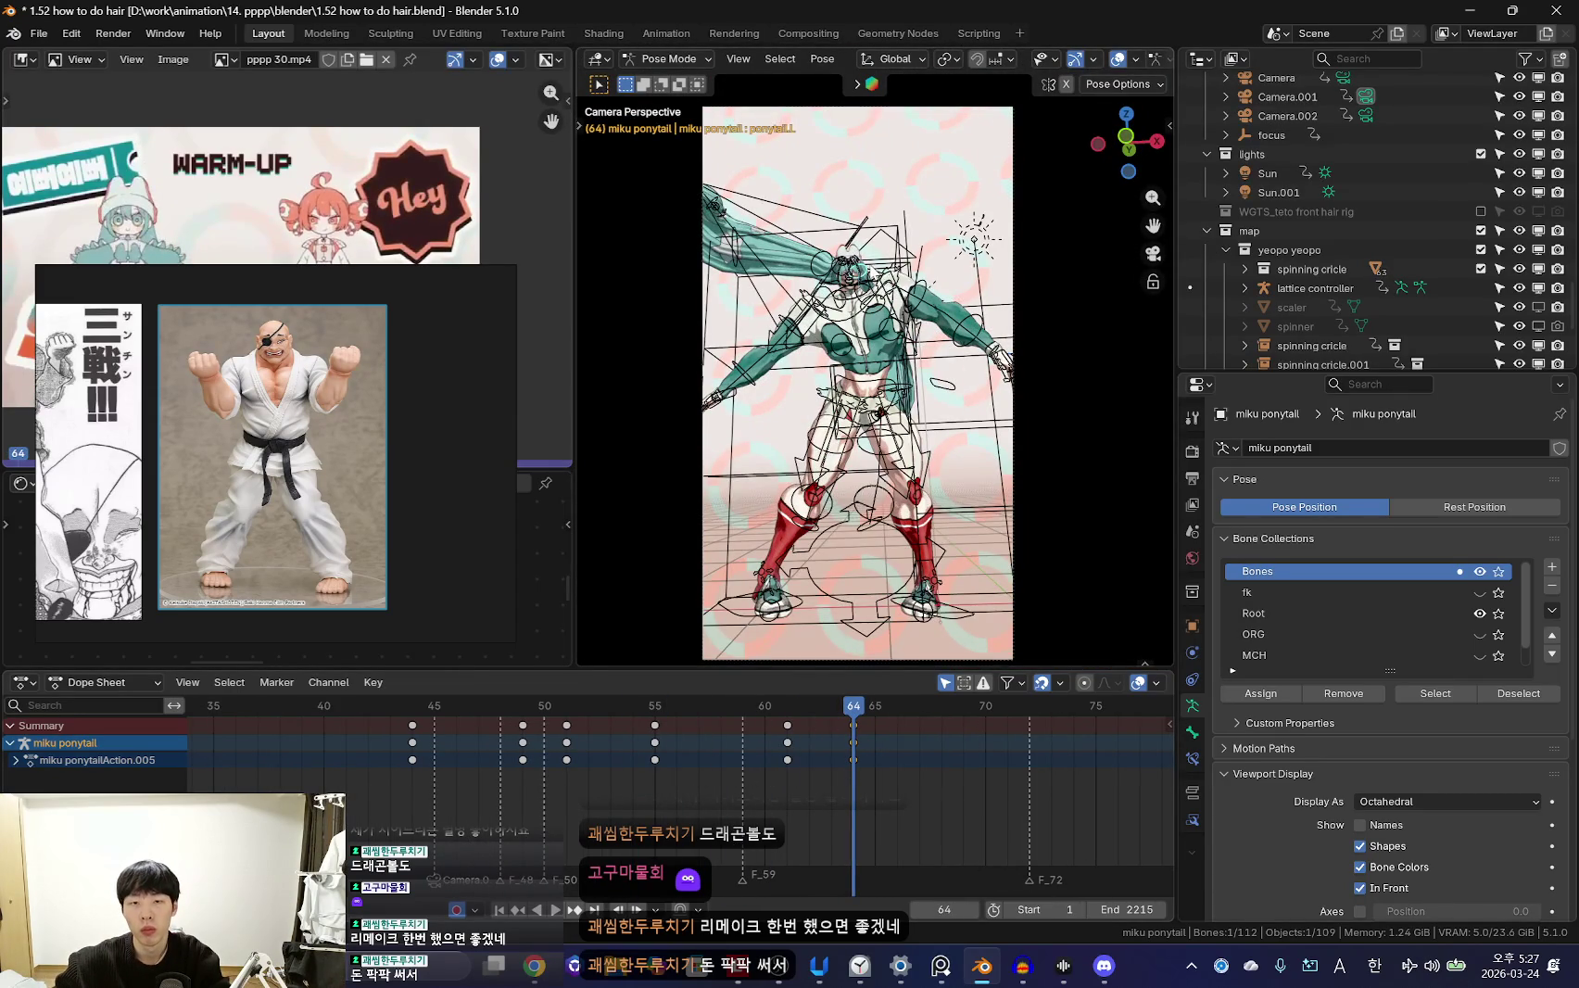
pyautogui.hotkey('shift', 'alt', 'z')
pyautogui.moveTo(749, 750); pyautogui.dragTo(809, 750)
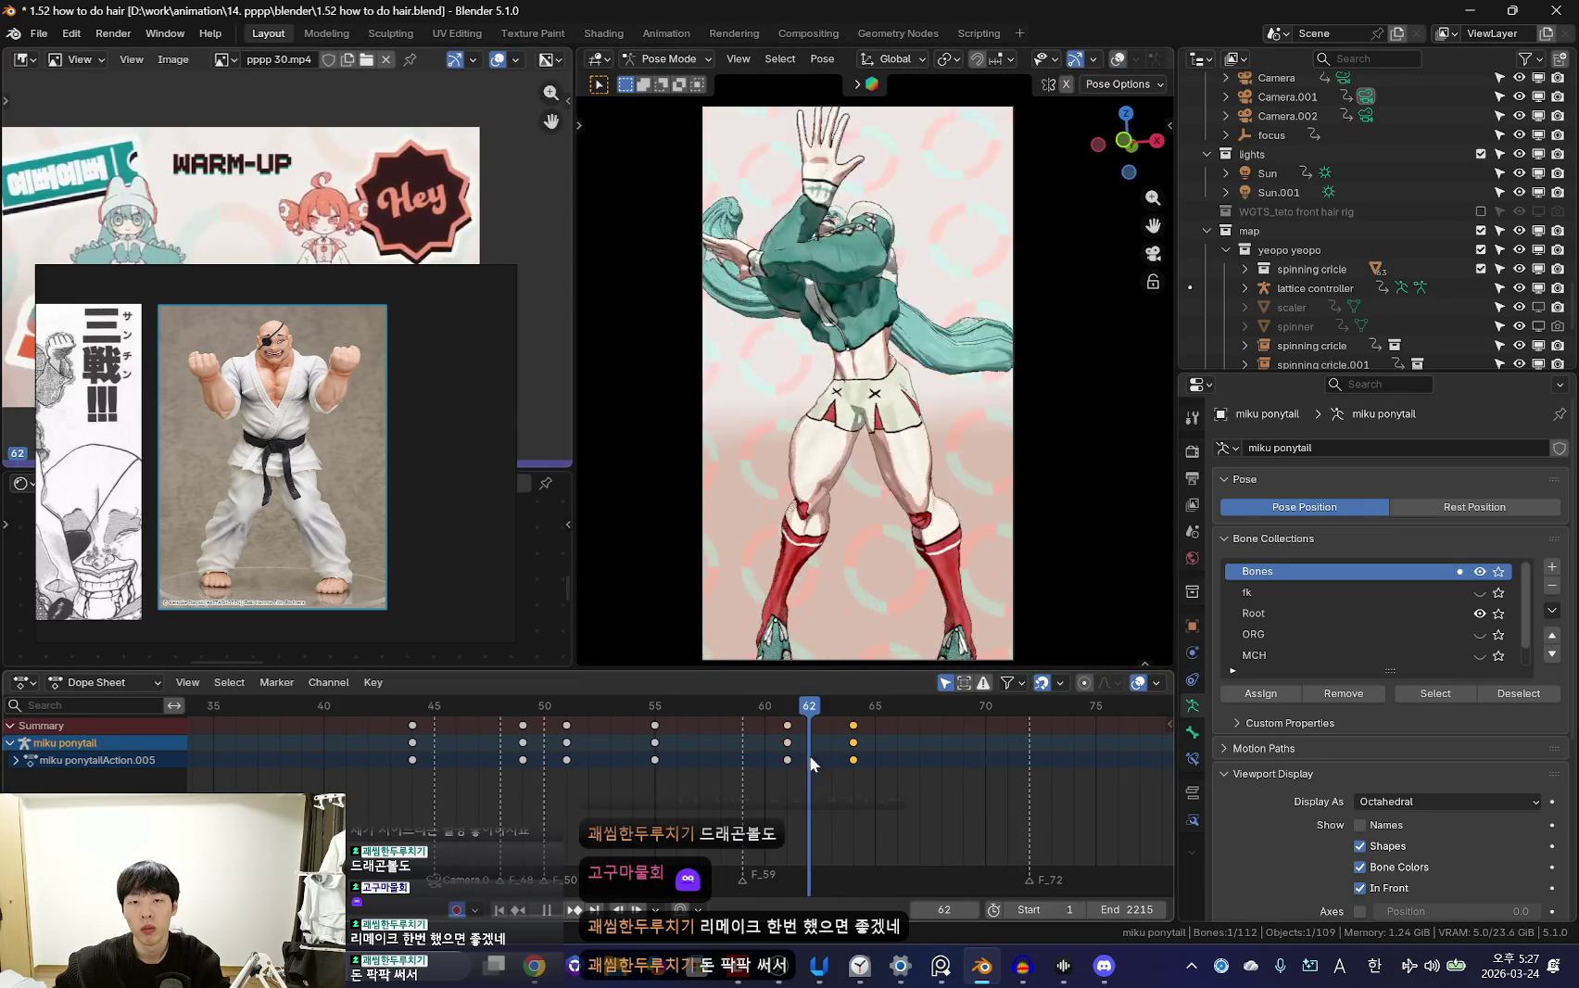
pyautogui.moveTo(927, 417); pyautogui.dragTo(867, 468, button='middle')
pyautogui.press('space')
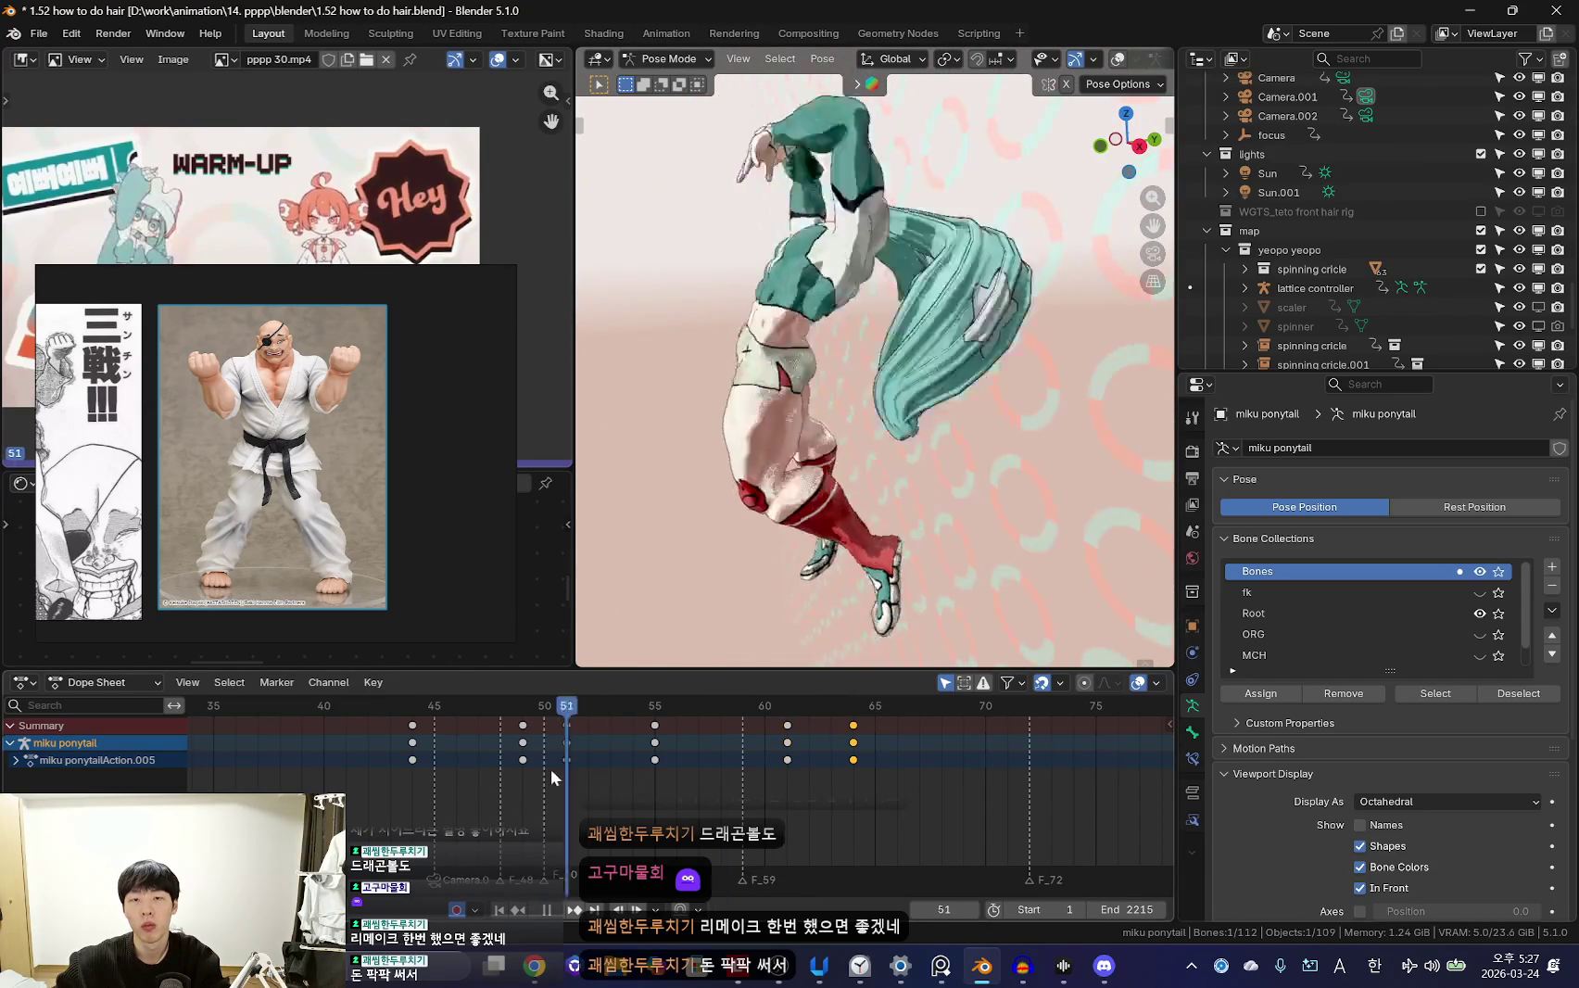
pyautogui.press('space')
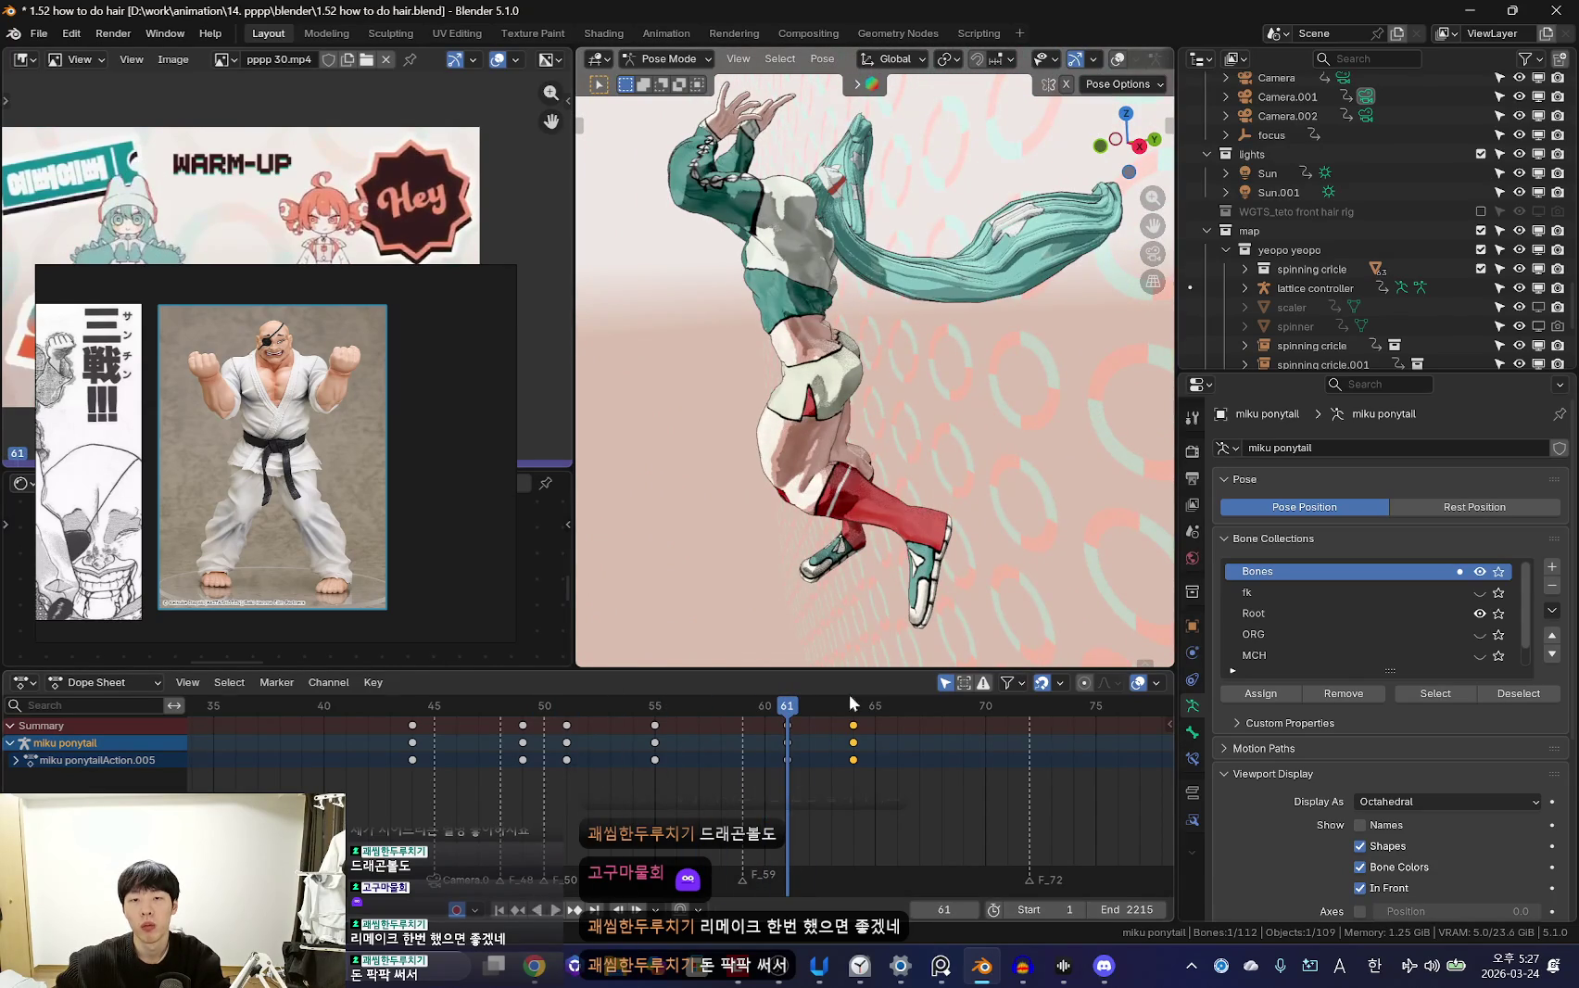
pyautogui.moveTo(852, 739); pyautogui.dragTo(655, 750)
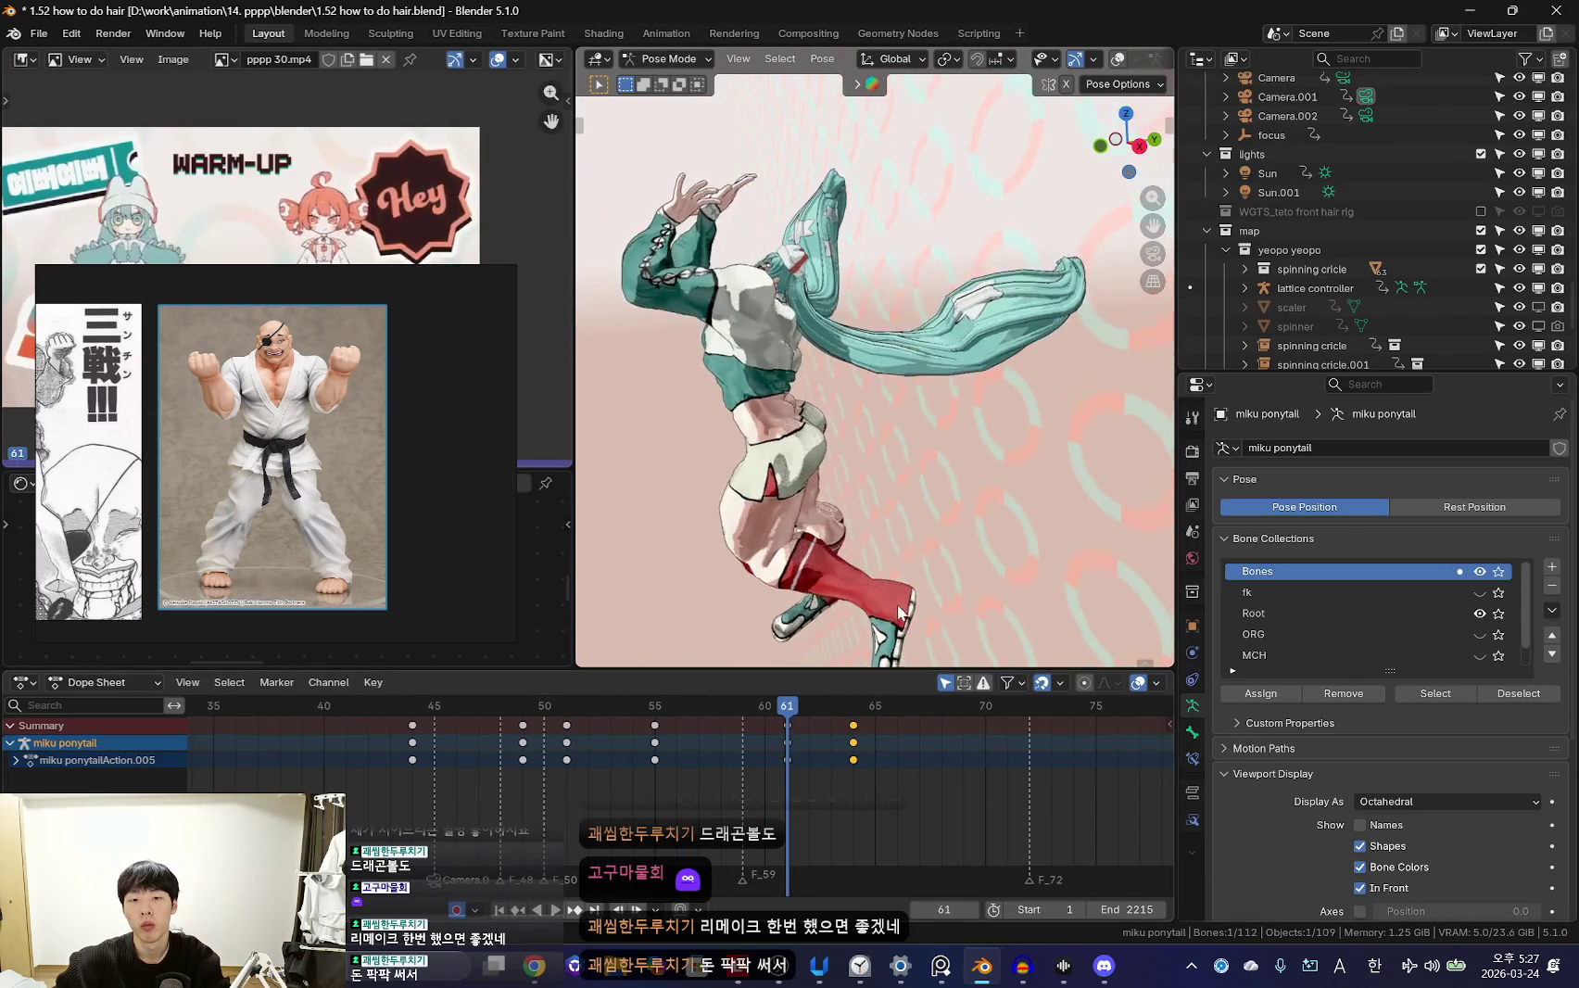
pyautogui.press('Up')
pyautogui.hotkey('shift', 'alt', 'z')
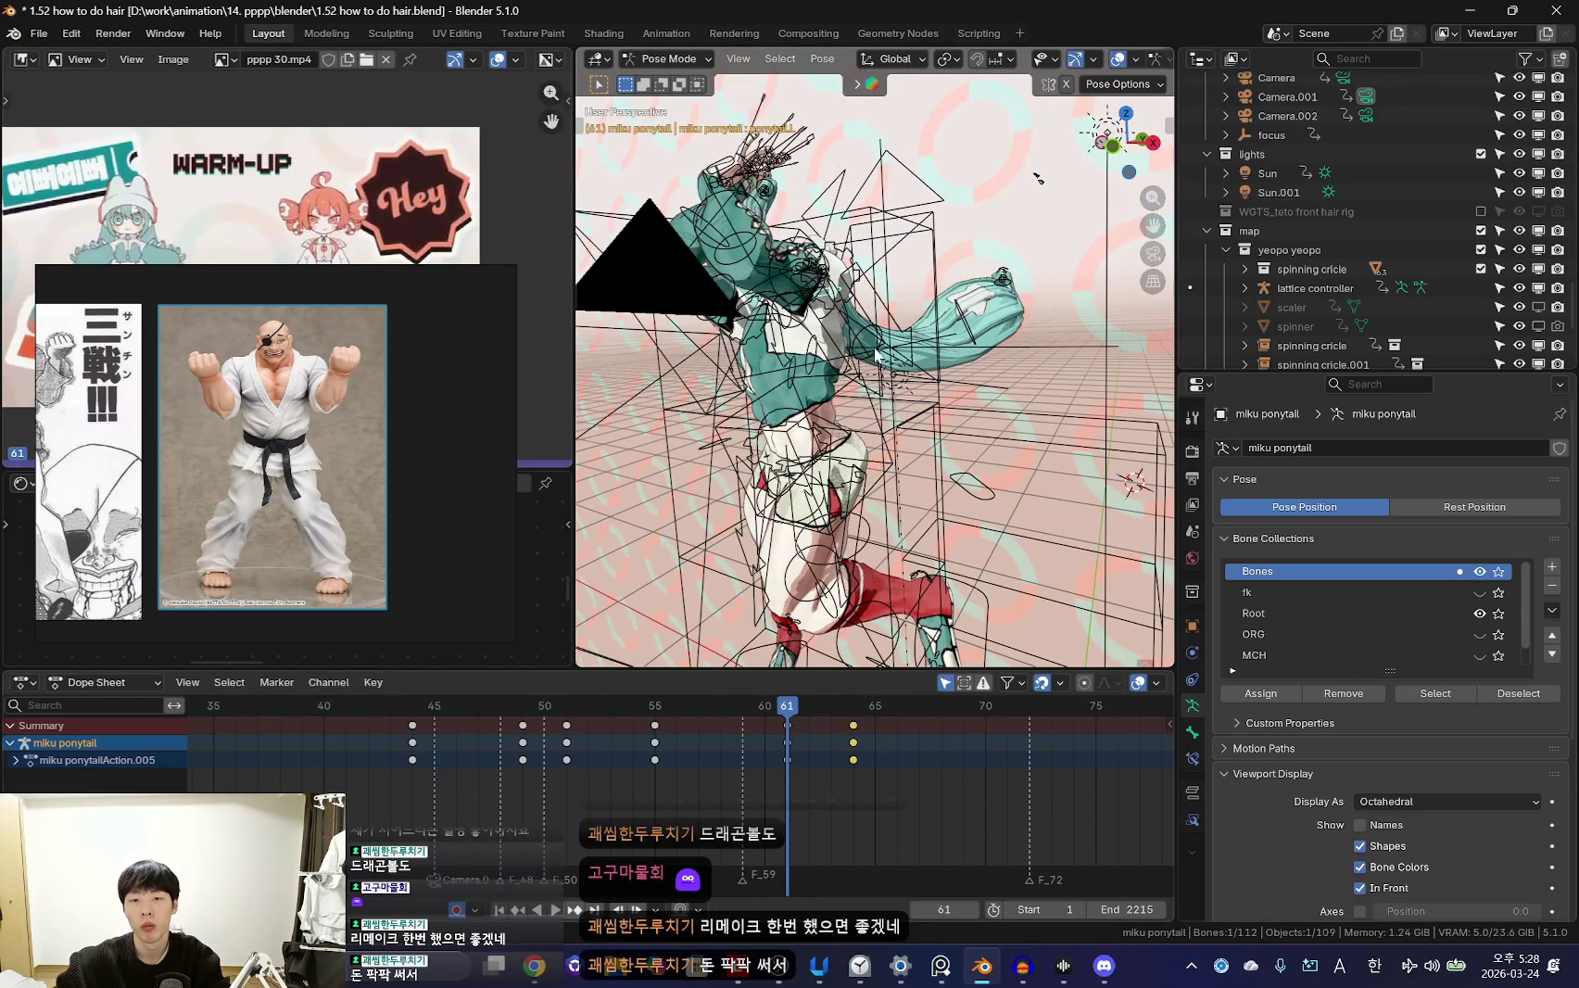
pyautogui.click(985, 329)
pyautogui.moveTo(984, 329)
pyautogui.mouseDown(button='middle')
pyautogui.moveTo(871, 375)
pyautogui.moveTo(790, 357)
pyautogui.moveTo(951, 365)
pyautogui.mouseUp(button='middle')
pyautogui.click(871, 376)
pyautogui.click(808, 359)
pyautogui.hotkey('shift', 'alt', 'z')
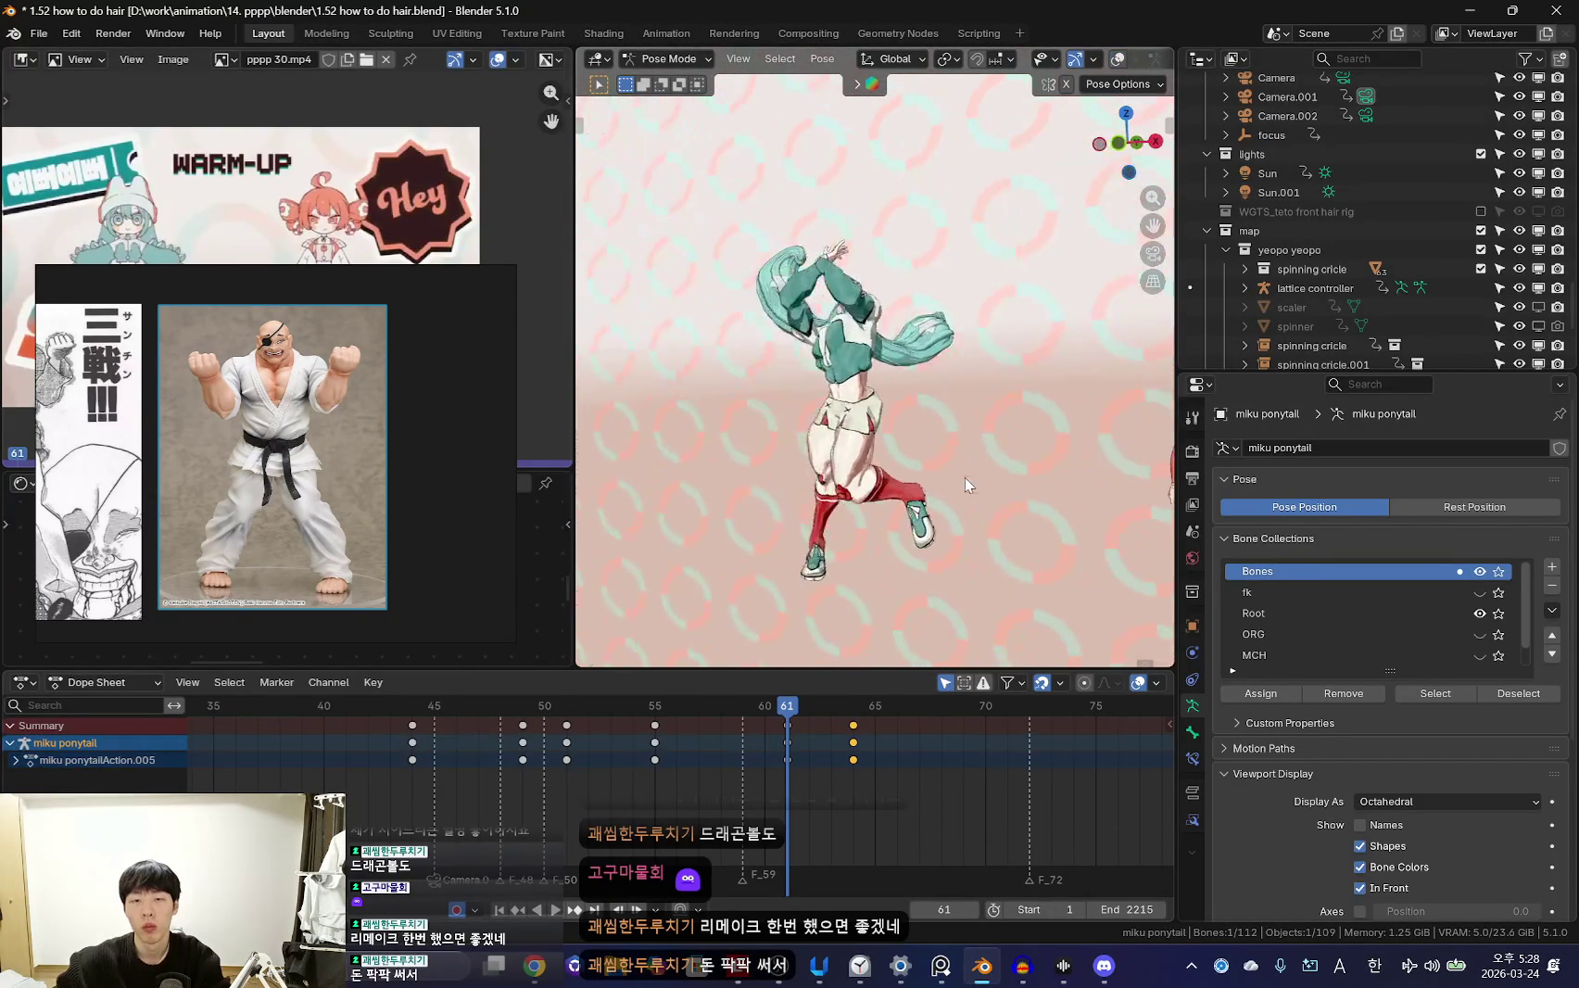
pyautogui.press('KP_0')
pyautogui.press('space')
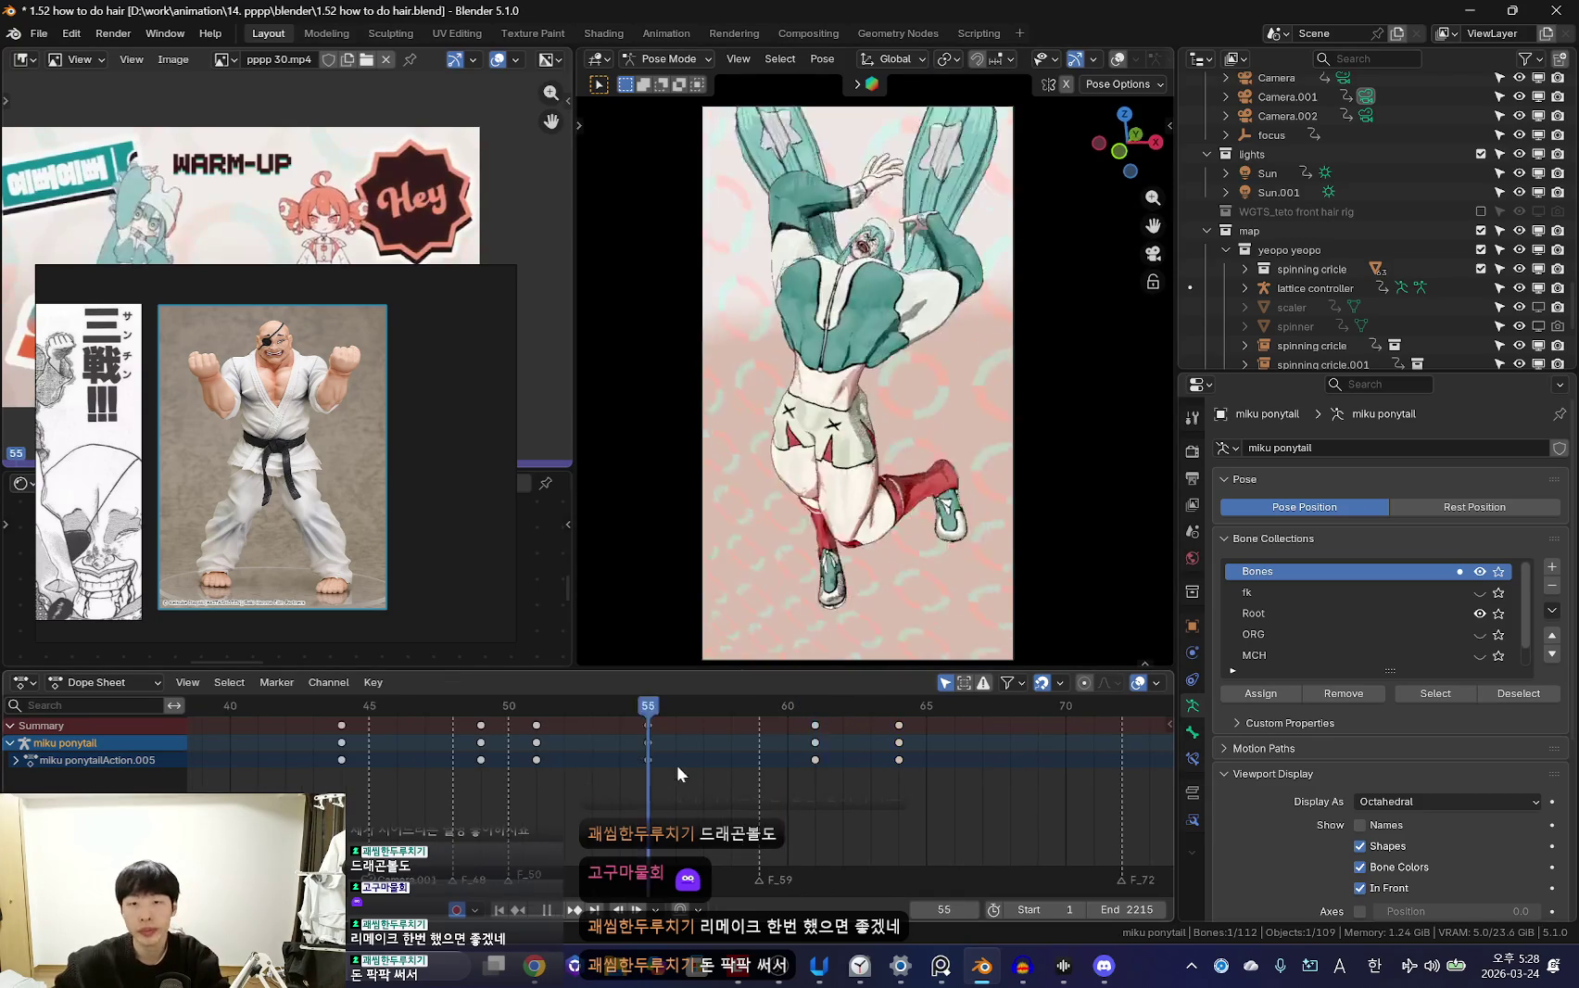
# Stop playback and re-rotate the ponytail bone in three passes
pyautogui.scroll(2, 677, 764)
pyautogui.press('space')
pyautogui.press('r')
pyautogui.press('r')
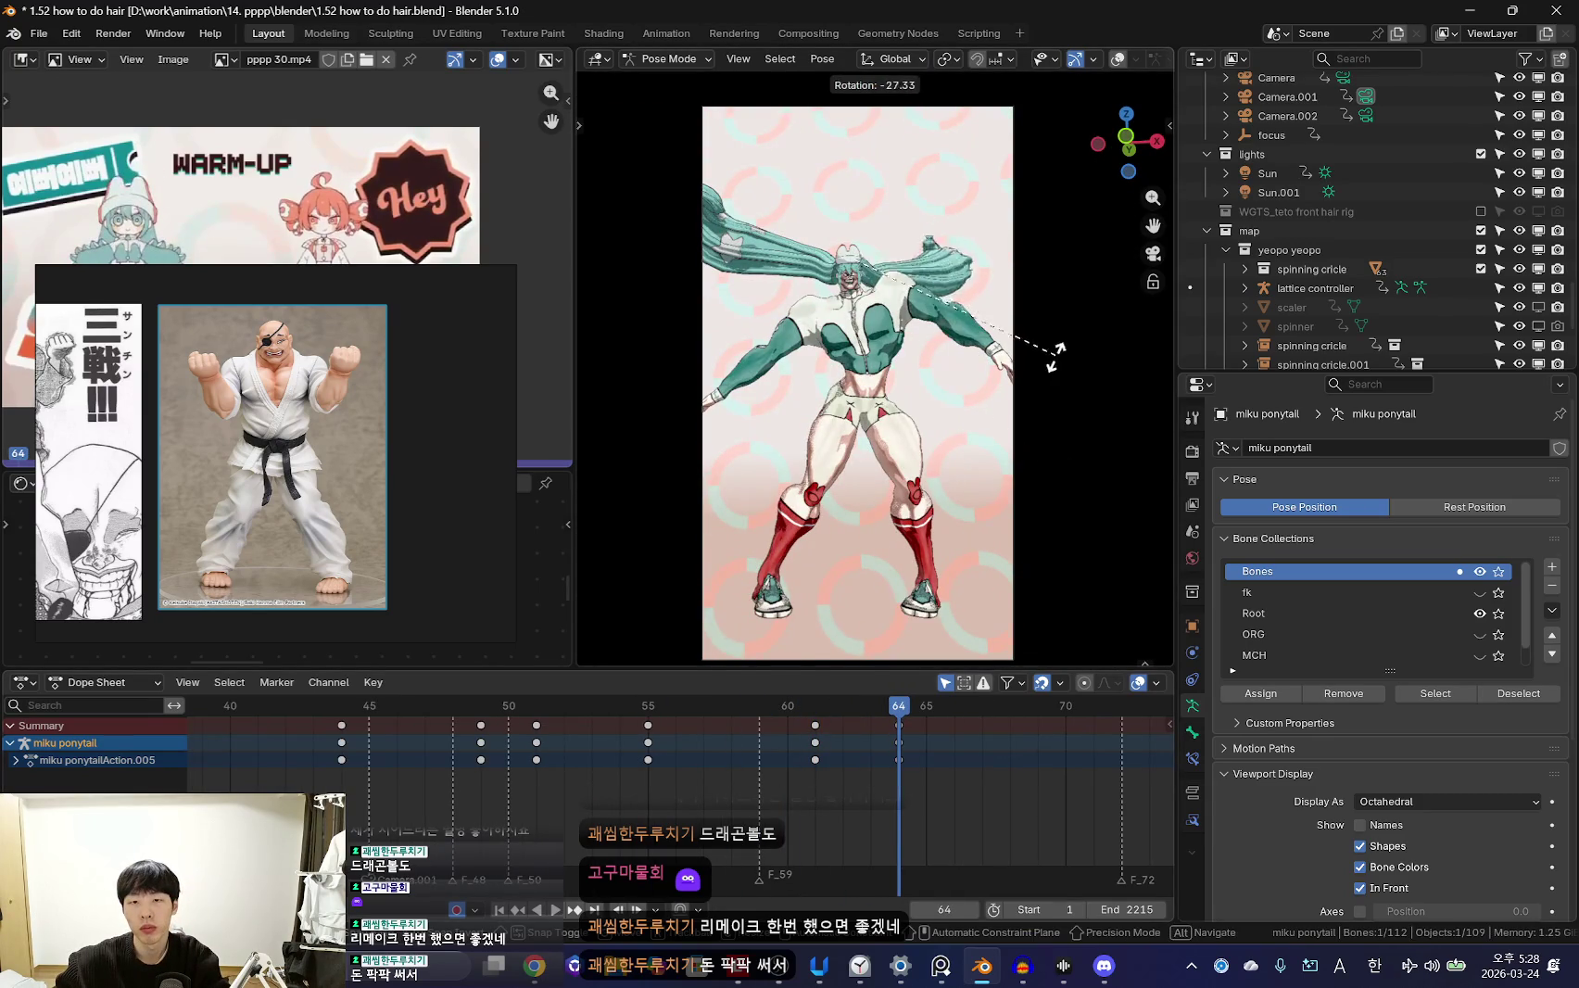
pyautogui.click(1042, 445)
pyautogui.press('r')
pyautogui.press('r')
pyautogui.click(978, 415)
pyautogui.press('r')
pyautogui.press('r')
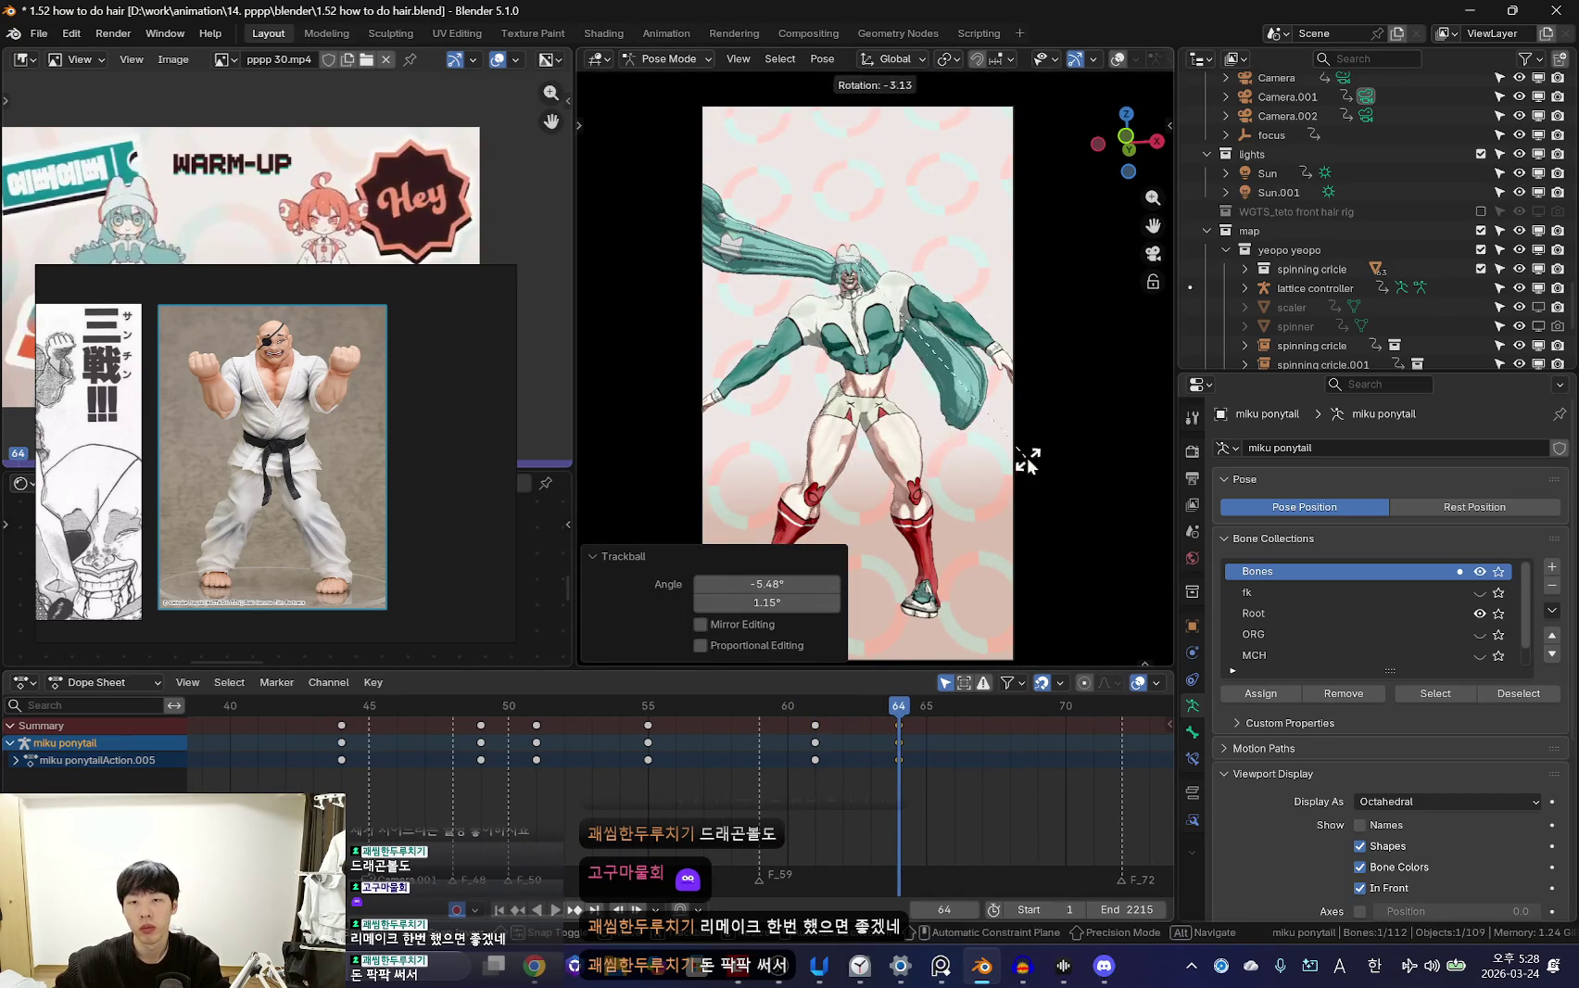
pyautogui.click(1019, 458)
# Re-pose the ponytail at frame 69 with several free rotations
pyautogui.scroll(-1, 720, 755)
pyautogui.moveTo(720, 748); pyautogui.dragTo(954, 787)
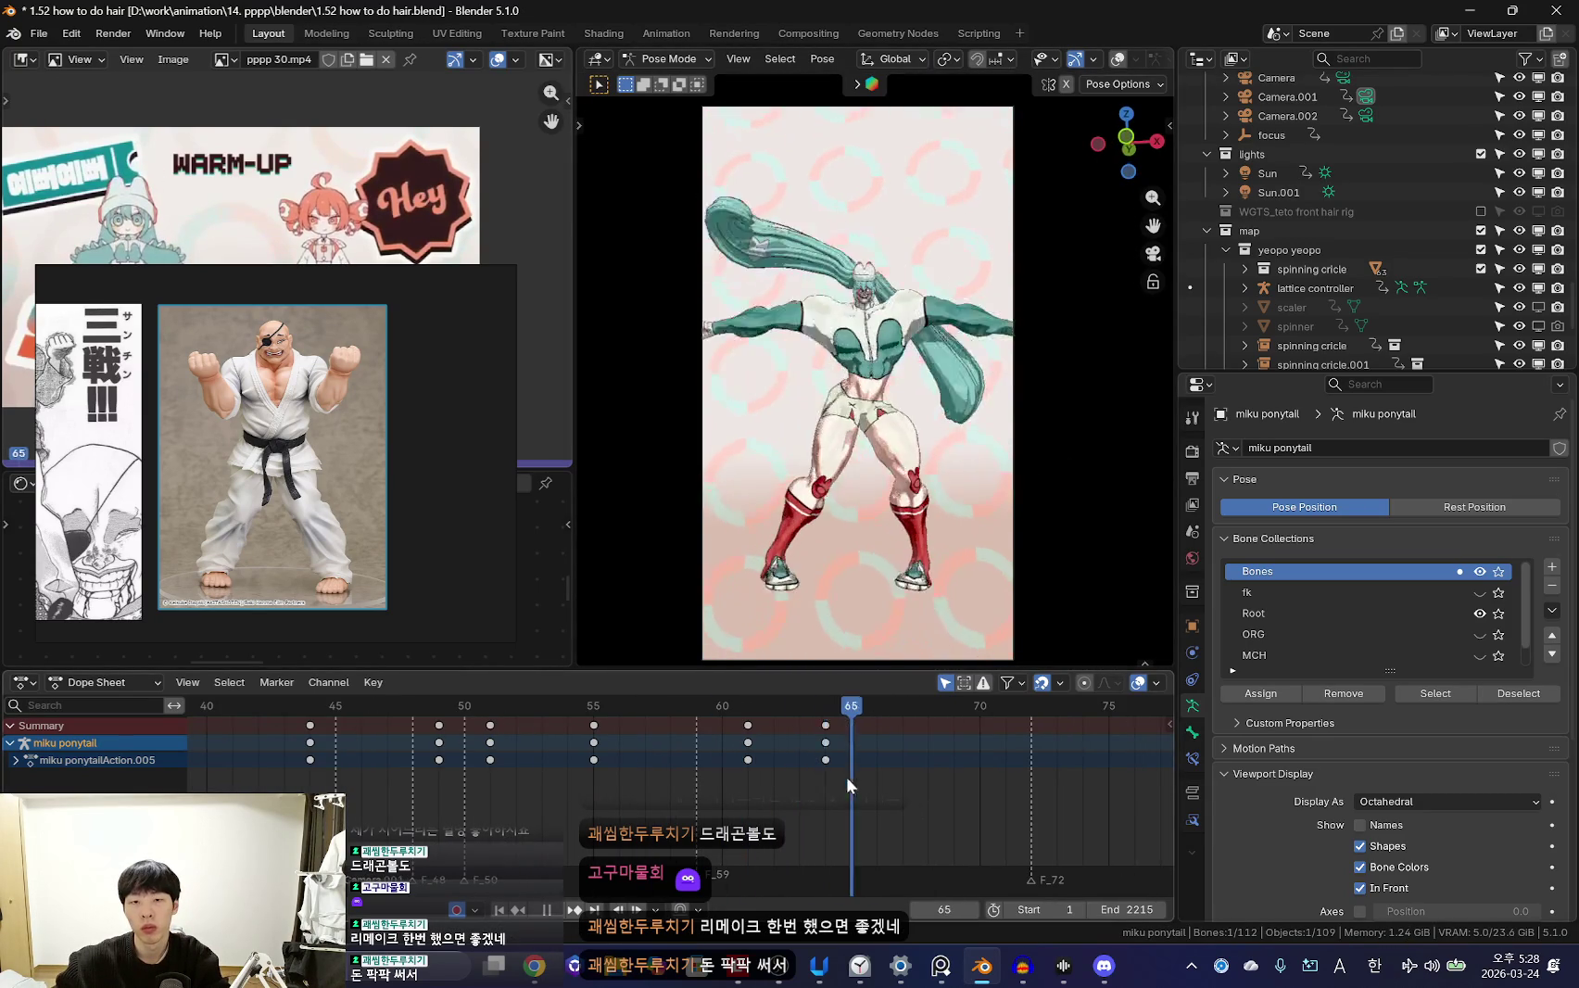
pyautogui.press('r')
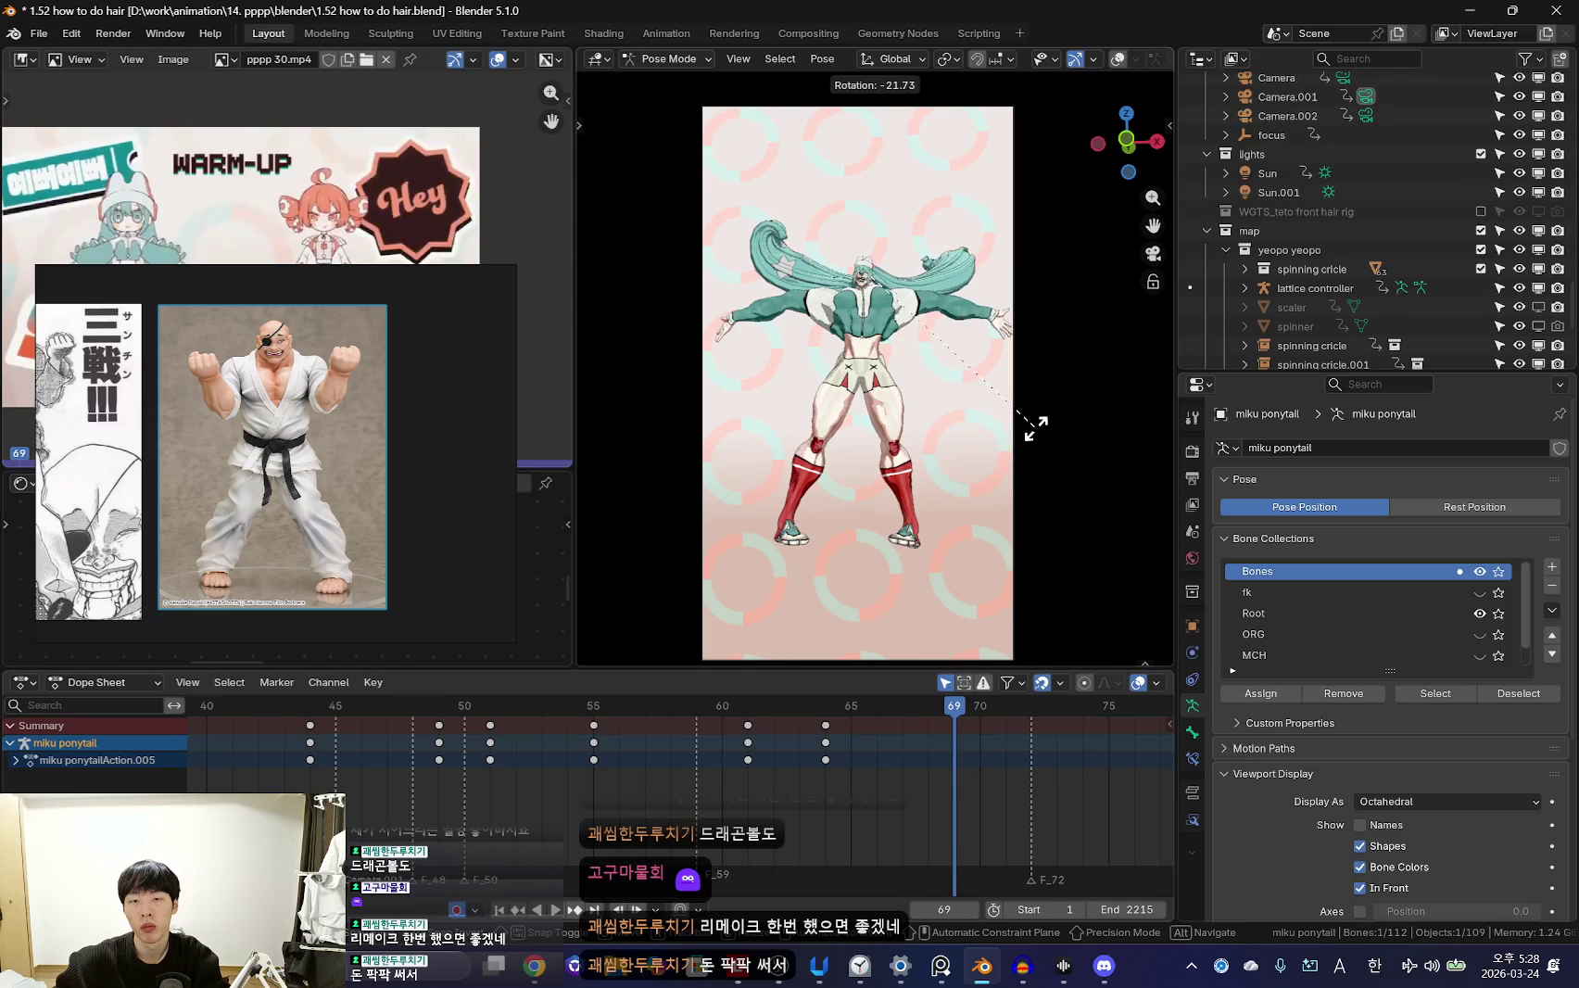
pyautogui.click(1035, 427)
pyautogui.press('r')
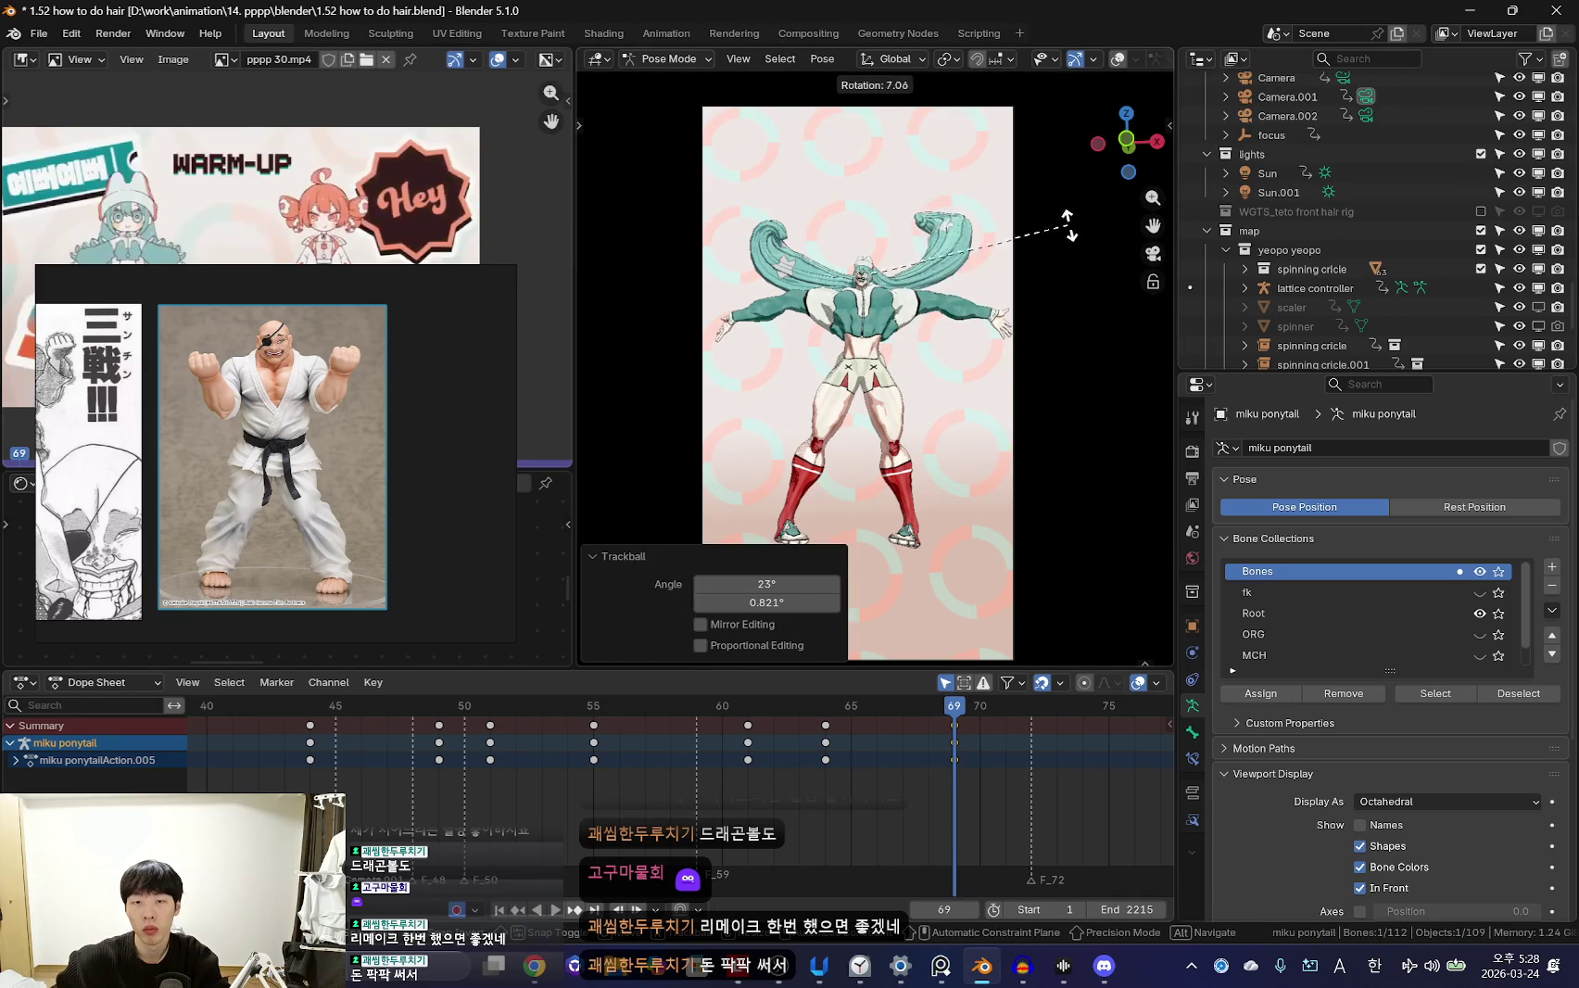
pyautogui.click(1069, 225)
pyautogui.scroll(2, 1068, 226)
pyautogui.press('r')
pyautogui.click(1065, 241)
pyautogui.press('r')
pyautogui.click(1061, 250)
pyautogui.press('r')
pyautogui.press('Escape')
# Rotate the ponytail at frame 64 and play back the swing
pyautogui.press('space')
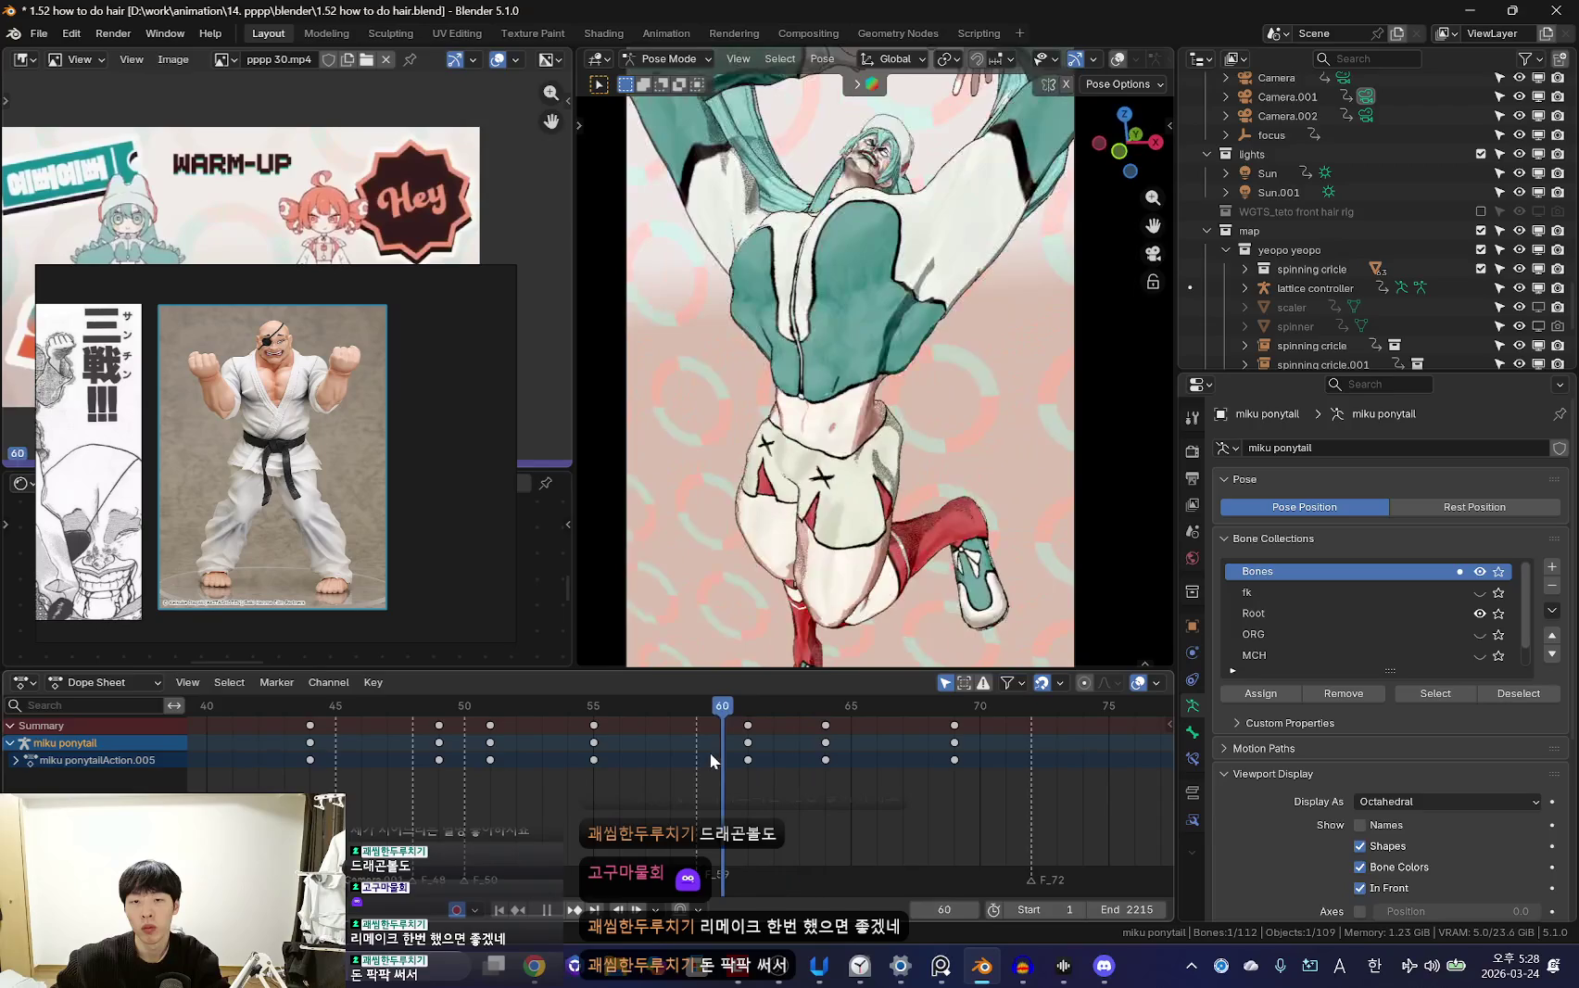
pyautogui.press('space')
pyautogui.press('r')
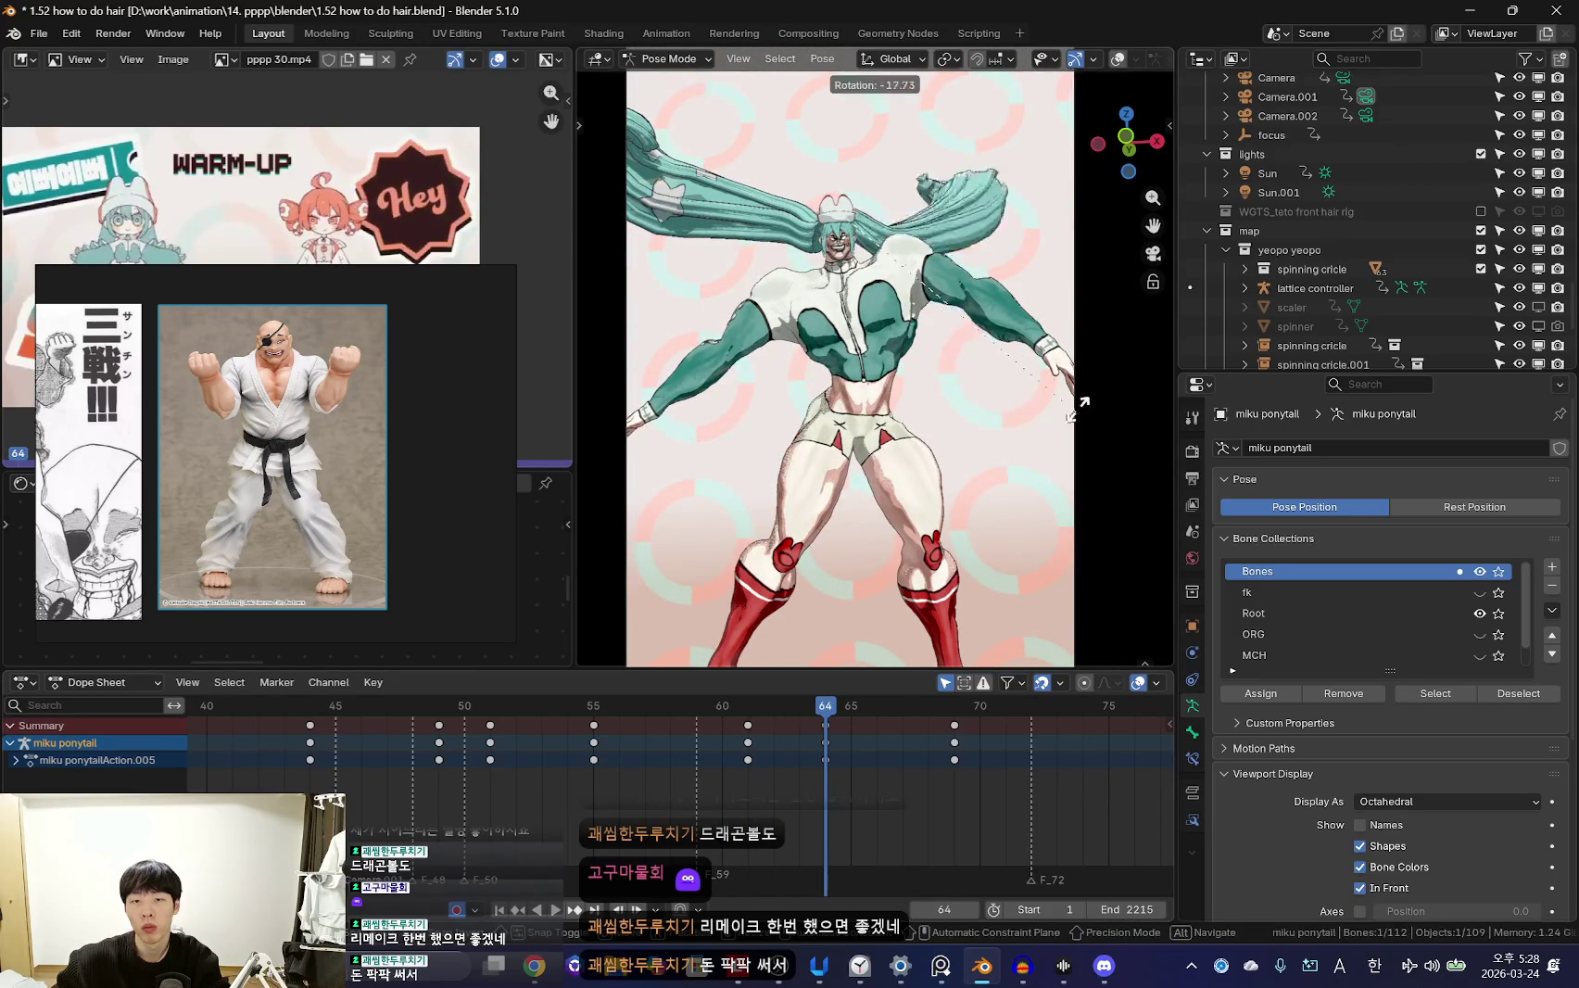
pyautogui.click(1077, 406)
pyautogui.press('space')
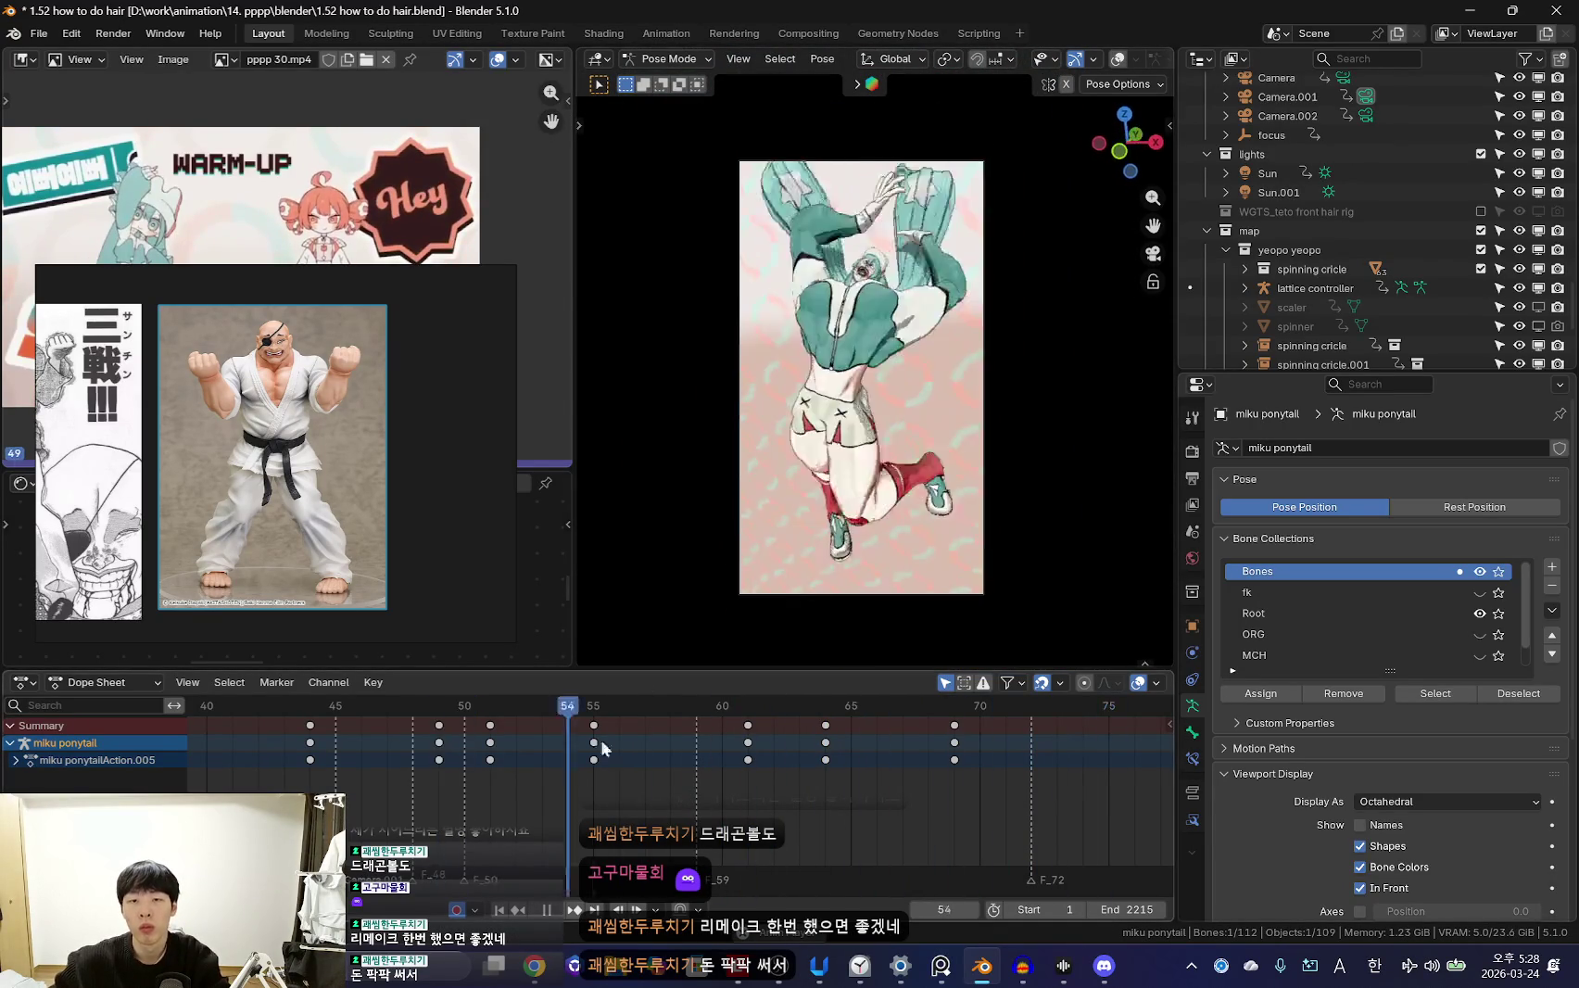
# Trackball-rotate the ponytail at frame 64 and compare it against frame 61
pyautogui.scroll(-8, 649, 737)
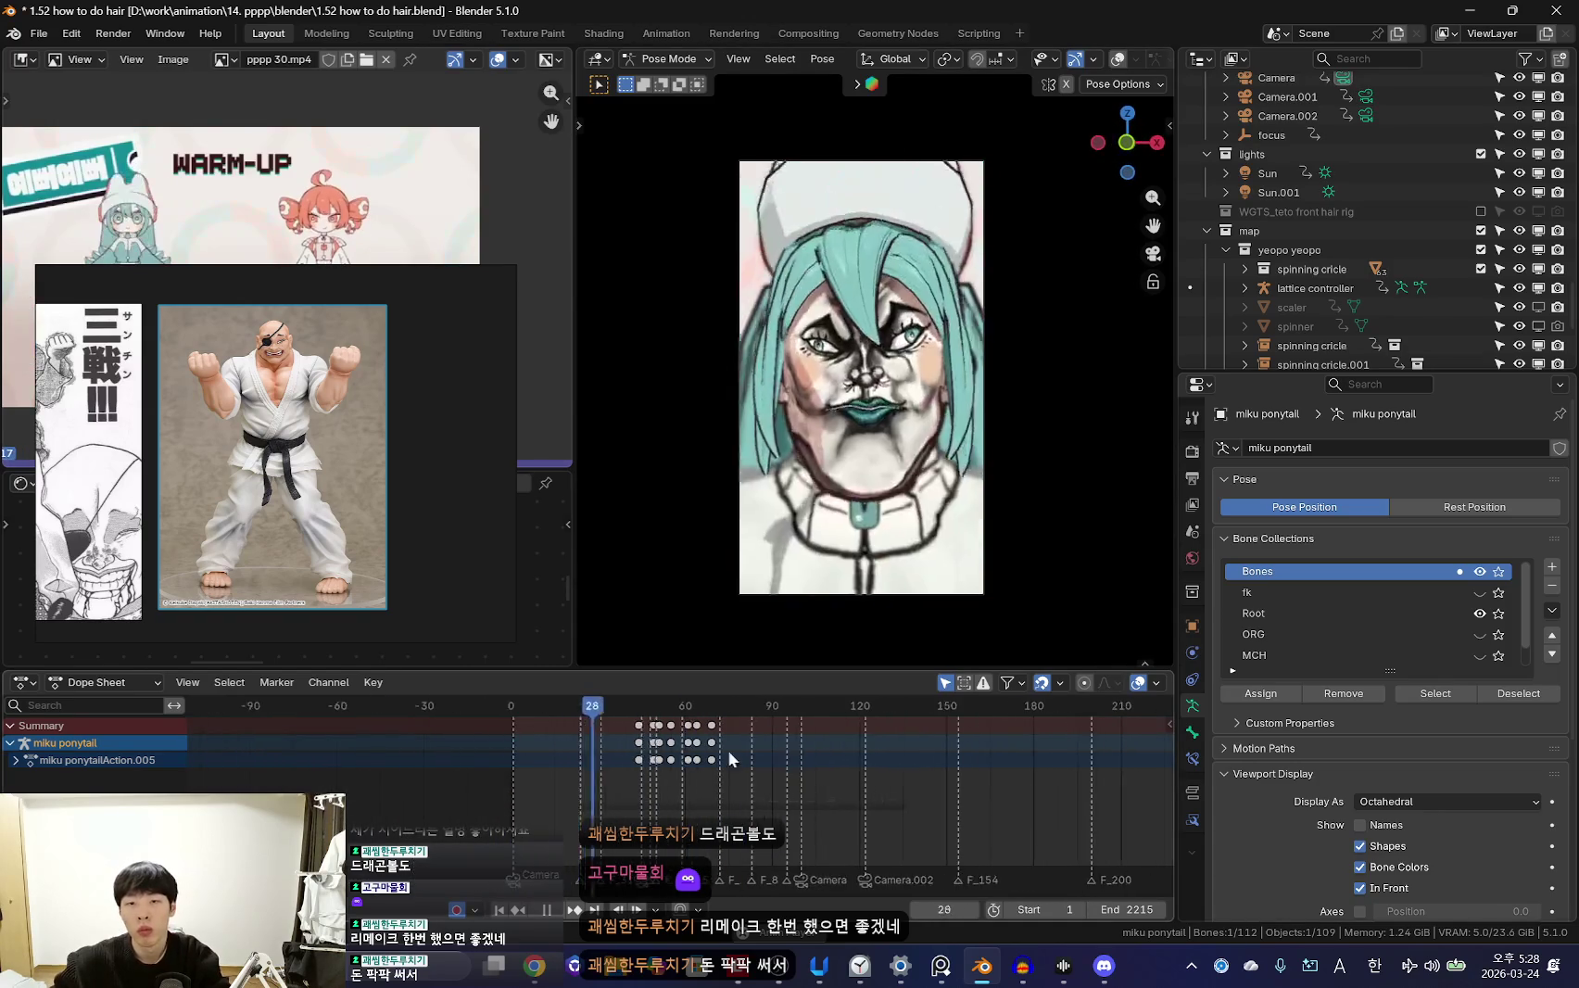
pyautogui.scroll(6, 815, 769)
pyautogui.press('space')
pyautogui.scroll(1, 744, 760)
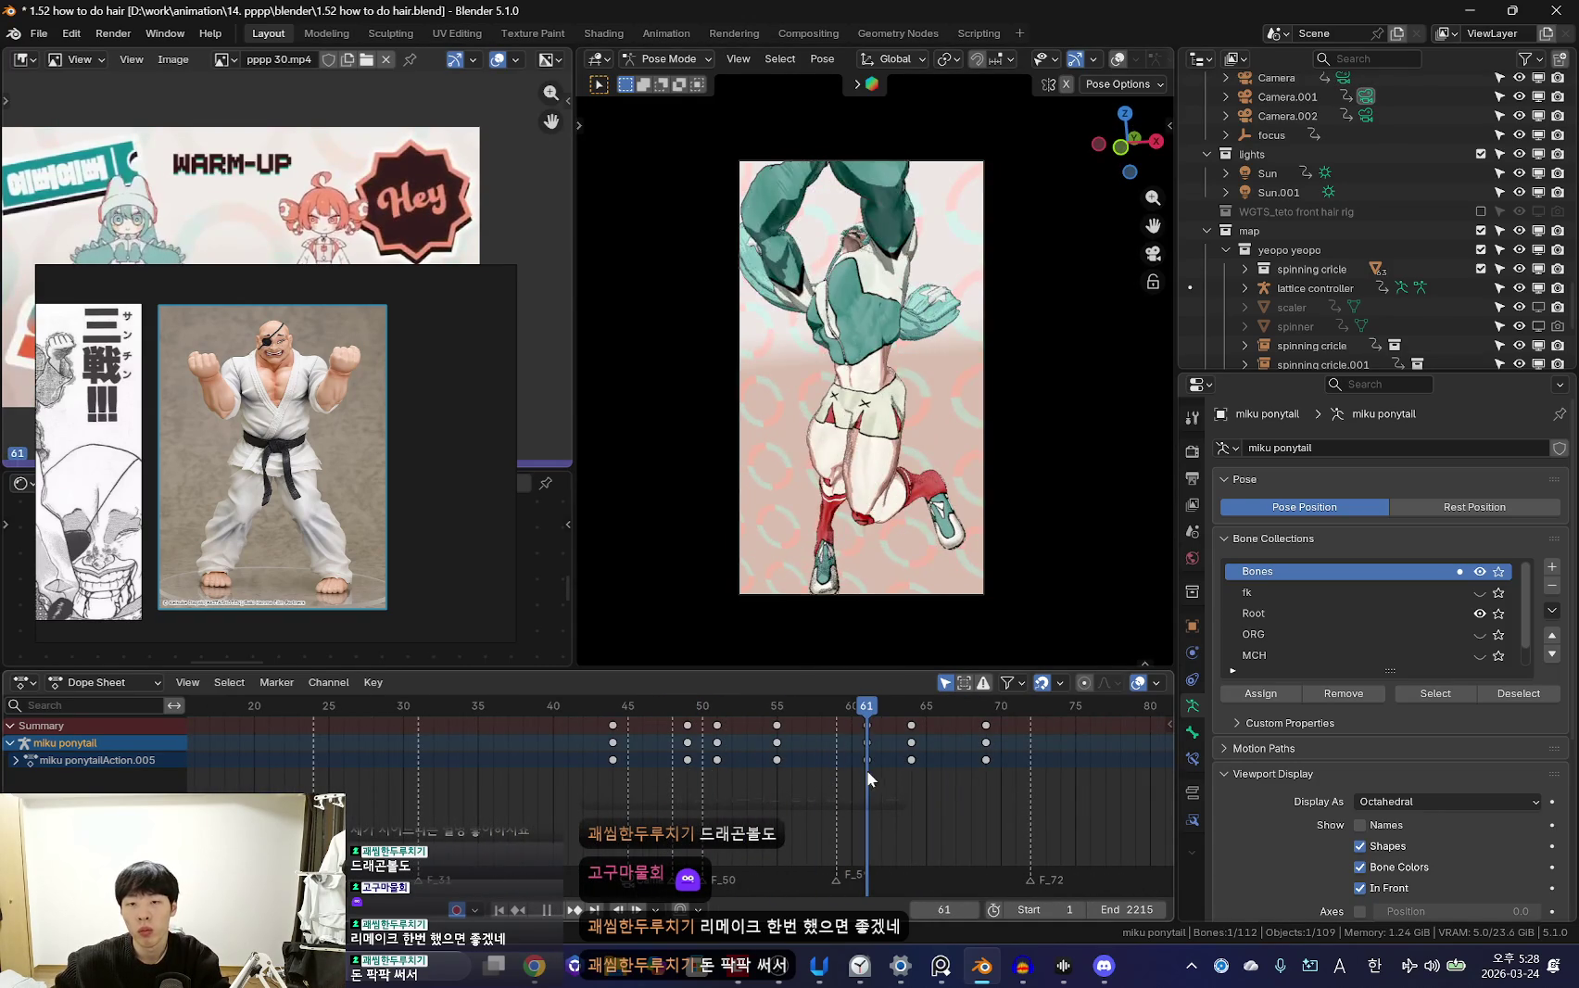
pyautogui.press('space')
pyautogui.press('r')
pyautogui.press('r')
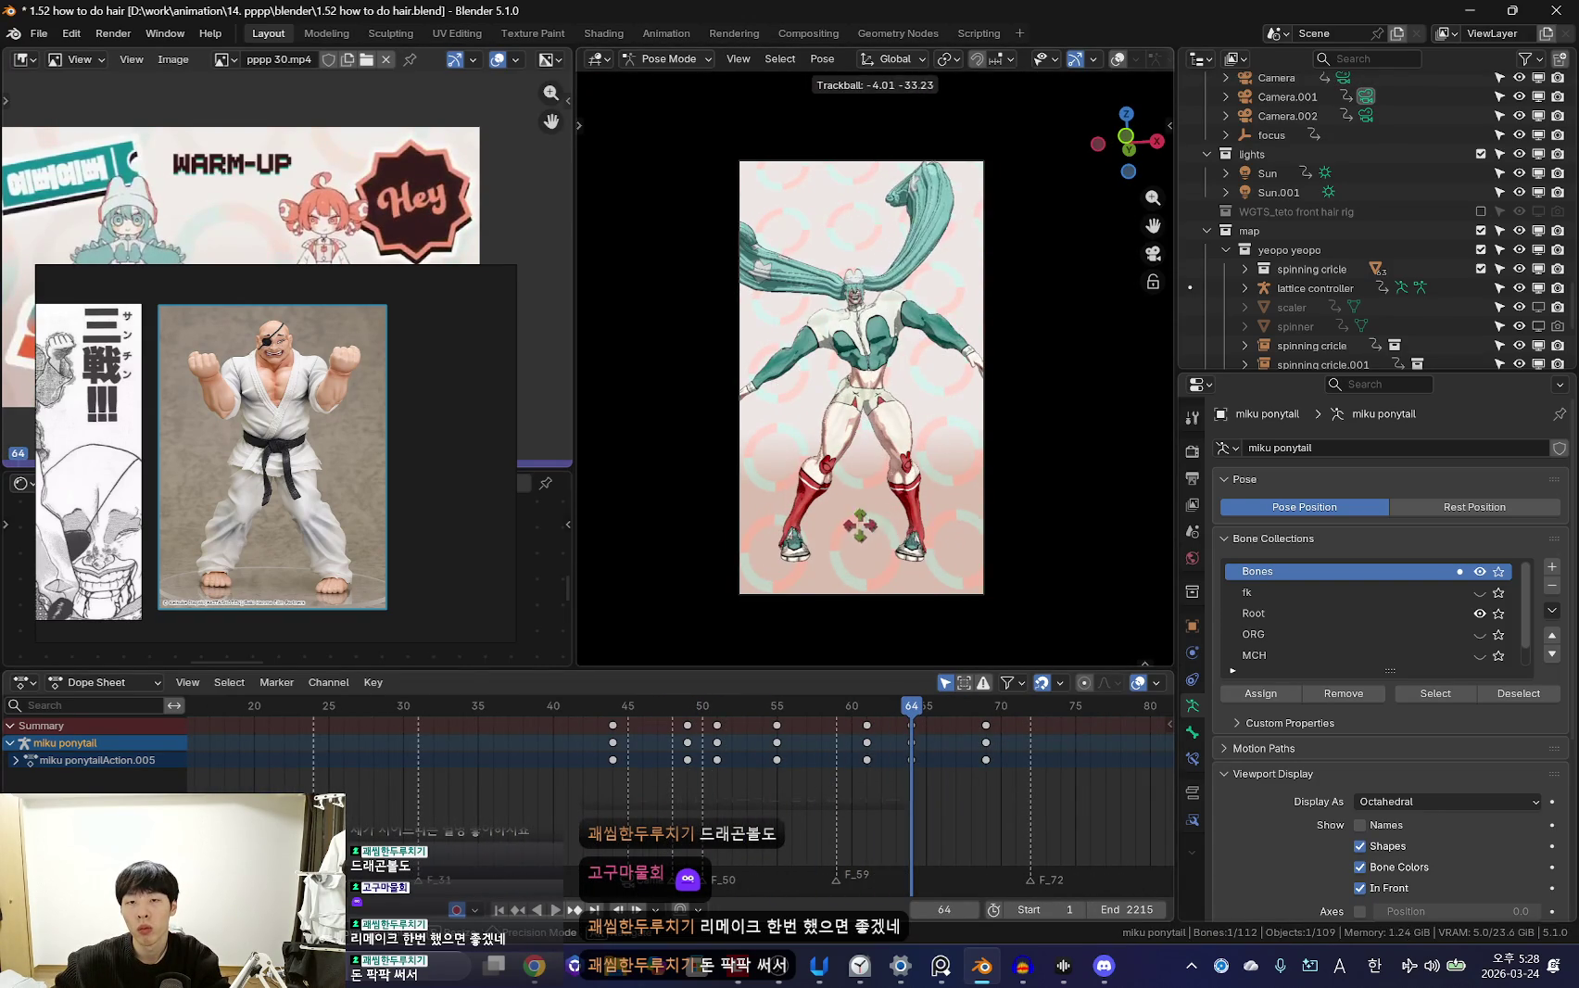
pyautogui.click(860, 525)
pyautogui.press('space')
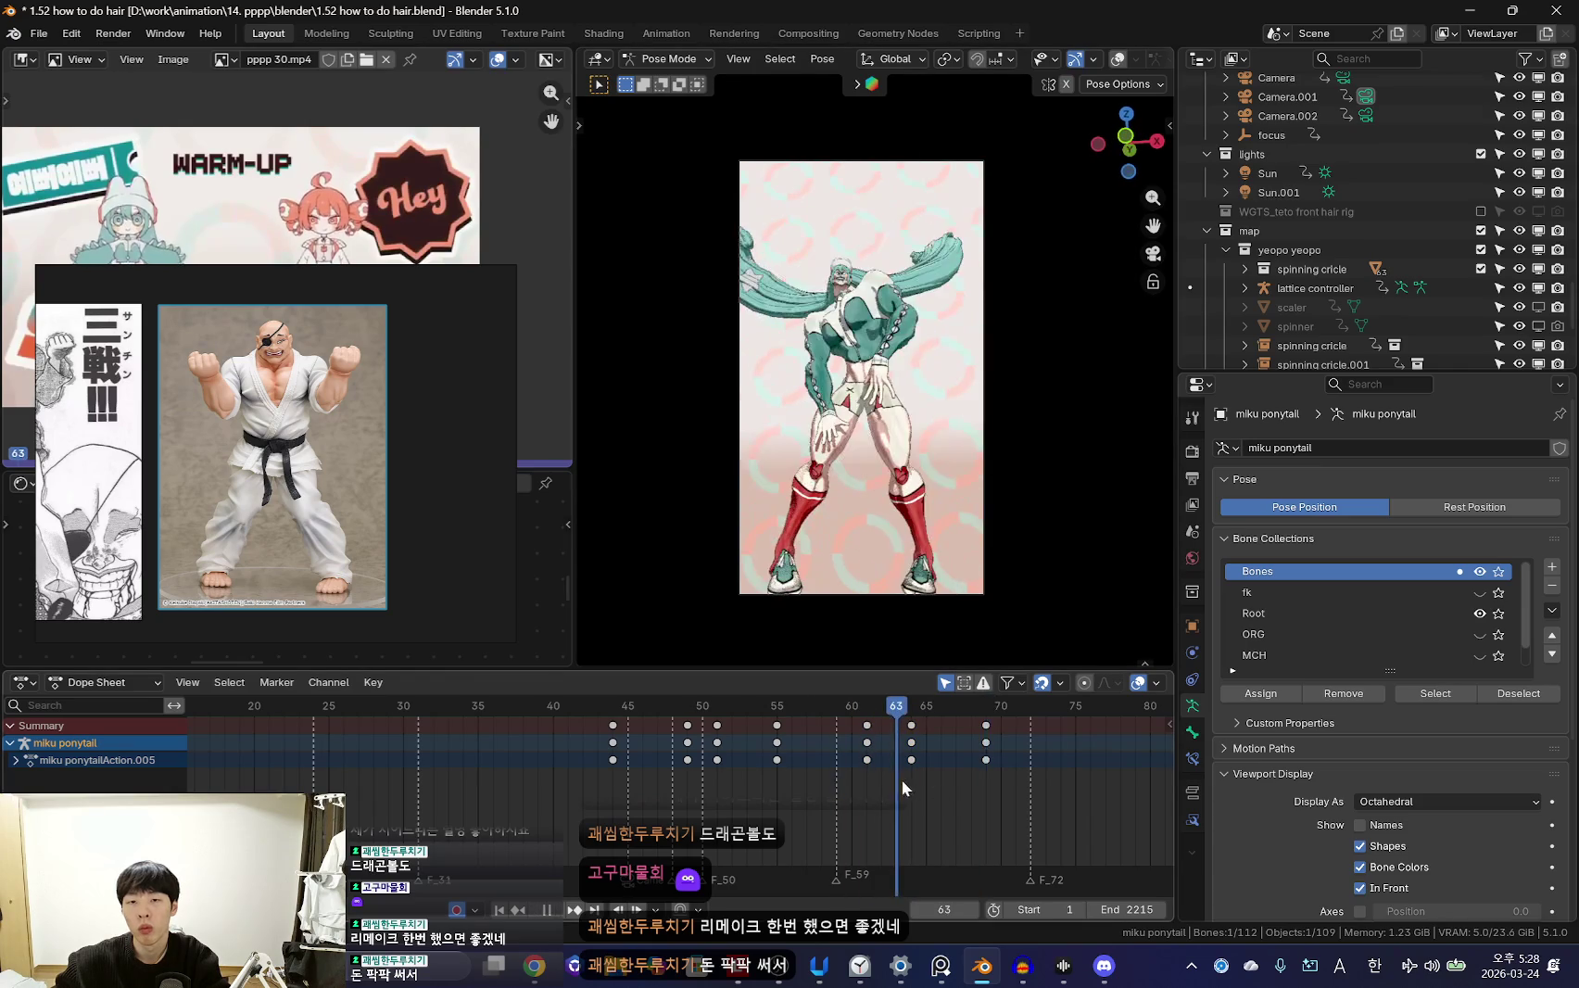
pyautogui.moveTo(809, 745); pyautogui.dragTo(909, 757)
# Refine the ponytail's free rotation from a side view and key it at frame 64
pyautogui.press('r')
pyautogui.press('r')
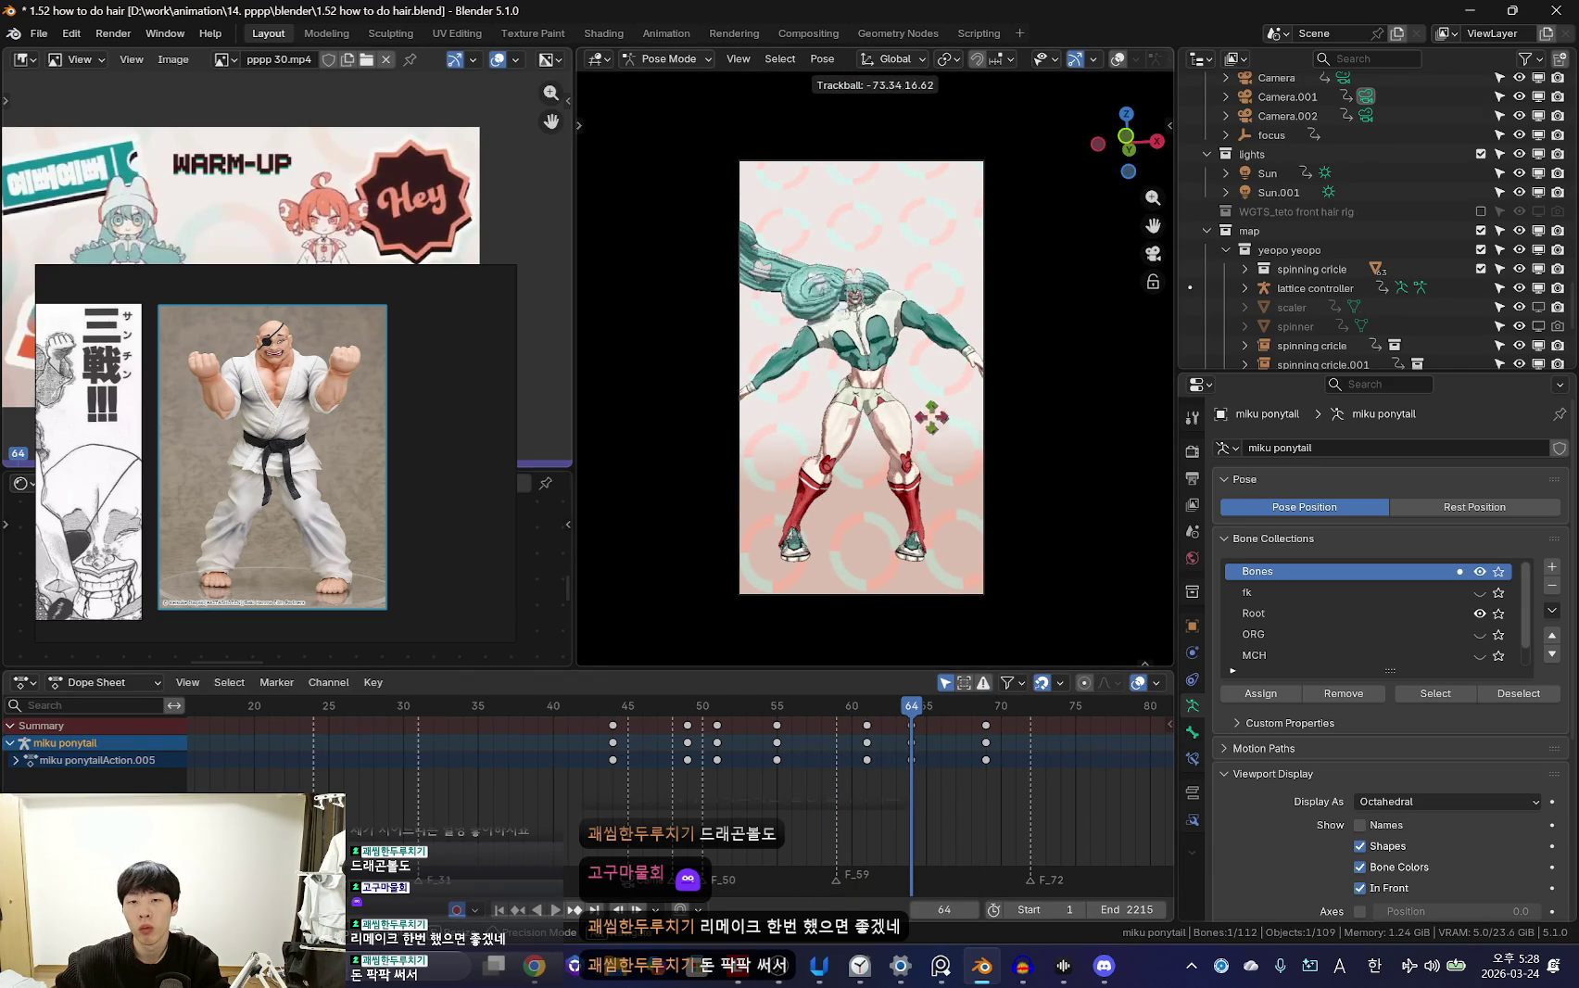
pyautogui.press('Return')
pyautogui.moveTo(862, 371); pyautogui.dragTo(951, 372, button='middle')
pyautogui.press('r')
pyautogui.press('r')
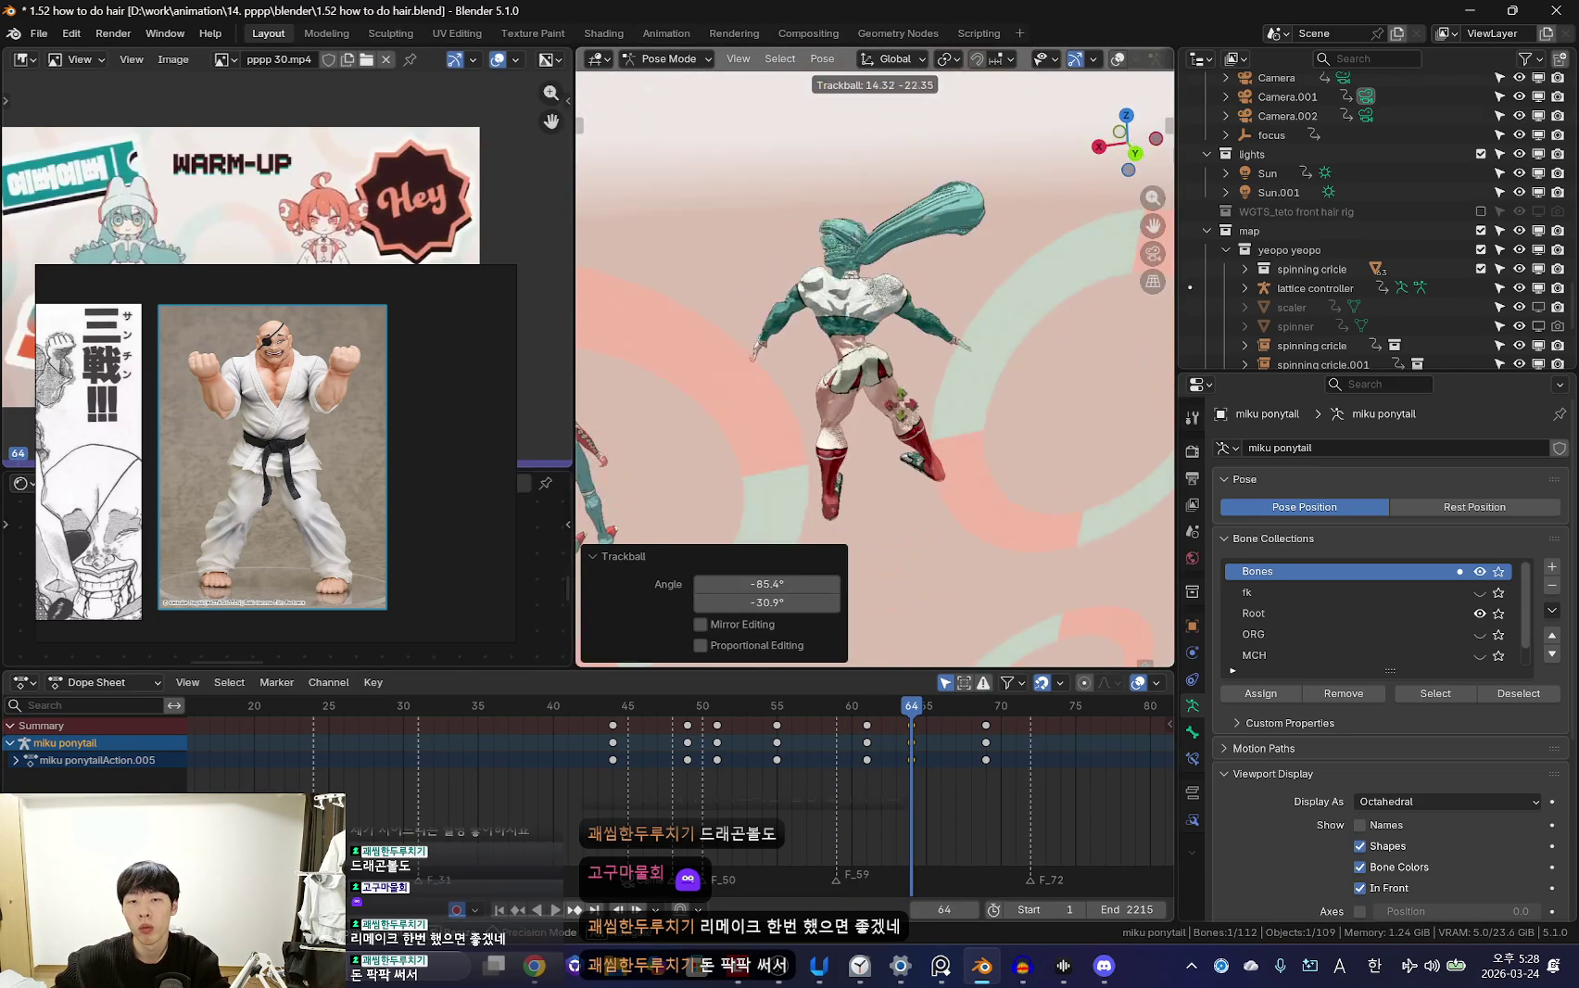
pyautogui.press('Return')
pyautogui.press('i')
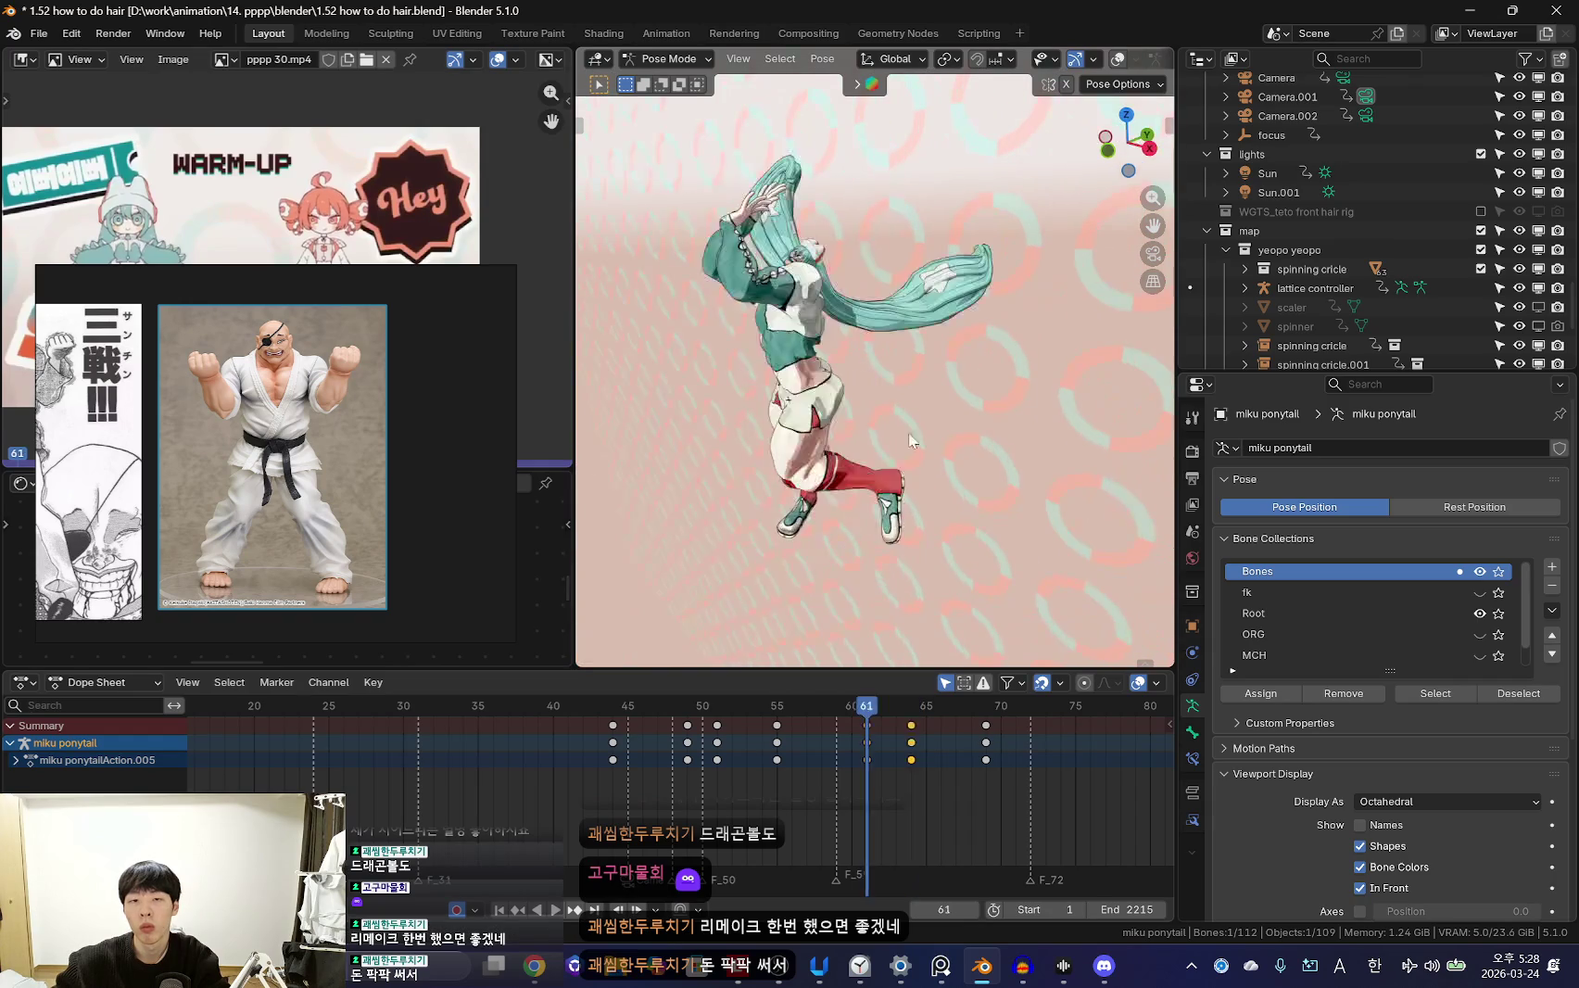
# Review the swing from frame 69 to 70 and play it back
pyautogui.press('Up')
pyautogui.moveTo(855, 793); pyautogui.dragTo(987, 797)
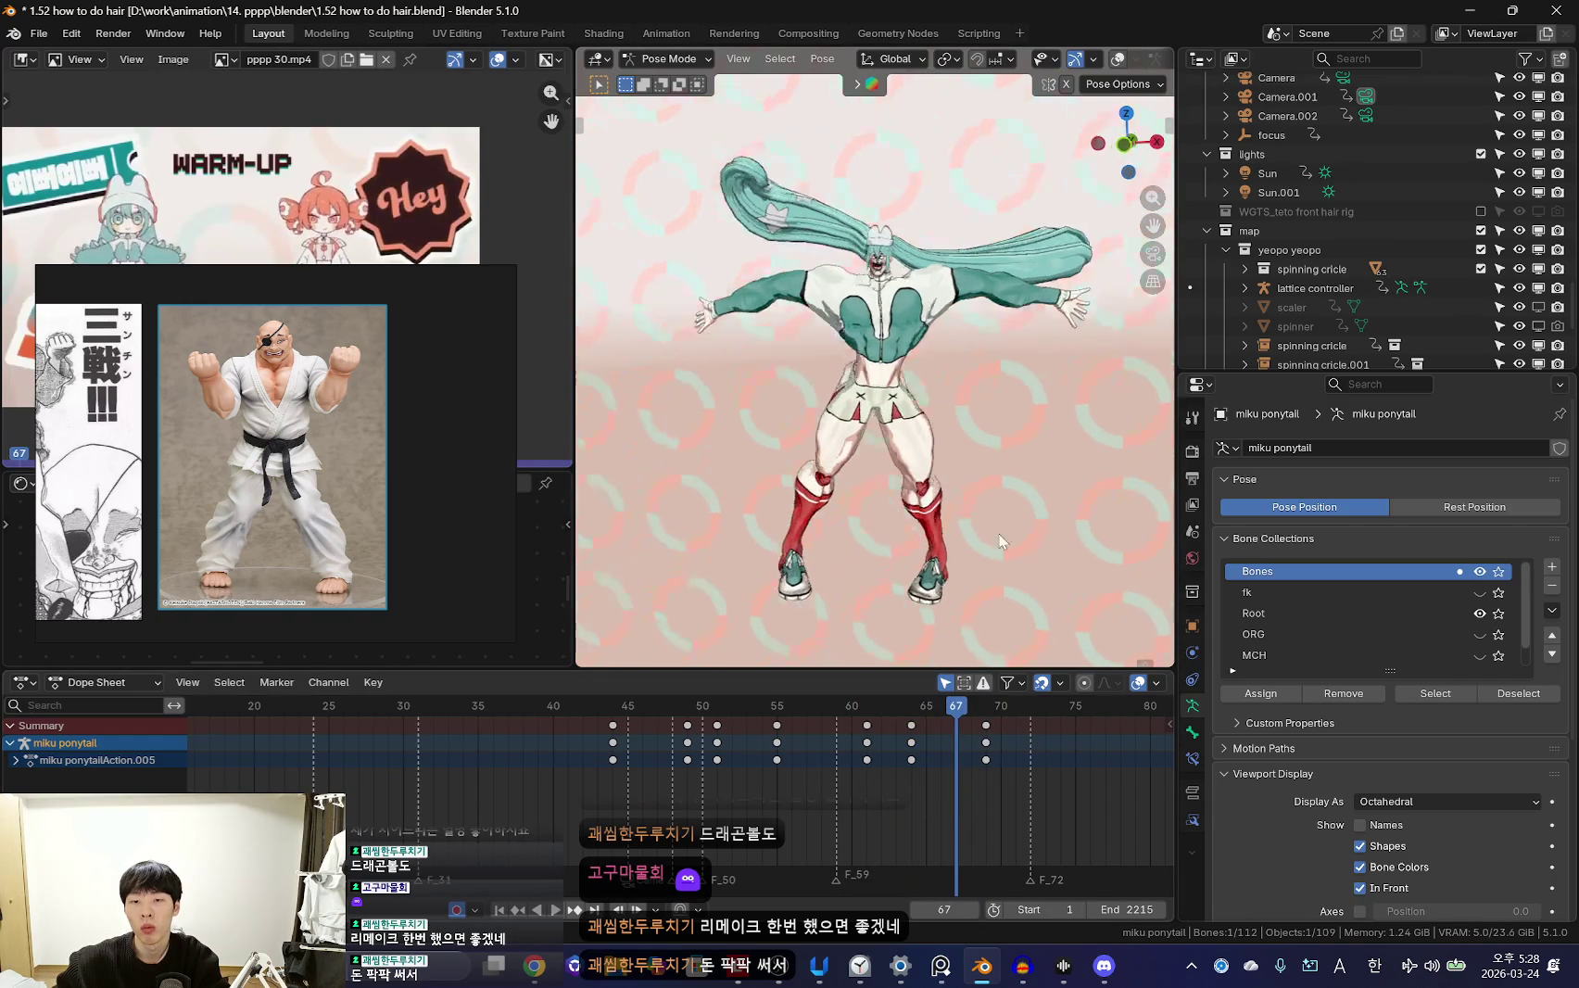
pyautogui.moveTo(1020, 436); pyautogui.dragTo(890, 761, button='middle')
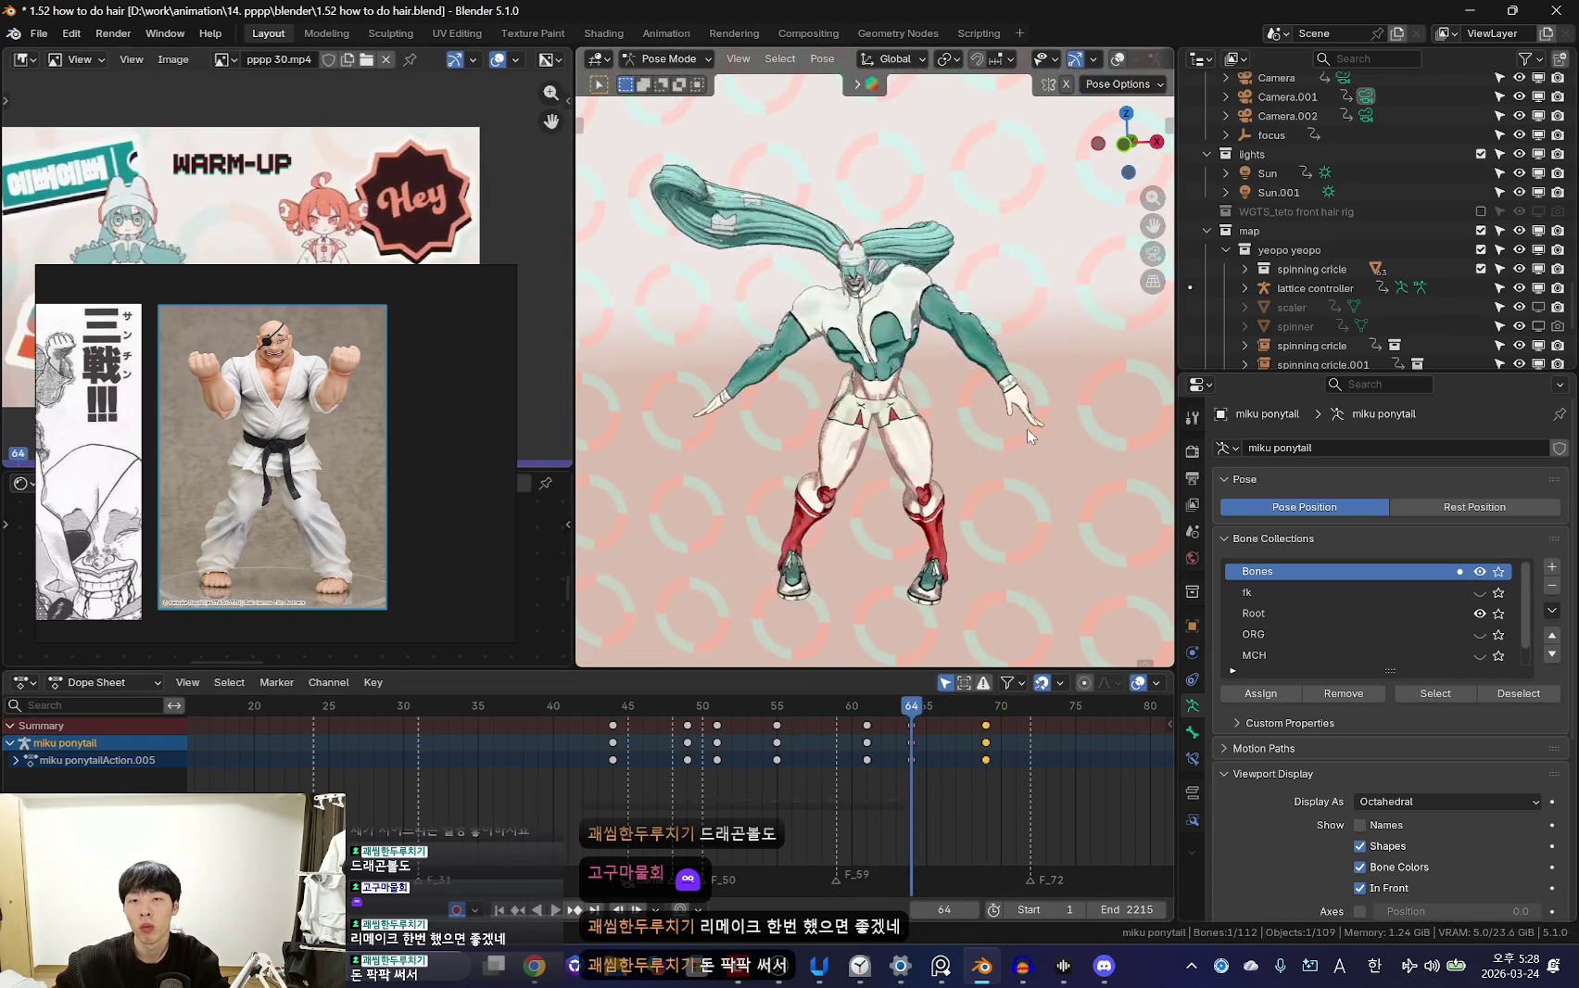
pyautogui.moveTo(890, 770)
pyautogui.mouseDown()
pyautogui.moveTo(989, 784)
pyautogui.moveTo(936, 807)
pyautogui.mouseUp()
pyautogui.press('space')
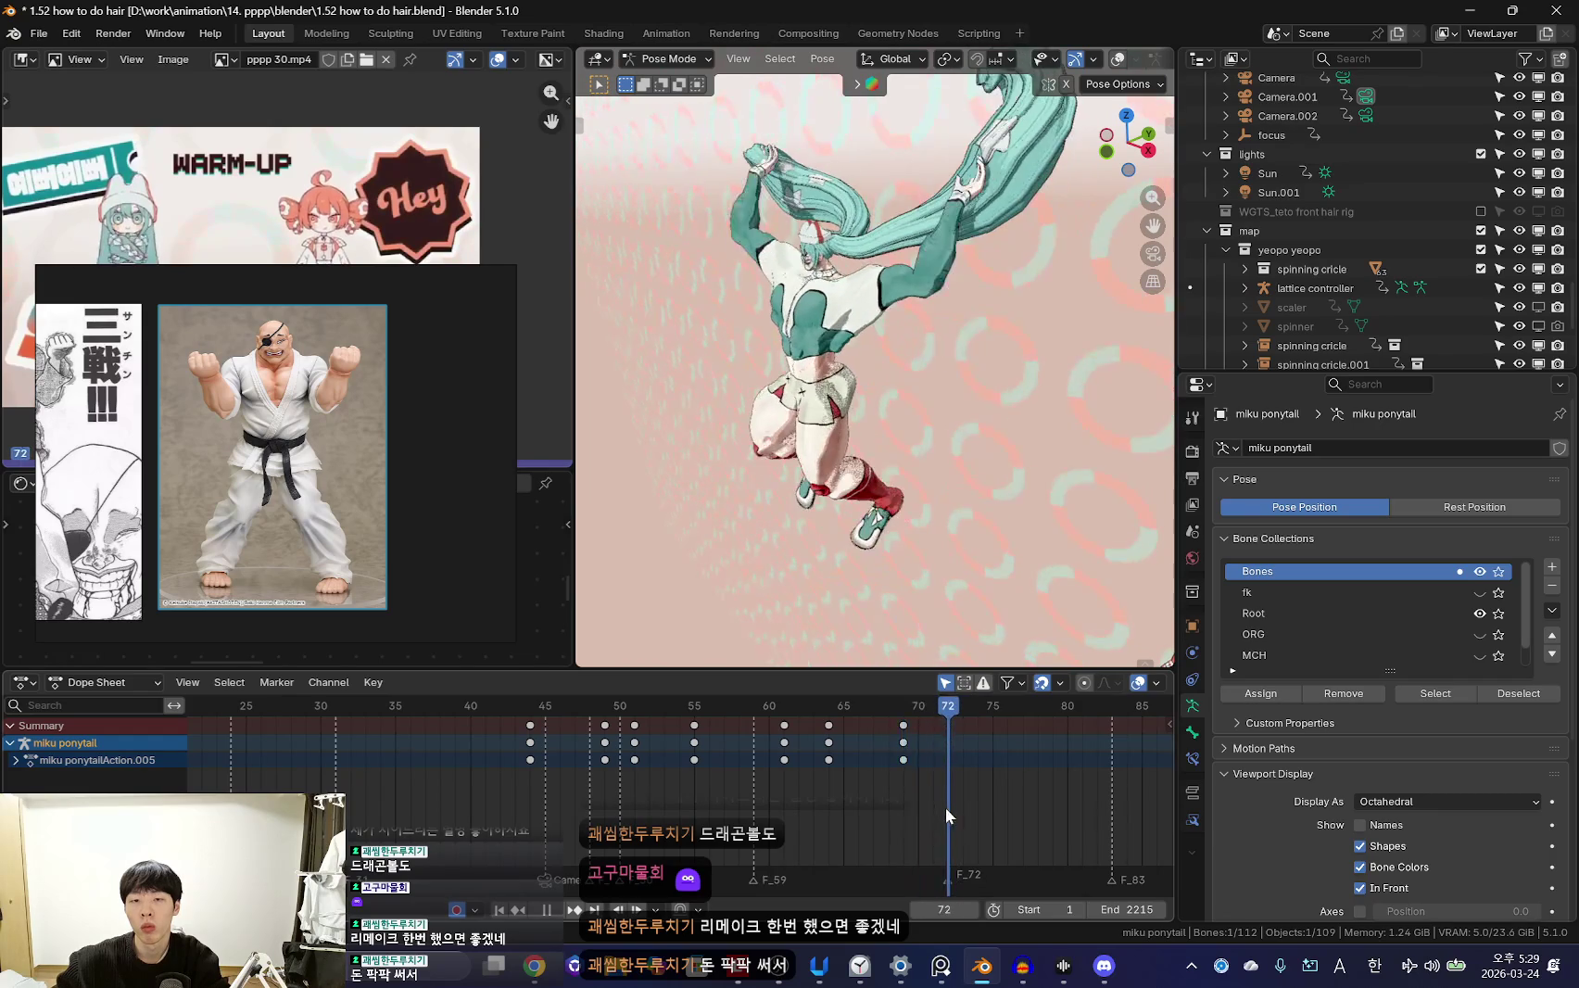
# Rotate the ponytail into a new pose at frame 71 from the front view
pyautogui.press('KP_1')
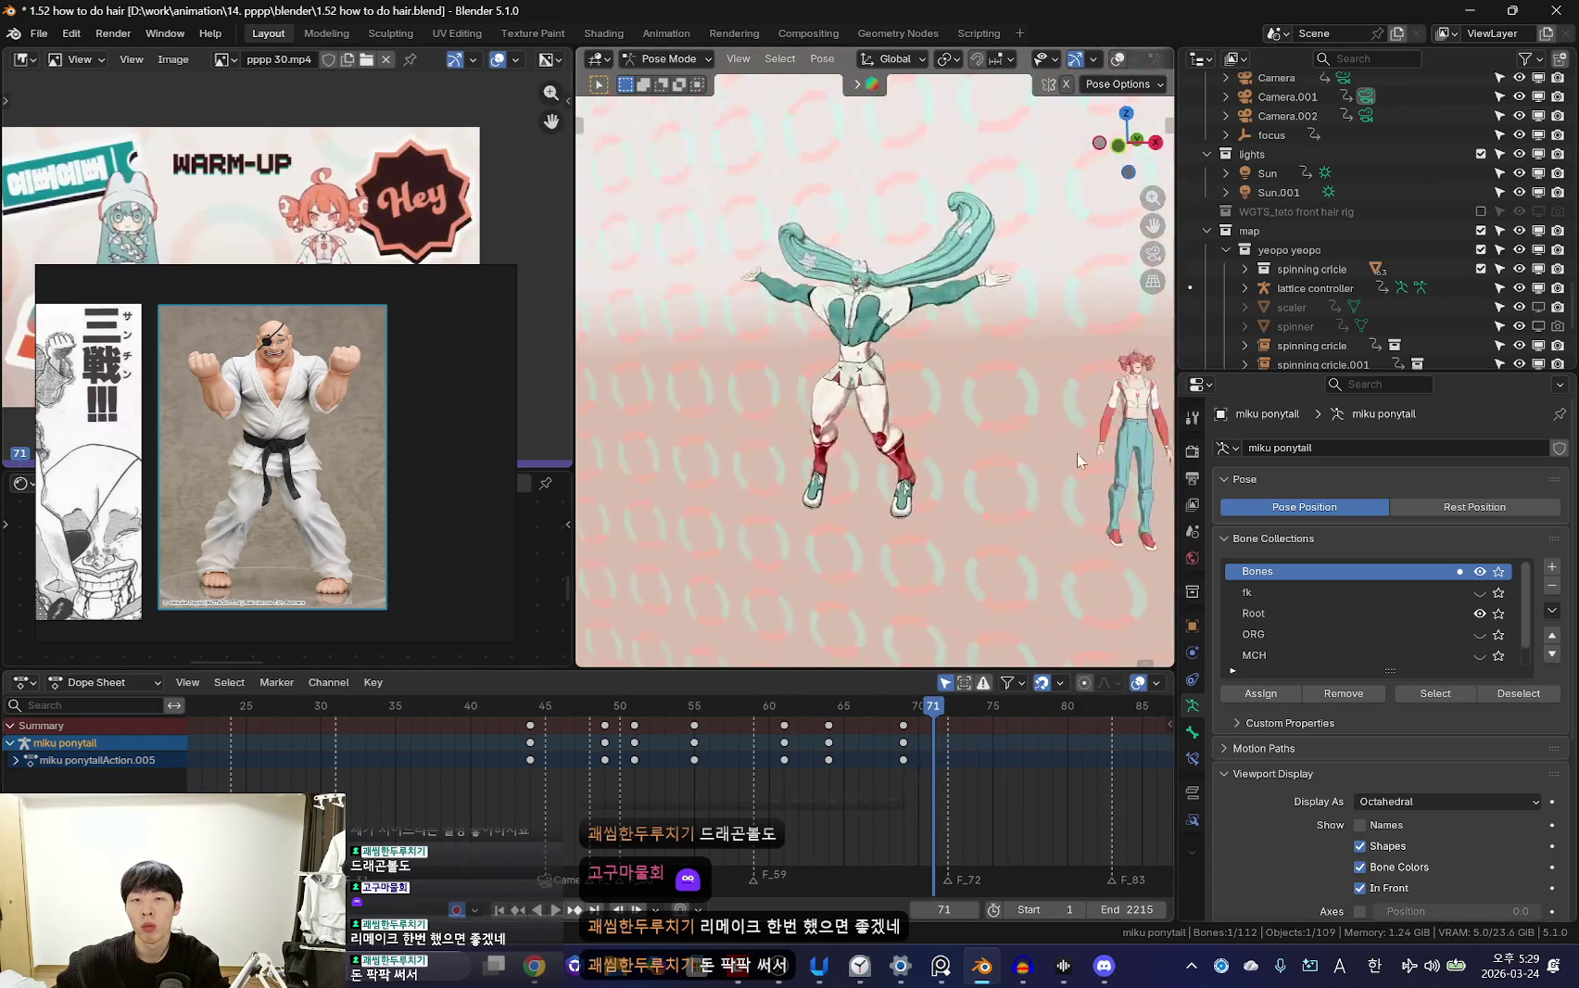
pyautogui.press('r')
pyautogui.click(1061, 481)
pyautogui.press('space')
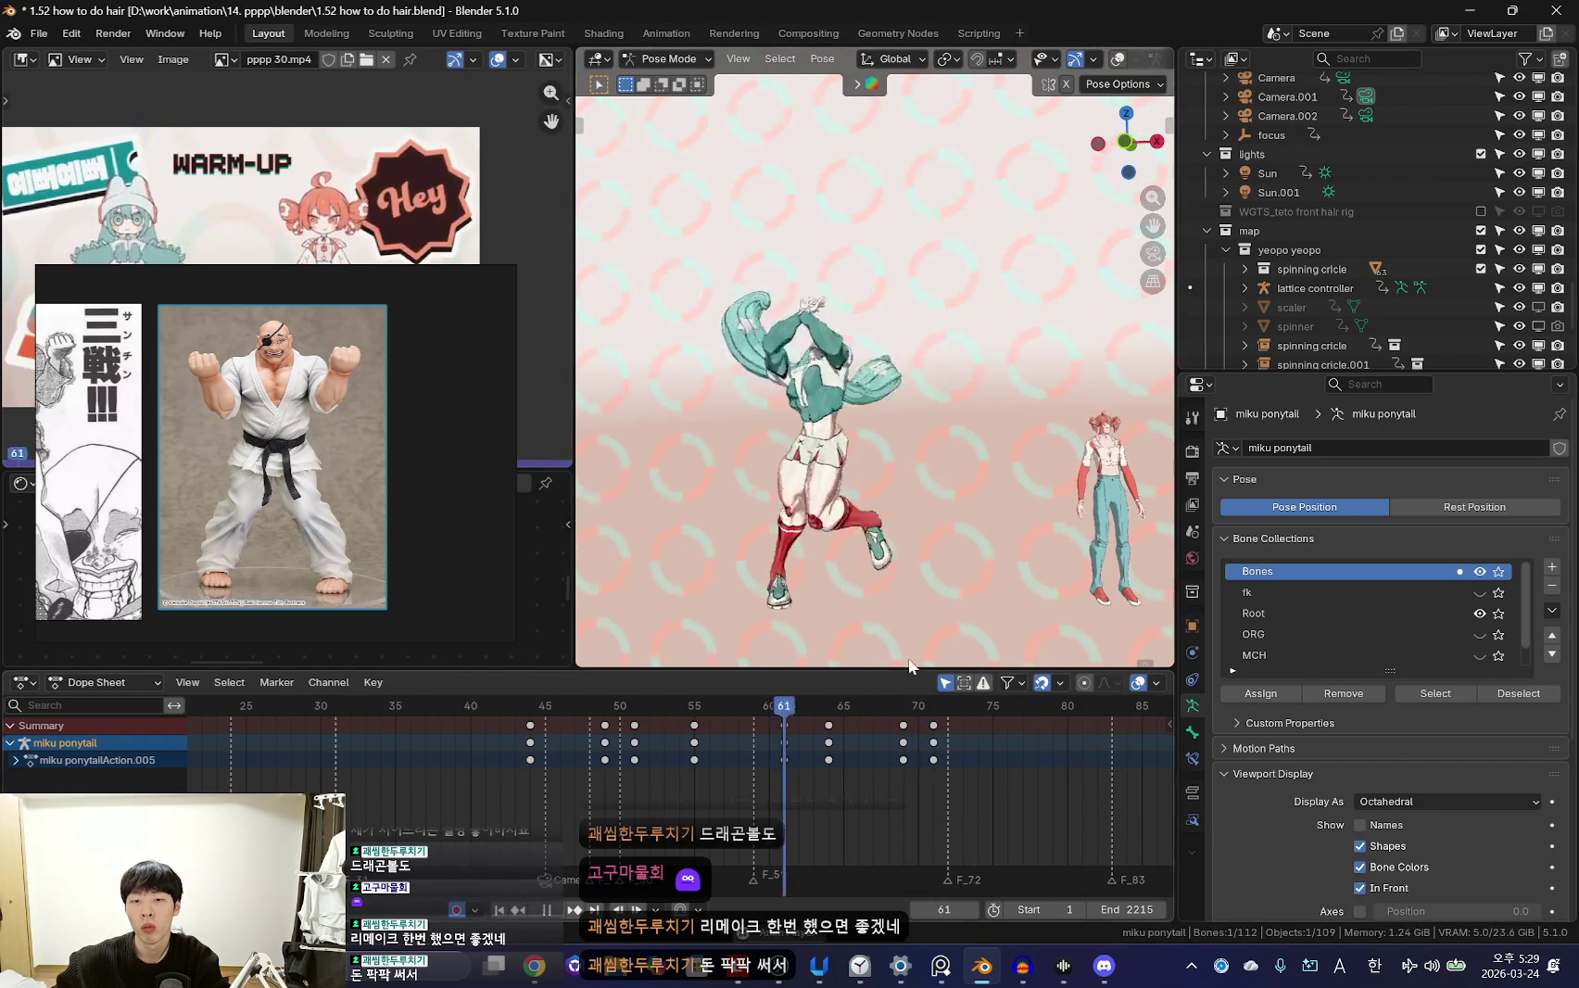
pyautogui.moveTo(750, 769); pyautogui.dragTo(791, 775)
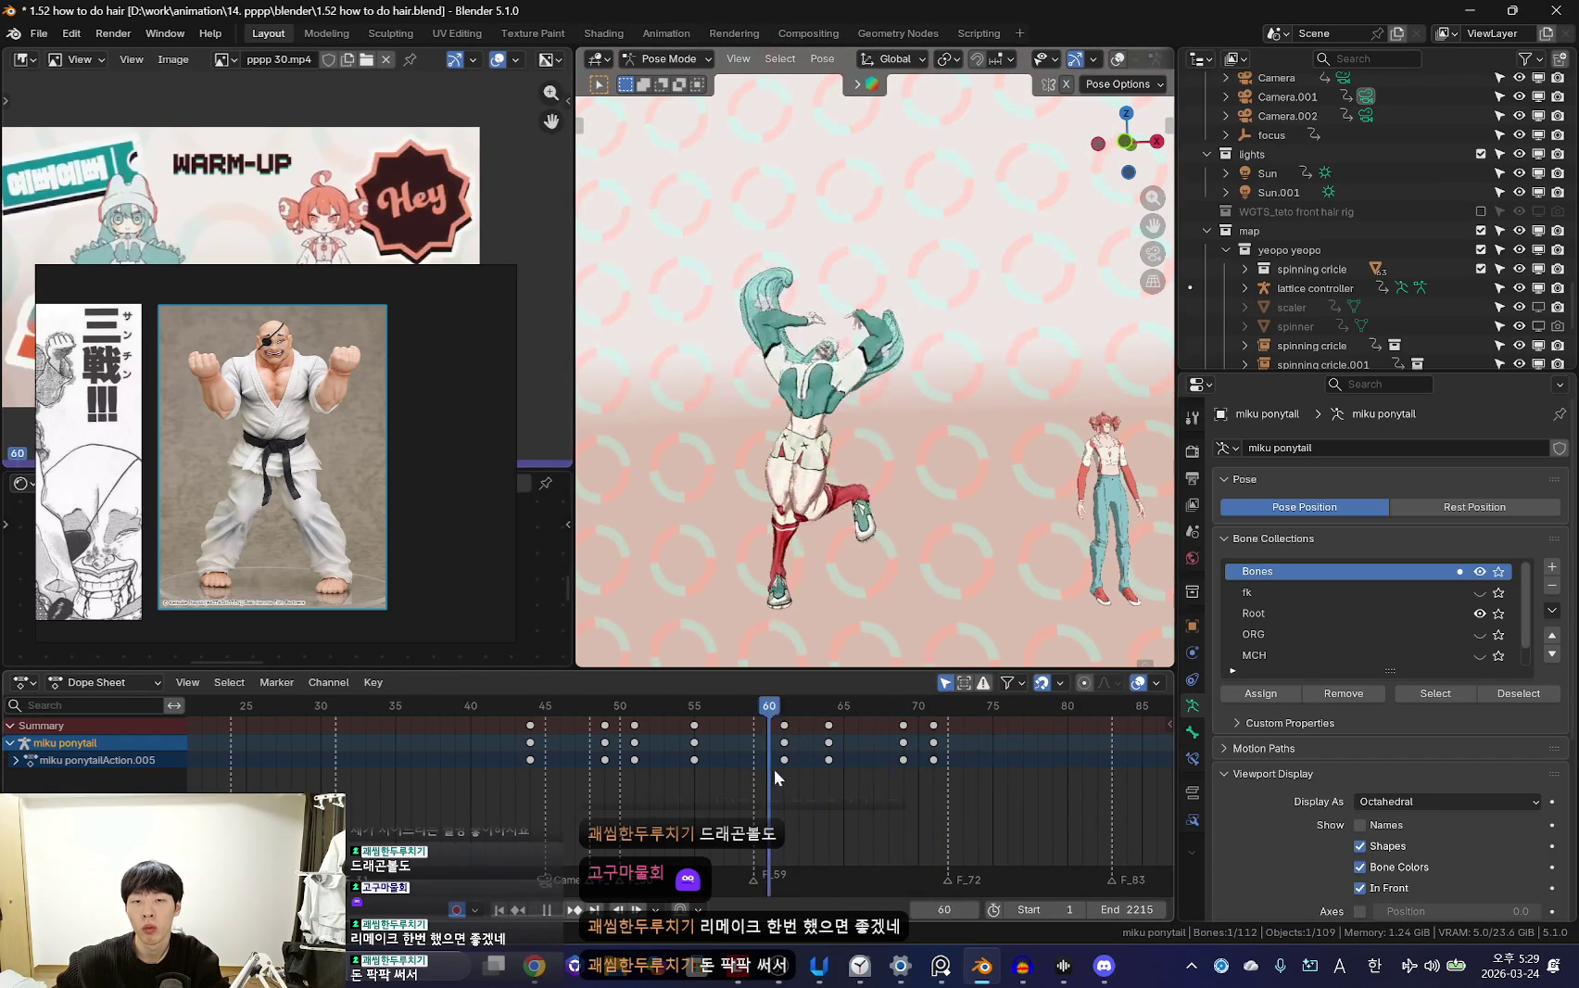
# Retime the ponytail keys from frames 64 and 69 to 63 and 66, then replay
pyautogui.click(829, 751)
pyautogui.press('g')
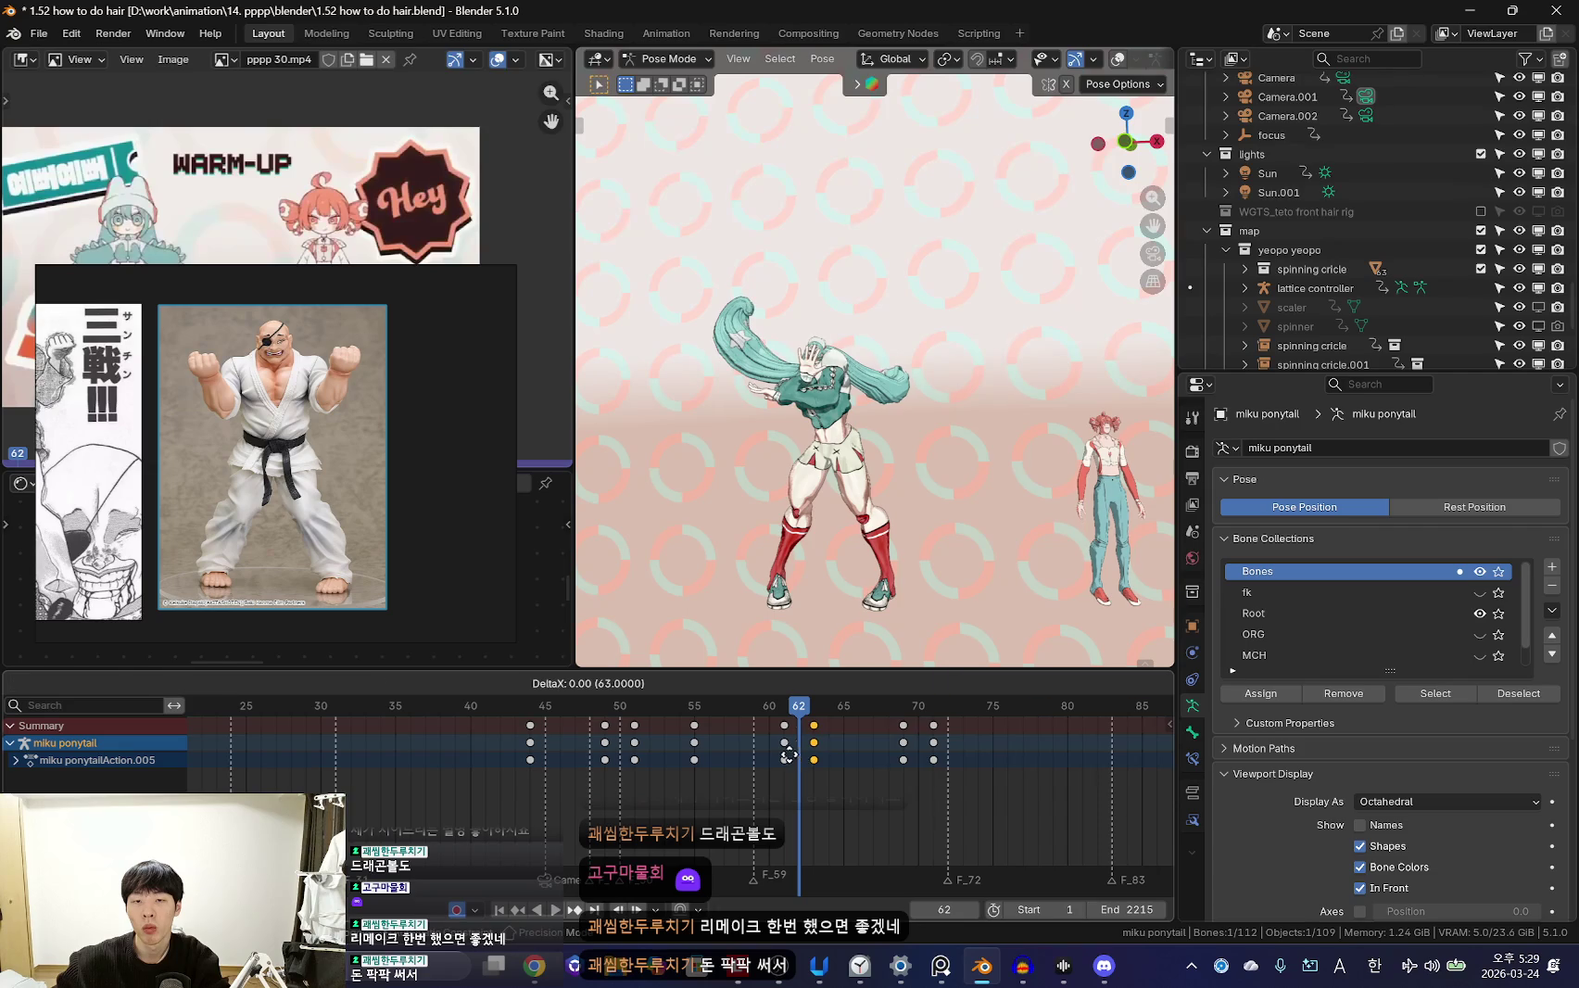
pyautogui.press('space')
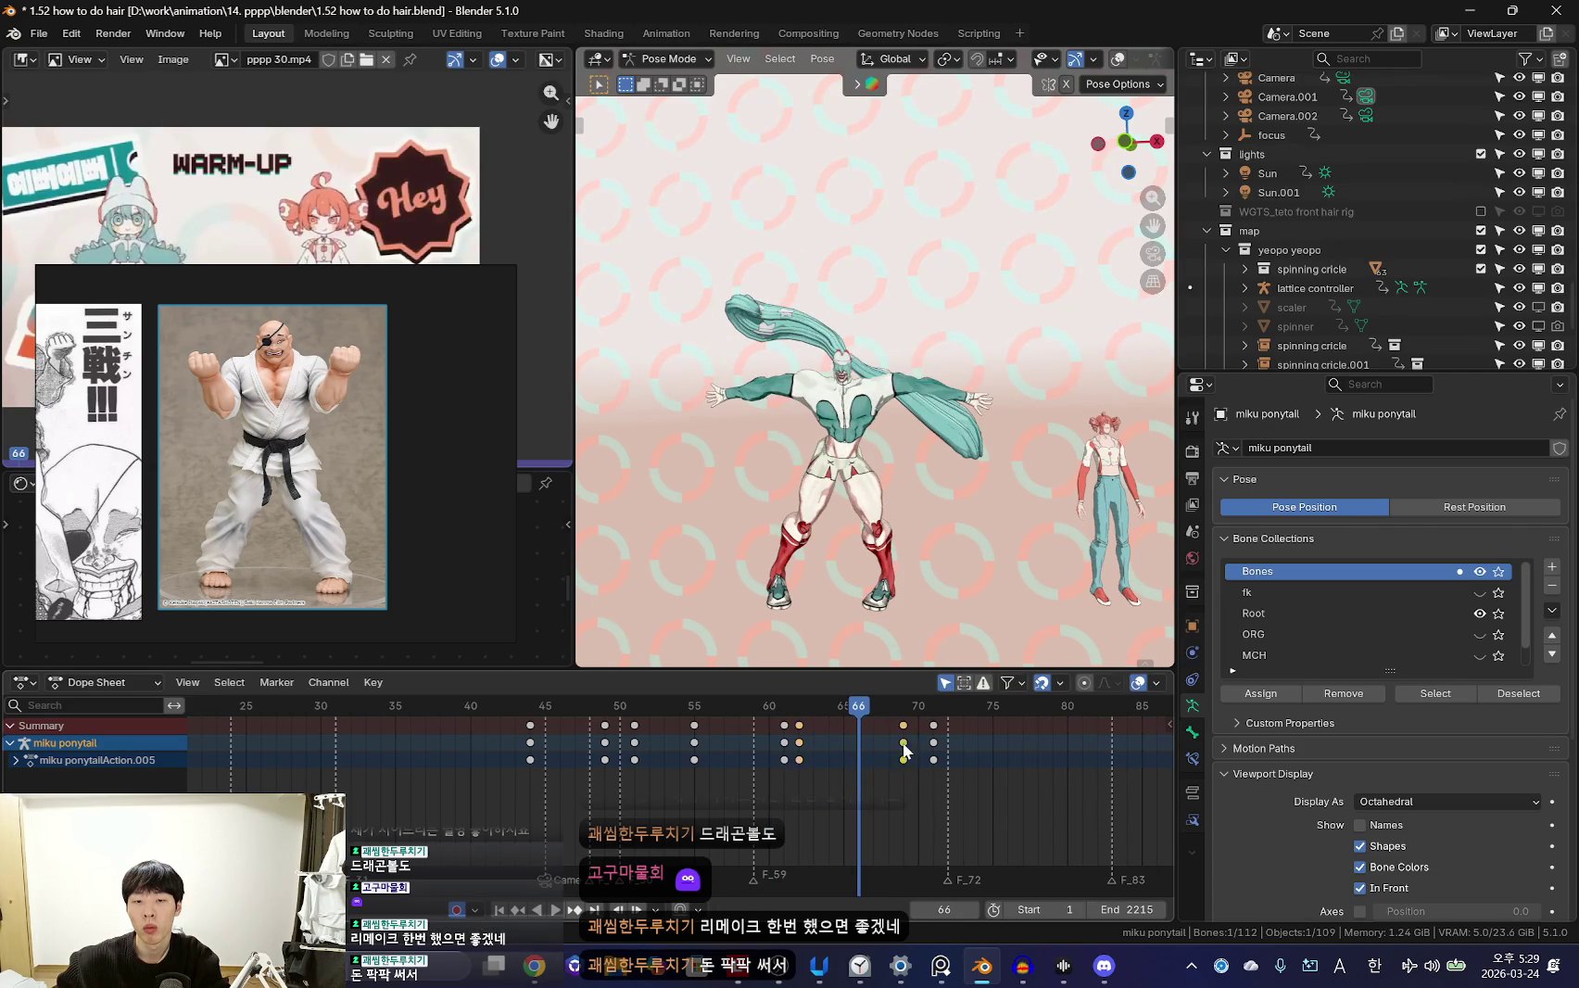
pyautogui.moveTo(905, 751); pyautogui.dragTo(861, 751)
pyautogui.press('space')
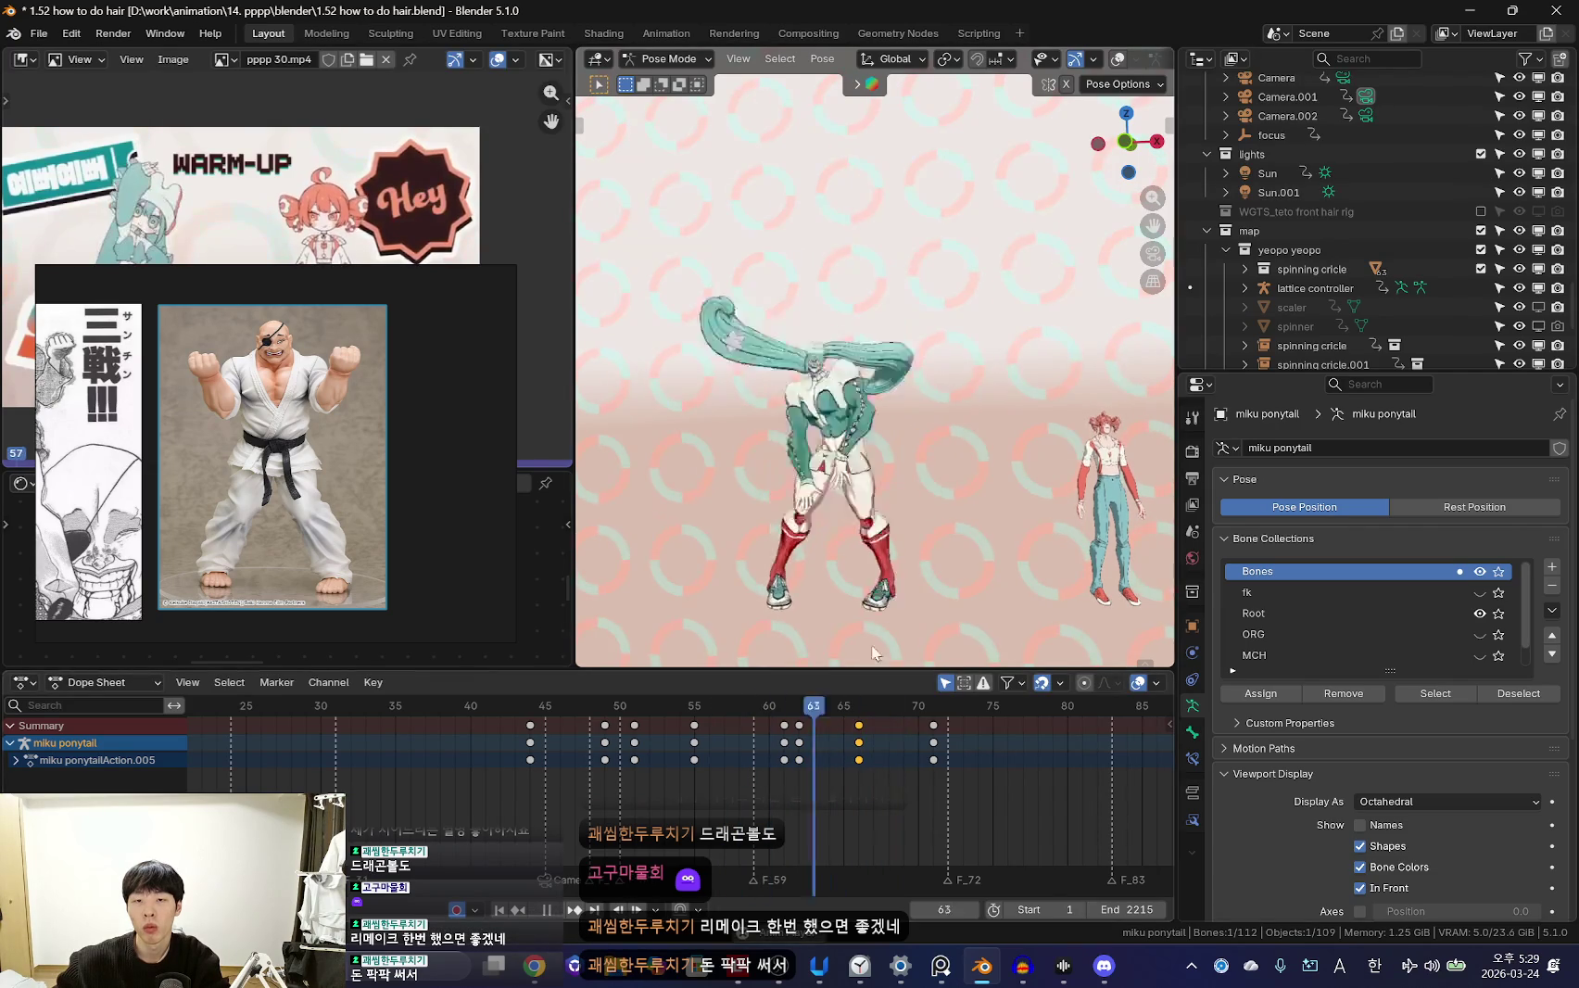
pyautogui.press('space')
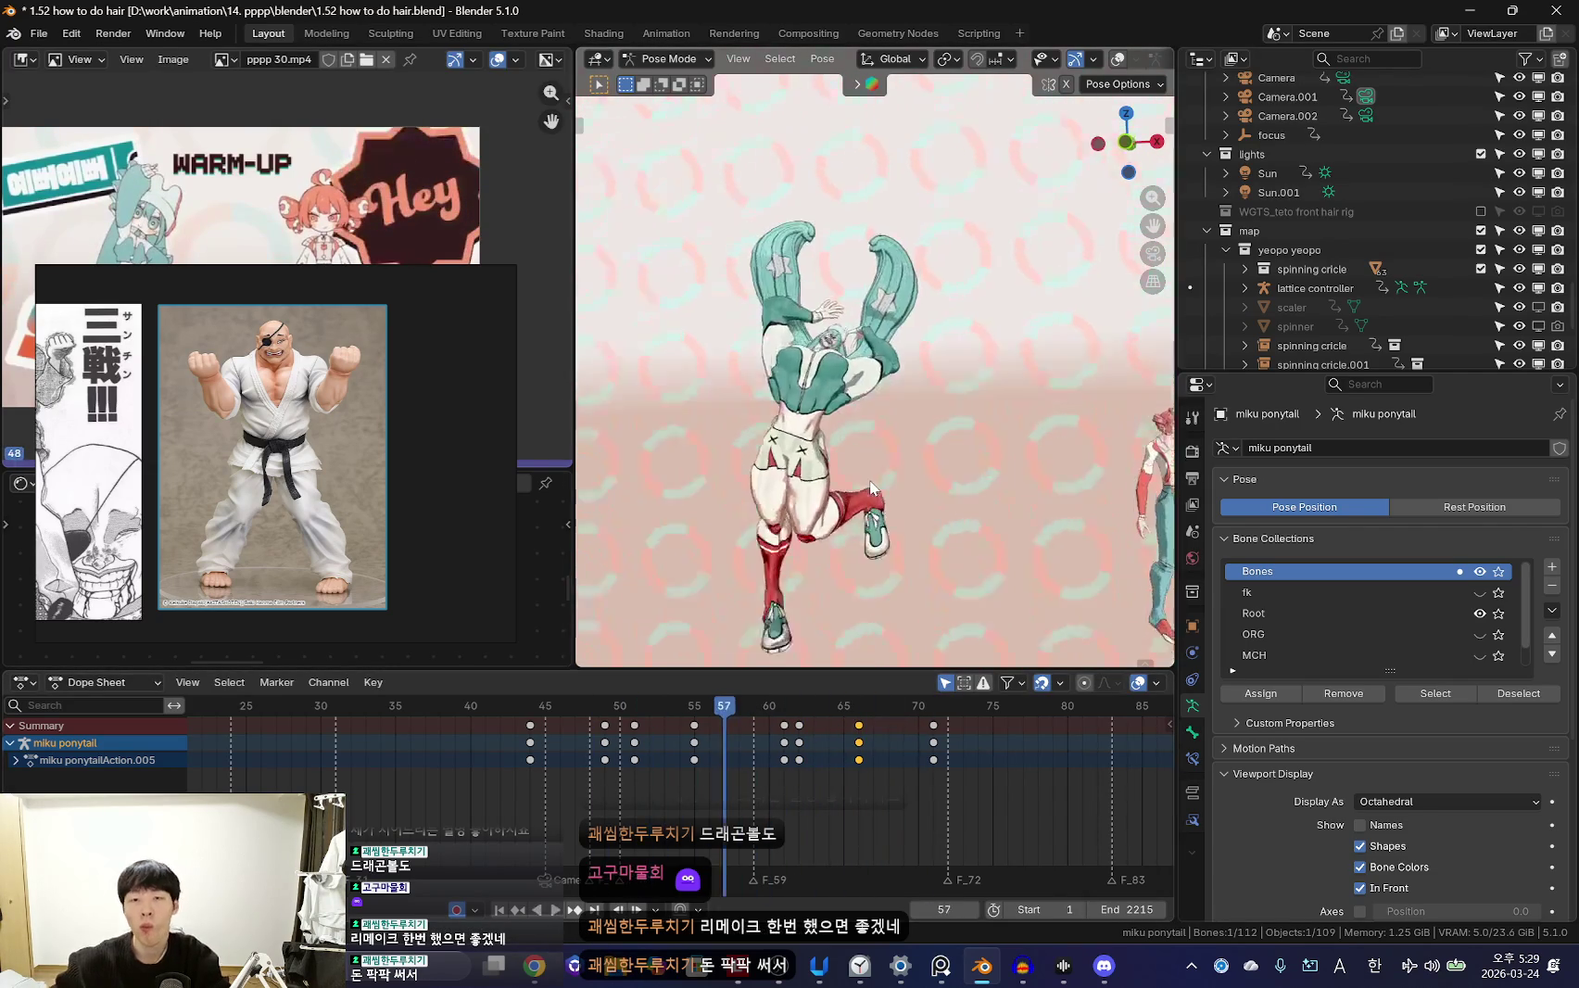
pyautogui.press('KP_0')
pyautogui.press('space')
pyautogui.scroll(-2, 694, 815)
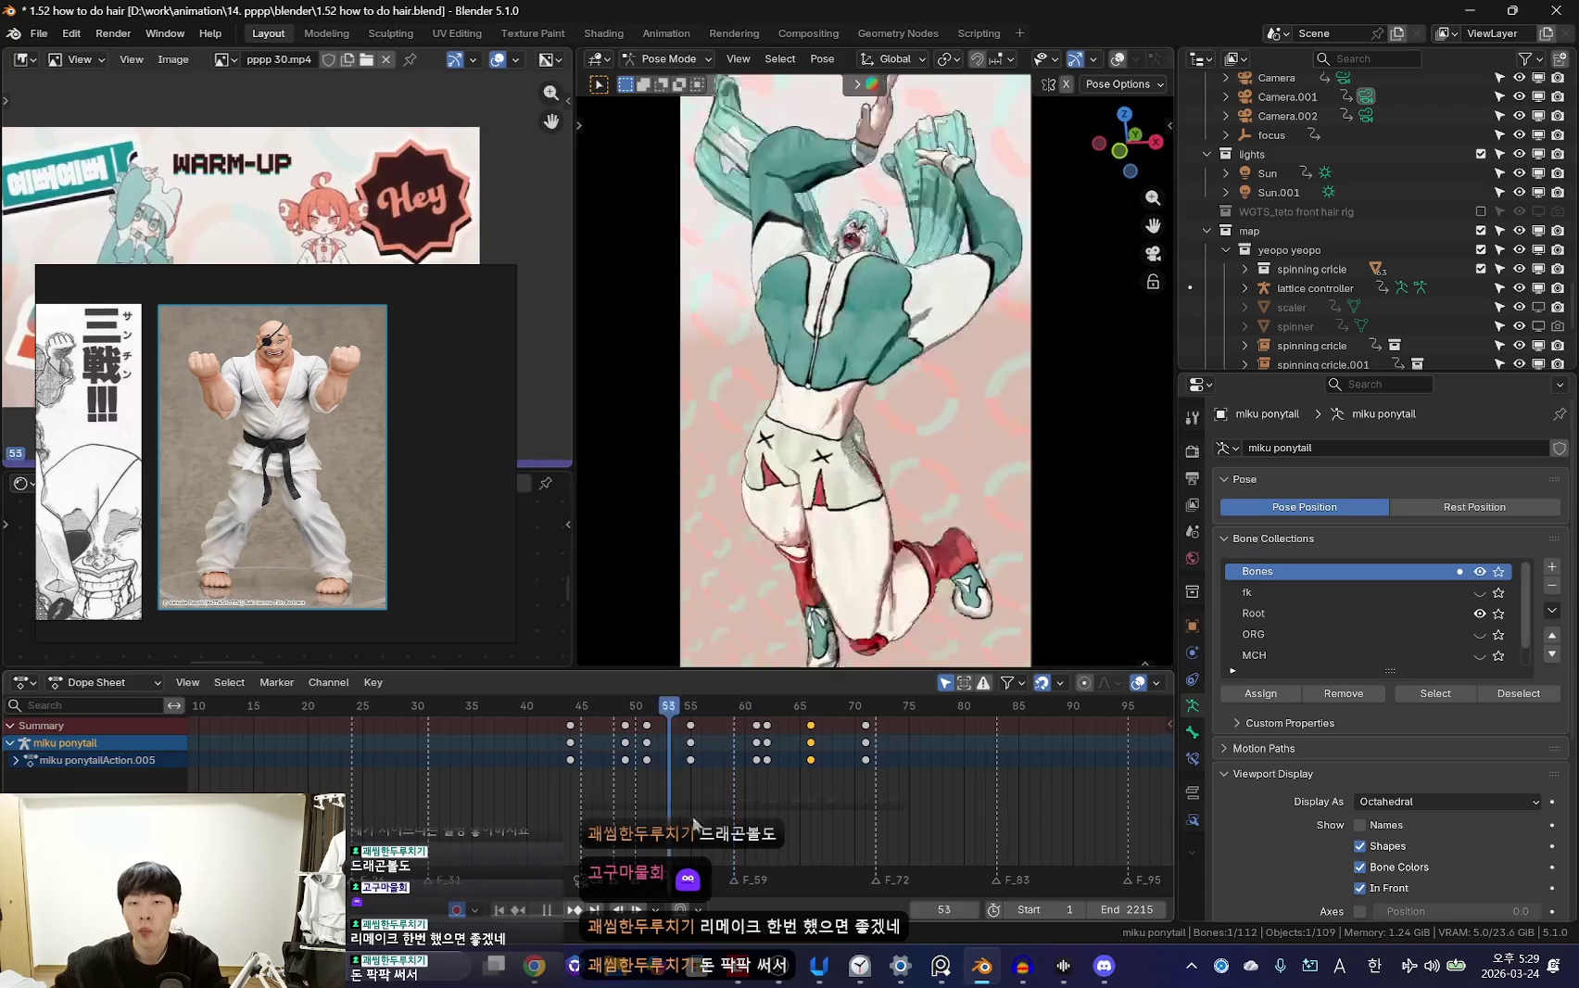
# Key a rotated ponytail pose at frame 62 and play back the swing
pyautogui.press('space')
pyautogui.scroll(3, 812, 799)
pyautogui.press('space')
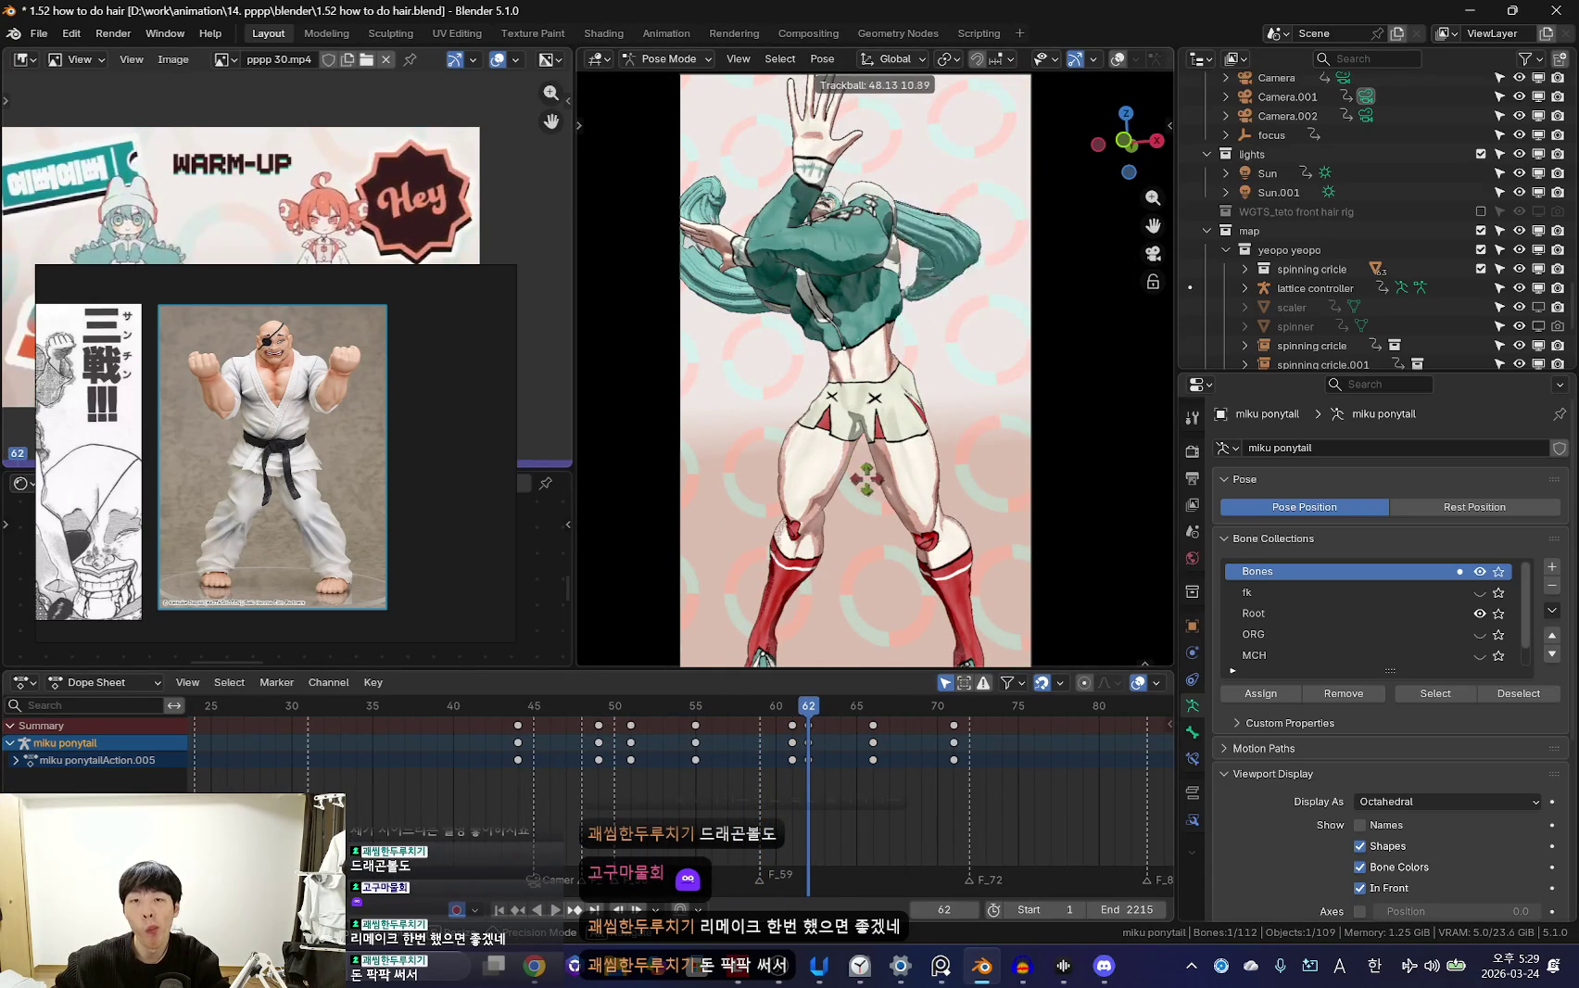
pyautogui.click(938, 518)
pyautogui.press('Left')
pyautogui.moveTo(798, 760); pyautogui.dragTo(808, 756)
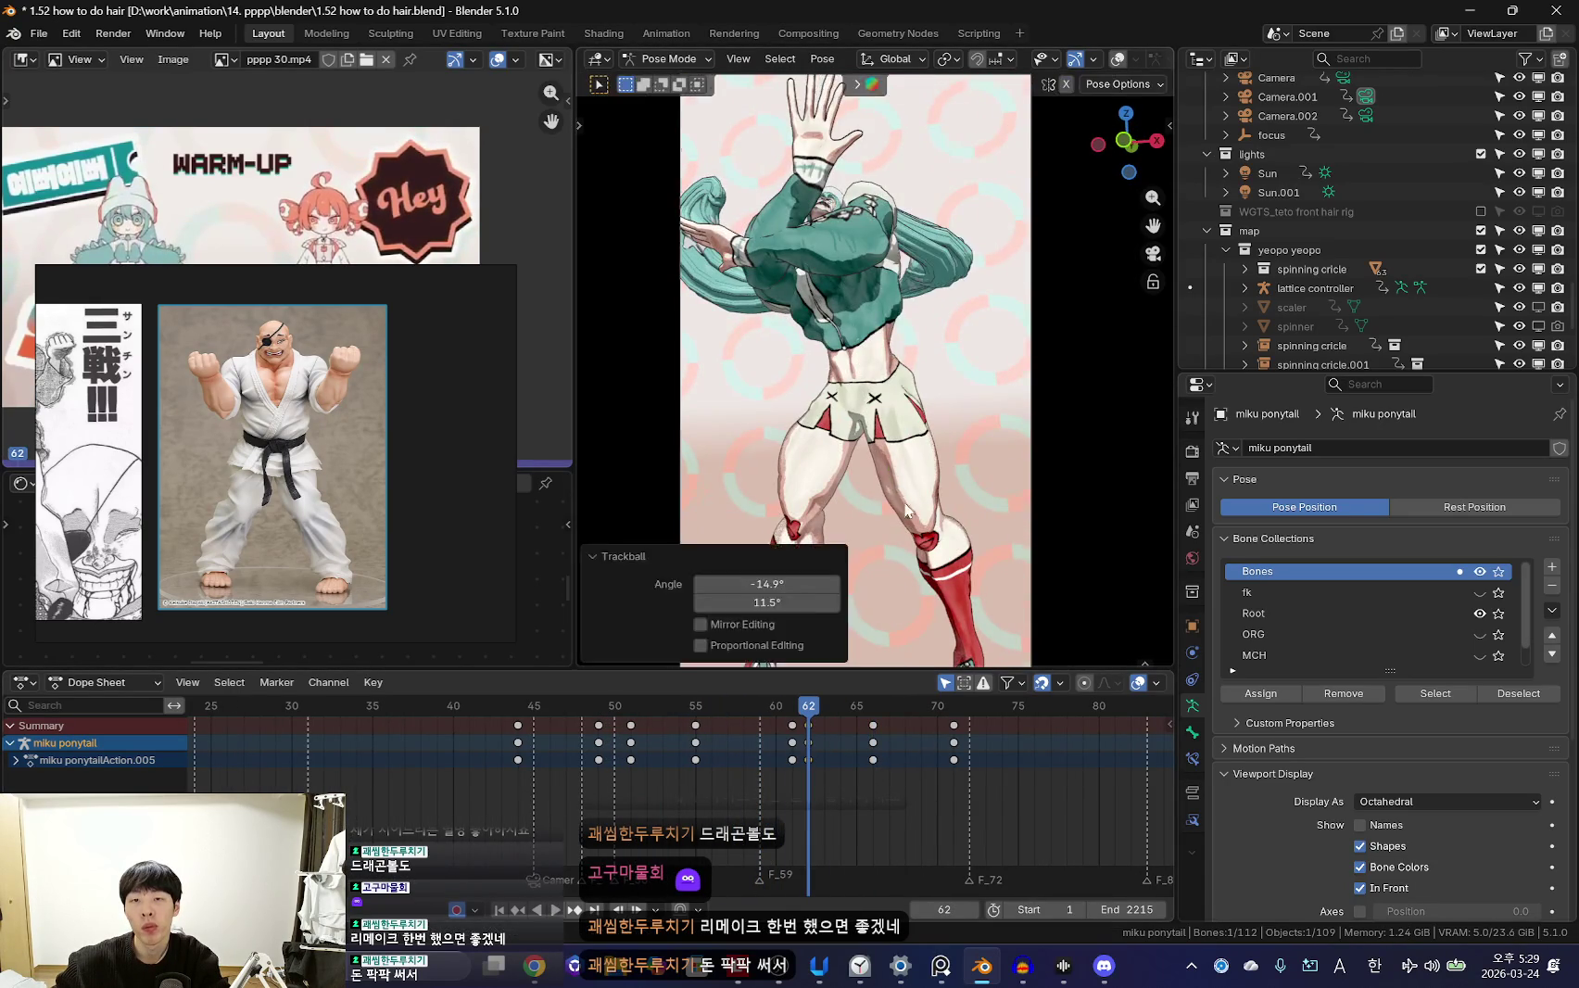
pyautogui.press('space')
pyautogui.moveTo(743, 754); pyautogui.dragTo(947, 753)
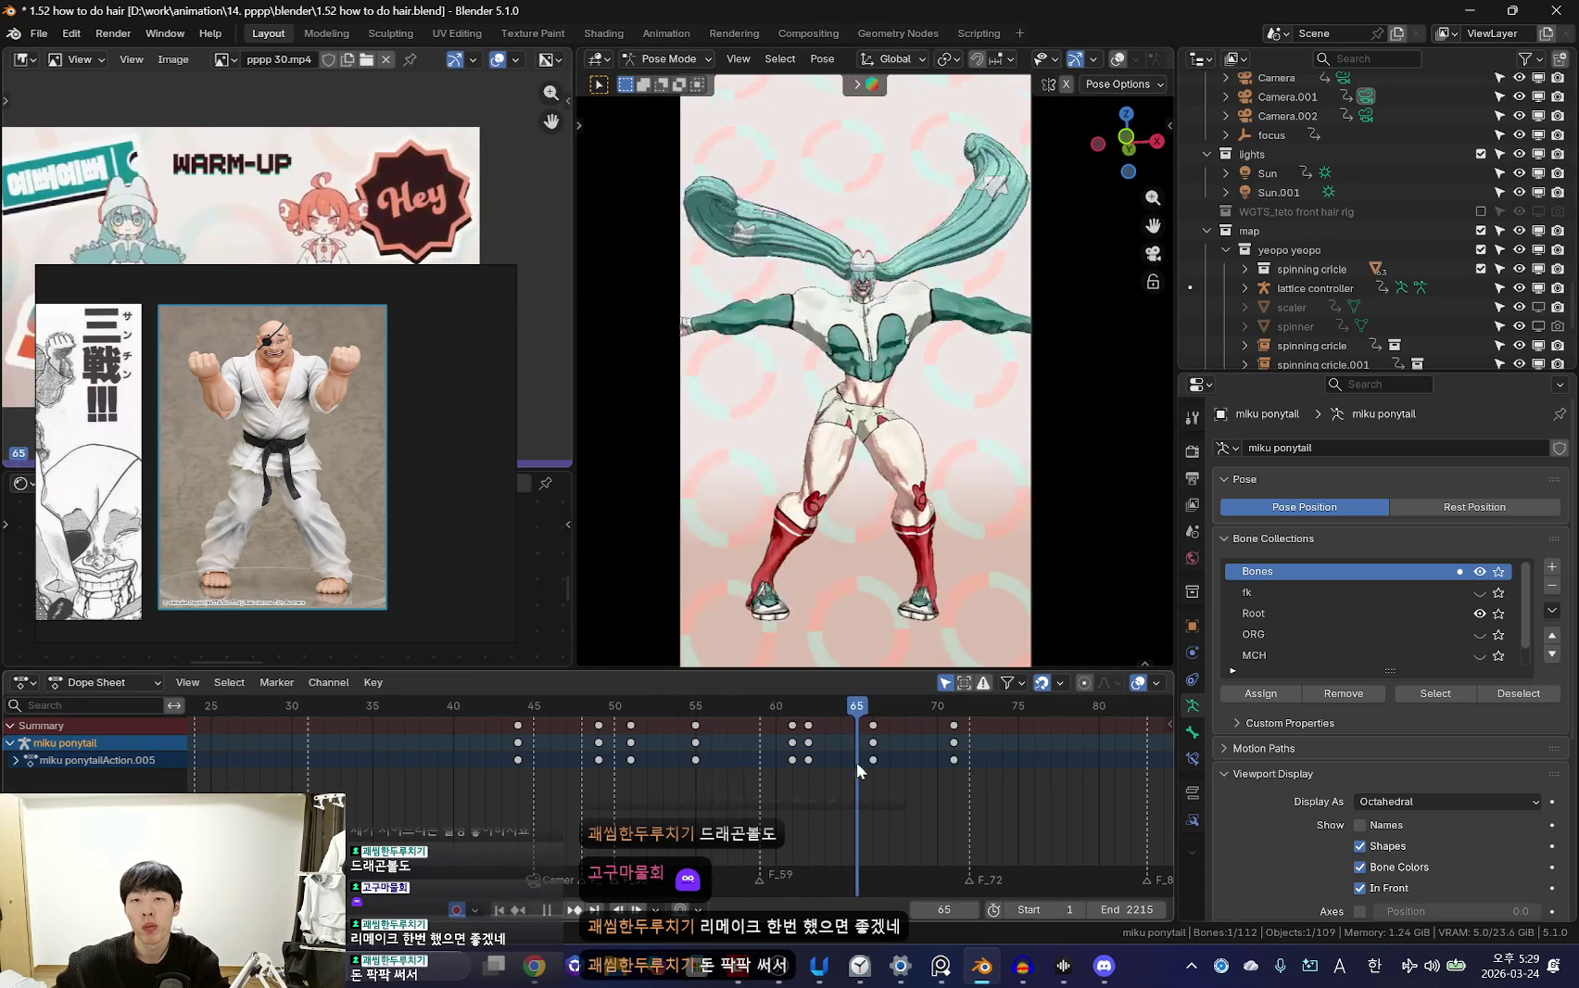
# Key a new ponytail rotation at frame 64 and check it in playback
pyautogui.moveTo(997, 421); pyautogui.dragTo(939, 399, button='middle')
pyautogui.hotkey('shift', 'alt', 'z')
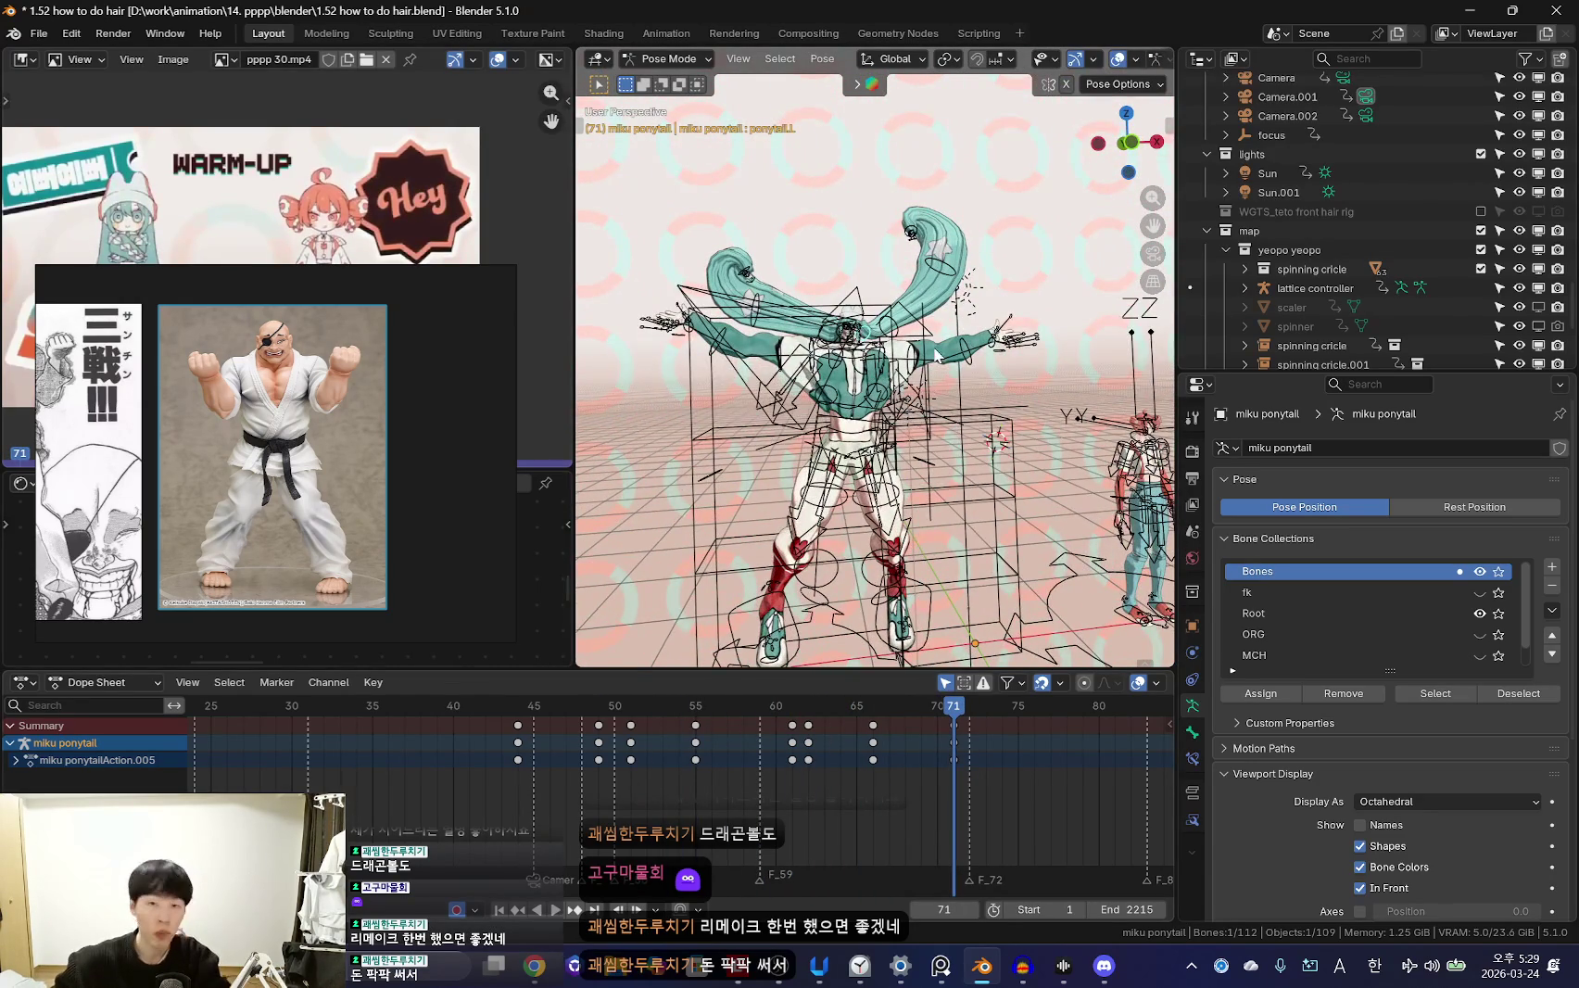
pyautogui.scroll(2, 929, 379)
pyautogui.scroll(2, 900, 344)
pyautogui.scroll(2, 910, 760)
pyautogui.moveTo(909, 760); pyautogui.dragTo(882, 741)
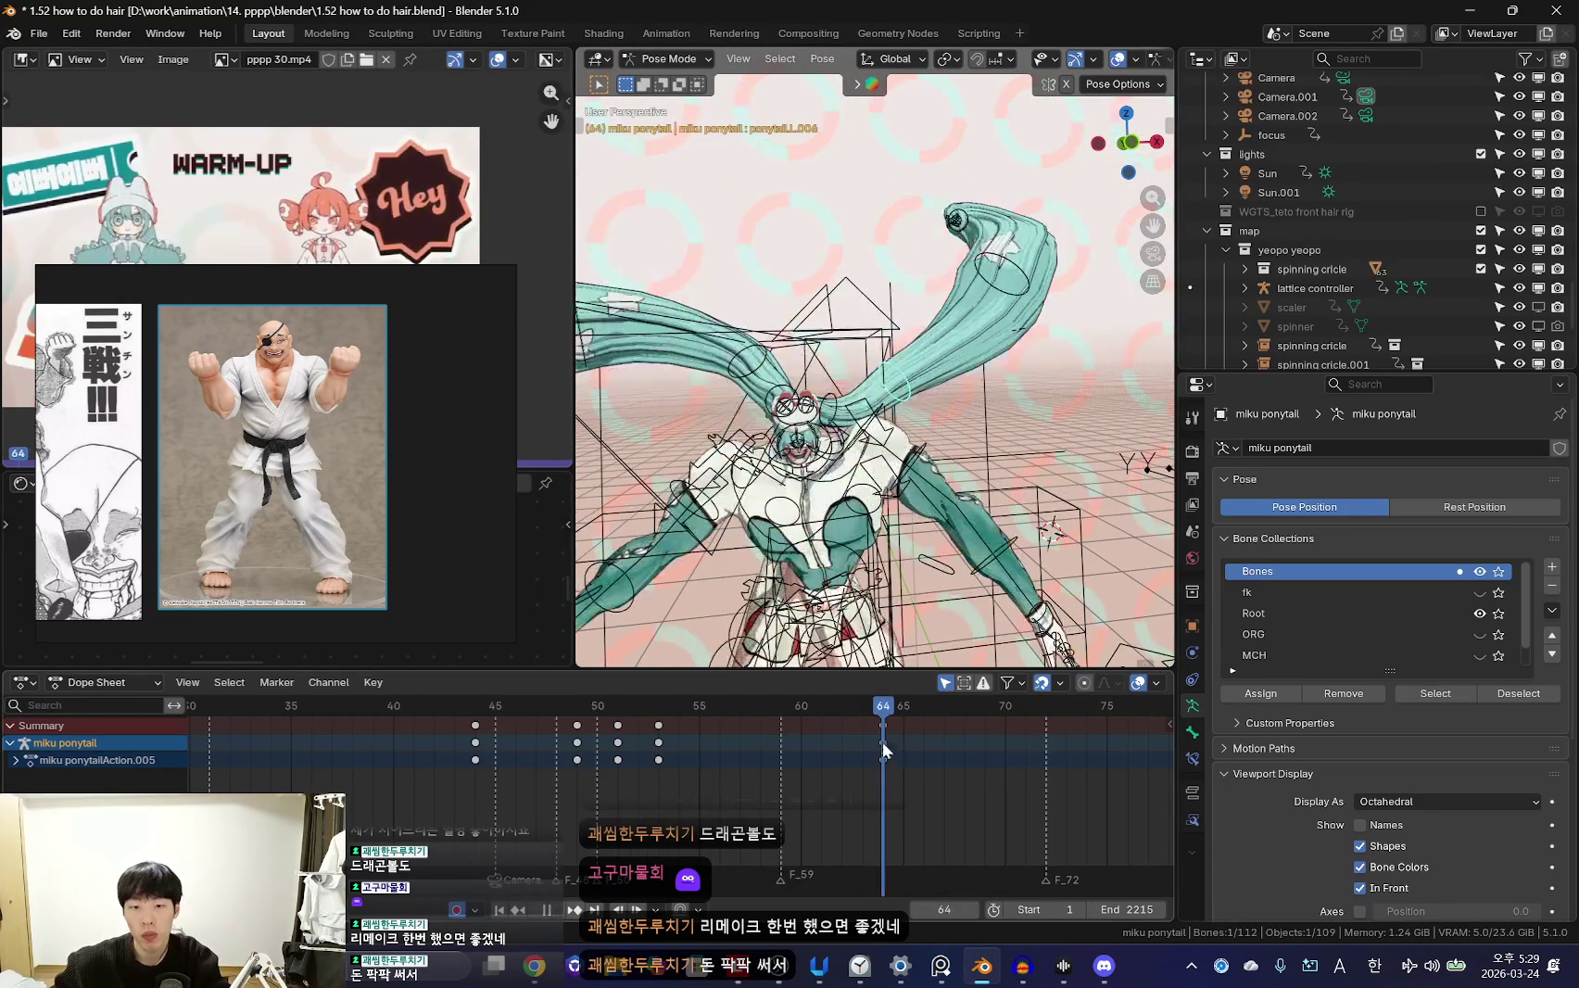
pyautogui.hotkey('shift', 'alt', 'z')
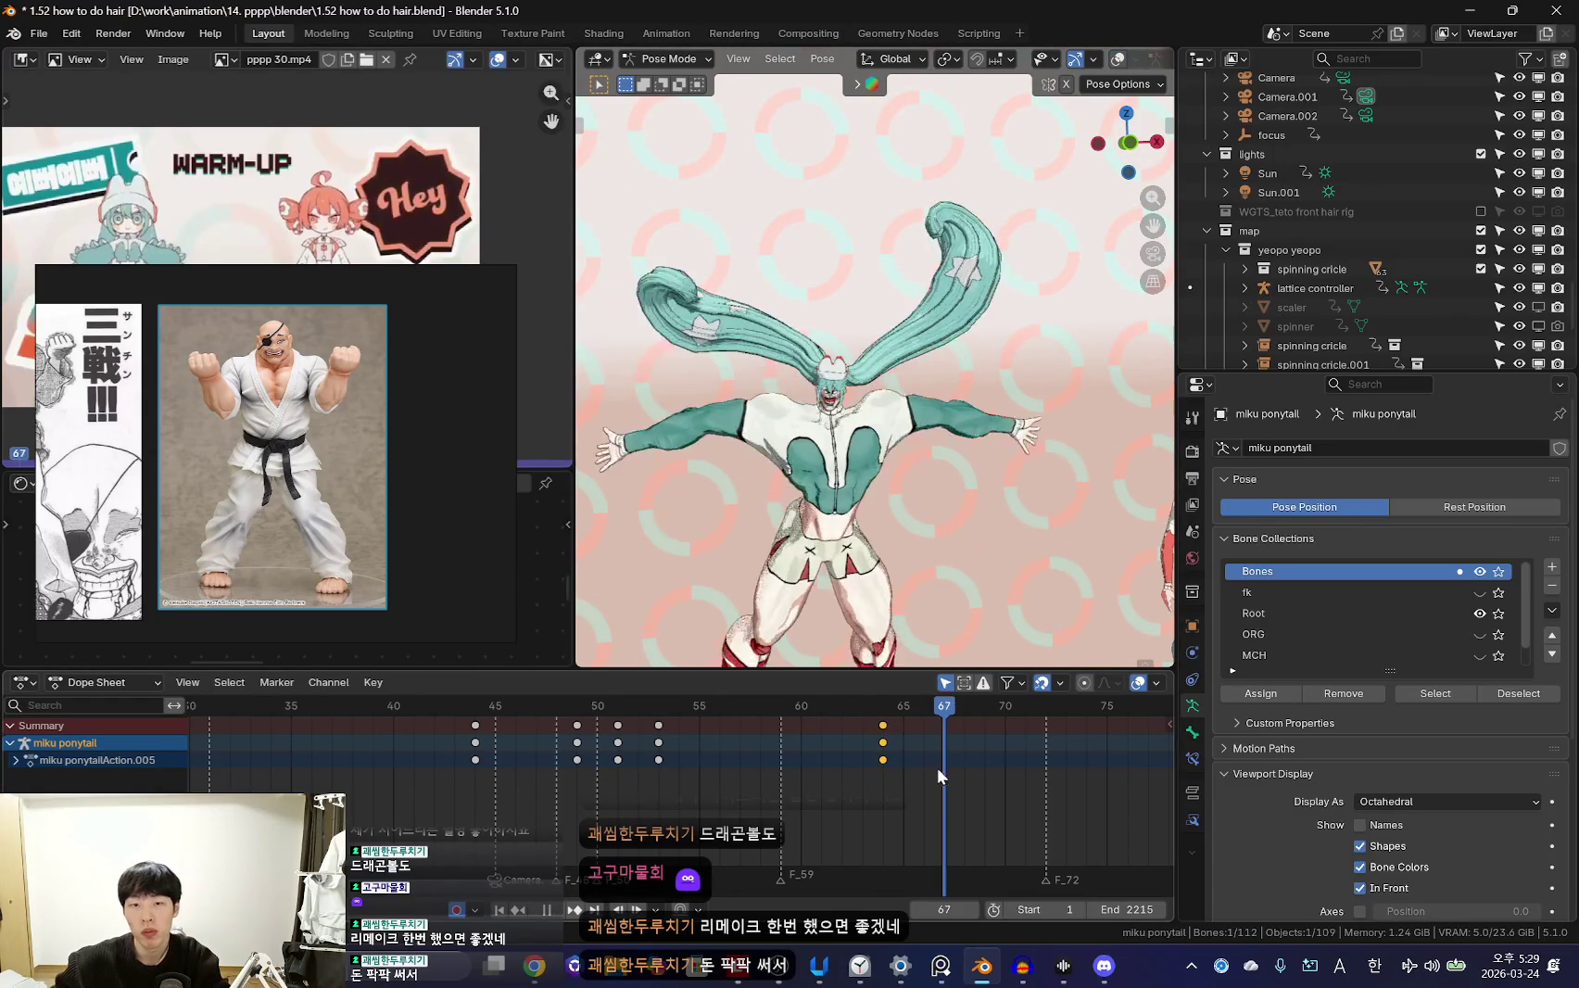
pyautogui.press('r')
pyautogui.click(1045, 436)
pyautogui.press('i')
pyautogui.press('space')
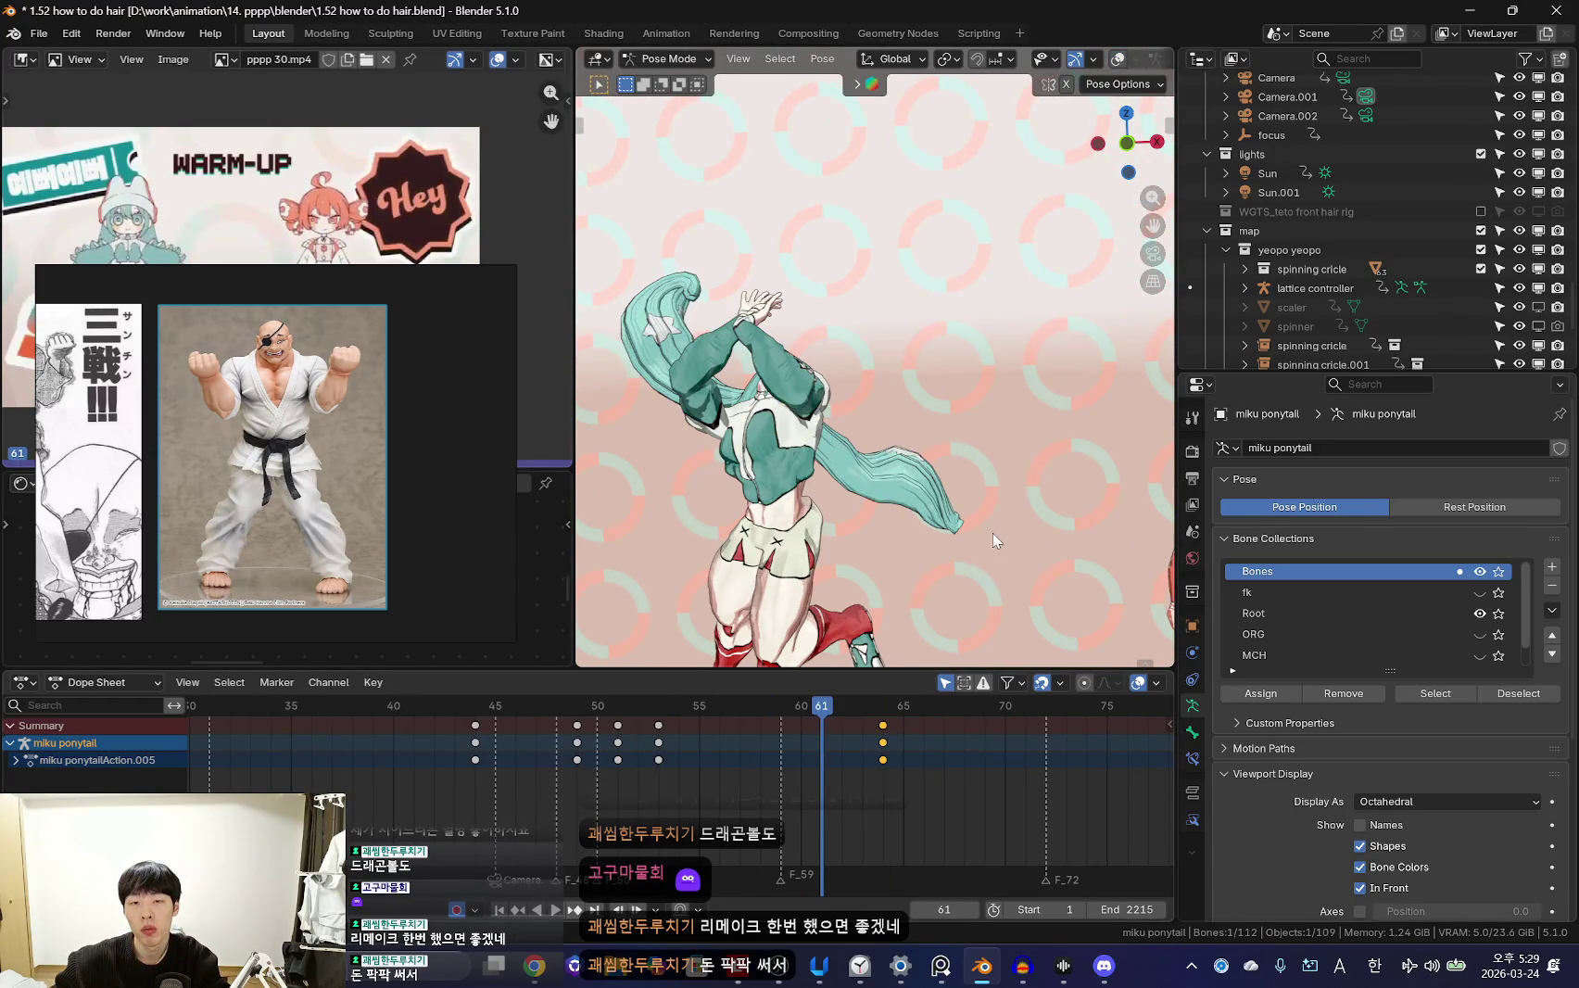
# Key a trackball-rotated ponytail pose at frame 61 and review the swing
pyautogui.press('r')
pyautogui.press('r')
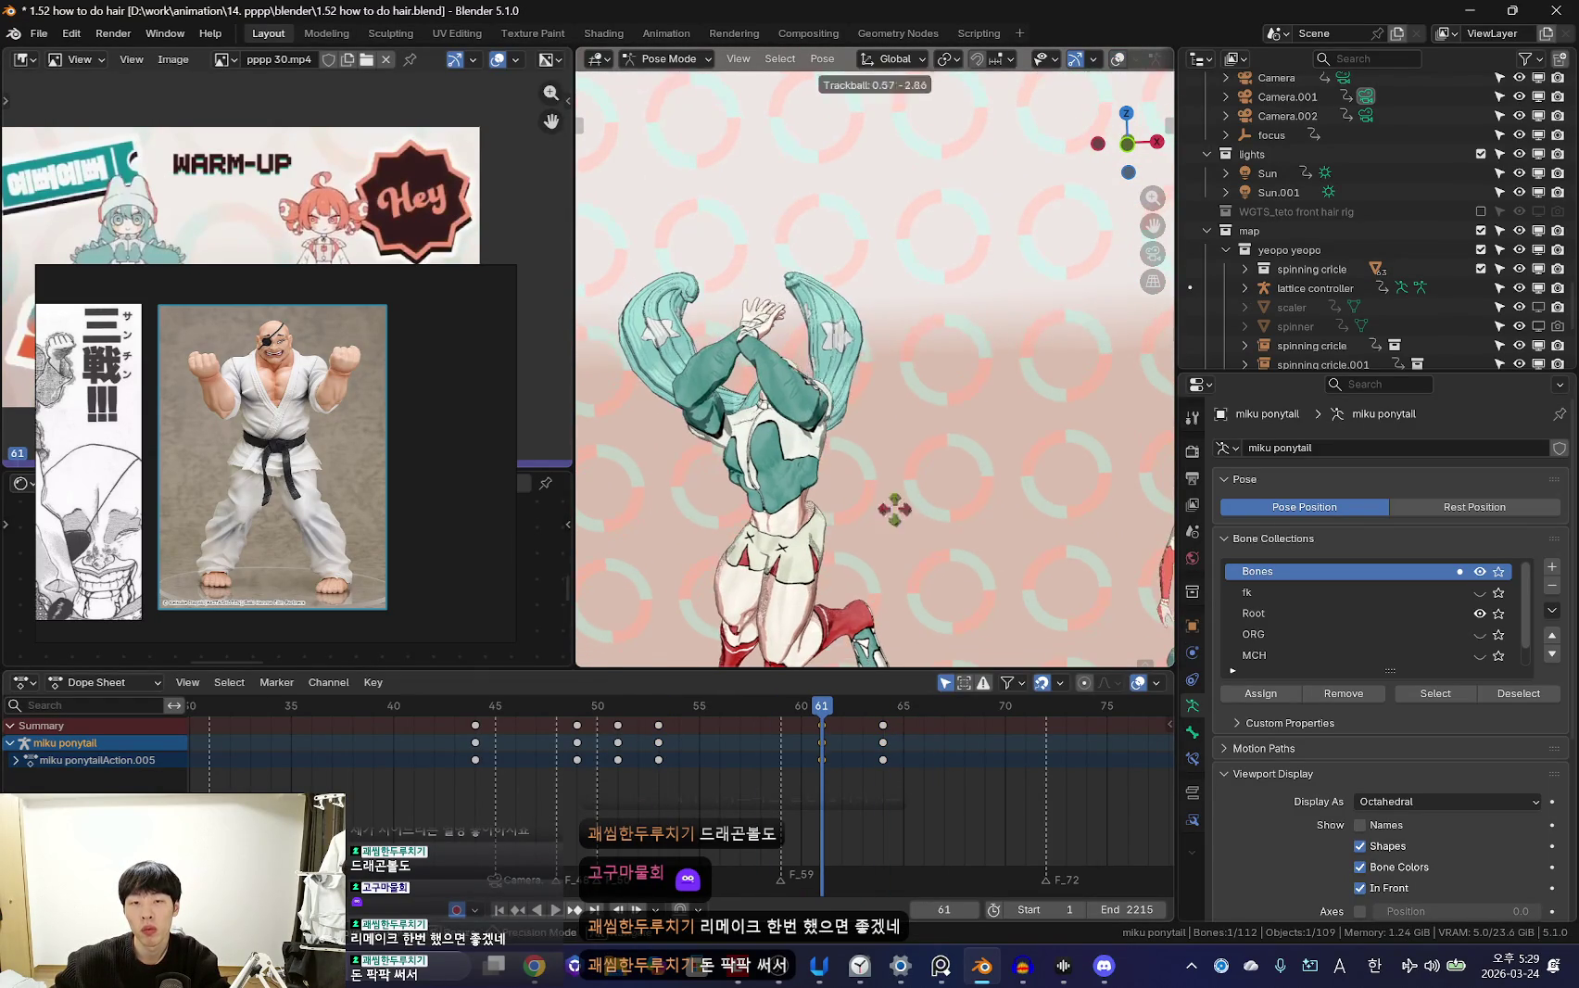
pyautogui.click(891, 503)
pyautogui.press('r')
pyautogui.click(1031, 480)
pyautogui.press('i')
pyautogui.press('space')
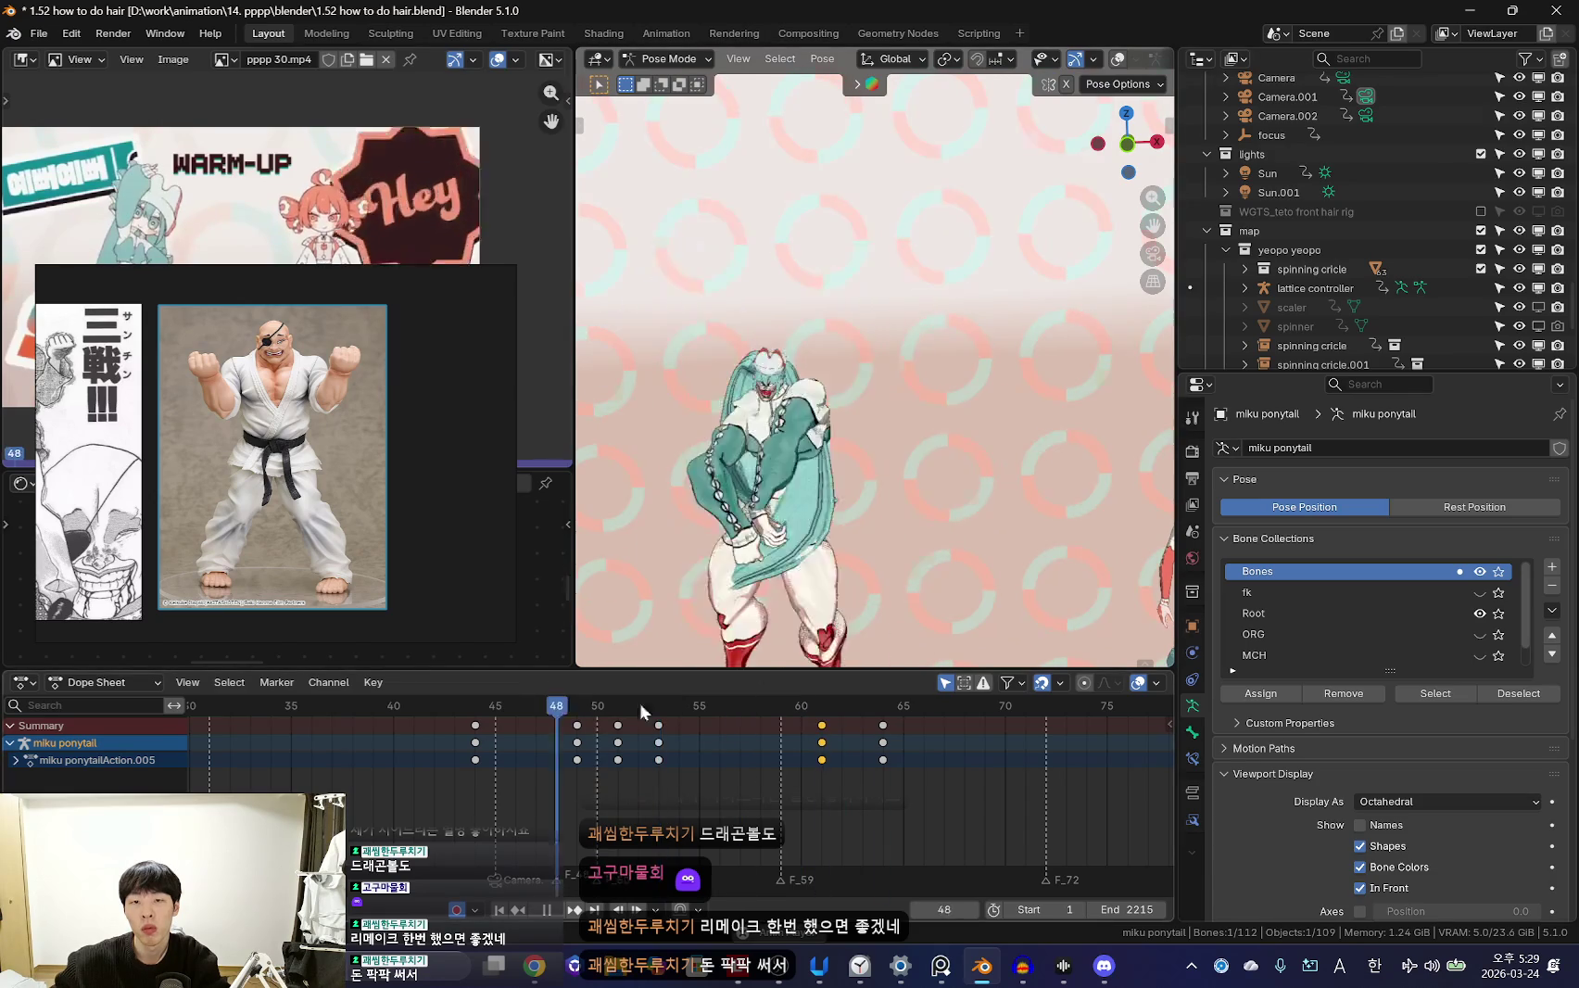
pyautogui.press('space')
# Key a trackball-rotated ponytail pose at frame 66 and play it back
pyautogui.moveTo(820, 761); pyautogui.dragTo(924, 756)
pyautogui.press('i')
pyautogui.press('r')
pyautogui.press('r')
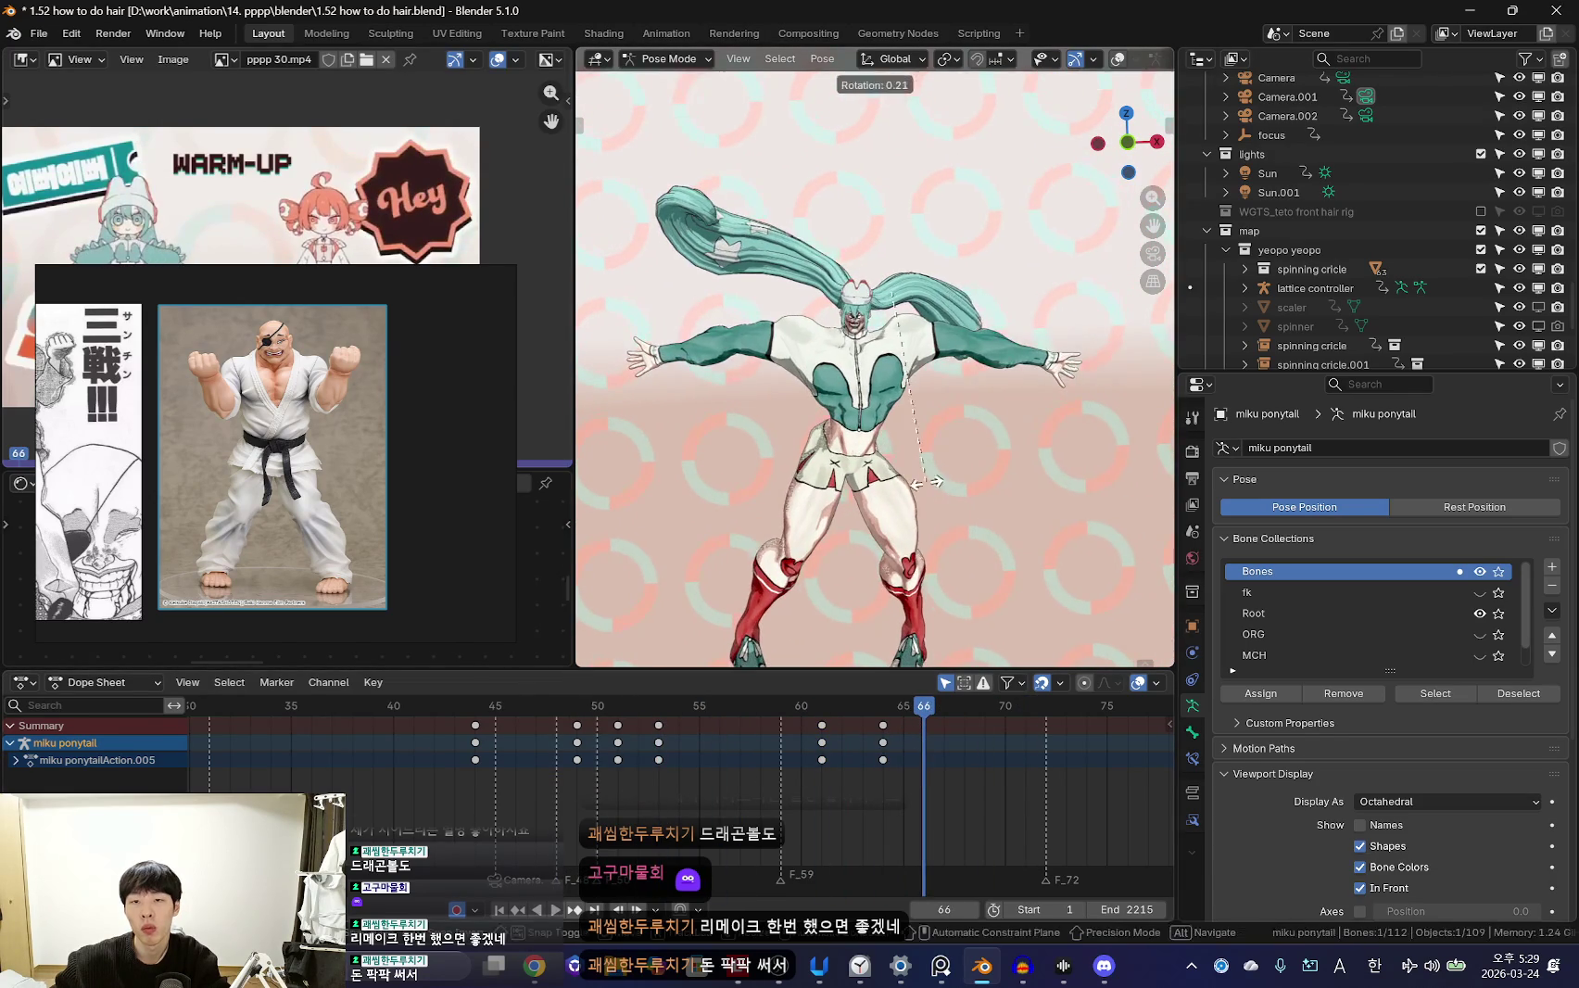
pyautogui.click(1049, 545)
pyautogui.press('i')
pyautogui.press('space')
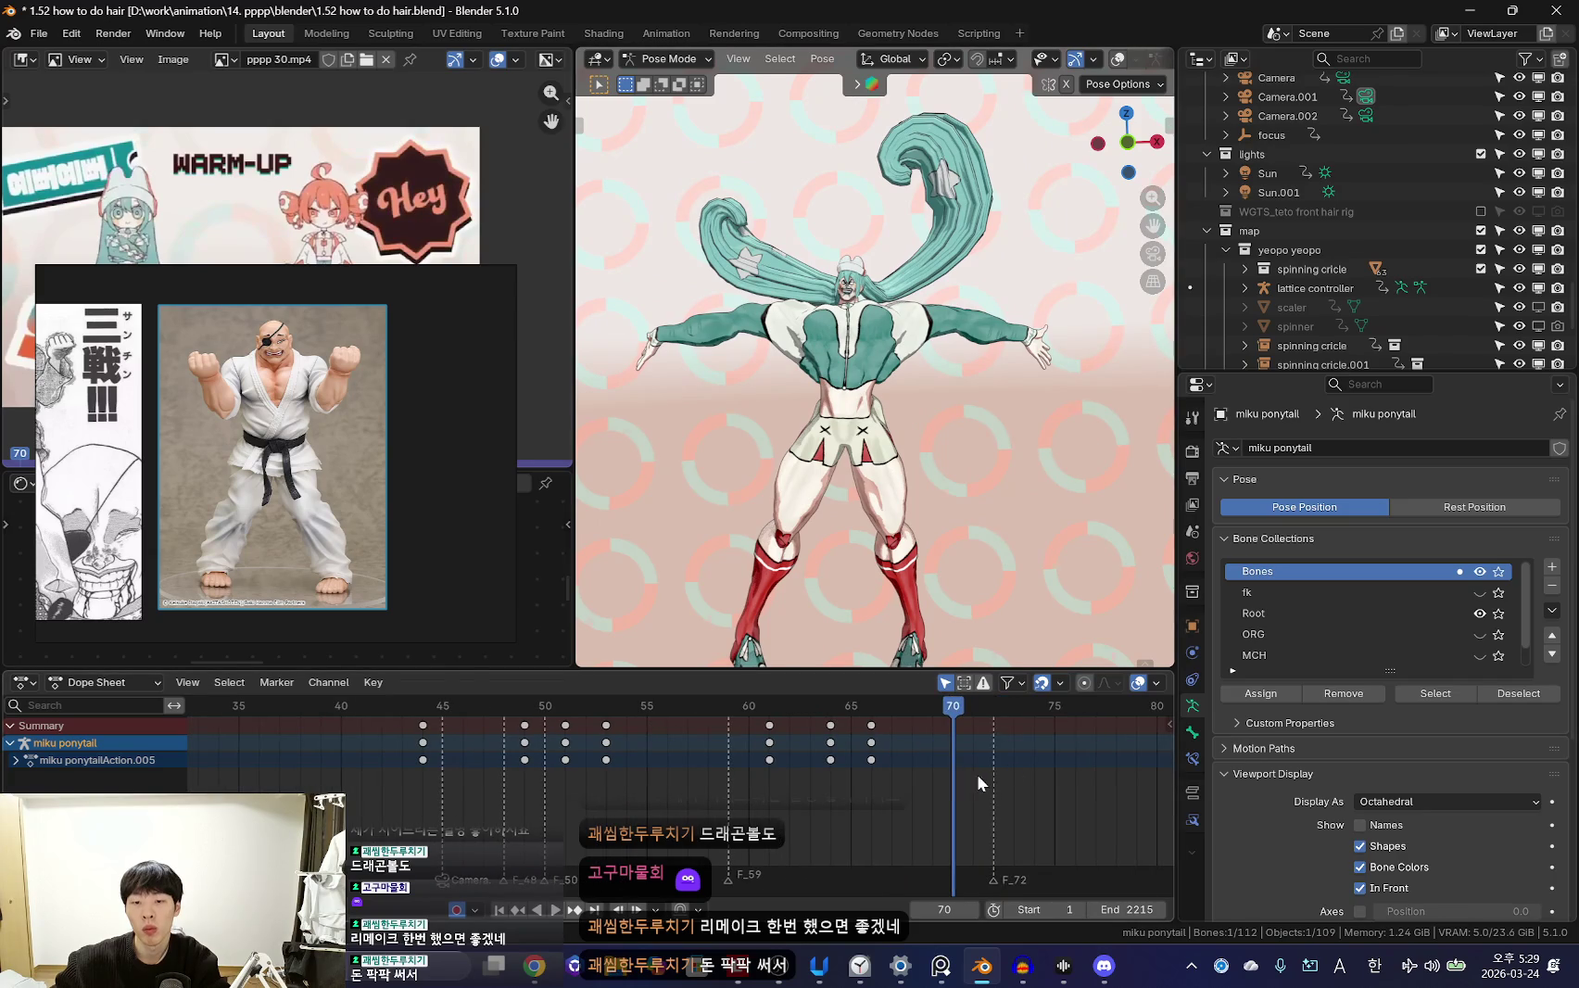
# Insert ponytail keys at frame 71, delete them, then restore them with undo
pyautogui.press('i')
pyautogui.click(912, 706)
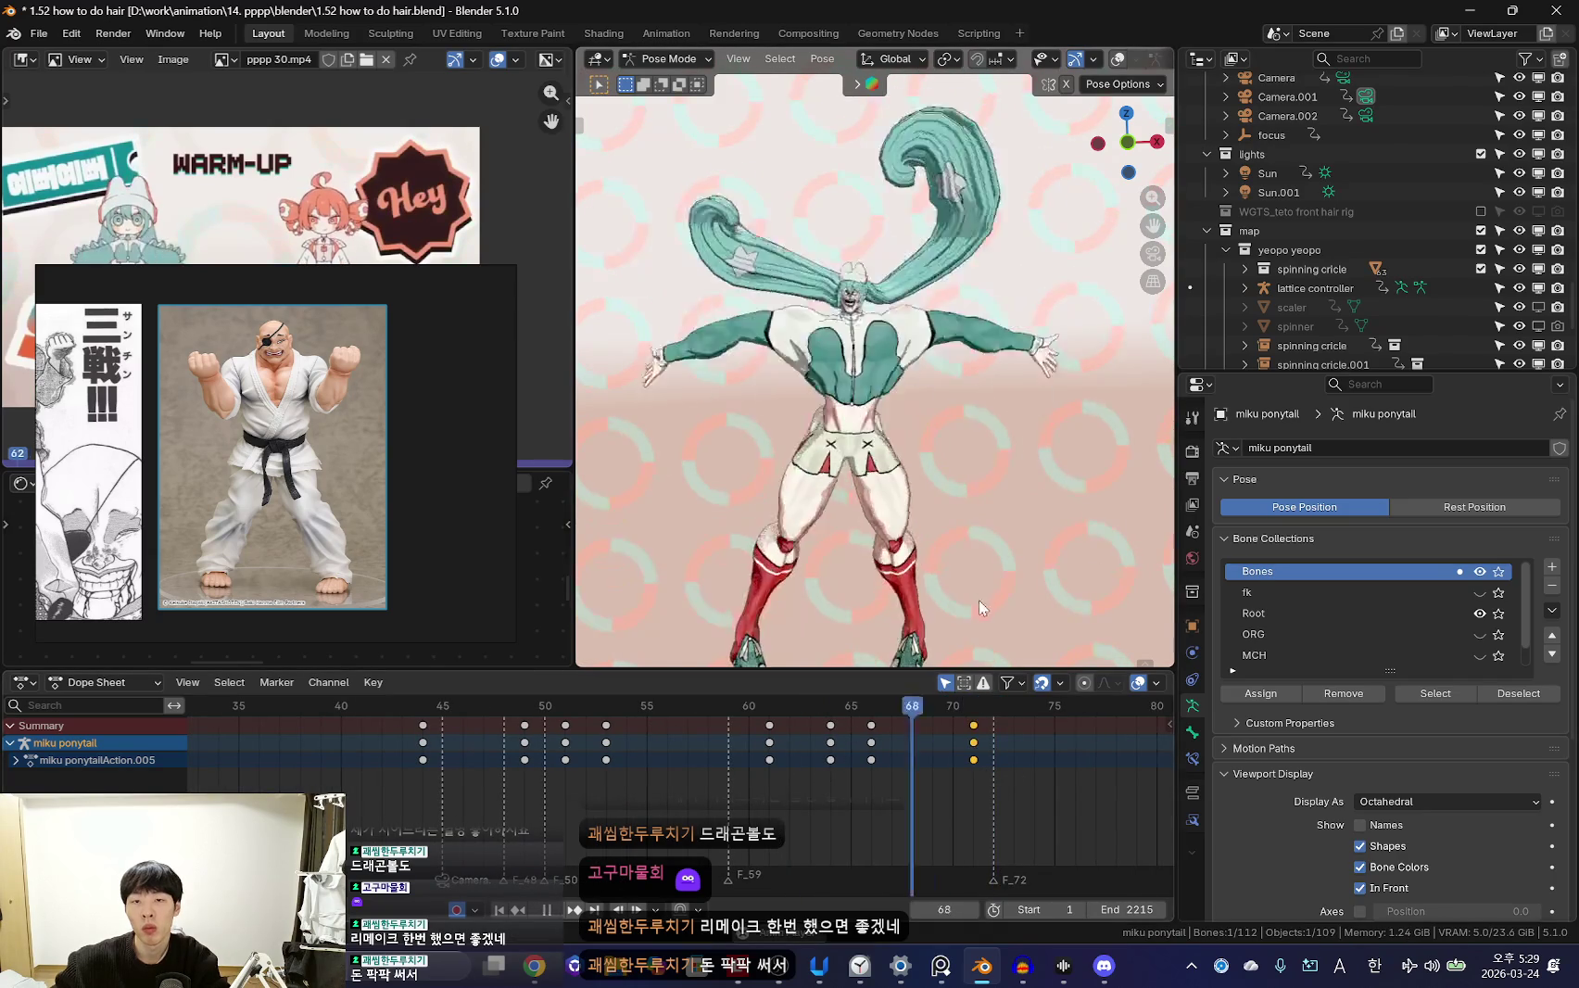
pyautogui.press('x')
pyautogui.click(874, 739)
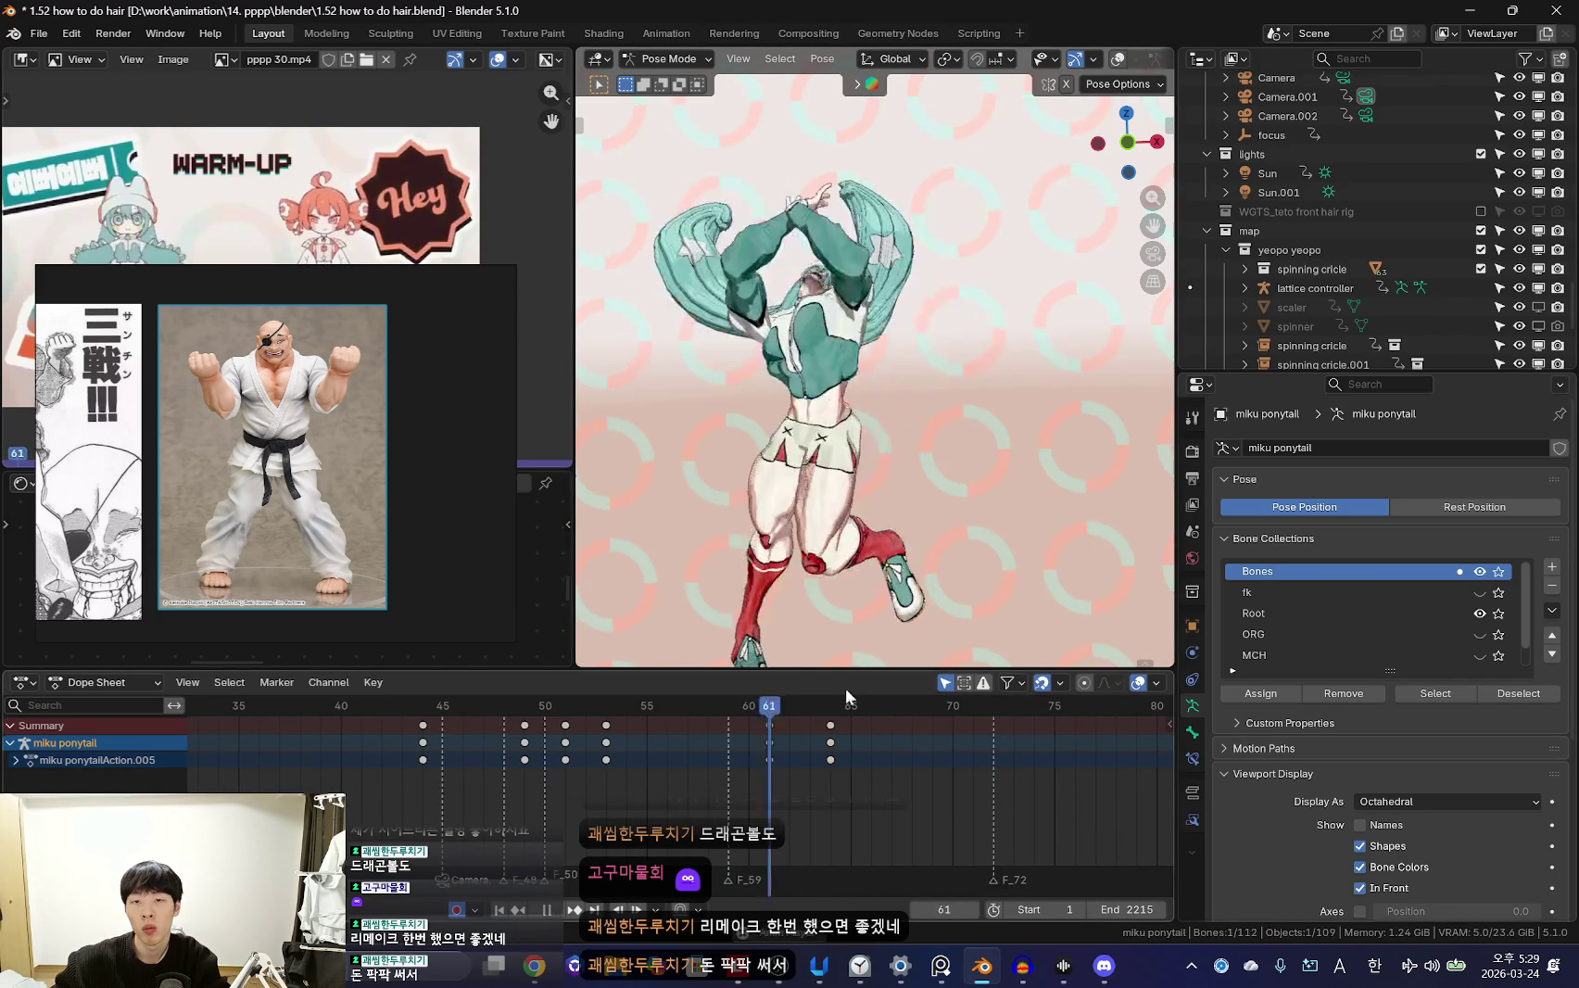
pyautogui.hotkey('ctrl', 'z')
pyautogui.press('space')
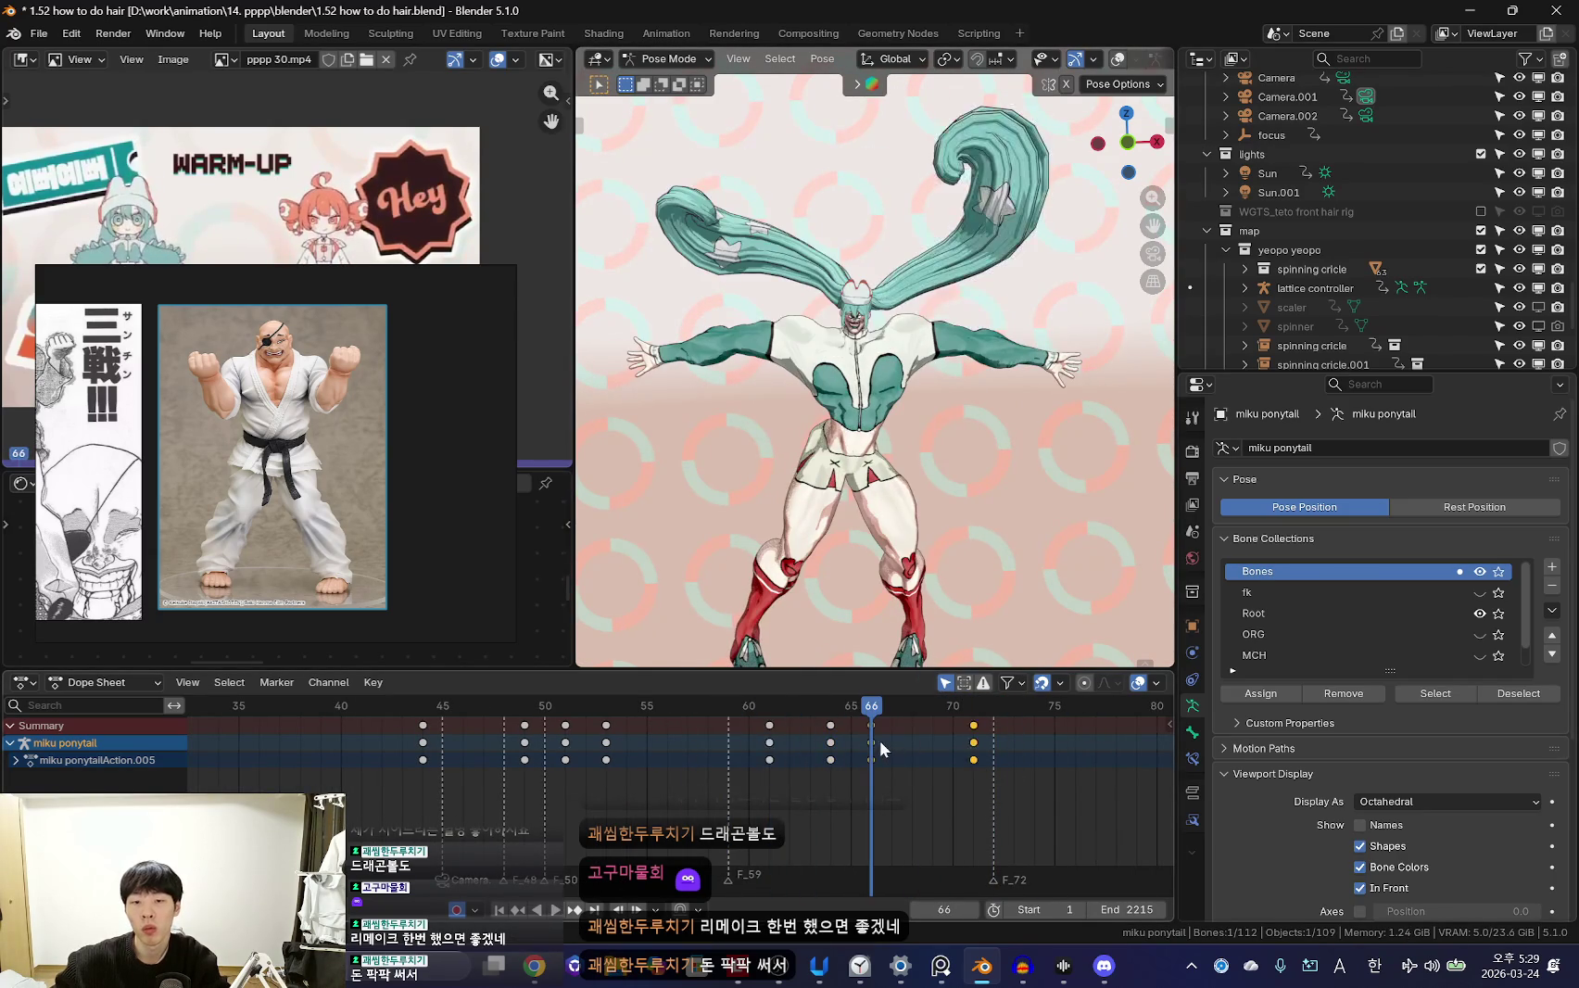
# Review the swing and key an 8.33° Z ponytail rotation at frame 67
pyautogui.press('space')
pyautogui.moveTo(811, 750); pyautogui.dragTo(872, 764)
pyautogui.press('space')
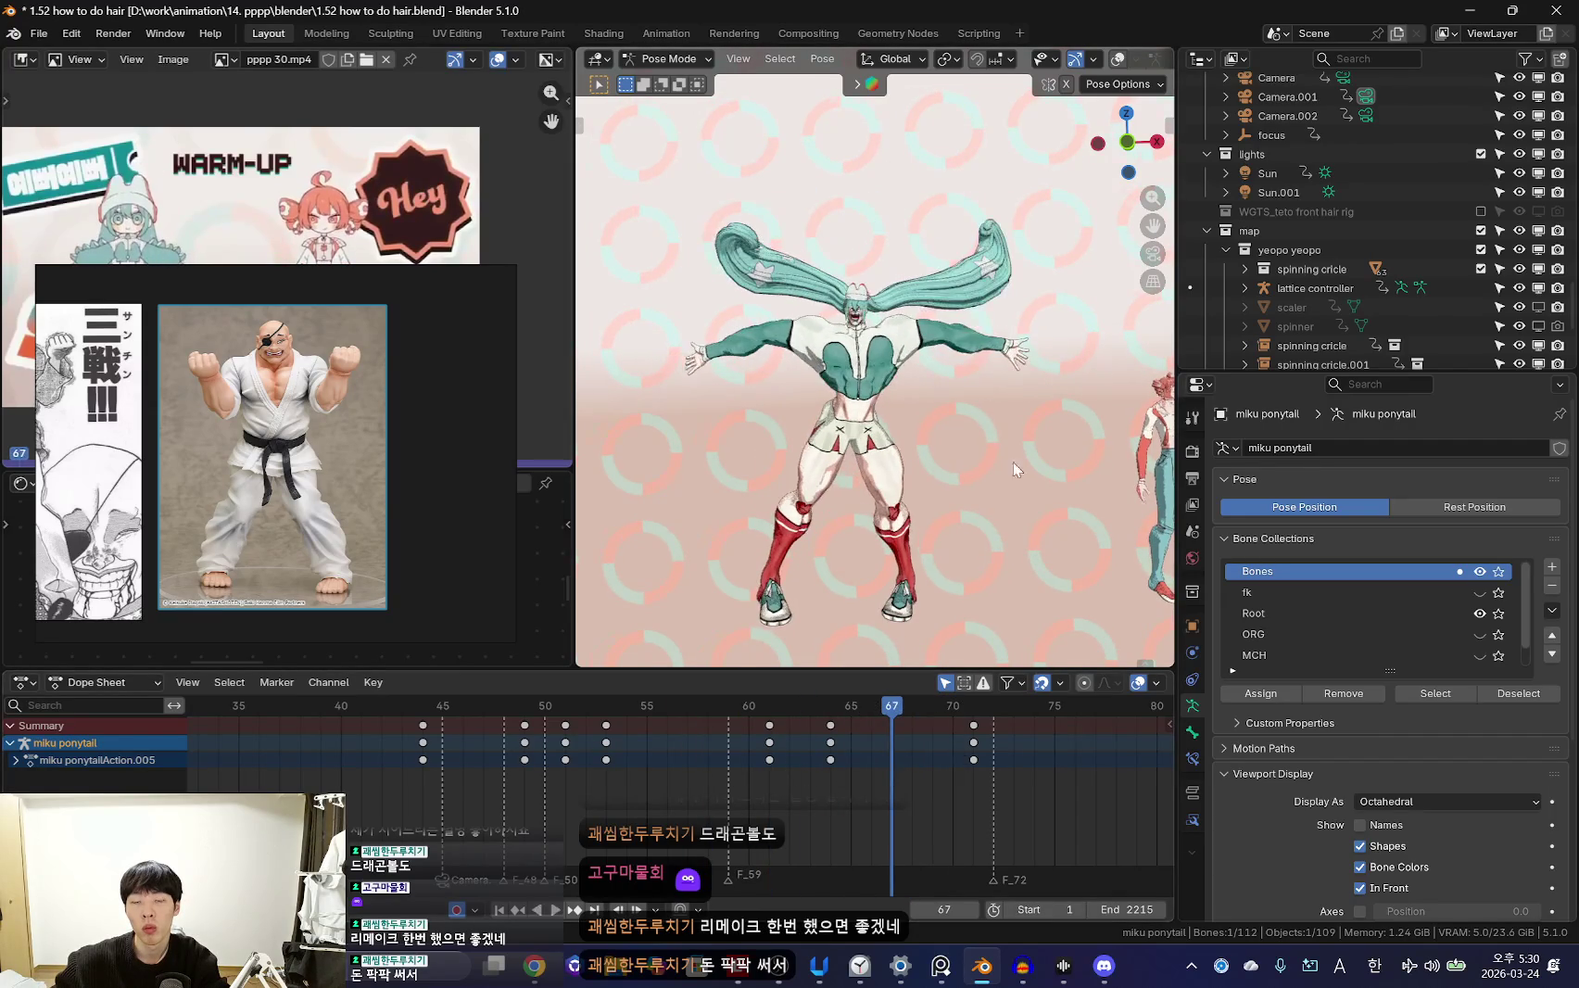
pyautogui.click(957, 352)
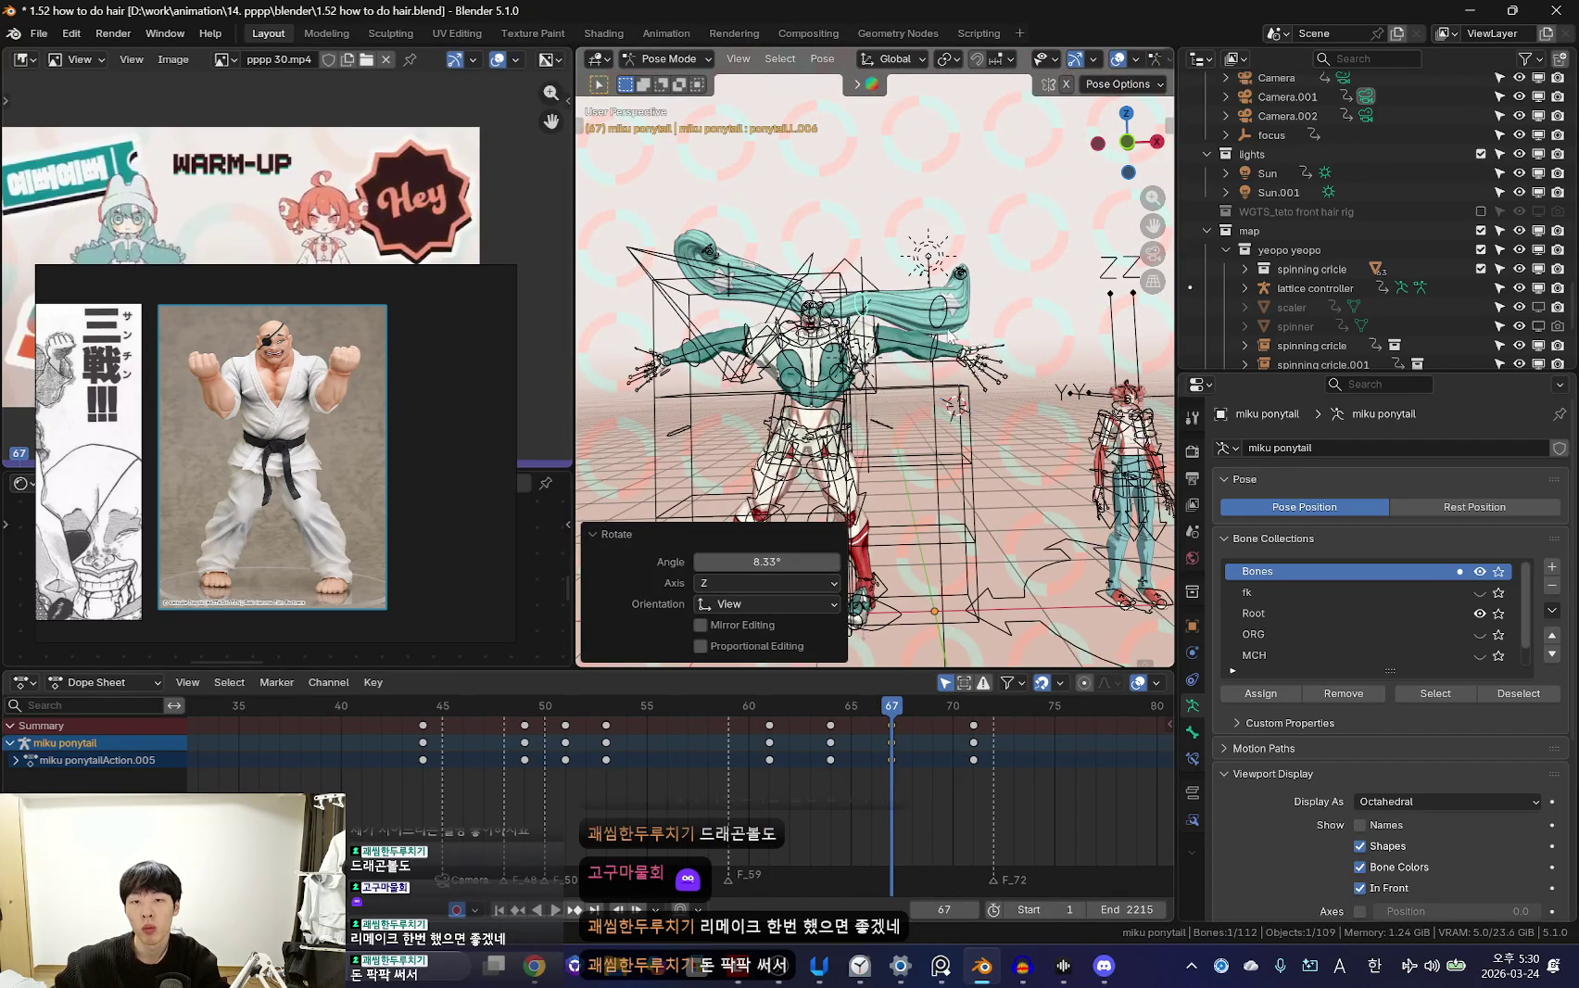
# Redo the frame 67 ponytail rotation and review the swing through frame 70
pyautogui.hotkey('ctrl', 'z')
pyautogui.hotkey('shift', 'alt', 'z')
pyautogui.click(950, 376)
pyautogui.press('Right')
pyautogui.press('Right')
pyautogui.press('Right')
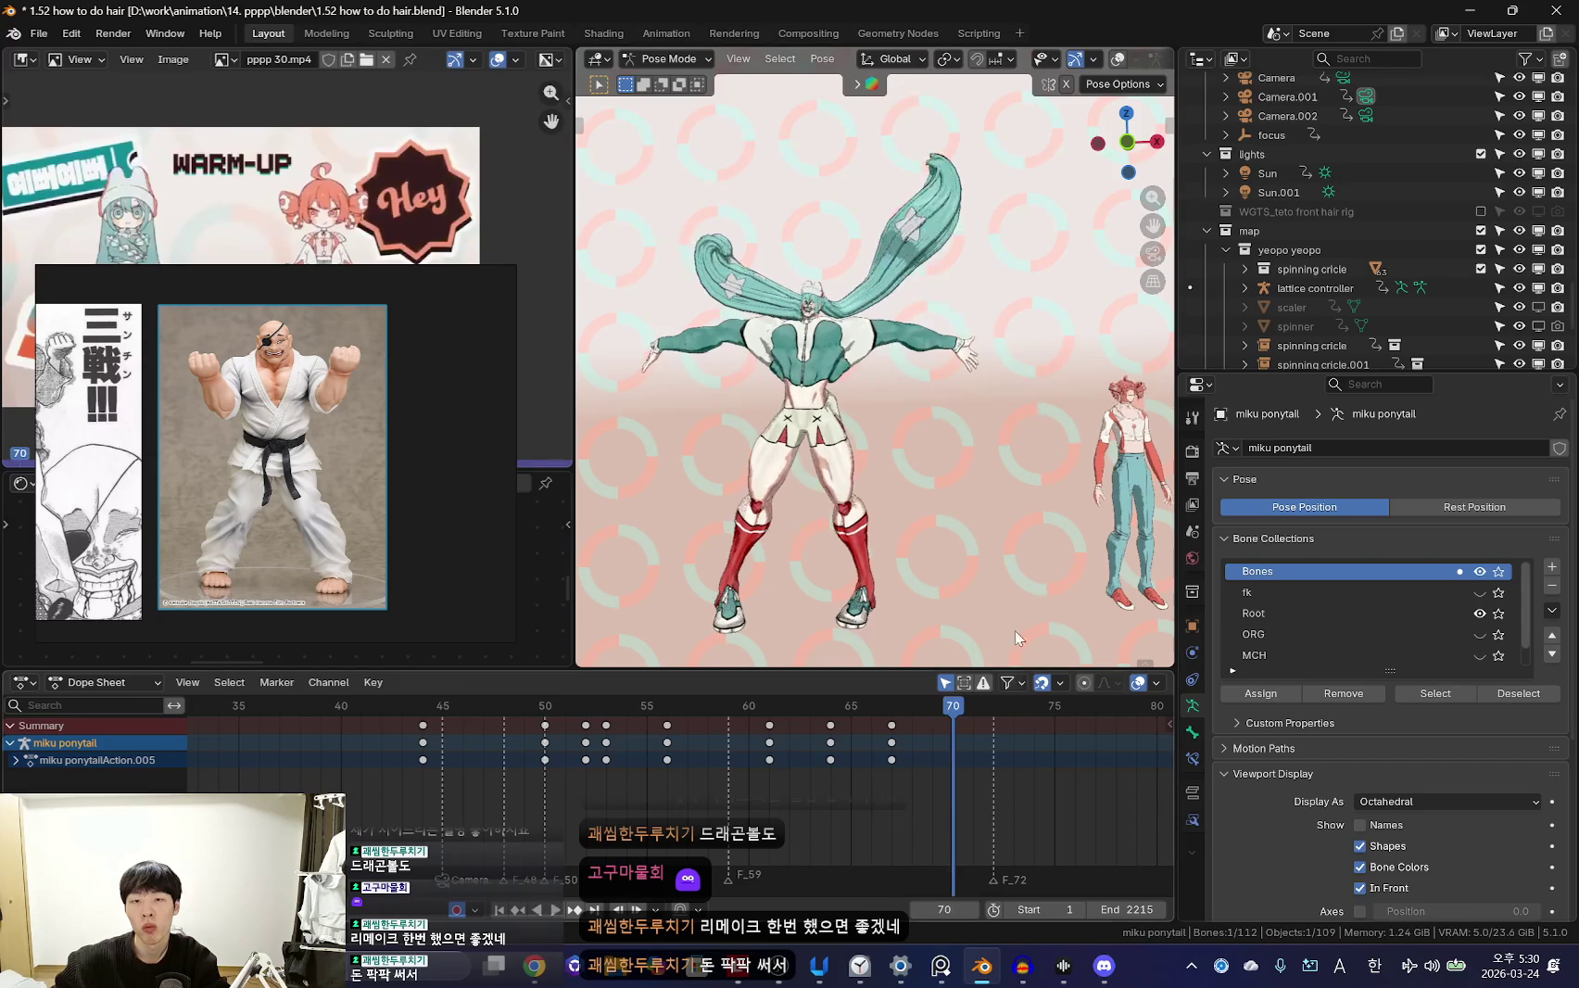
pyautogui.press('space')
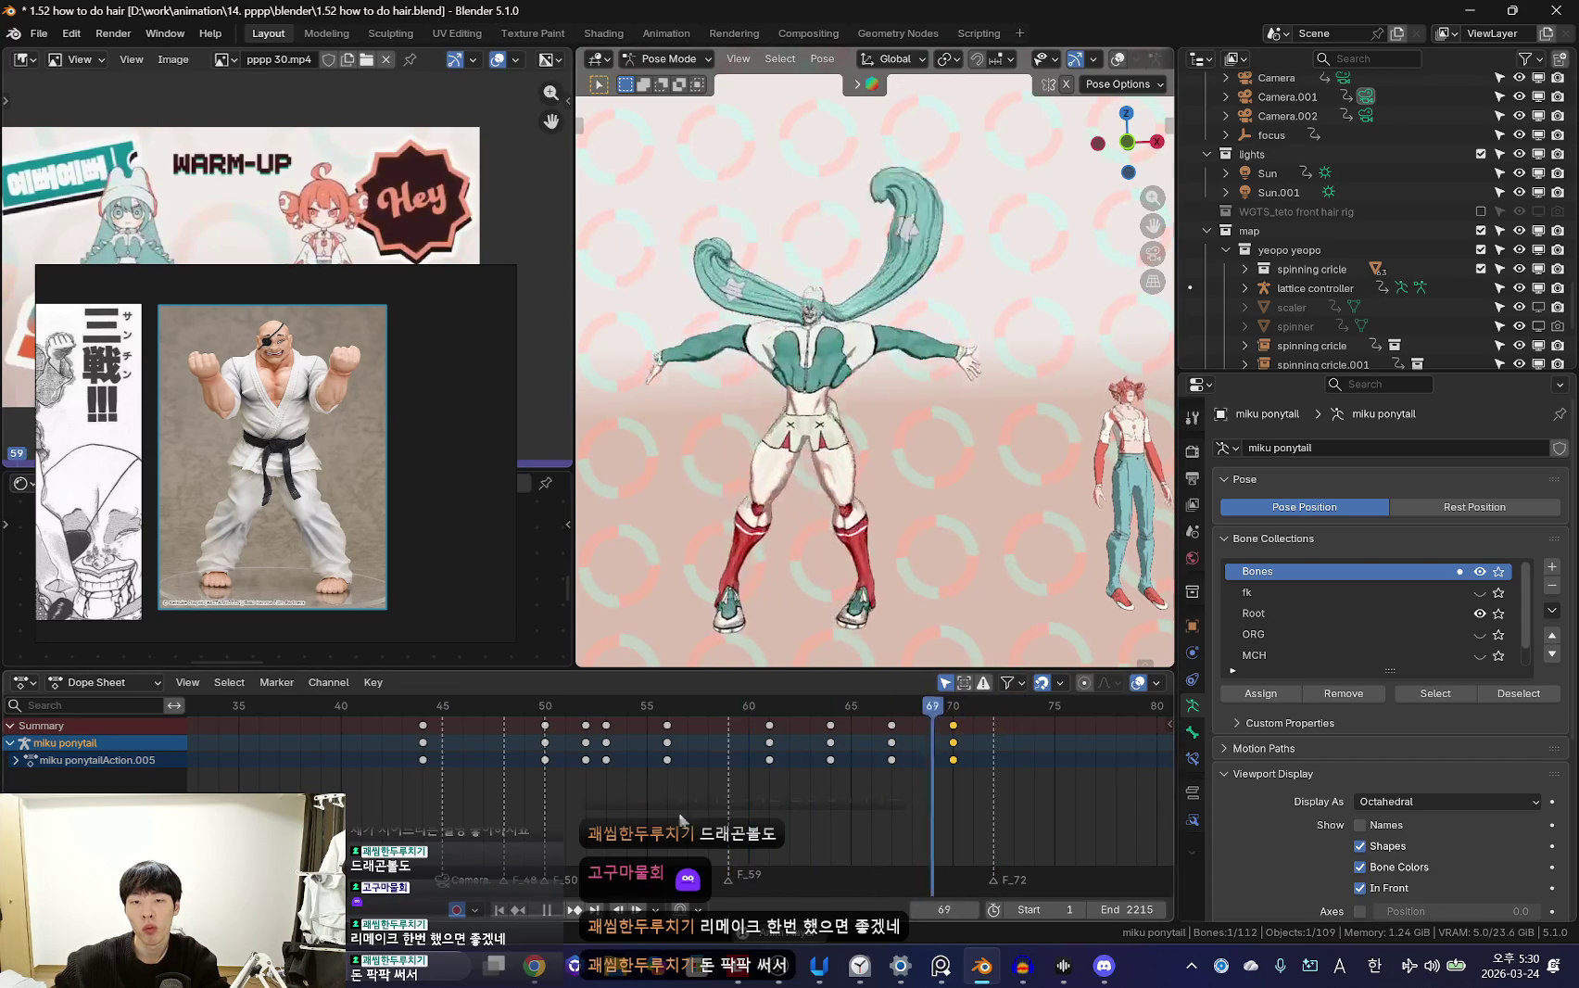
pyautogui.press('space')
pyautogui.hotkey('shift', 'alt', 'z')
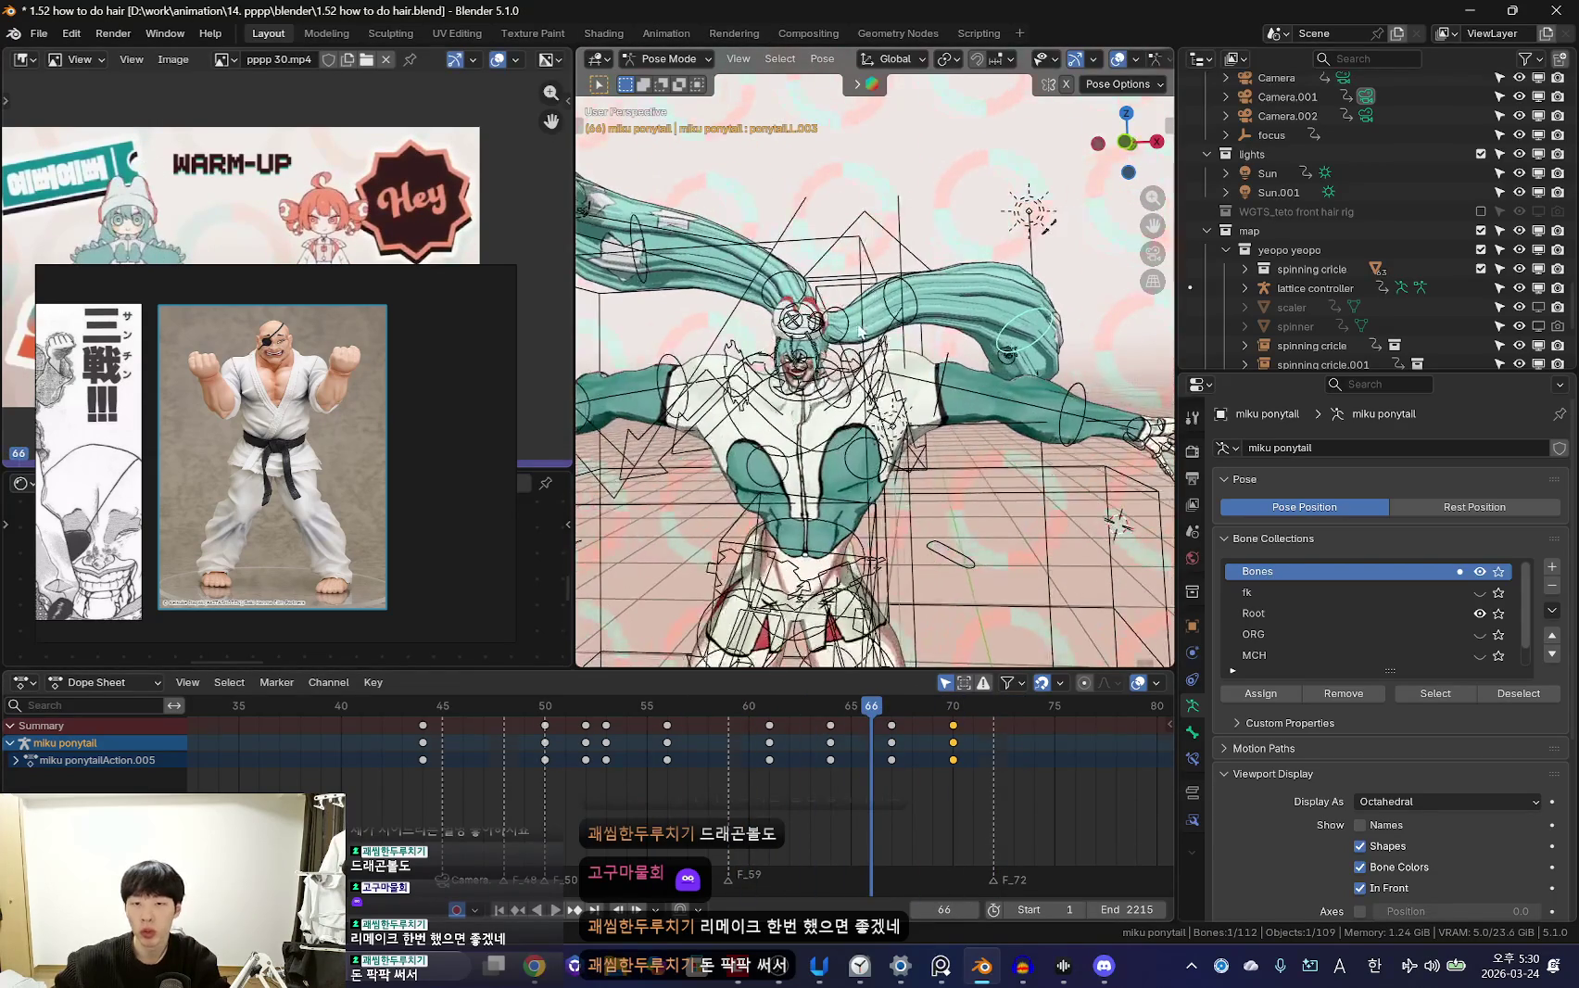
# Rotate the ponytail.L bone at frame 66 and show its bone constraints
pyautogui.click(840, 343)
pyautogui.moveTo(840, 342); pyautogui.dragTo(769, 436, button='middle')
pyautogui.click(775, 424)
pyautogui.press('r')
pyautogui.press('r')
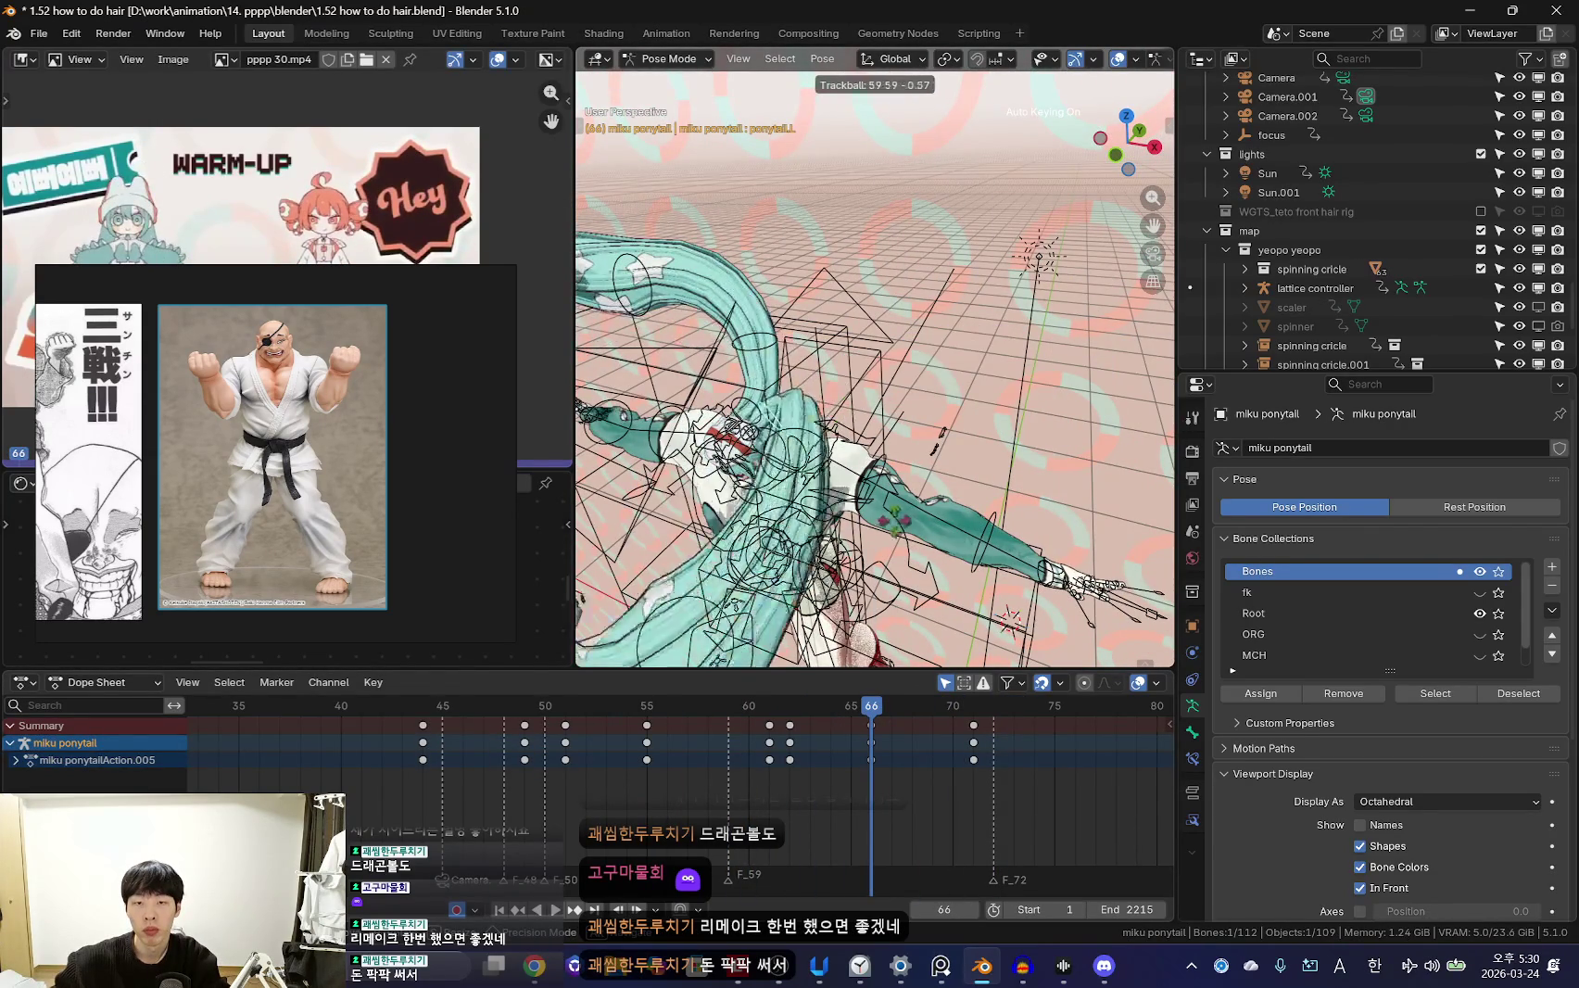
pyautogui.click(875, 432)
pyautogui.press('KP_0')
pyautogui.hotkey('shift', 'alt', 'z')
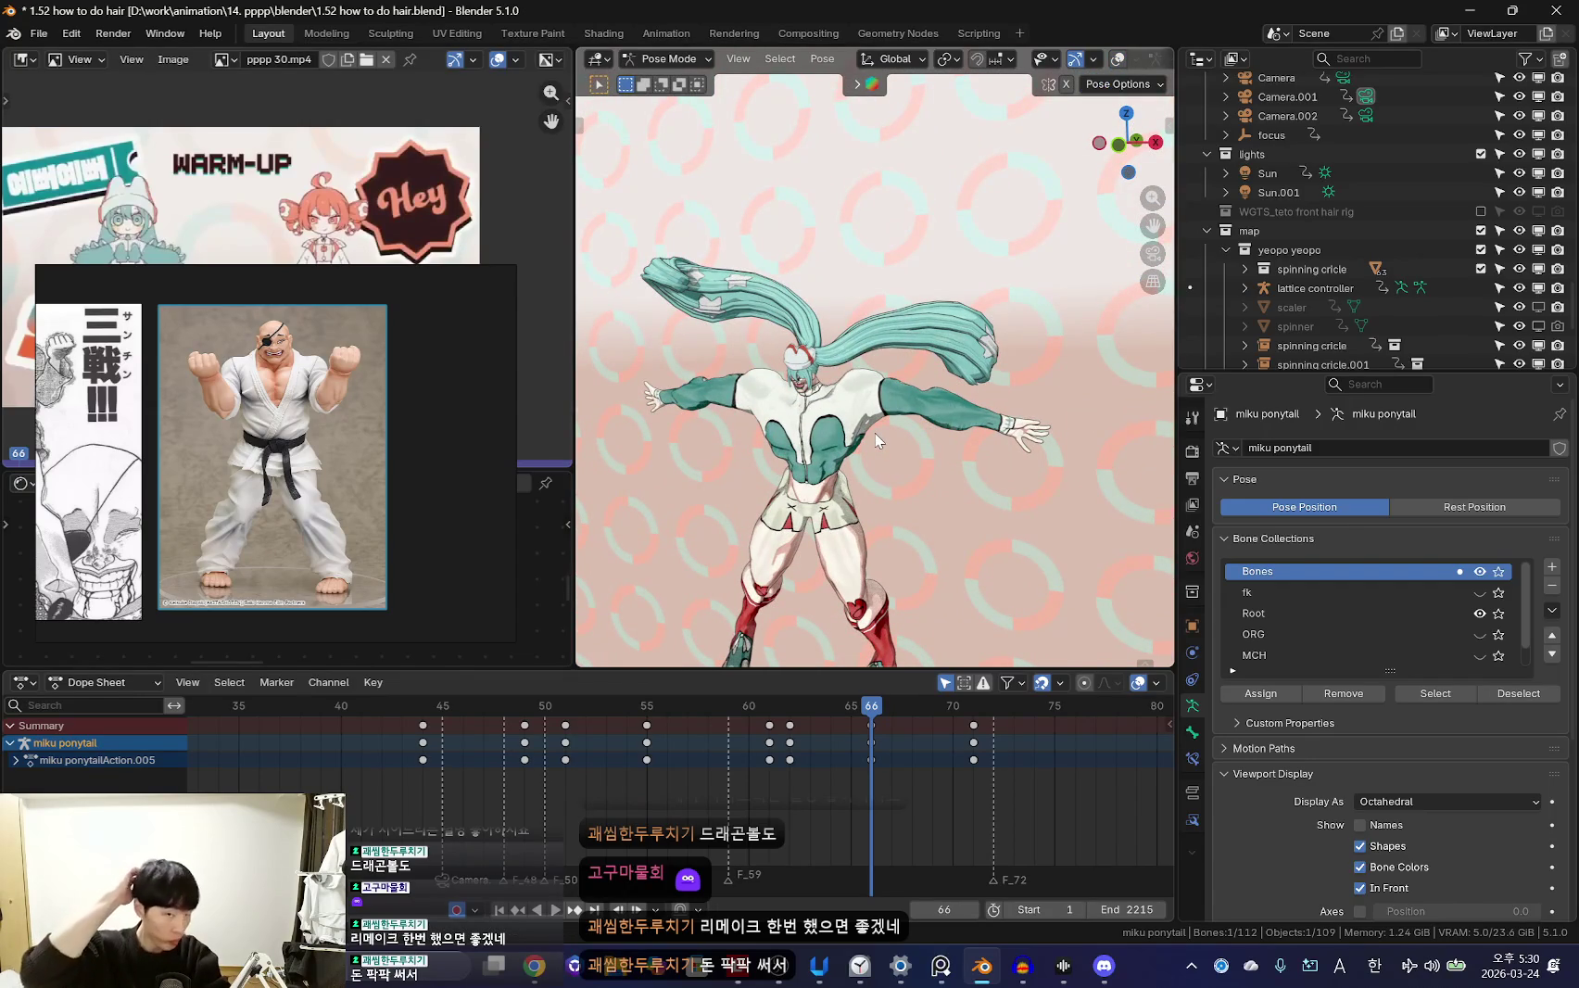
pyautogui.hotkey('shift', 'alt', 'z')
pyautogui.click(1193, 758)
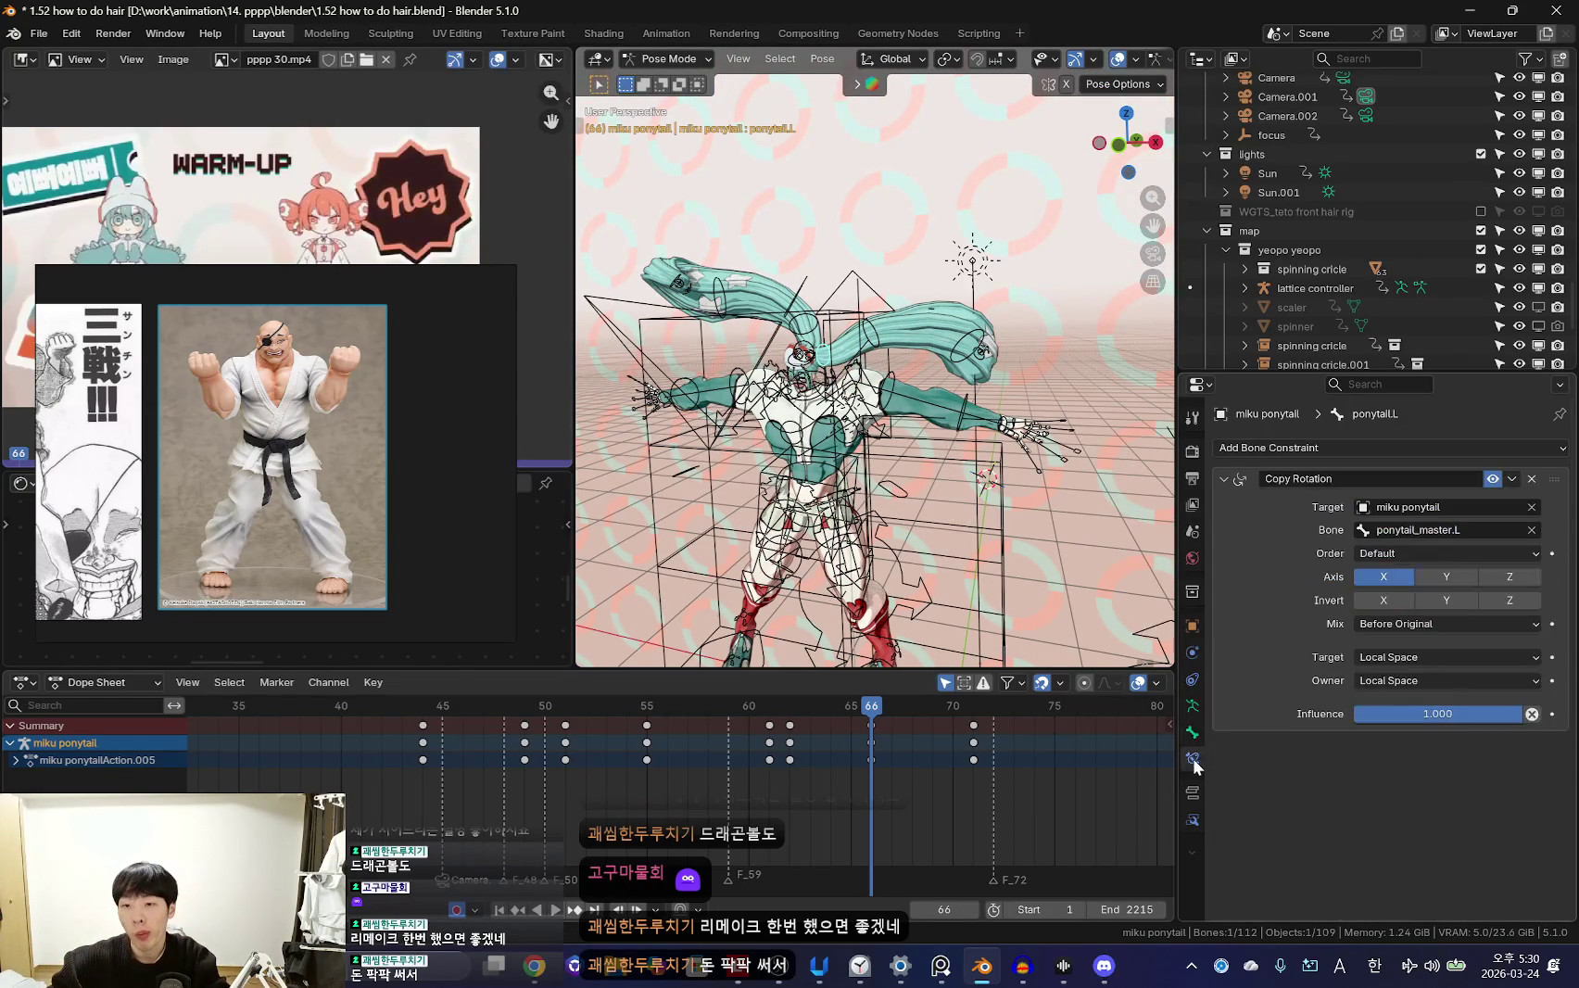
# Orbit and zoom around the character to inspect the ponytail Copy Rotation setup
pyautogui.moveTo(926, 445)
pyautogui.mouseDown(button='middle')
pyautogui.moveTo(987, 492)
pyautogui.moveTo(957, 510)
pyautogui.mouseUp(button='middle')
pyautogui.scroll(1, 930, 390)
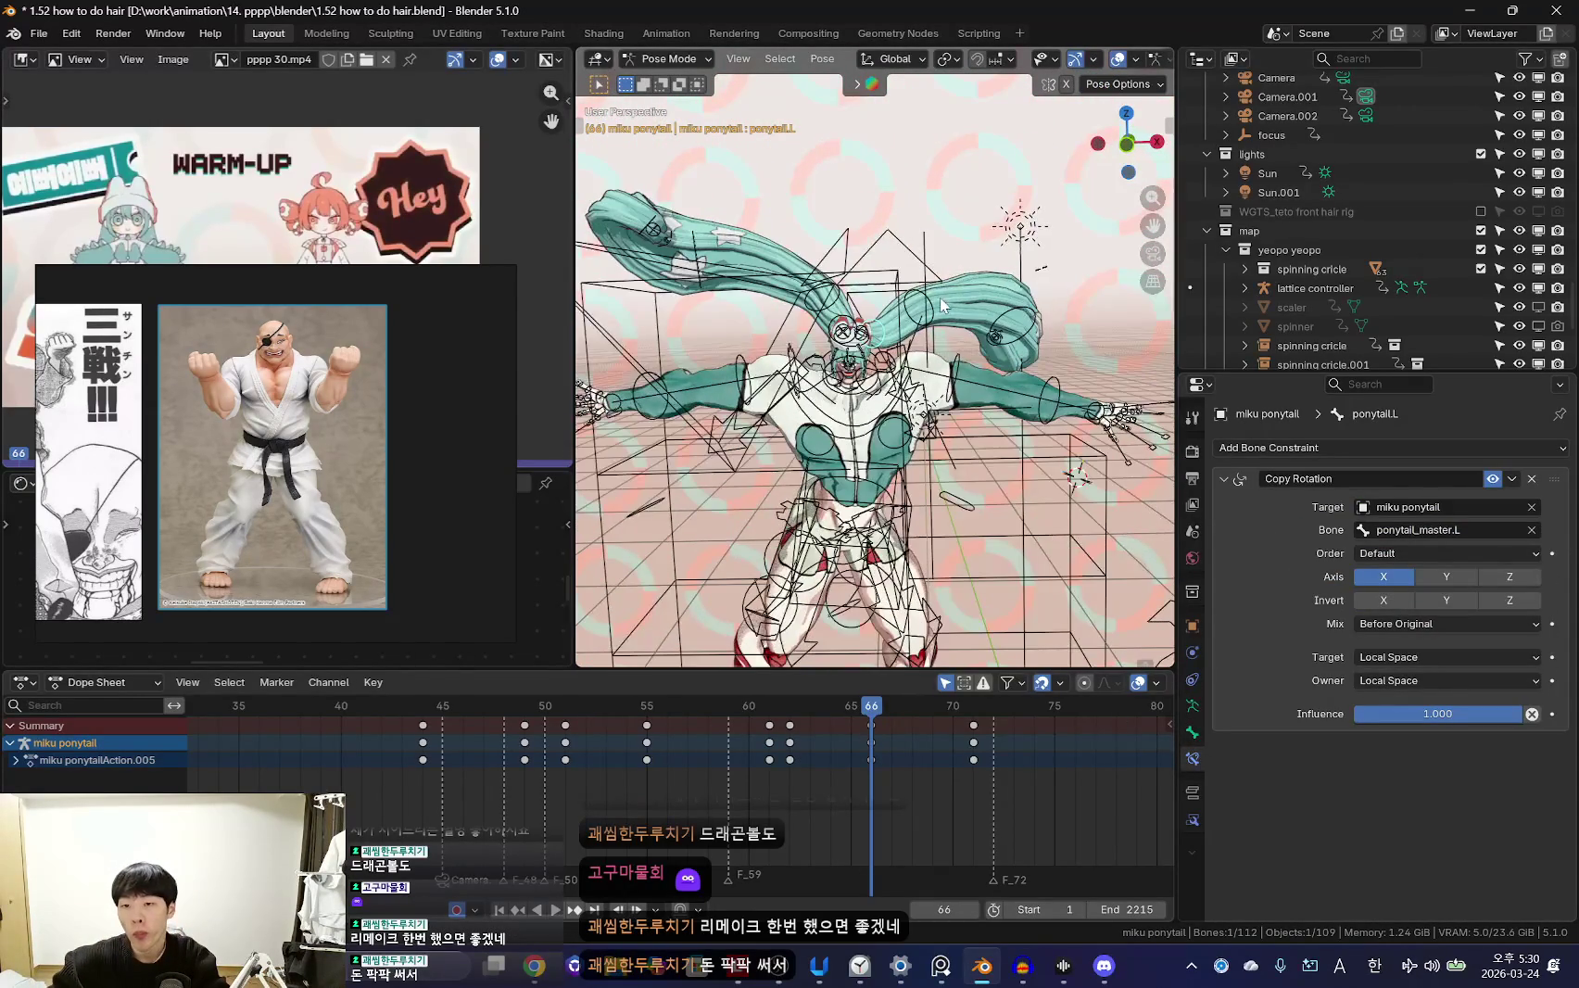
pyautogui.scroll(1, 940, 297)
pyautogui.moveTo(953, 320); pyautogui.dragTo(852, 373, button='middle')
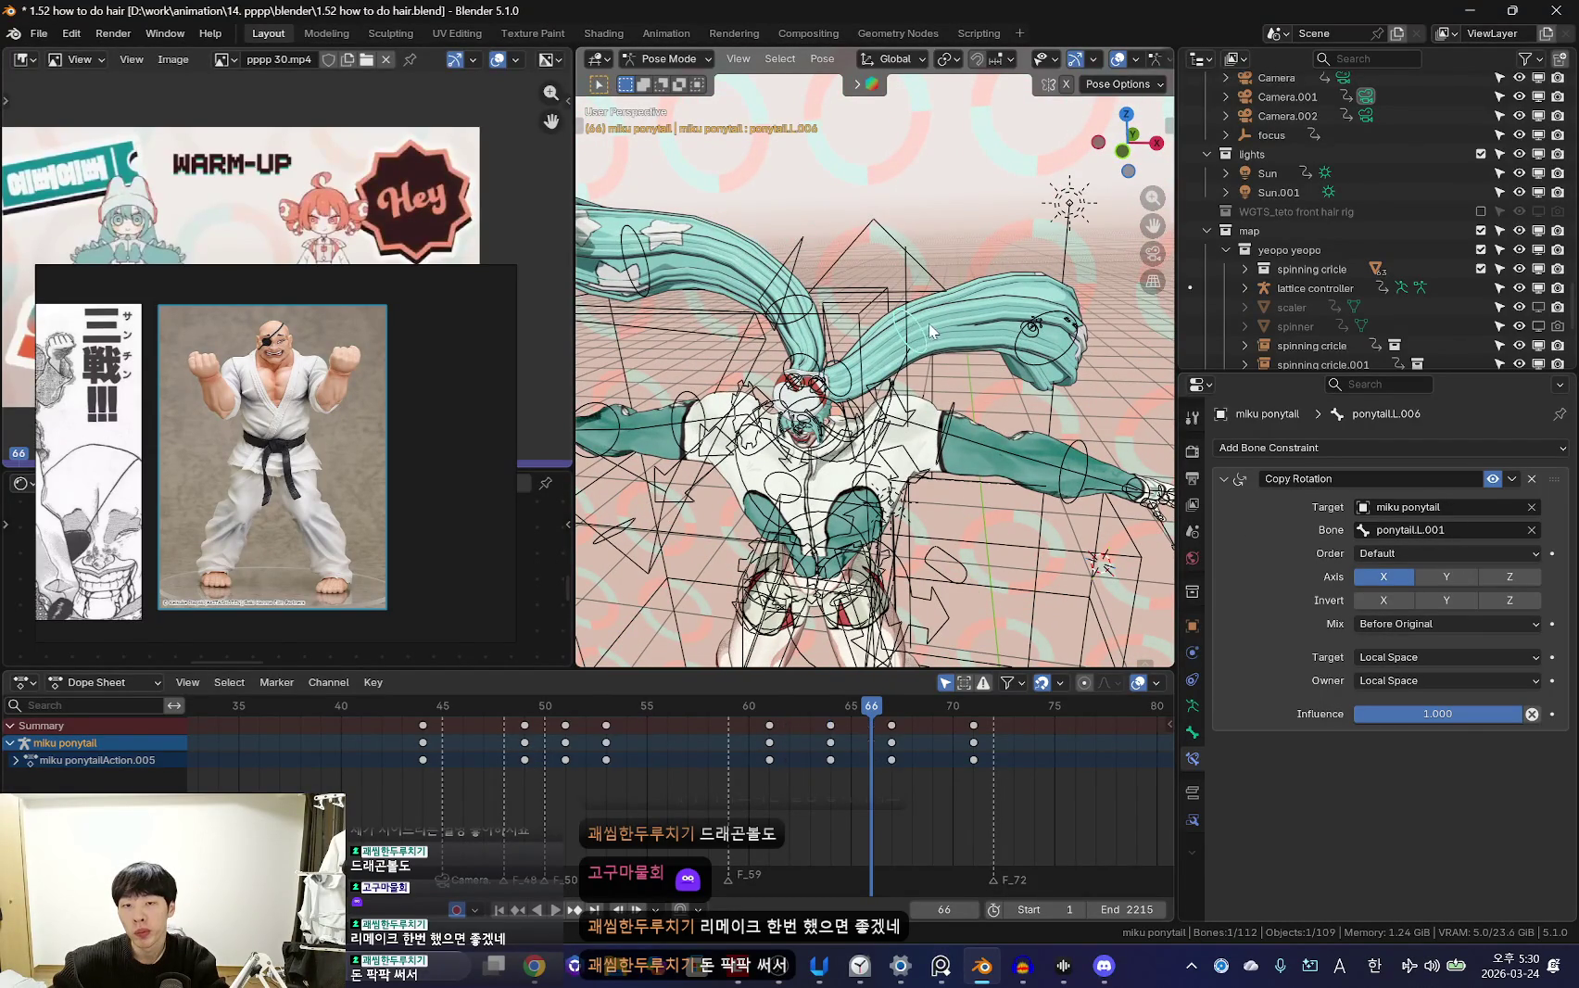
# Play back the swing without overlays, stop at frame 68, and bring up the window switcher
pyautogui.hotkey('shift', 'alt', 'z')
pyautogui.moveTo(1012, 468); pyautogui.dragTo(945, 496, button='middle')
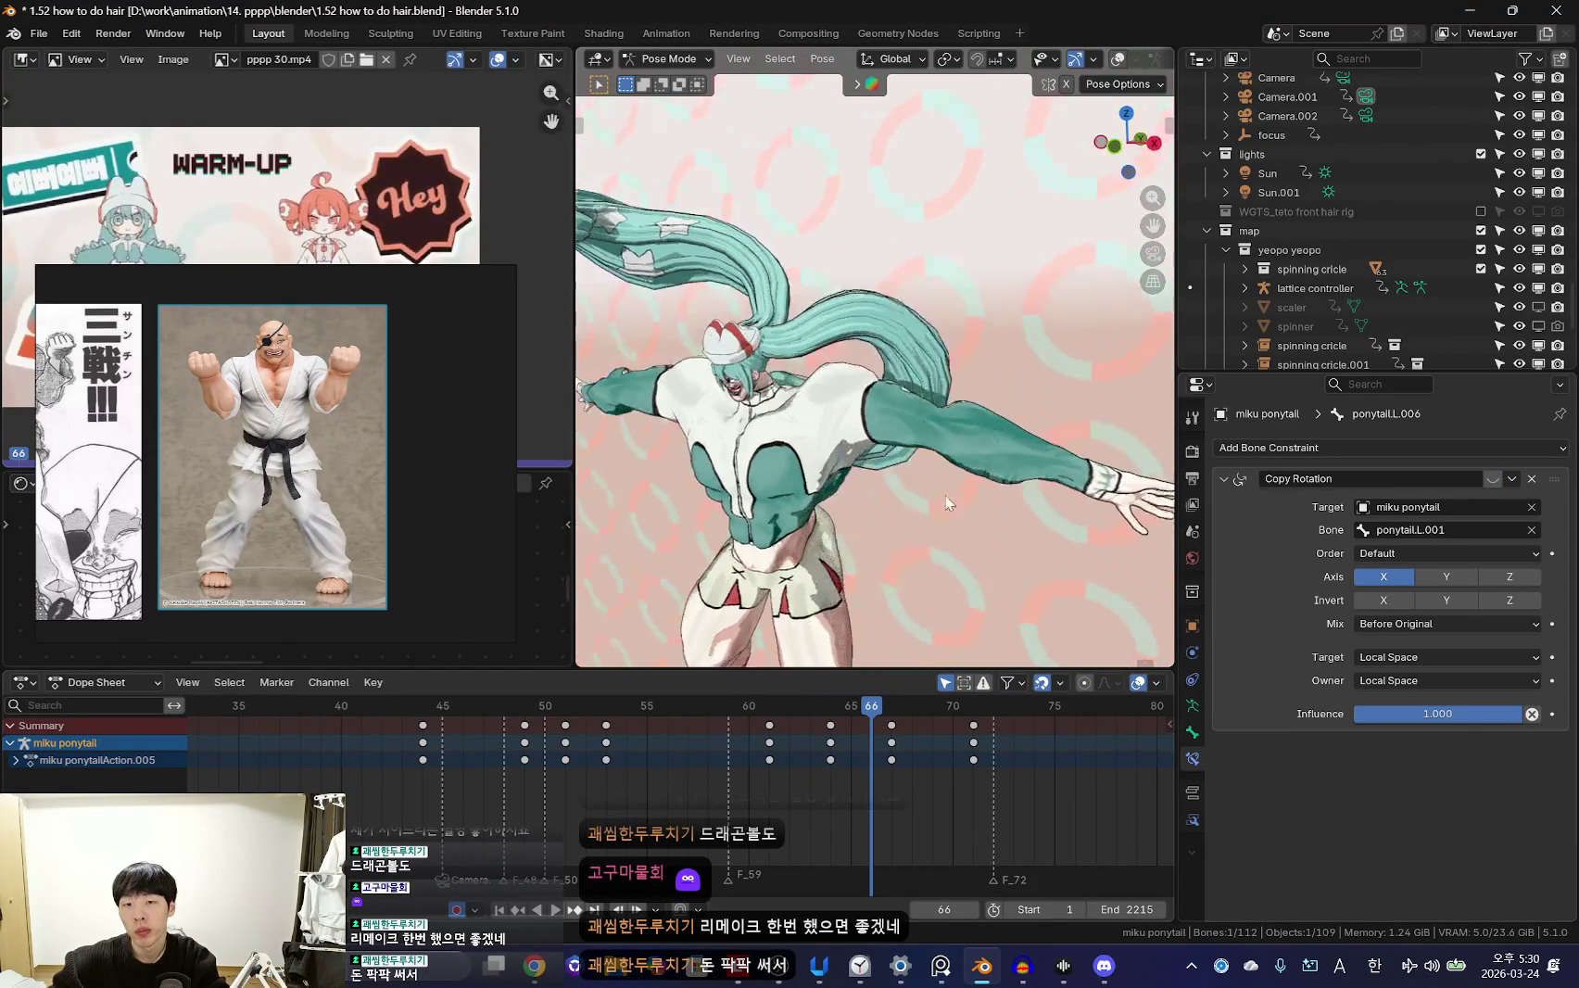
pyautogui.press('space')
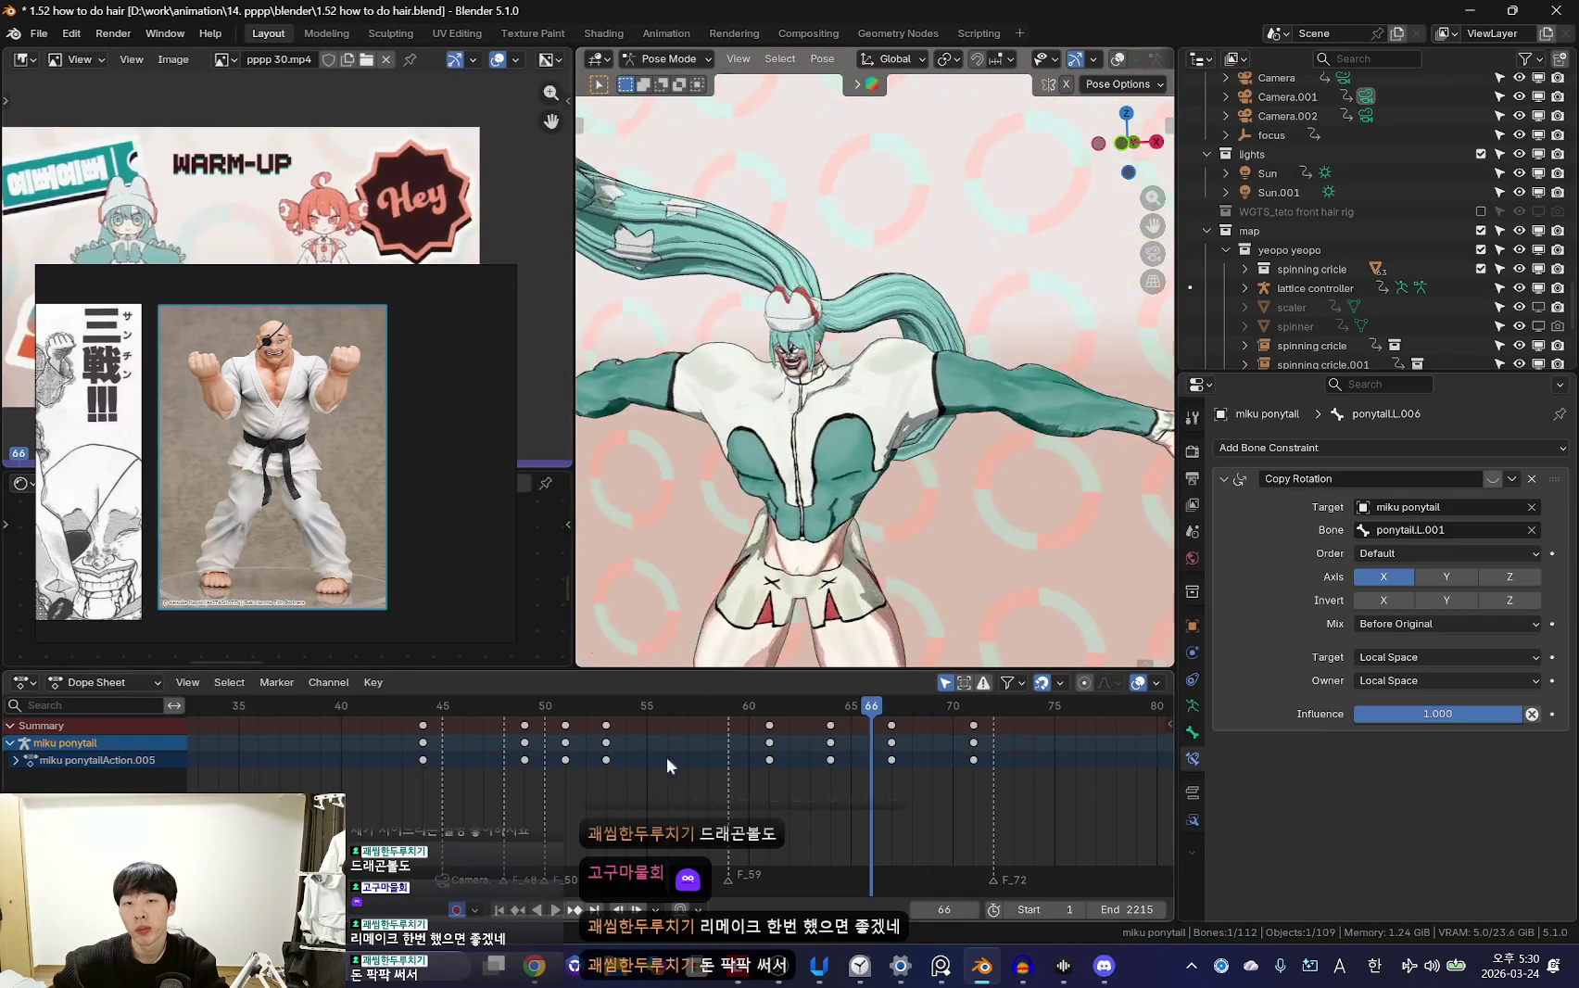
pyautogui.press('space')
pyautogui.press('Left')
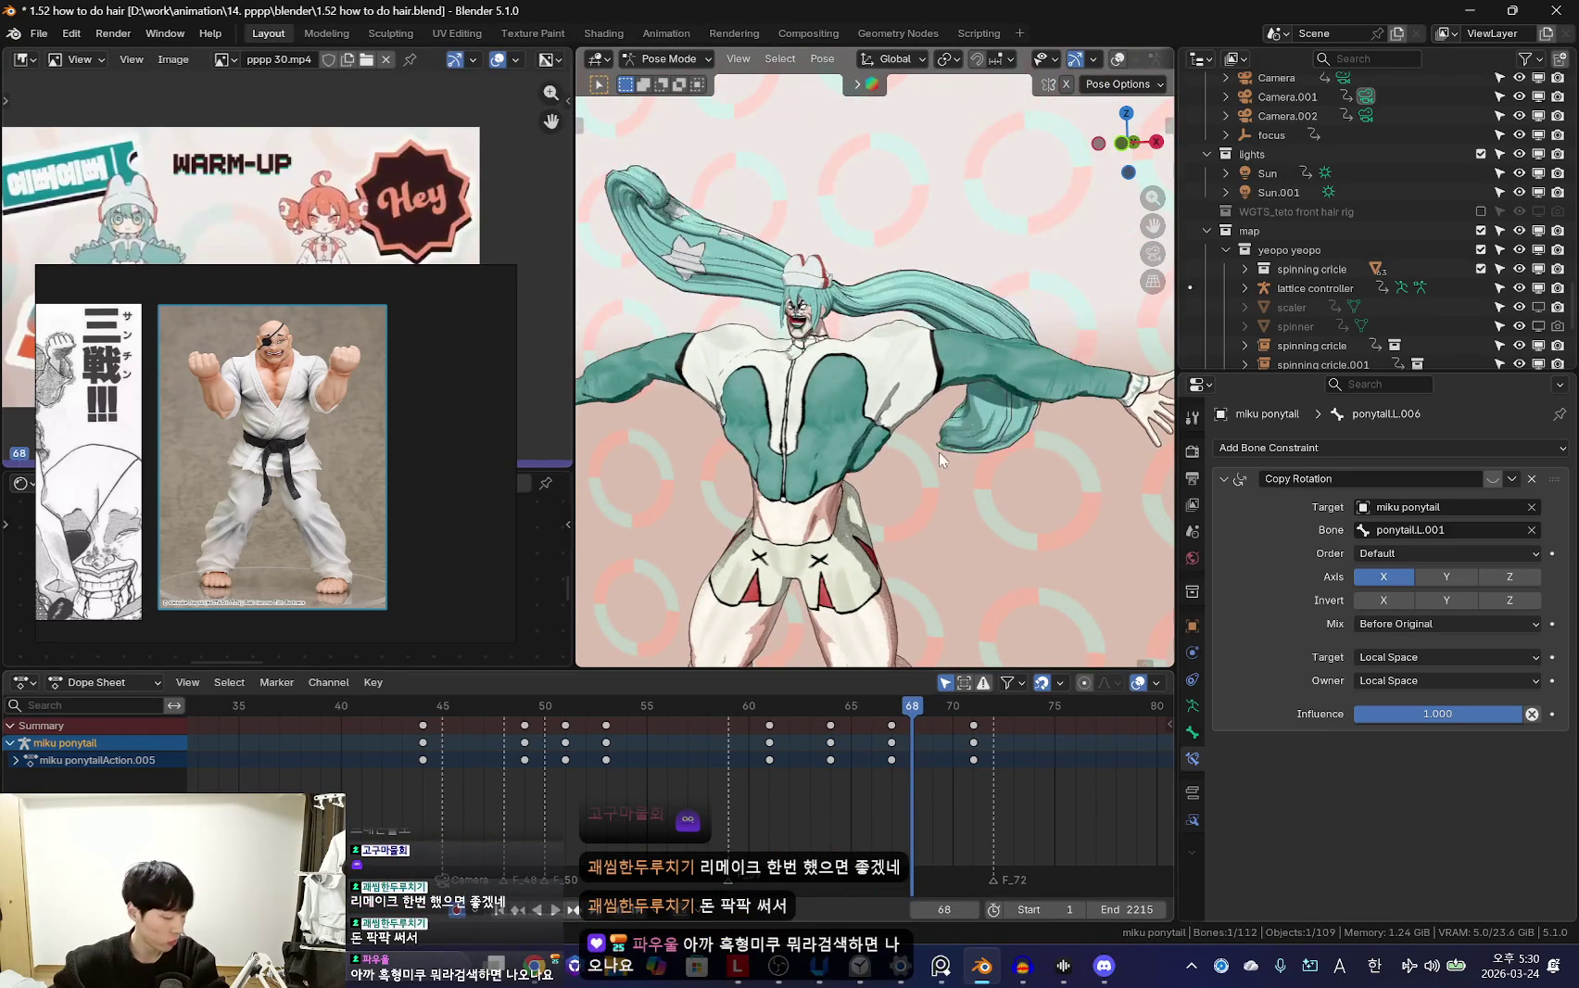
pyautogui.hotkey('alt', 'Tab')
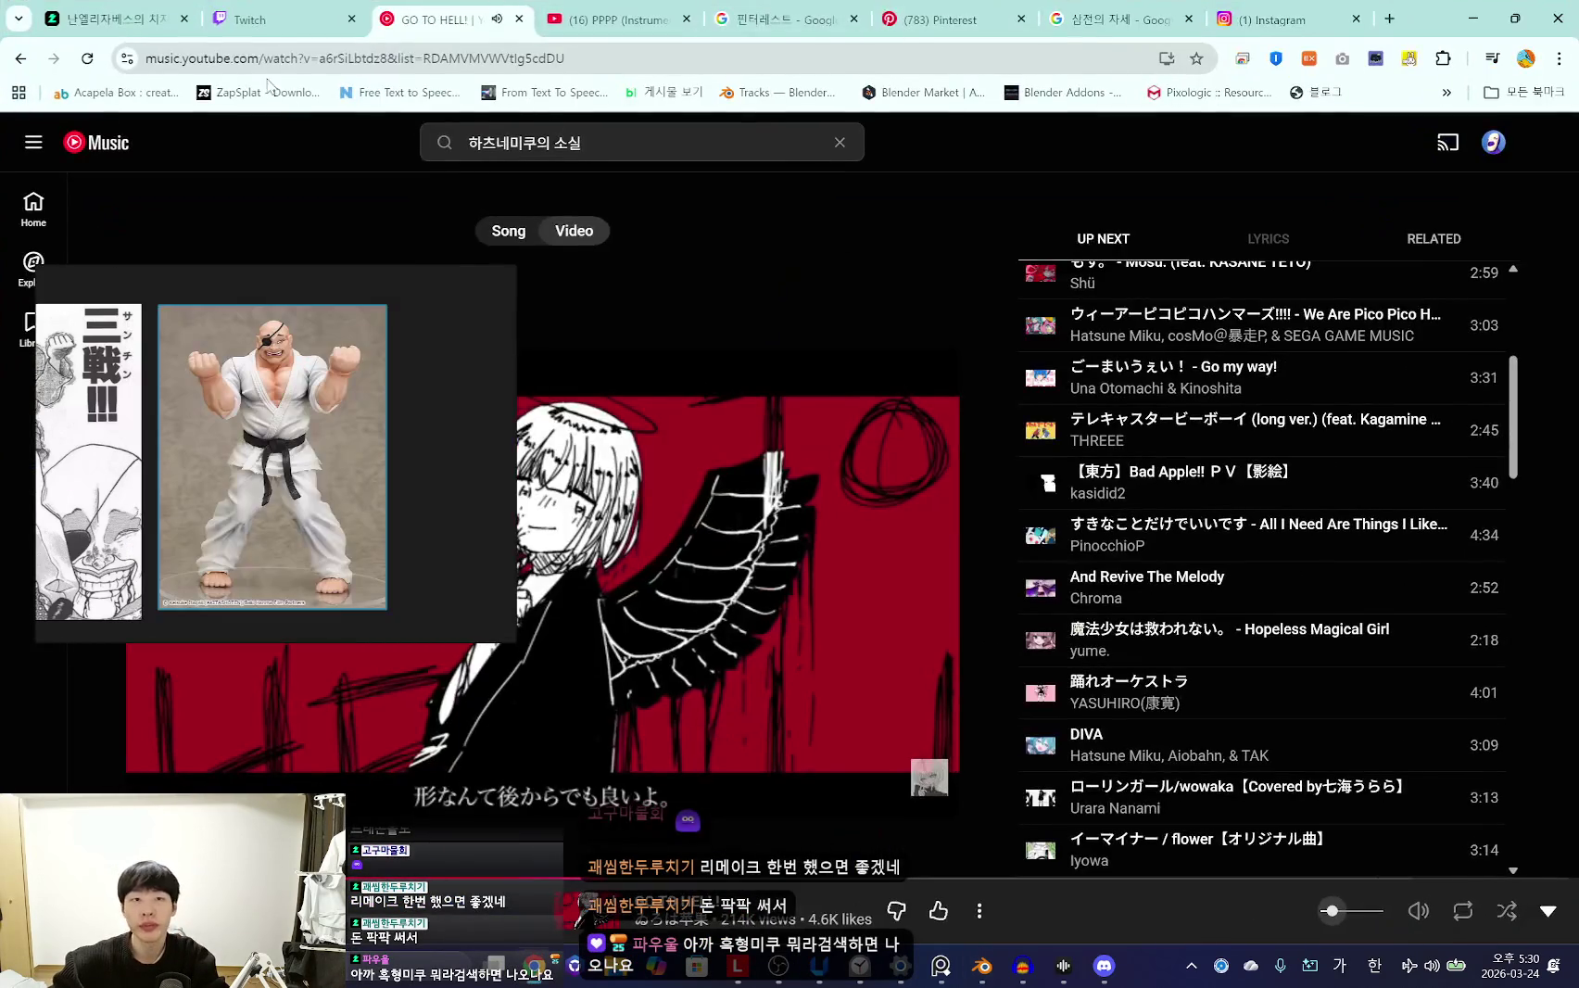
# Open a recently searched creator's Instagram profile in Chrome
pyautogui.click(1257, 19)
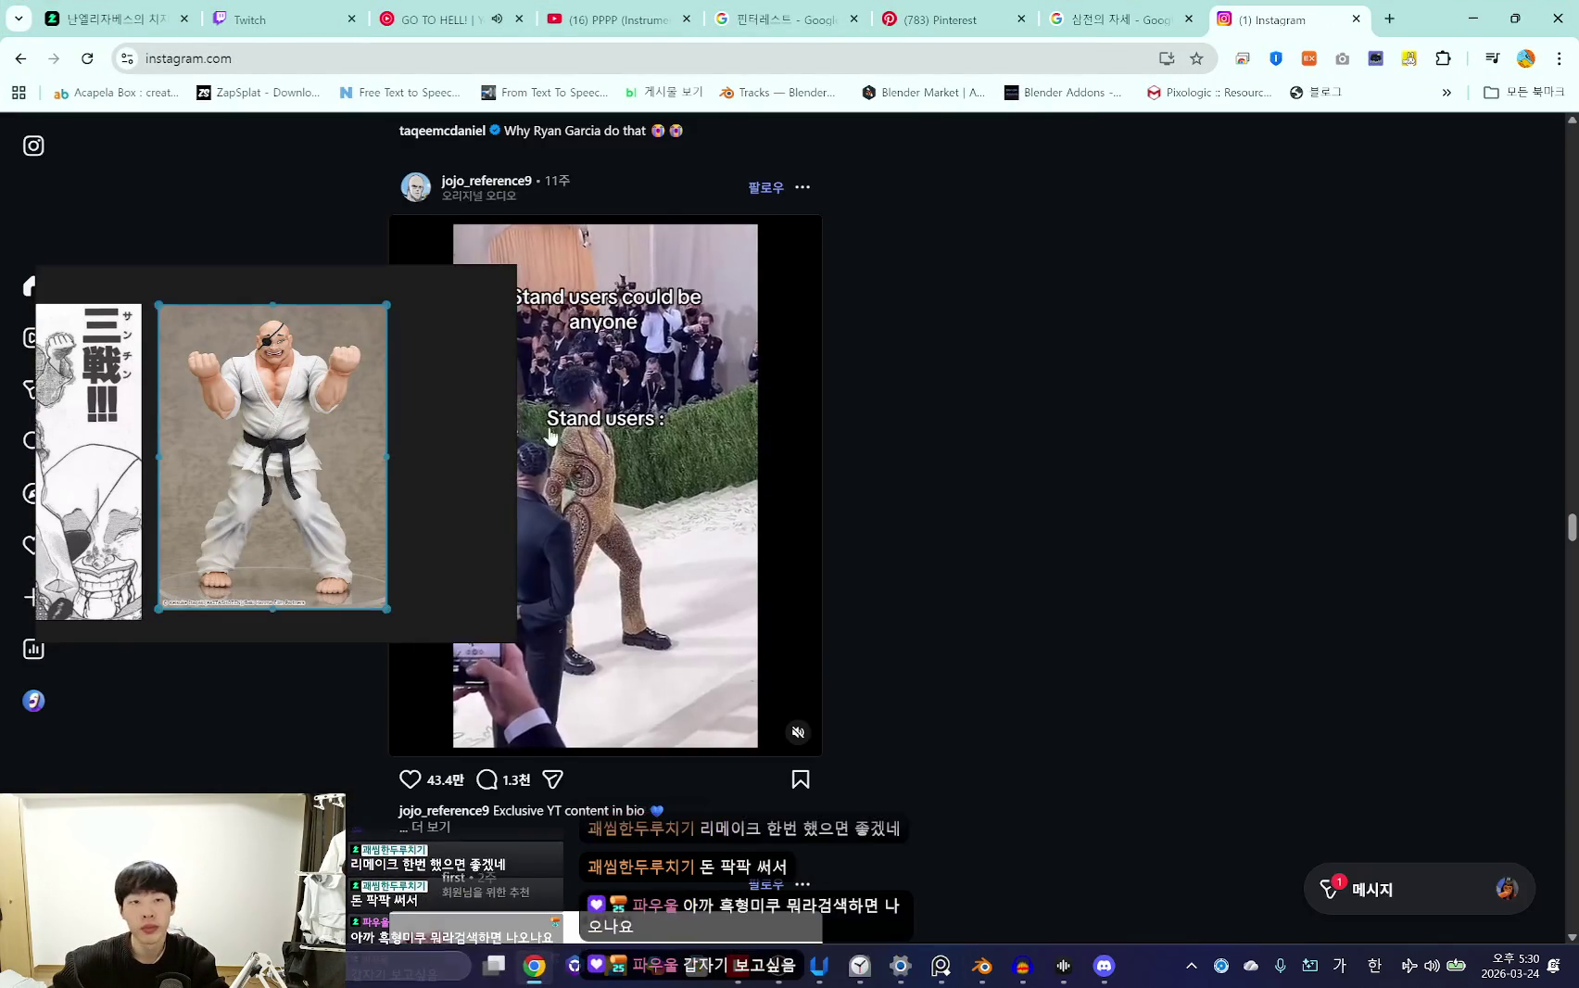
pyautogui.moveTo(179, 500); pyautogui.dragTo(619, 590)
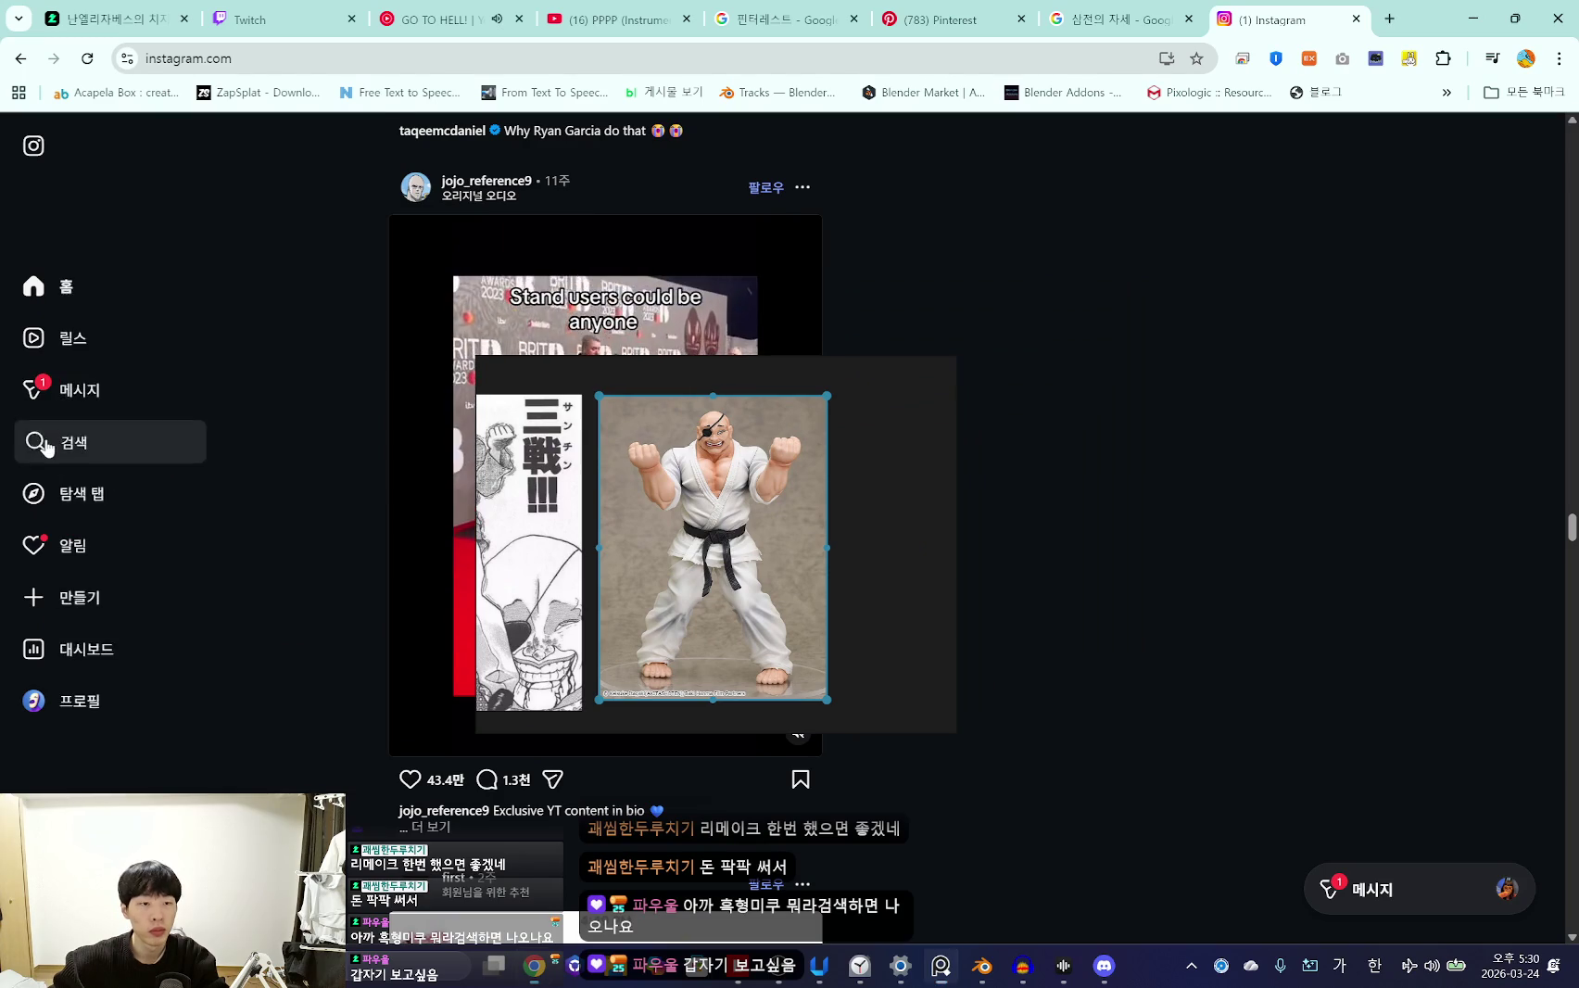
pyautogui.click(47, 448)
pyautogui.click(128, 325)
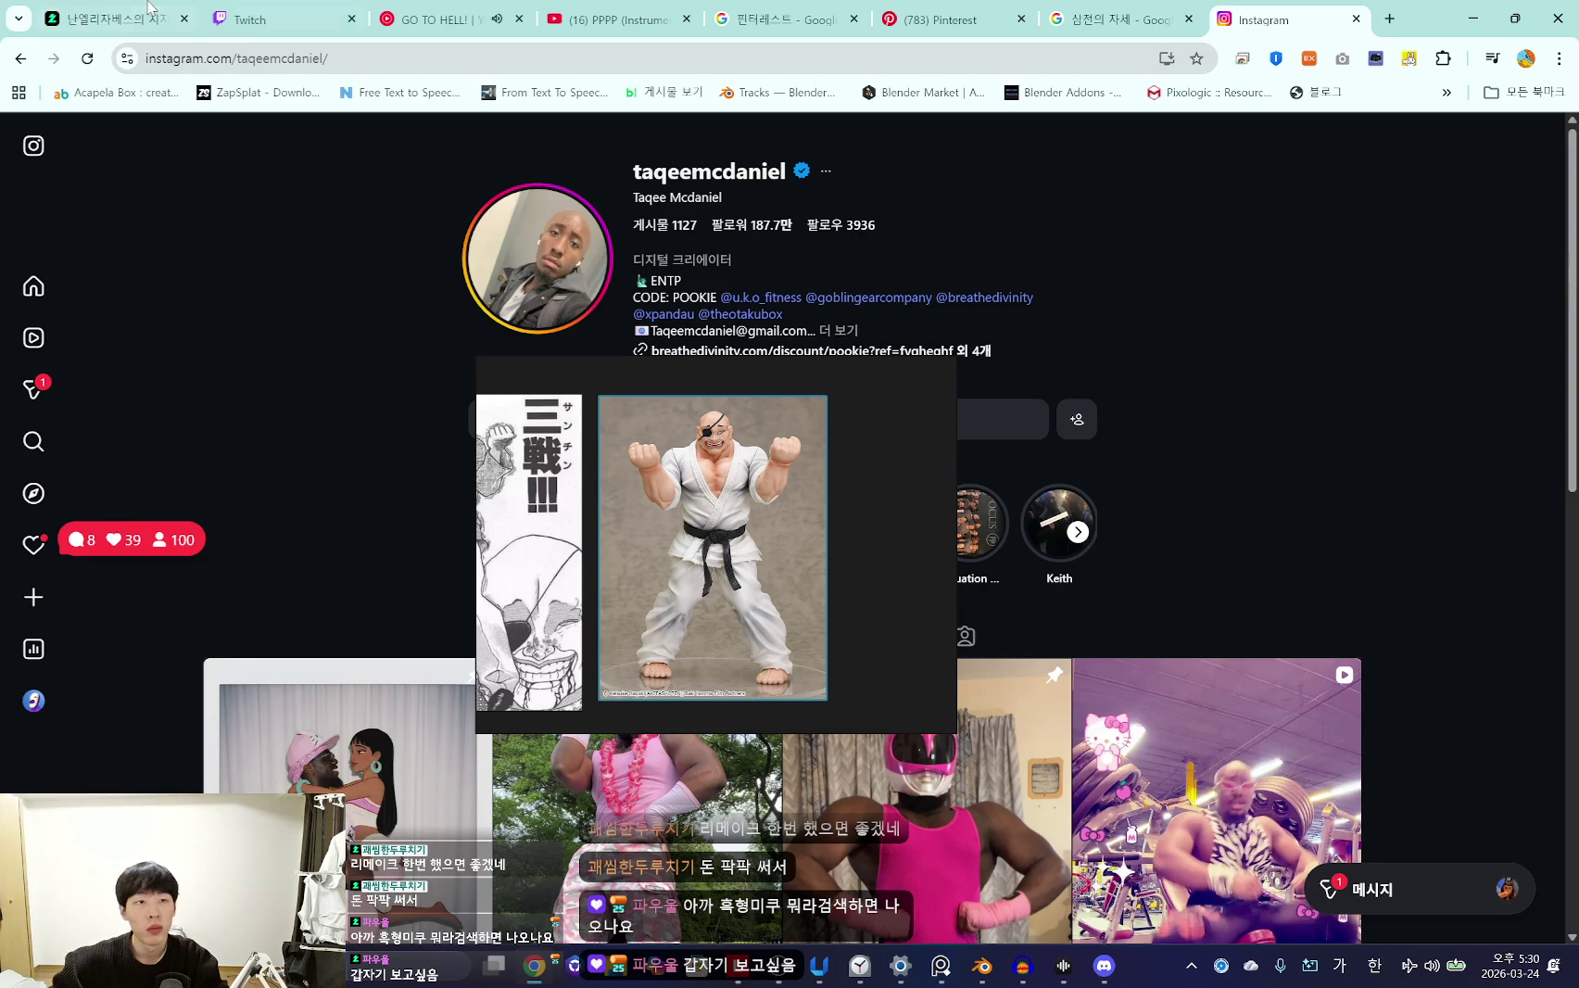
# Post the creator's Instagram handle in the Chzzk Studio chat and return to Blender
pyautogui.click(250, 19)
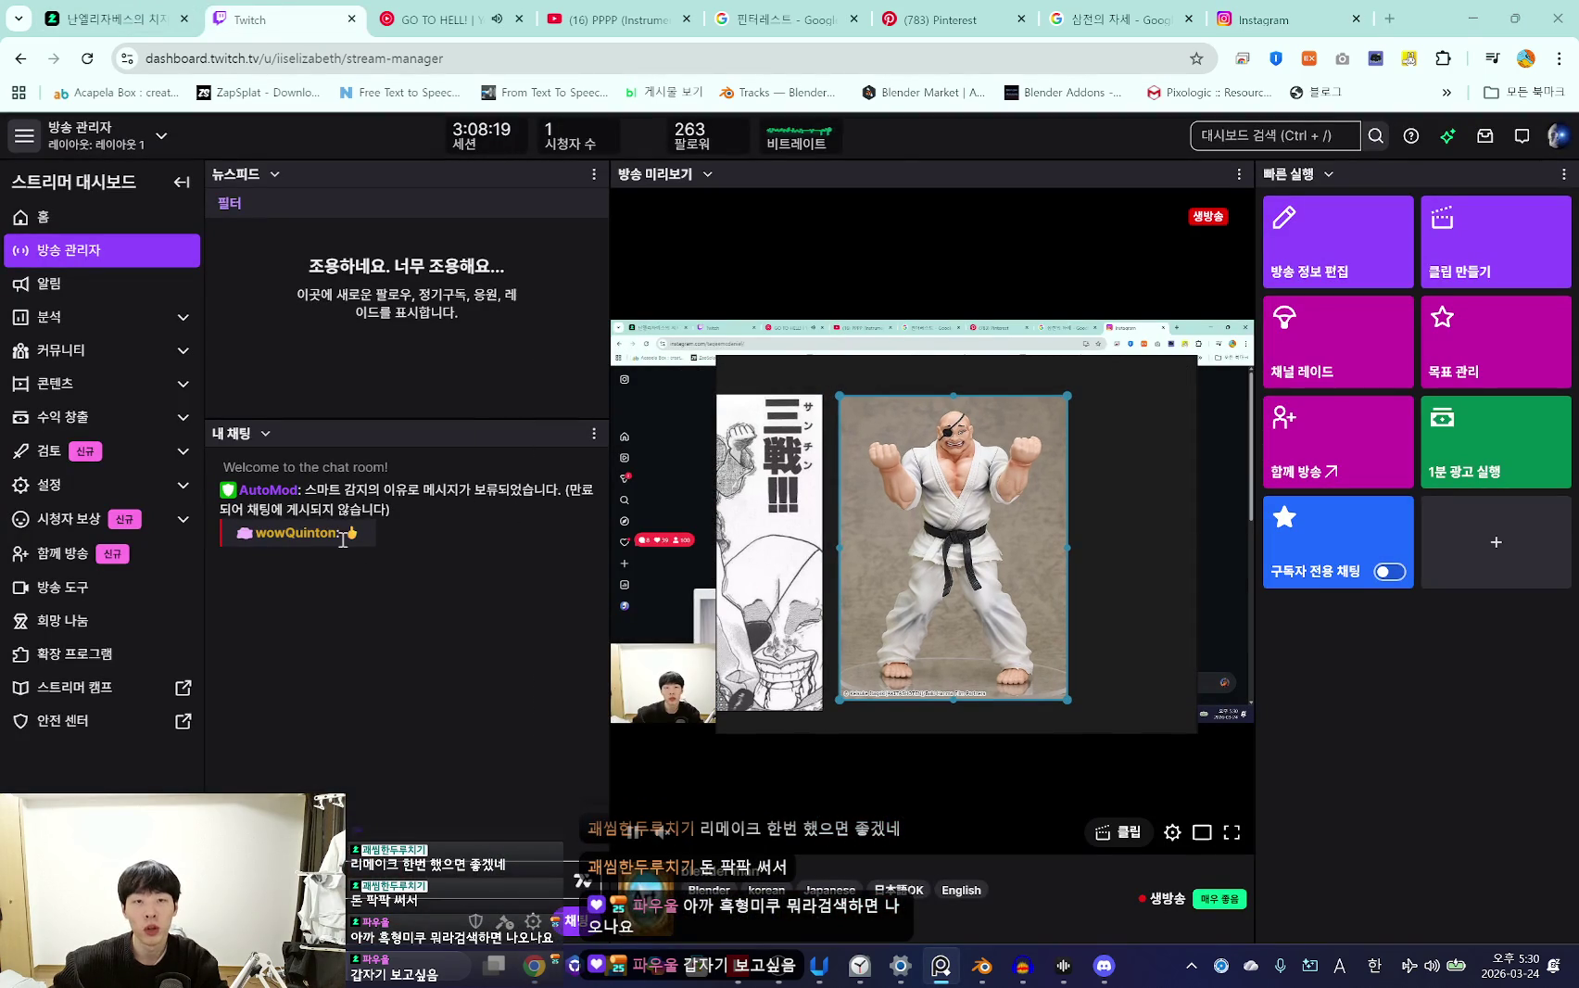
pyautogui.click(111, 19)
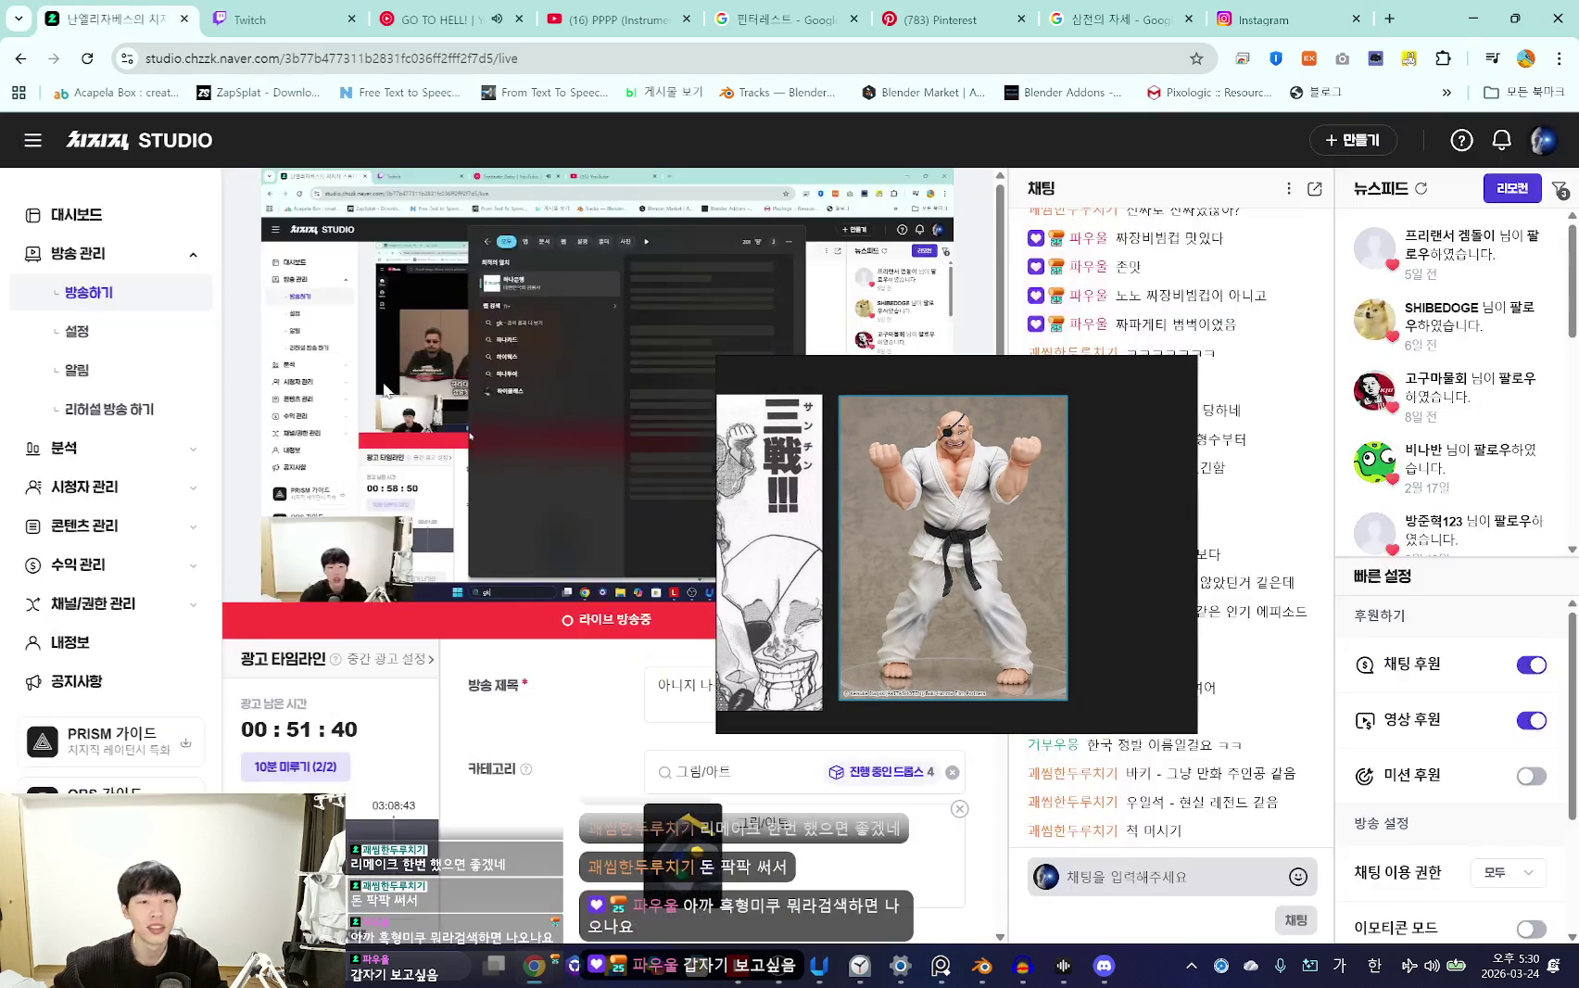
pyautogui.write('taqeemcdaniel')
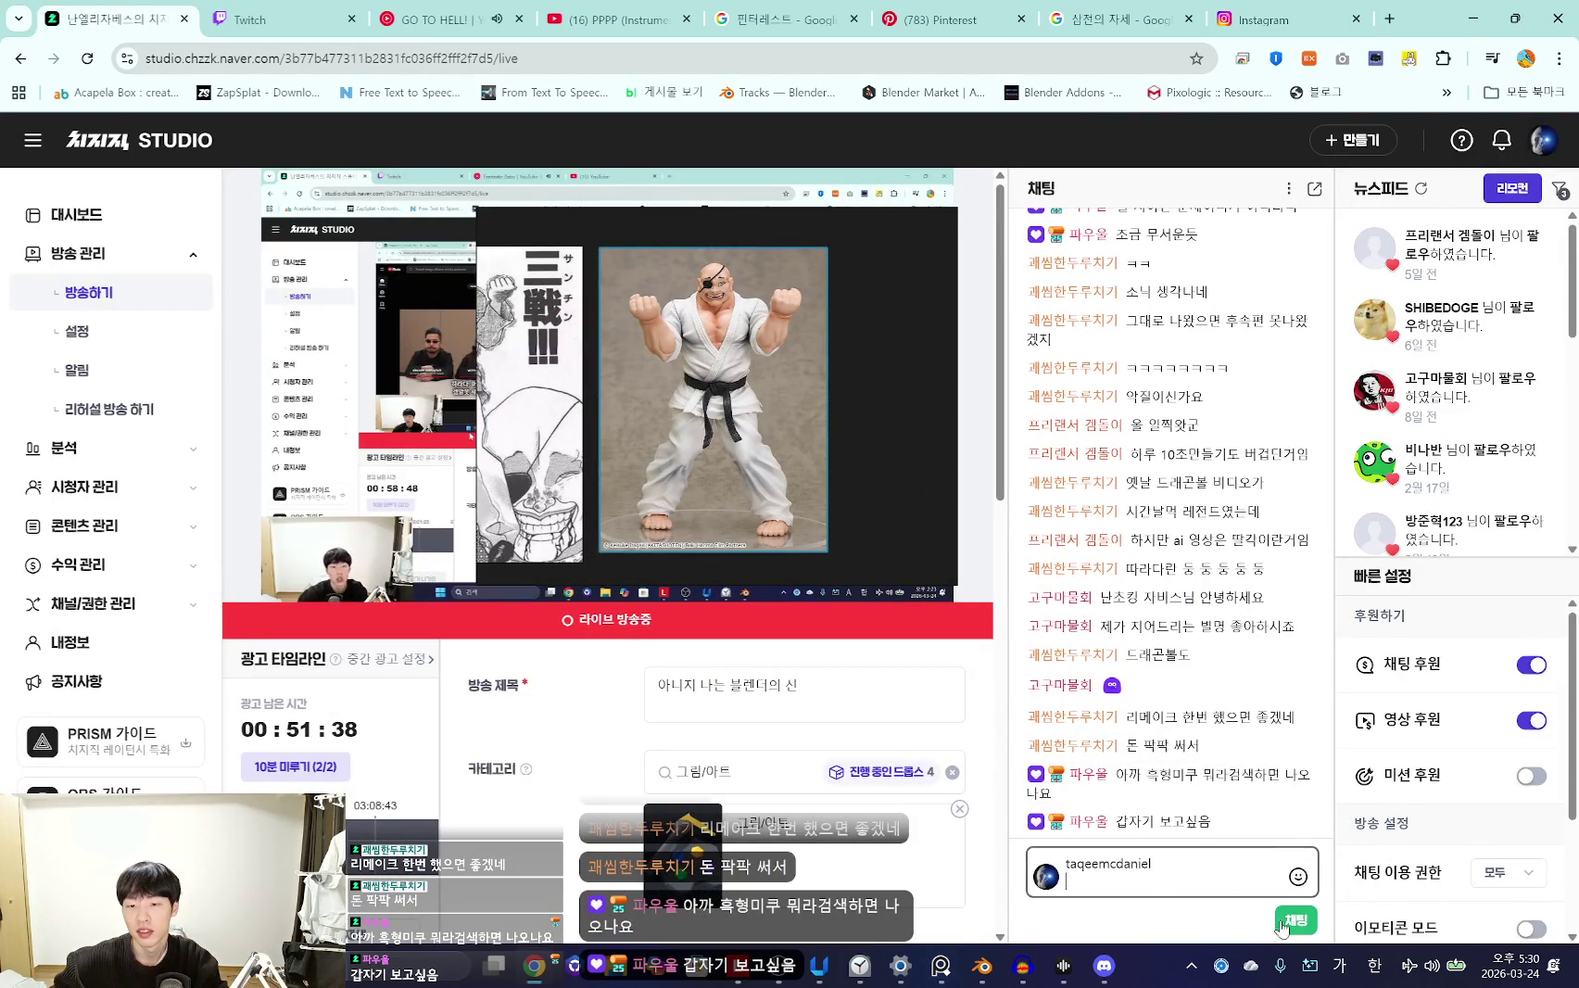
pyautogui.press('Return')
pyautogui.moveTo(848, 459); pyautogui.dragTo(406, 472)
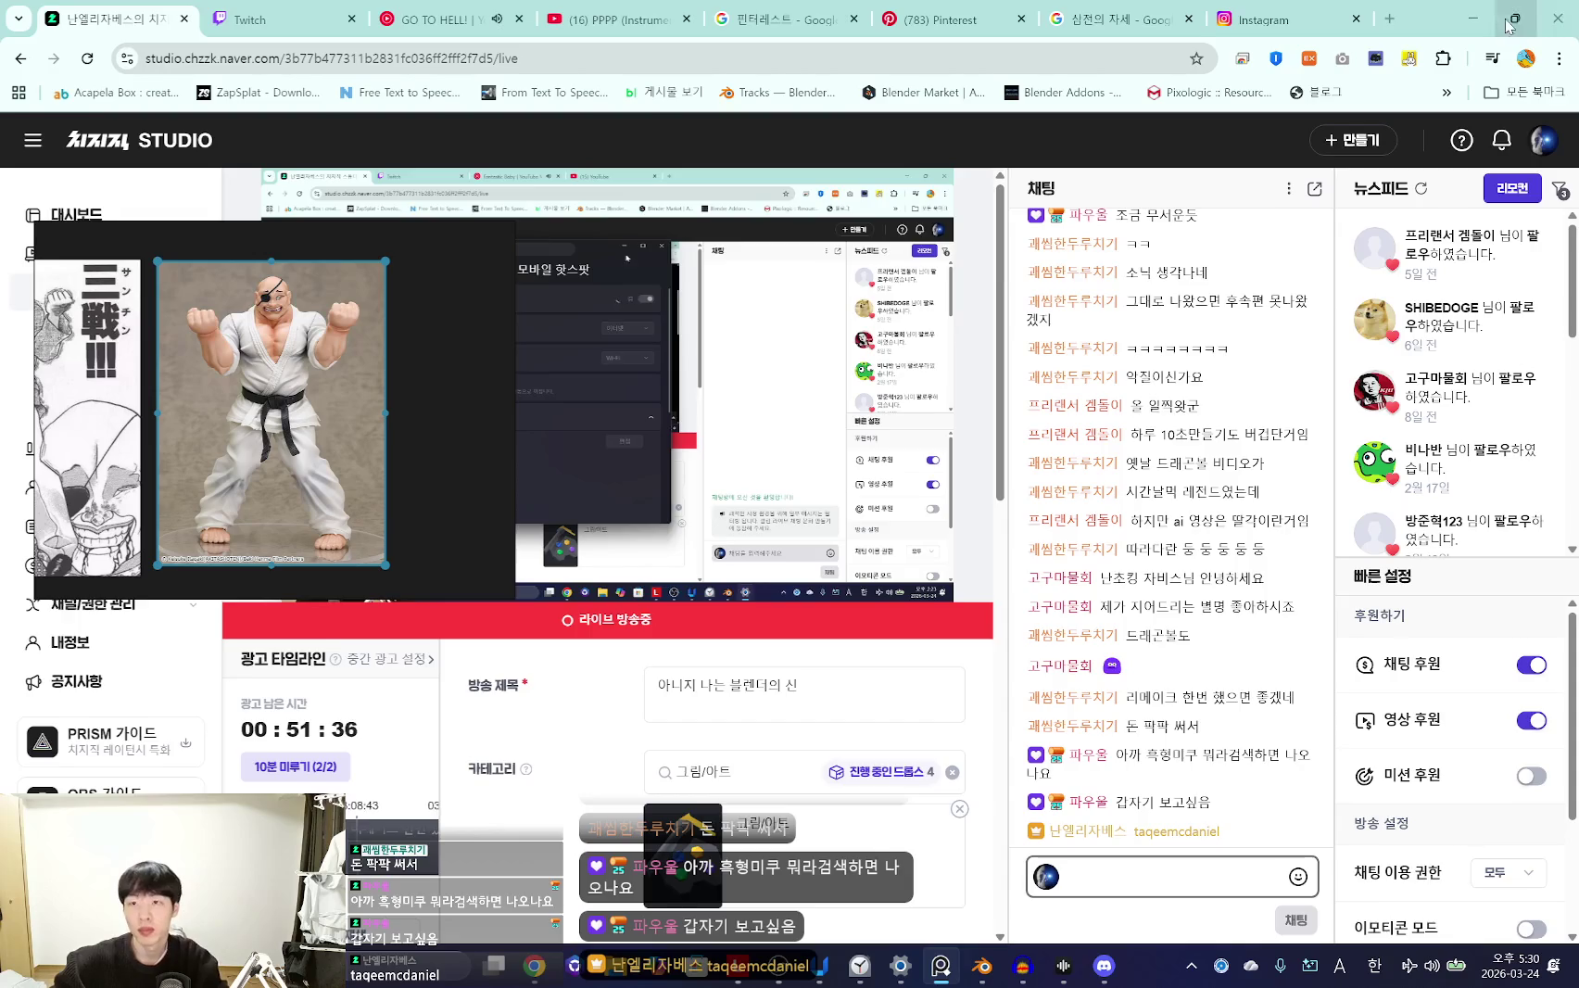
pyautogui.click(1474, 19)
pyautogui.moveTo(815, 408); pyautogui.dragTo(899, 475, button='middle')
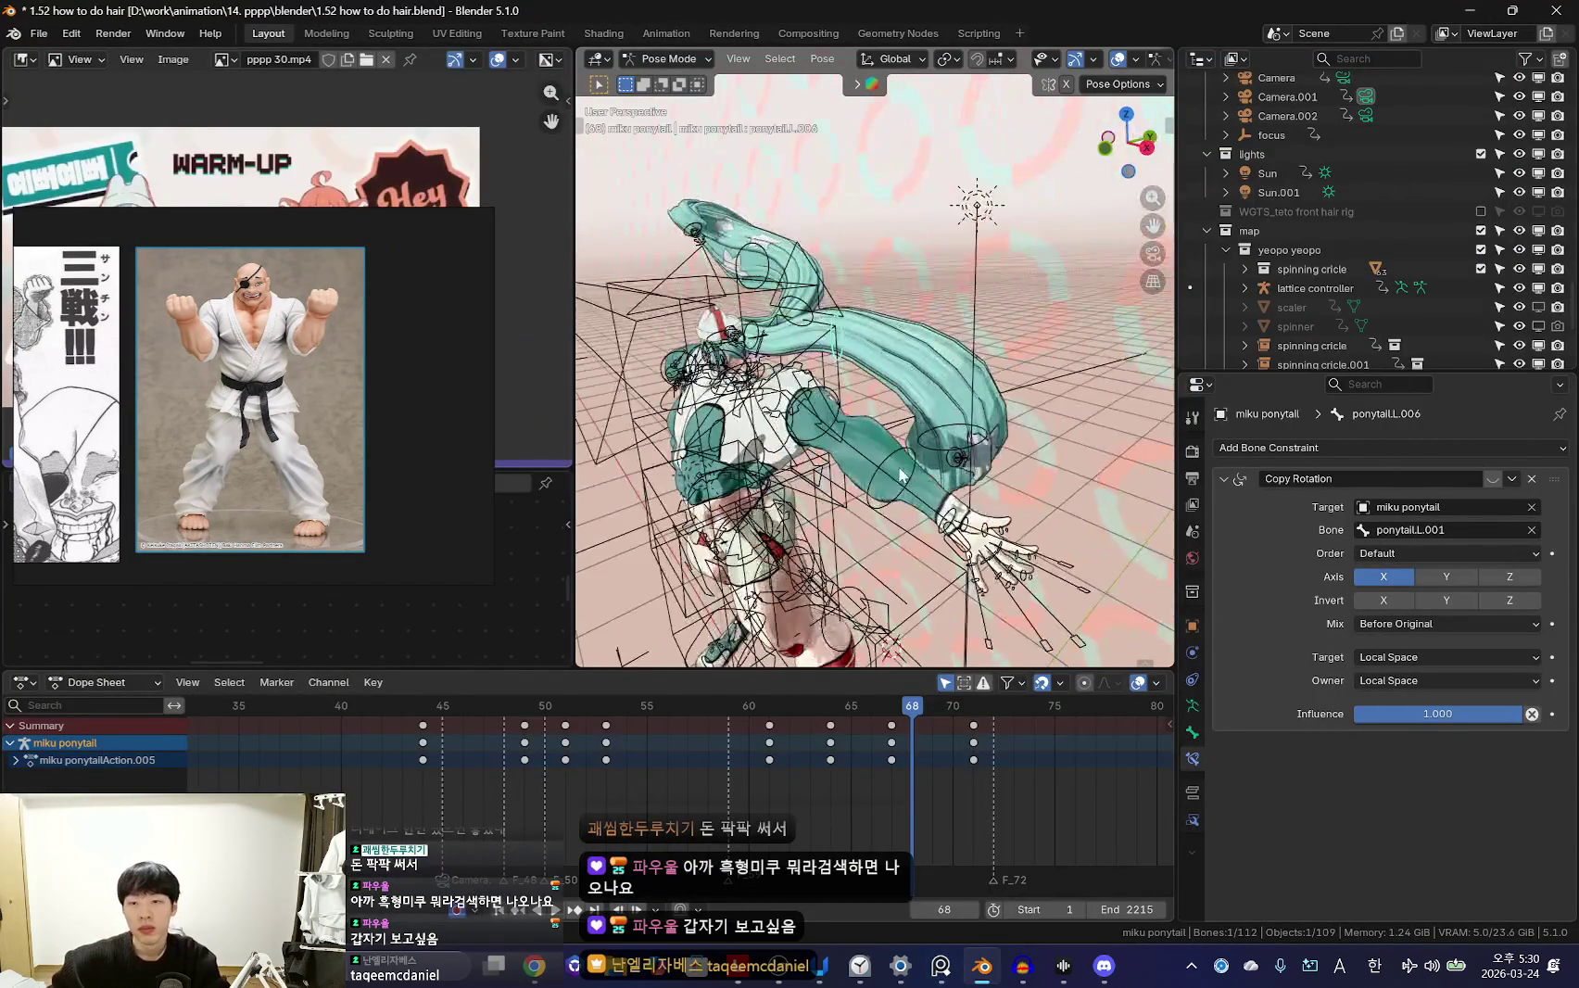
# Enable the Copy Rotation constraint and scrub frames 54–63 to review the swing
pyautogui.click(1493, 479)
pyautogui.press('KP_0')
pyautogui.click(769, 705)
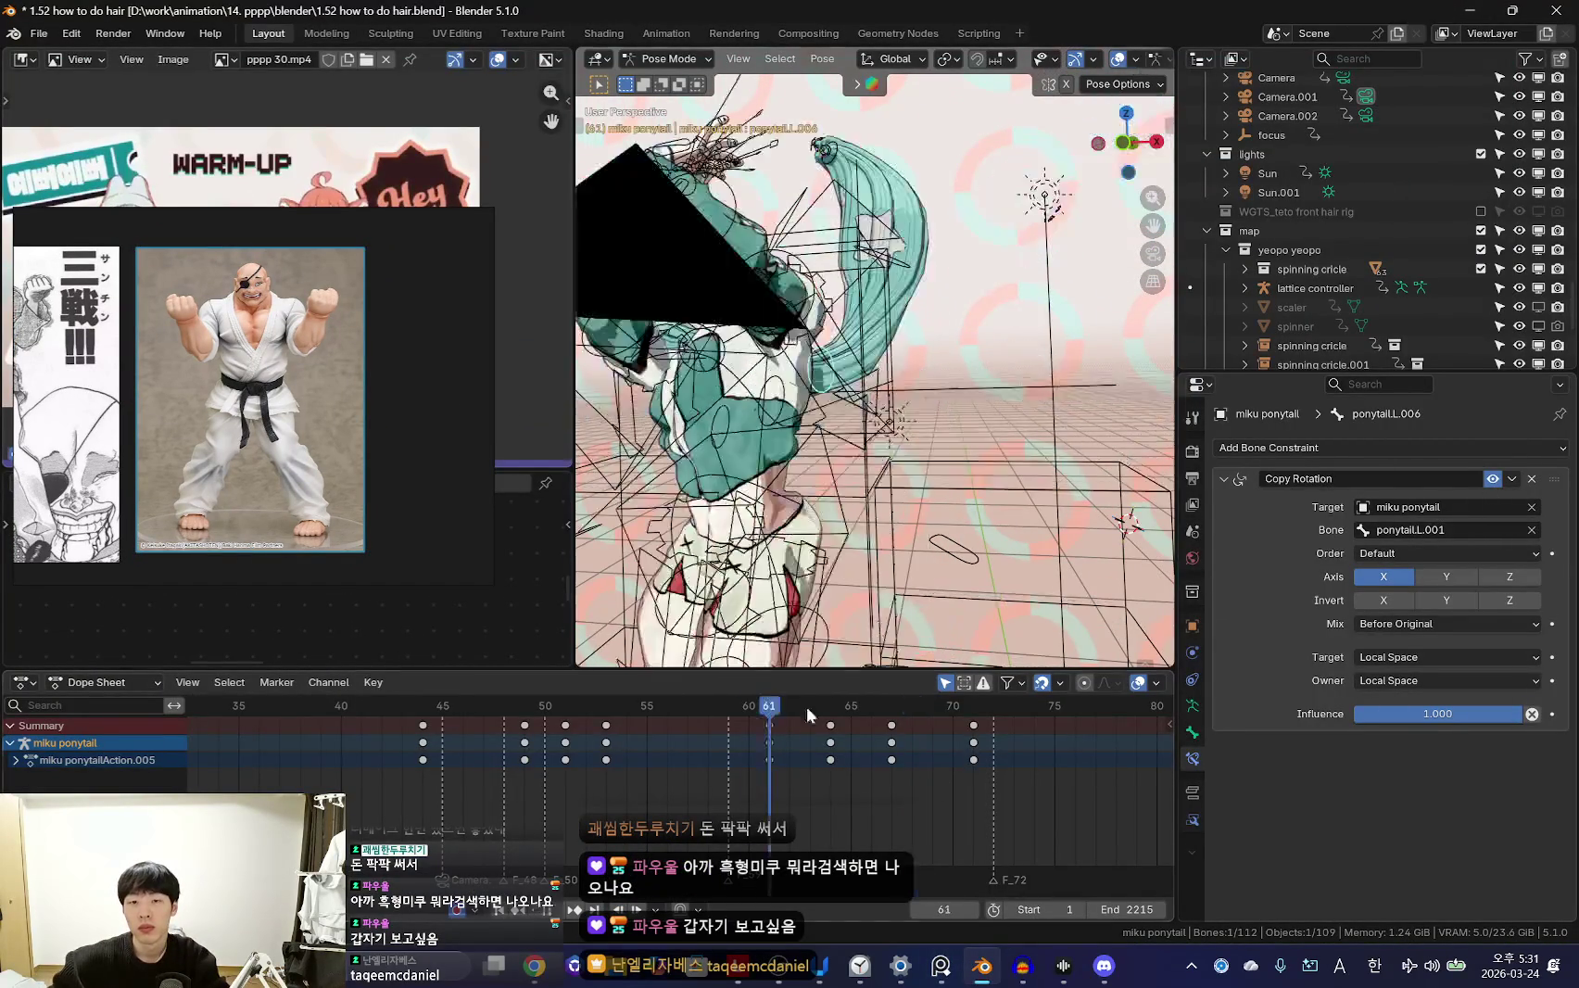
pyautogui.hotkey('shift', 'alt', 'z')
pyautogui.moveTo(663, 761)
pyautogui.mouseDown()
pyautogui.moveTo(638, 839)
pyautogui.moveTo(732, 750)
pyautogui.mouseUp()
pyautogui.scroll(2, 581, 746)
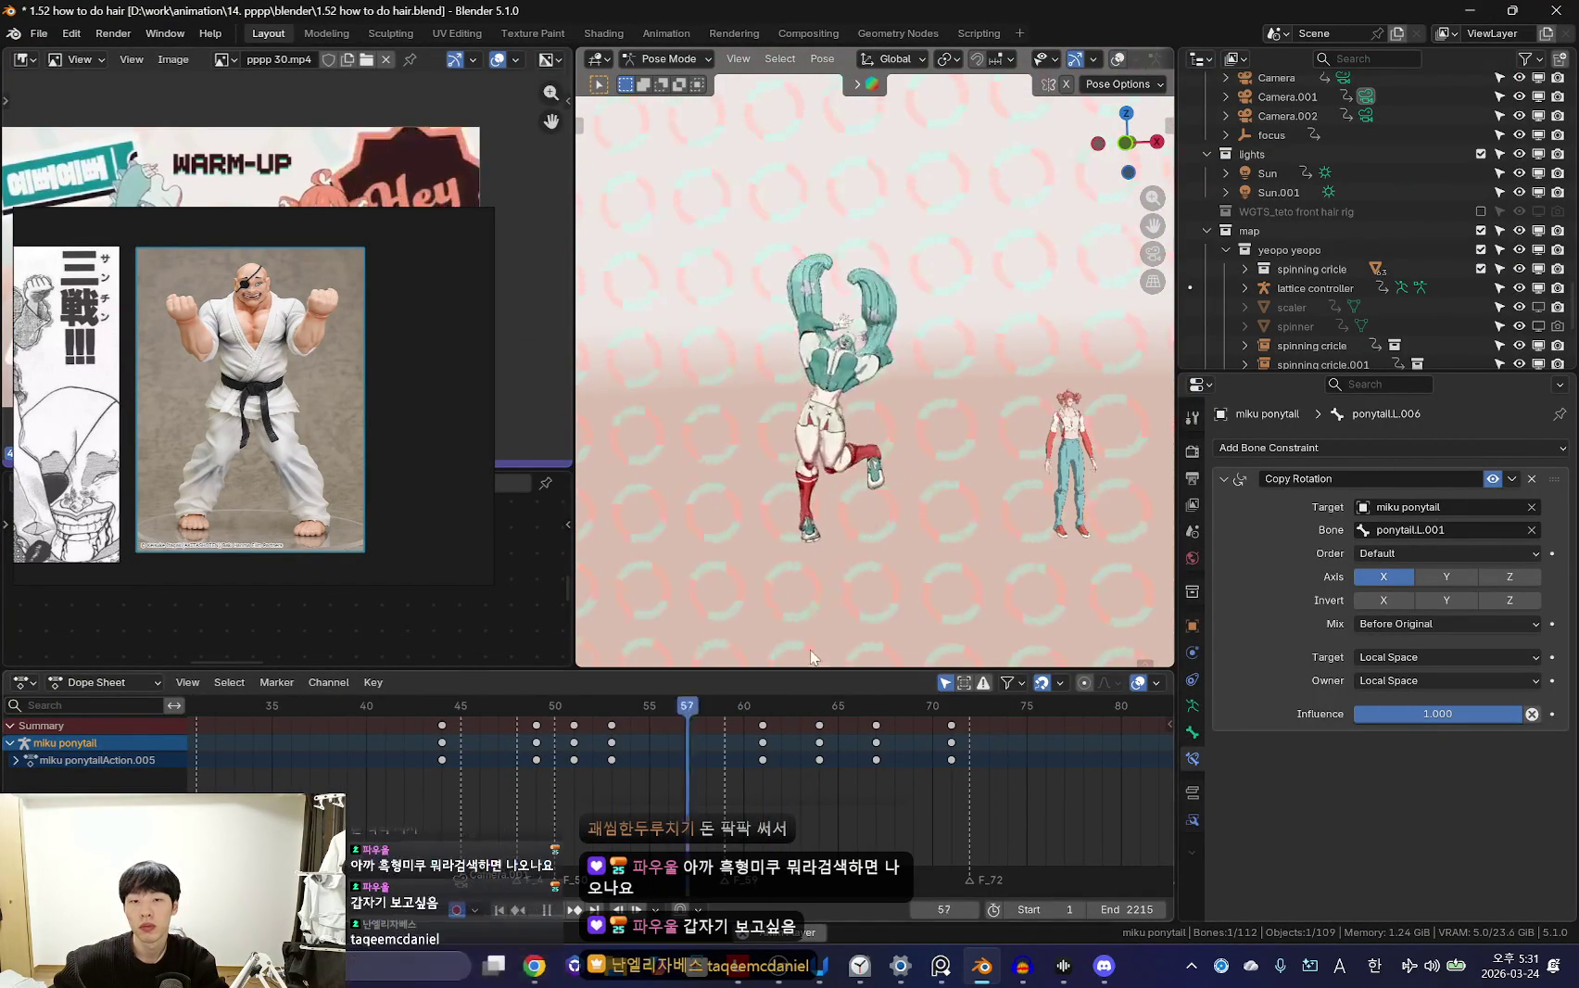
pyautogui.moveTo(581, 746); pyautogui.dragTo(778, 772)
pyautogui.press('space')
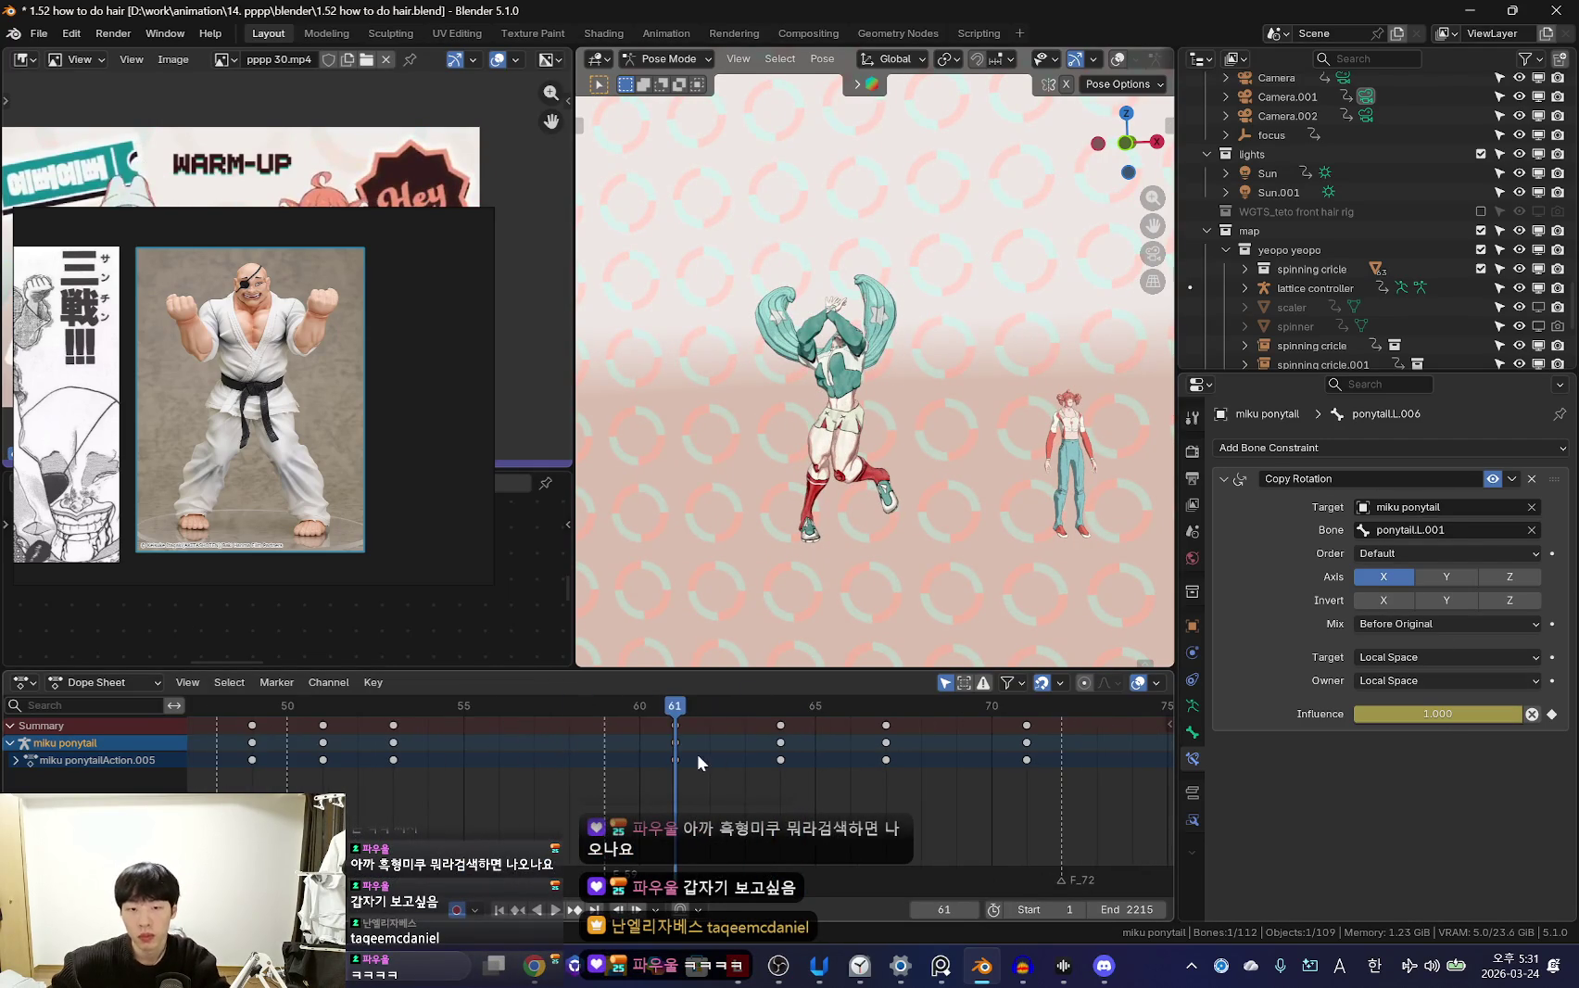
pyautogui.press('space')
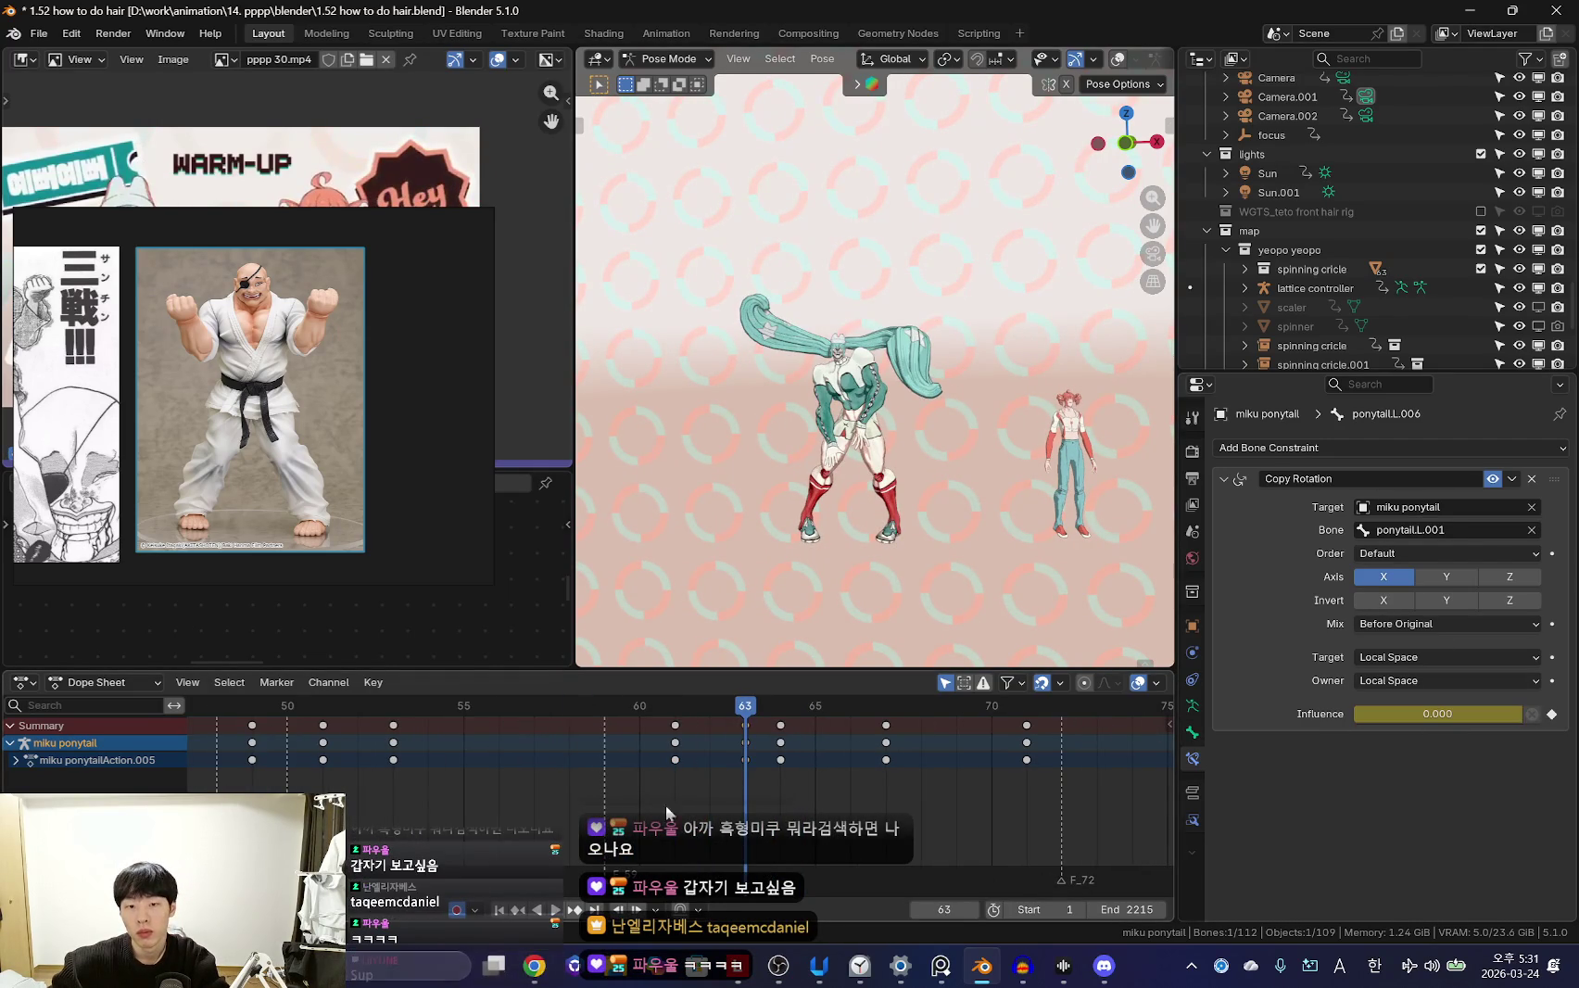
# Delete the keys at frames 64, 67 and 71 and replay through the camera
pyautogui.moveTo(725, 761); pyautogui.dragTo(1137, 824)
pyautogui.press('Delete')
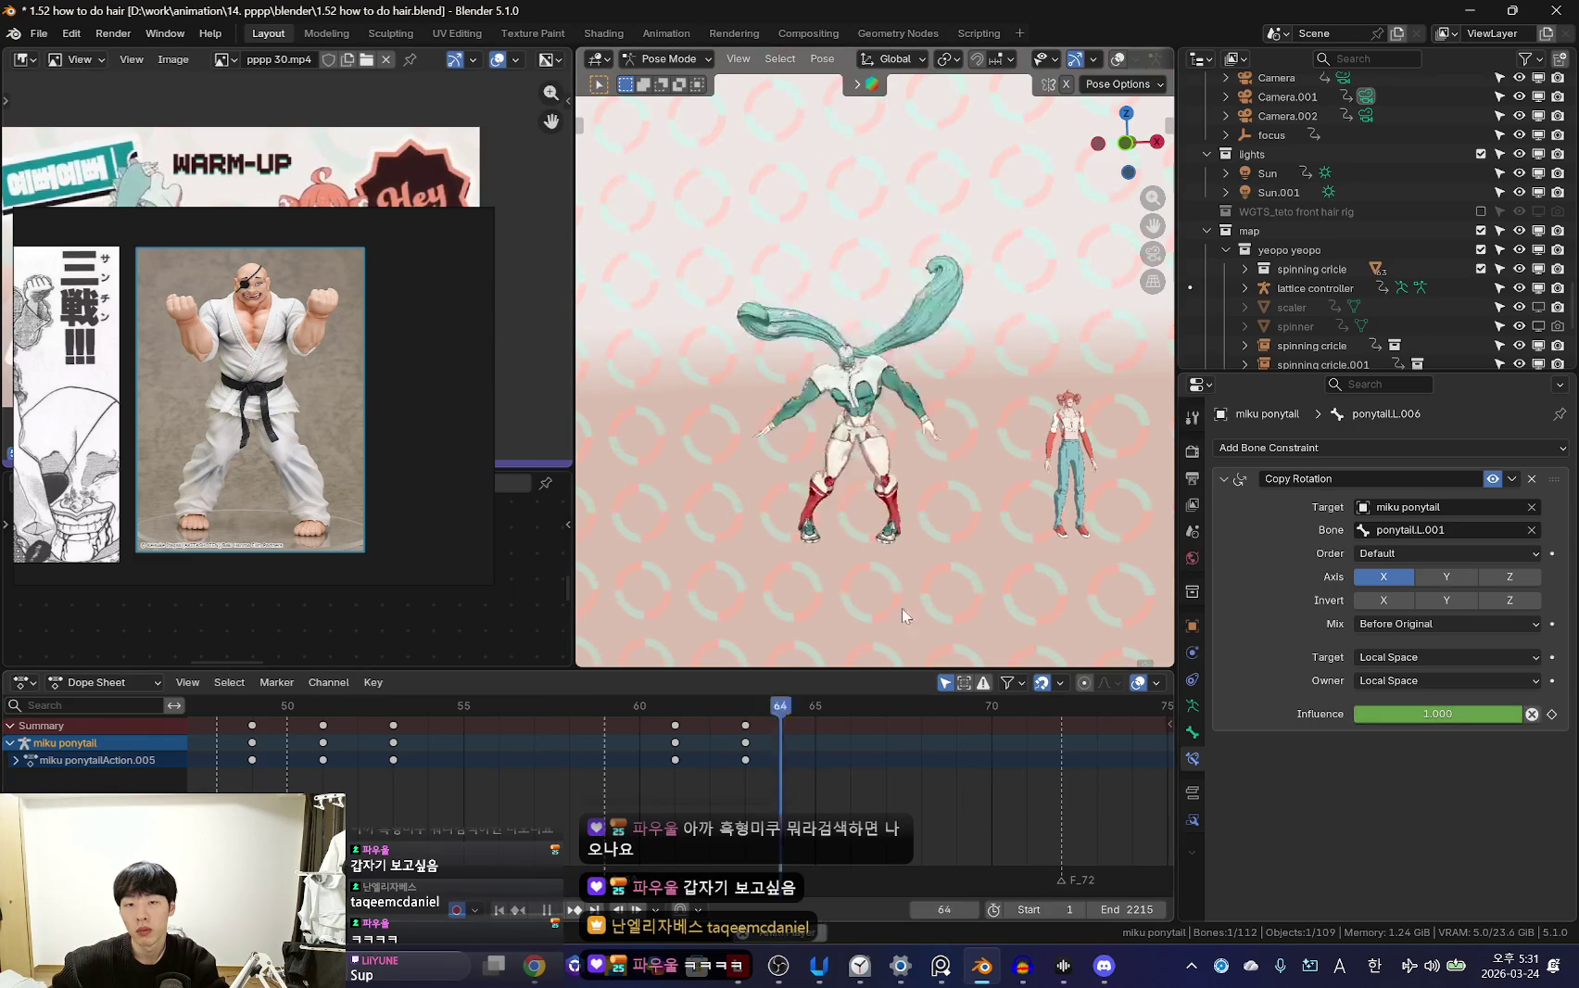
pyautogui.press('Left')
pyautogui.press('Left')
pyautogui.press('space')
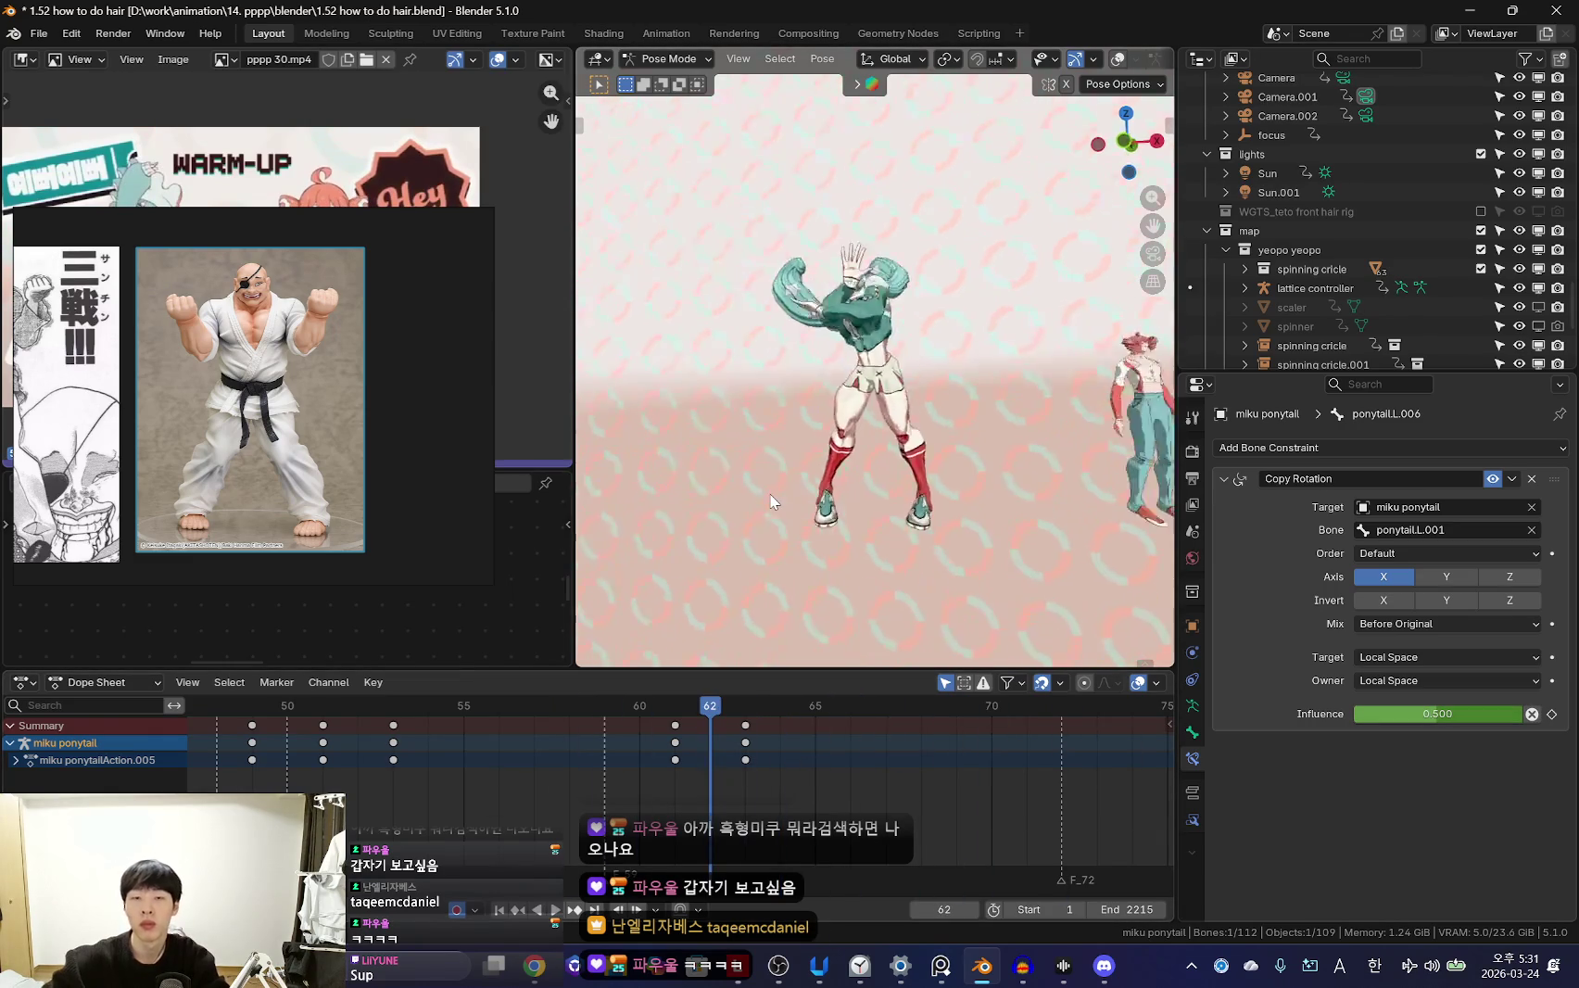
pyautogui.press('KP_0')
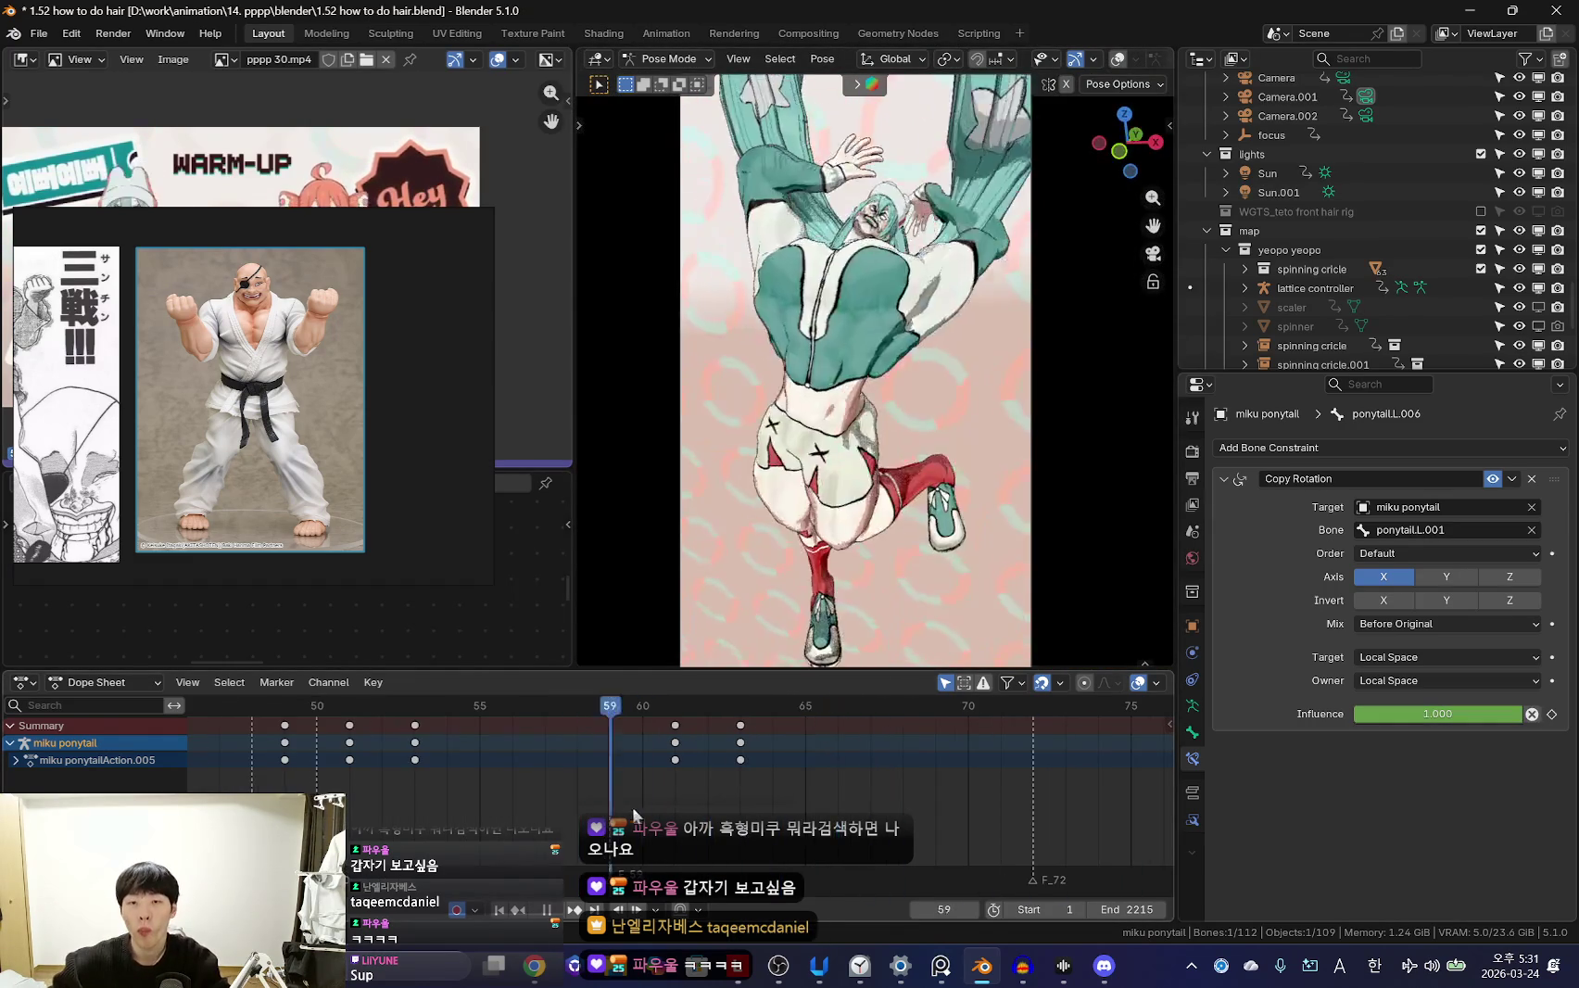
pyautogui.press('space')
pyautogui.press('KP_0')
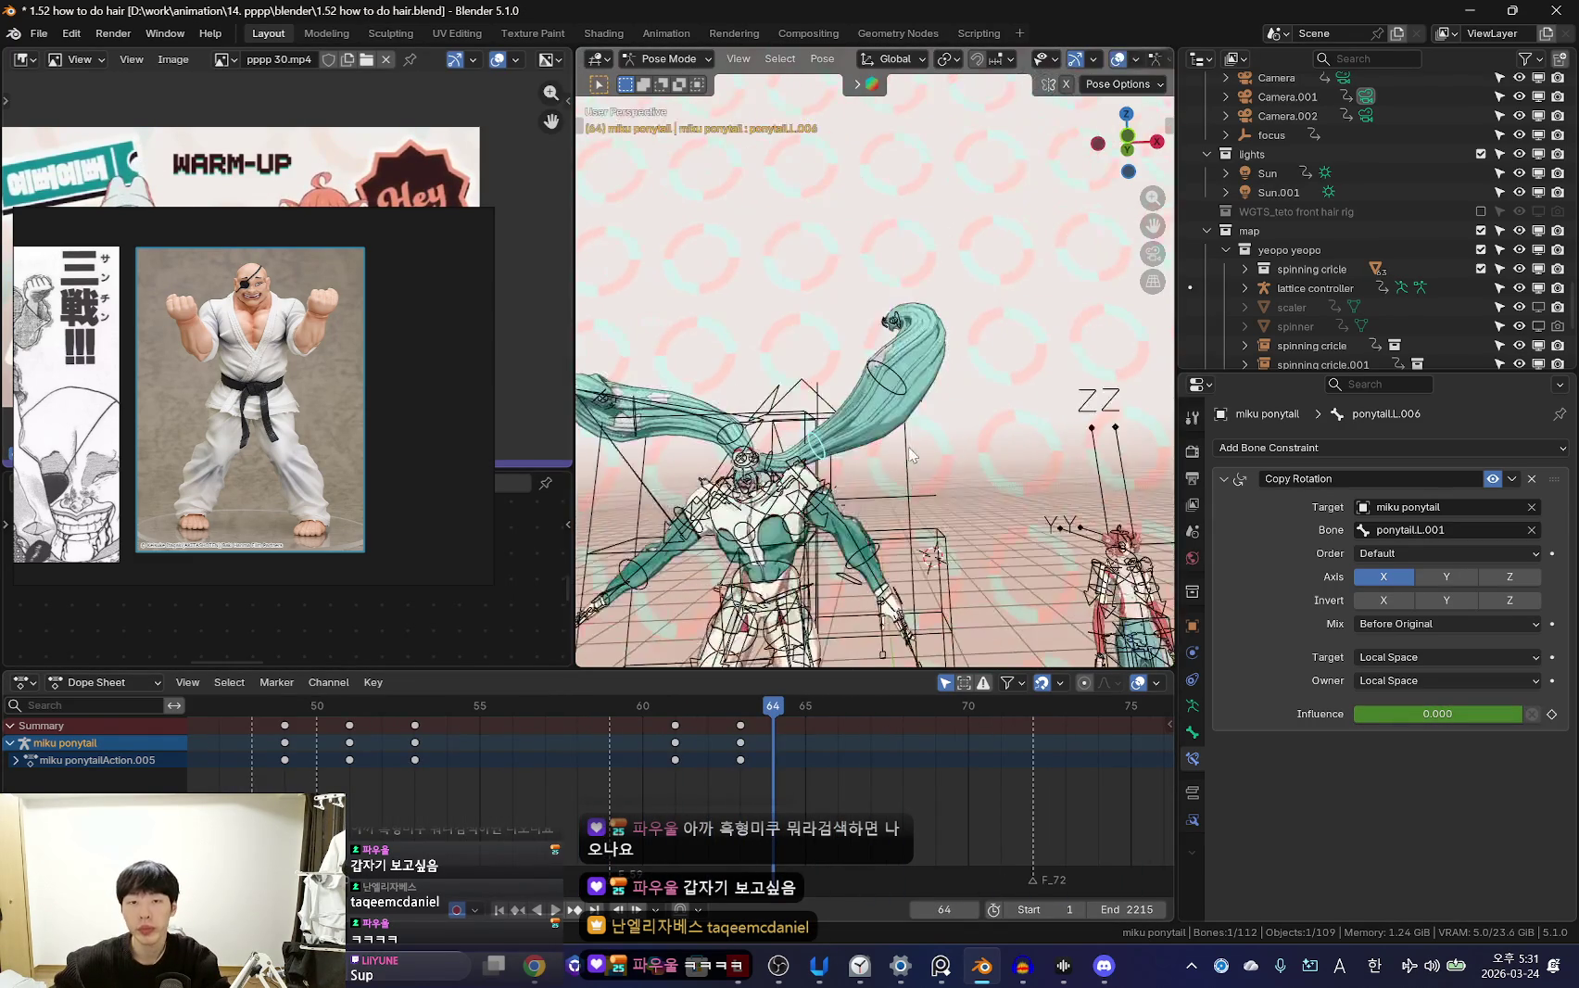
# Key a freshly bent ponytail pose at frame 64
pyautogui.press('r')
pyautogui.click(1048, 369)
pyautogui.press('space')
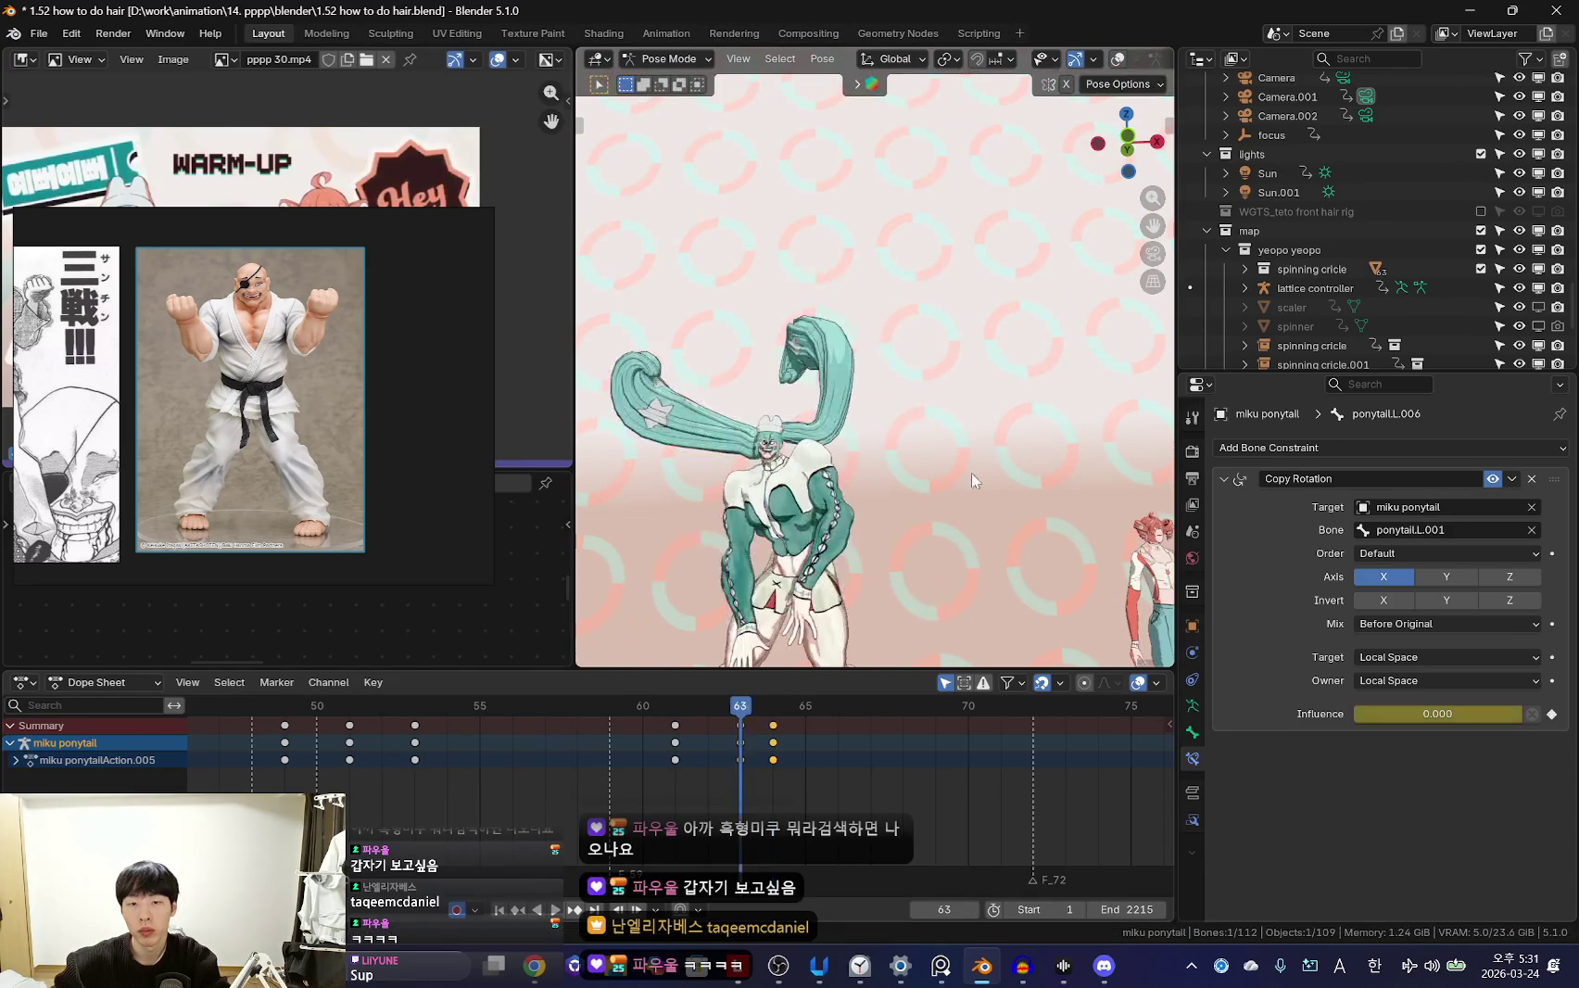
# Swing the ponytail sideways with a 21.4° Z rotation at frame 68
pyautogui.press('r')
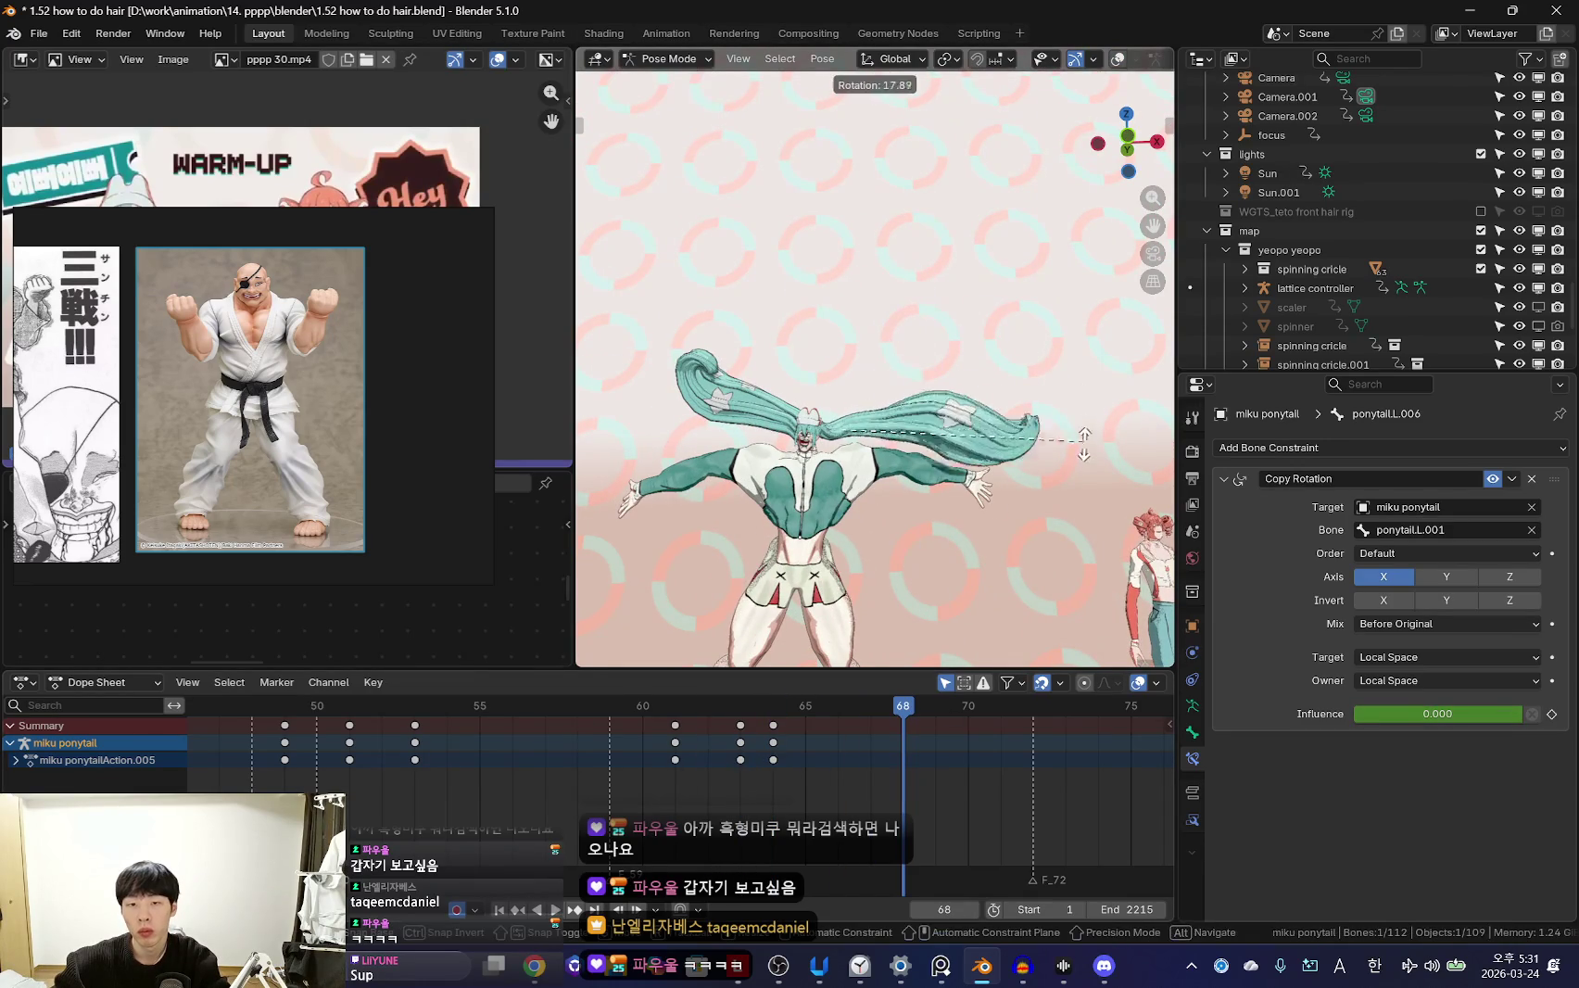
pyautogui.click(1095, 417)
pyautogui.moveTo(1020, 436)
pyautogui.mouseDown(button='middle')
pyautogui.moveTo(803, 488)
pyautogui.moveTo(816, 445)
pyautogui.mouseUp(button='middle')
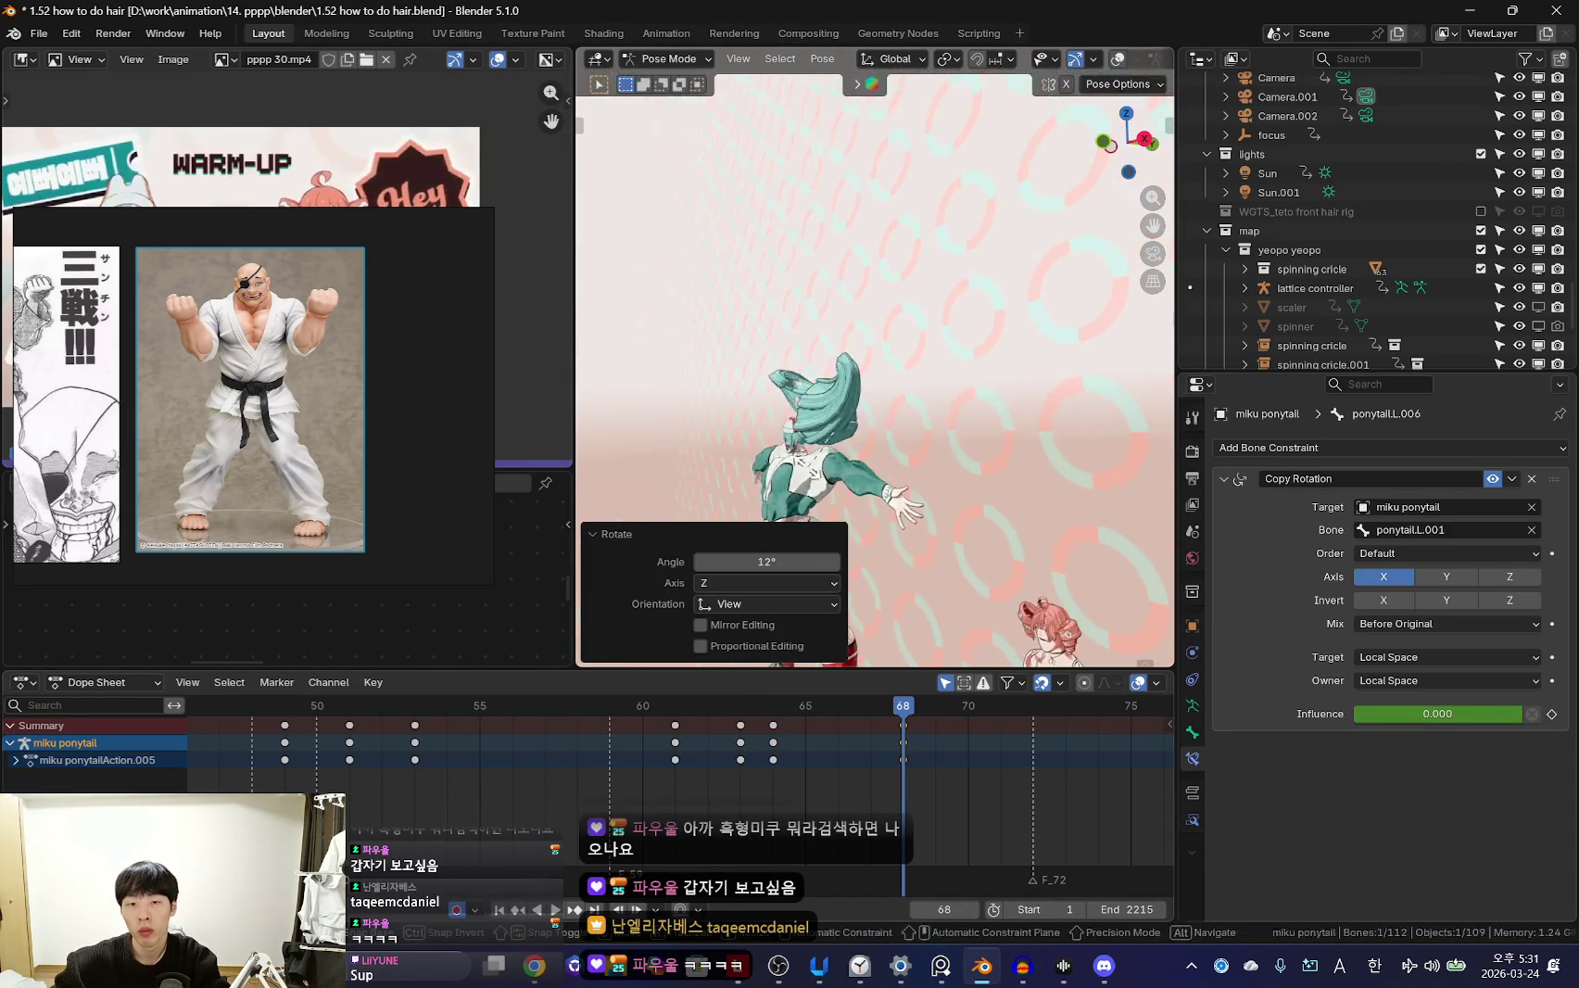
pyautogui.click(940, 507)
pyautogui.moveTo(908, 482); pyautogui.dragTo(940, 507, button='middle')
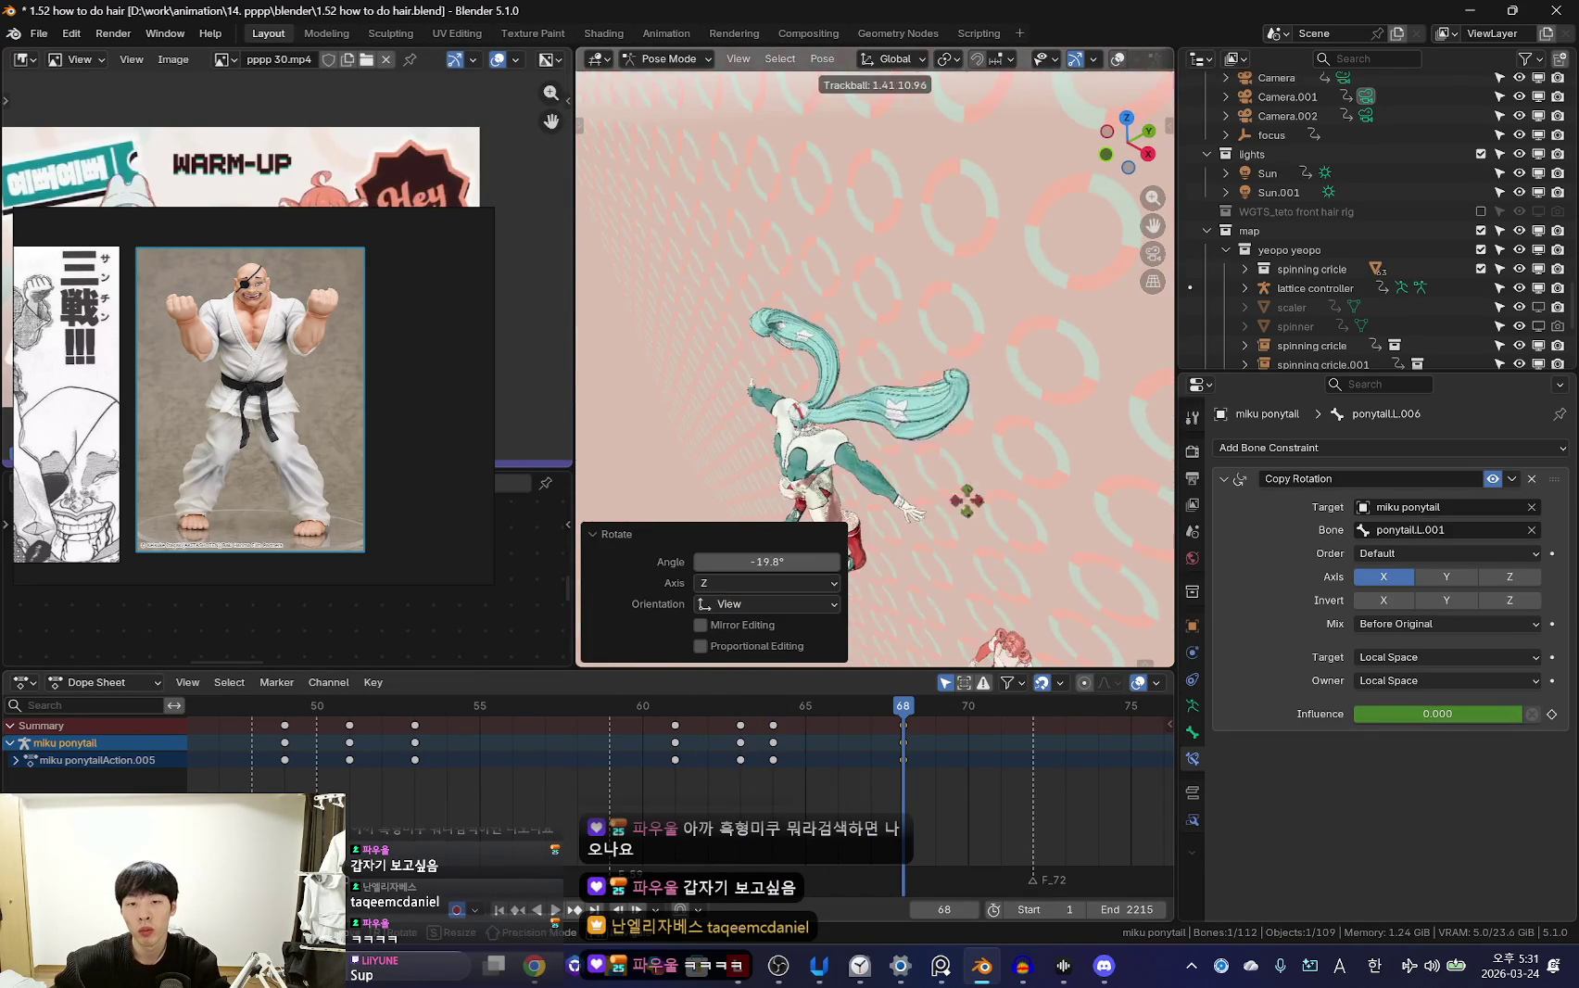
pyautogui.press('Escape')
pyautogui.press('space')
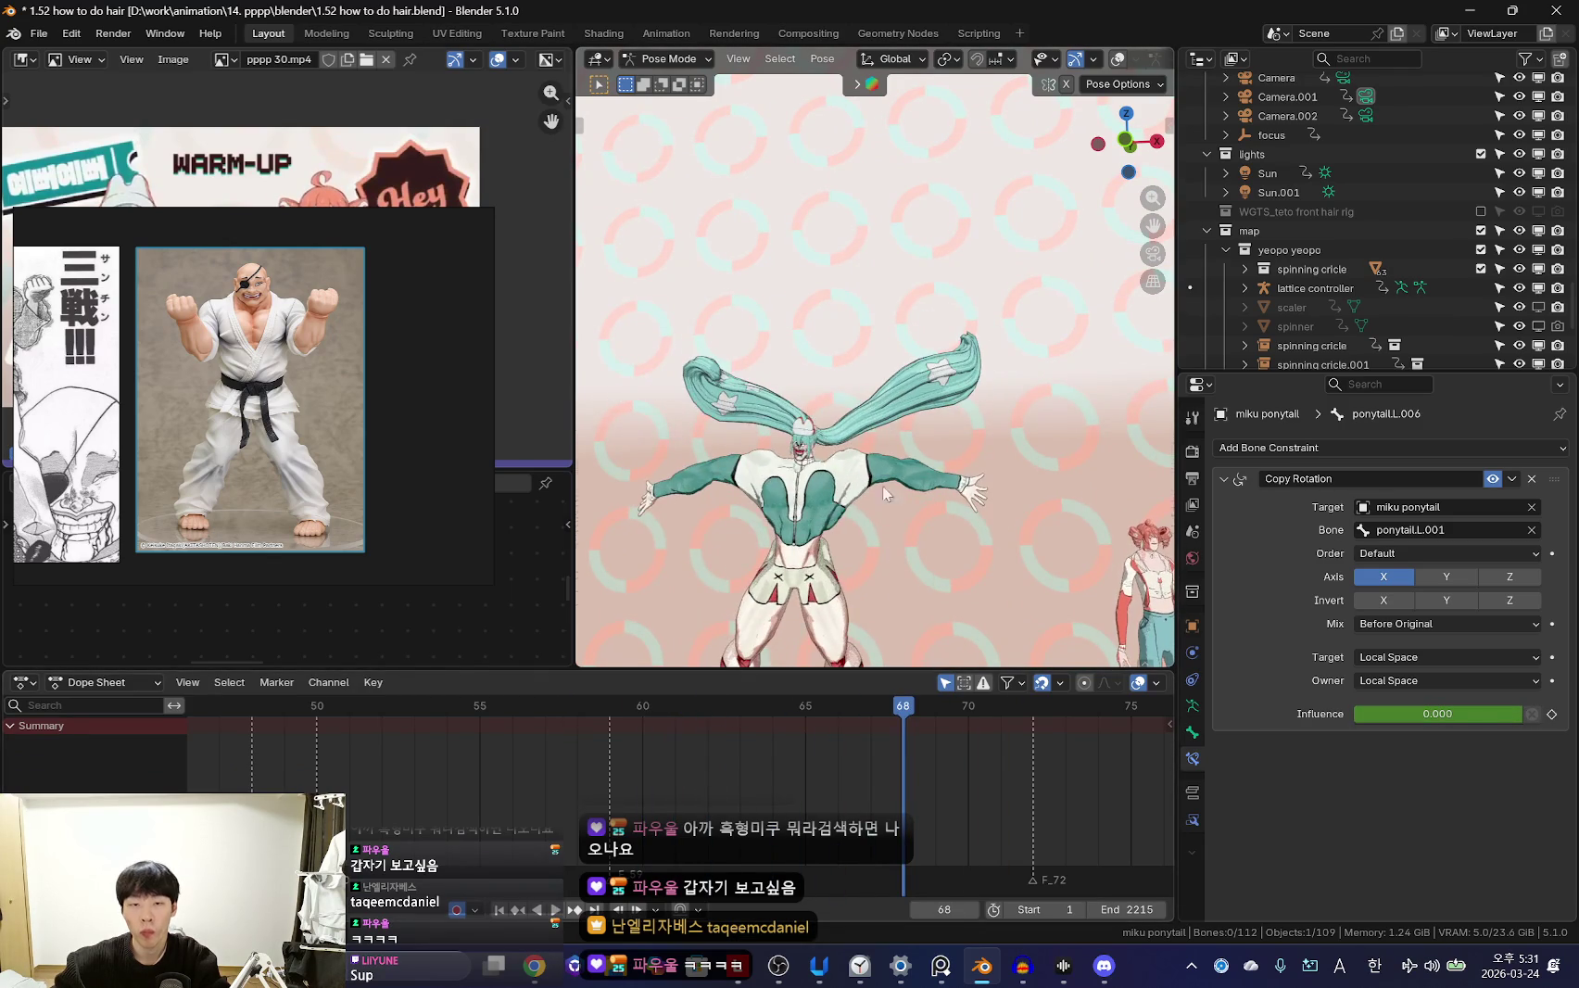
# Review the swing across frames 61–64 with overlays toggled on and off
pyautogui.hotkey('shift', 'alt', 'z')
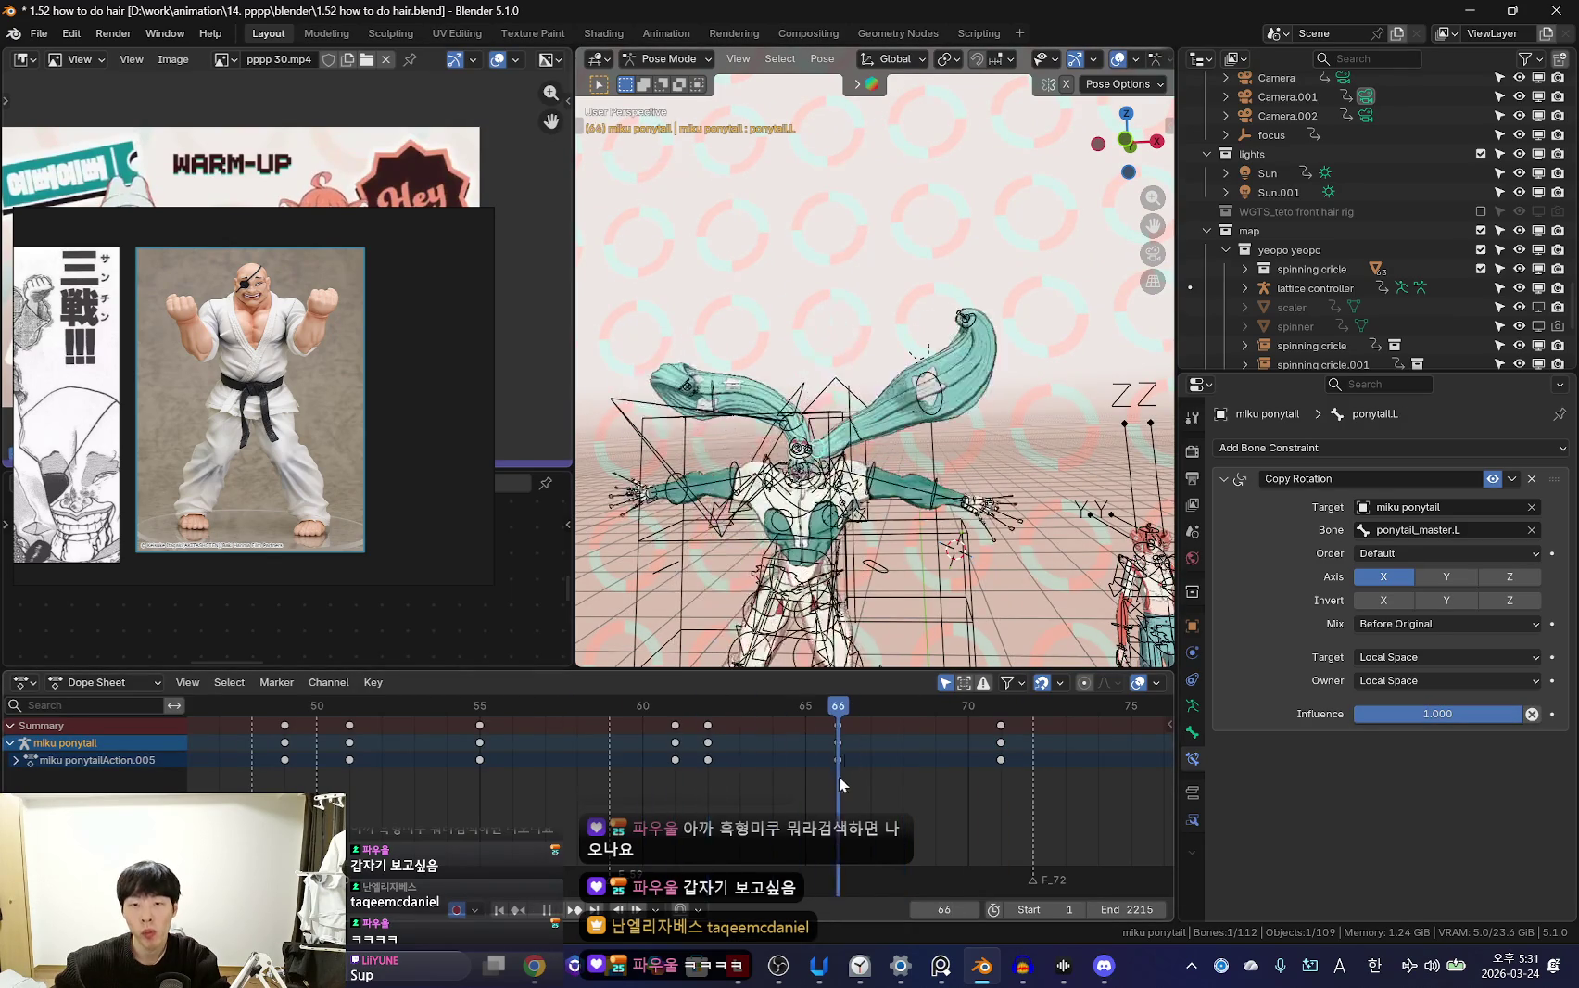
pyautogui.hotkey('shift', 'alt', 'z')
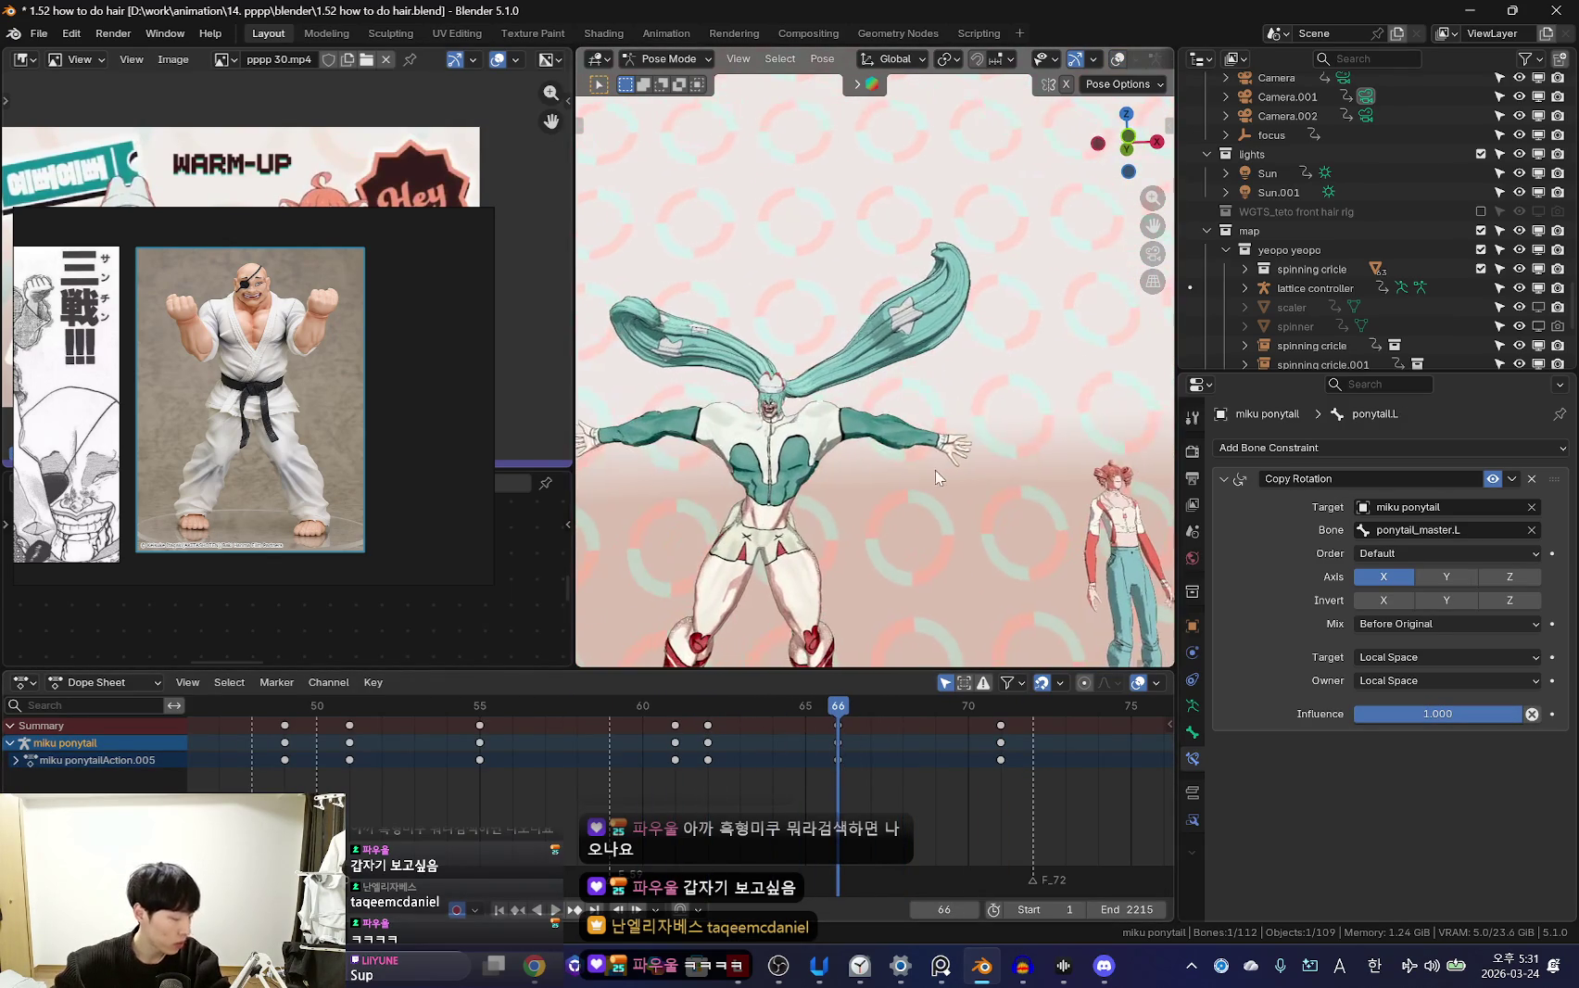
pyautogui.hotkey('shift', 'alt', 'z')
pyautogui.hotkey('shift', 'alt', 'z')
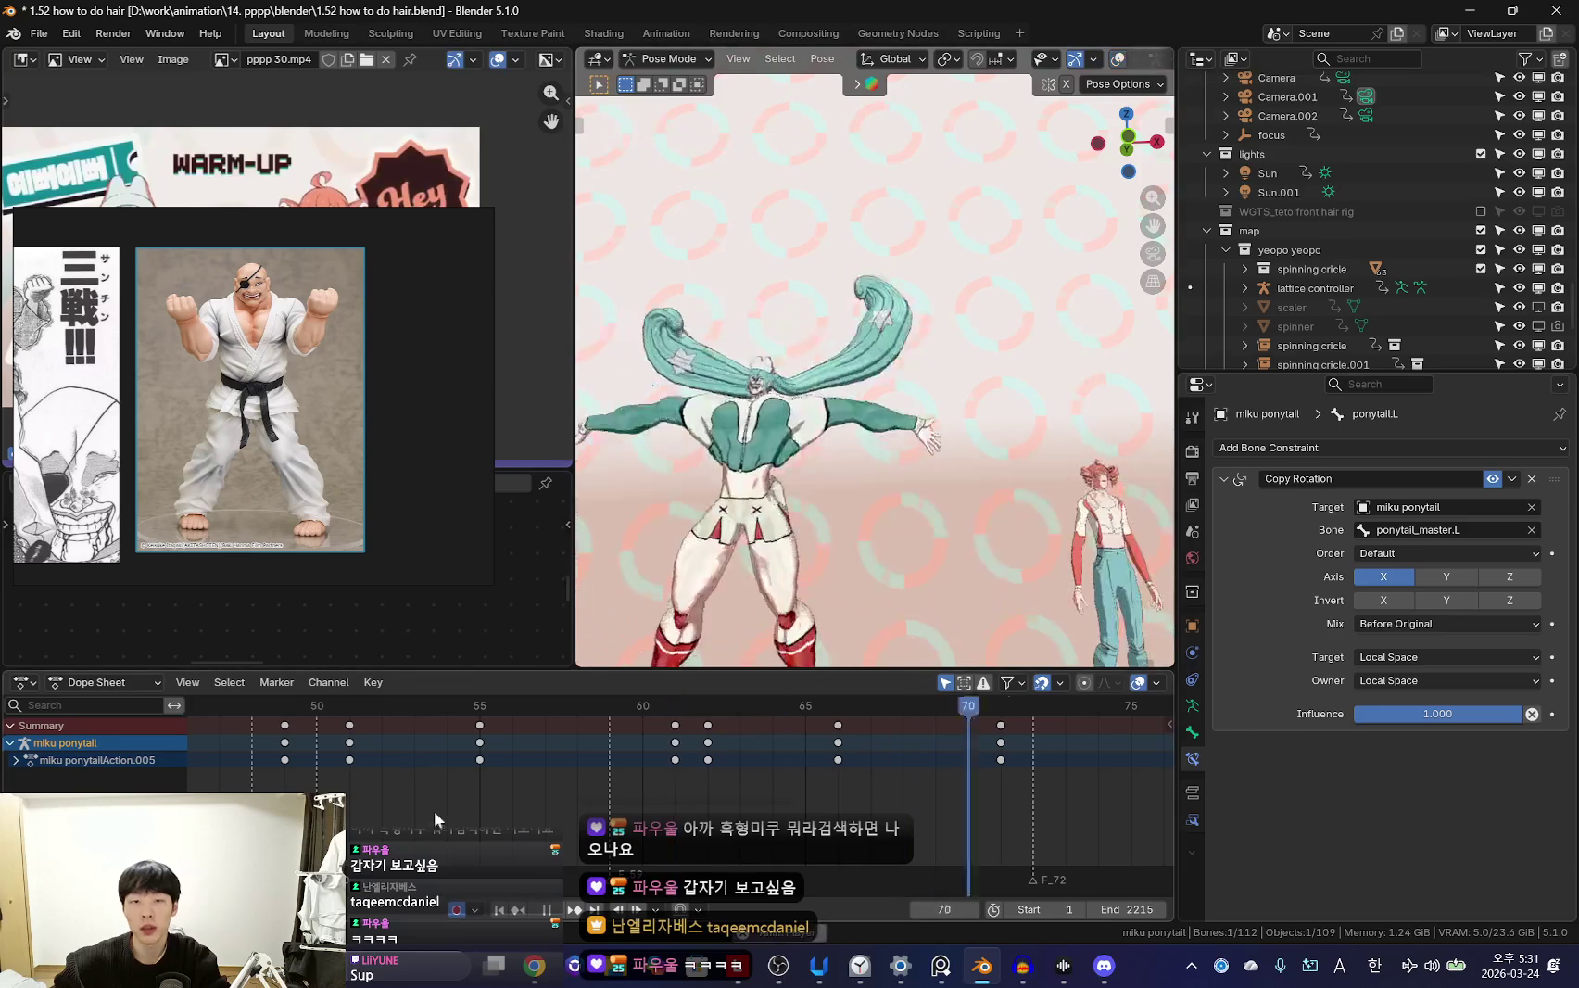
pyautogui.hotkey('shift', 'alt', 'z')
pyautogui.hotkey('shift', 'alt', 'z')
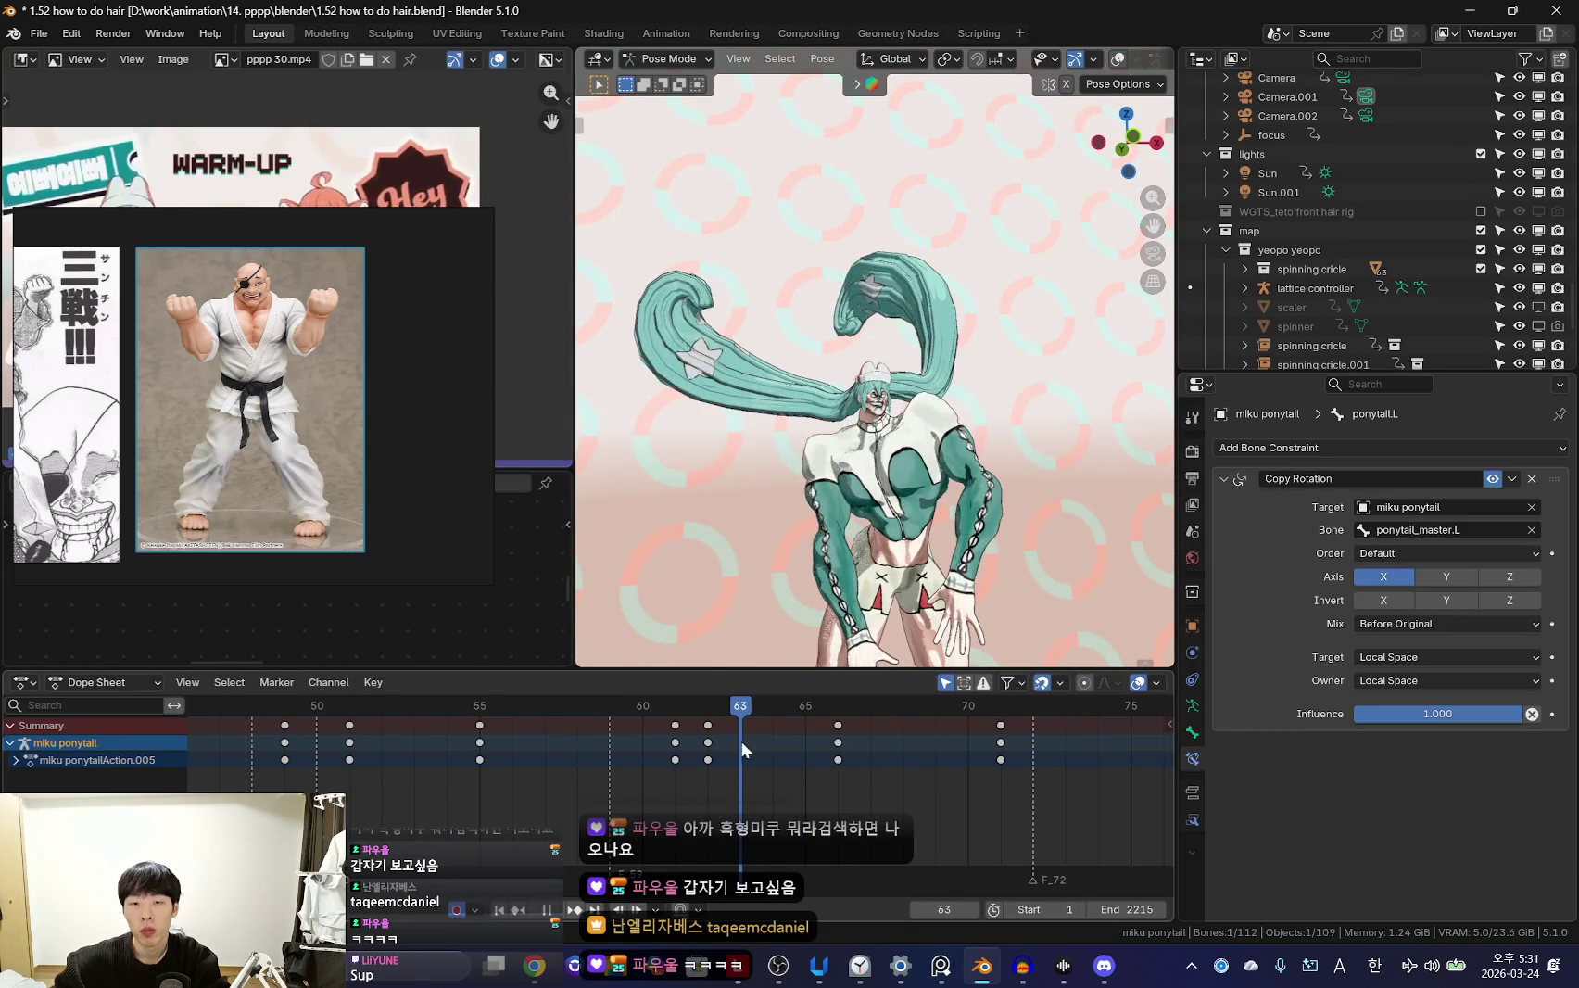
pyautogui.moveTo(742, 749); pyautogui.dragTo(786, 776)
pyautogui.press('r')
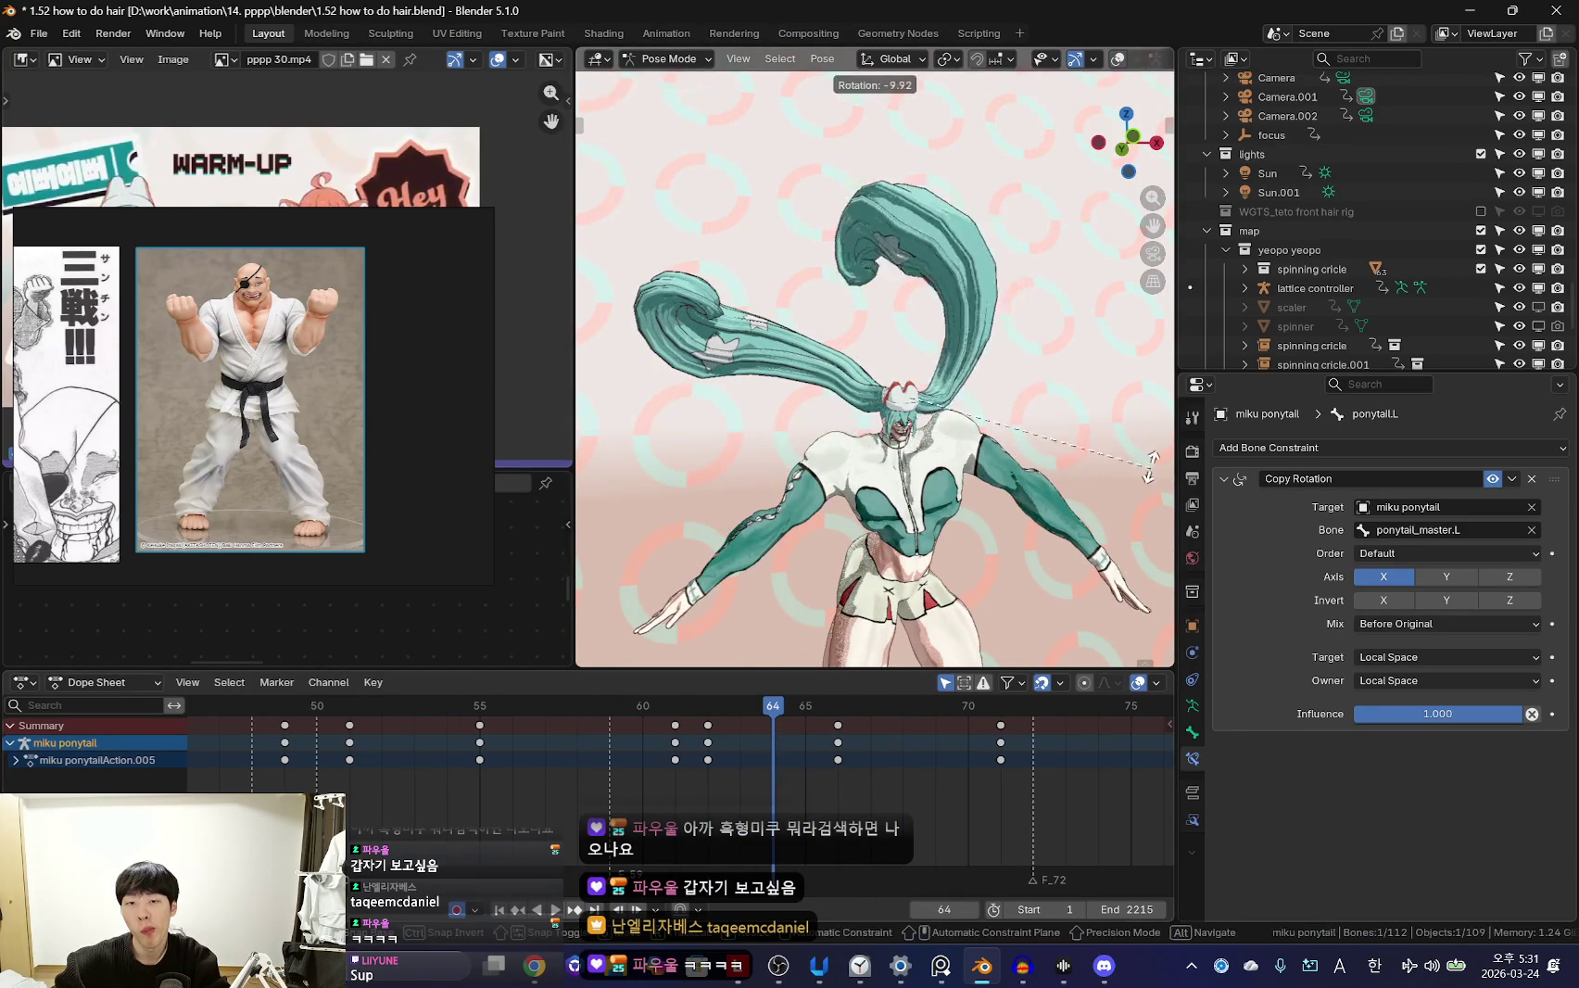
pyautogui.press('Escape')
pyautogui.click(670, 764)
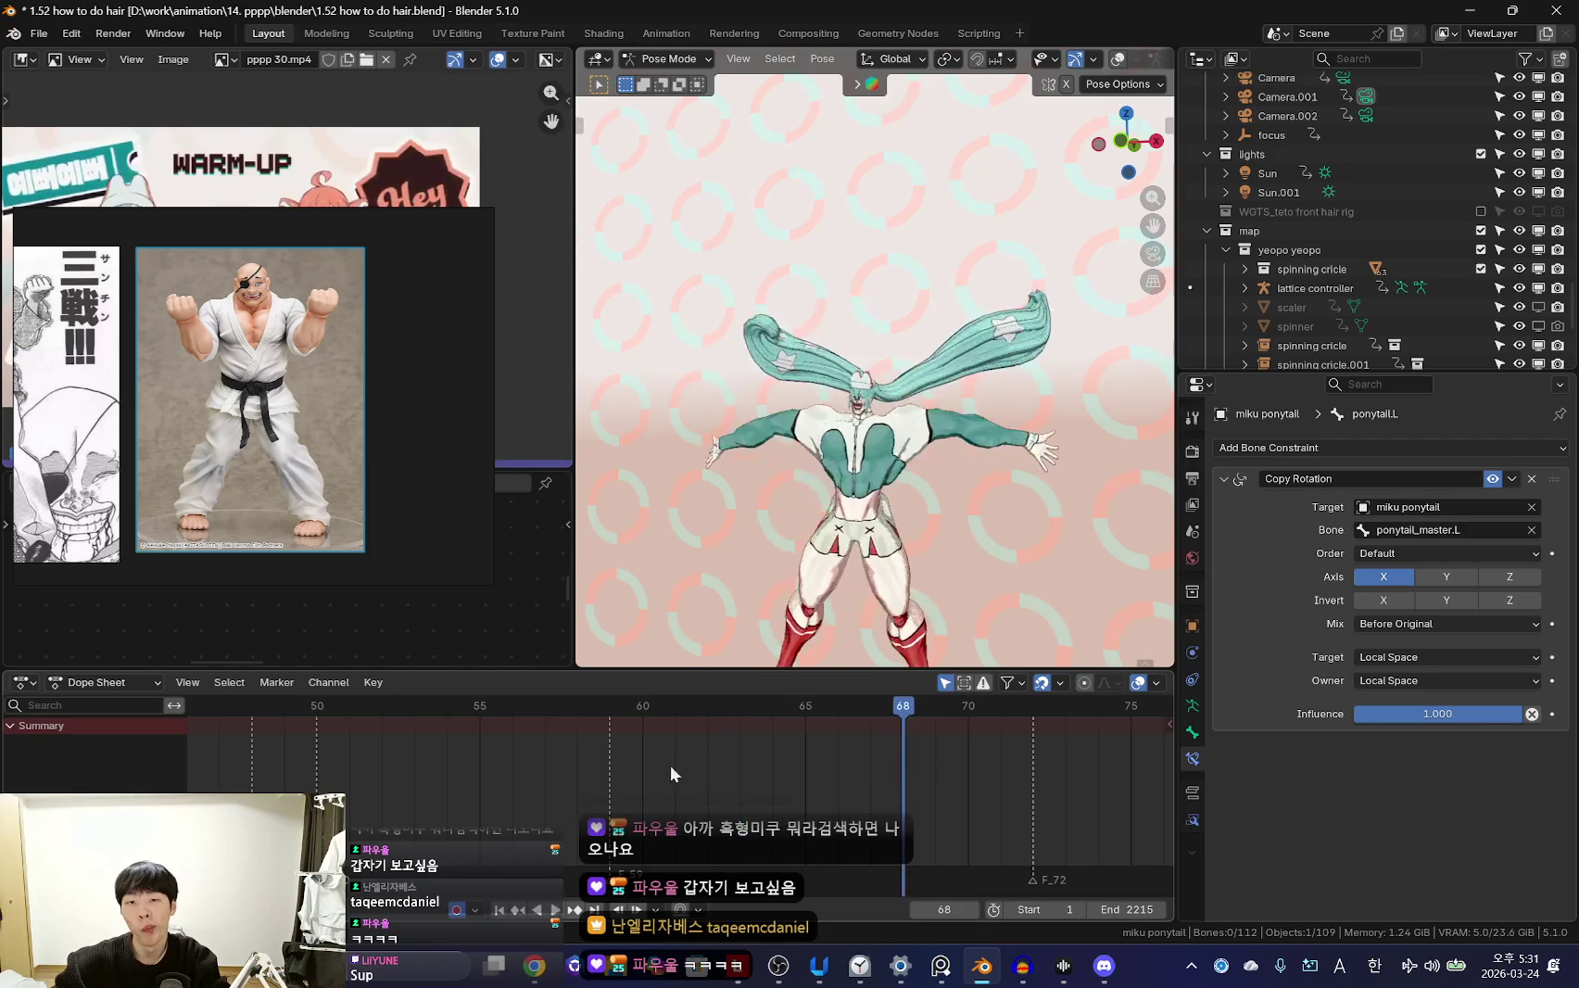
pyautogui.press('space')
pyautogui.moveTo(551, 793); pyautogui.dragTo(701, 820)
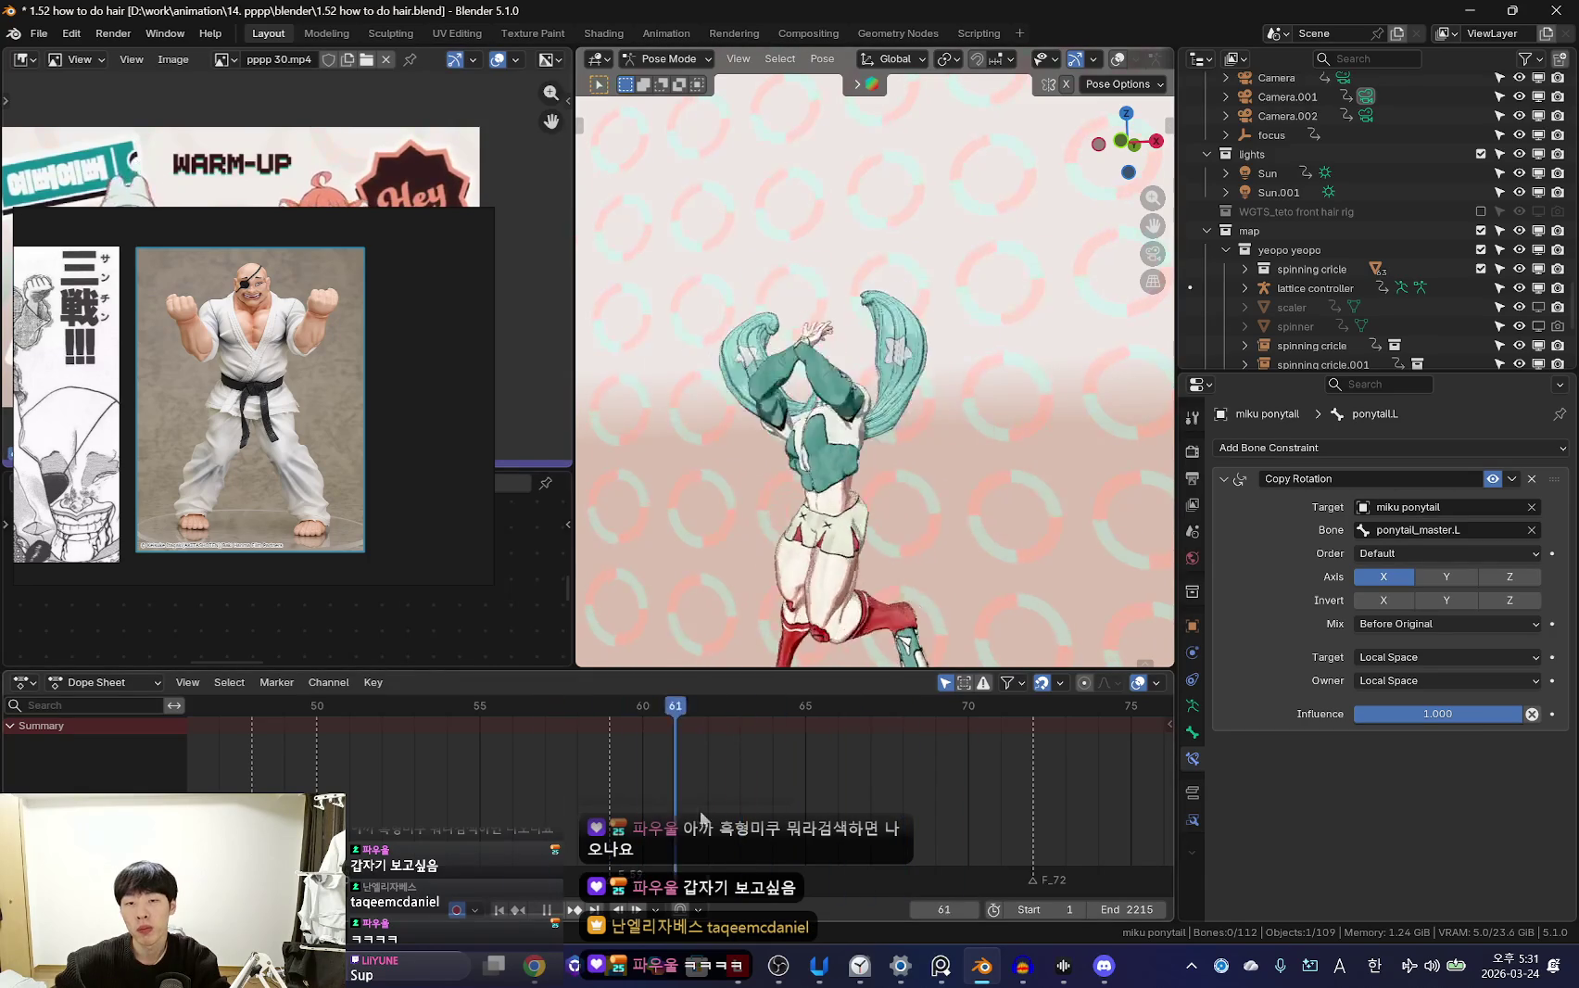
pyautogui.press('space')
# Key a rotated pose for the left ponytail bone at frame 66 and play it back
pyautogui.hotkey('shift', 'alt', 'z')
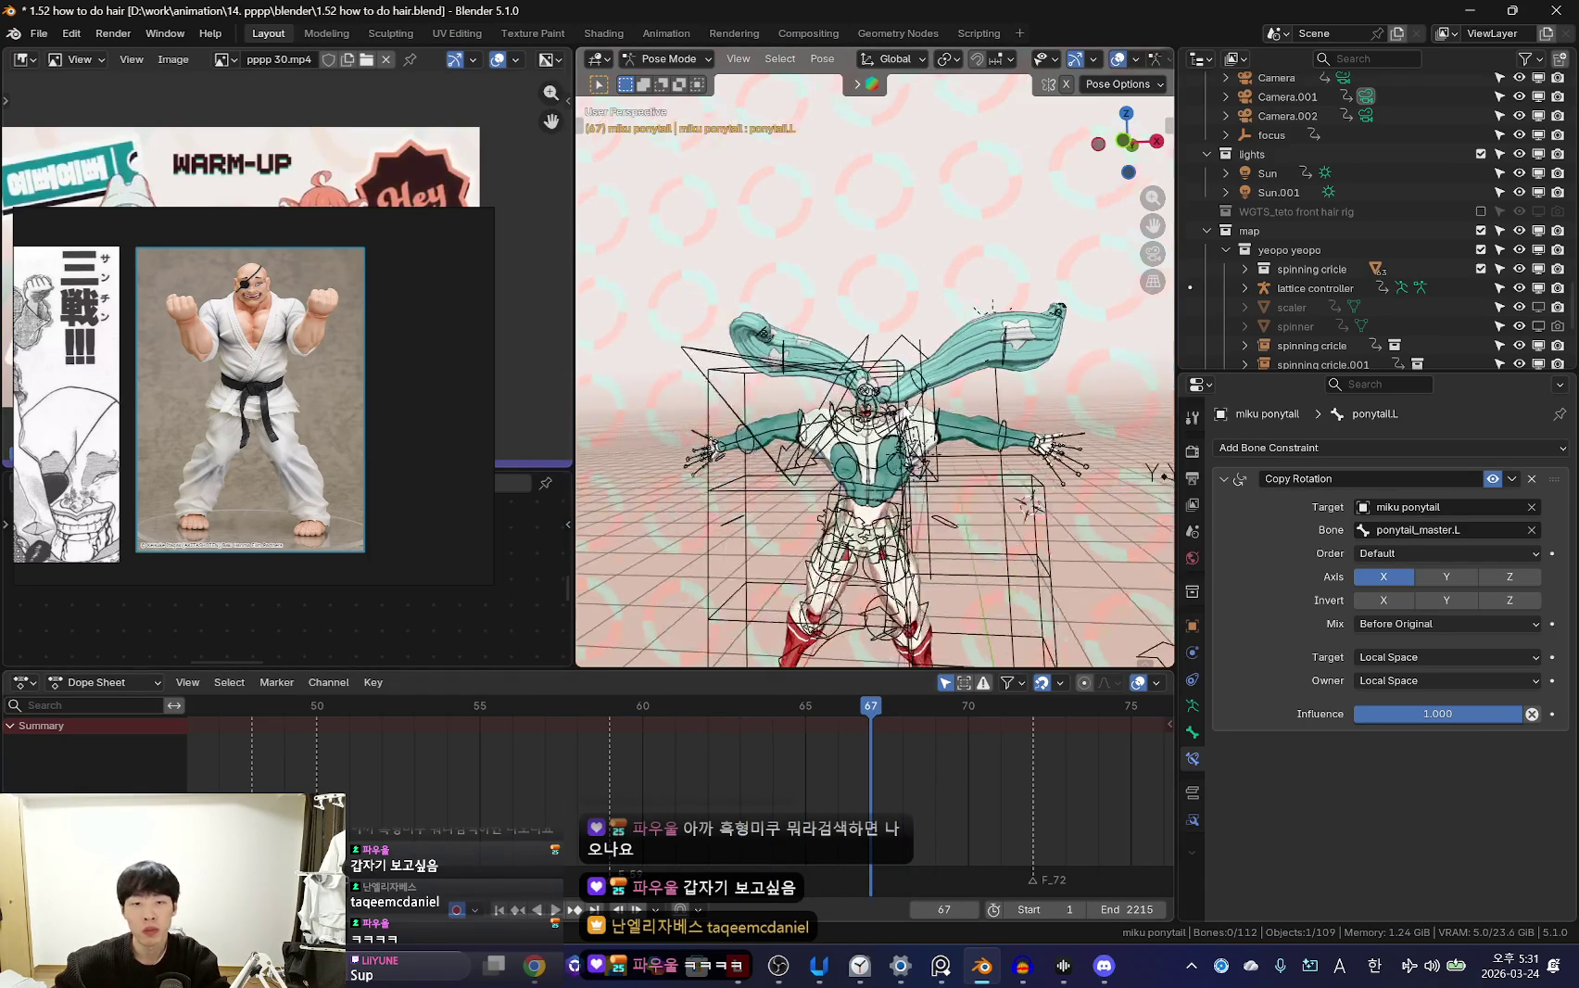
pyautogui.scroll(2, 900, 420)
pyautogui.click(901, 420)
pyautogui.click(744, 774)
pyautogui.press('Left')
pyautogui.press('Left')
pyautogui.press('Right')
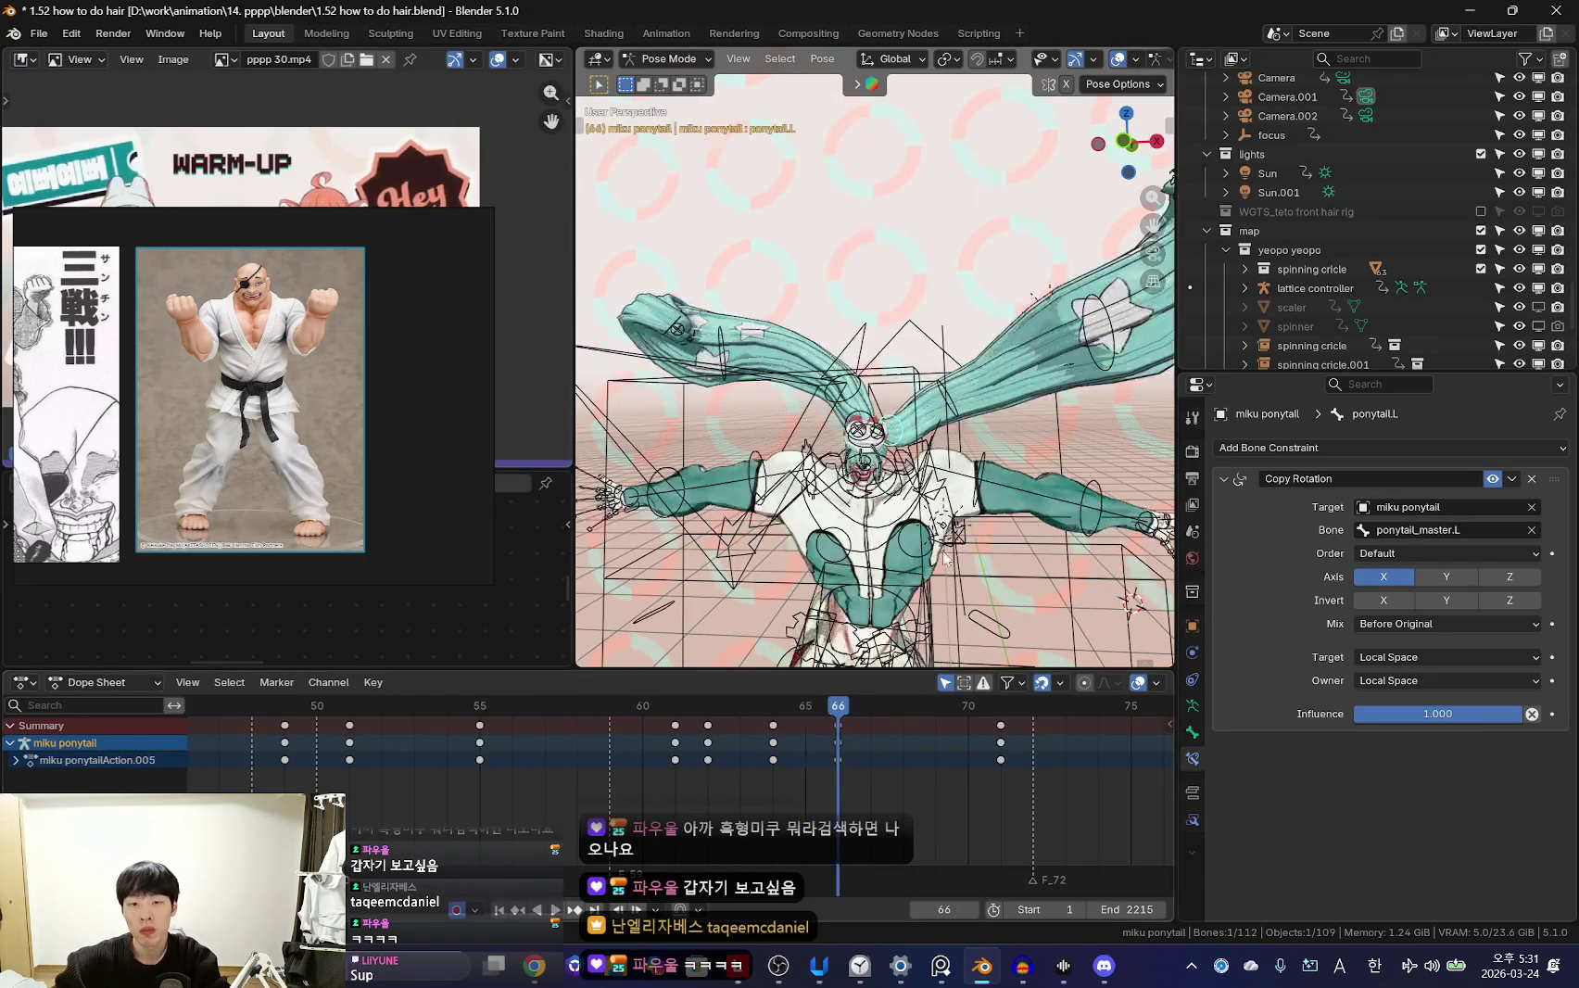
pyautogui.hotkey('shift', 'alt', 'z')
pyautogui.click(1066, 489)
pyautogui.press('Right')
pyautogui.press('Right')
pyautogui.press('Right')
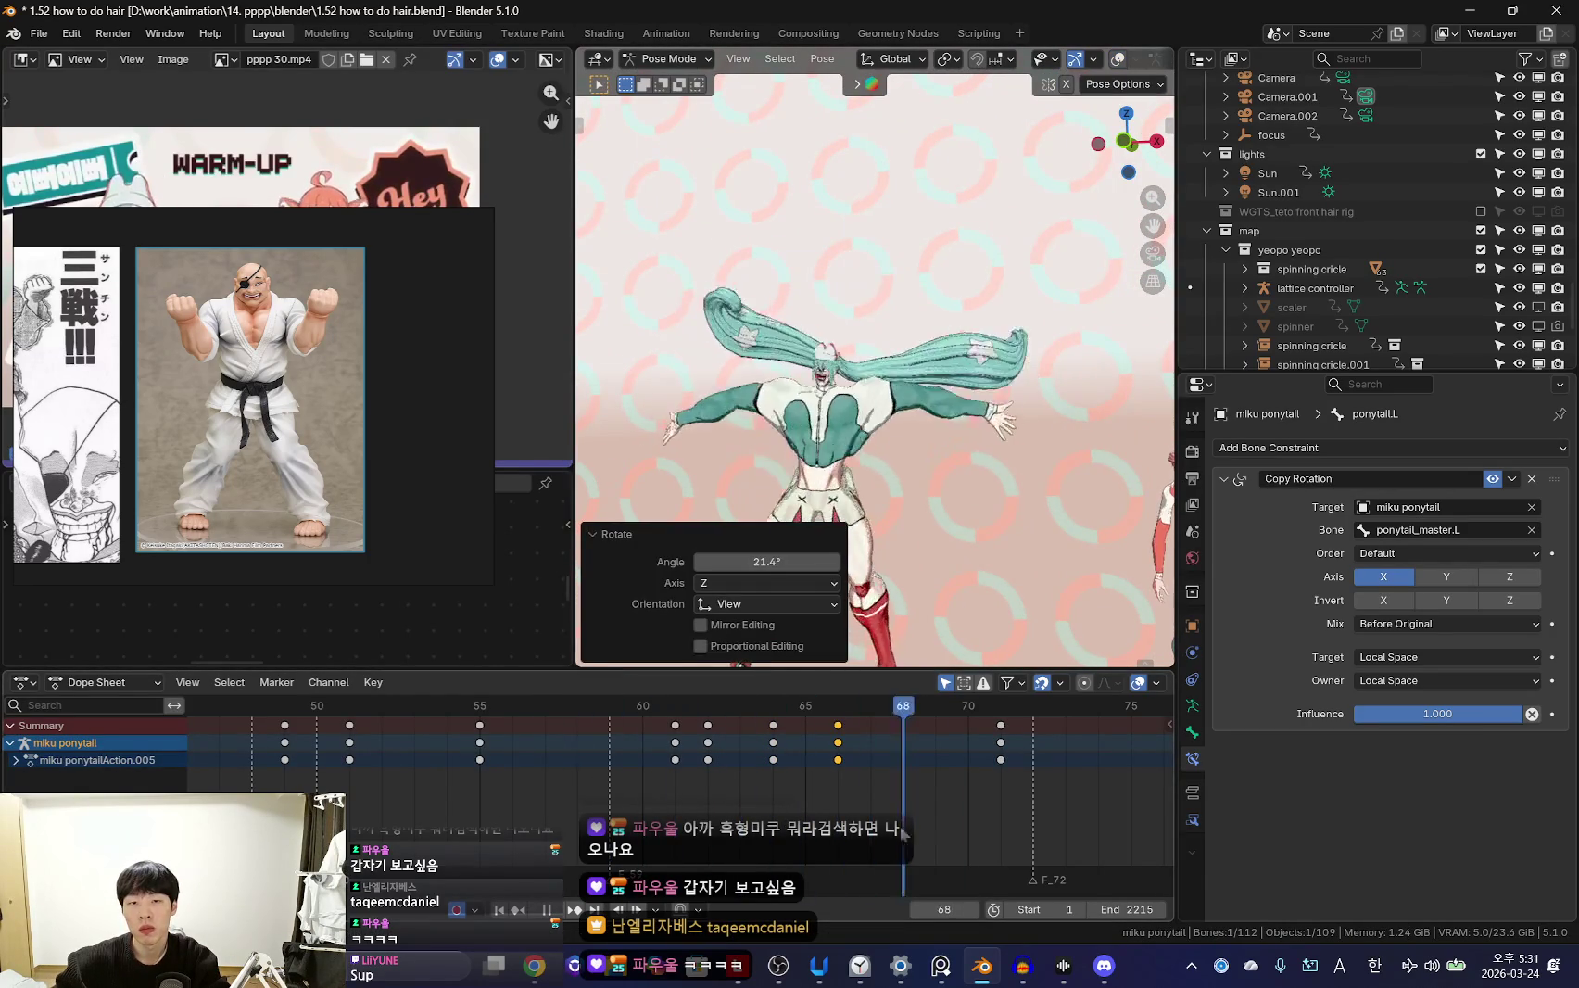
pyautogui.click(694, 775)
pyautogui.press('space')
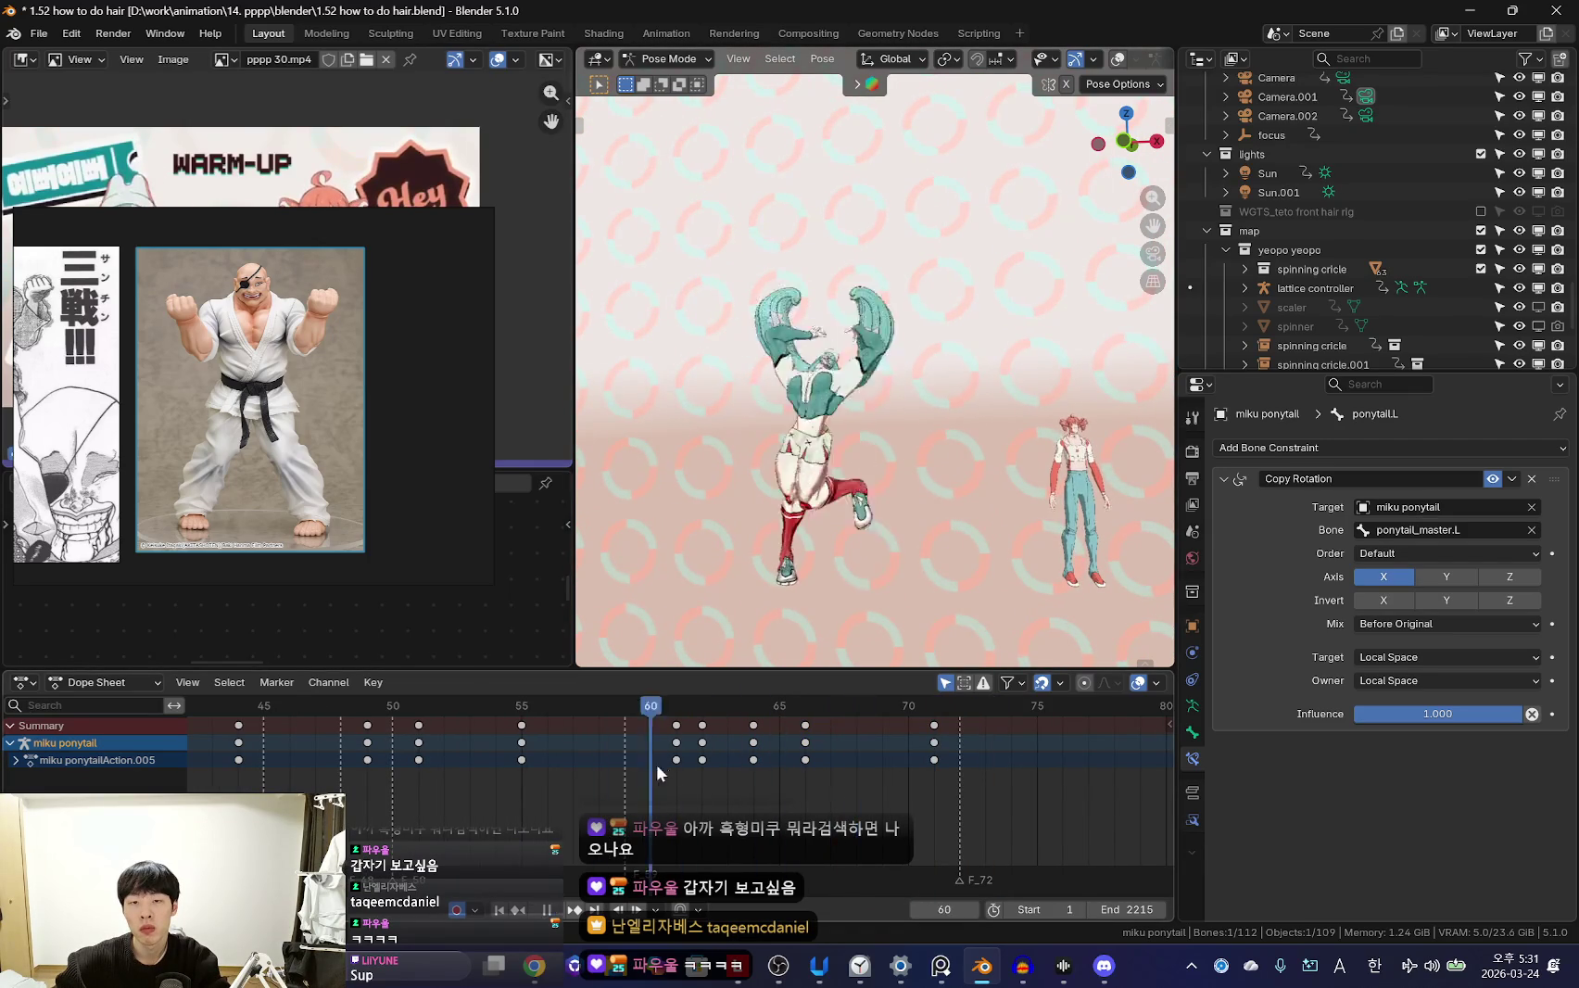
pyautogui.hotkey('shift', 'alt', 'z')
# Rotate the current ponytail bone, select another ponytail bone and play the animation
pyautogui.press('r')
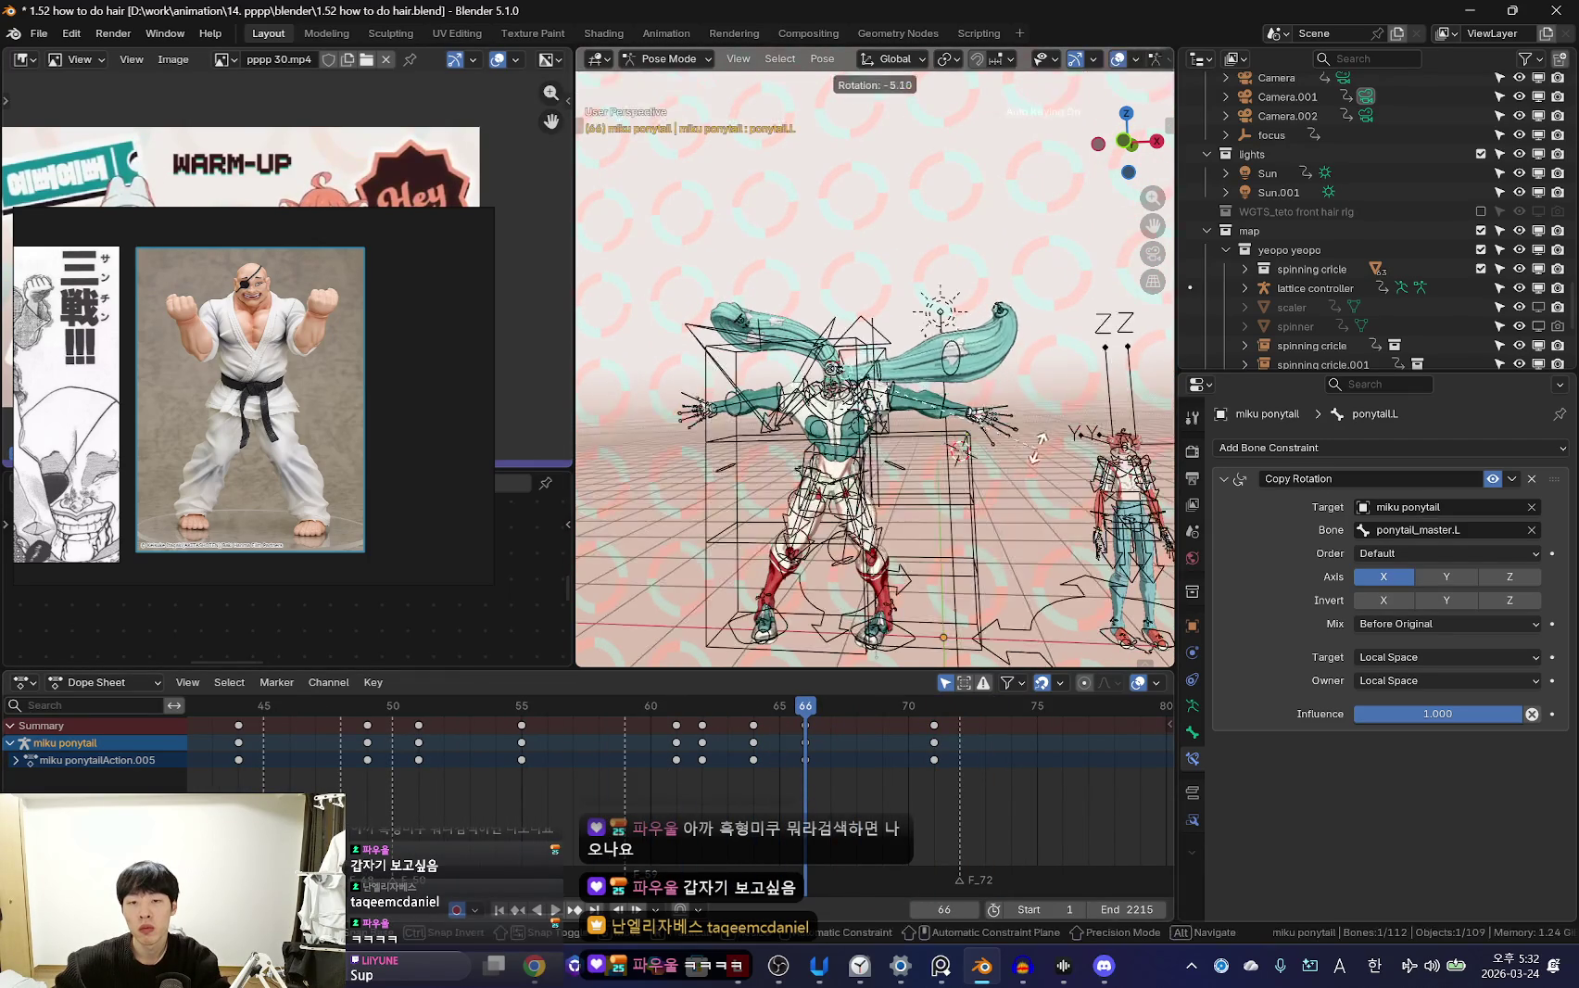
pyautogui.click(1039, 437)
pyautogui.click(946, 419)
pyautogui.scroll(2, 954, 426)
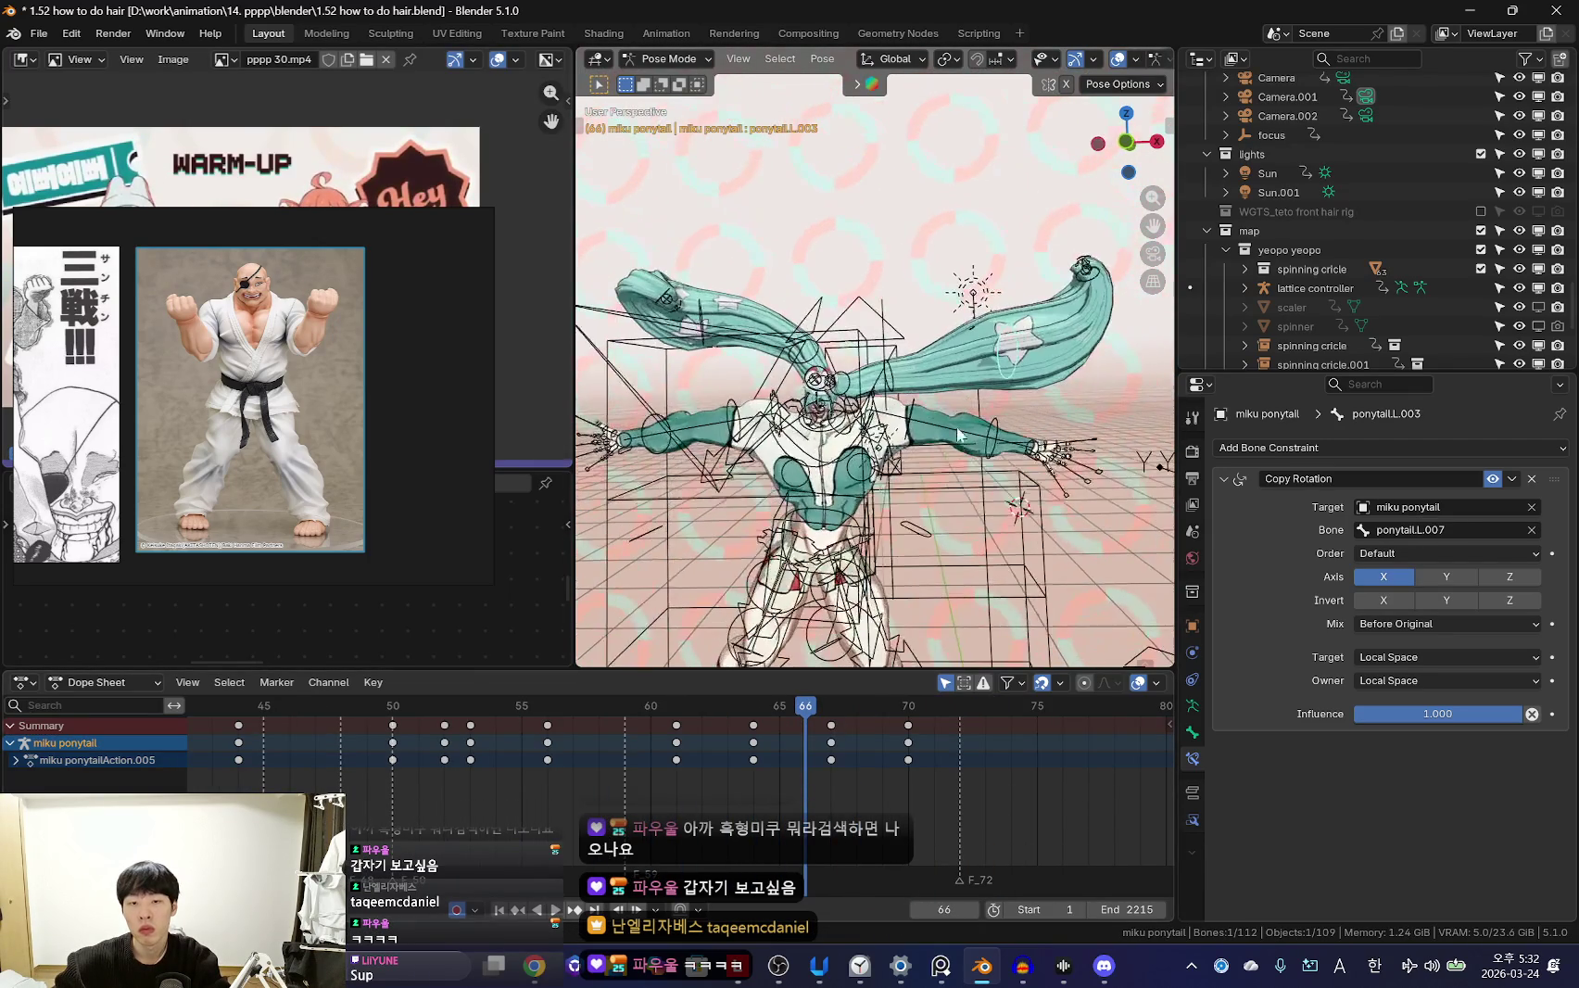
pyautogui.press('space')
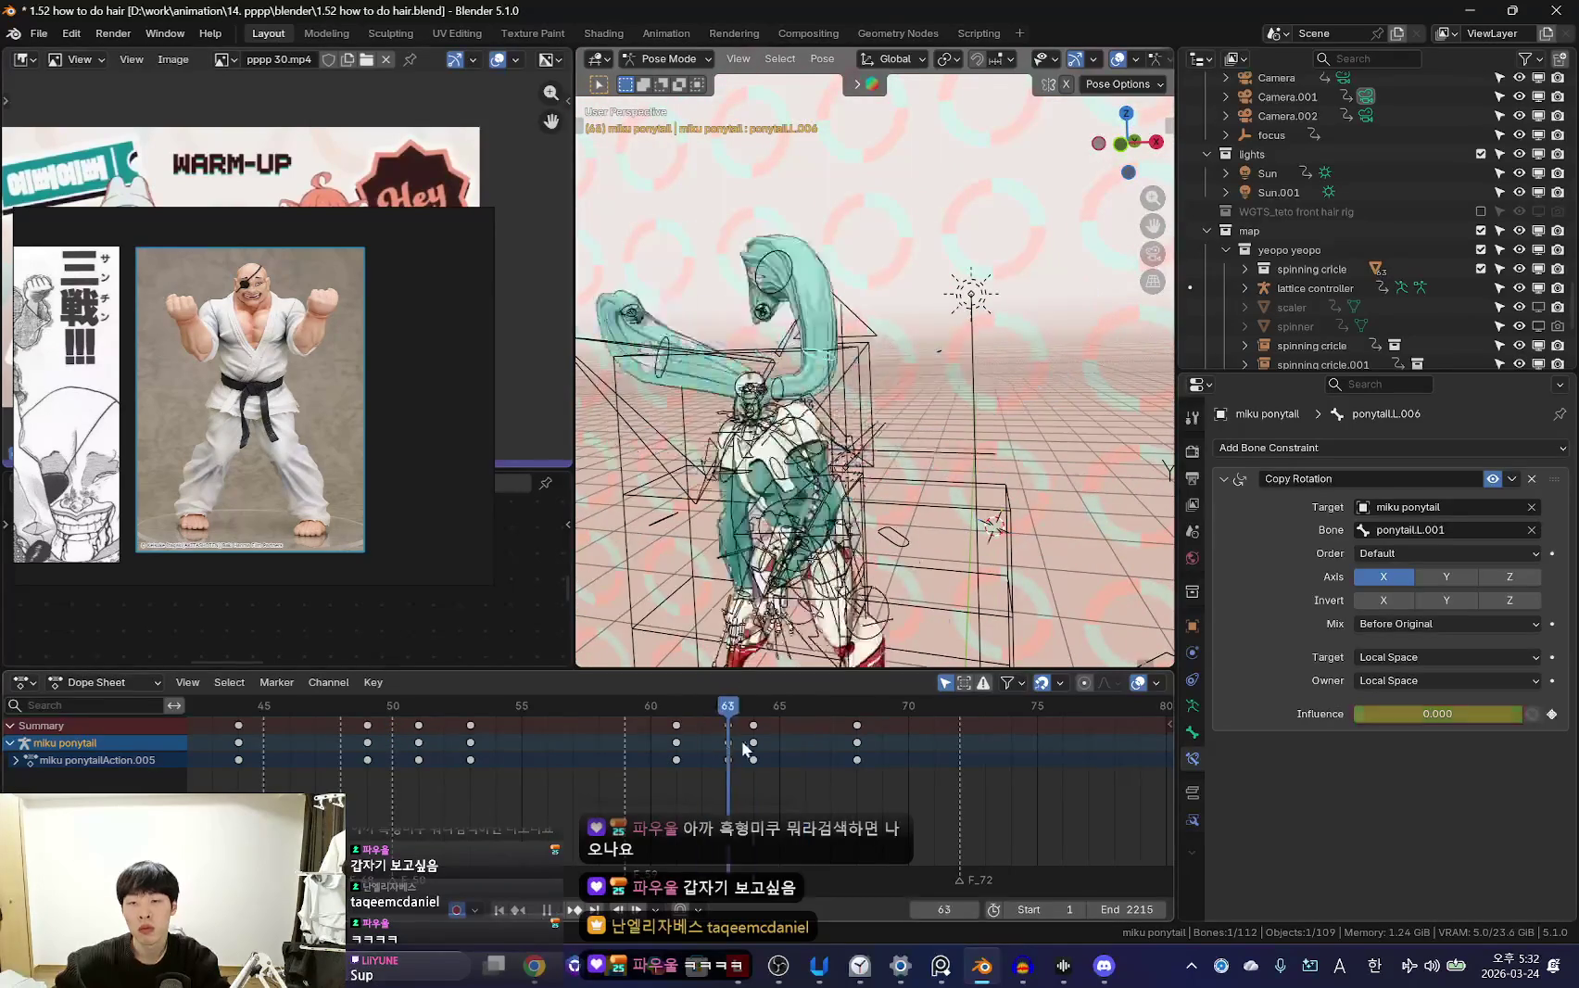
# Scrub back and re-rotate the ponytail pose at frame 68 by -21.5°
pyautogui.hotkey('shift', 'alt', 'z')
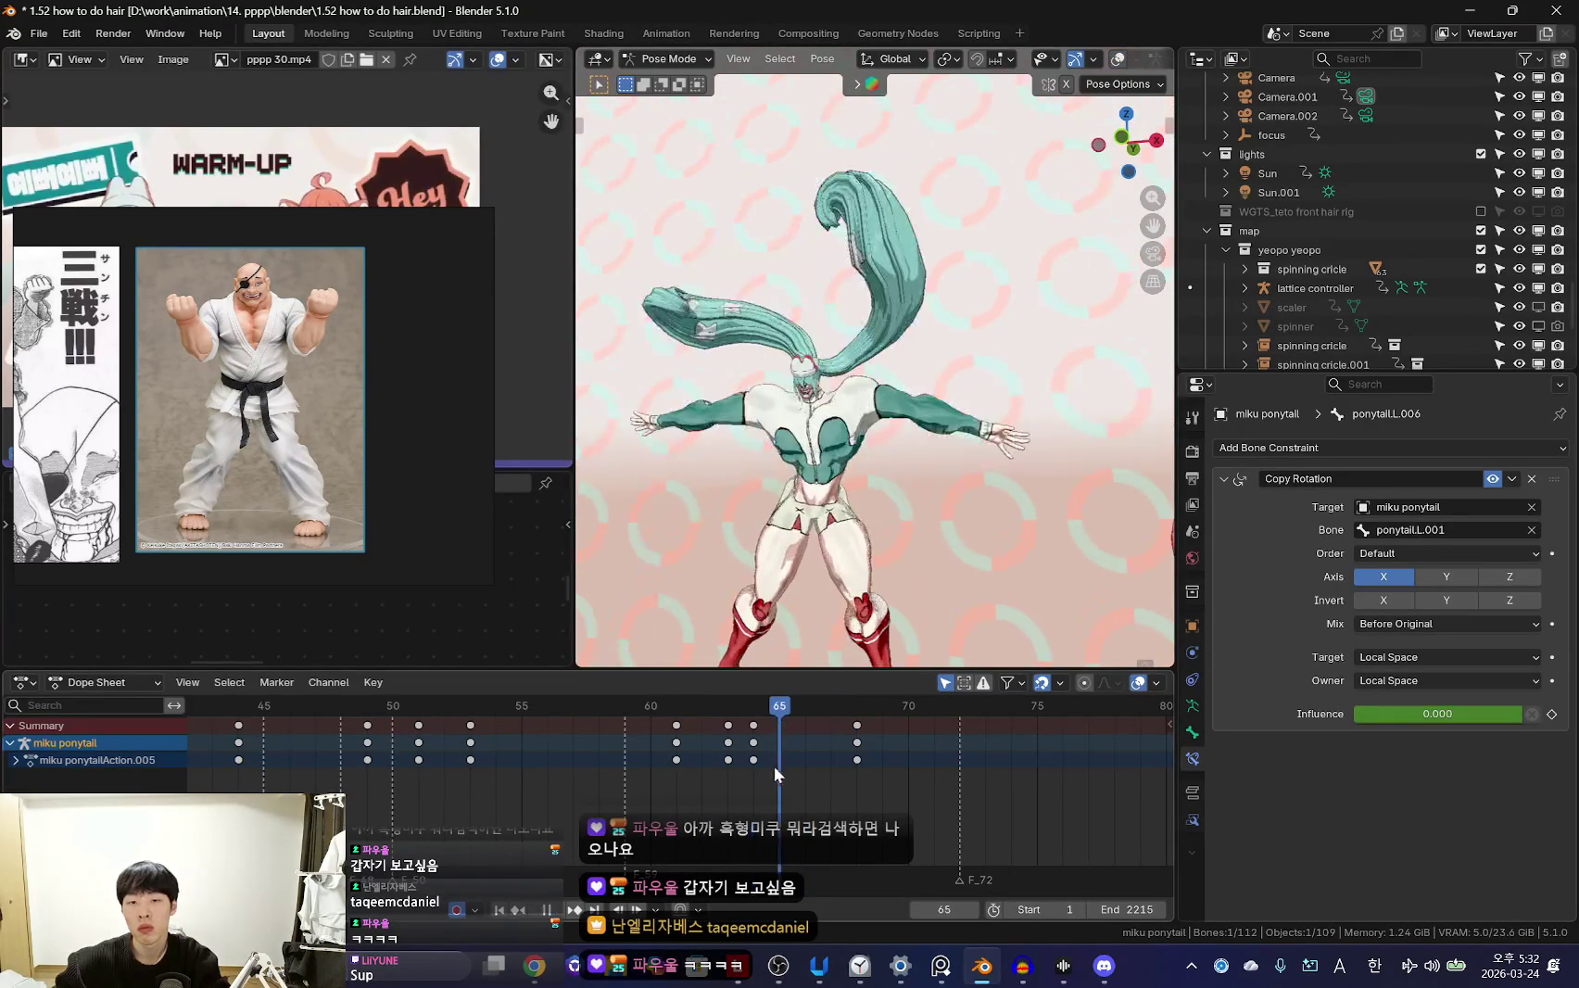
pyautogui.moveTo(862, 707)
pyautogui.mouseDown()
pyautogui.moveTo(686, 732)
pyautogui.moveTo(738, 758)
pyautogui.moveTo(863, 768)
pyautogui.moveTo(972, 716)
pyautogui.moveTo(859, 752)
pyautogui.mouseUp()
pyautogui.hotkey('shift', 'alt', 'z')
pyautogui.click(1022, 519)
pyautogui.hotkey('shift', 'alt', 'z')
# Rotate the ponytail at frame 72 and play back the continued swing
pyautogui.press('r')
pyautogui.click(1039, 443)
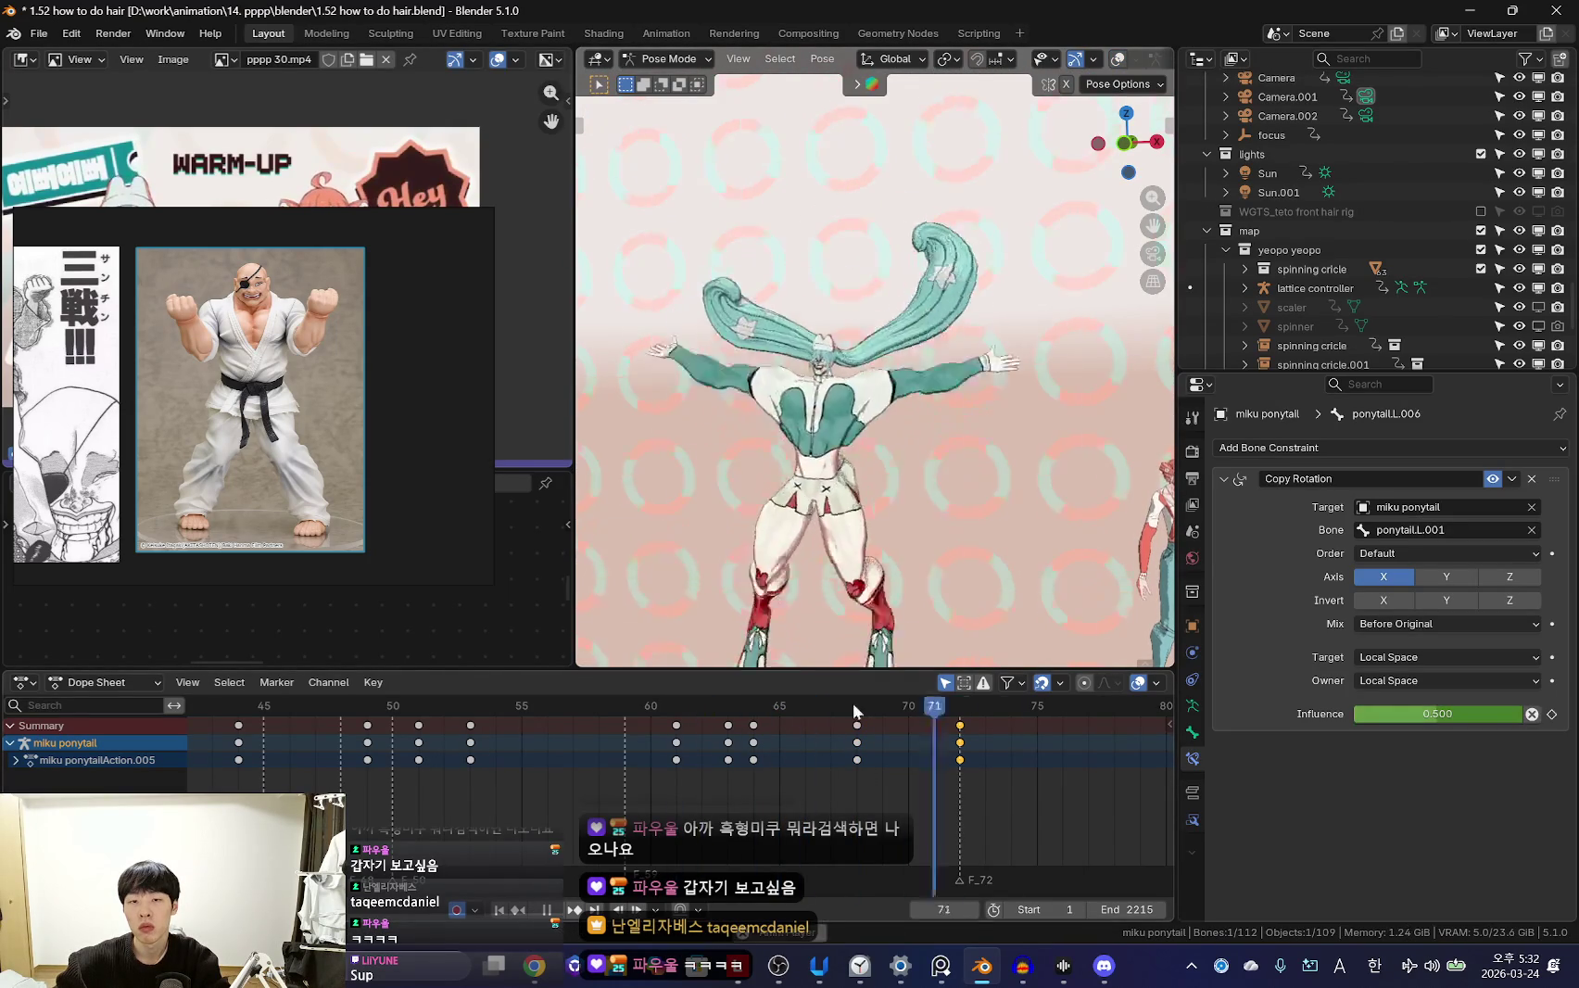
pyautogui.press('space')
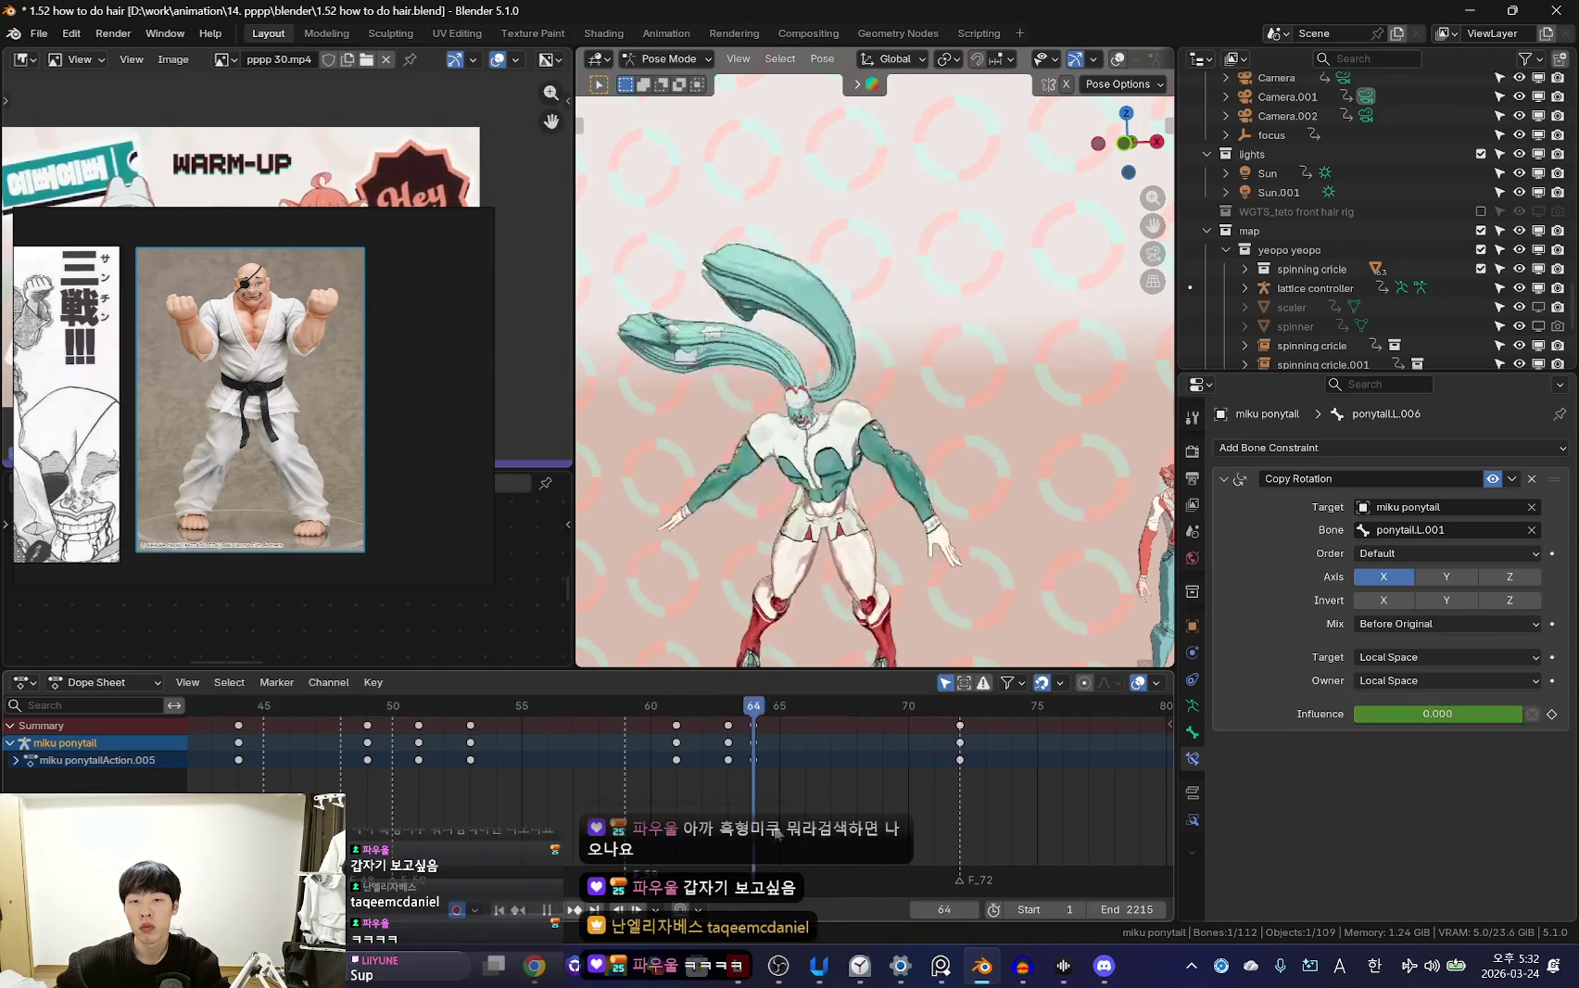
pyautogui.press('space')
pyautogui.hotkey('shift', 'alt', 'z')
# Trackball-rotate the ponytail bone into a new pose at frame 65
pyautogui.moveTo(779, 765); pyautogui.dragTo(831, 752)
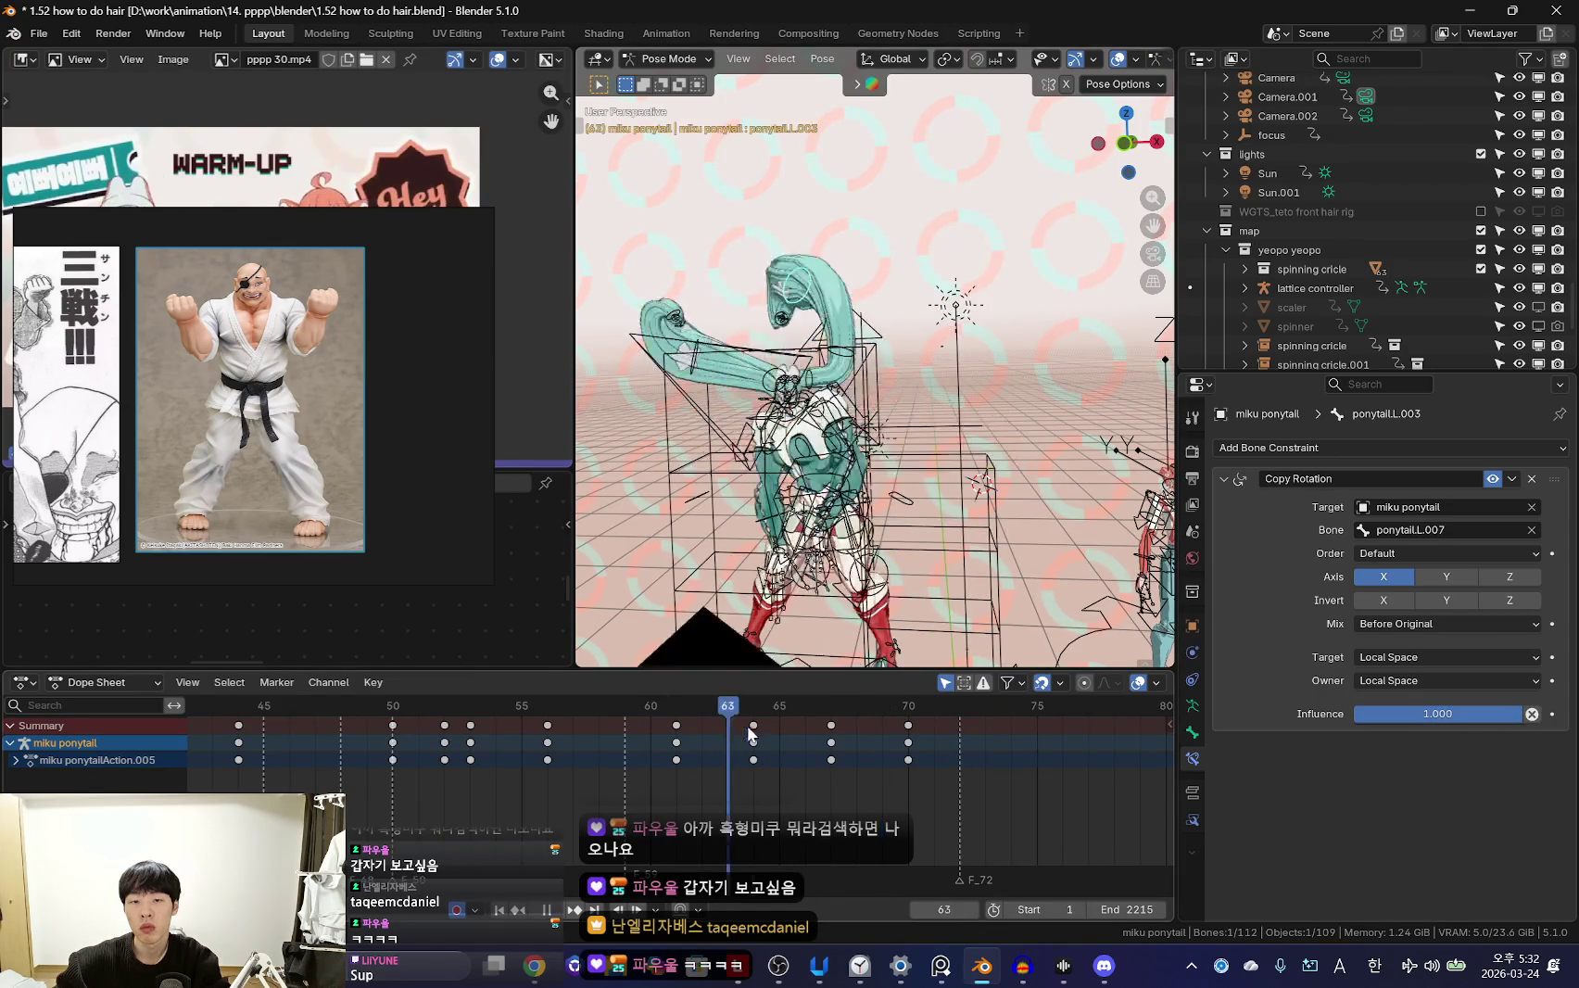
pyautogui.hotkey('shift', 'alt', 'z')
pyautogui.moveTo(734, 758); pyautogui.dragTo(777, 762)
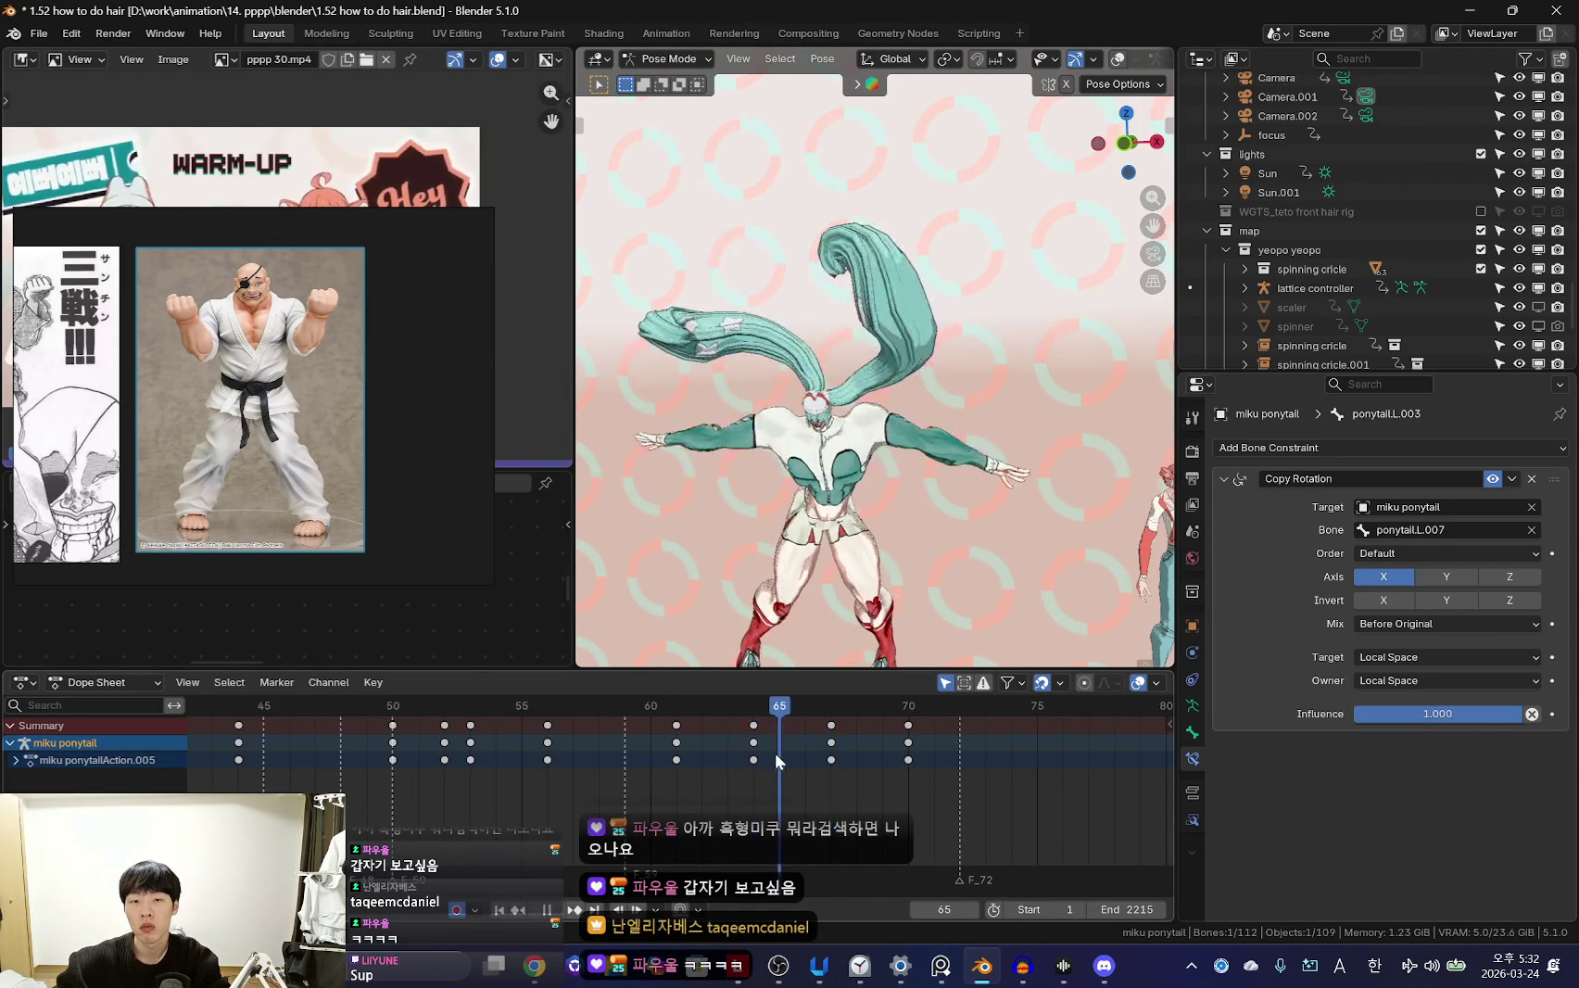
pyautogui.click(1034, 445)
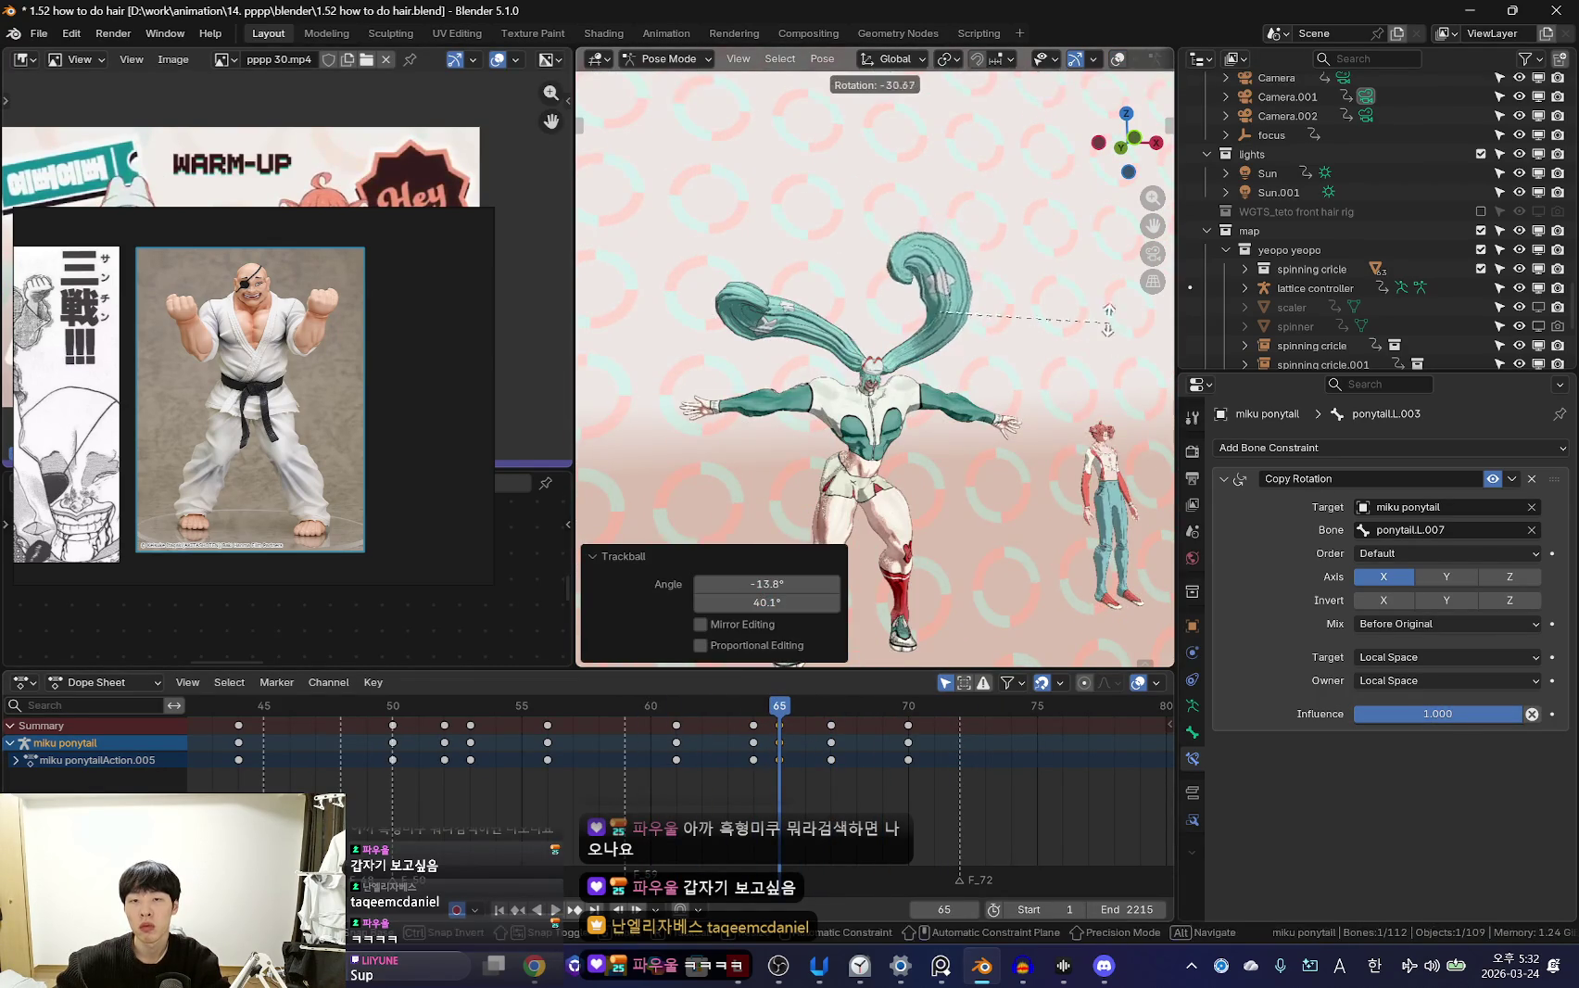
pyautogui.press('Escape')
# Scrub ahead to frame 69 and play through the ponytail swing to check it
pyautogui.moveTo(726, 764); pyautogui.dragTo(878, 757)
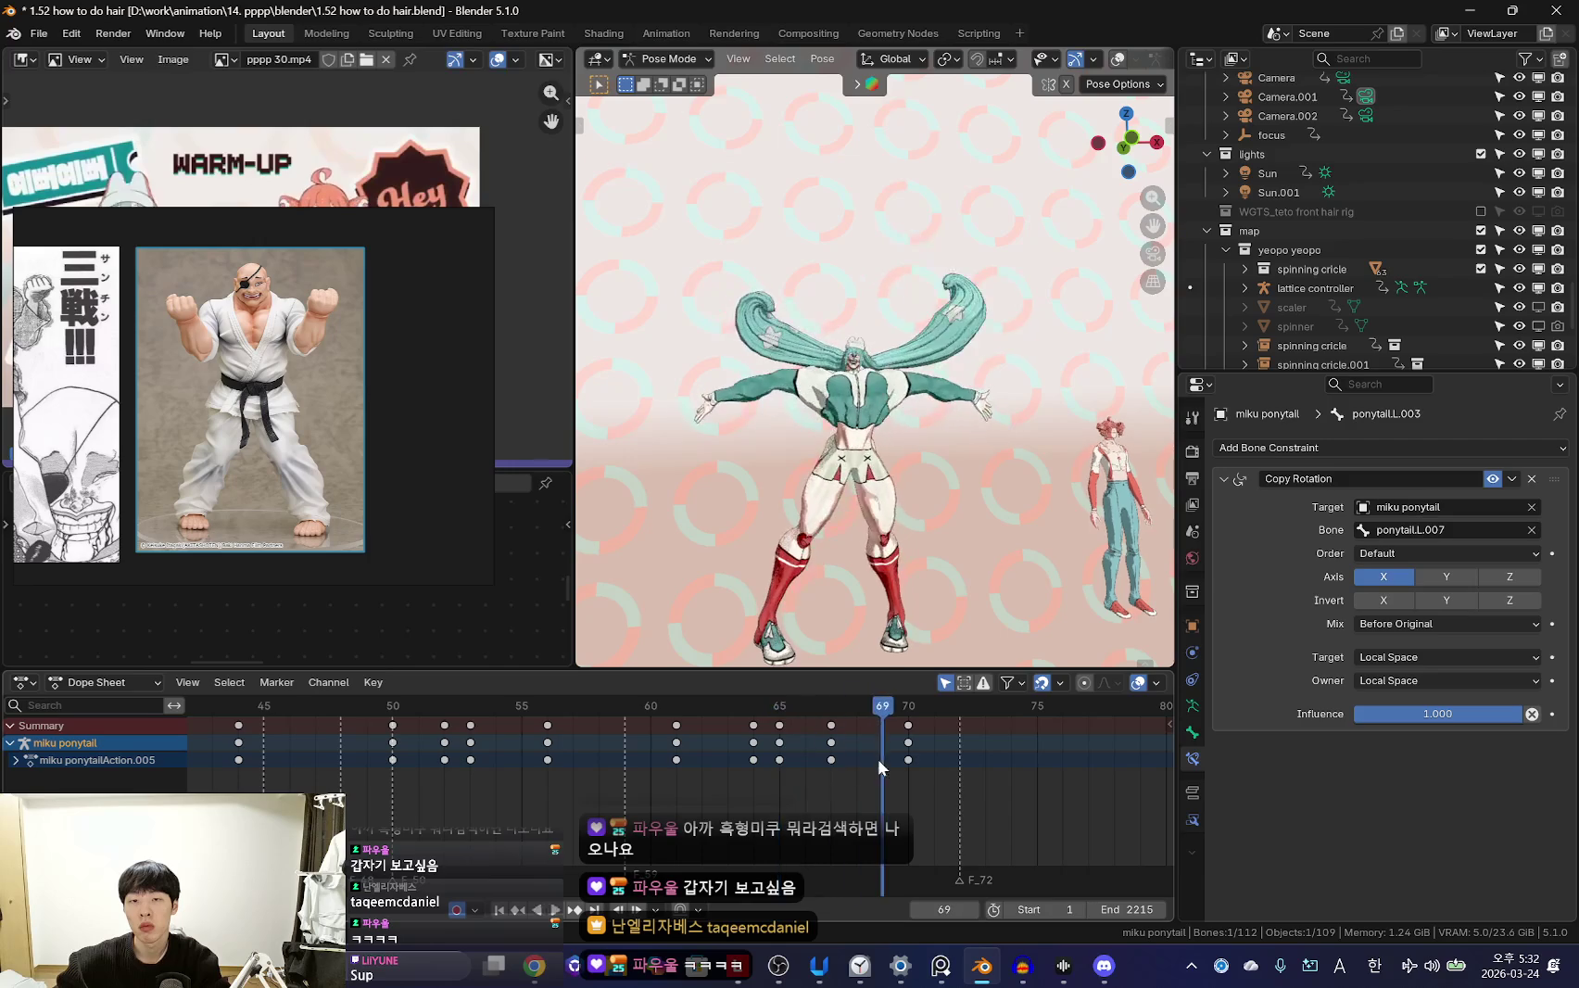
pyautogui.moveTo(694, 750); pyautogui.dragTo(625, 777)
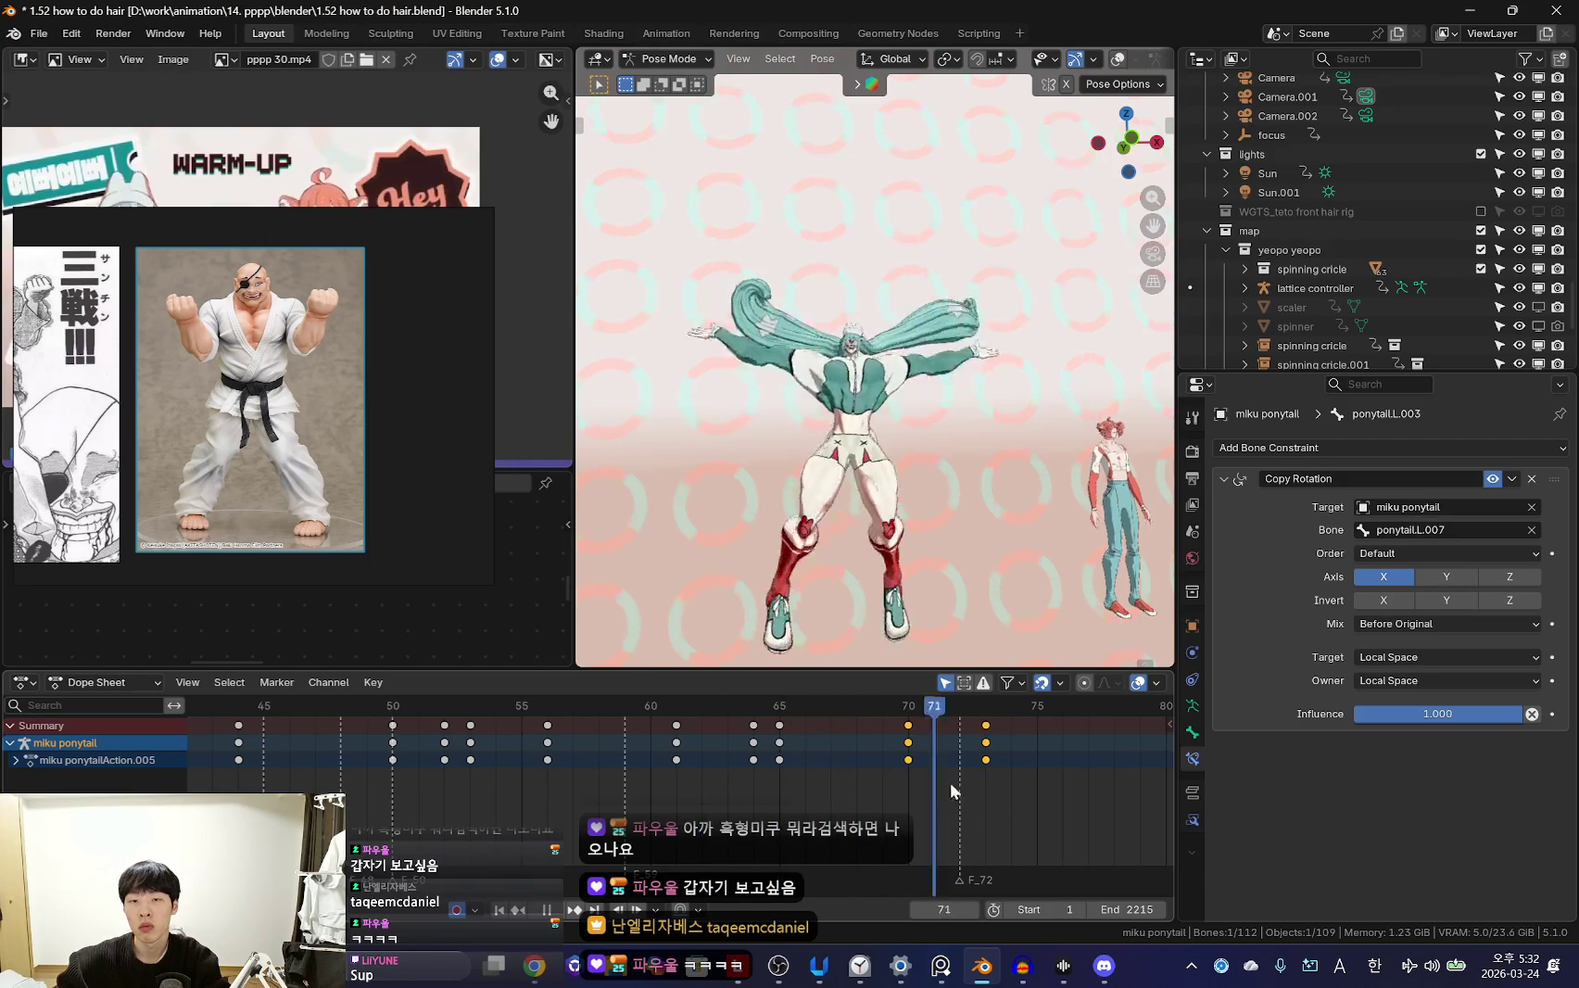
pyautogui.press('space')
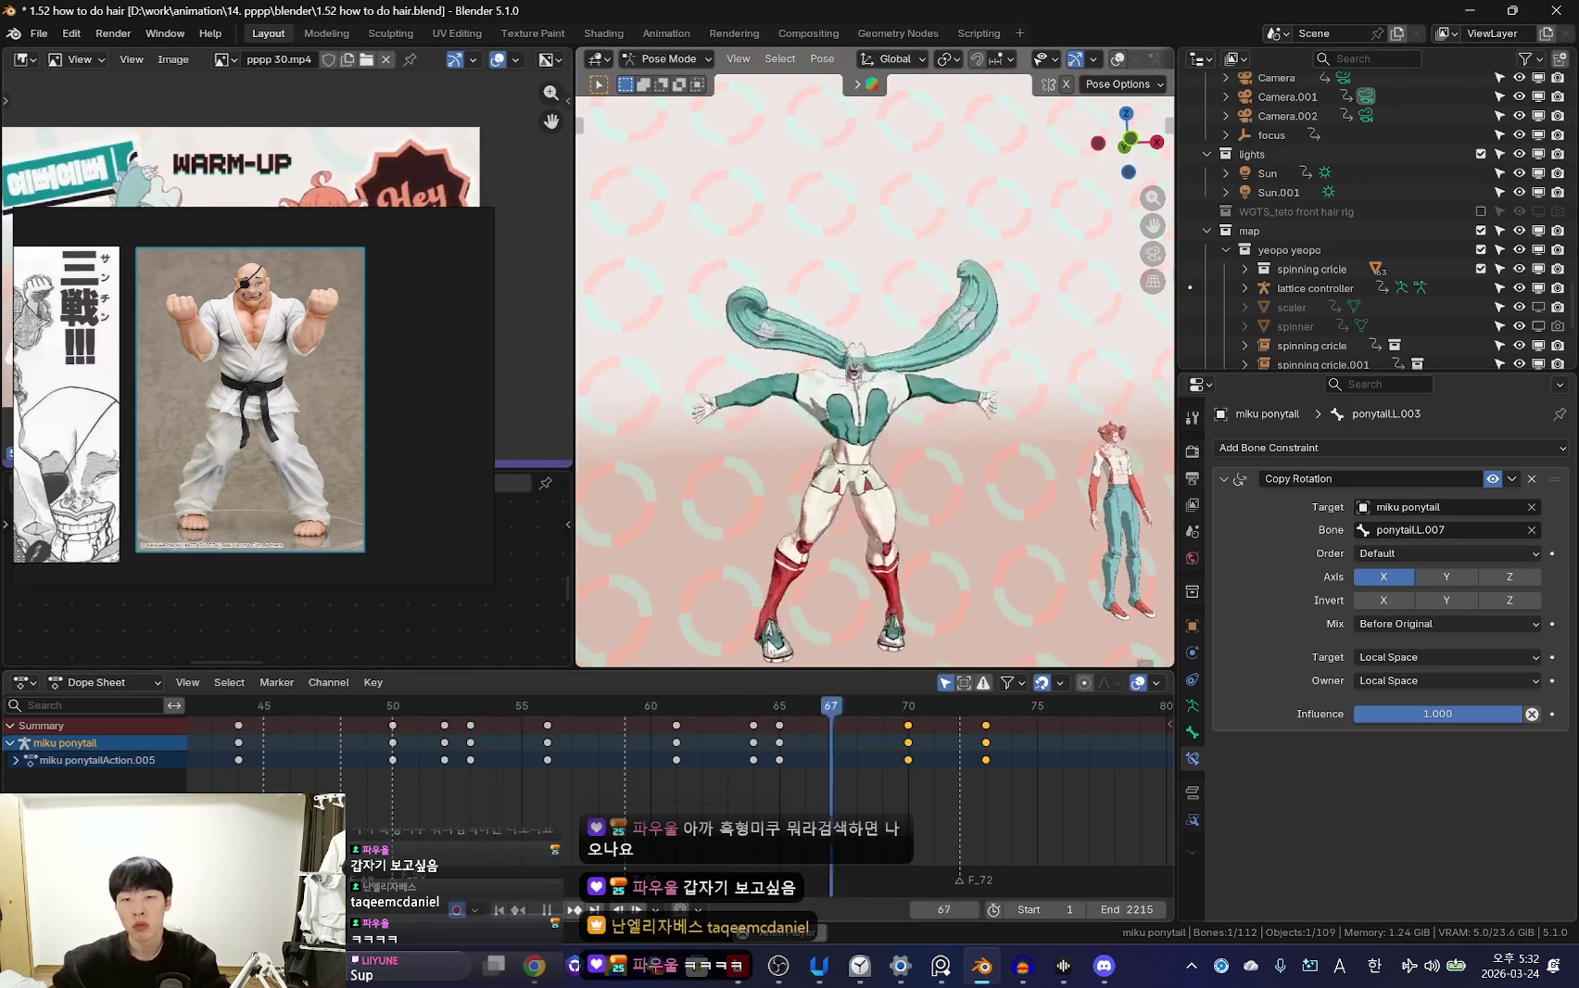
pyautogui.press('space')
# Play back the ponytail swing through the scene camera view
pyautogui.press('KP_0')
pyautogui.press('space')
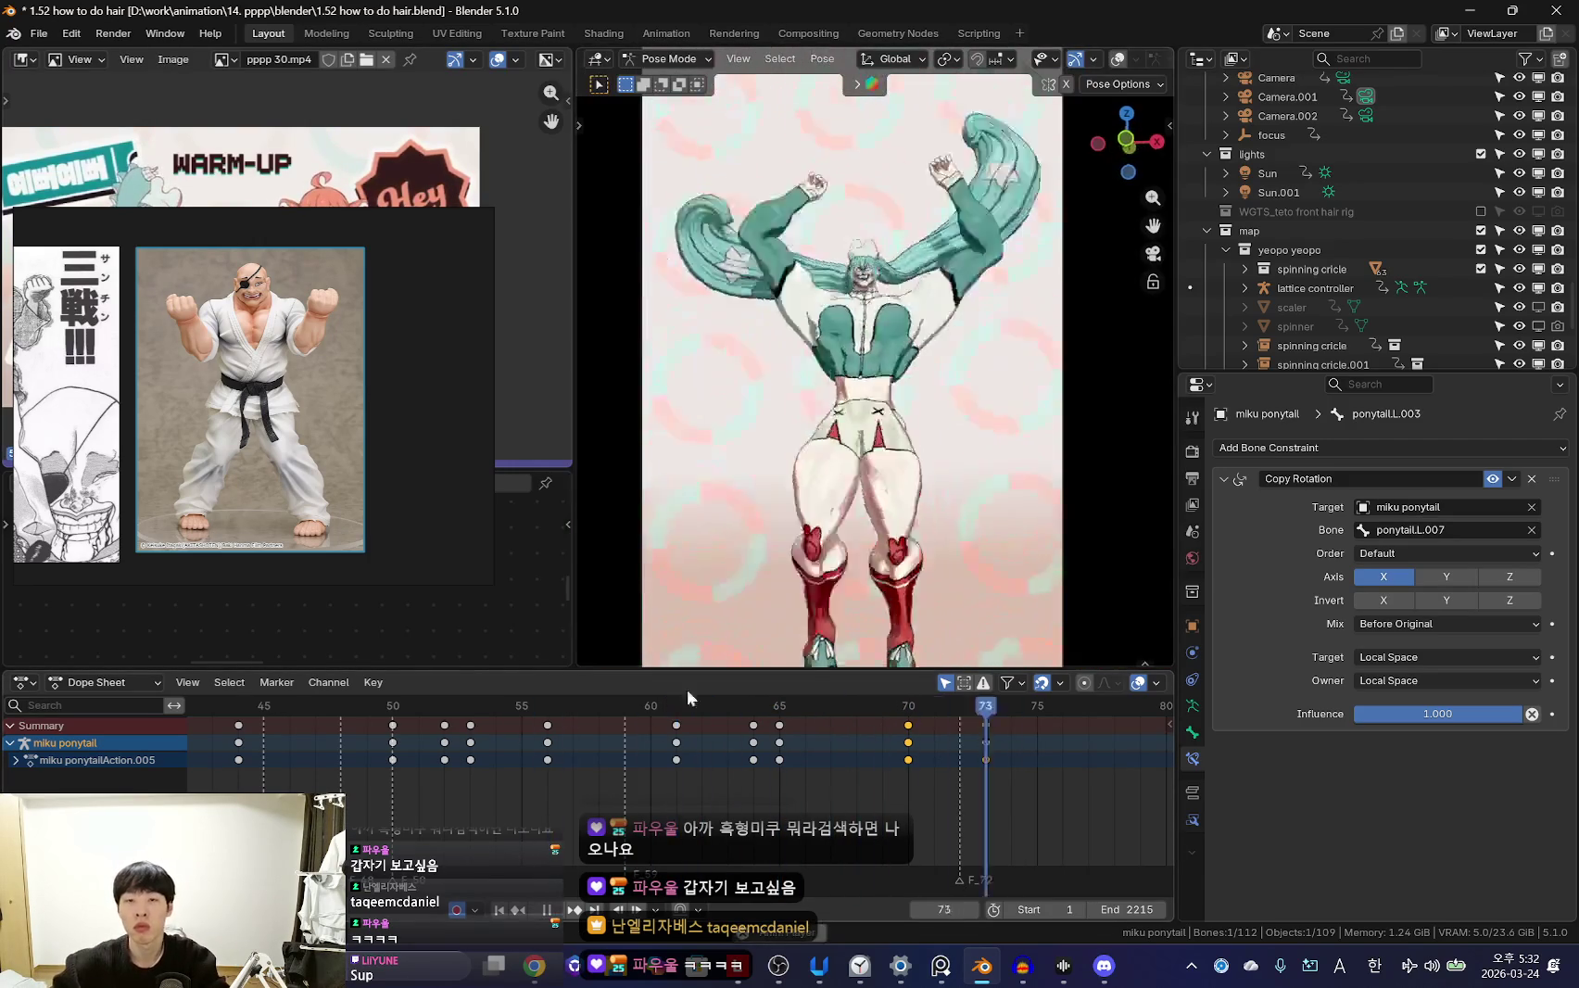
pyautogui.scroll(-2, 688, 742)
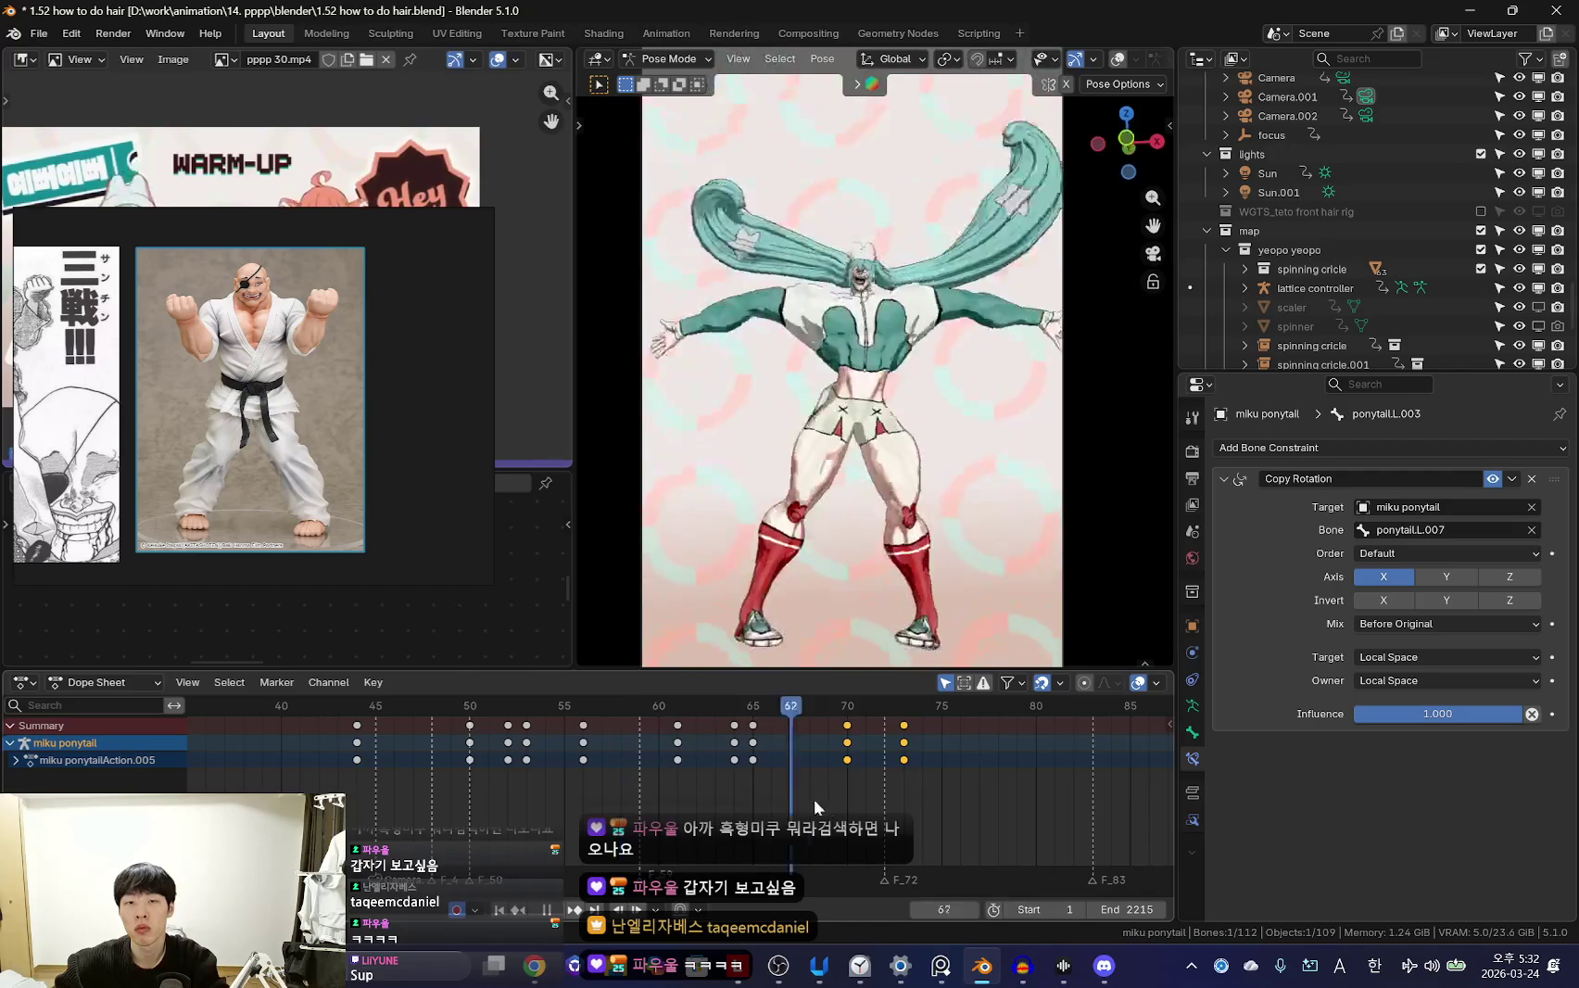
pyautogui.press('space')
pyautogui.hotkey('shift', 'alt', 'z')
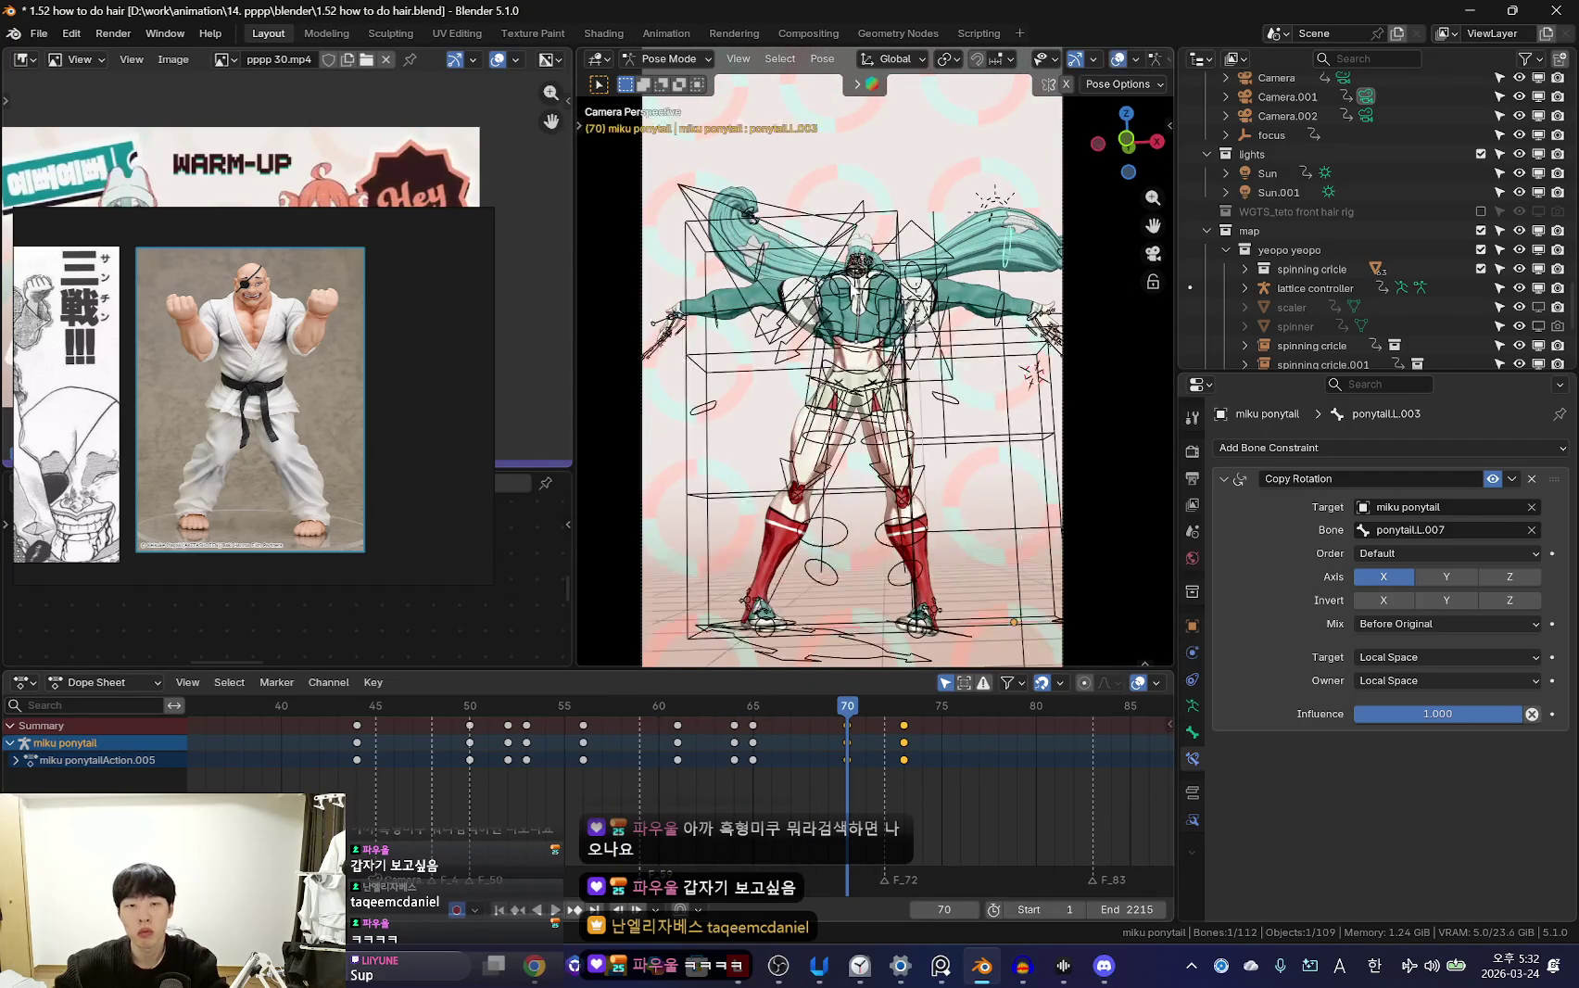
# Return to frame 63 and review the right ponytail's motion from a new angle
pyautogui.moveTo(840, 386); pyautogui.dragTo(973, 389, button='middle')
pyautogui.scroll(3, 1103, 406)
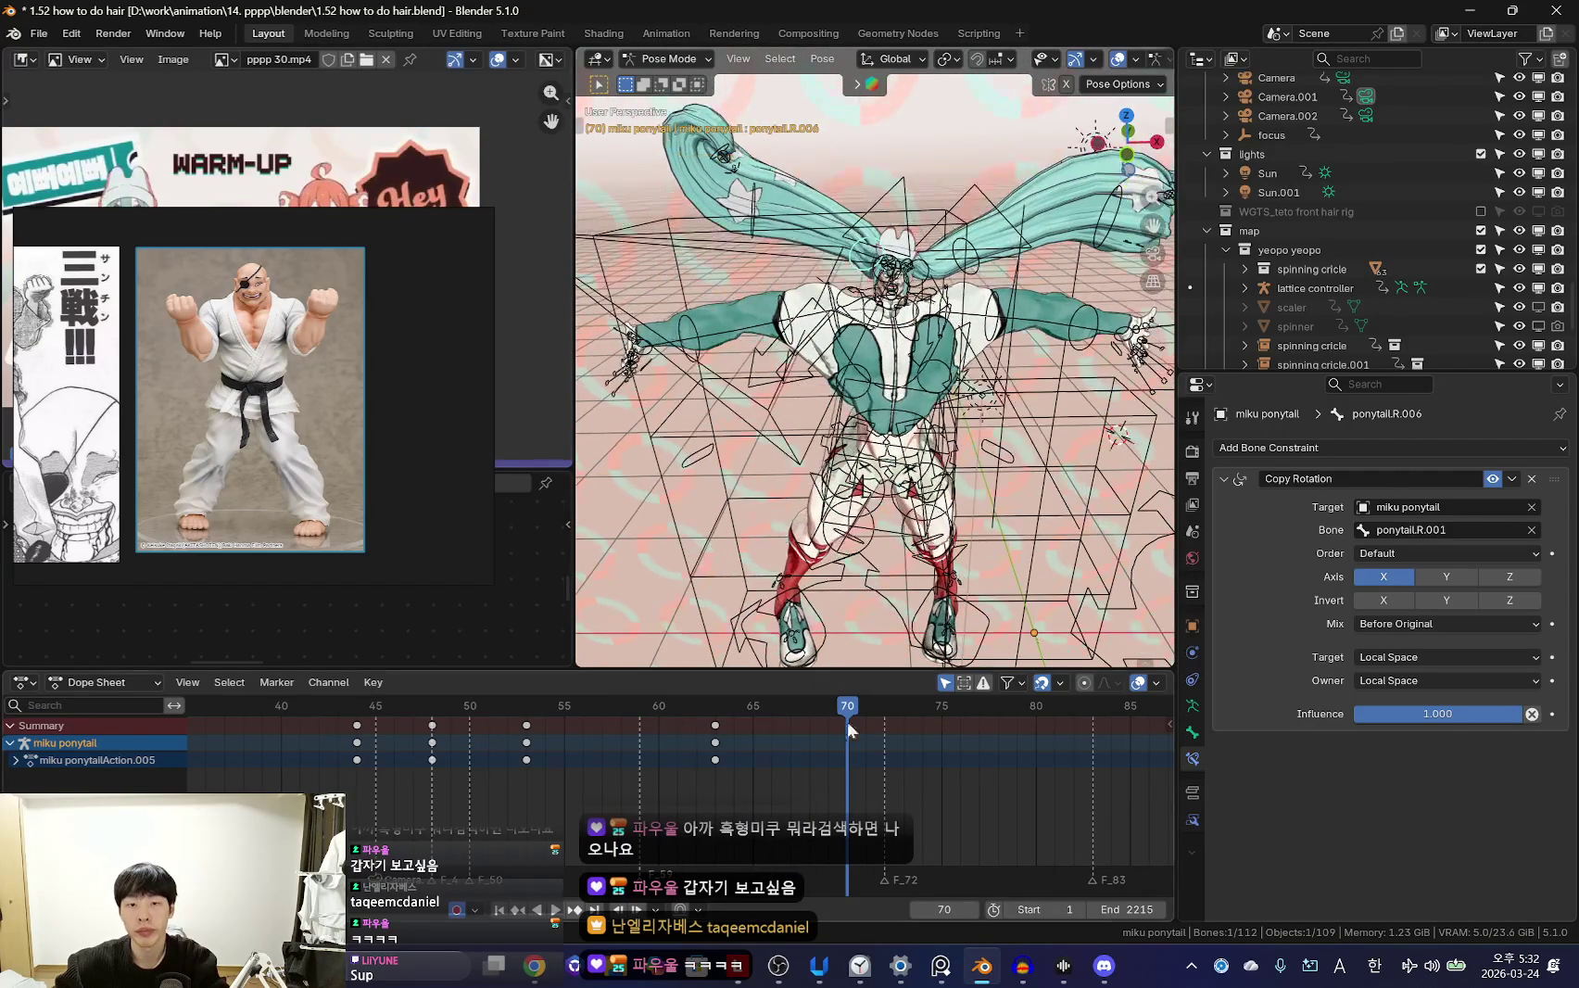
pyautogui.moveTo(848, 720); pyautogui.dragTo(716, 768)
pyautogui.hotkey('shift', 'alt', 'z')
pyautogui.hotkey('shift', 'alt', 'z')
pyautogui.moveTo(756, 401); pyautogui.dragTo(834, 417, button='middle')
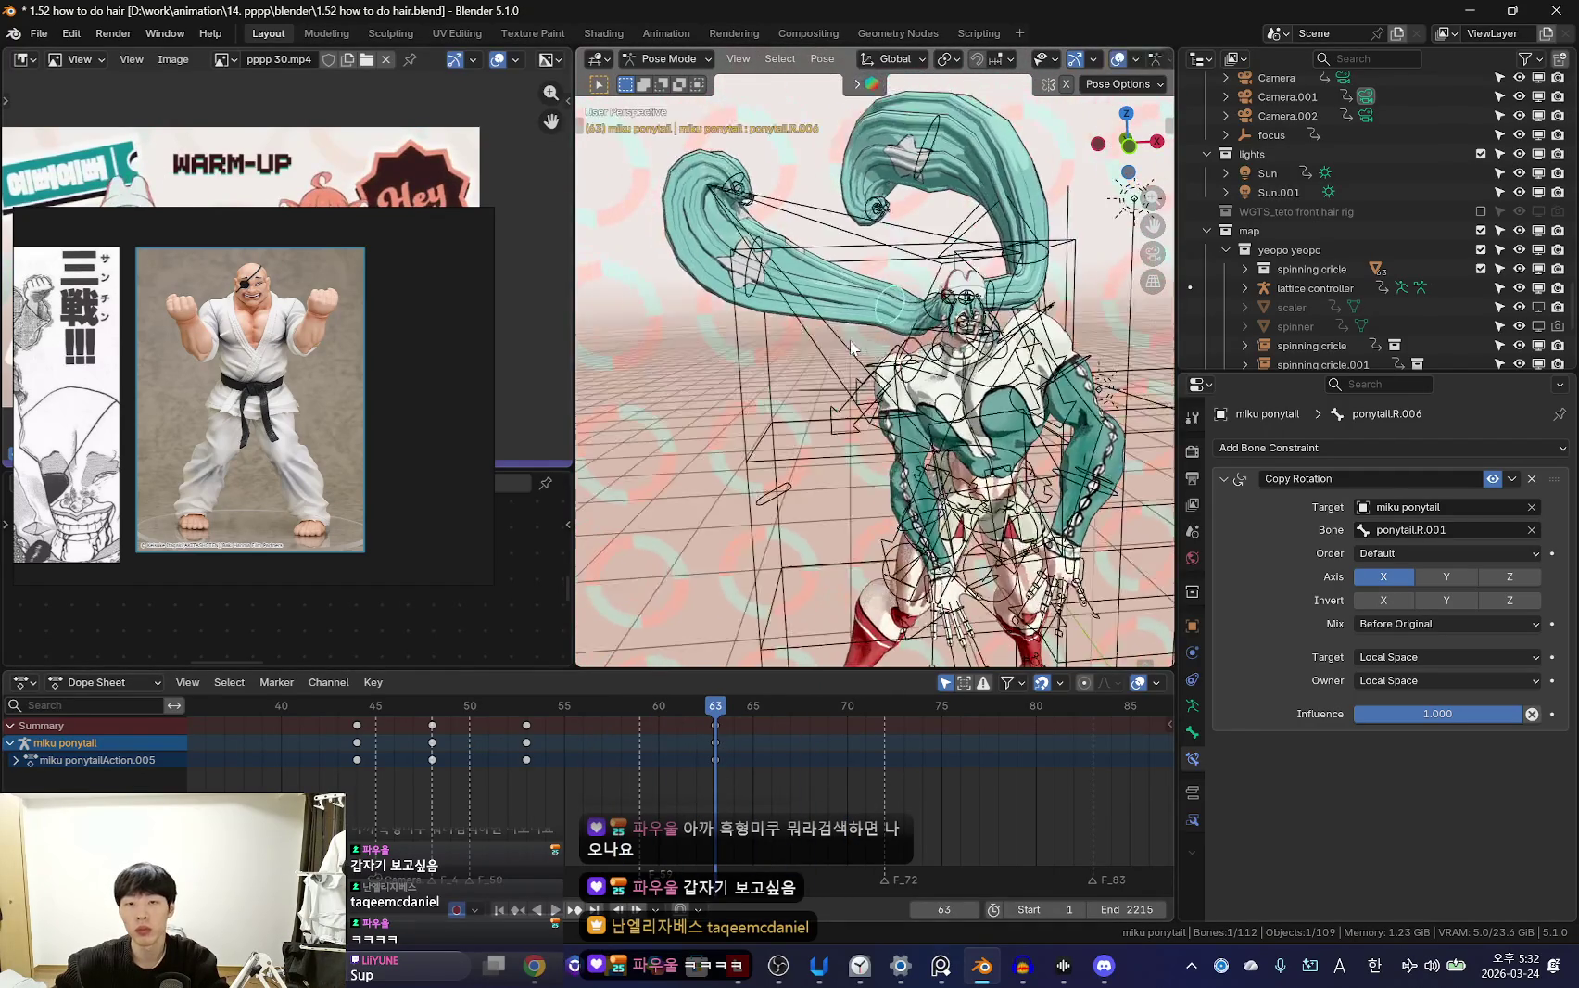
pyautogui.press('space')
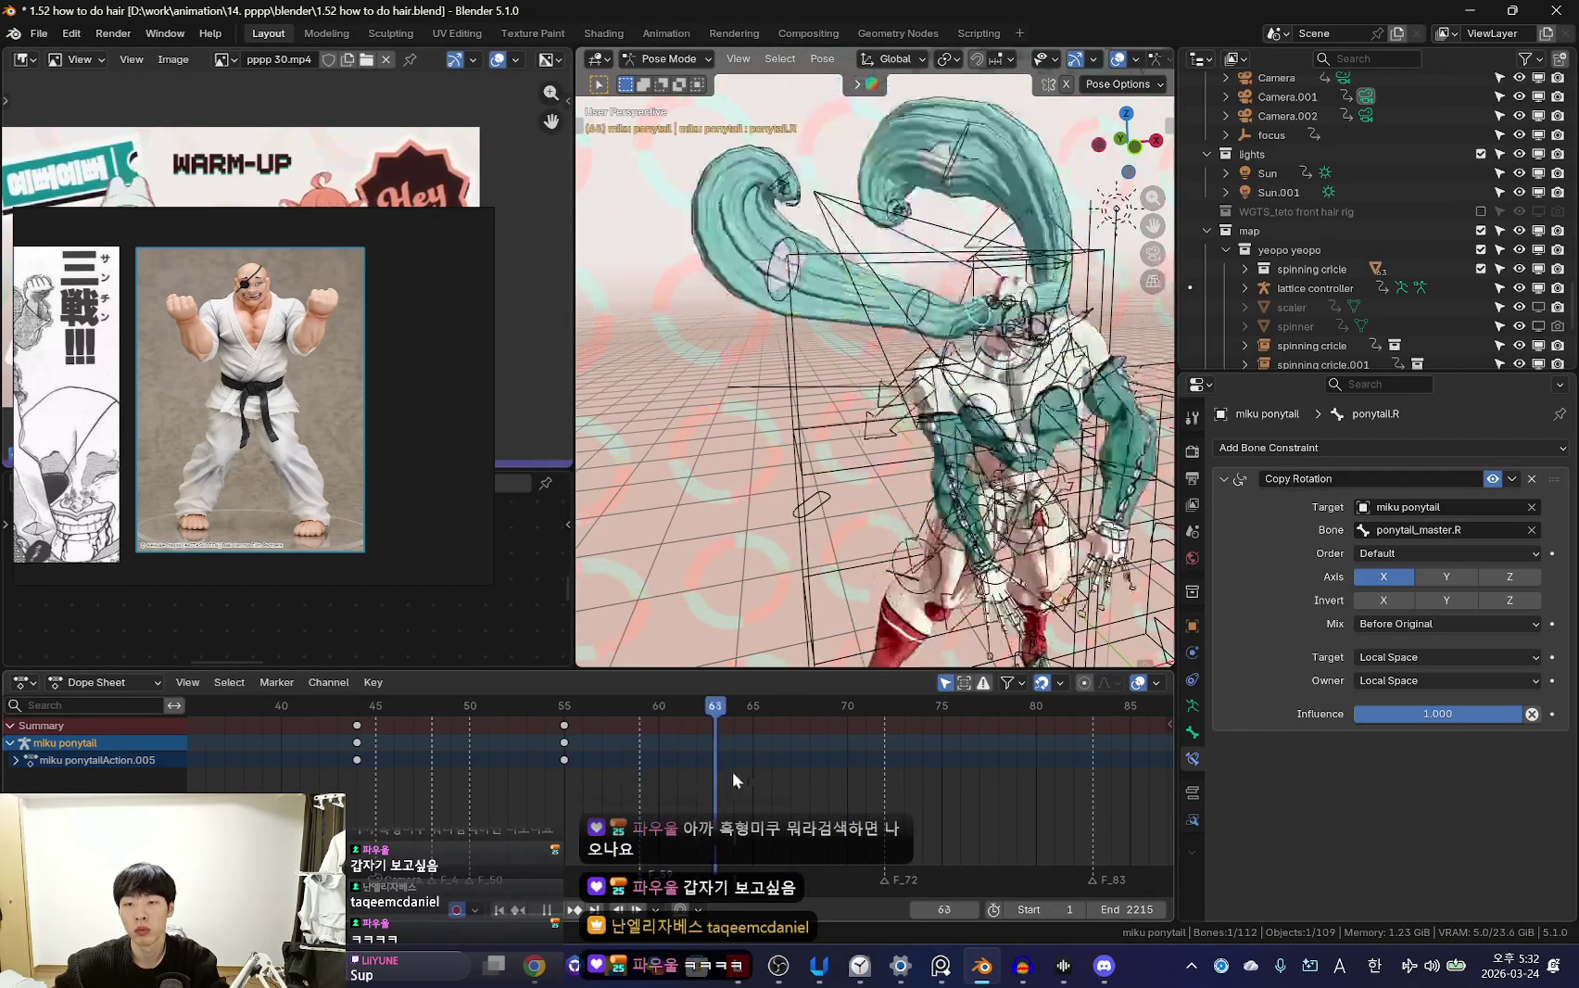
pyautogui.press('Escape')
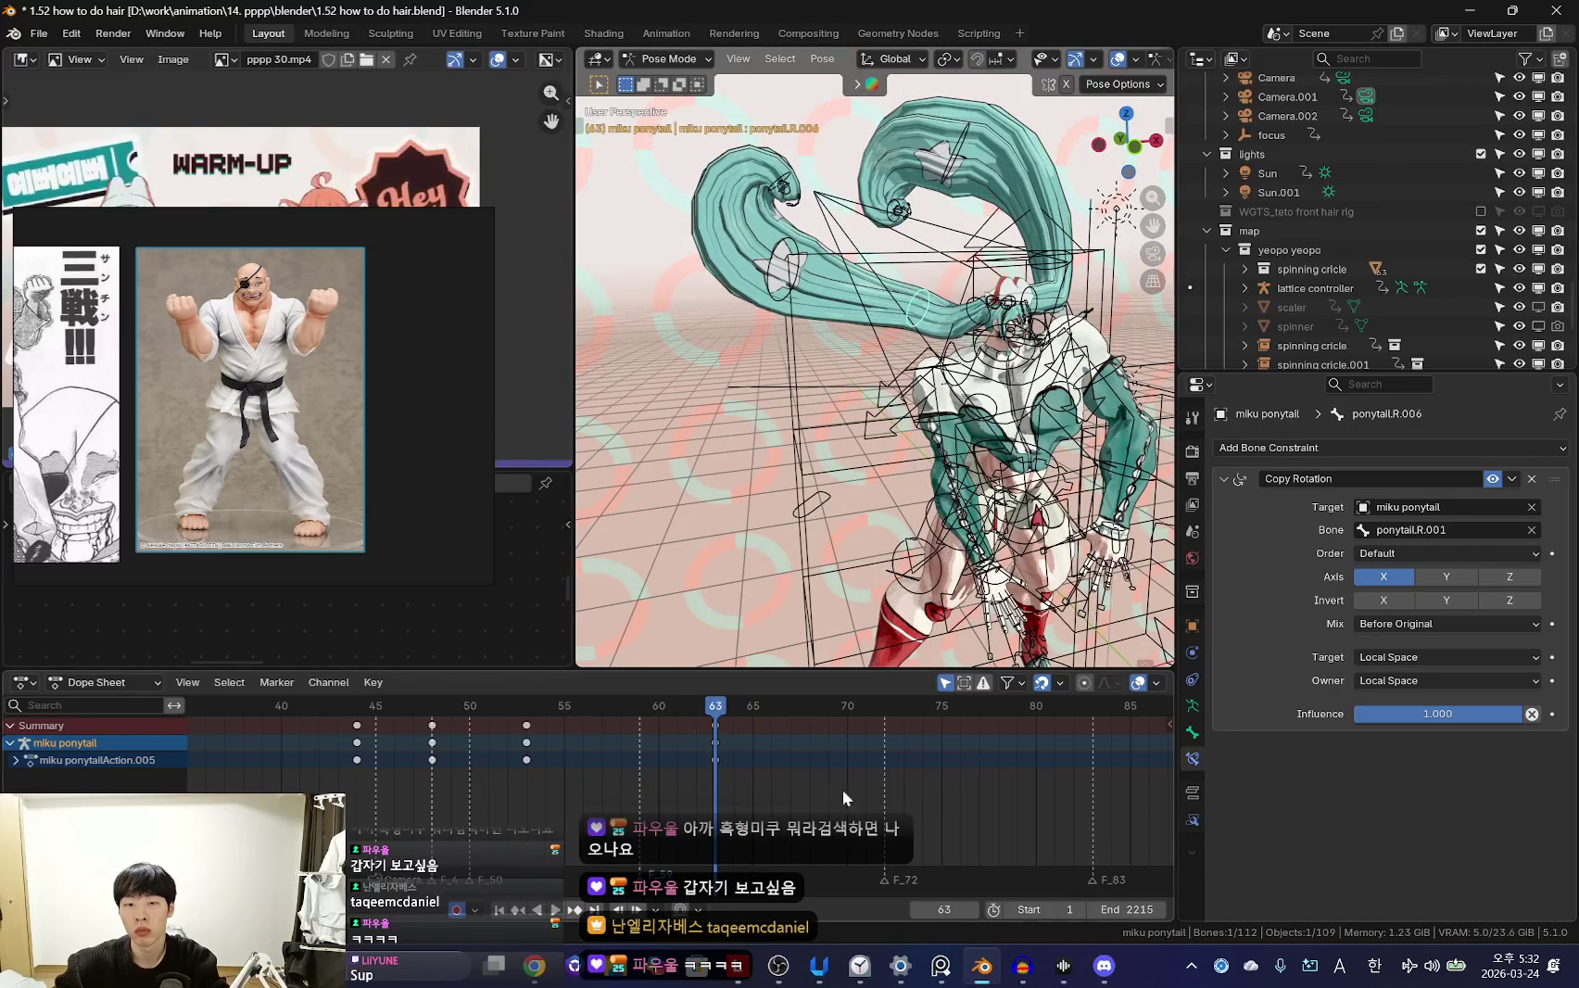
# Key the Copy Rotation Influence at 1.000 on frame 63, then step to frame 65
pyautogui.press('i')
pyautogui.moveTo(832, 848); pyautogui.dragTo(808, 848, button='middle')
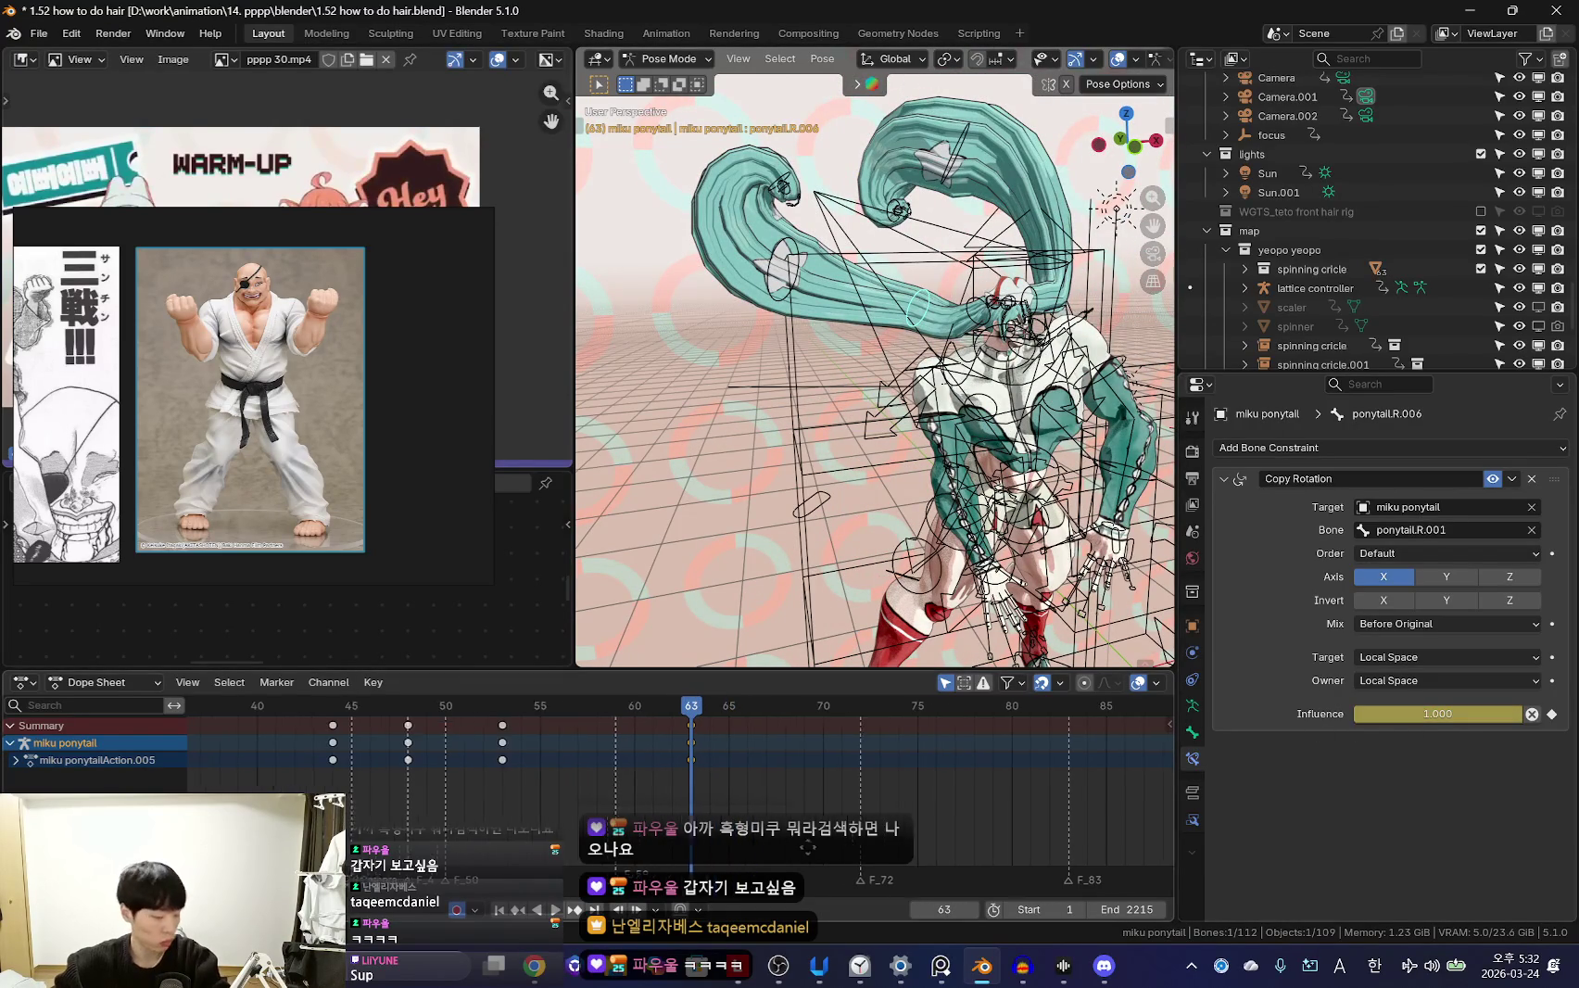
pyautogui.press('Right')
pyautogui.press('Right')
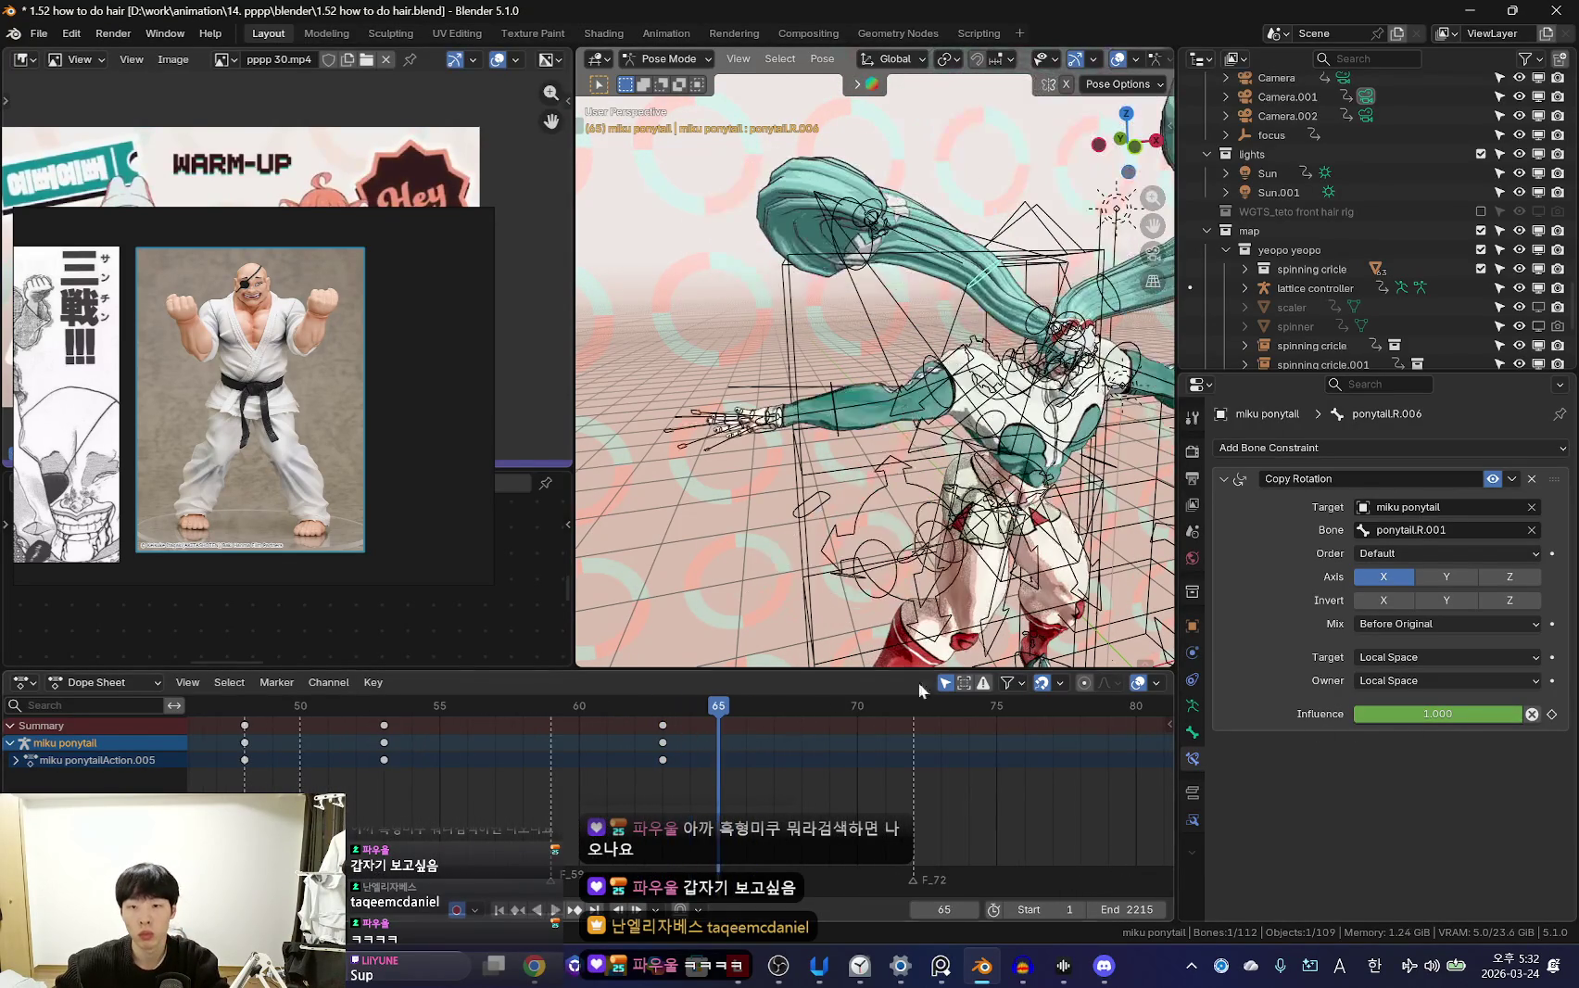
pyautogui.moveTo(973, 537); pyautogui.dragTo(1003, 544, button='middle')
pyautogui.press('Left')
pyautogui.press('Left')
pyautogui.press('Right')
pyautogui.press('Right')
# Key the ponytail.R pose at frame 63 in camera view, then return to frame 65
pyautogui.hotkey('shift', 'alt', 'z')
pyautogui.press('KP_0')
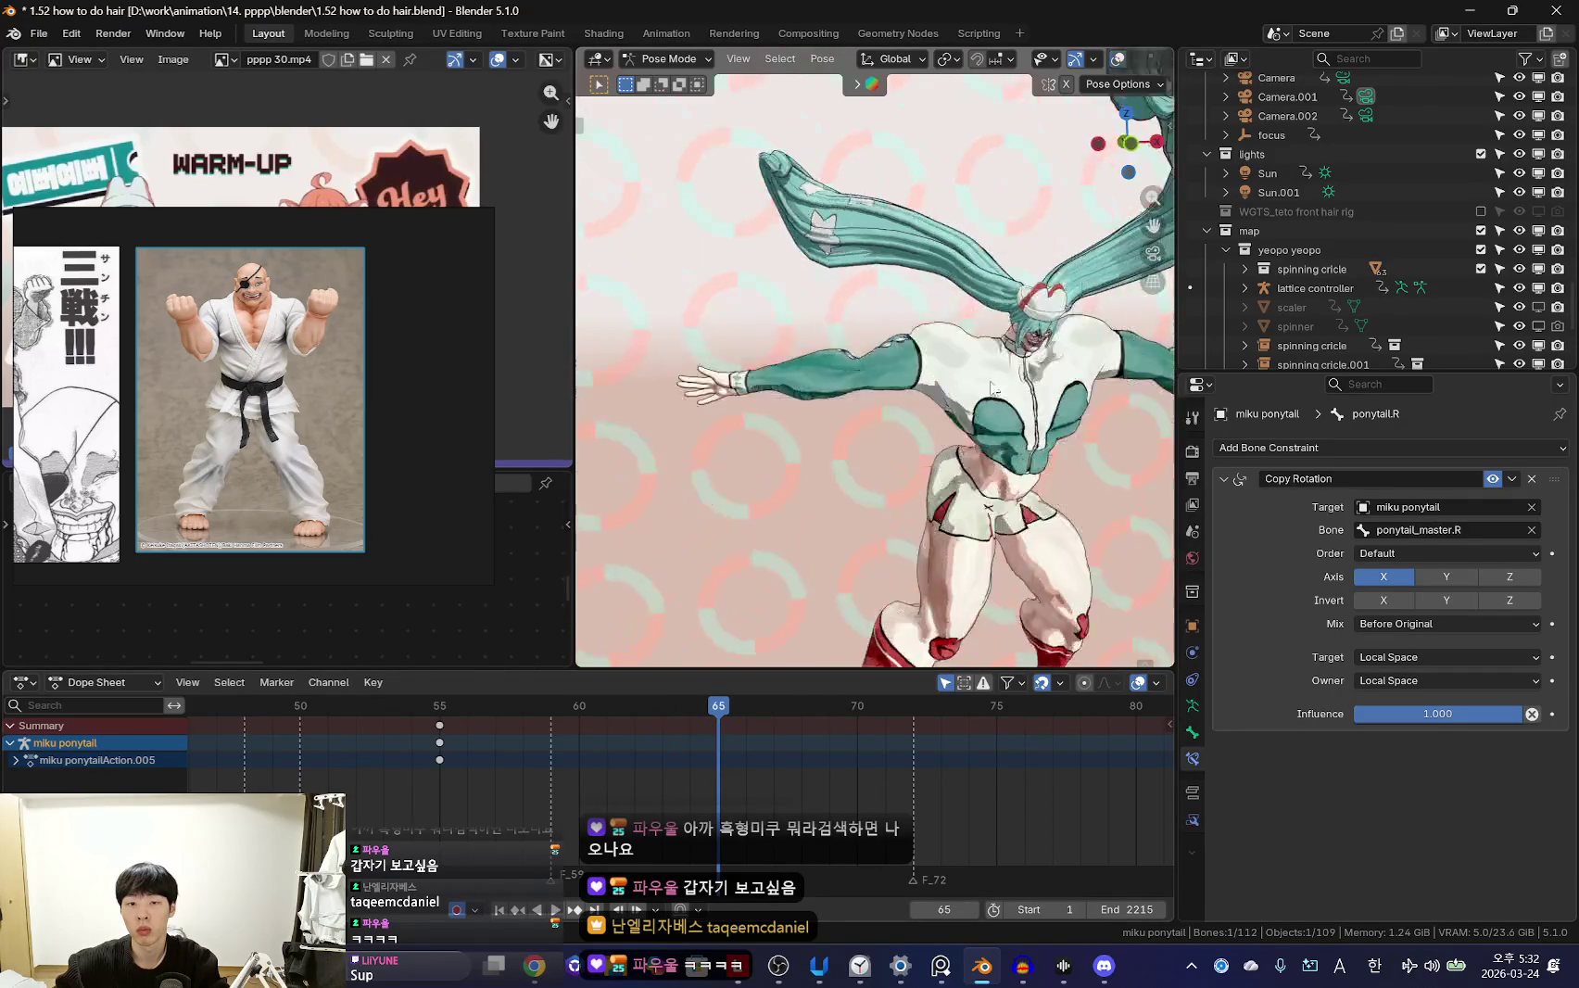
pyautogui.press('Left')
pyautogui.press('Left')
pyautogui.press('i')
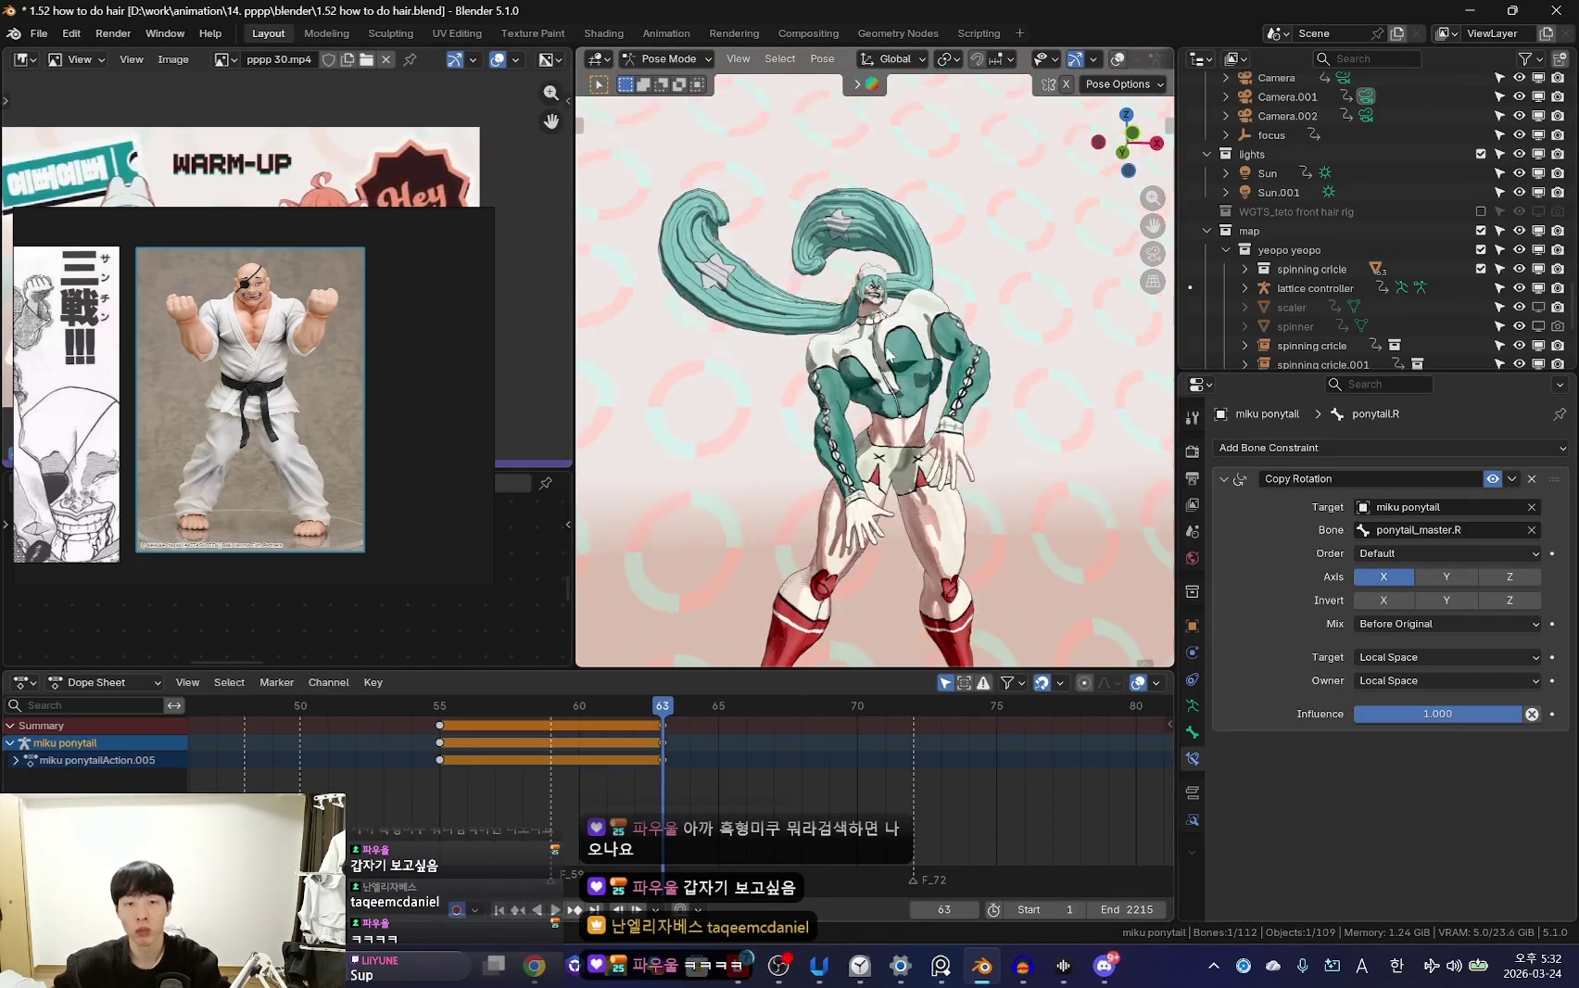
pyautogui.click(747, 724)
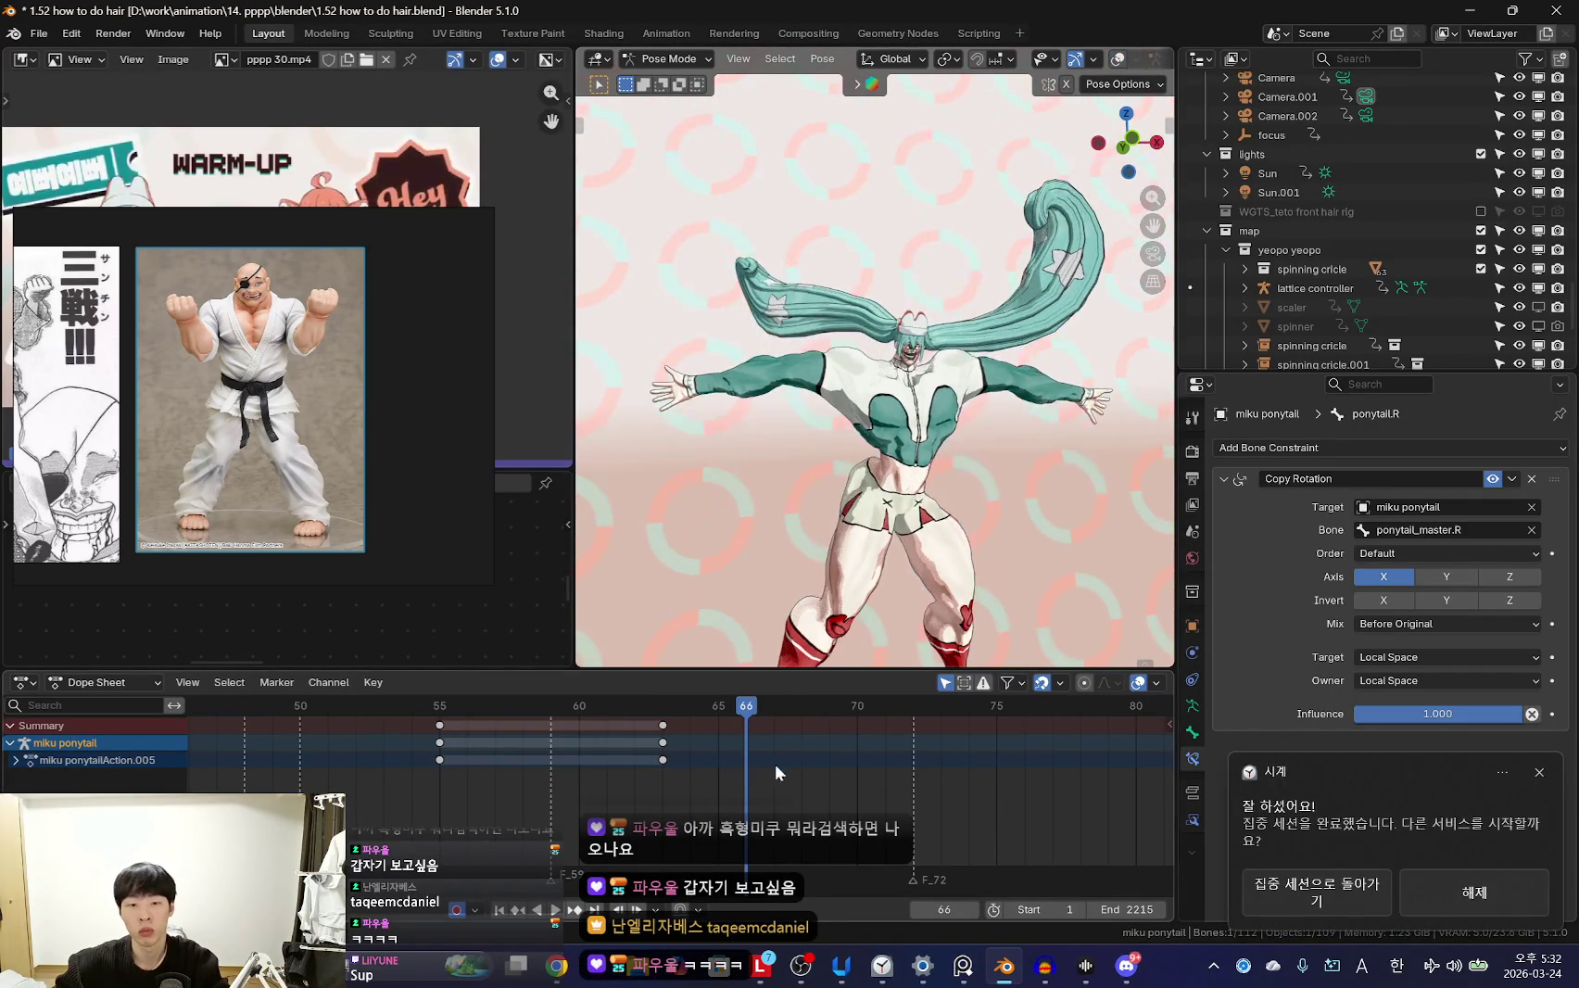
pyautogui.press('Left')
# Restart the Clock app's focus timer, then rotate the ponytail bone at frame 65
pyautogui.click(885, 947)
pyautogui.click(894, 454)
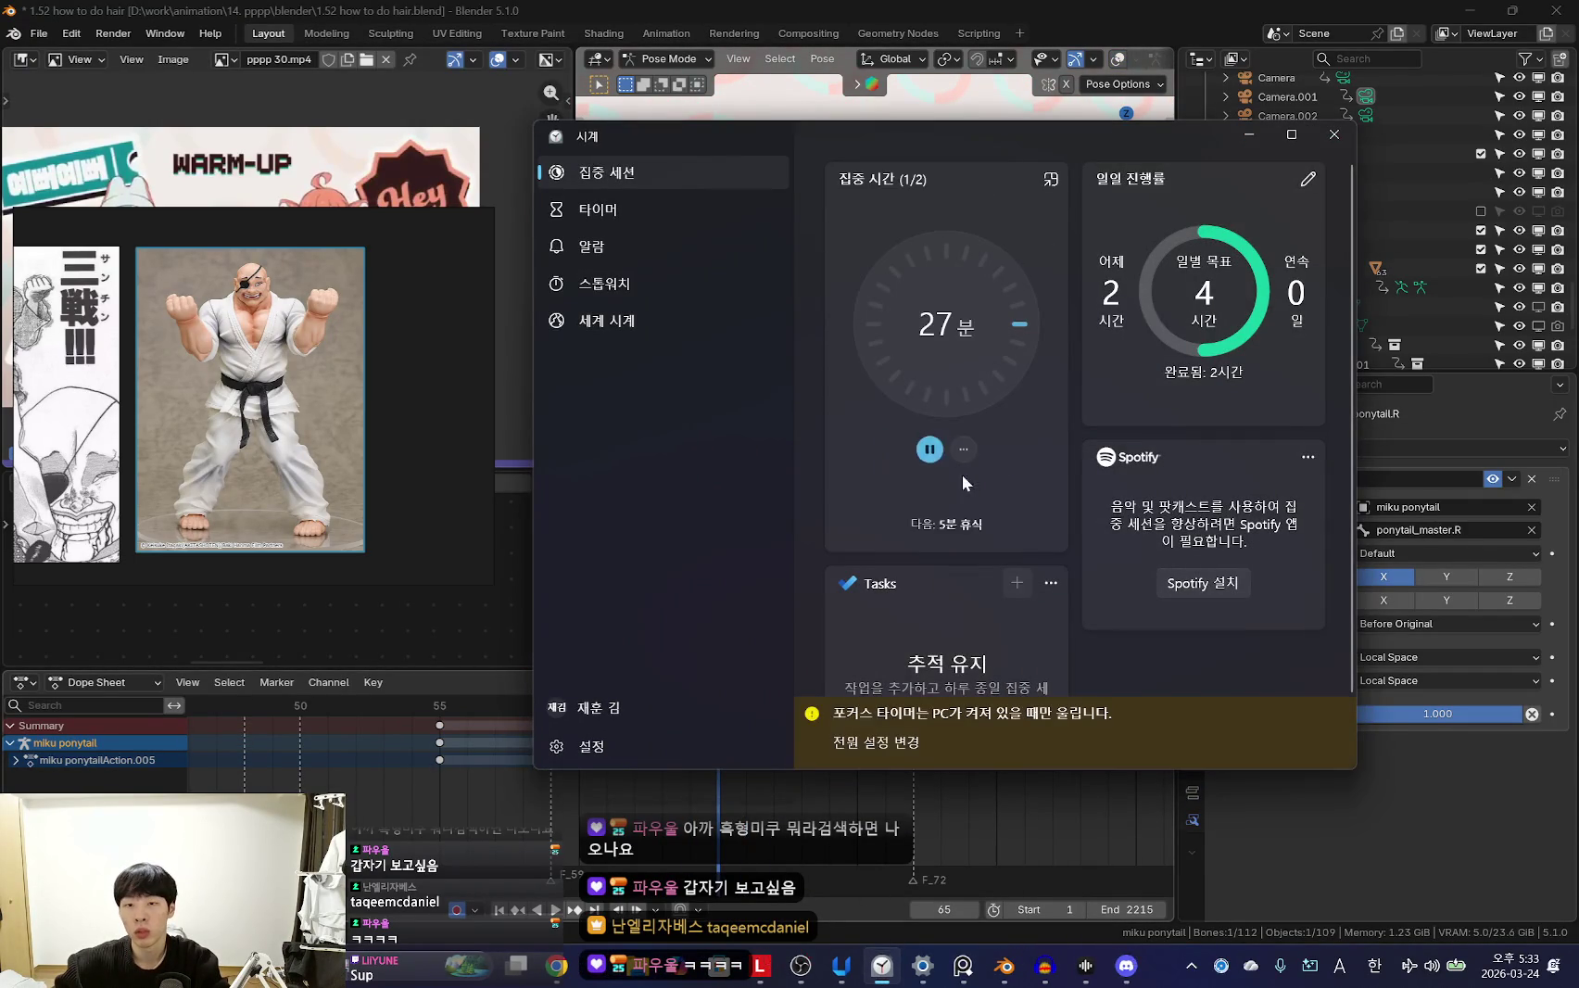
pyautogui.click(946, 450)
pyautogui.click(946, 454)
pyautogui.click(1249, 134)
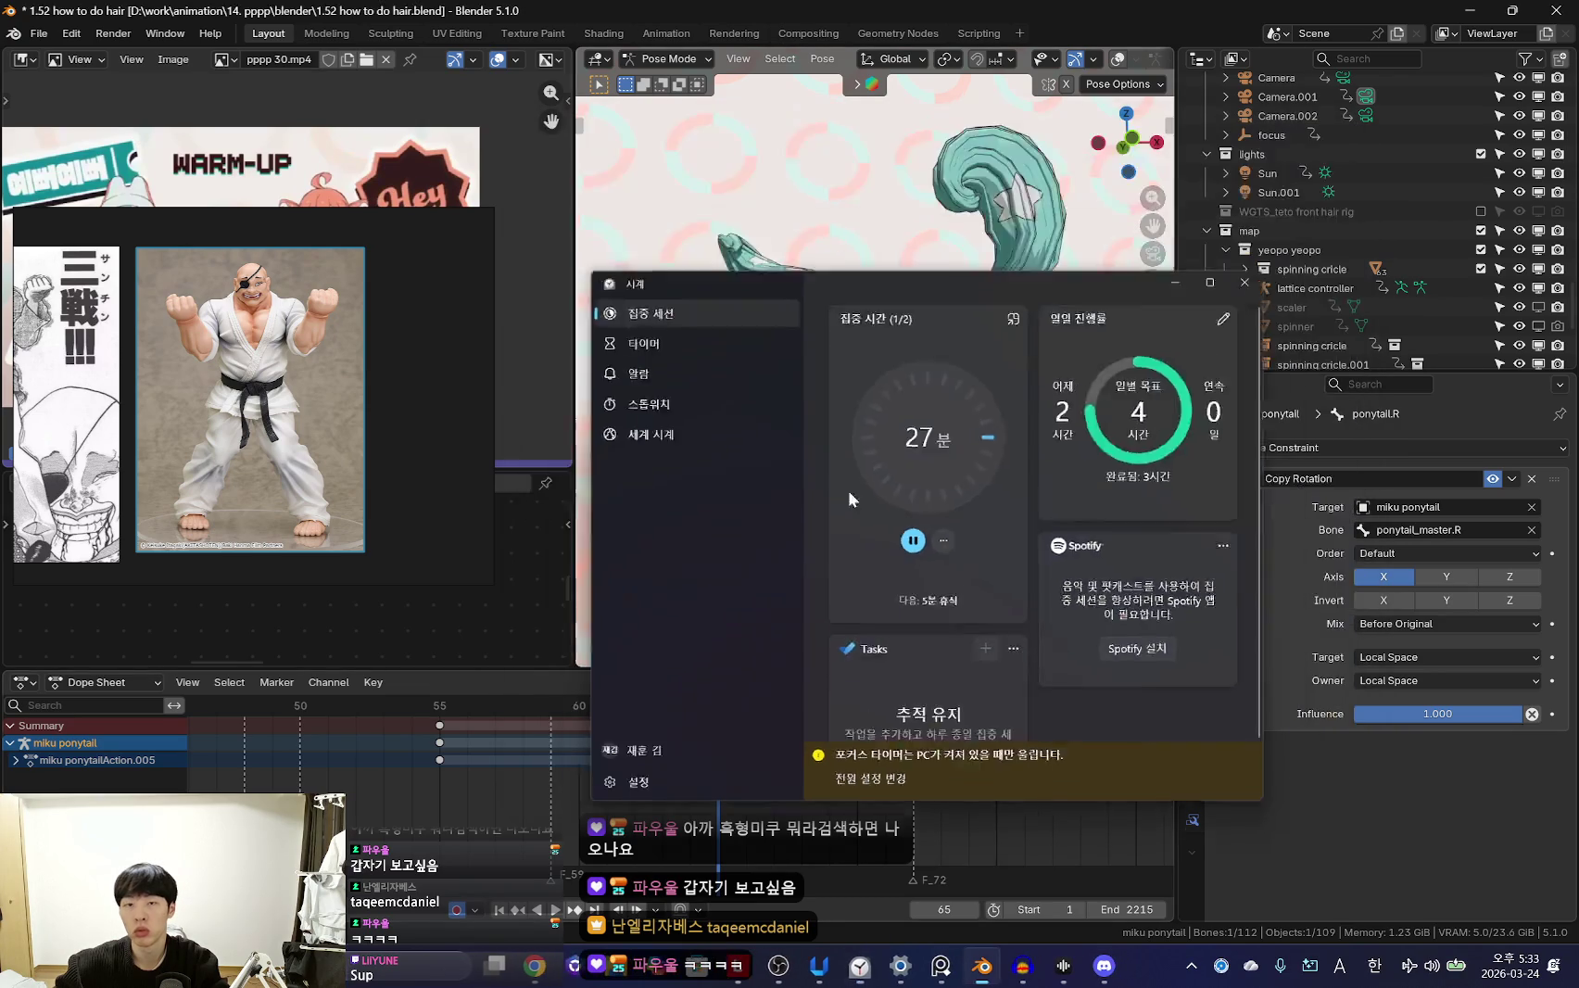
pyautogui.press('r')
pyautogui.press('r')
pyautogui.click(880, 501)
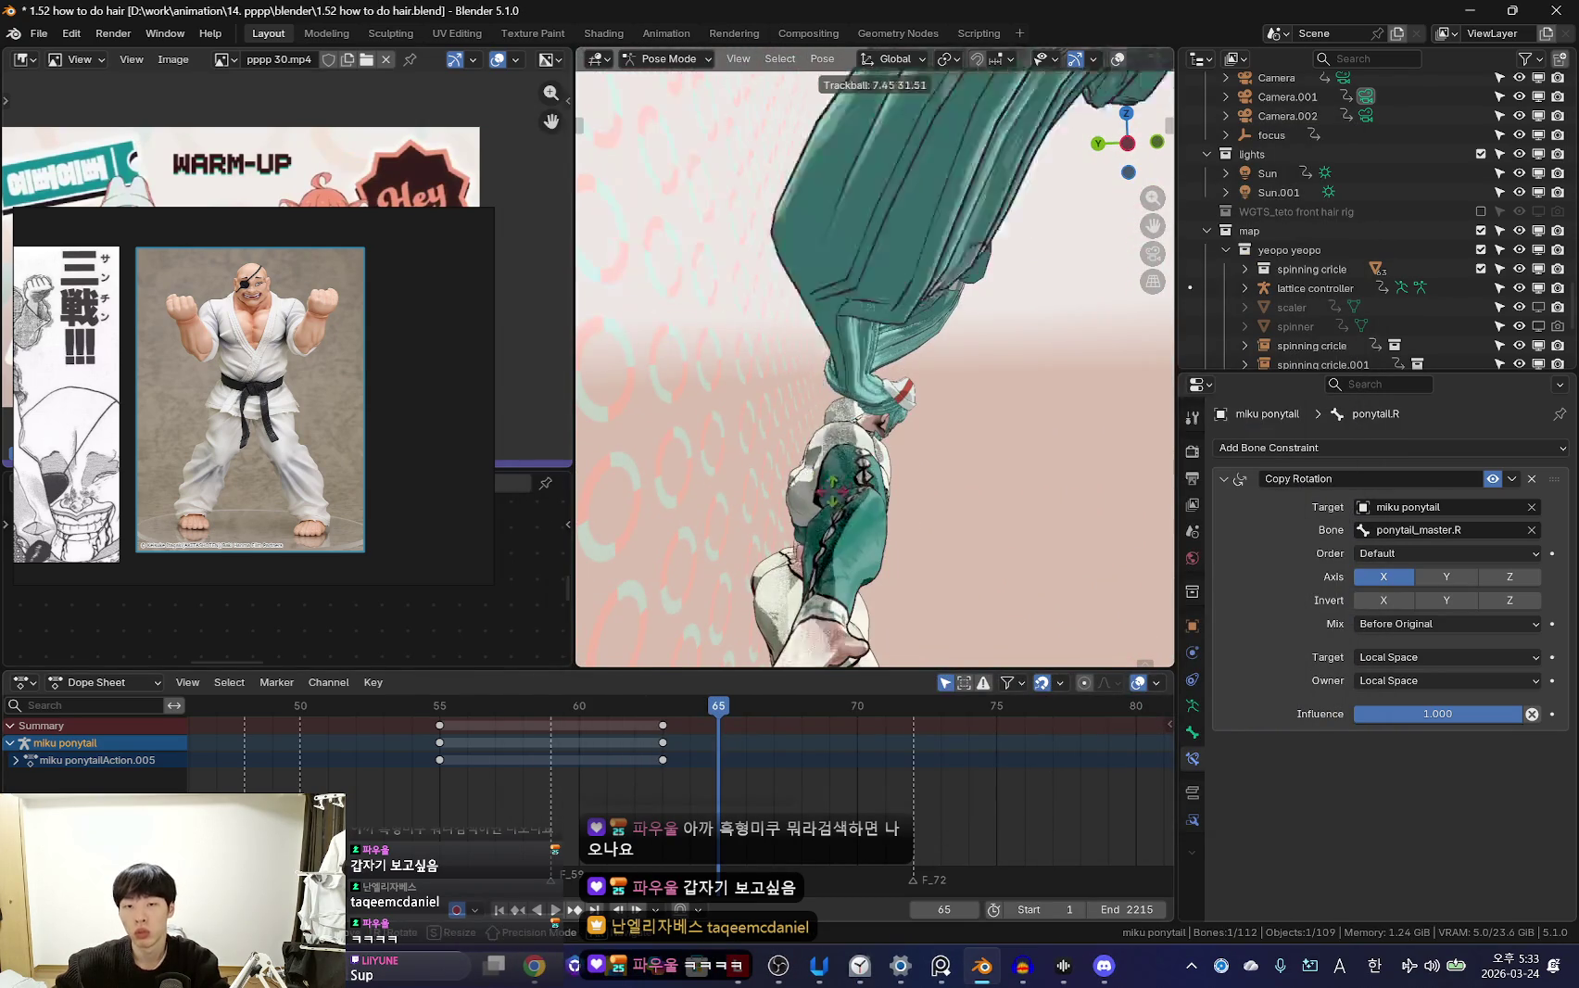
# Play the animation and confirm the ponytail rotation at frame 65
pyautogui.moveTo(881, 500); pyautogui.dragTo(875, 494, button='middle')
pyautogui.press('space')
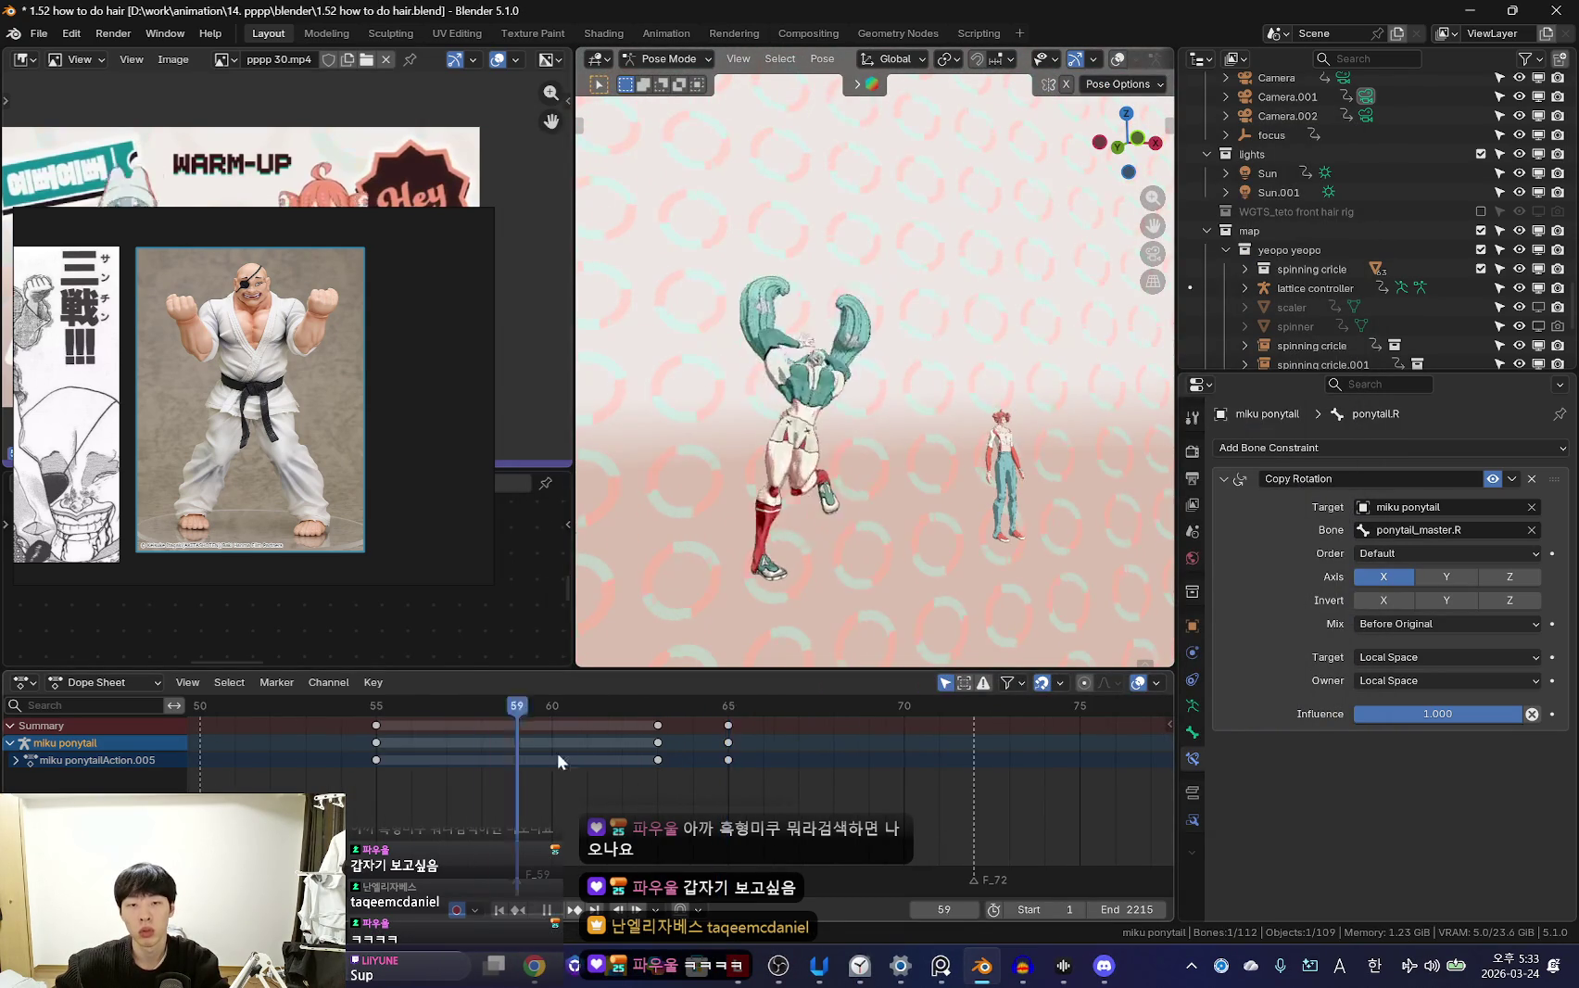
pyautogui.moveTo(894, 435); pyautogui.dragTo(906, 398, button='middle')
pyautogui.click(1031, 378)
pyautogui.press('Down')
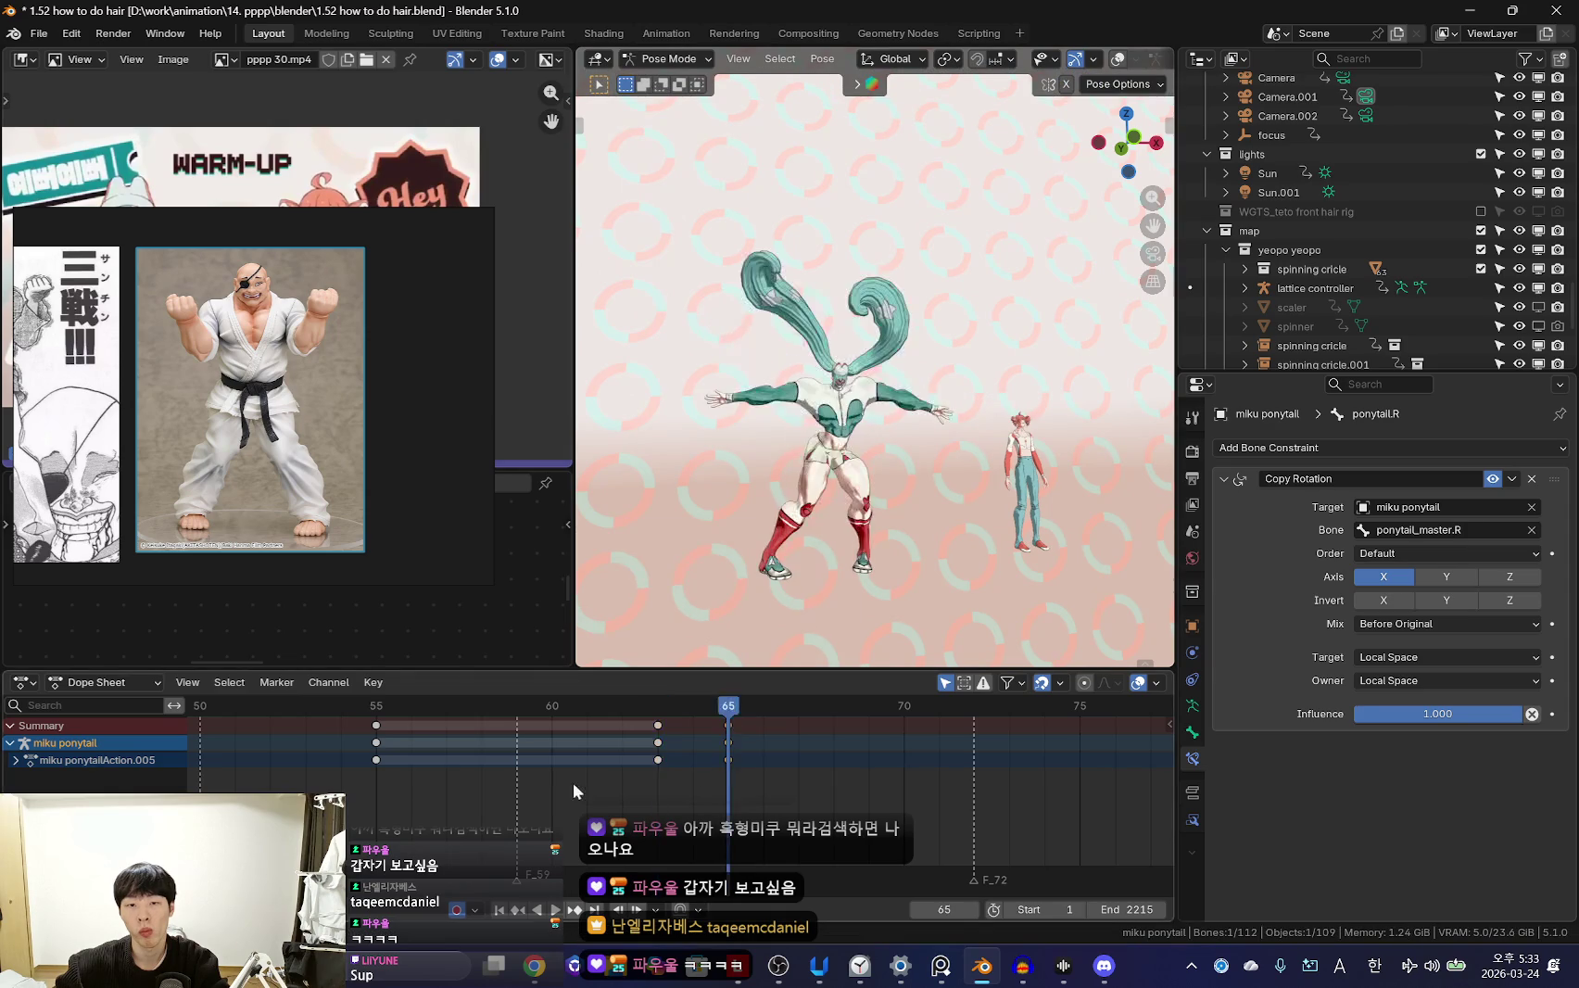
# Re-pose and key the right ponytail at frames 68 and 73
pyautogui.click(1082, 302)
pyautogui.press('i')
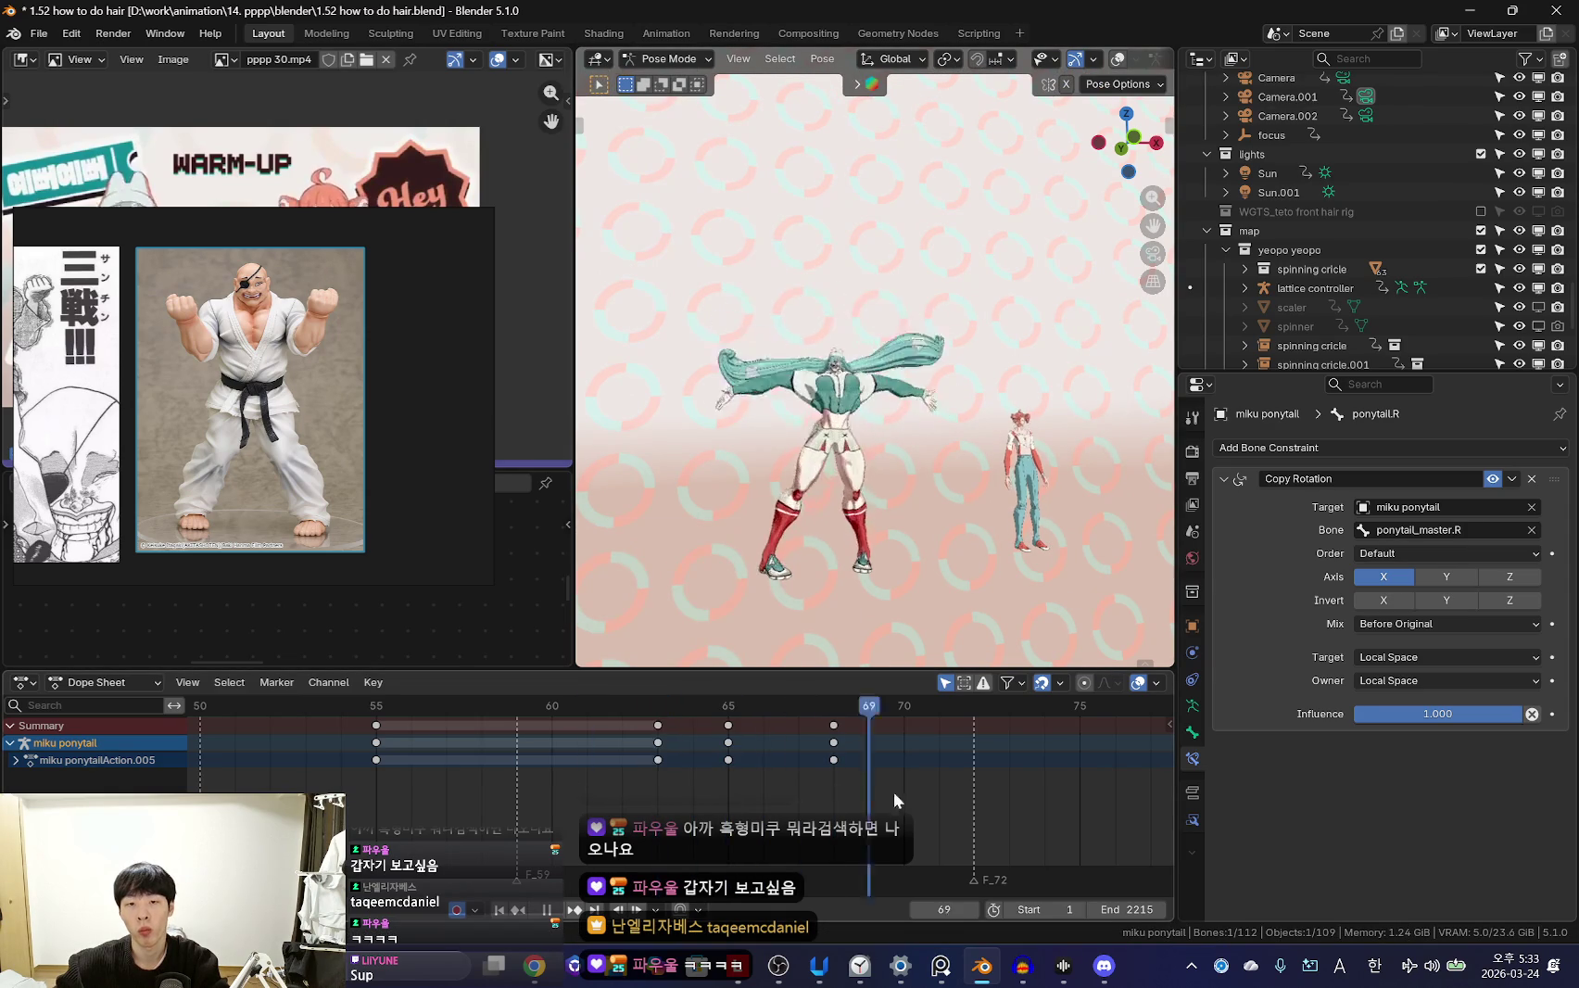
pyautogui.moveTo(894, 793); pyautogui.dragTo(1013, 794)
pyautogui.click(1072, 404)
pyautogui.press('i')
# Play back the swing, then select the ponytail.R.006 bone
pyautogui.press('space')
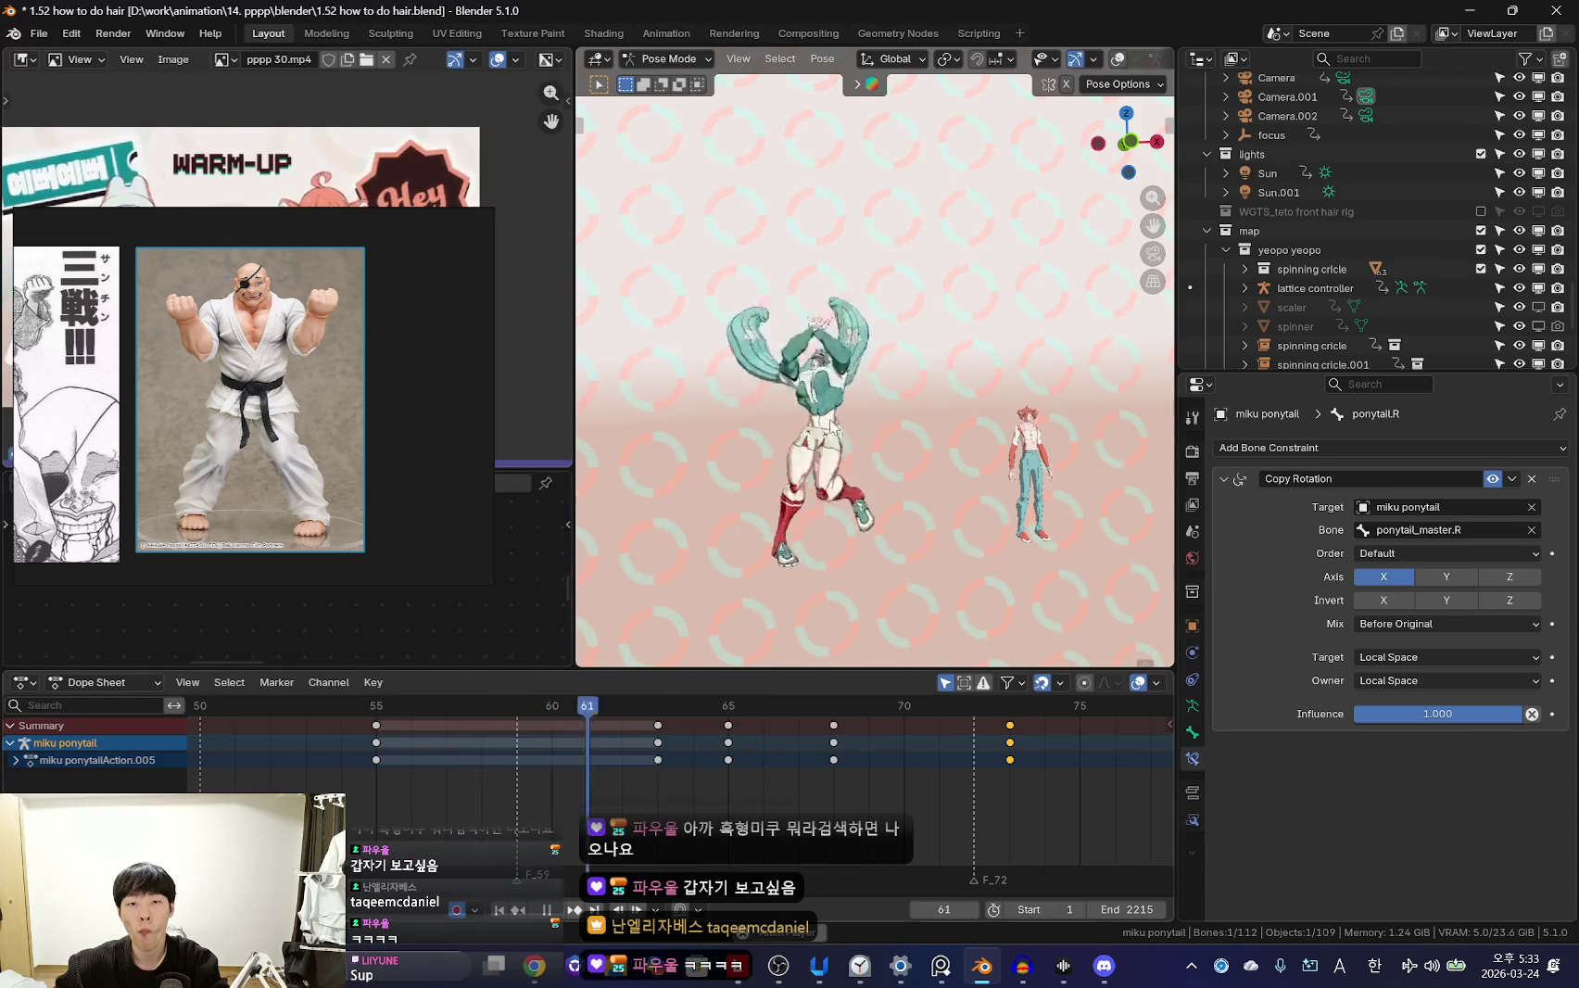
pyautogui.press('space')
pyautogui.moveTo(745, 464); pyautogui.dragTo(853, 411, button='middle')
pyautogui.hotkey('shift', 'alt', 'z')
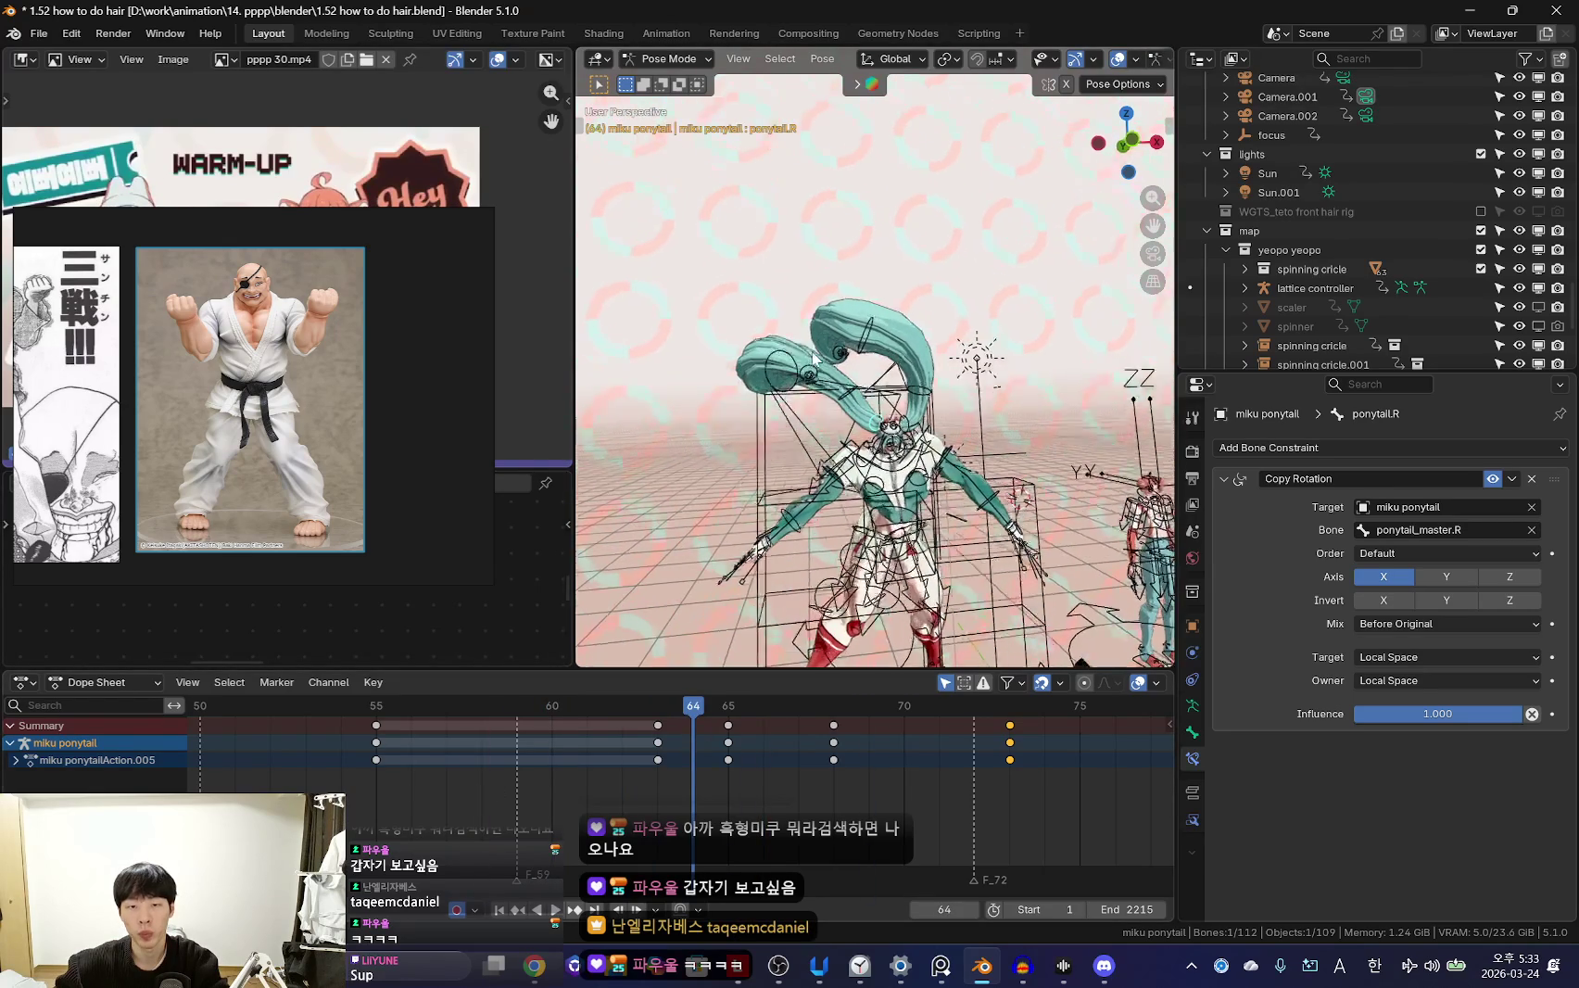
pyautogui.click(851, 408)
# Rotate ponytail.R.006 35.2° on Z at frame 65 and play backwards in camera view
pyautogui.press('Down')
pyautogui.press('Up')
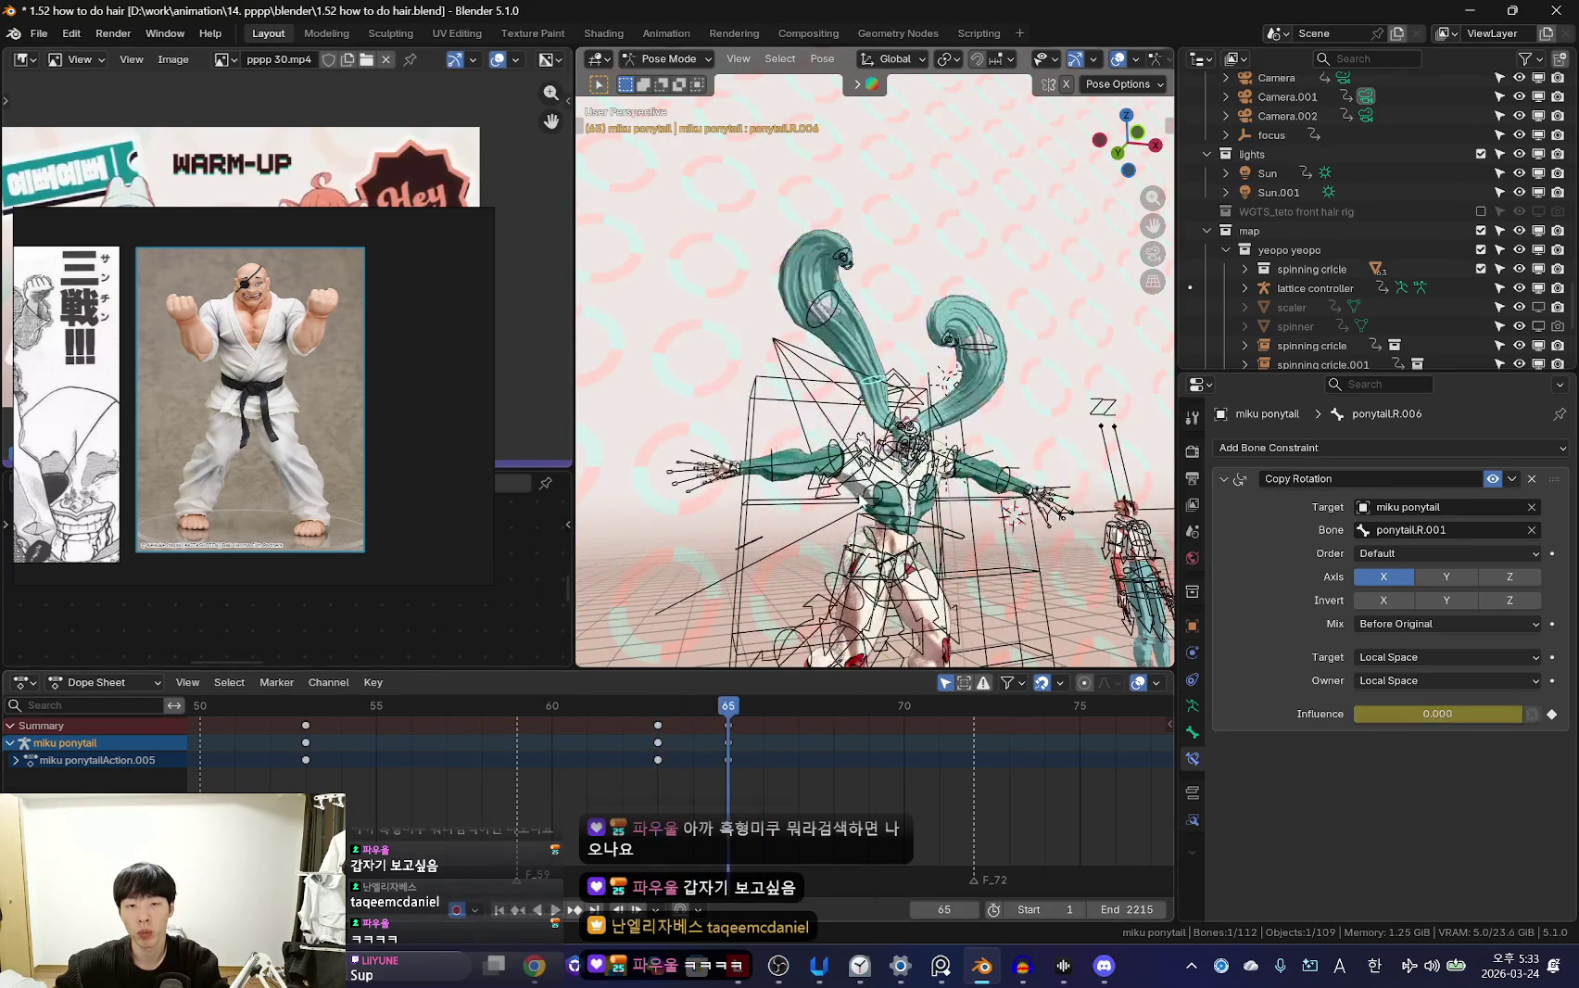
pyautogui.hotkey('shift', 'alt', 'z')
pyautogui.press('r')
pyautogui.click(828, 498)
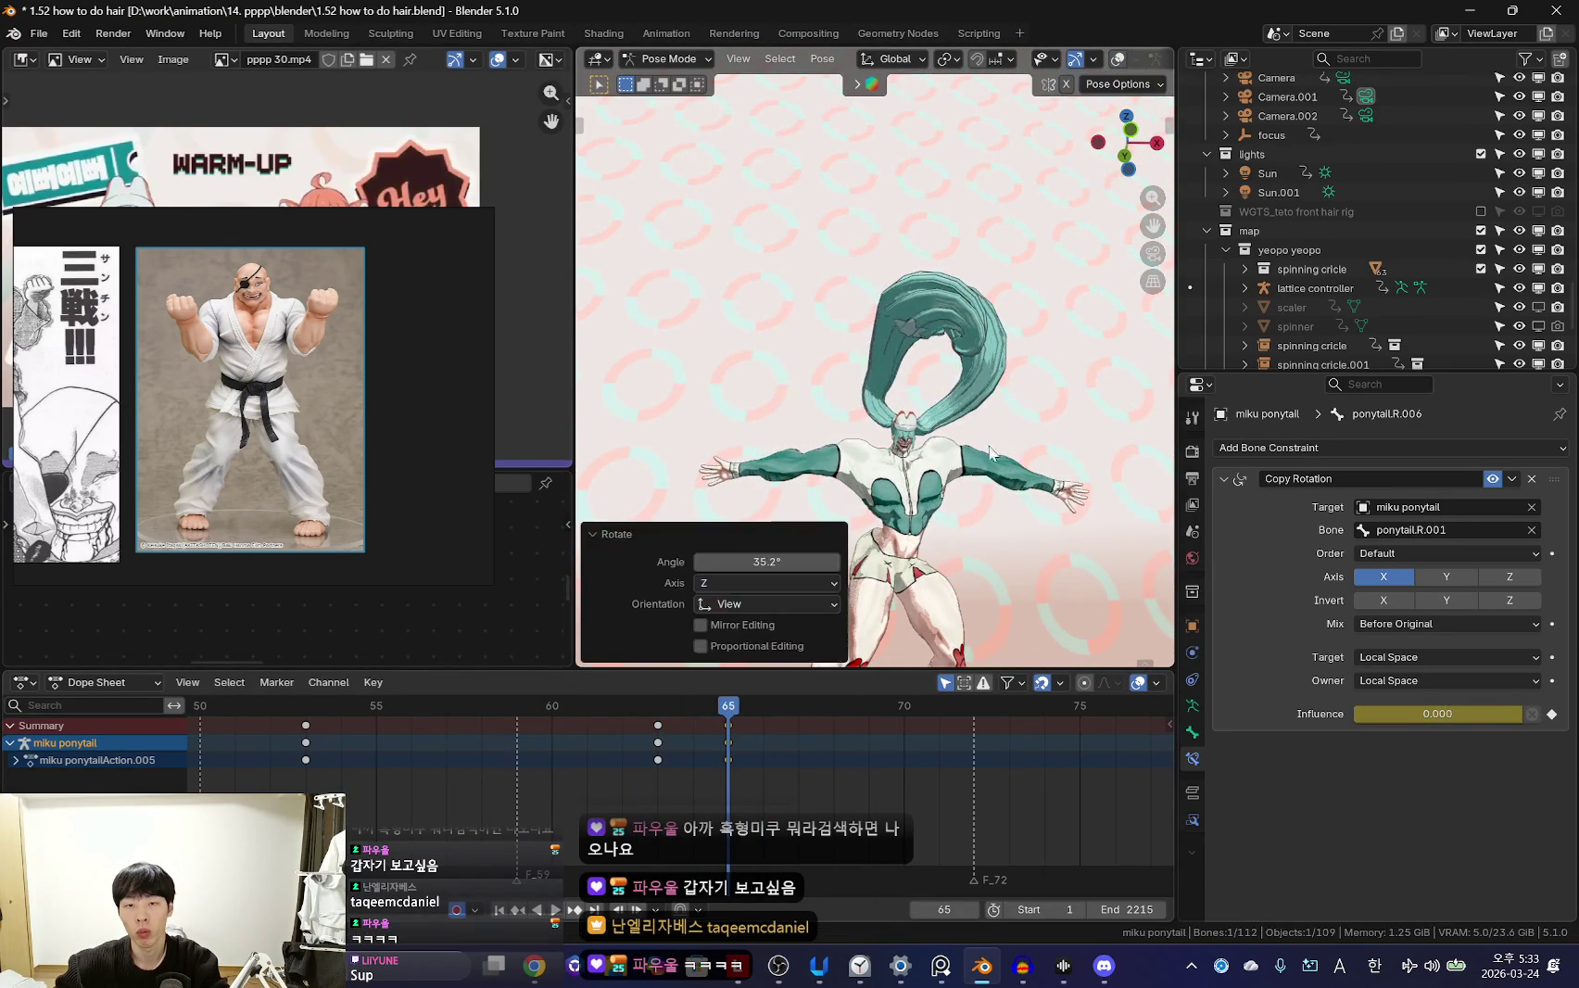
pyautogui.press('KP_0')
pyautogui.hotkey('shift', 'ctrl', 'space')
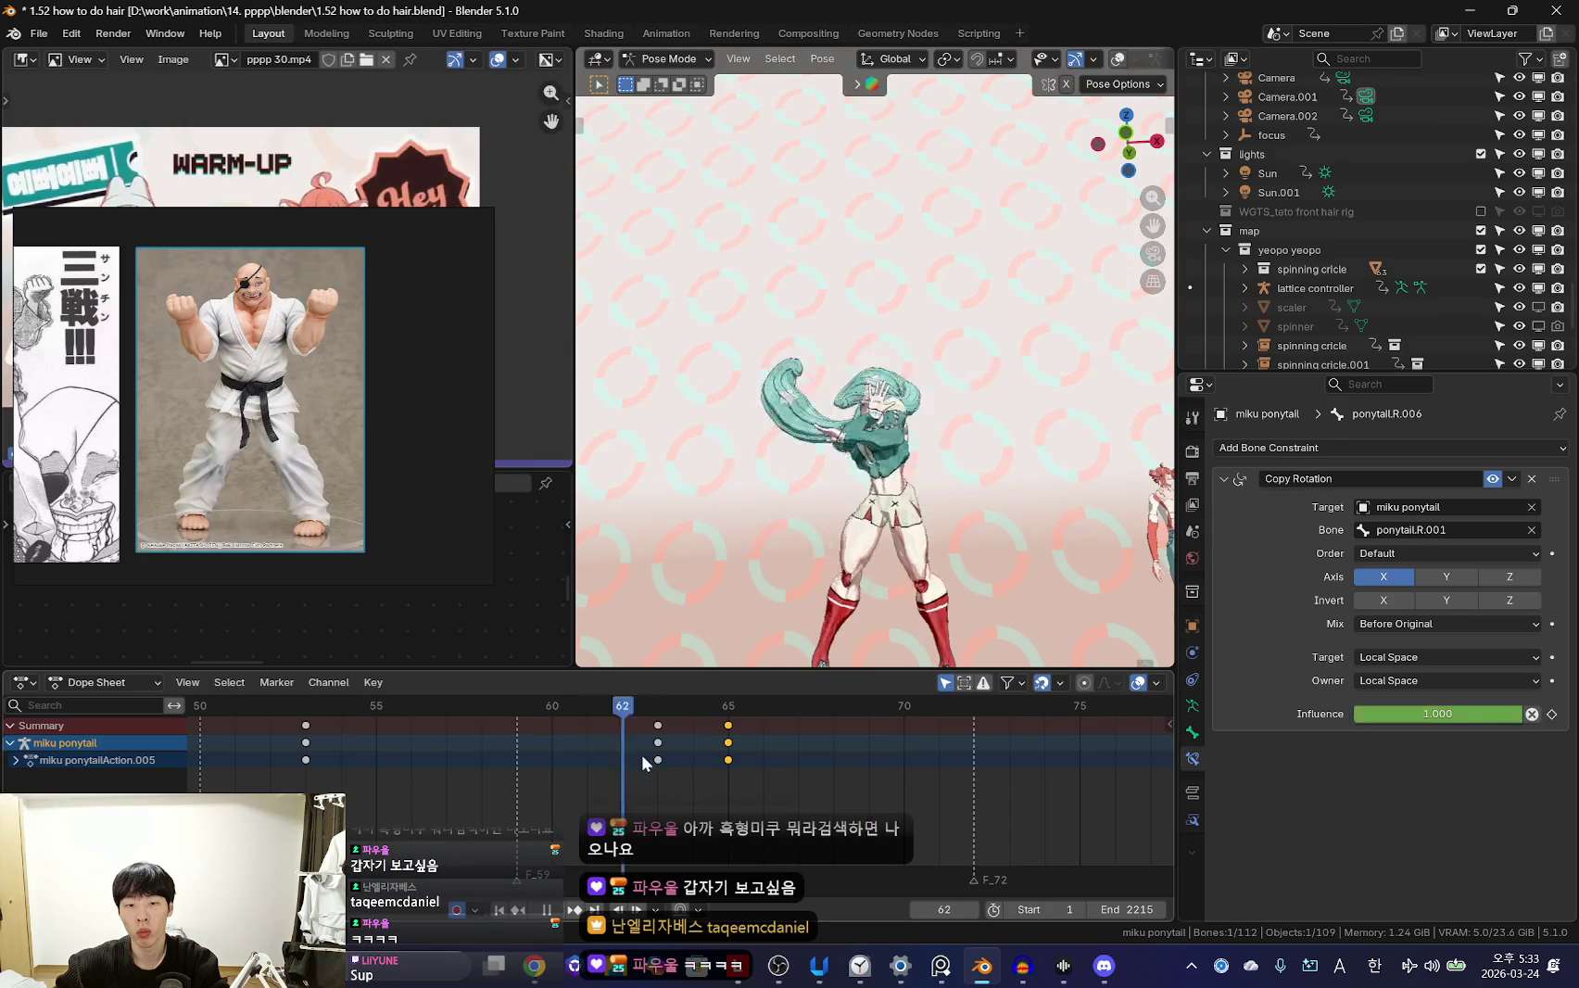
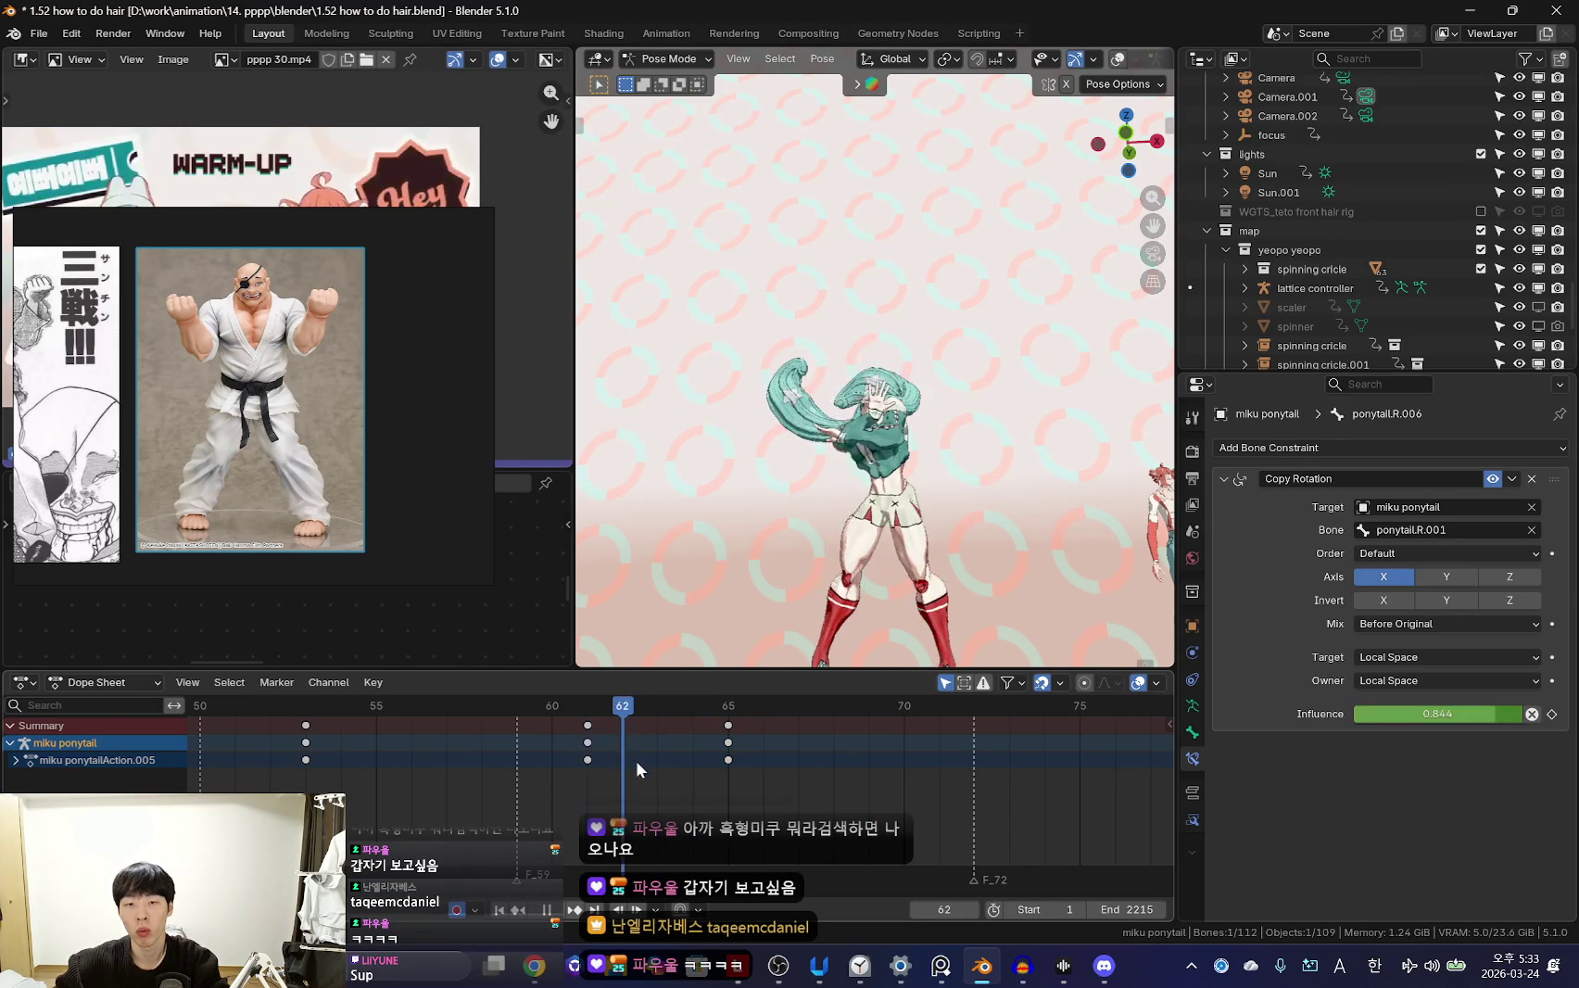
# Rotate and key ponytail.R.006 at frame 69, then replay the jump in camera view
pyautogui.press('r')
pyautogui.click(1022, 582)
pyautogui.hotkey('shift', 'ctrl', 'space')
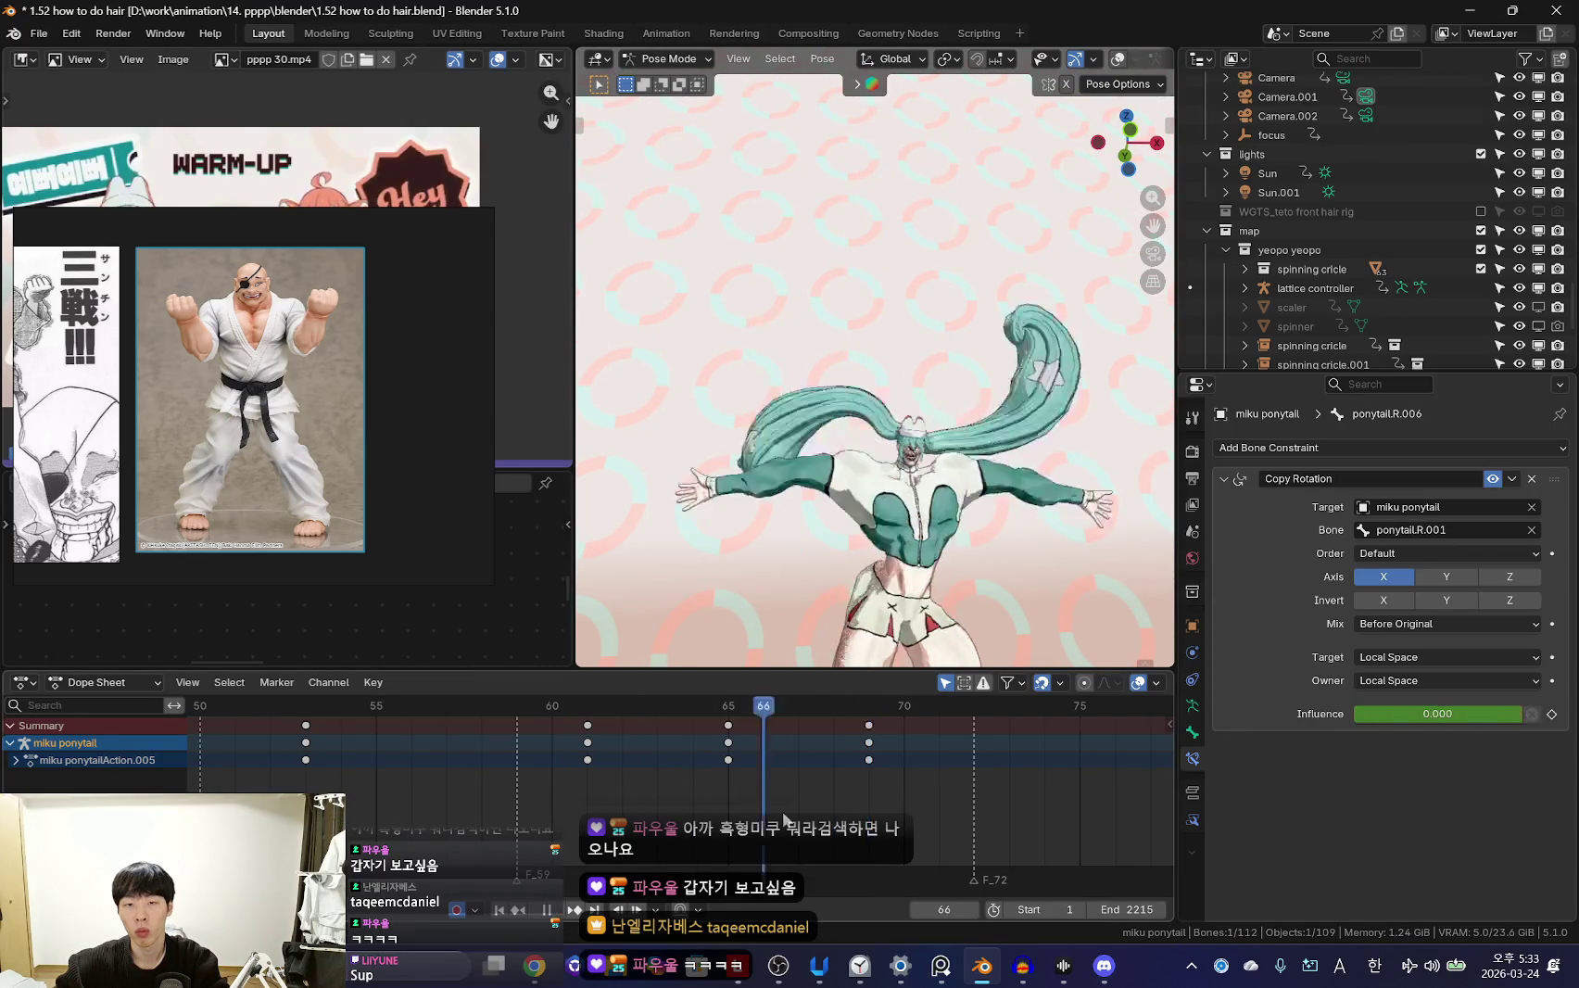
pyautogui.press('space')
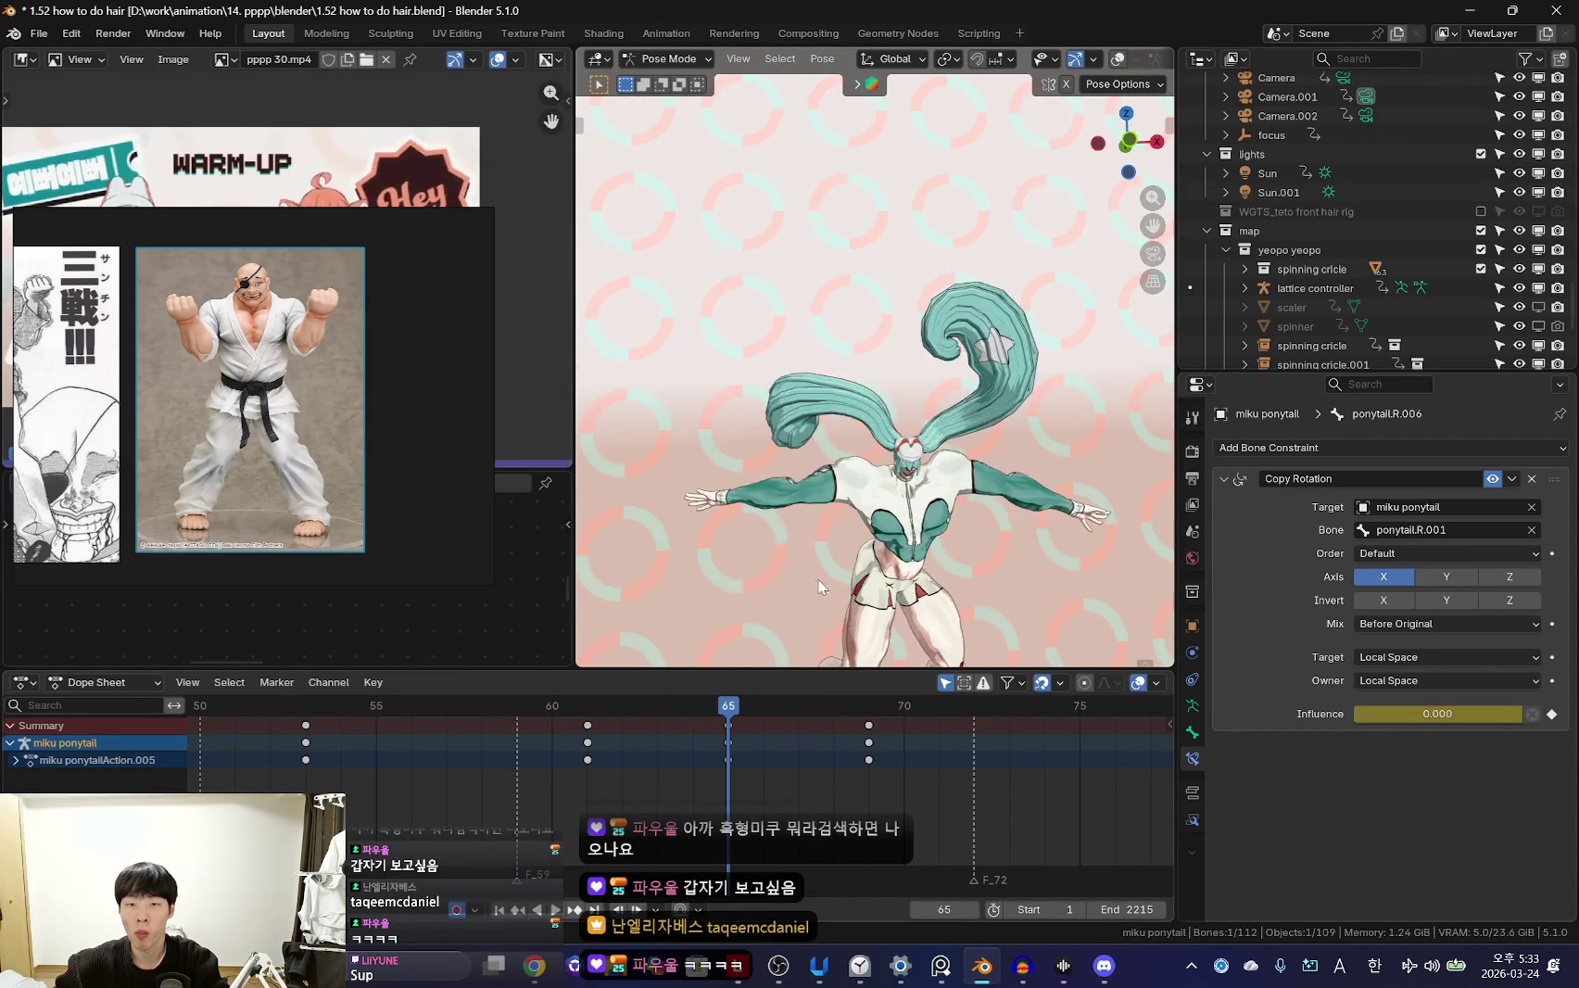
pyautogui.press('KP_0')
pyautogui.scroll(-6, 557, 745)
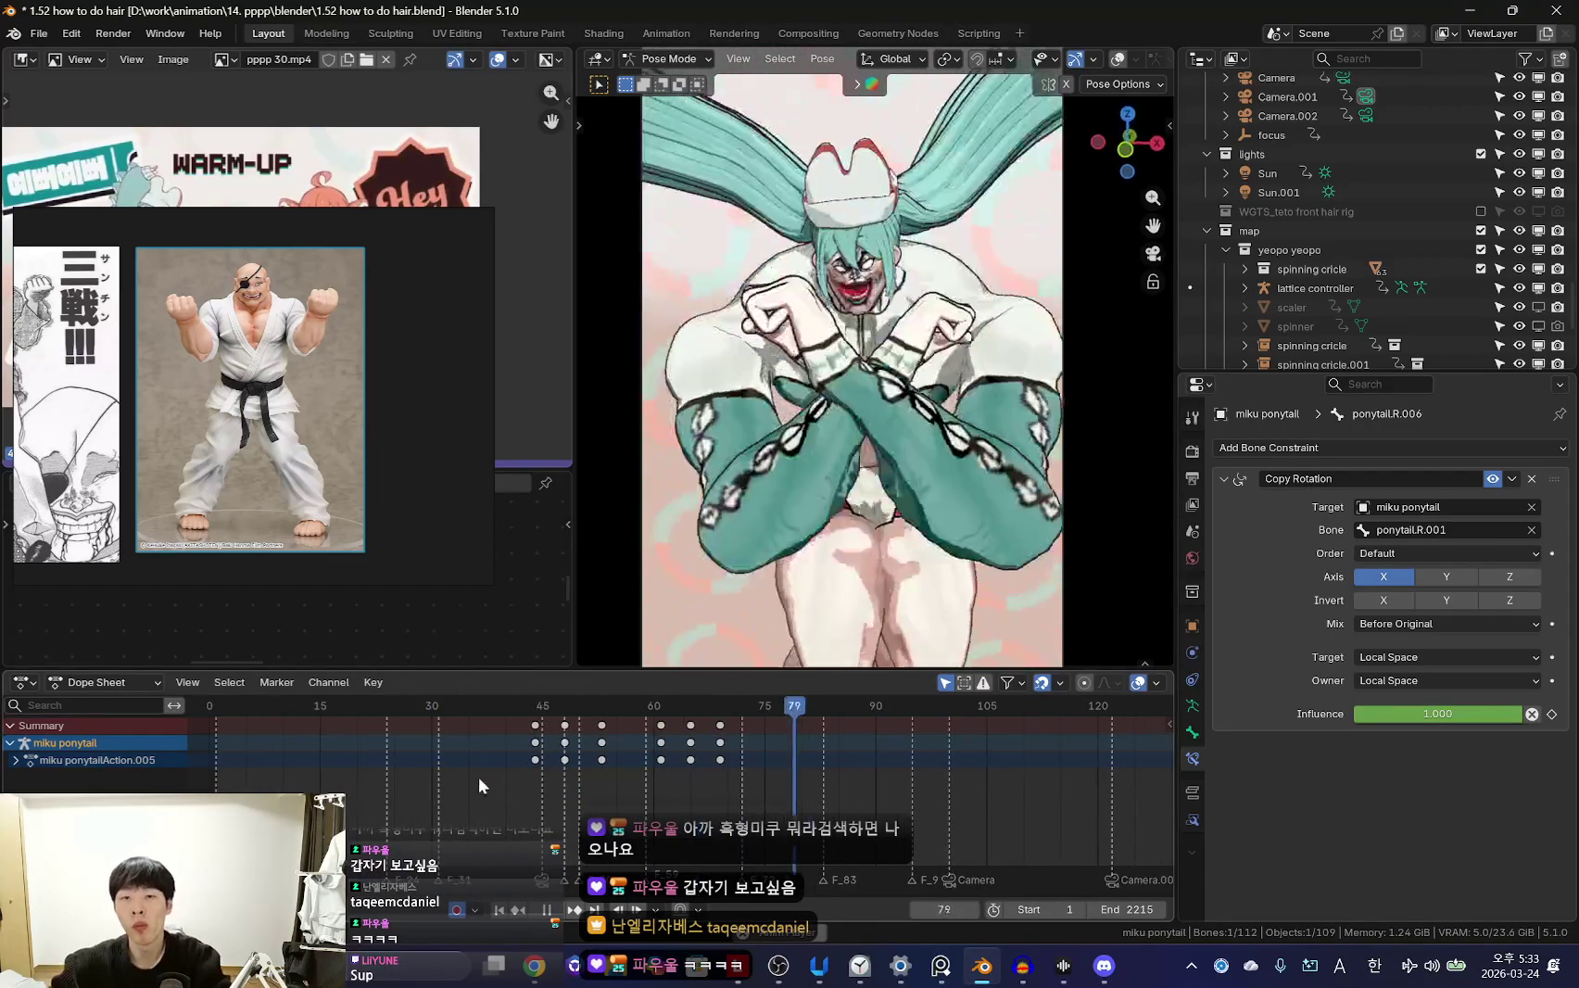
pyautogui.scroll(-1, 688, 770)
pyautogui.scroll(3, 750, 785)
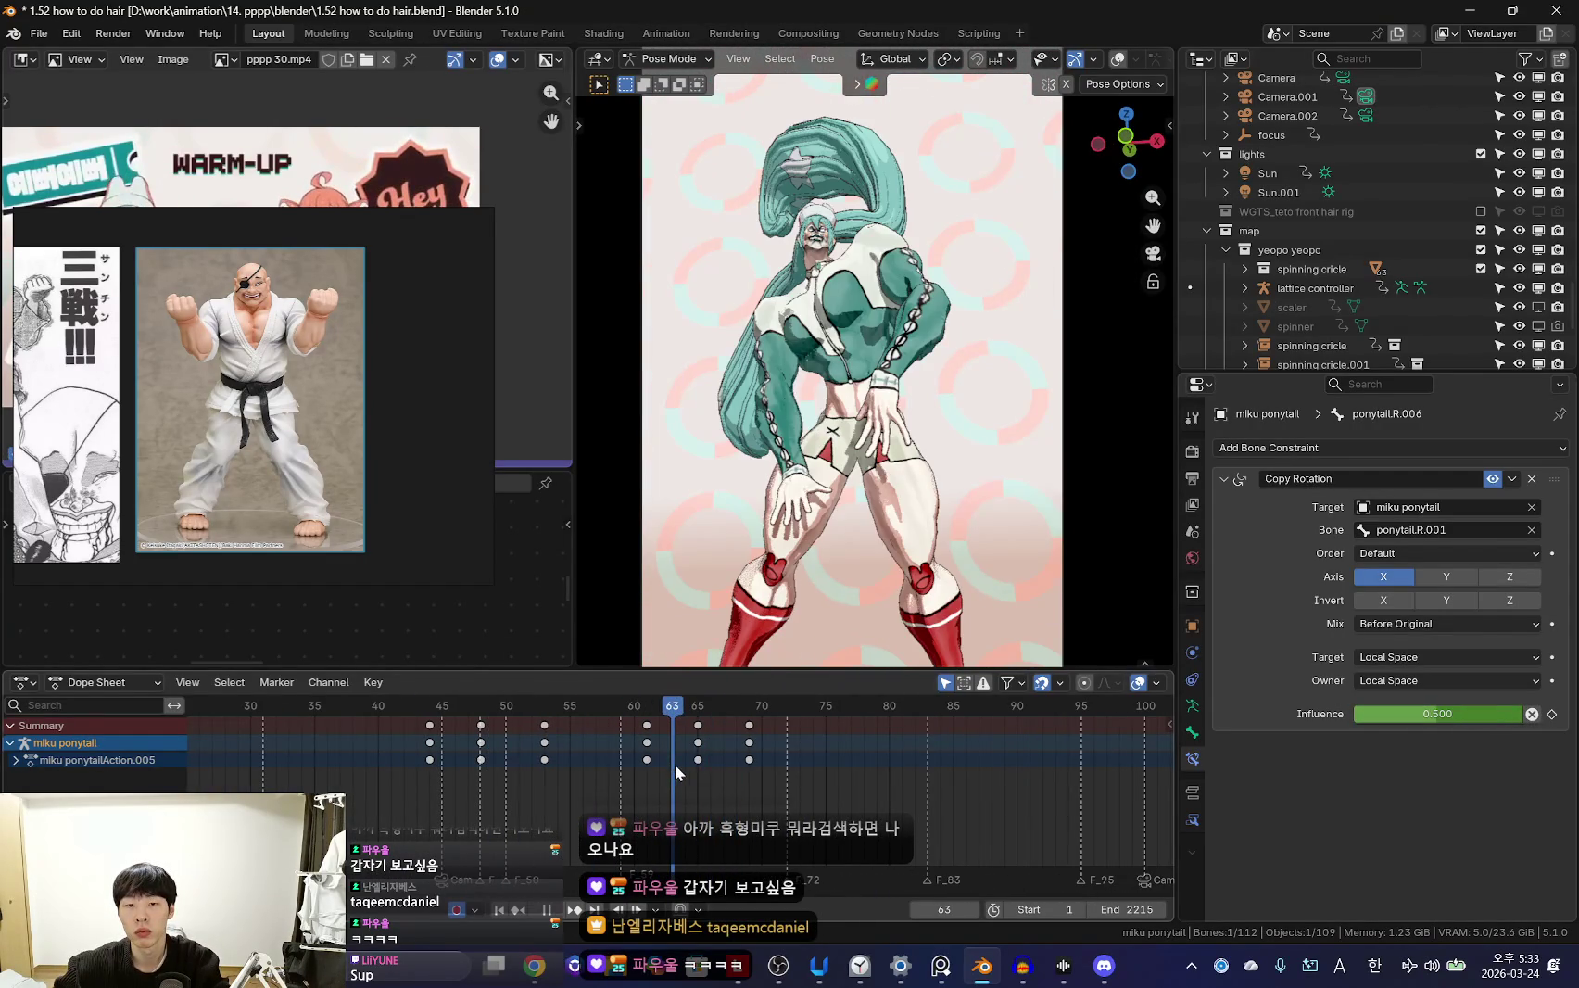
# Re-rotate ponytail.R.006 at frame 65, then set its frame-69 rotation to -24.8°
pyautogui.press('r')
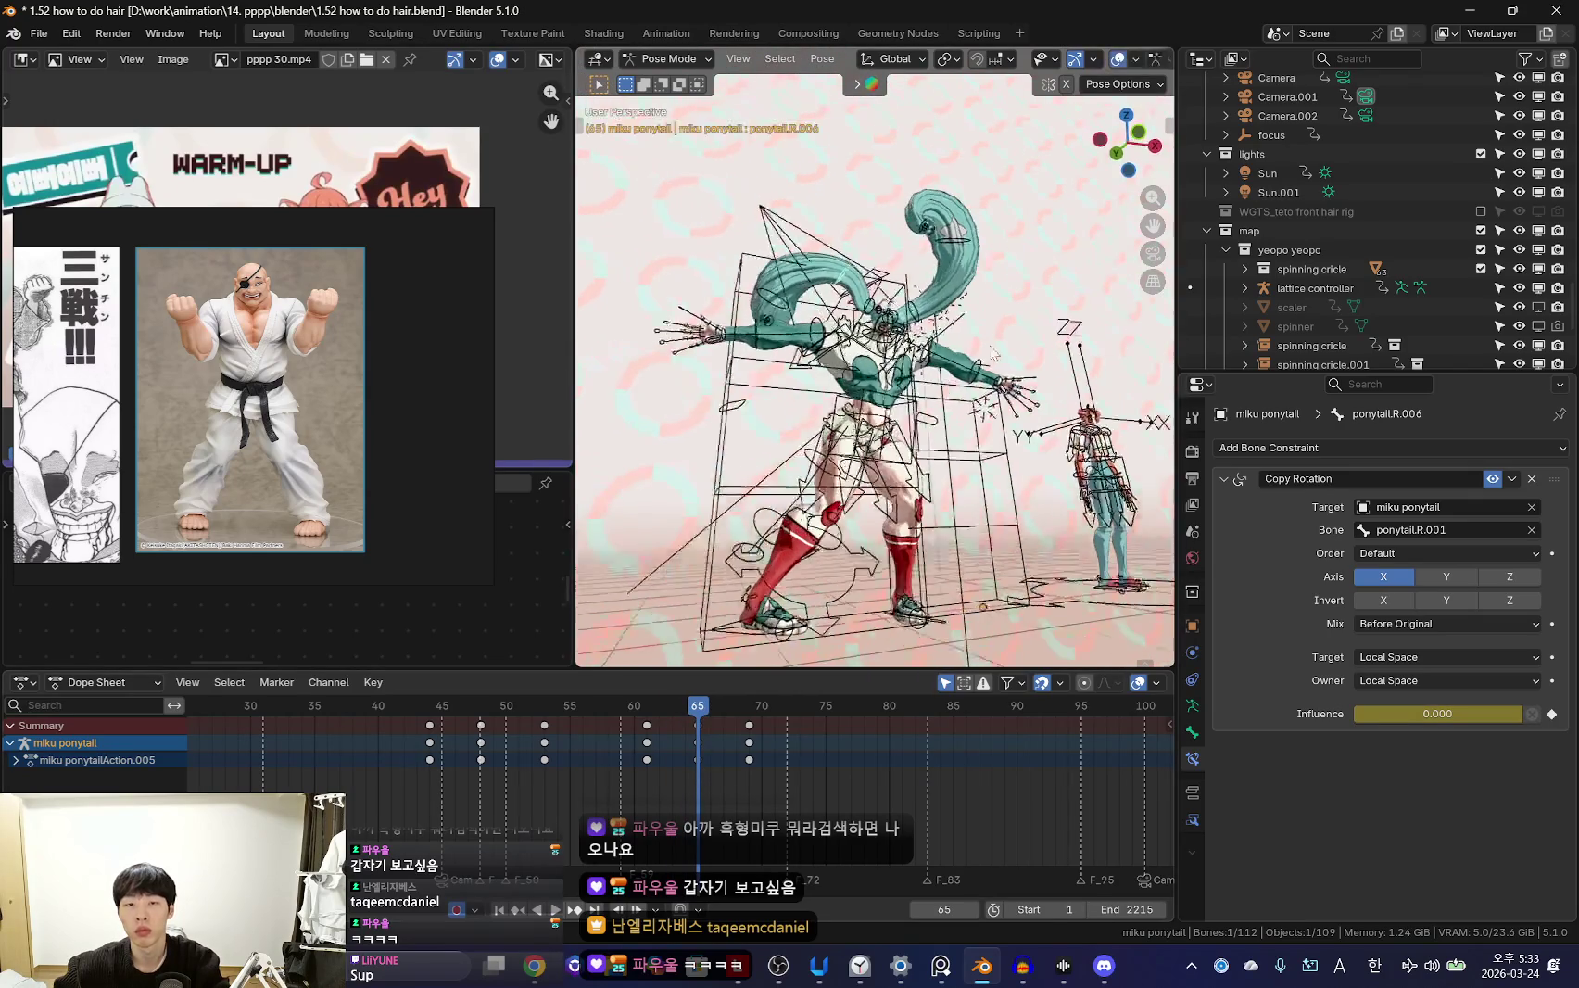
pyautogui.click(888, 535)
pyautogui.press('space')
pyautogui.scroll(2, 704, 769)
pyautogui.press('r')
pyautogui.click(1054, 405)
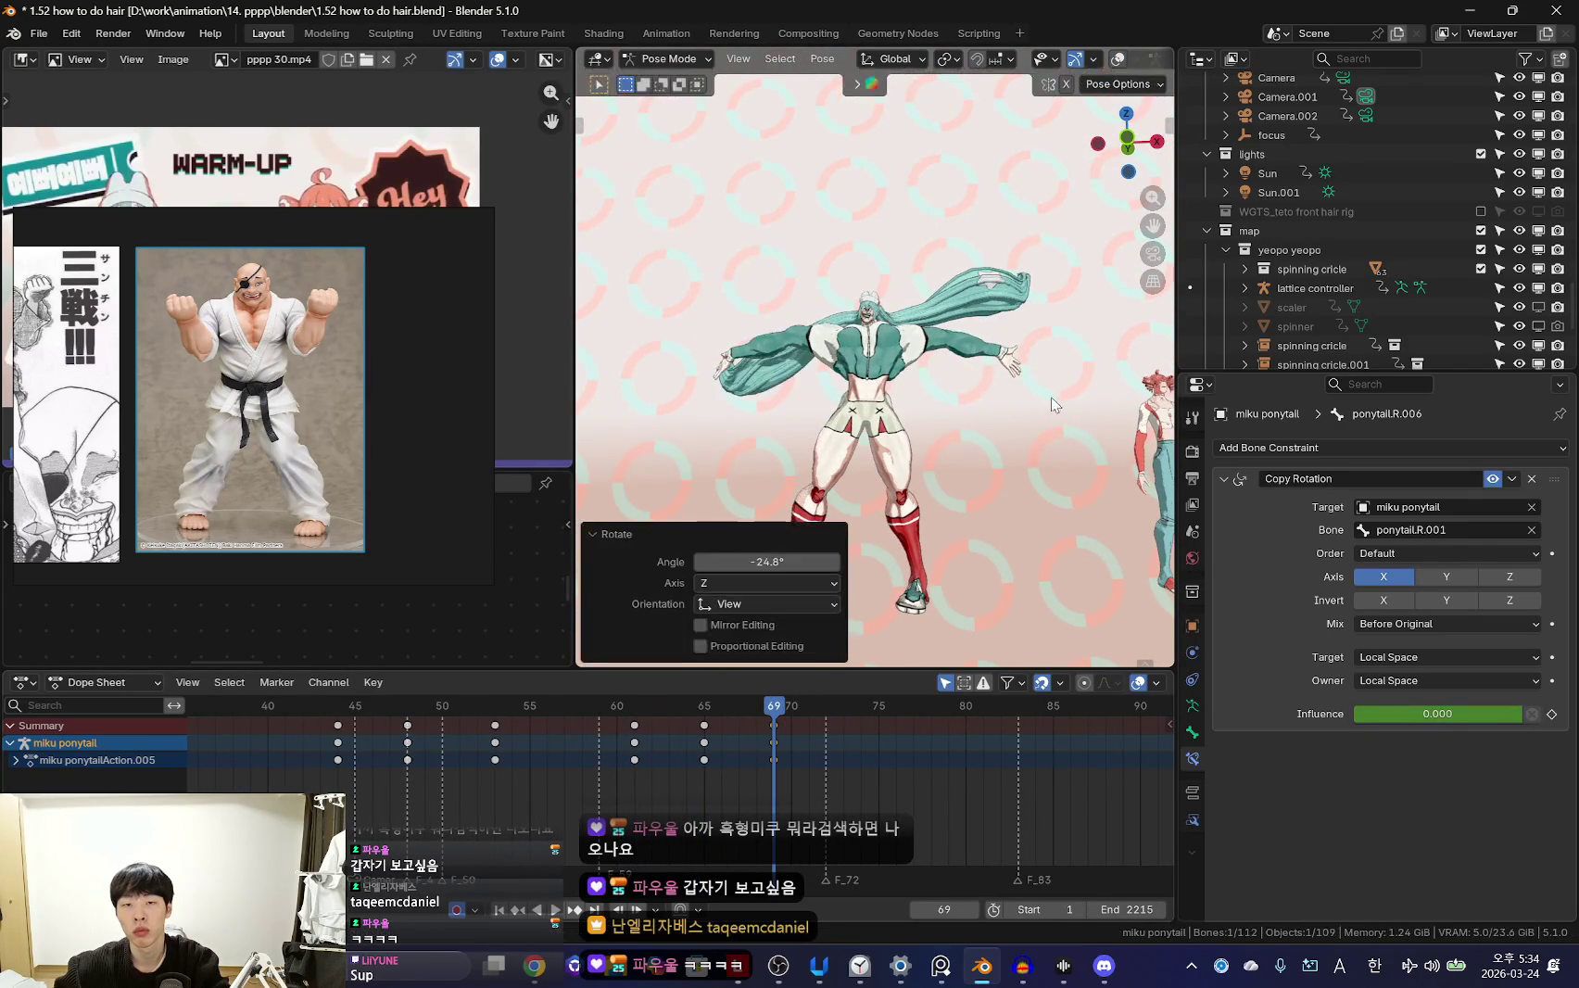
# Show the rig overlays and move the frame-69 keyframes to frame 76
pyautogui.press('Escape')
pyautogui.hotkey('ctrl', 'z')
pyautogui.hotkey('shift', 'alt', 'z')
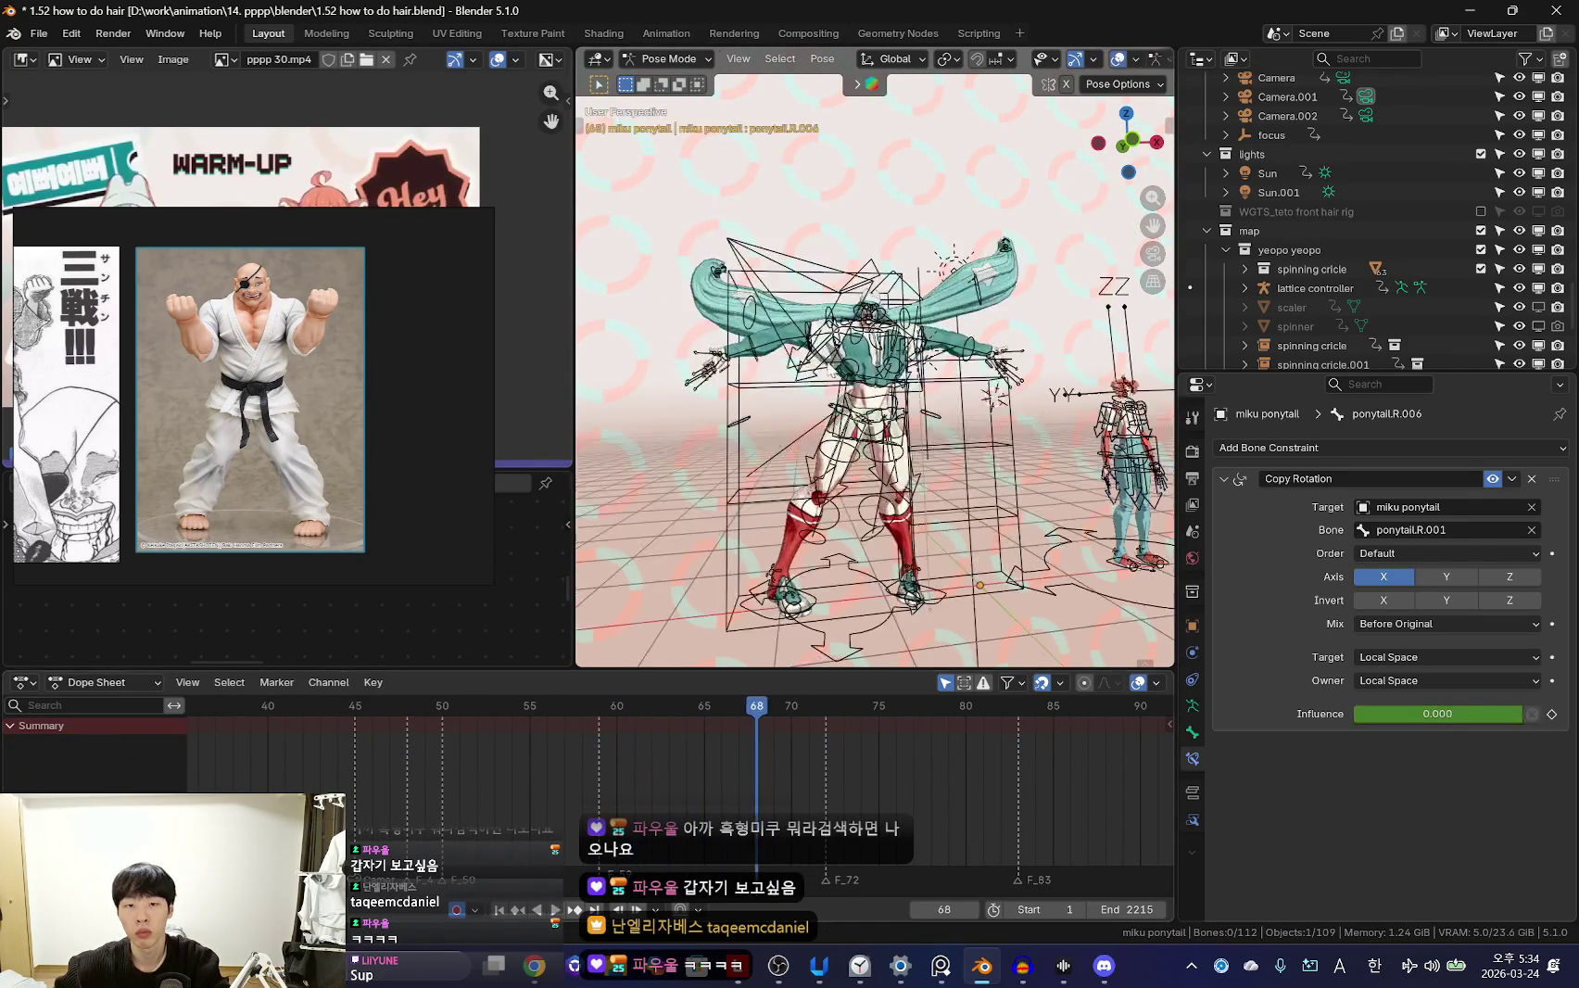
pyautogui.moveTo(774, 742); pyautogui.dragTo(896, 742)
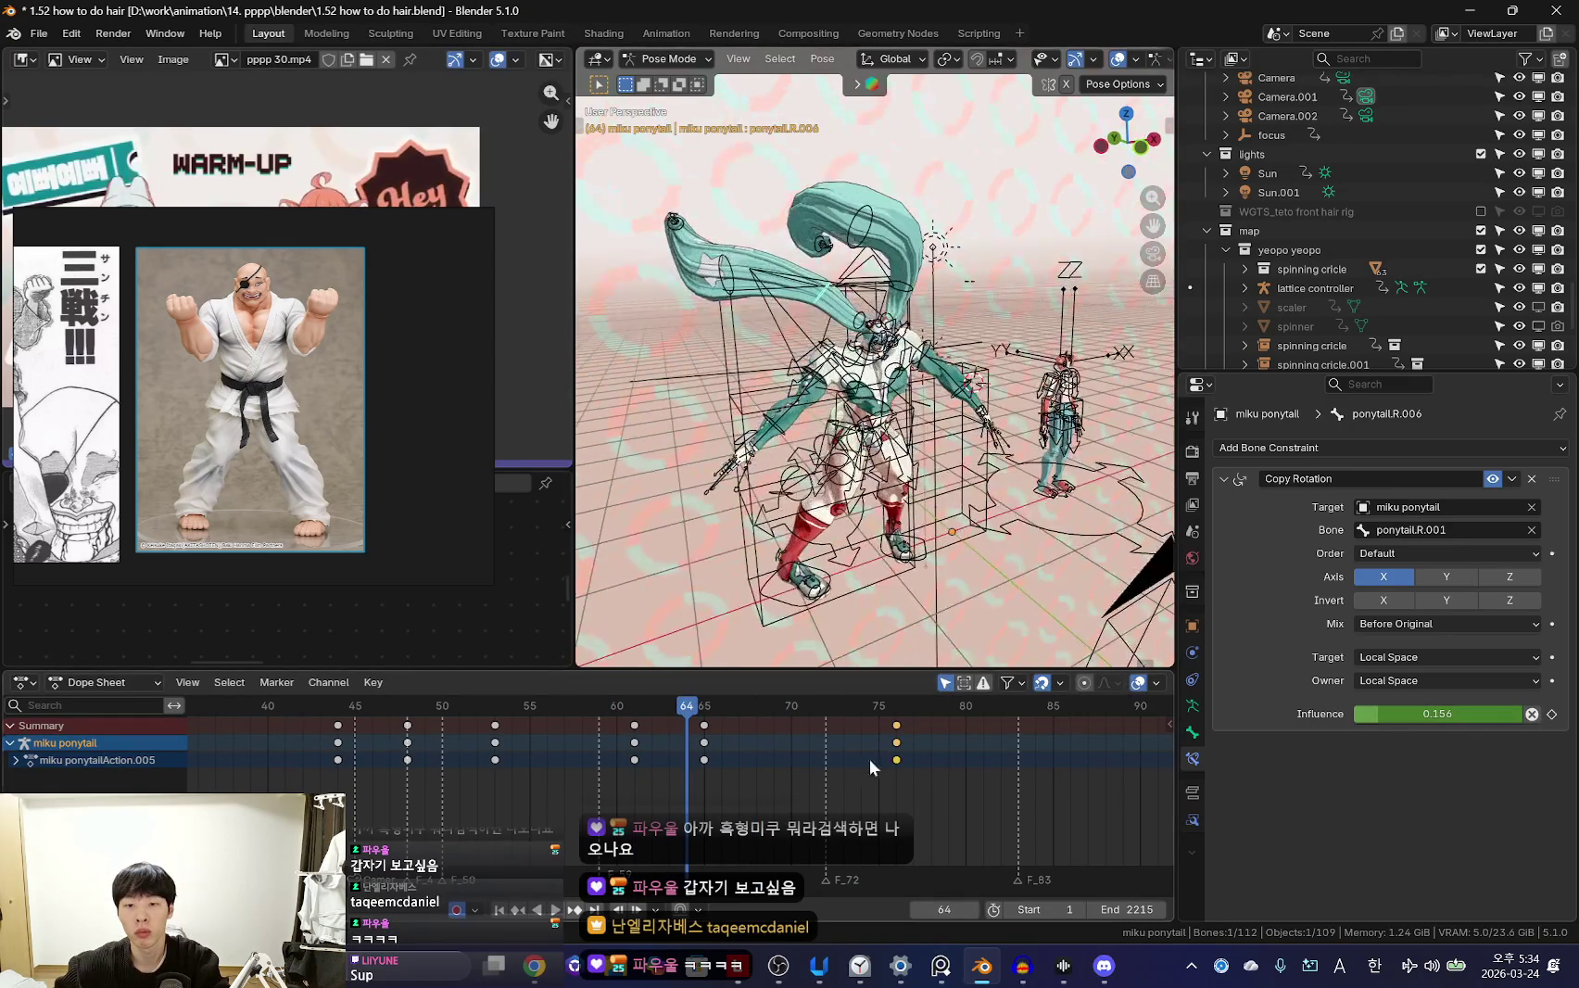
pyautogui.moveTo(667, 768)
pyautogui.mouseDown()
pyautogui.moveTo(705, 757)
pyautogui.moveTo(687, 758)
pyautogui.mouseUp()
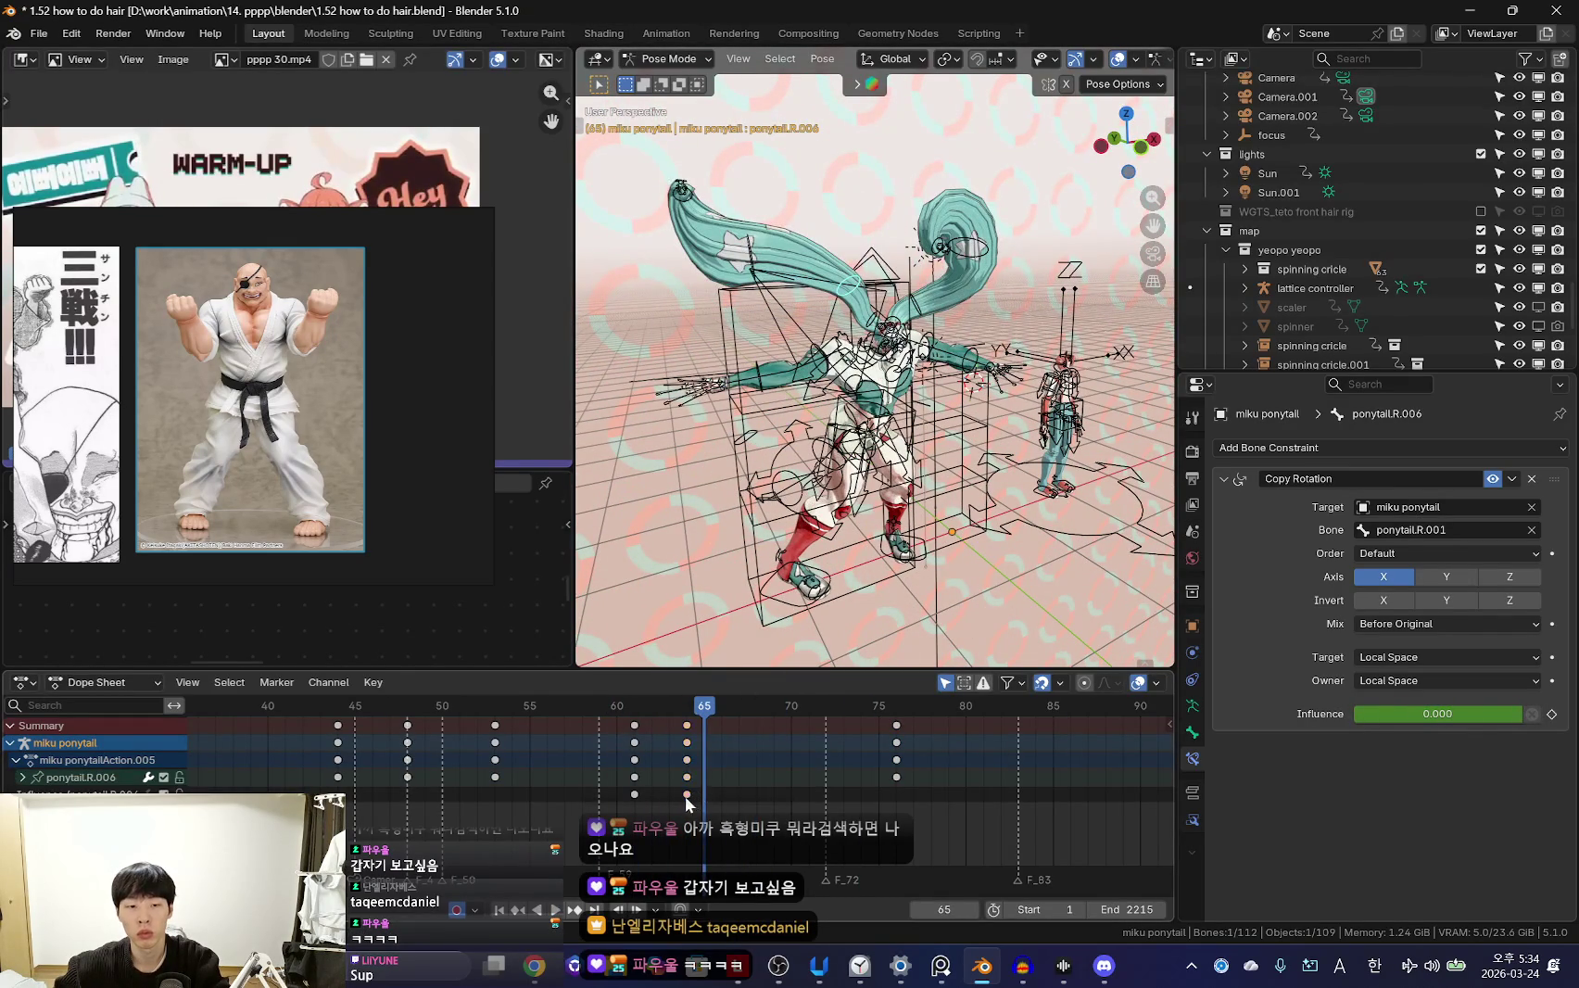
# Key the Copy Rotation influence, expand the ponytail.R.006 channels, and replay from frame 63
pyautogui.click(687, 795)
pyautogui.click(22, 777)
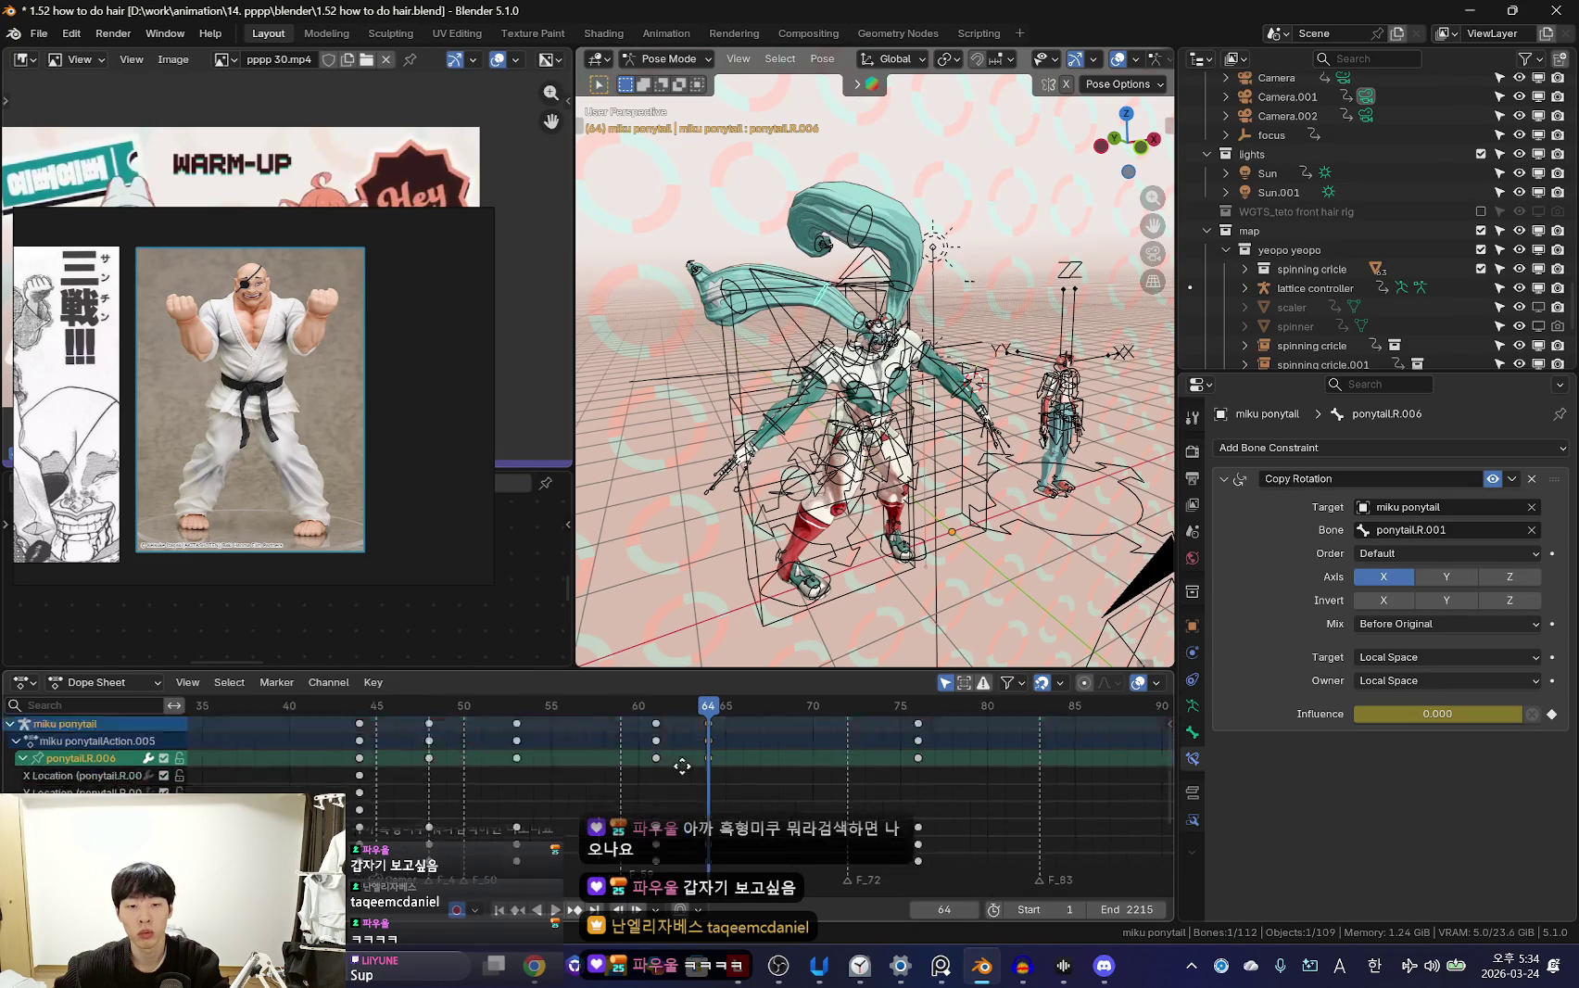
pyautogui.moveTo(670, 757); pyautogui.dragTo(703, 704, button='middle')
pyautogui.scroll(4, 744, 816)
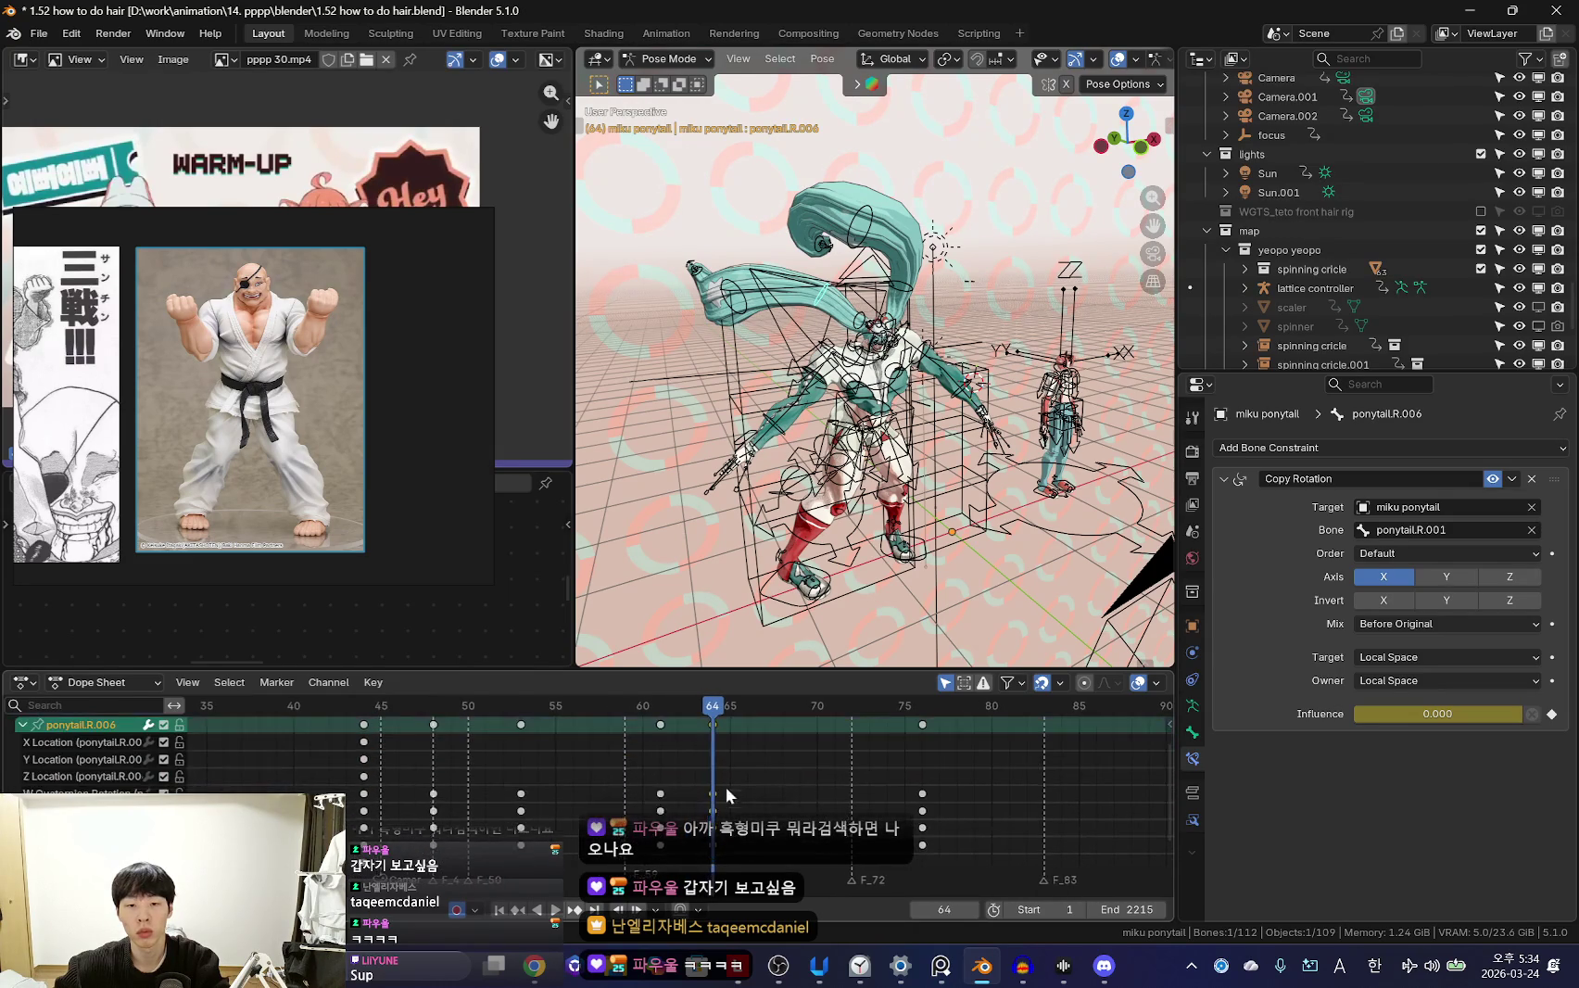
pyautogui.press('Left')
pyautogui.hotkey('shift', 'alt', 'z')
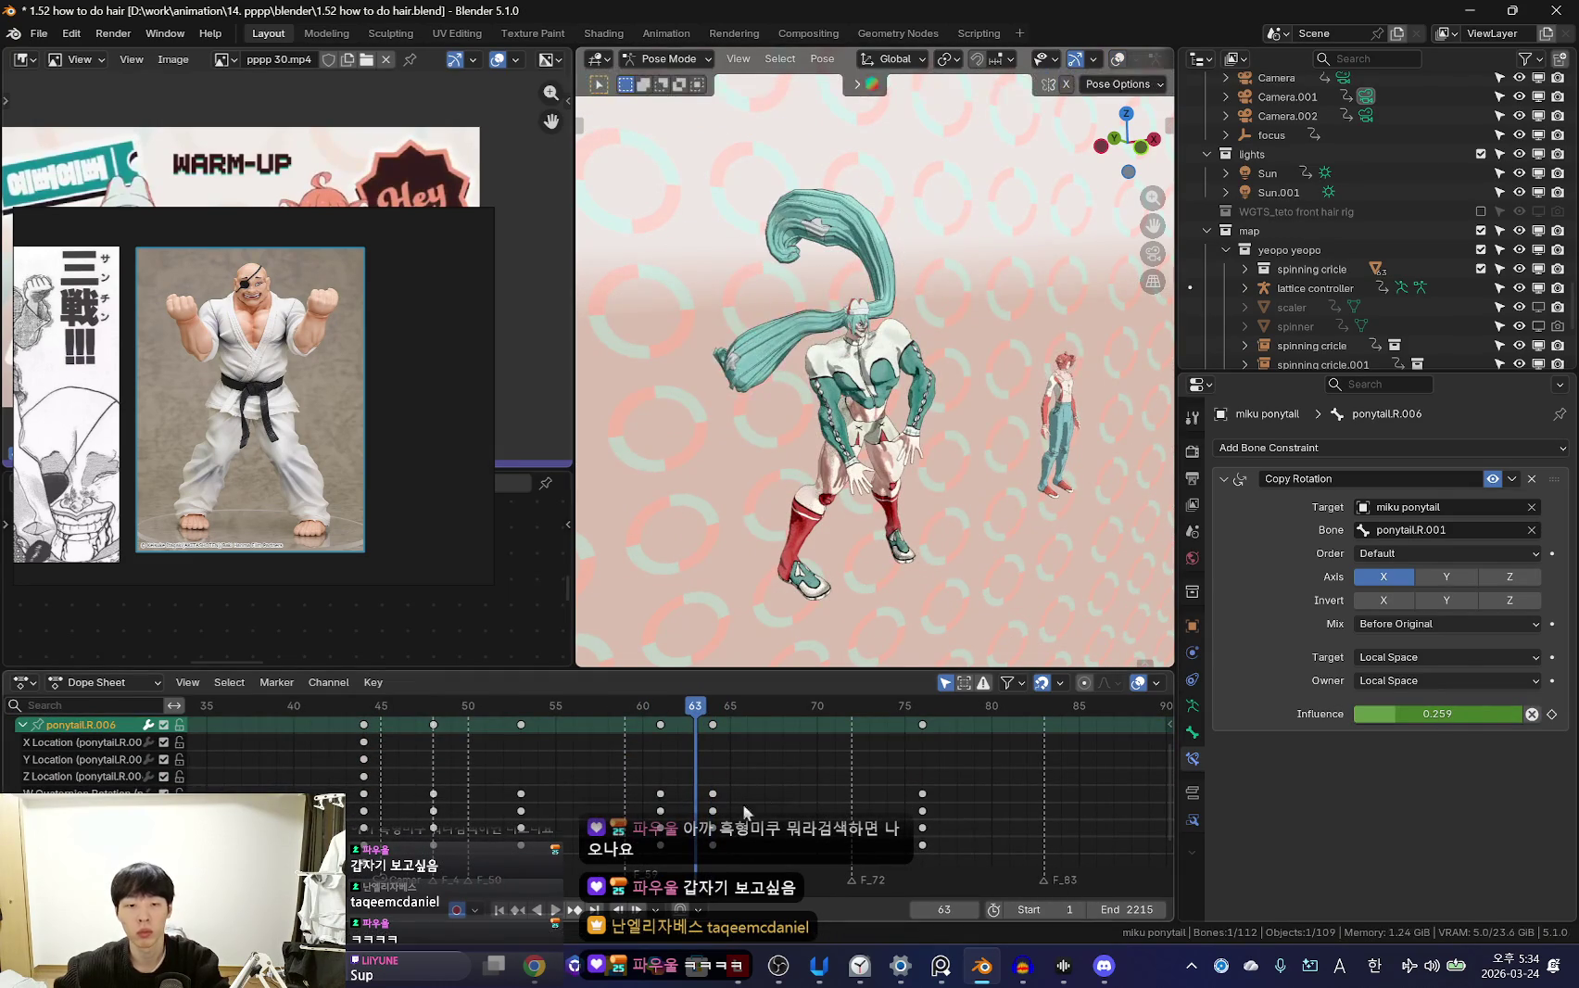
pyautogui.hotkey('shift', 'ctrl', 'space')
pyautogui.scroll(2, 631, 819)
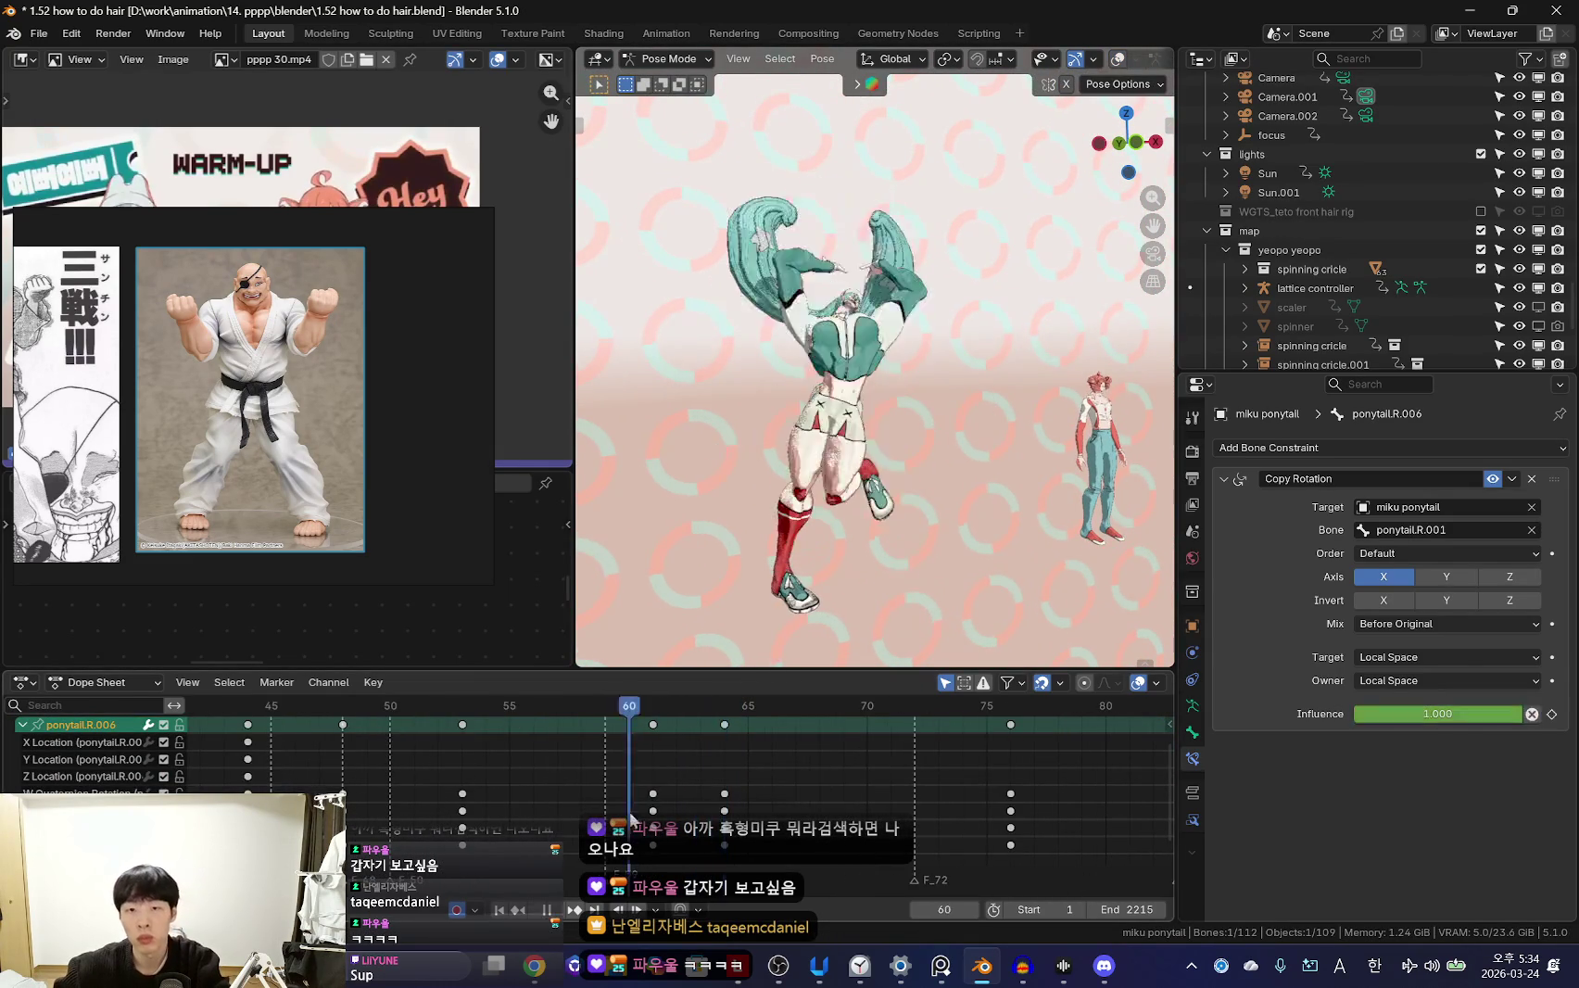
pyautogui.moveTo(834, 436)
pyautogui.mouseDown(button='middle')
pyautogui.moveTo(875, 486)
pyautogui.moveTo(929, 500)
pyautogui.mouseUp(button='middle')
# Freely rotate the hair bone, then reselect ponytail.R.006 with overlays shown
pyautogui.press('r')
pyautogui.press('r')
pyautogui.click(880, 488)
pyautogui.hotkey('alt', 'a')
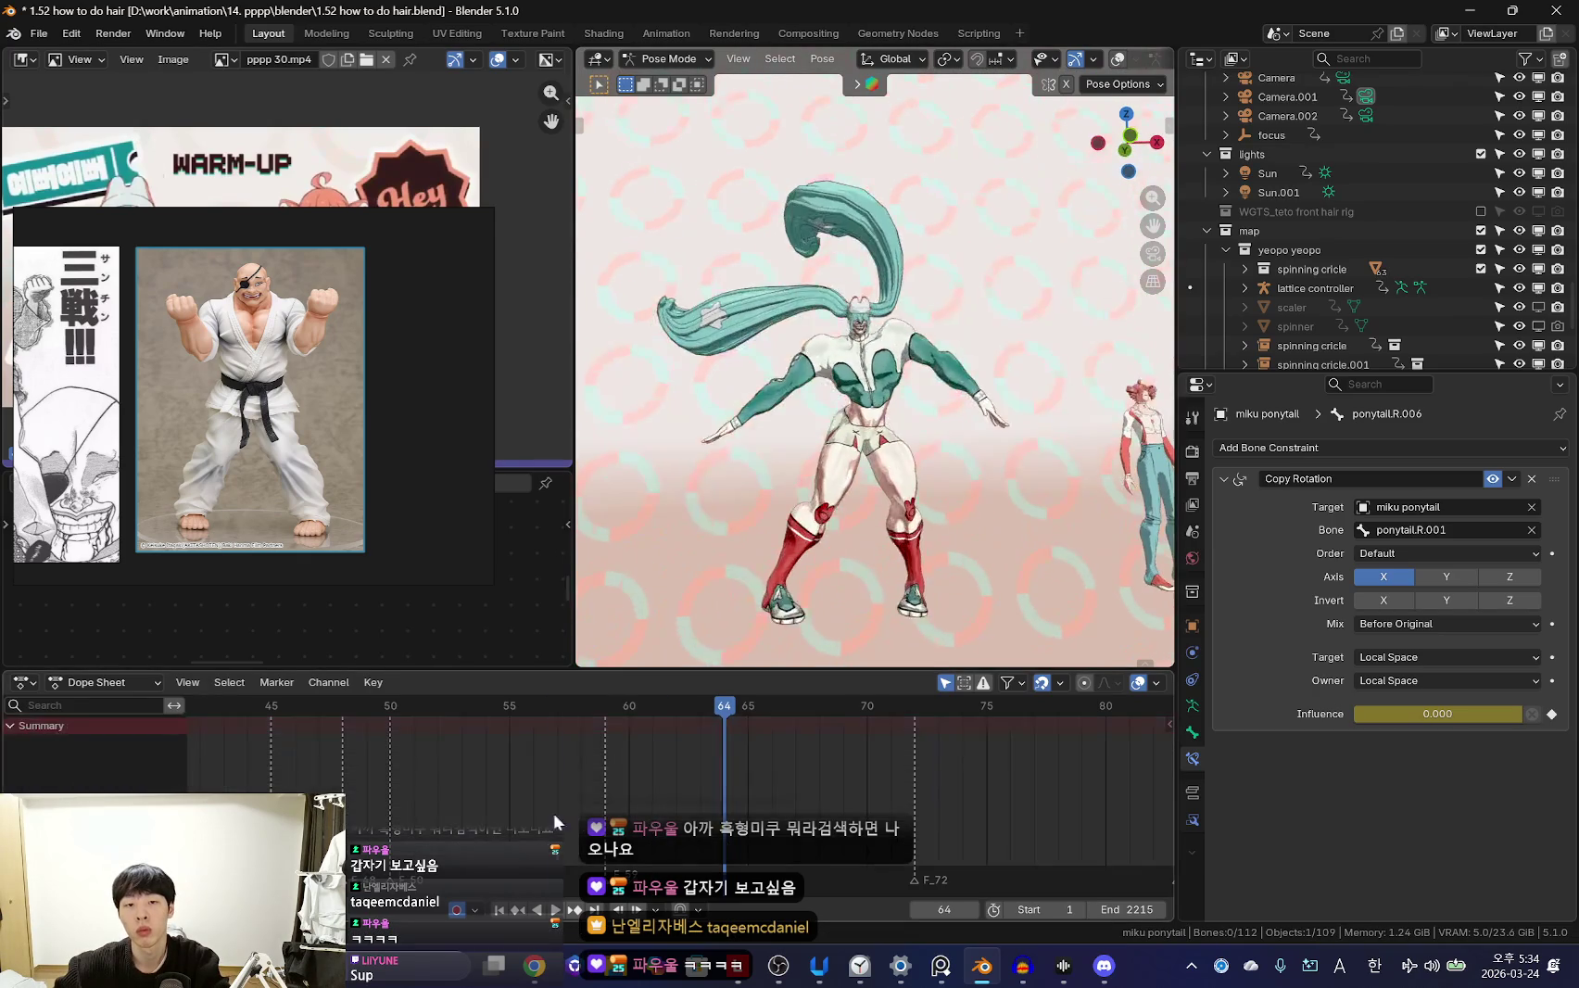
pyautogui.press('Right')
pyautogui.press('Right')
pyautogui.press('Right')
pyautogui.hotkey('shift', 'alt', 'z')
pyautogui.moveTo(829, 376); pyautogui.dragTo(873, 382, button='middle')
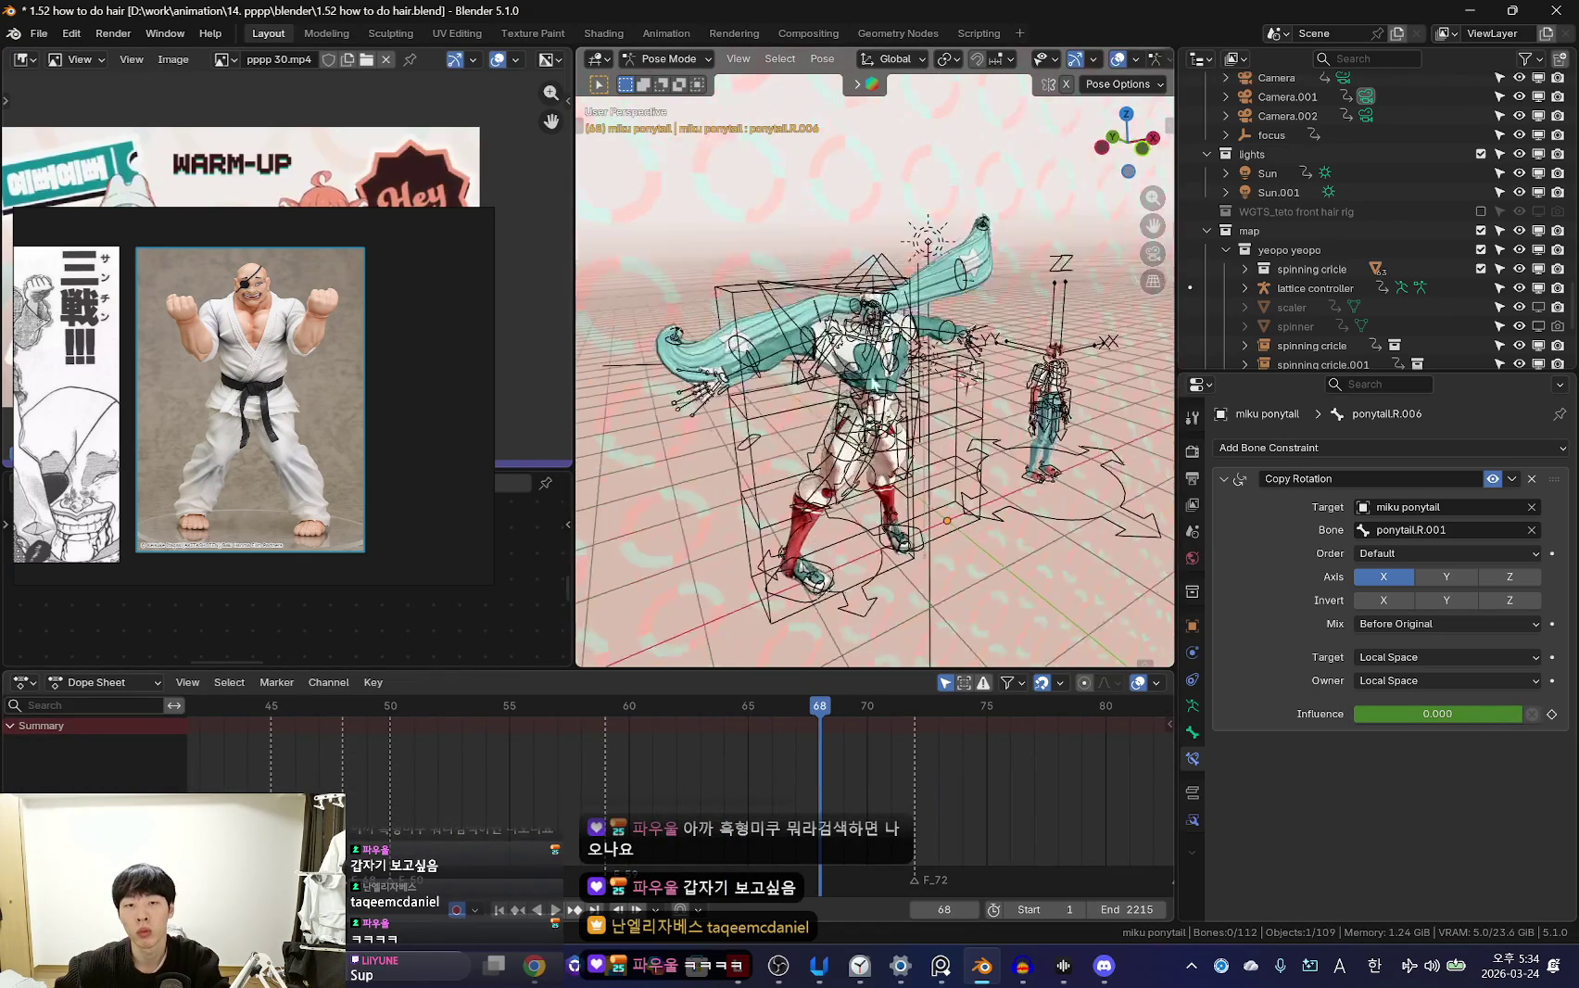
pyautogui.click(811, 298)
# Move the ponytail.R.006 keys from frame 76 back to frame 71 and replay
pyautogui.press('Right')
pyautogui.press('Right')
pyautogui.press('Right')
pyautogui.scroll(-2, 863, 839)
pyautogui.moveTo(863, 838); pyautogui.dragTo(885, 772, button='middle')
pyautogui.click(534, 787)
pyautogui.press('space')
pyautogui.hotkey('shift', 'alt', 'z')
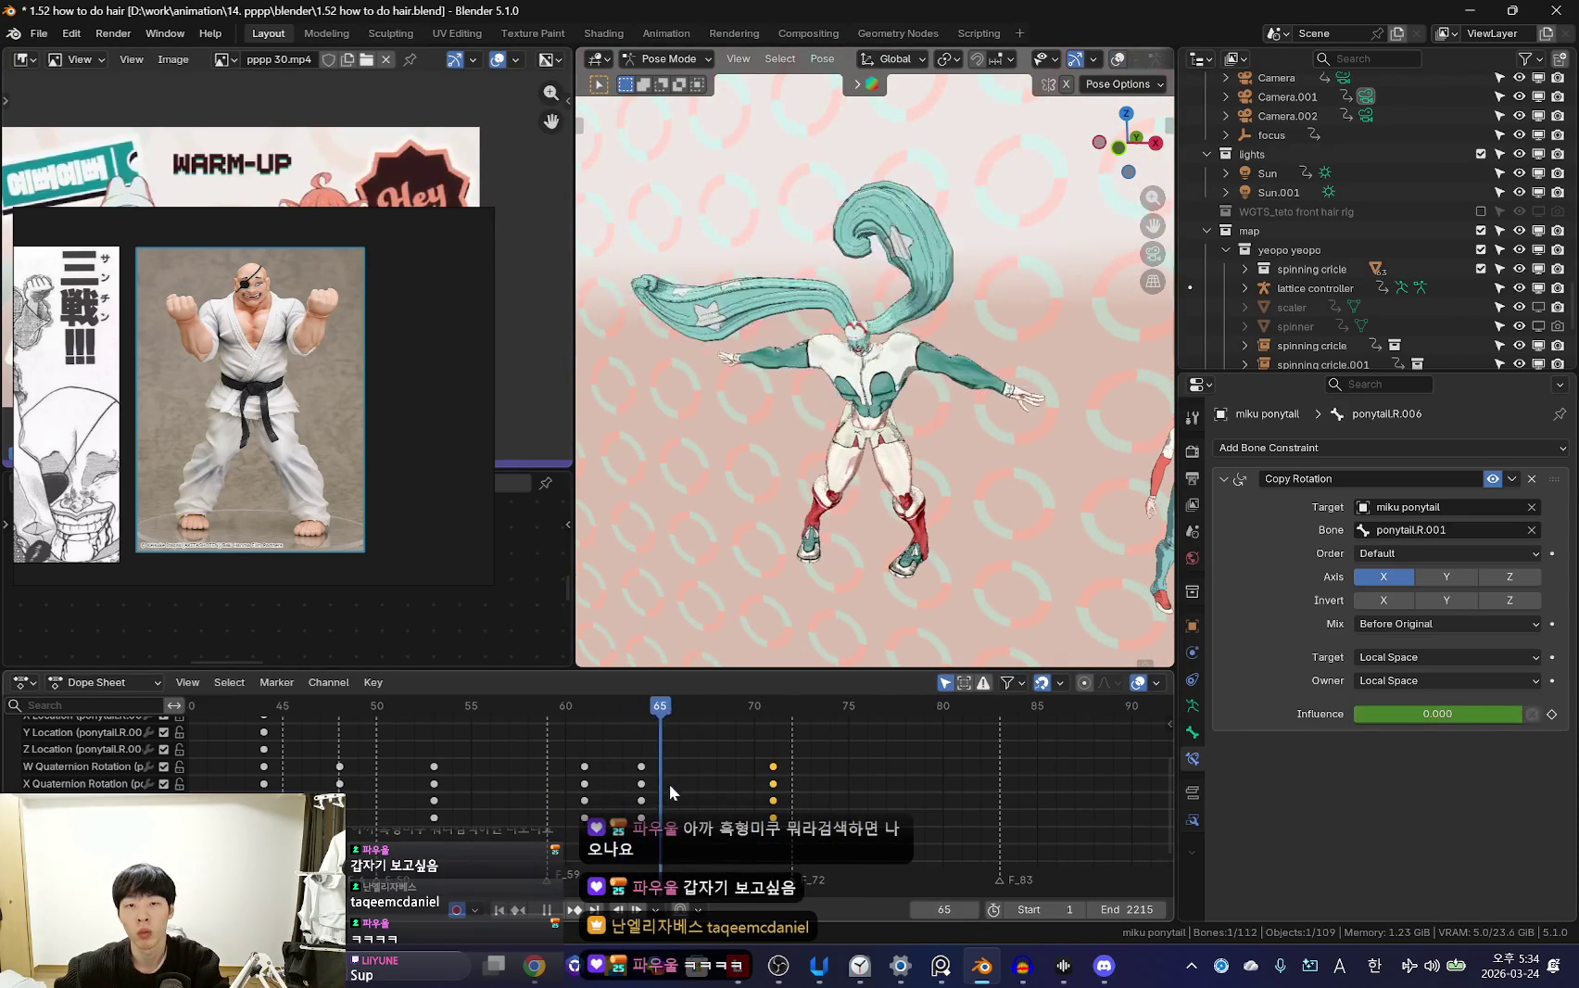
pyautogui.press('space')
# Adjust the hair bone at frame 66 and review the jump in camera view
pyautogui.press('g')
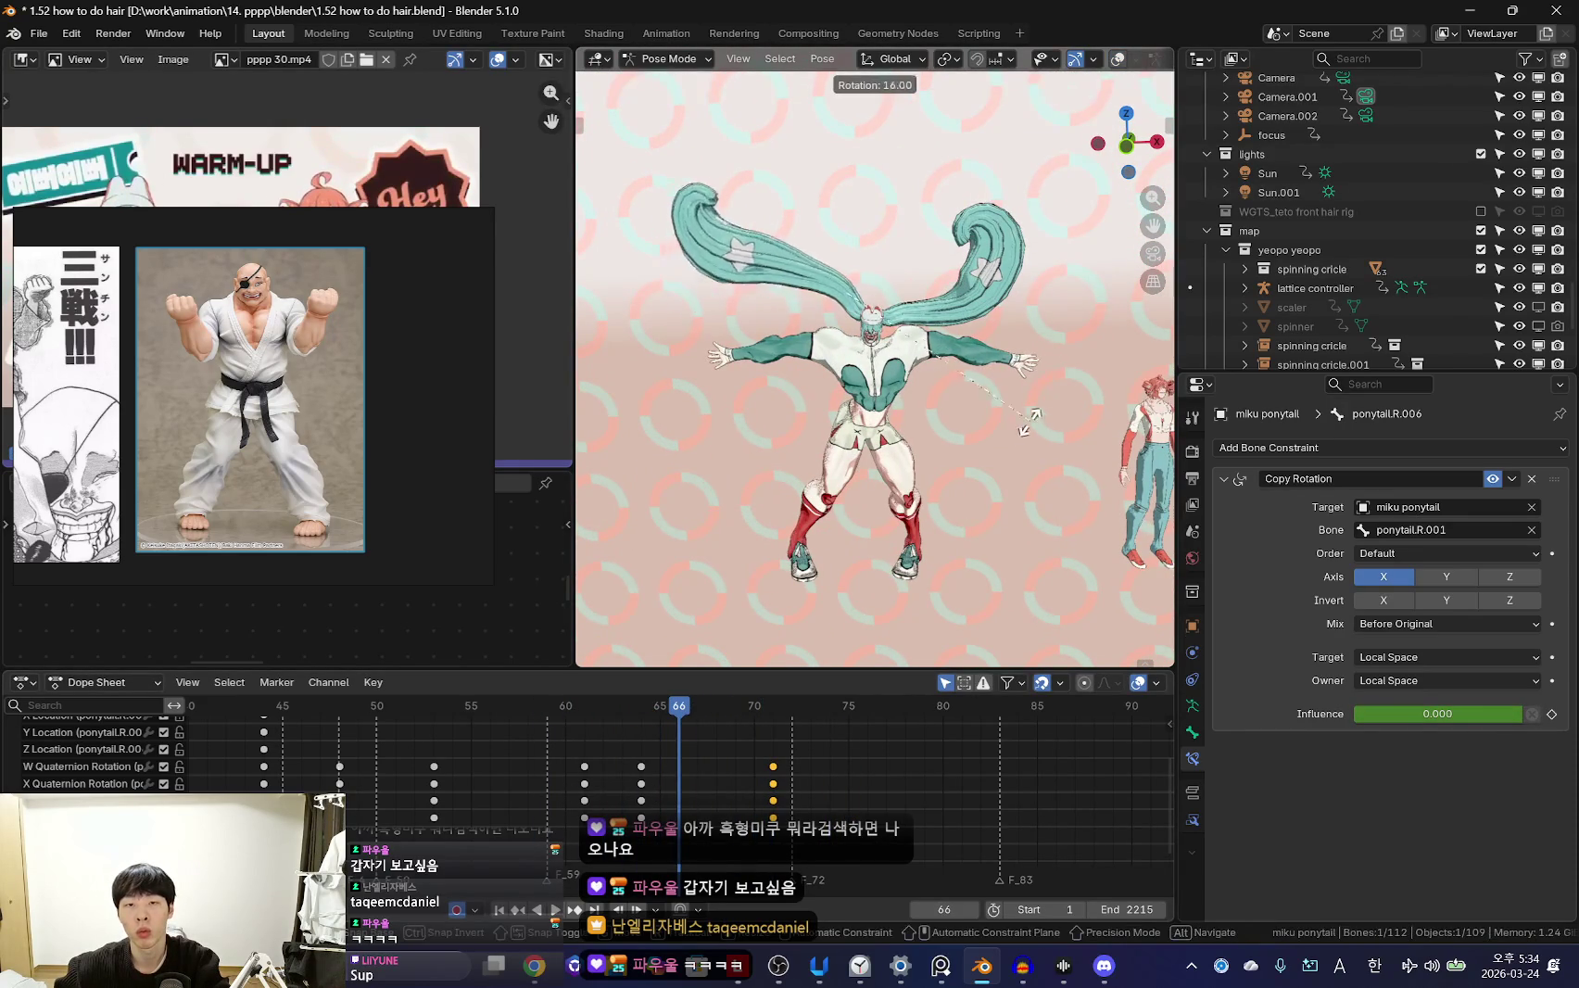
pyautogui.press('space')
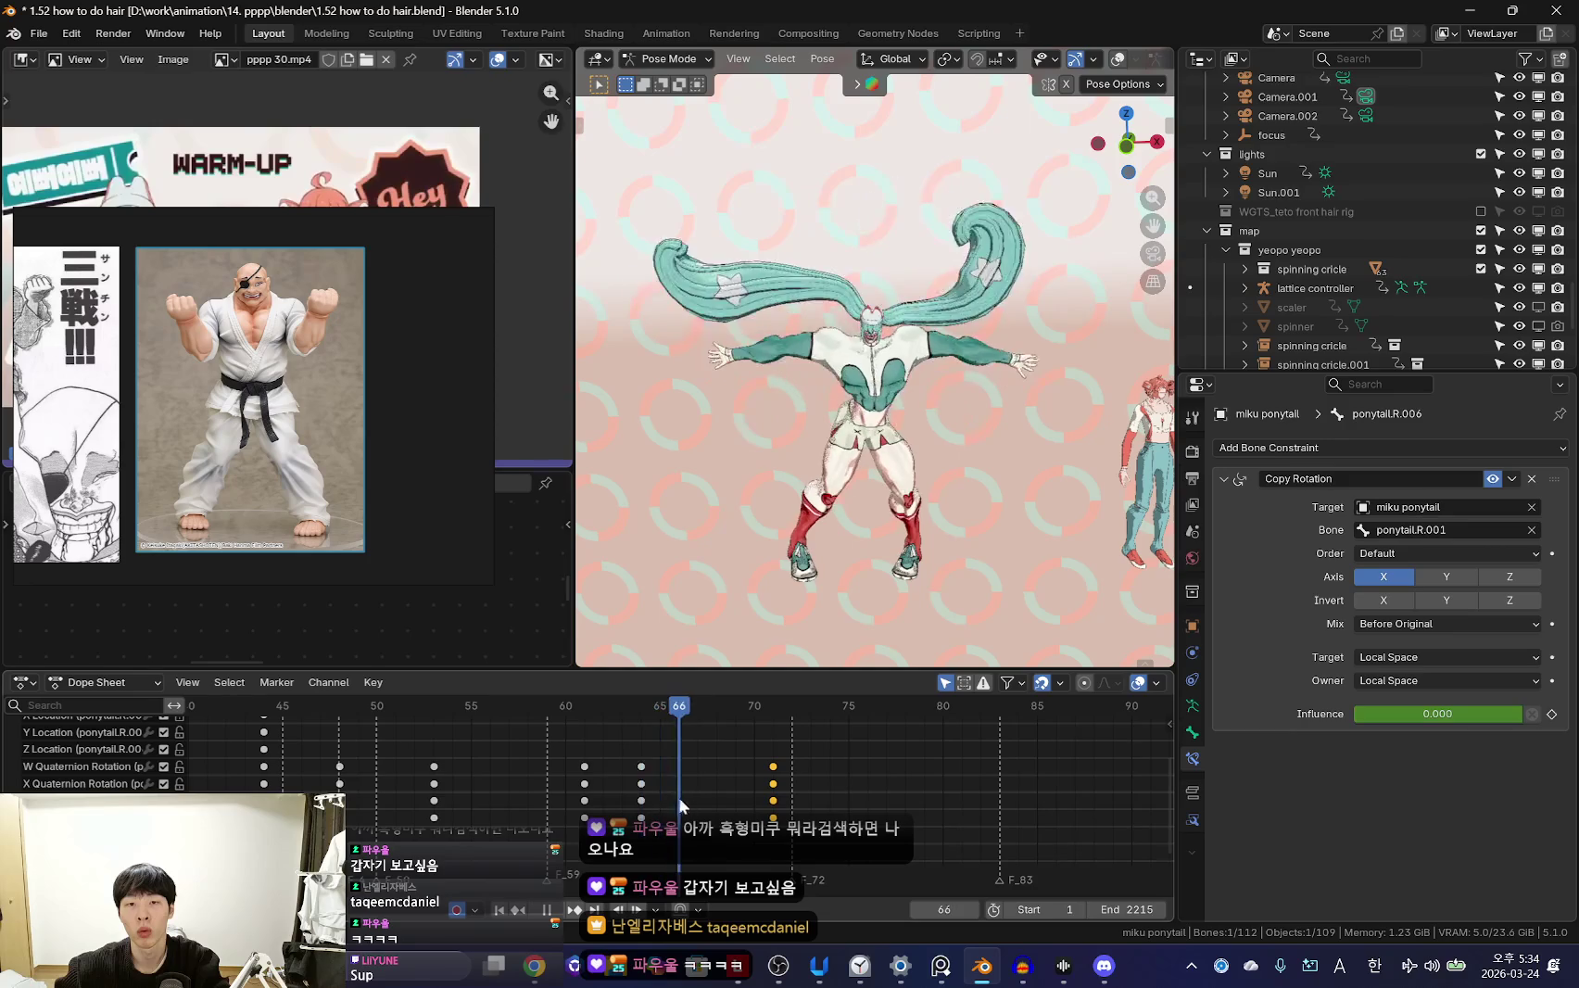
pyautogui.hotkey('shift', 'alt', 'z')
pyautogui.press('KP_0')
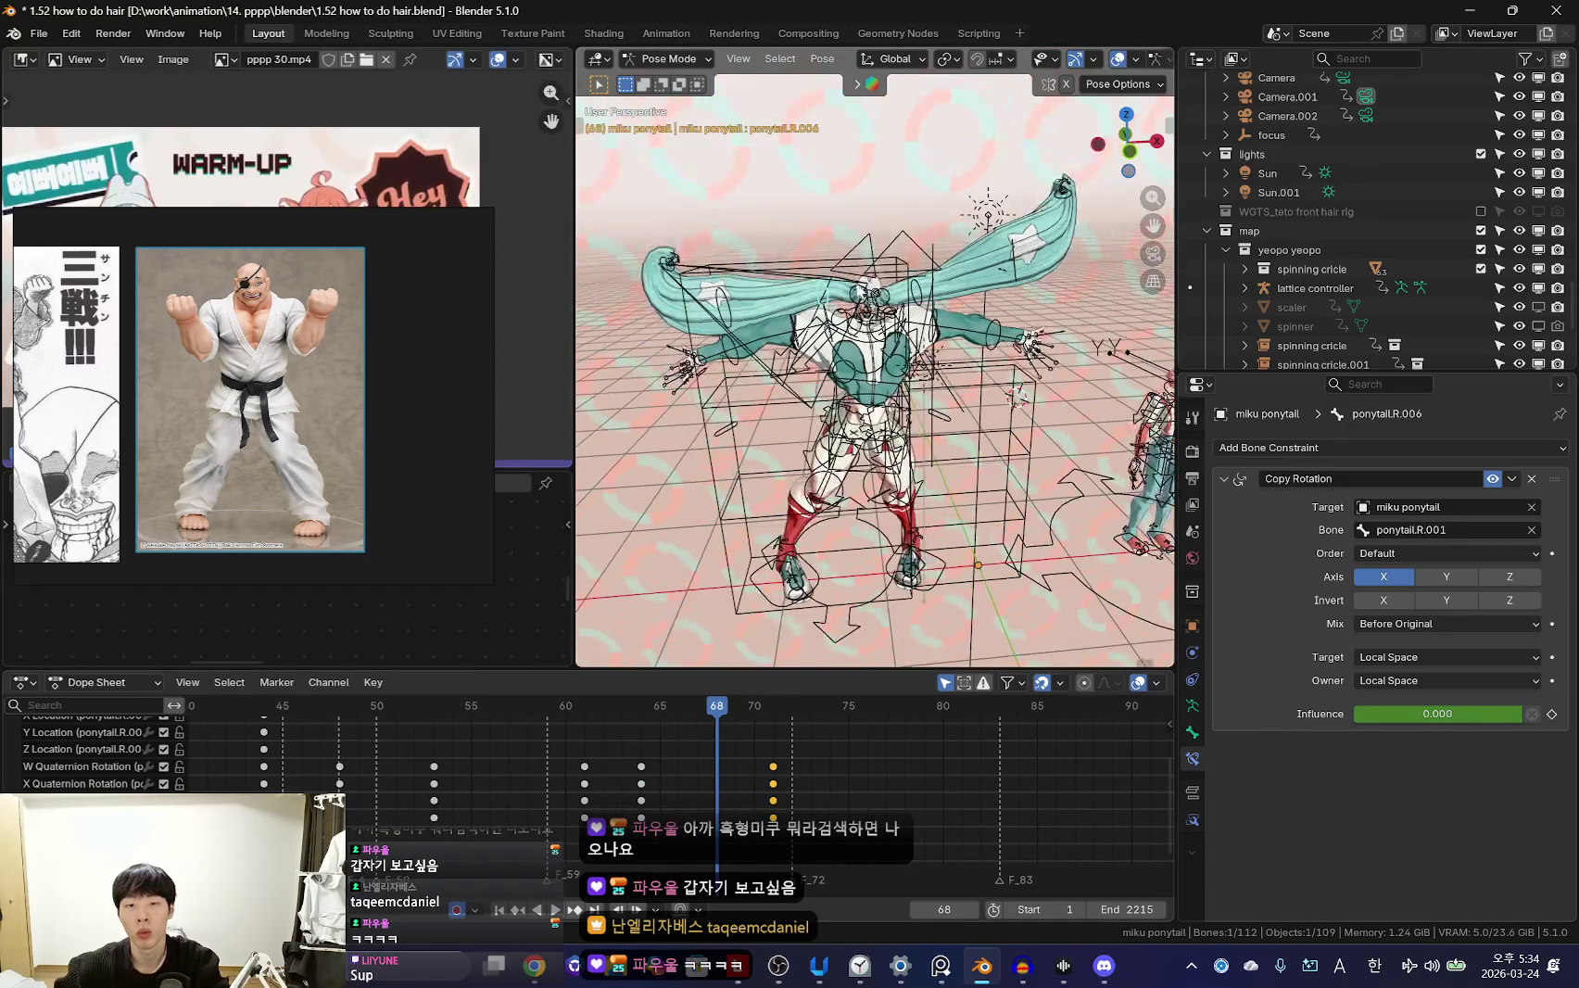
pyautogui.hotkey('shift', 'alt', 'z')
pyautogui.press('KP_0')
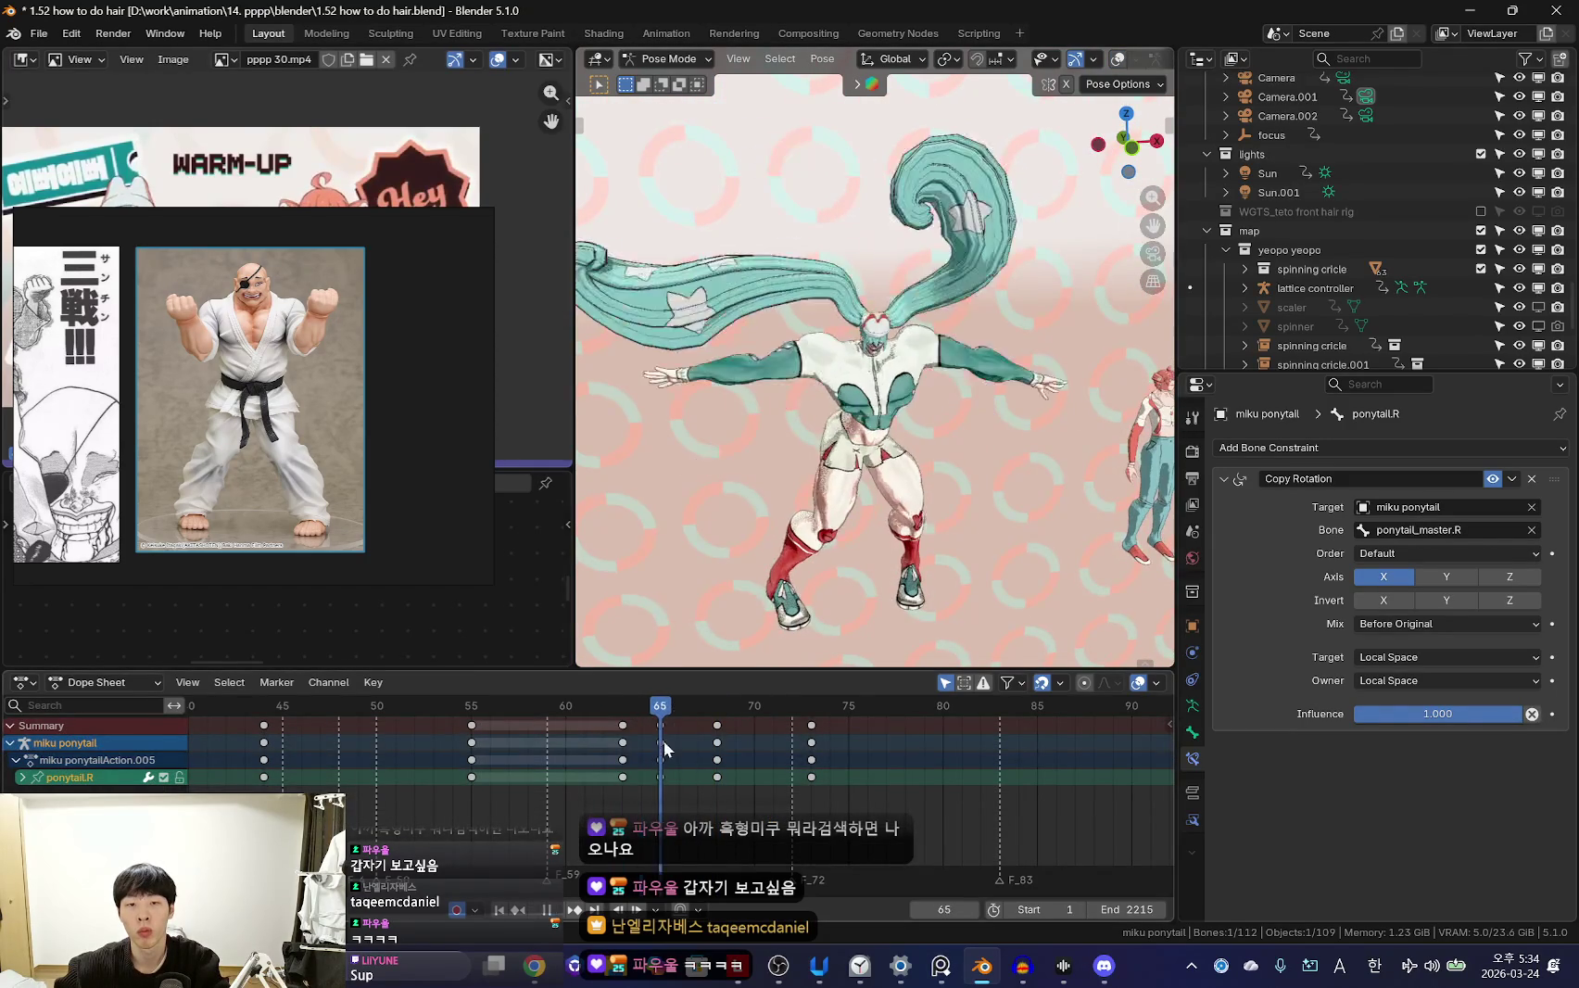
# Trackball-rotate and key ponytail.R at frame 68
pyautogui.moveTo(646, 753); pyautogui.dragTo(710, 765)
pyautogui.press('KP_0')
pyautogui.press('g')
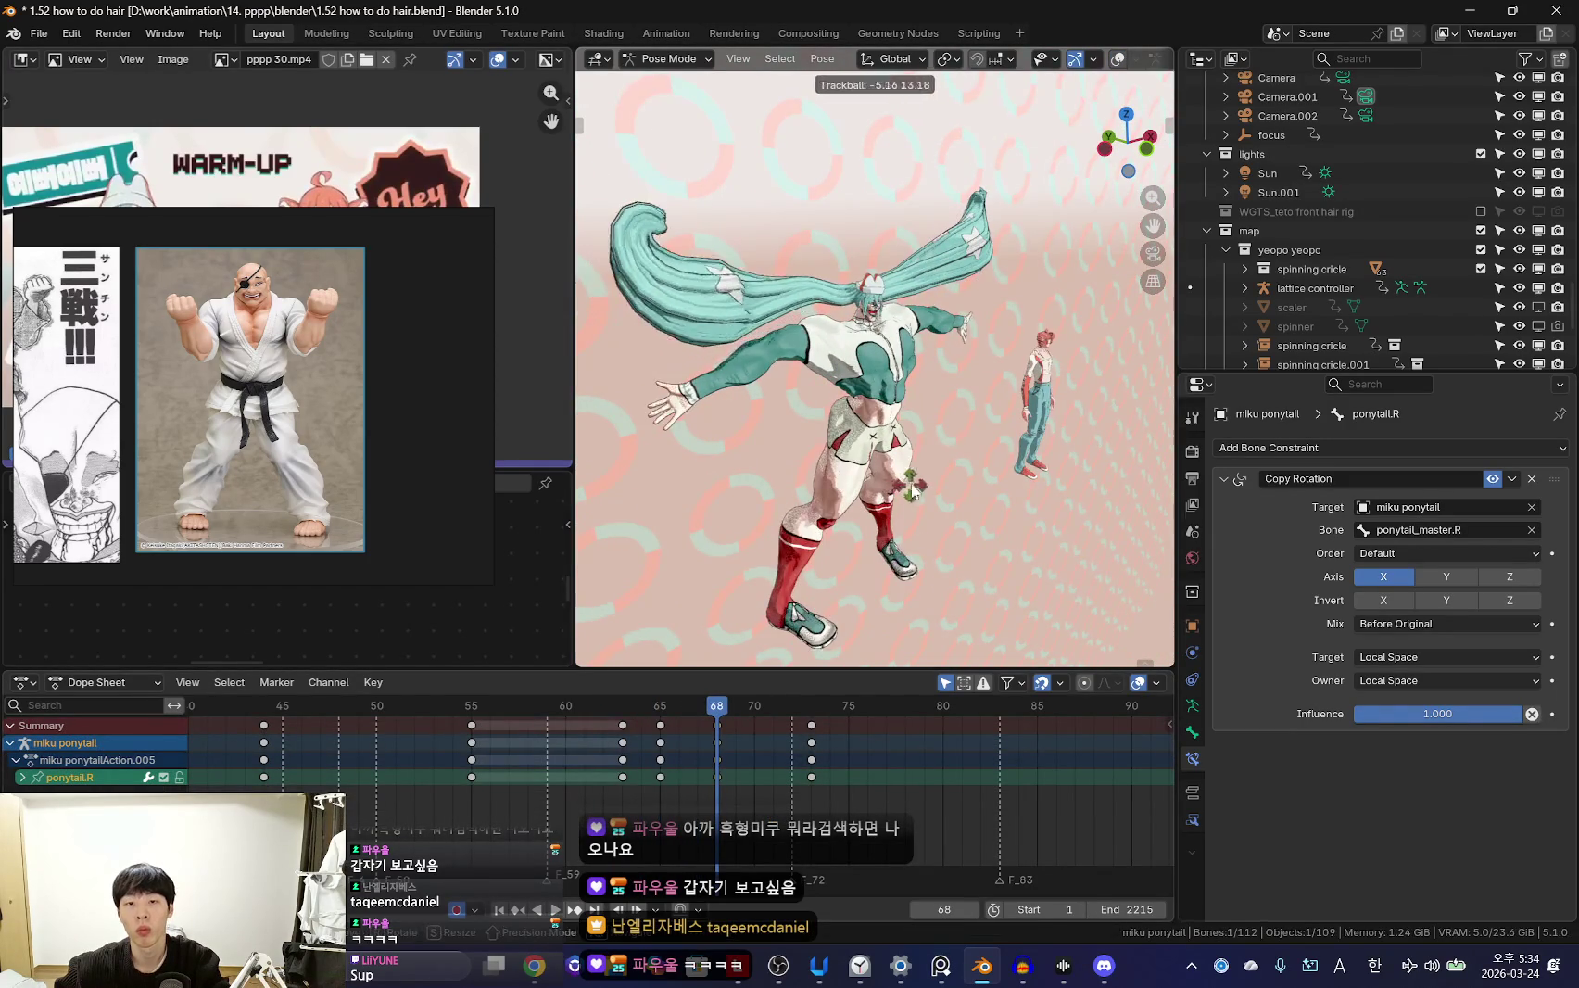
pyautogui.click(913, 490)
pyautogui.press('KP_0')
pyautogui.press('Down')
pyautogui.click(987, 543)
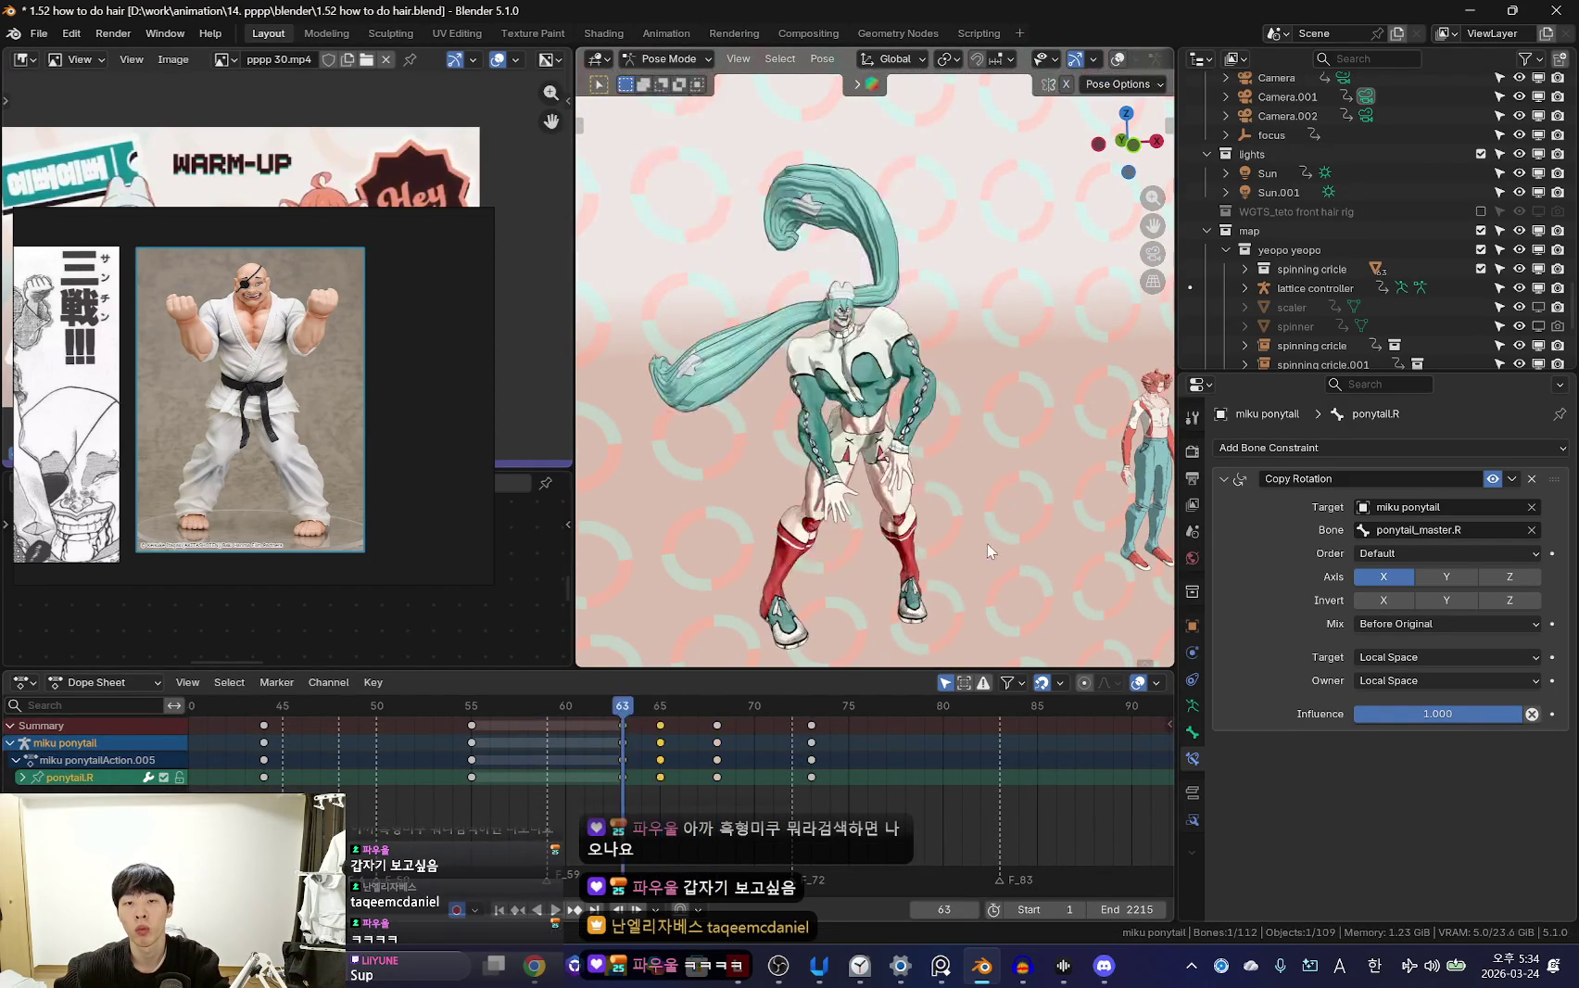
pyautogui.moveTo(656, 782)
pyautogui.mouseDown()
pyautogui.moveTo(750, 789)
pyautogui.moveTo(637, 795)
pyautogui.mouseUp()
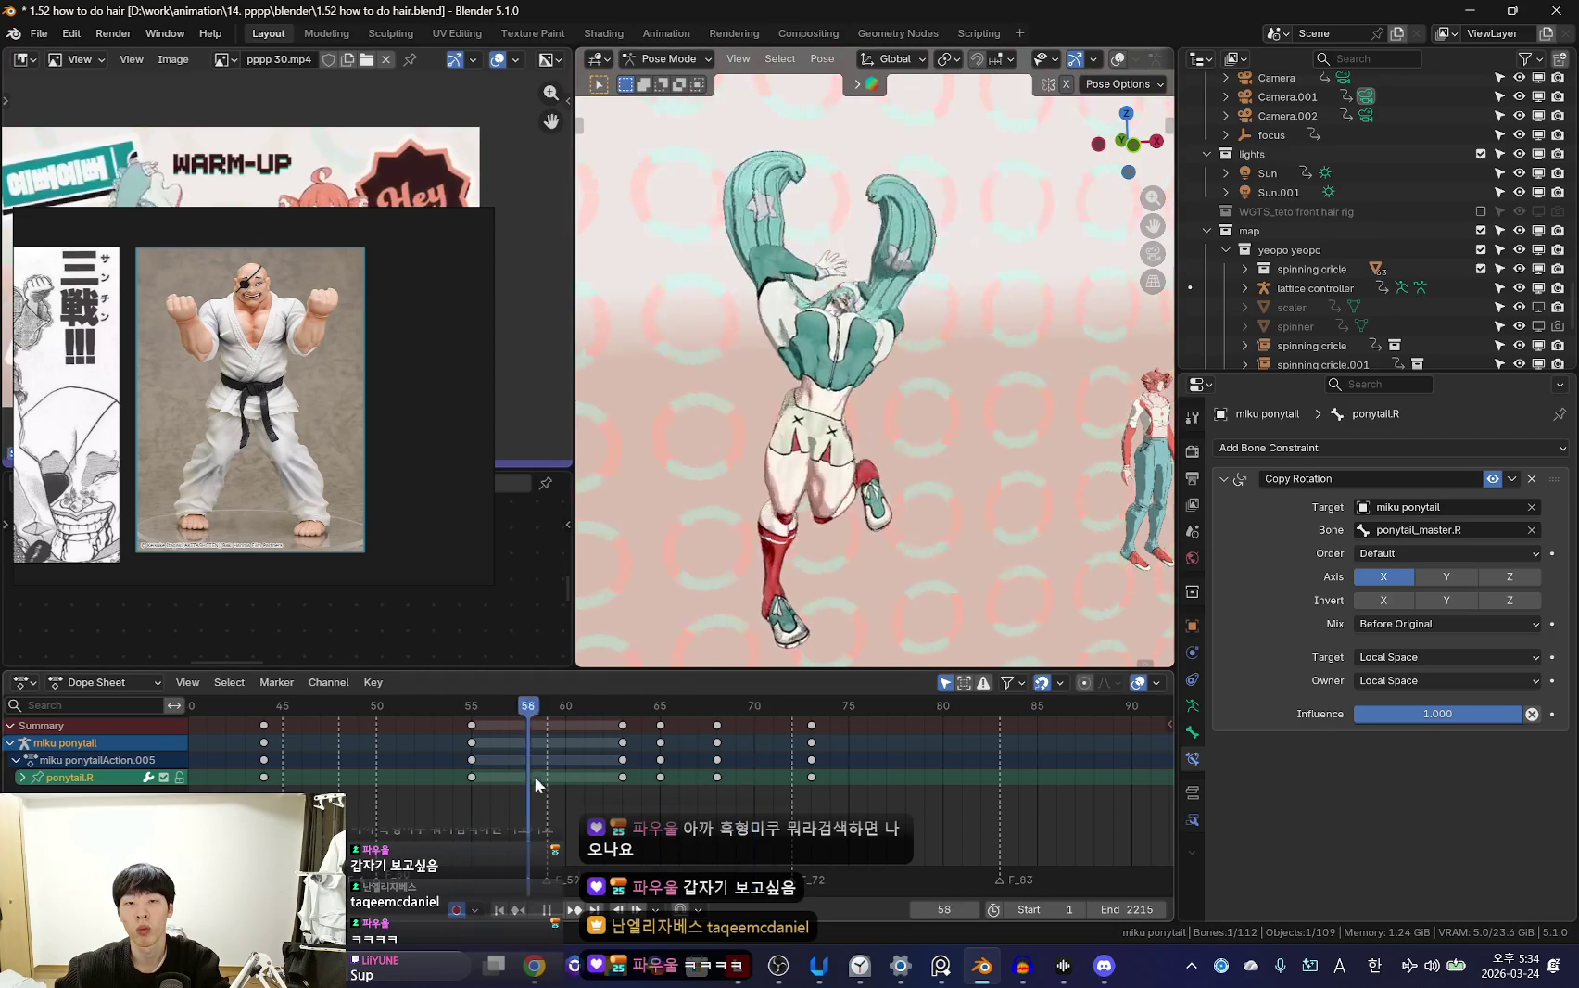
# Rotate and key ponytail.R at frame 65, then select the frame-69 keys
pyautogui.press('KP_0')
pyautogui.press('r')
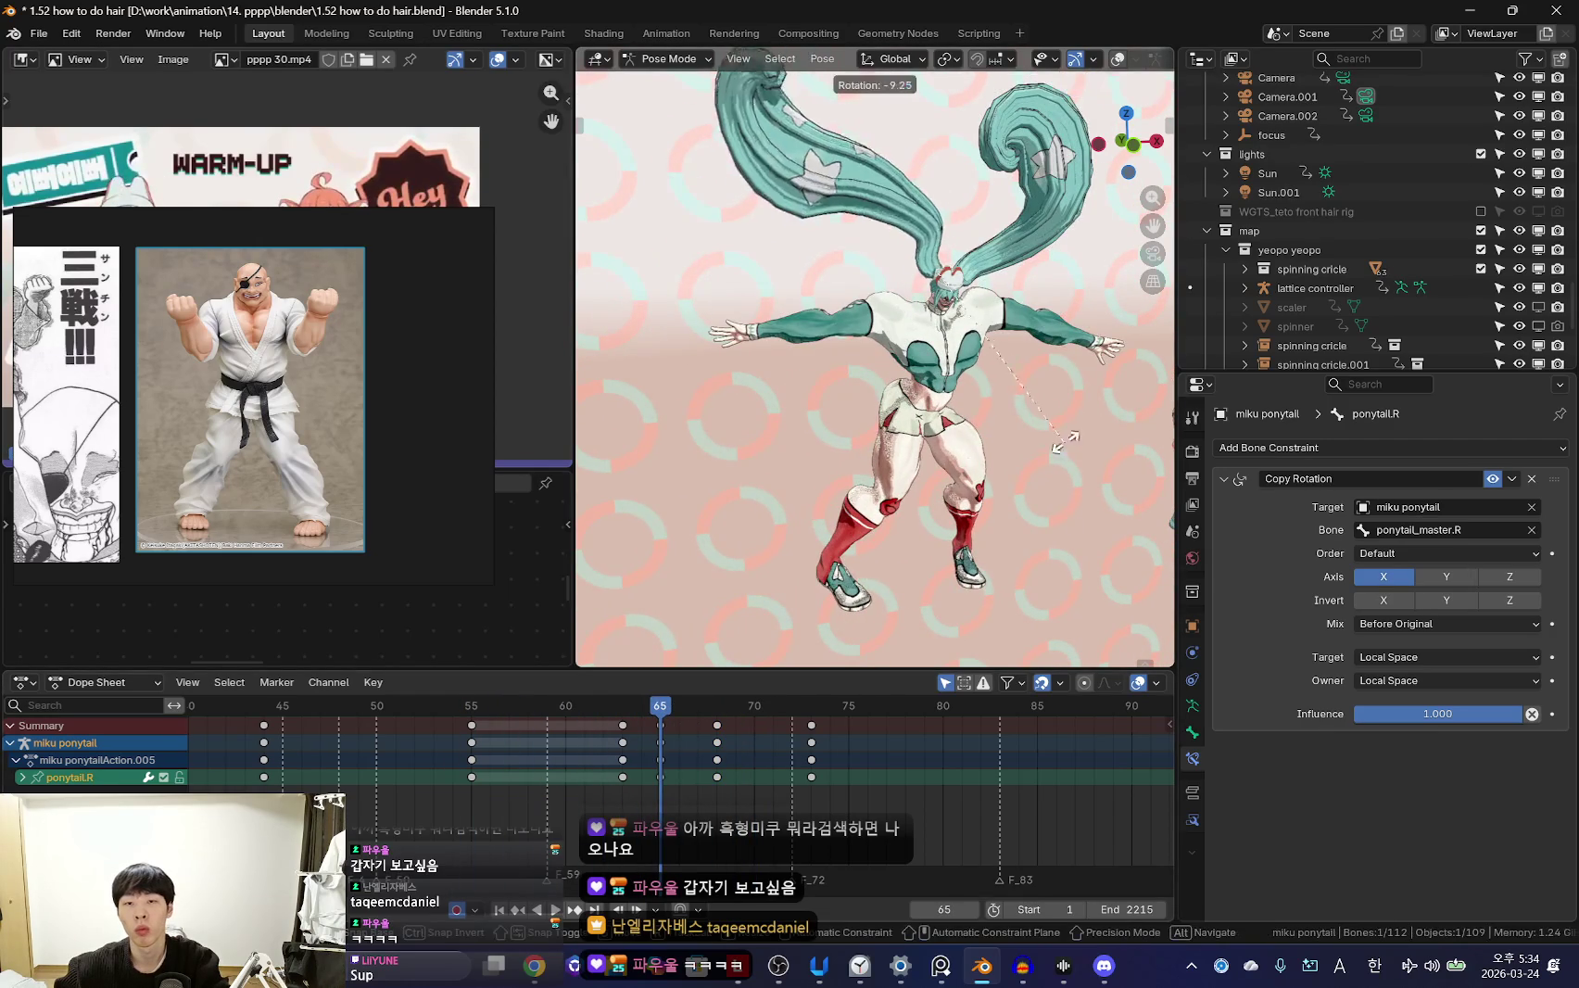
pyautogui.click(952, 362)
pyautogui.press('Right')
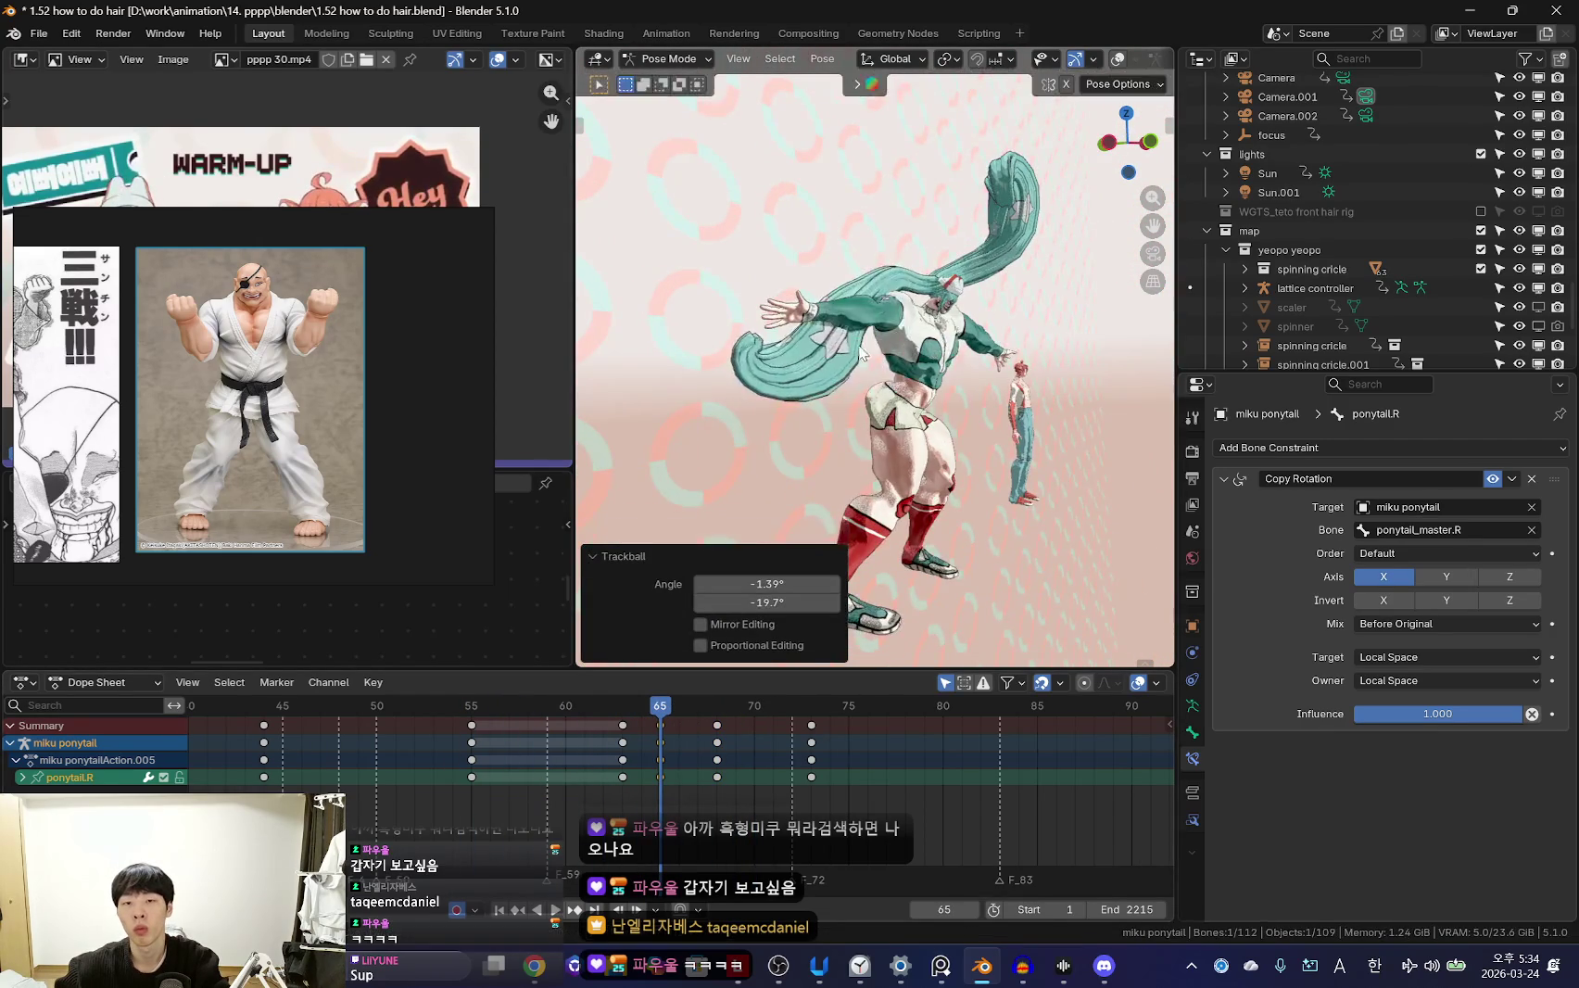
pyautogui.moveTo(952, 361); pyautogui.dragTo(654, 793, button='middle')
pyautogui.moveTo(654, 794); pyautogui.dragTo(740, 781)
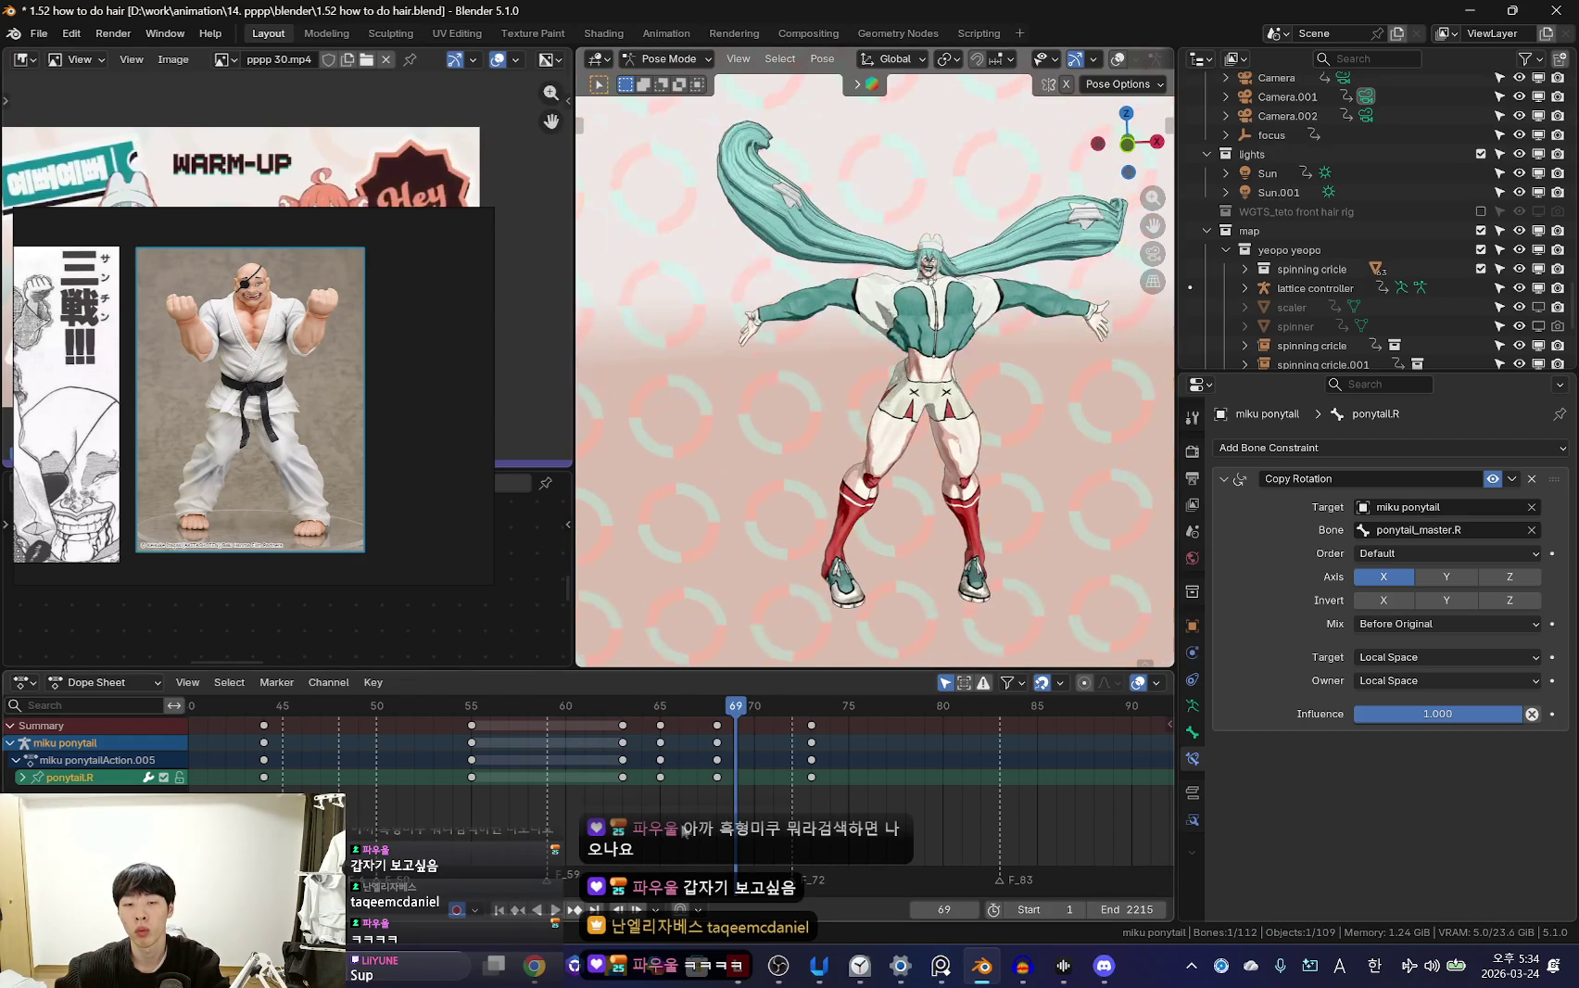
pyautogui.click(716, 743)
# Rotate and key ponytail.R at frame 73 and replay the swing
pyautogui.press('space')
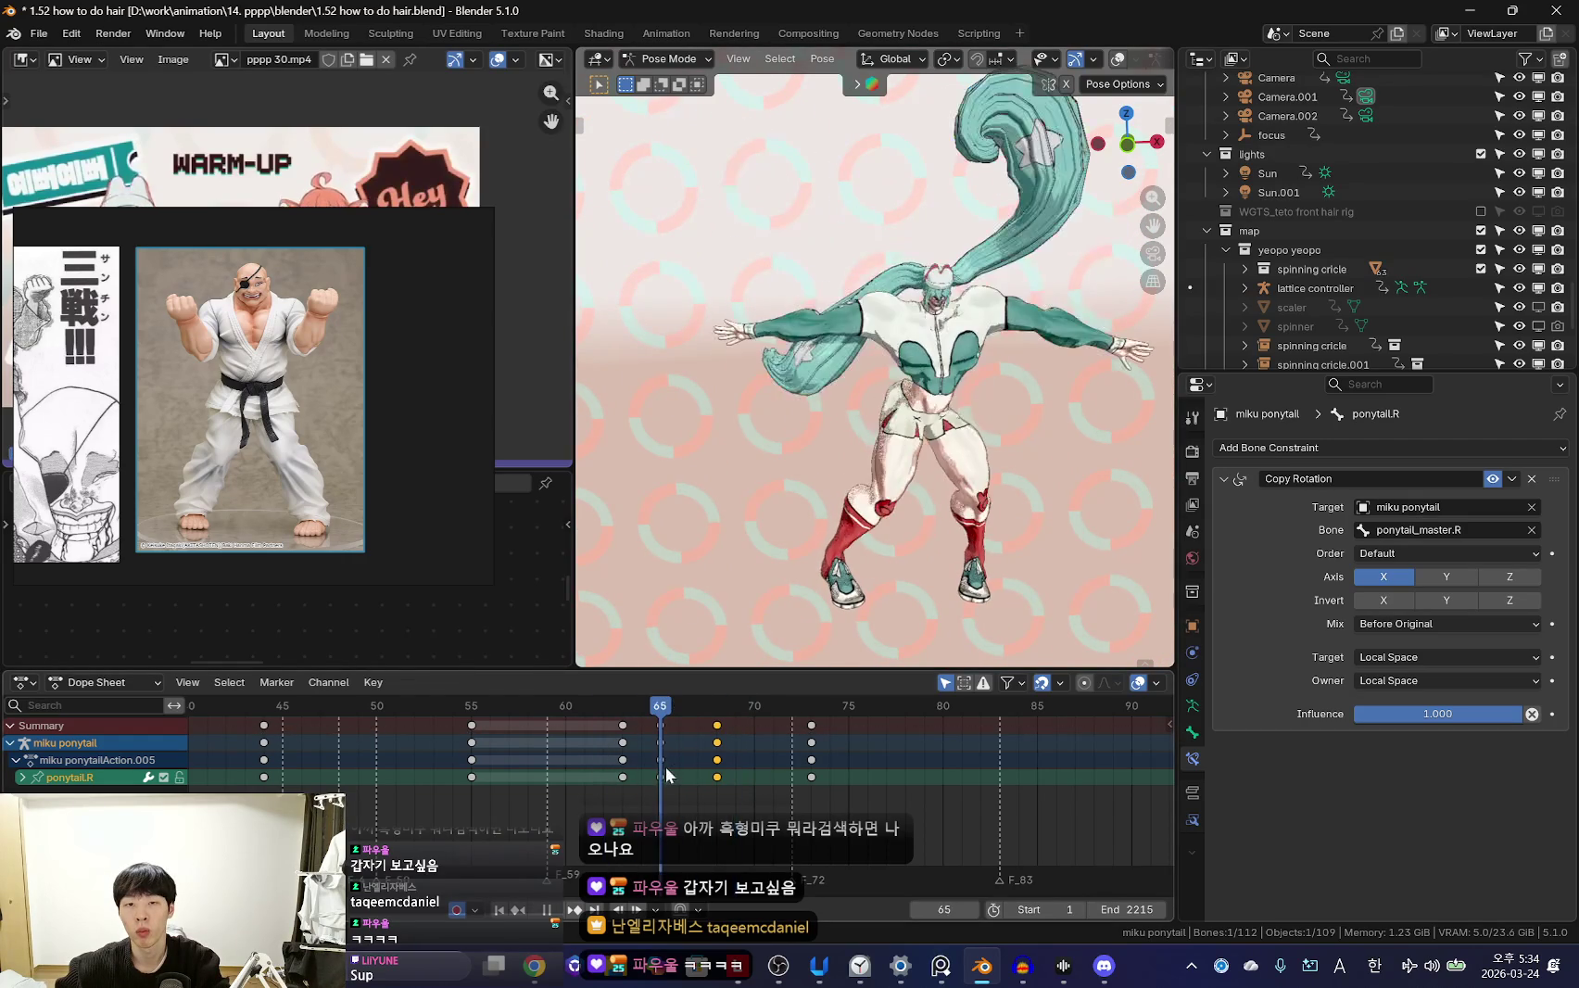
pyautogui.press('space')
pyautogui.press('r')
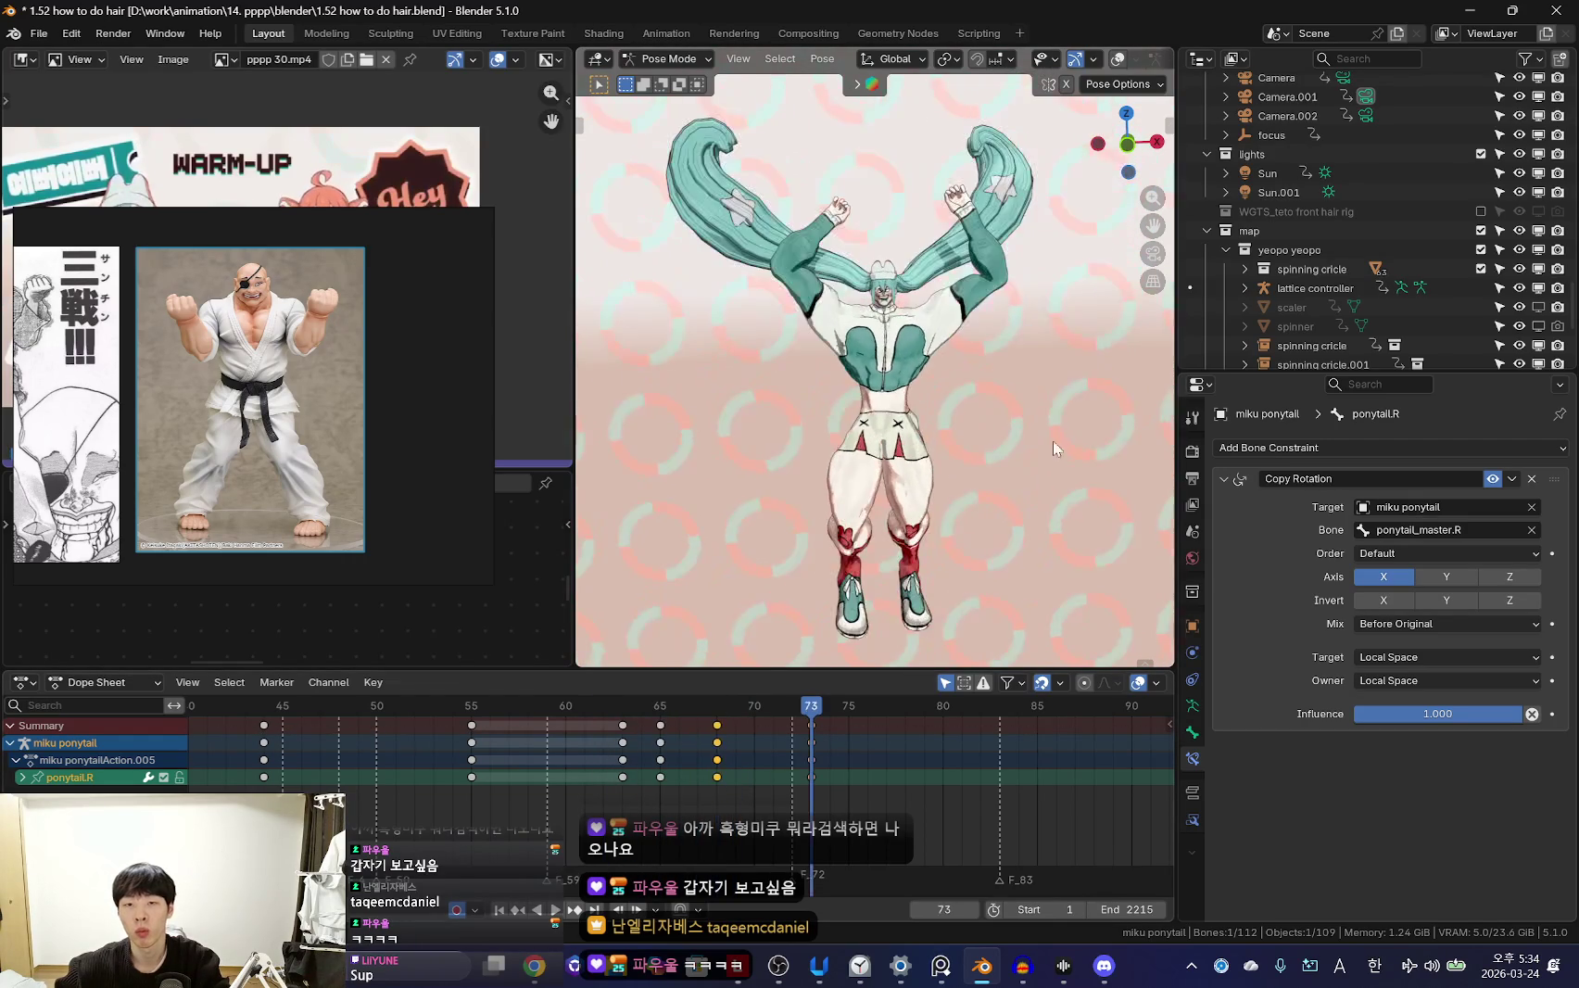
pyautogui.click(1080, 426)
pyautogui.press('space')
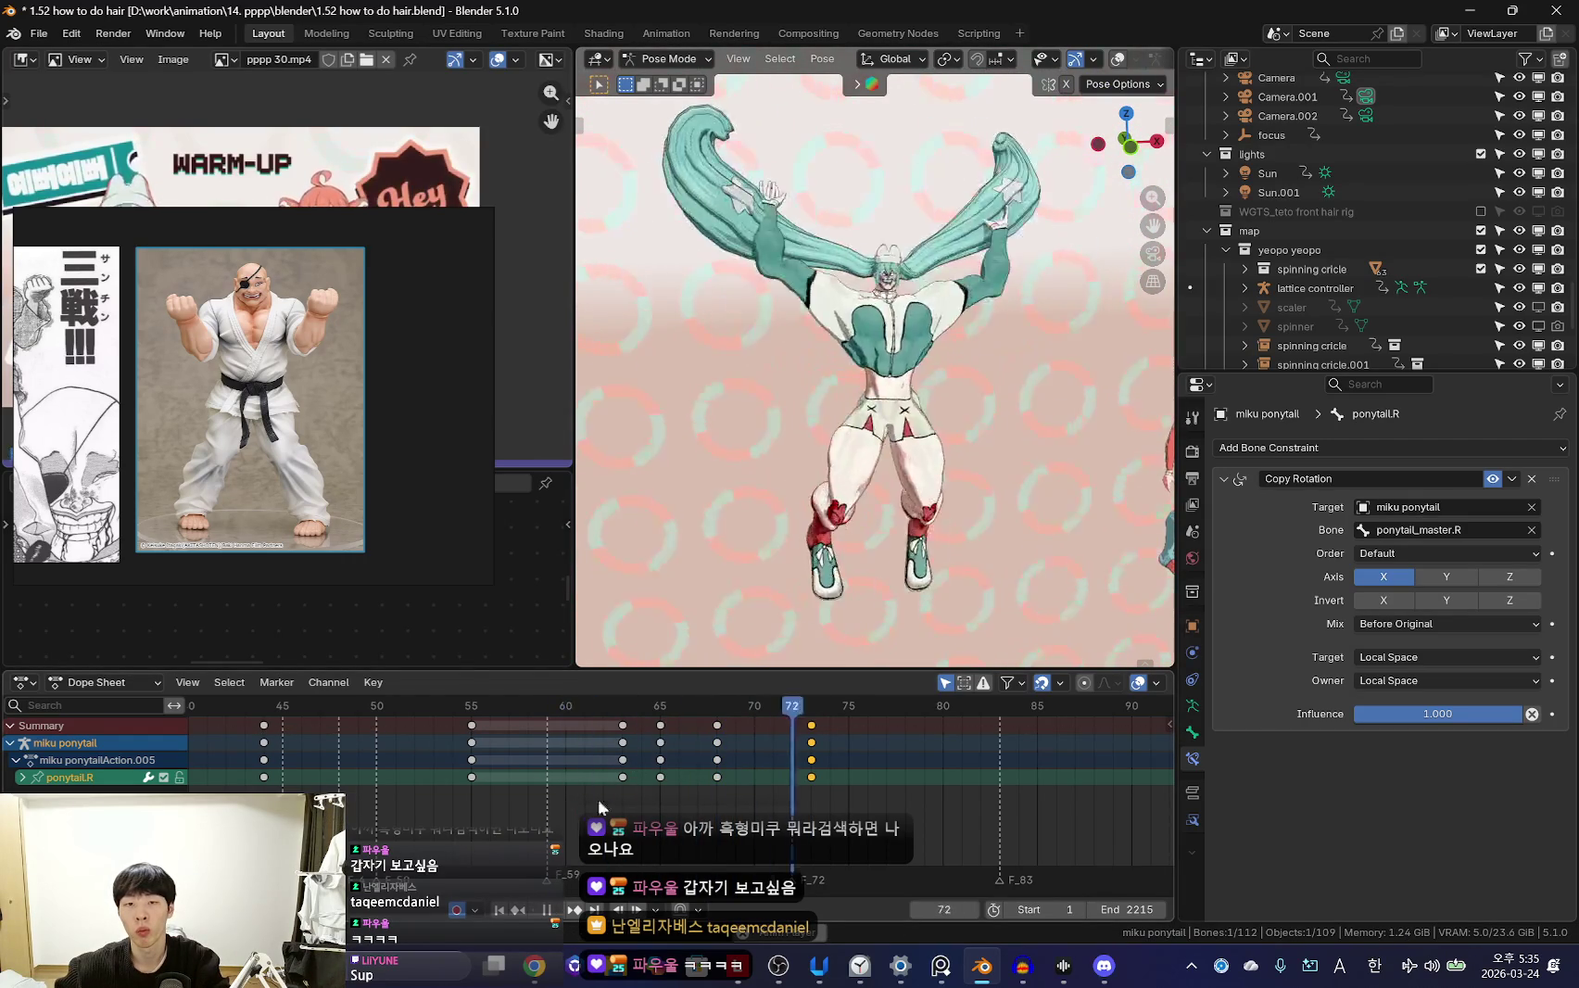
pyautogui.hotkey('shift', 'alt', 'z')
pyautogui.hotkey('ctrl', 'z')
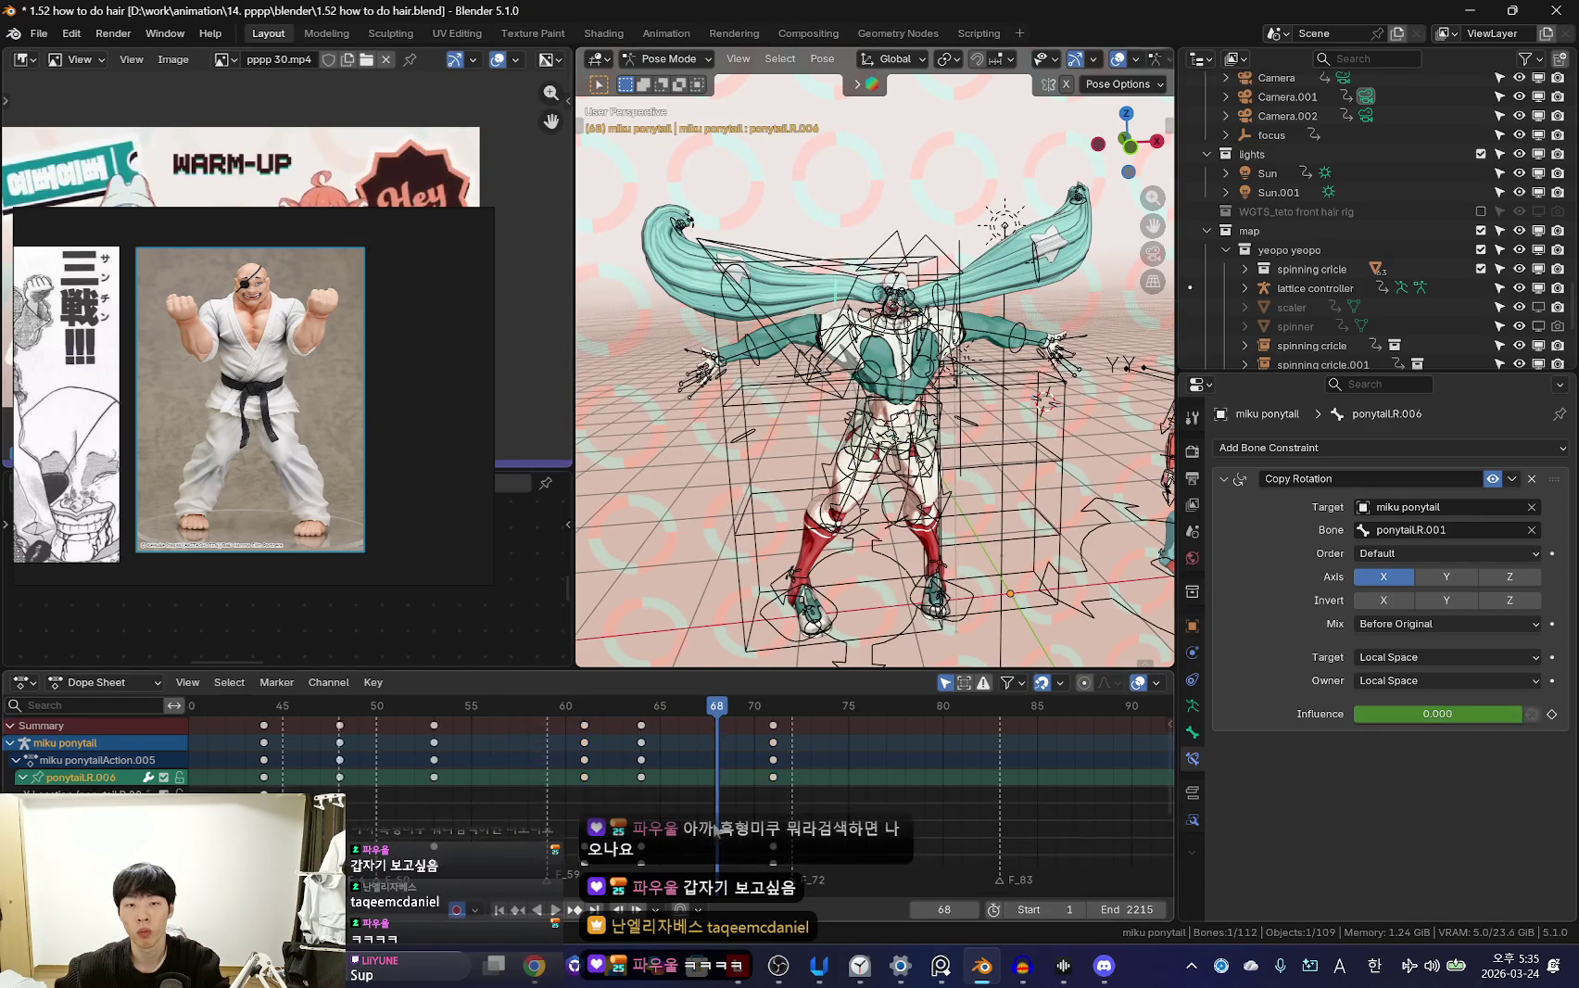
# Adjust the ponytail.R.006 rotation one frame later and replay the motion
pyautogui.press('space')
pyautogui.hotkey('shift', 'alt', 'z')
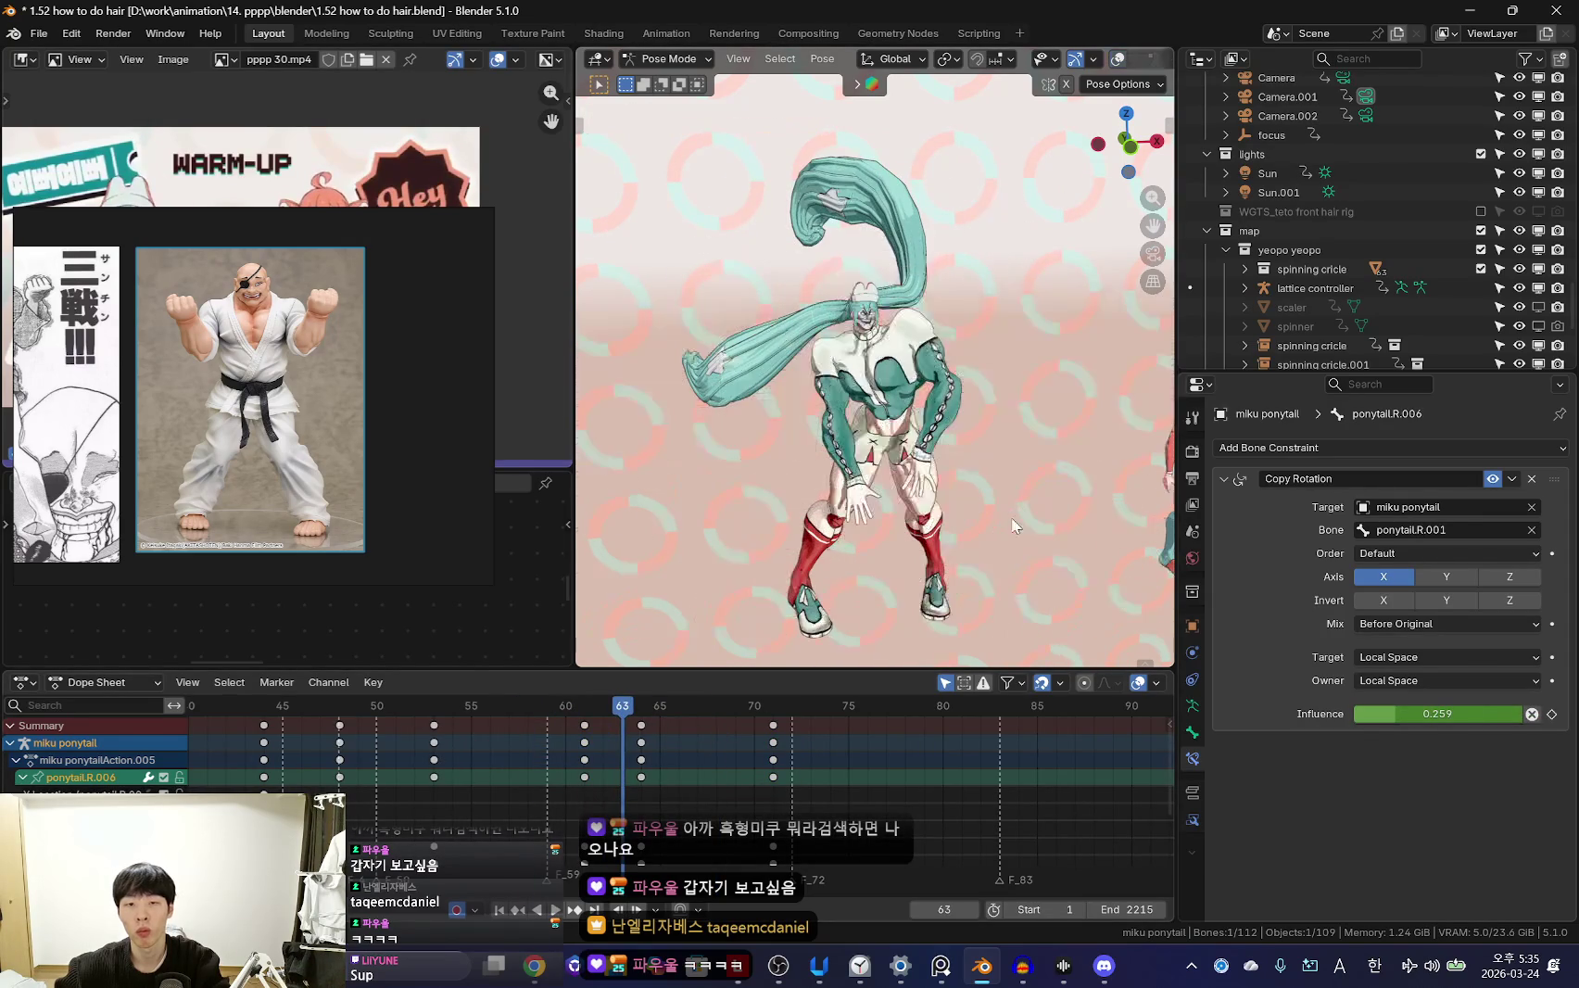
pyautogui.press('Right')
pyautogui.click(1029, 549)
pyautogui.press('space')
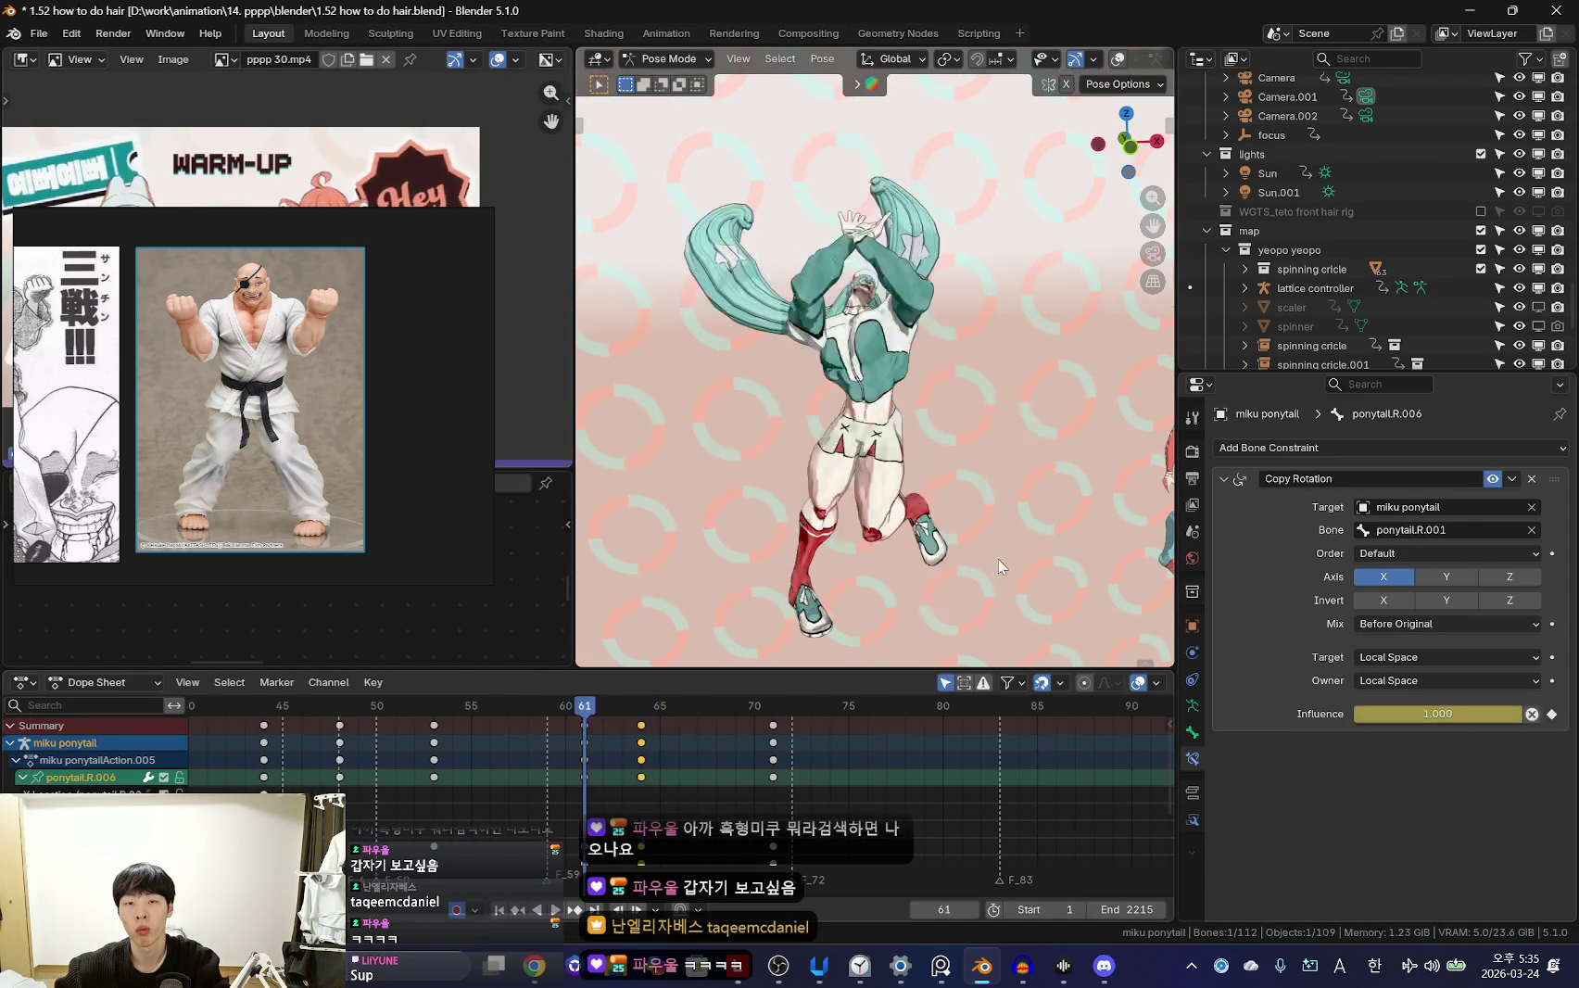
pyautogui.moveTo(746, 783); pyautogui.dragTo(697, 807)
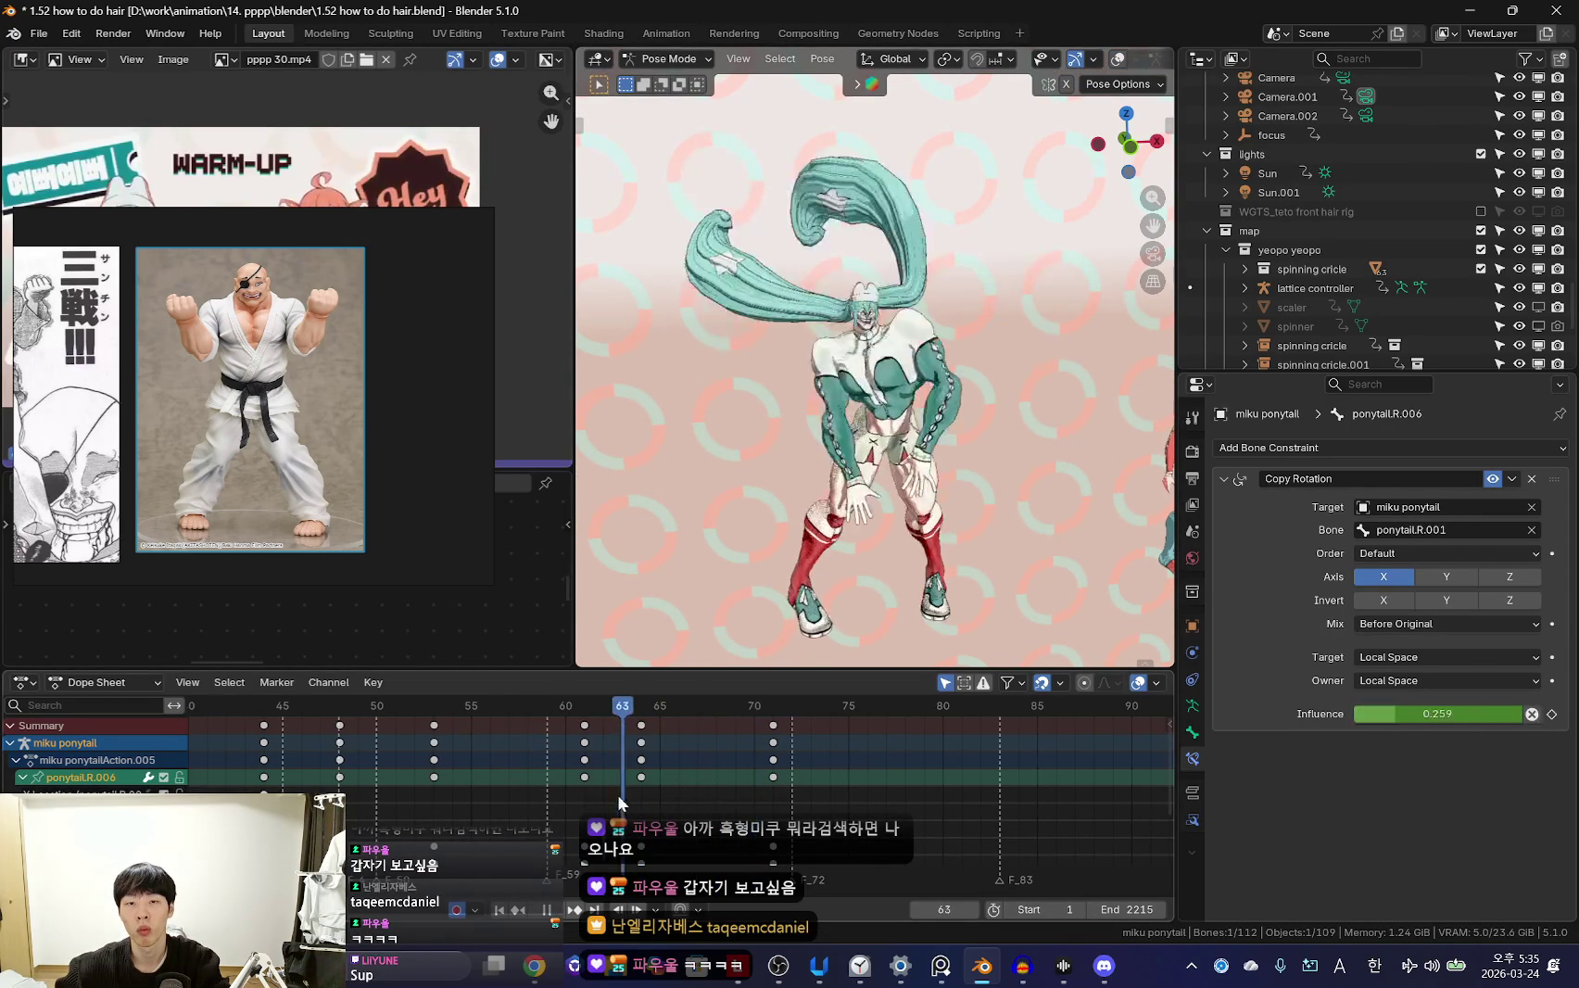
# Re-rotate ponytail.R.006 at the previous keyframe, then return to the front view
pyautogui.press('Down')
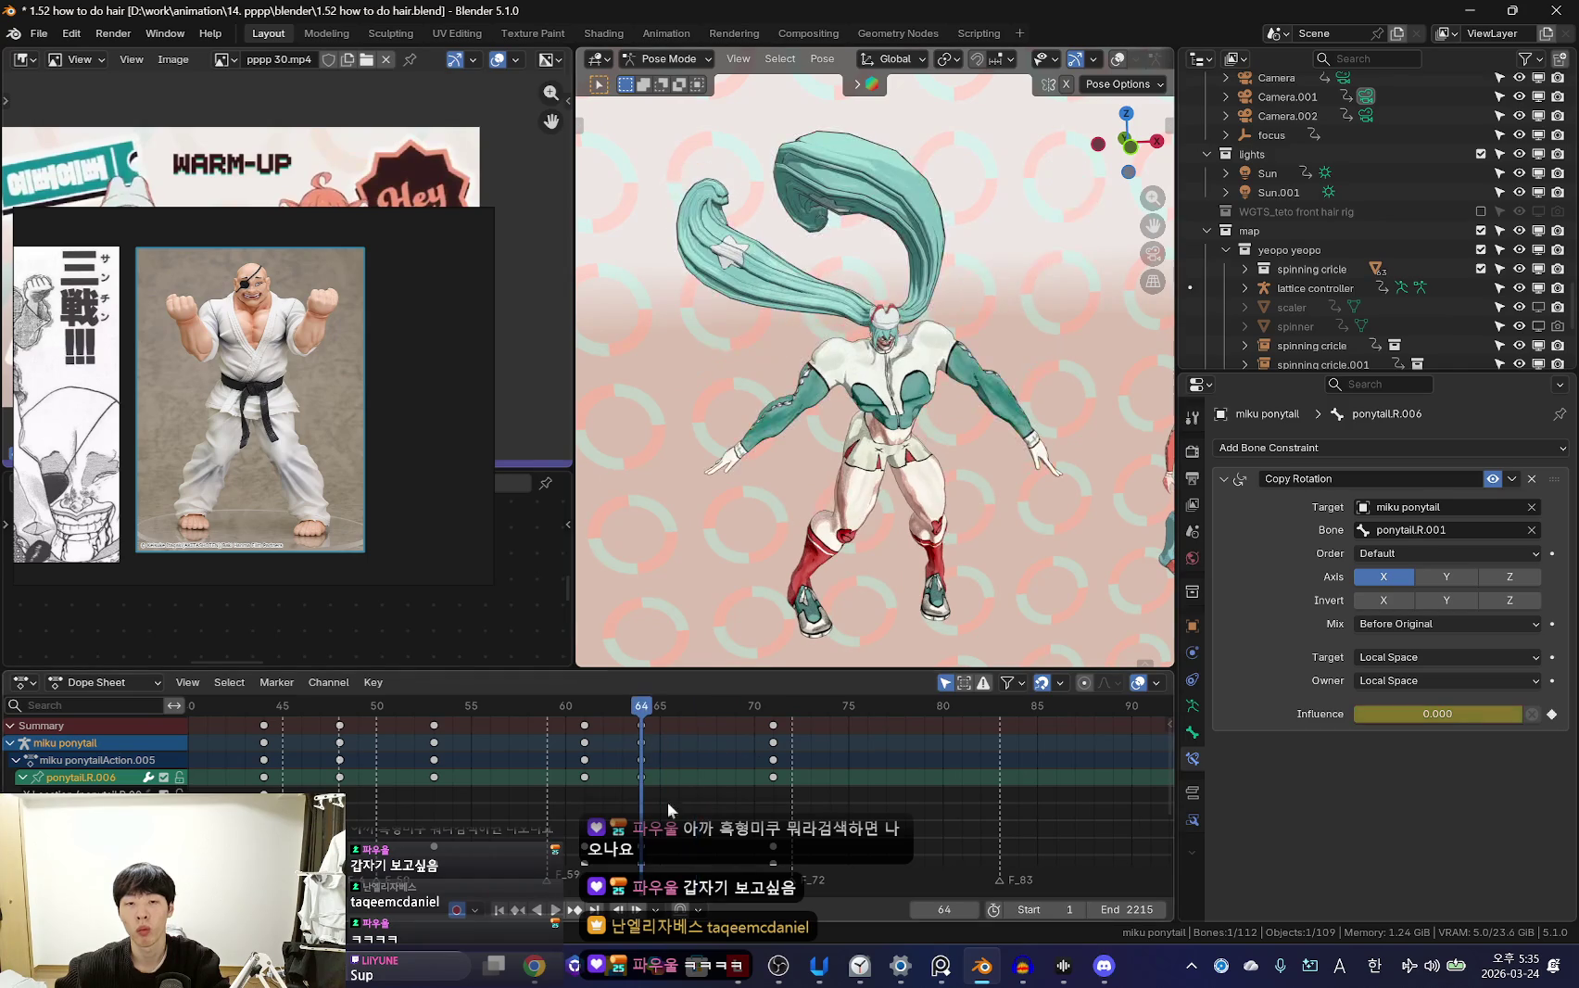
pyautogui.click(1101, 380)
pyautogui.moveTo(1047, 389); pyautogui.dragTo(1102, 304, button='middle')
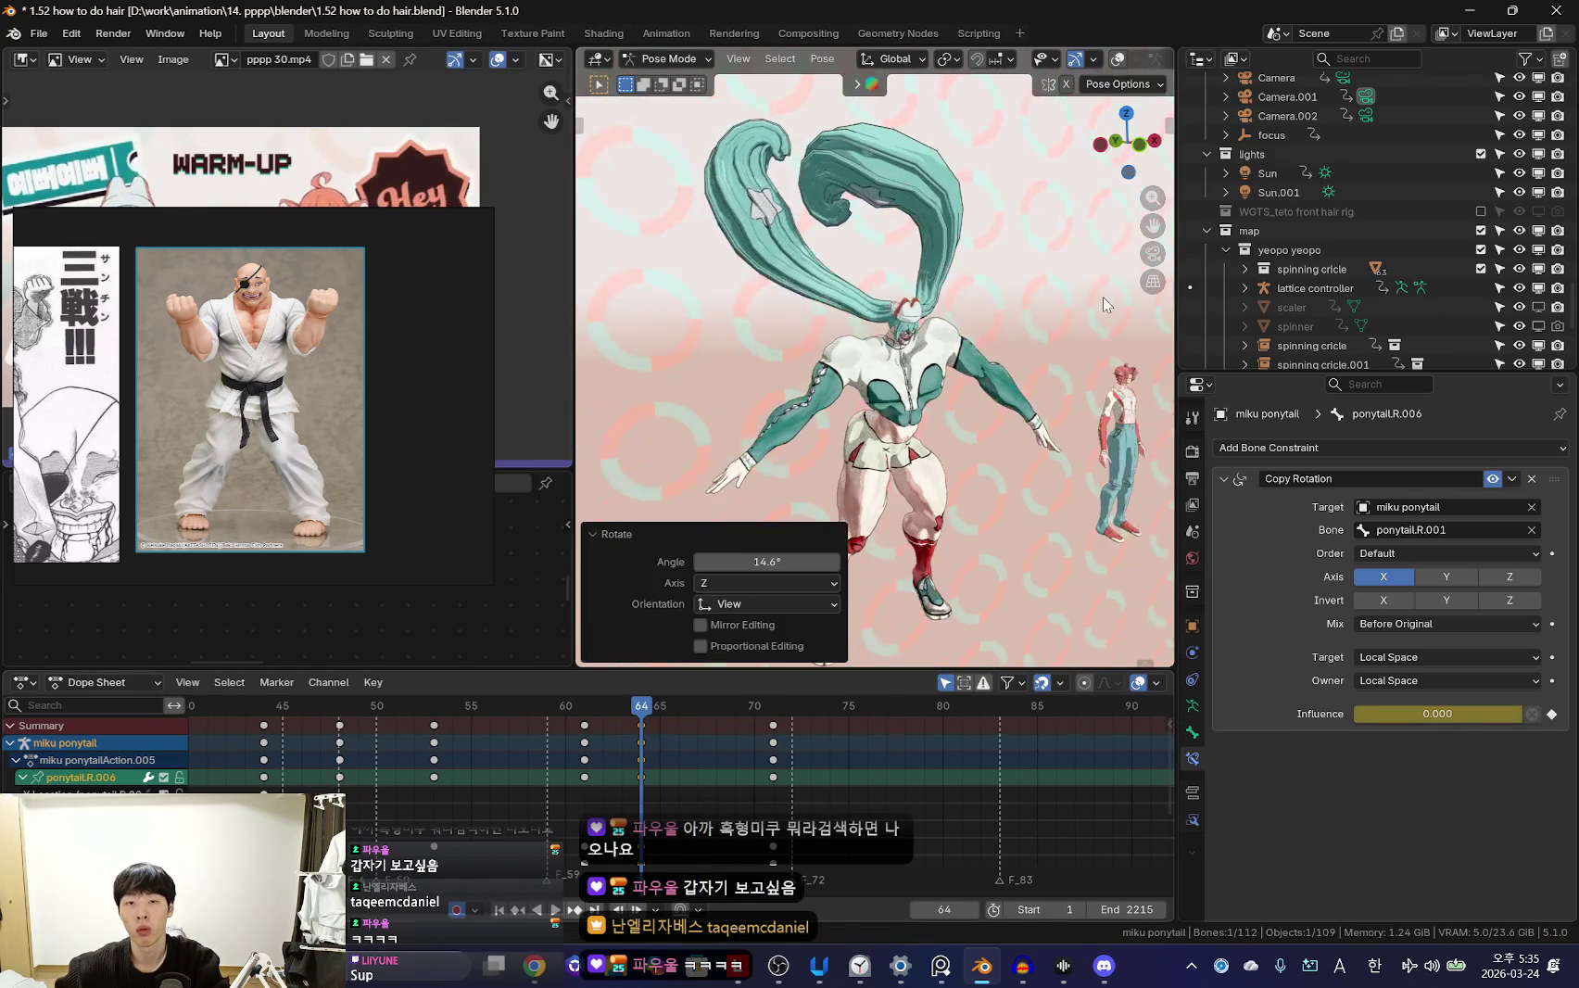
pyautogui.rightClick(1046, 366)
pyautogui.press('KP_1')
pyautogui.press('space')
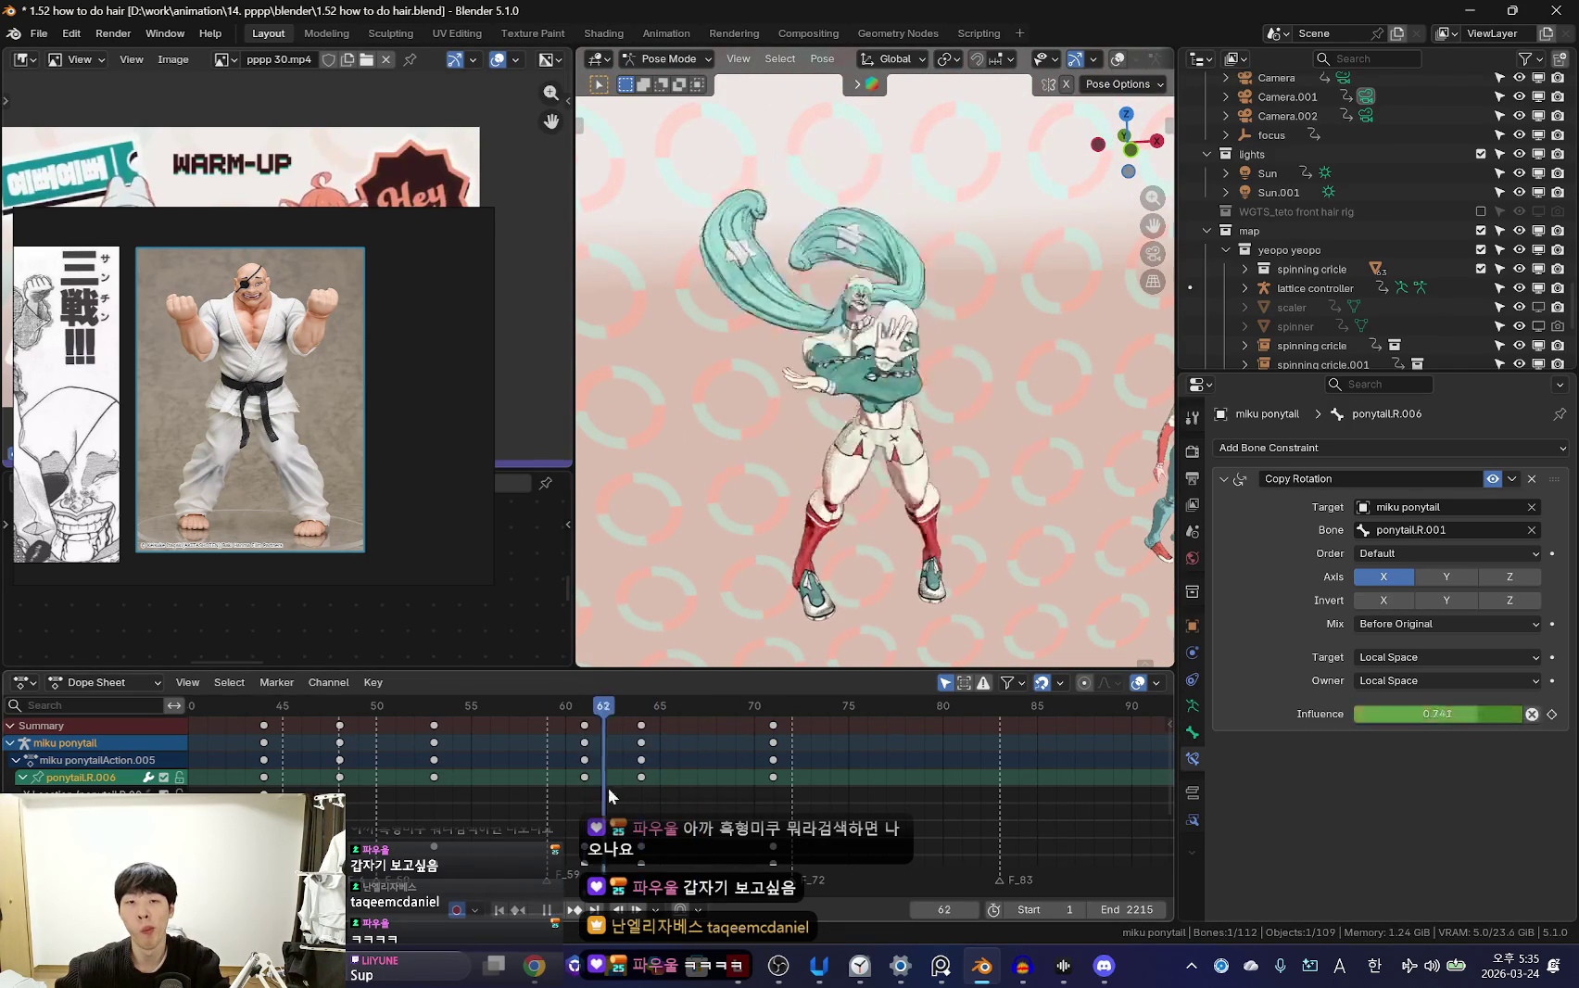
pyautogui.moveTo(719, 783); pyautogui.dragTo(680, 778)
# Re-rotate ponytail.R.006 at frame 66 and replay from frame 60
pyautogui.press('space')
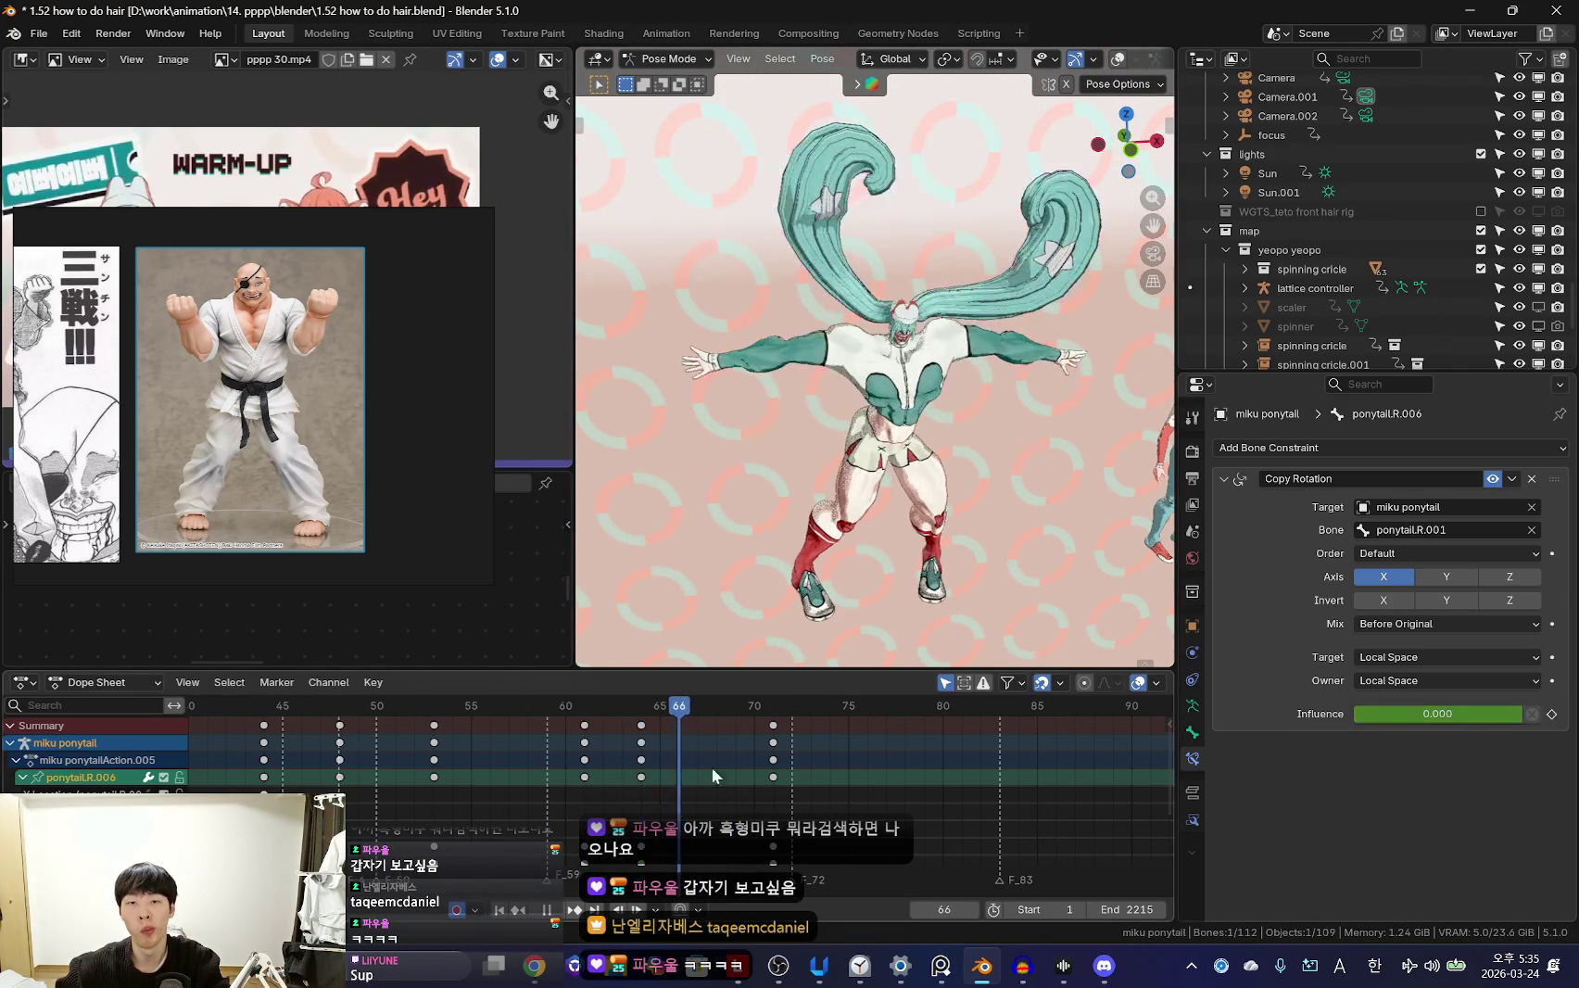
pyautogui.press('r')
pyautogui.click(1077, 397)
pyautogui.moveTo(679, 779)
pyautogui.mouseDown()
pyautogui.moveTo(582, 775)
pyautogui.moveTo(728, 790)
pyautogui.moveTo(764, 764)
pyautogui.mouseUp()
pyautogui.press('space')
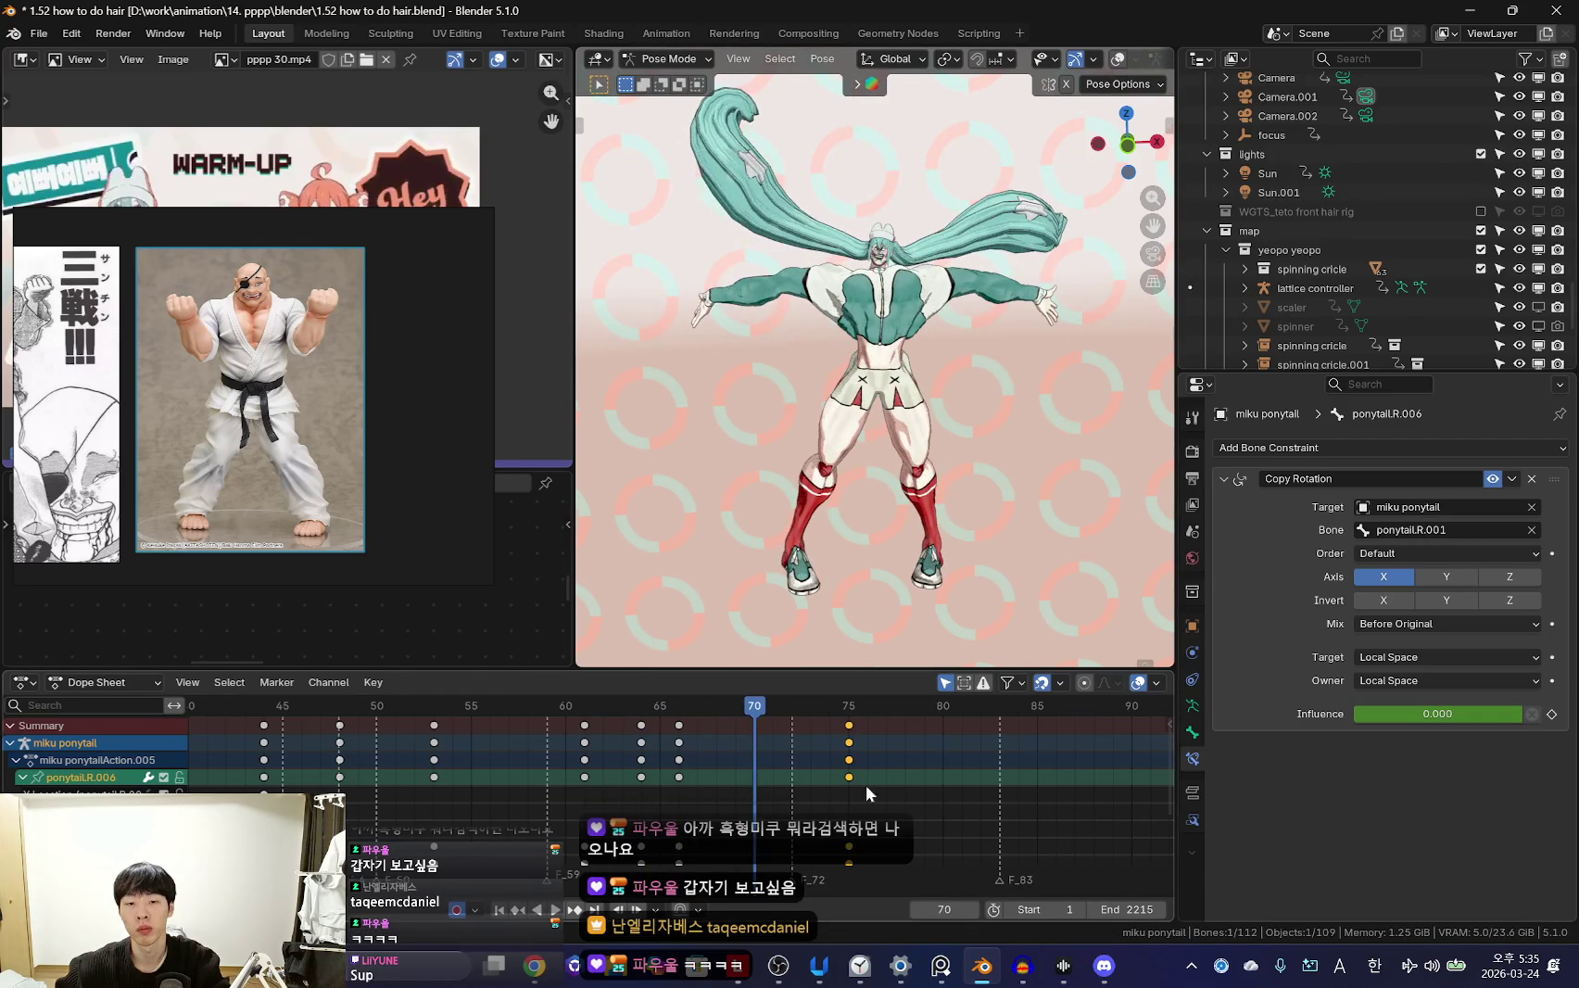
# Retime the last ponytail.R.006 keys earlier, to about frame 72, and replay
pyautogui.moveTo(866, 783); pyautogui.dragTo(693, 788)
pyautogui.press('space')
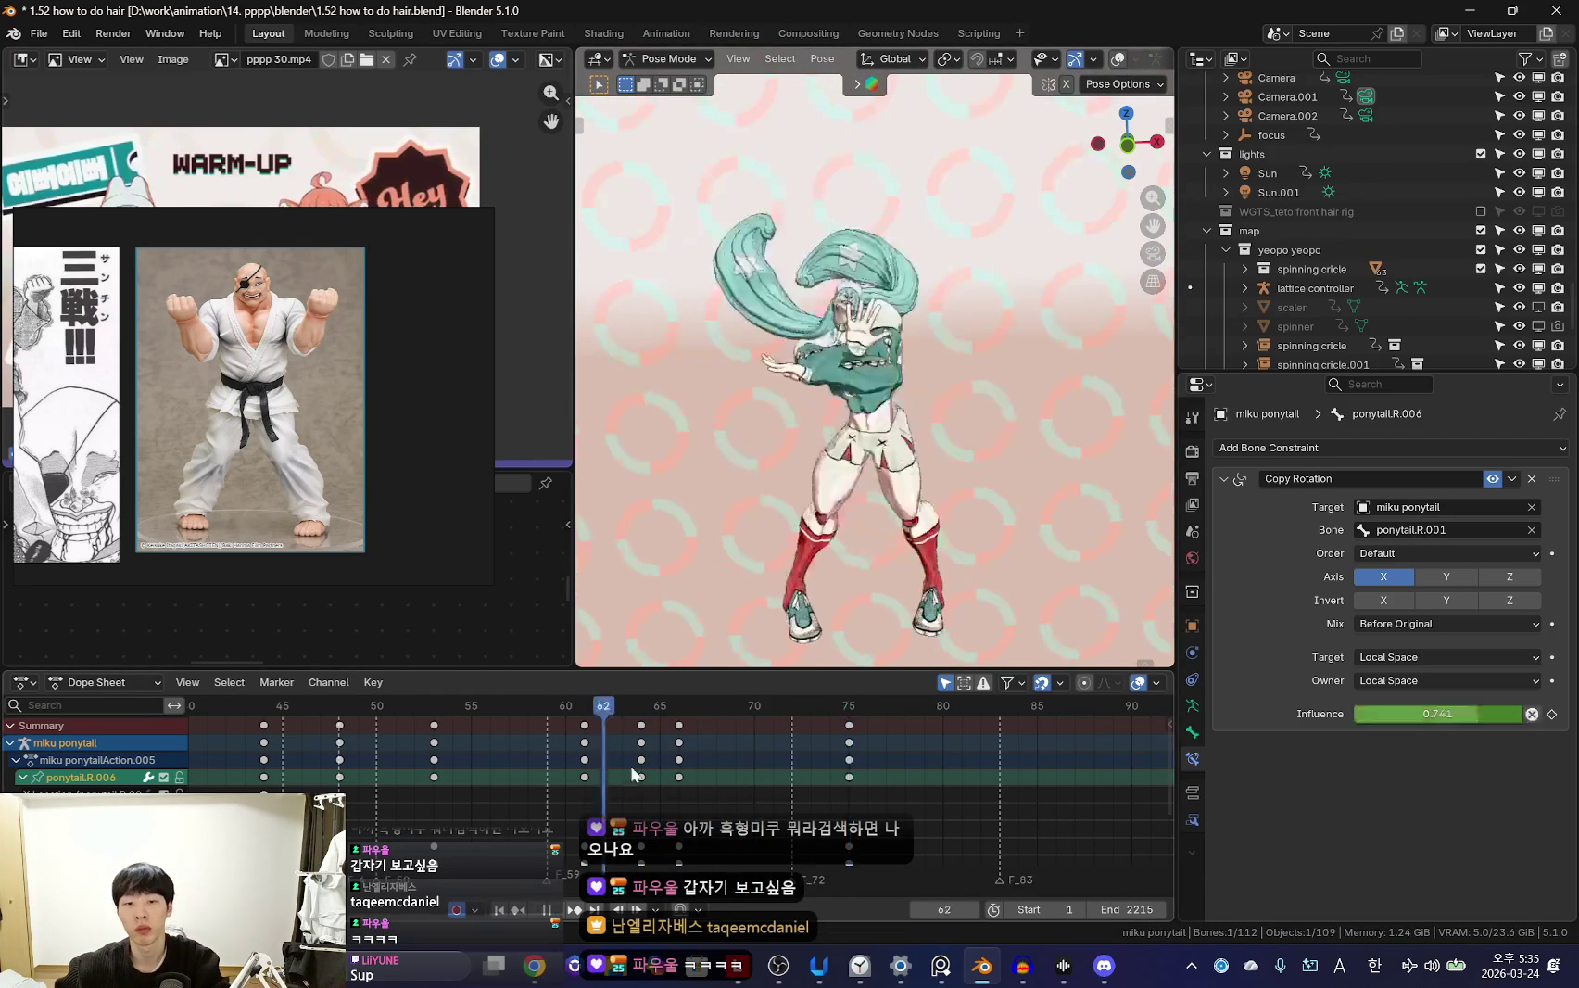
pyautogui.press('space')
pyautogui.press('Left')
pyautogui.press('Left')
pyautogui.press('Left')
pyautogui.press('Left')
pyautogui.press('Left')
pyautogui.moveTo(680, 760)
pyautogui.mouseDown()
pyautogui.moveTo(717, 760)
pyautogui.moveTo(701, 796)
pyautogui.mouseUp()
pyautogui.press('space')
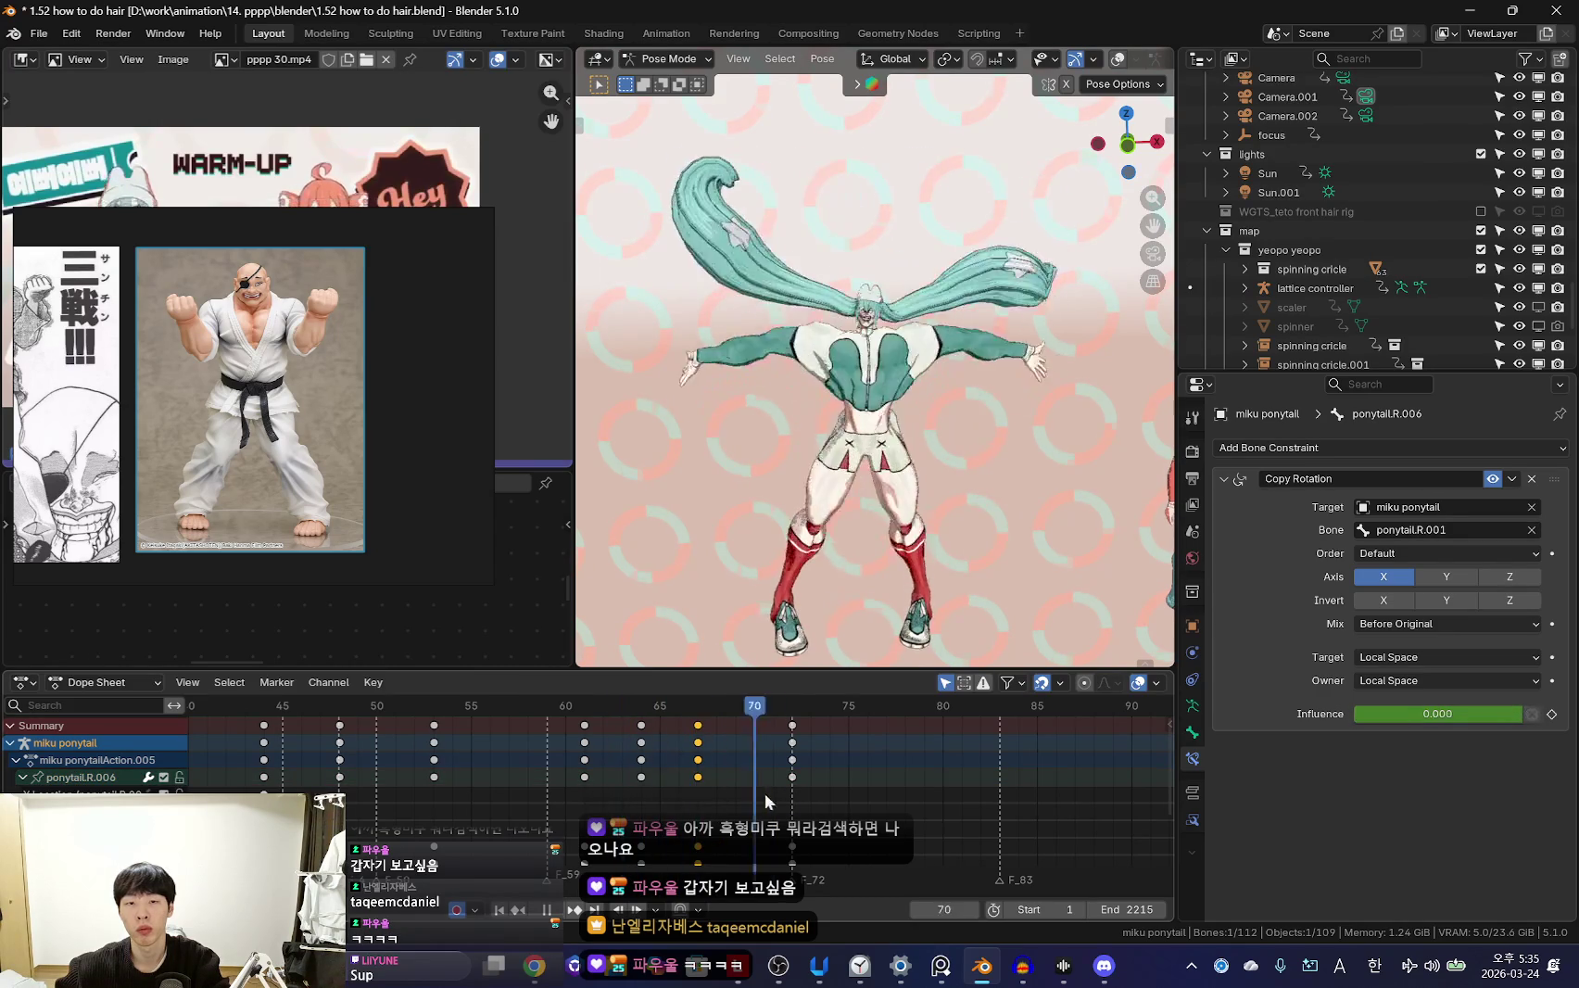
# Key the adjusted ponytail pose, replay, and show the rig overlays at frame 61
pyautogui.click(793, 777)
pyautogui.press('r')
pyautogui.press('Return')
pyautogui.press('space')
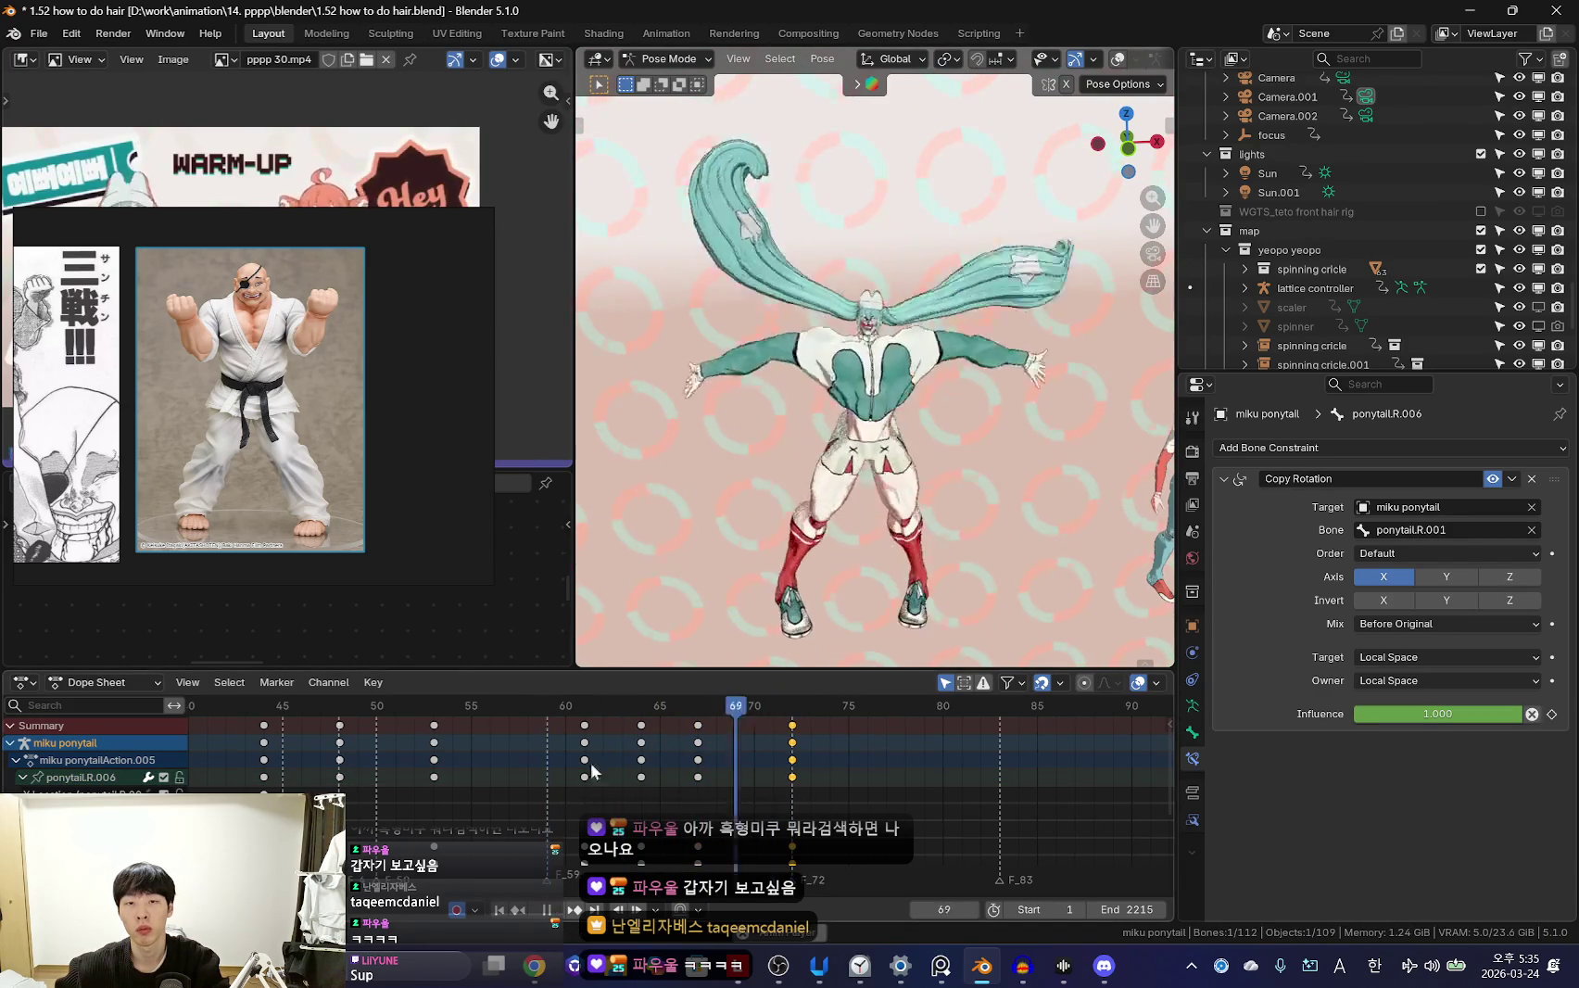
pyautogui.press('Escape')
pyautogui.hotkey('shift', 'alt', 'z')
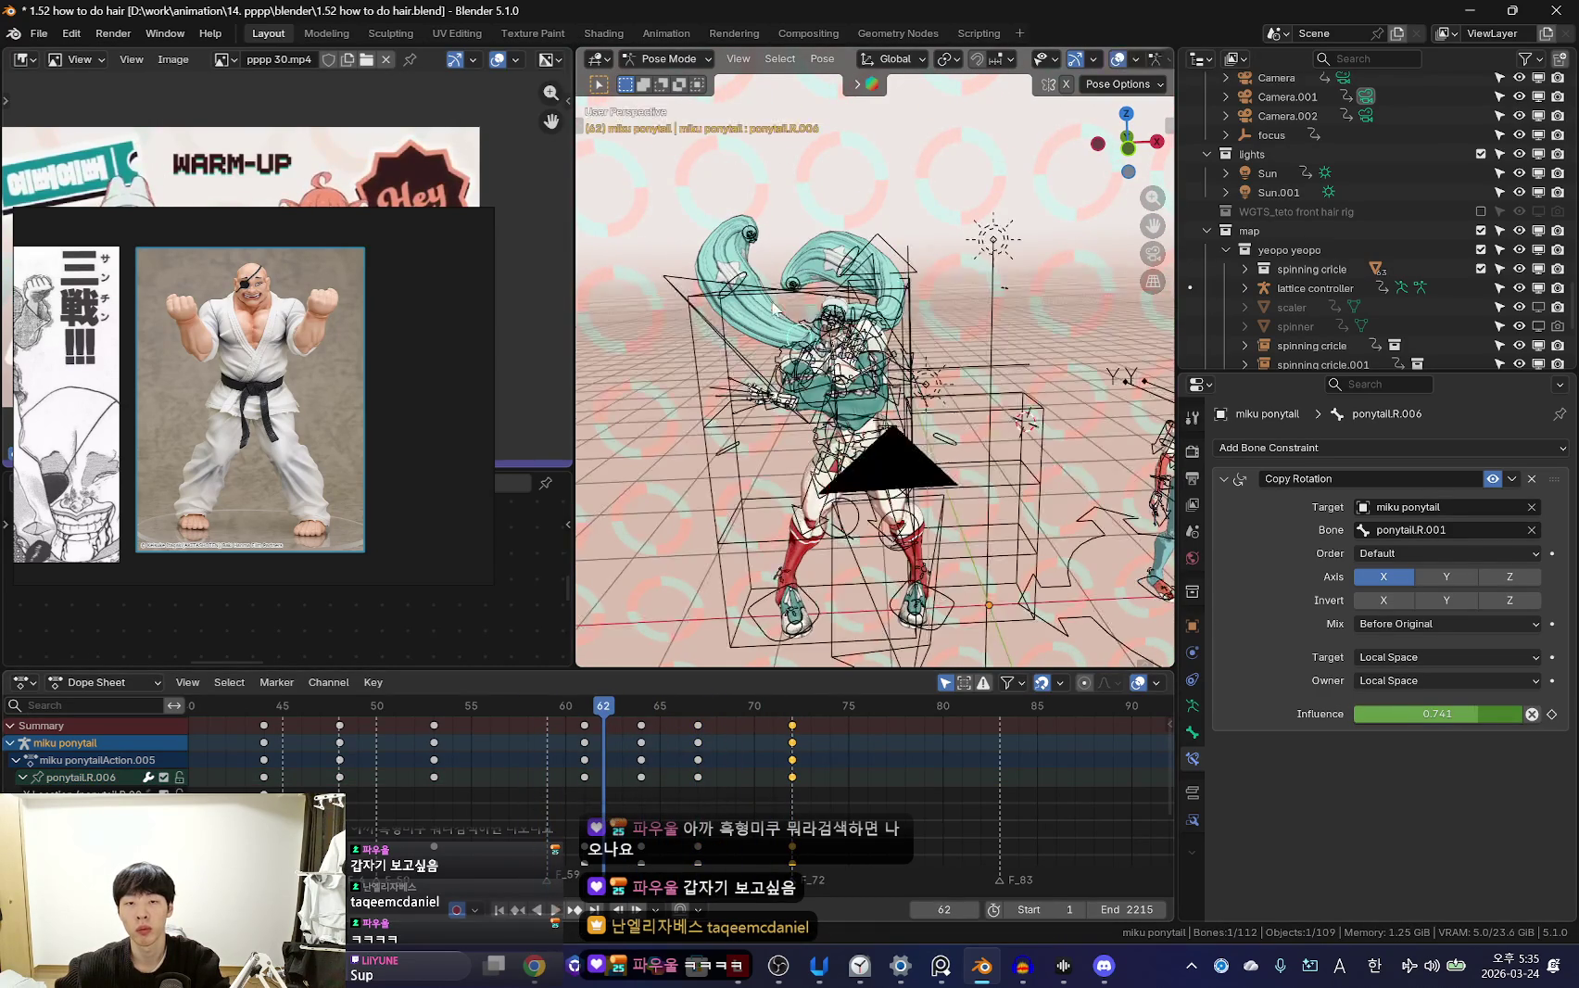
pyautogui.moveTo(548, 758); pyautogui.dragTo(585, 761)
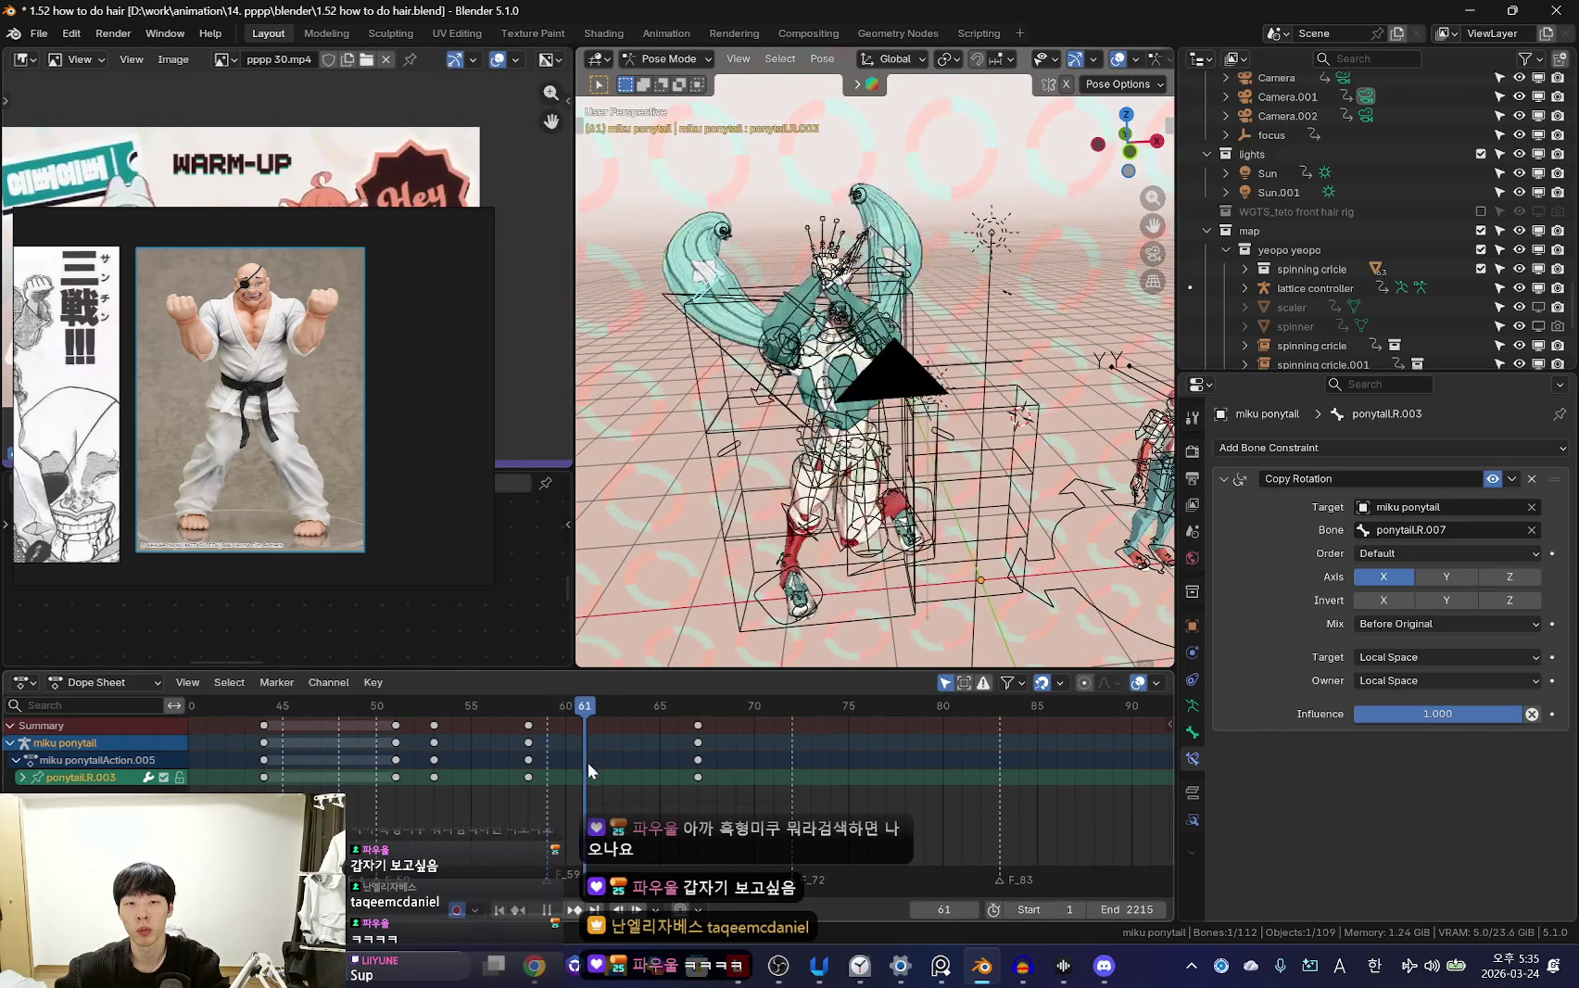
# Rotate and key ponytail.R.003 at frame 61, then replay from frame 60
pyautogui.hotkey('shift', 'alt', 'z')
pyautogui.press('r')
pyautogui.click(918, 477)
pyautogui.press('space')
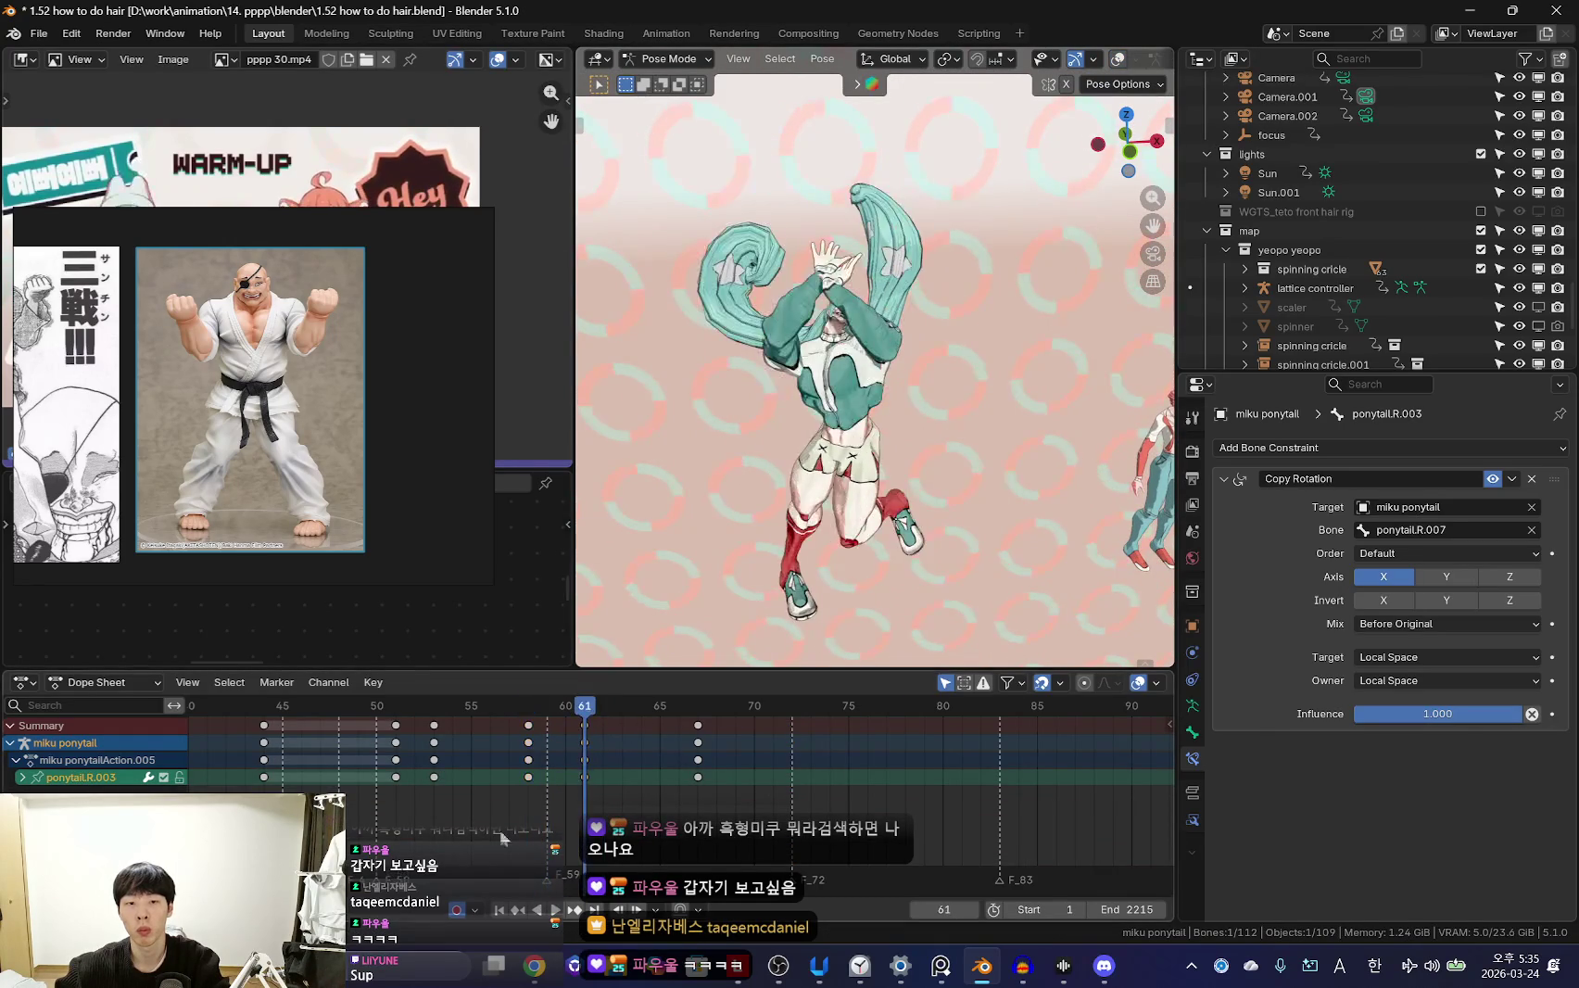
pyautogui.moveTo(513, 746); pyautogui.dragTo(576, 770)
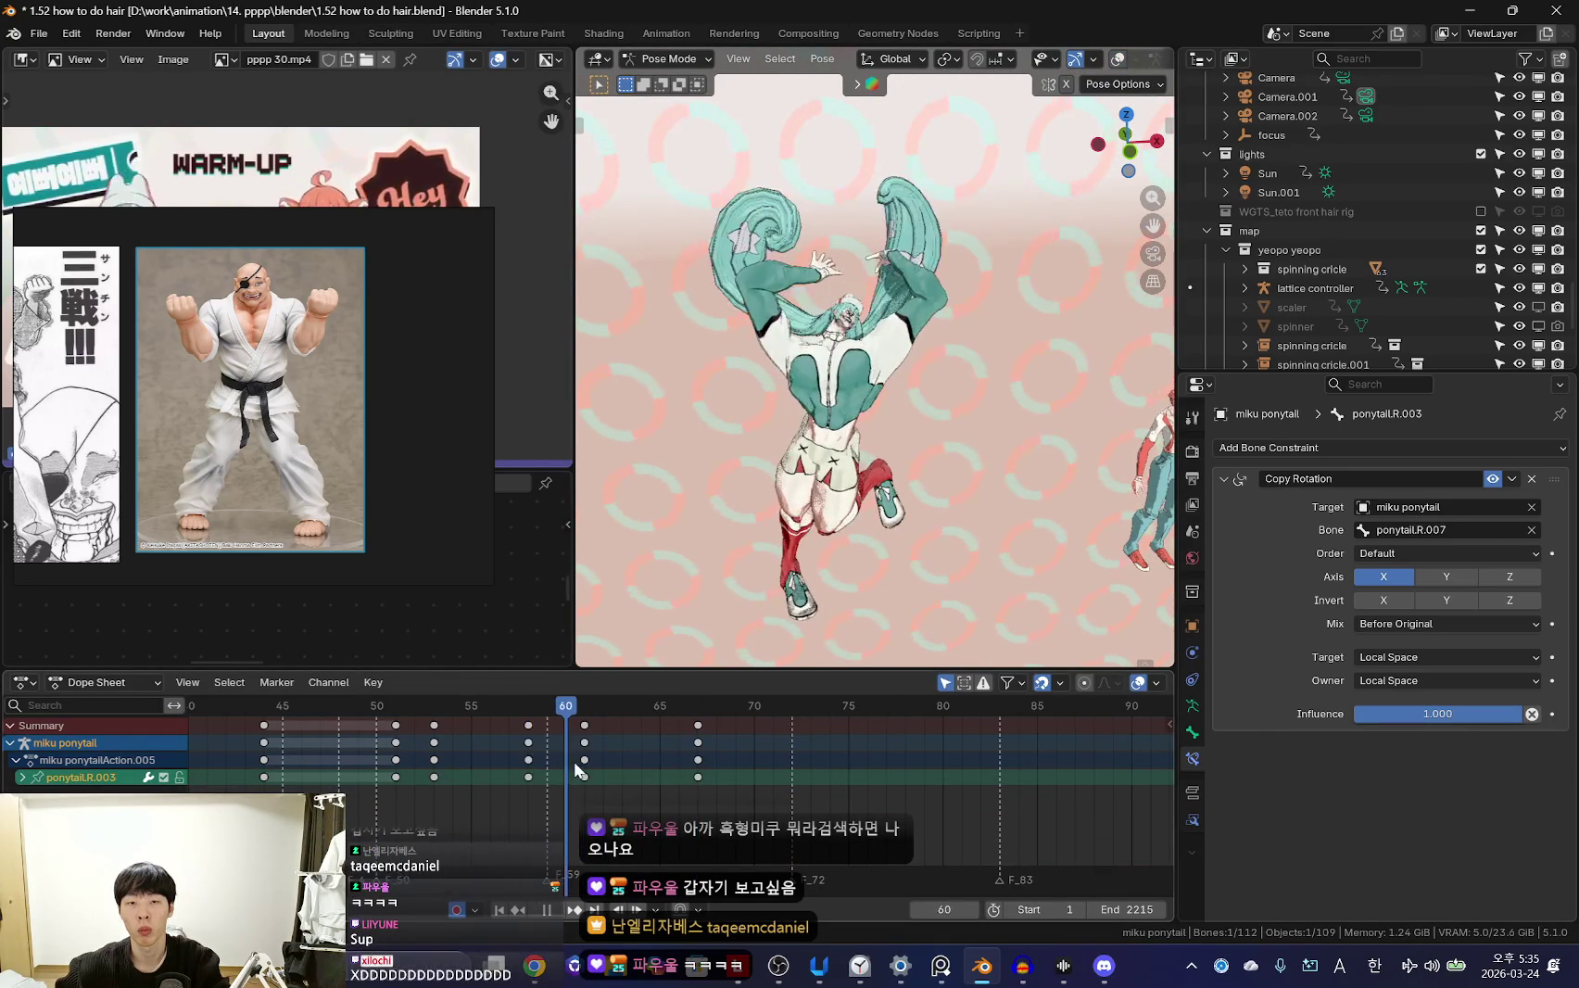
pyautogui.press('space')
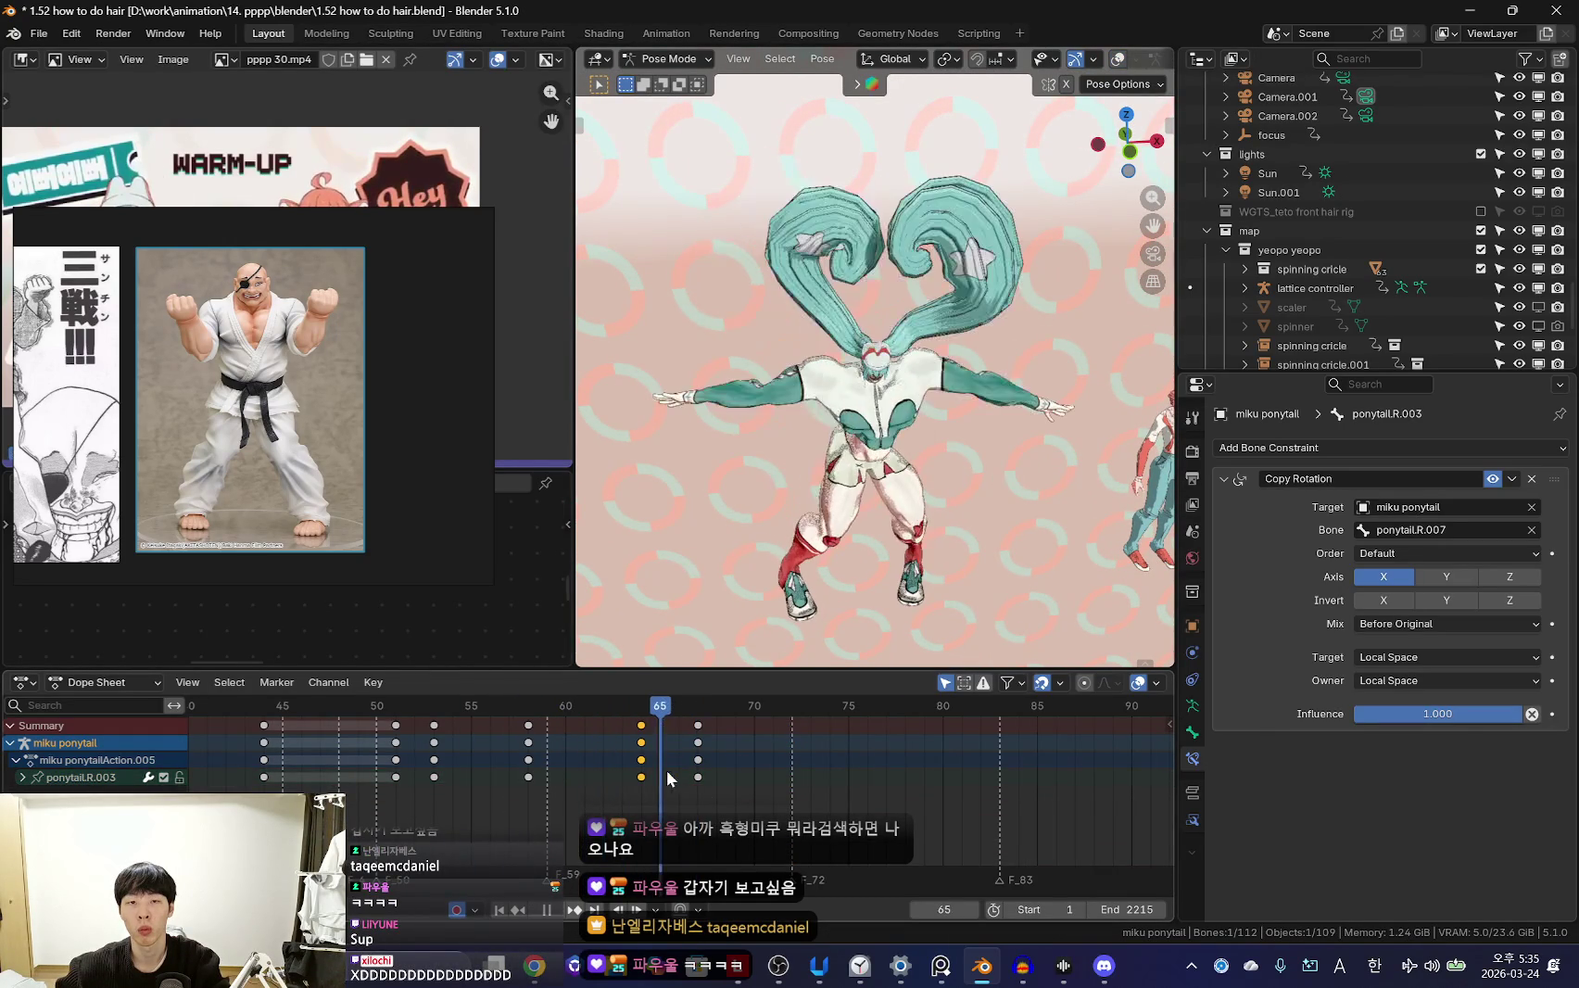
# Rotate ponytail.R.003 around Z and key it at frames 70 and 74
pyautogui.press('space')
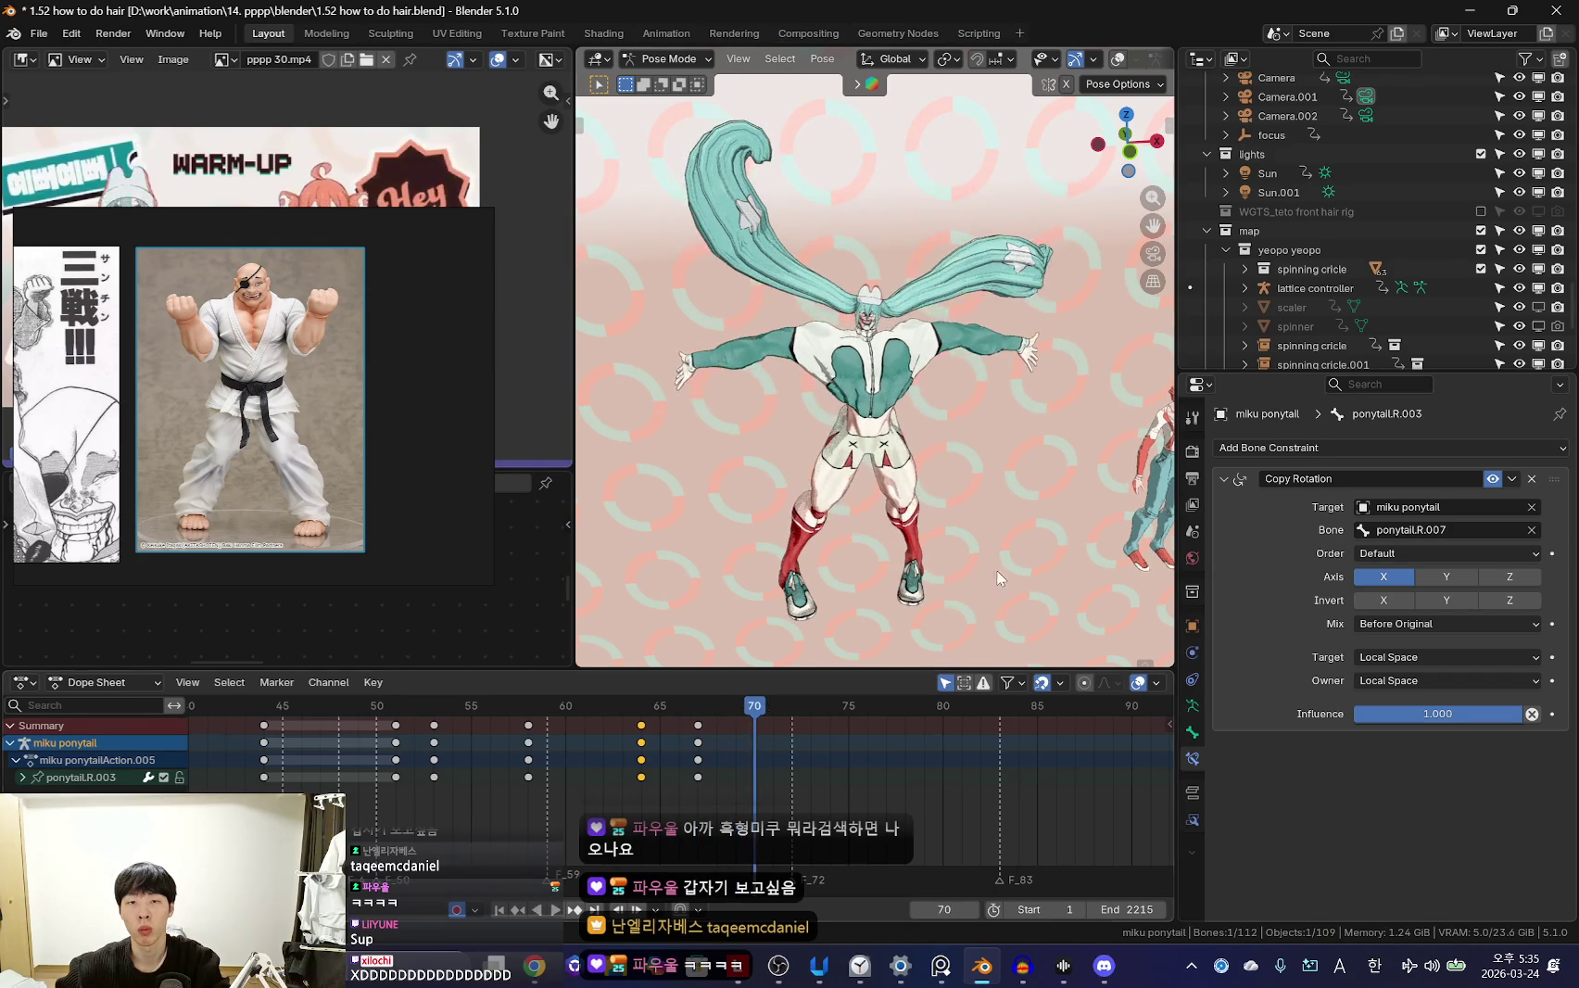
pyautogui.press('r')
pyautogui.click(888, 322)
pyautogui.press('i')
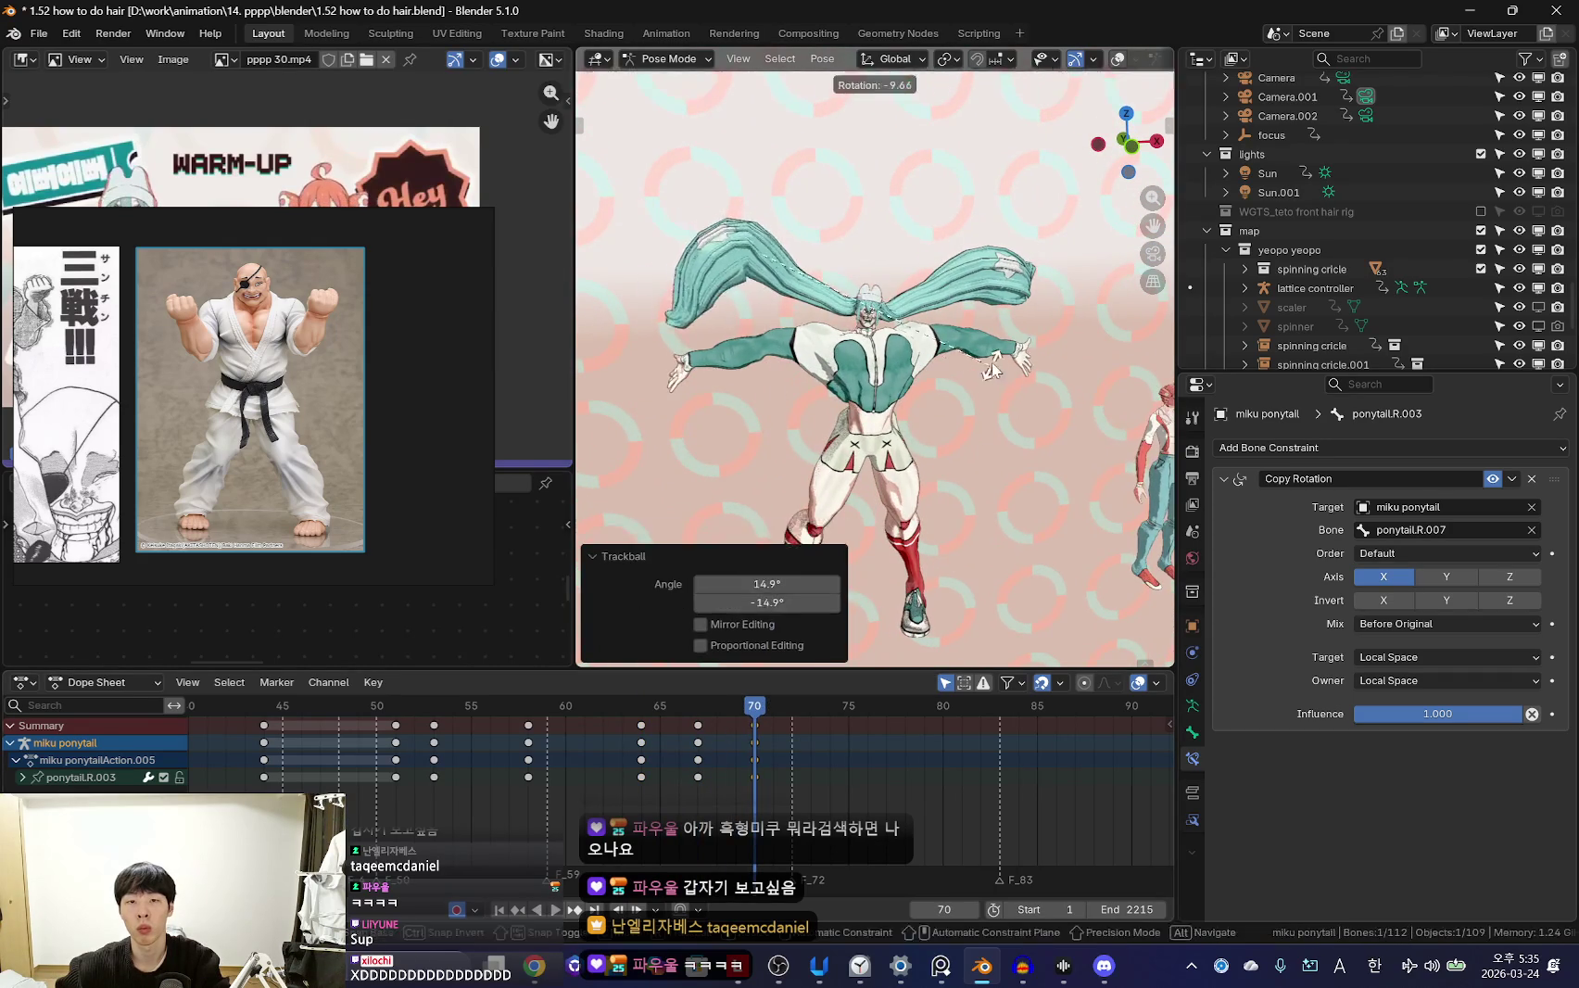
pyautogui.press('space')
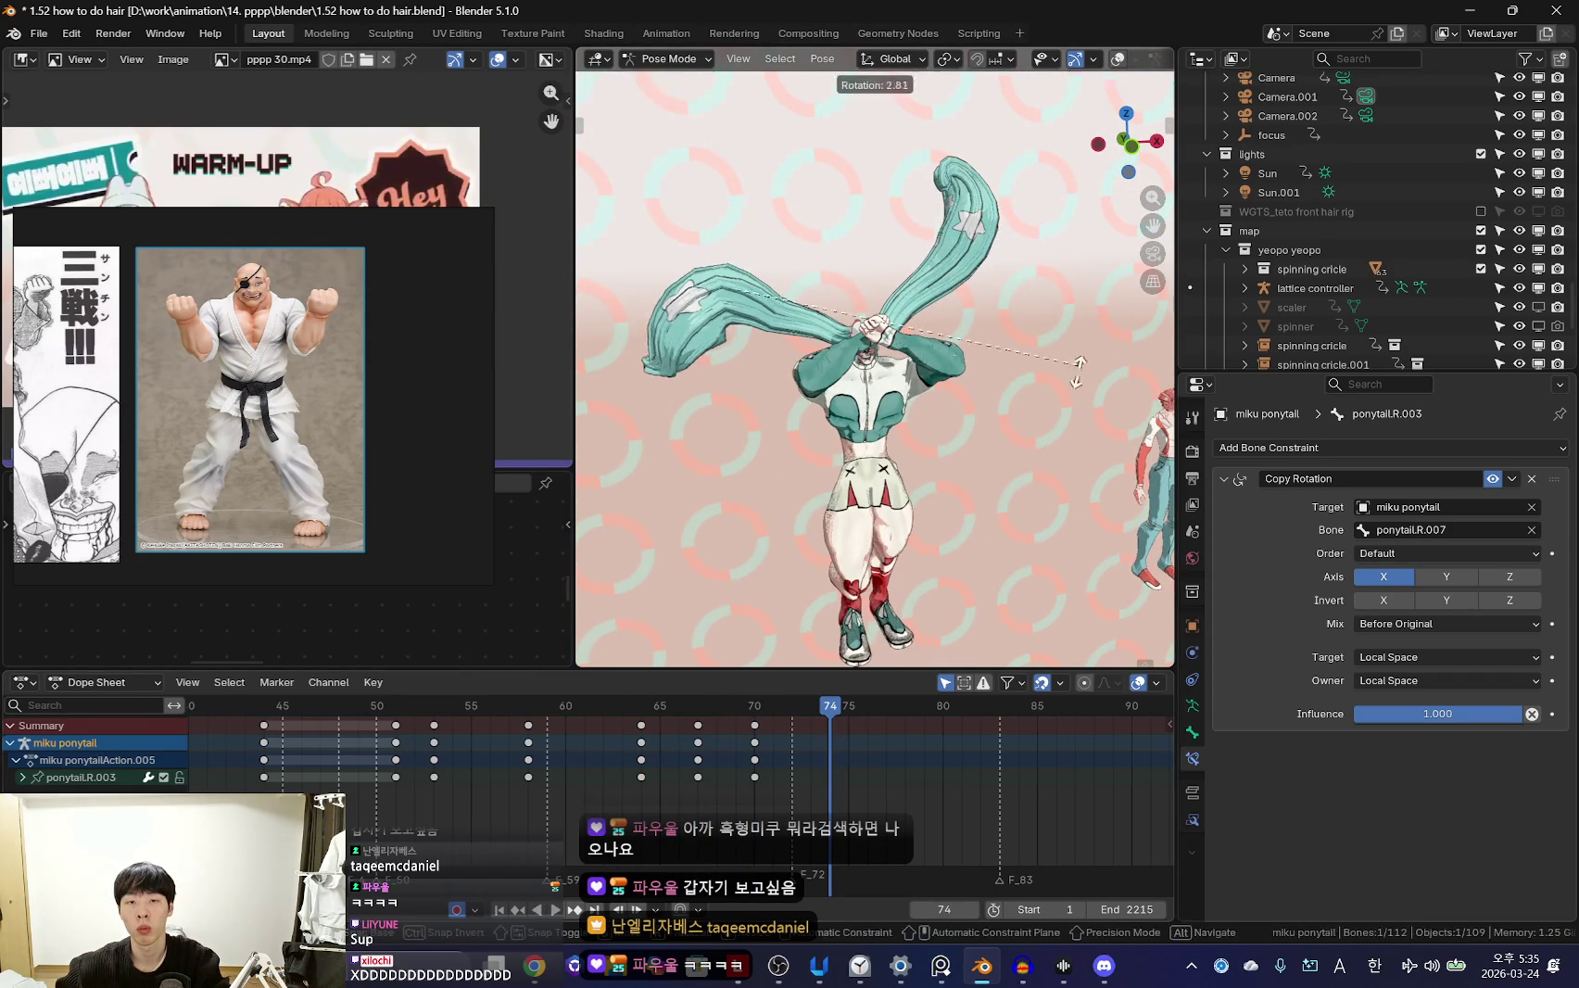
pyautogui.click(1078, 362)
pyautogui.press('i')
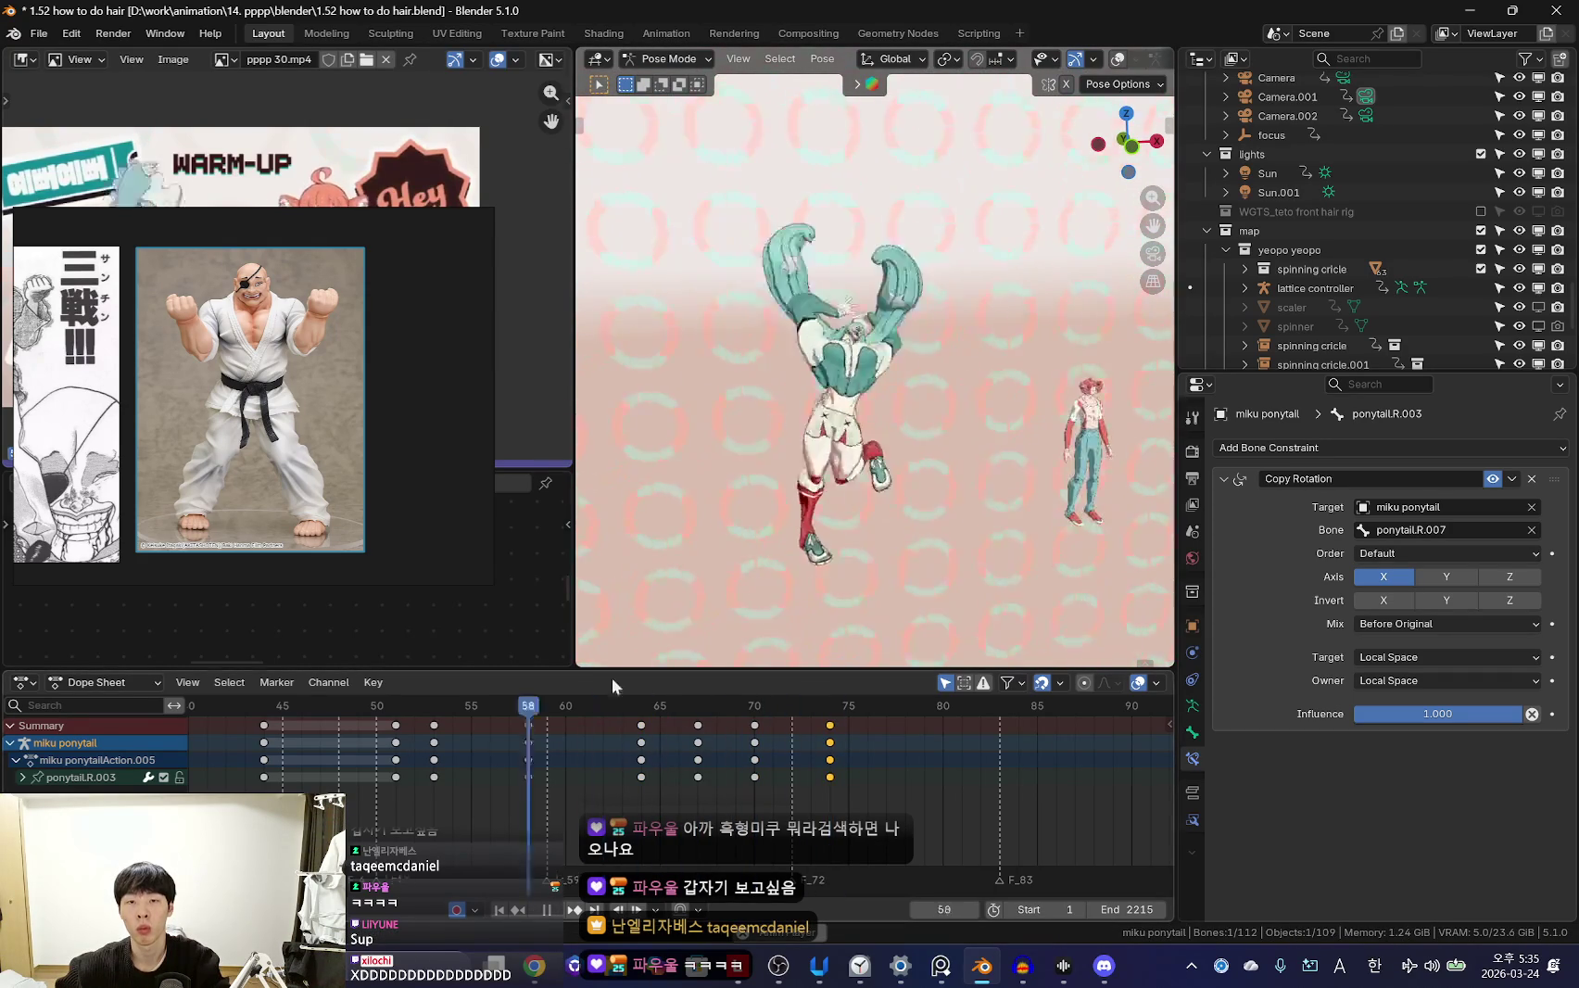
# Play back the jump from frame 33 in camera view to review the ponytail motion
pyautogui.press('space')
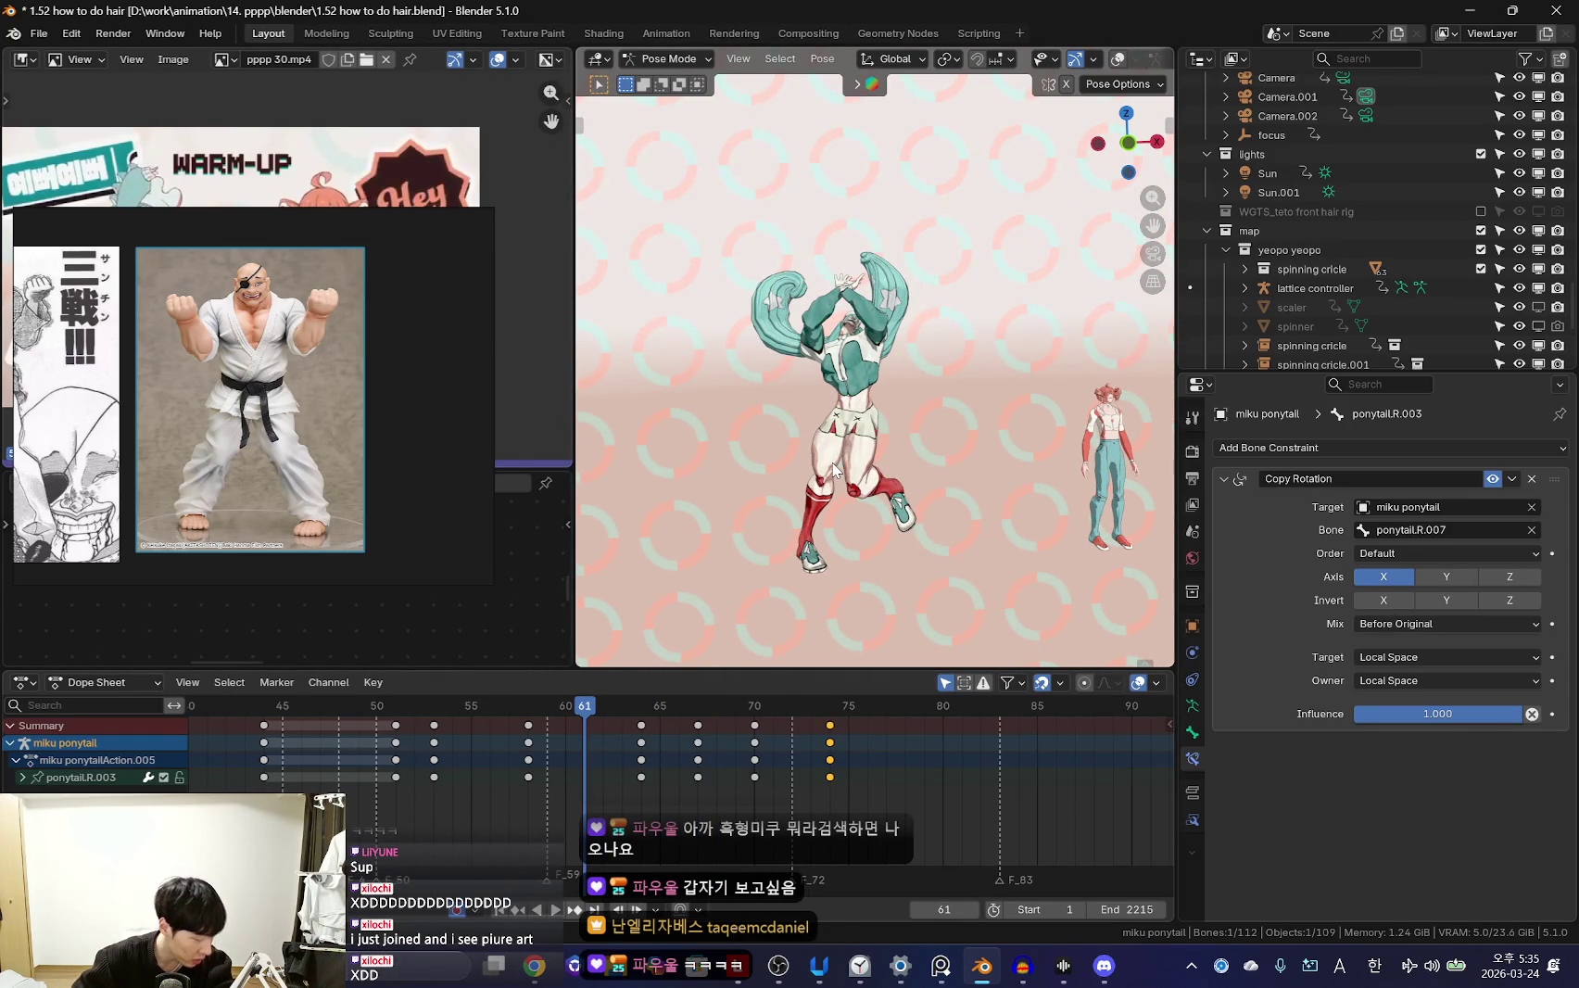
pyautogui.scroll(5, 834, 470)
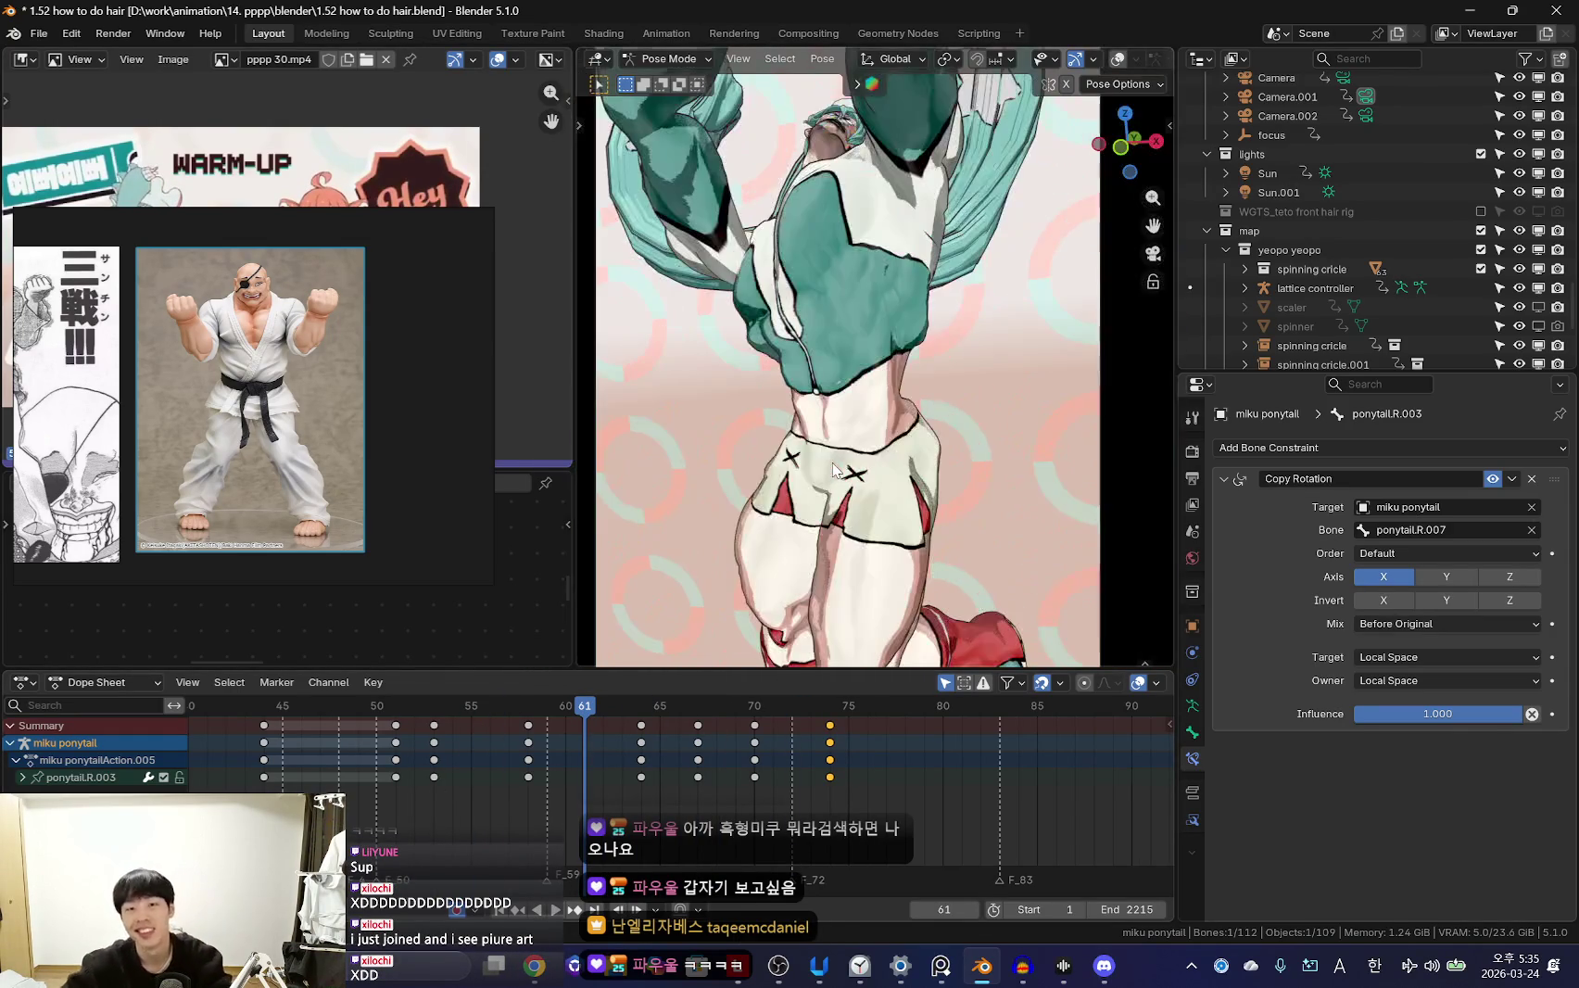
pyautogui.click(448, 461)
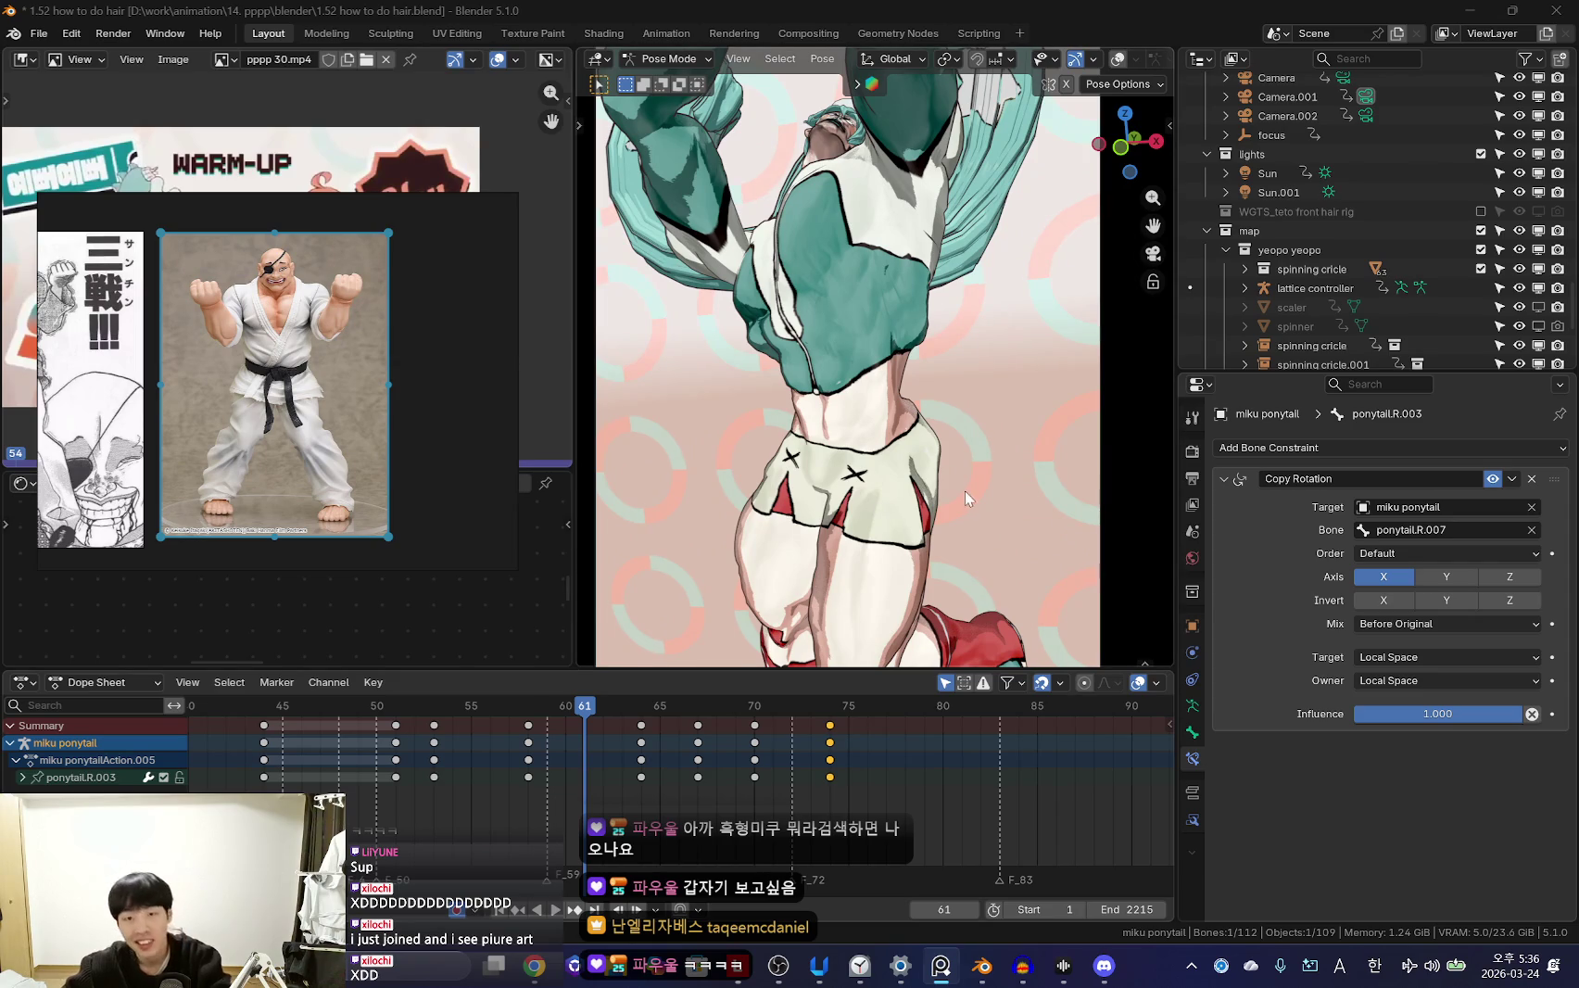
pyautogui.scroll(-5, 927, 538)
pyautogui.press('space')
pyautogui.scroll(-5, 960, 801)
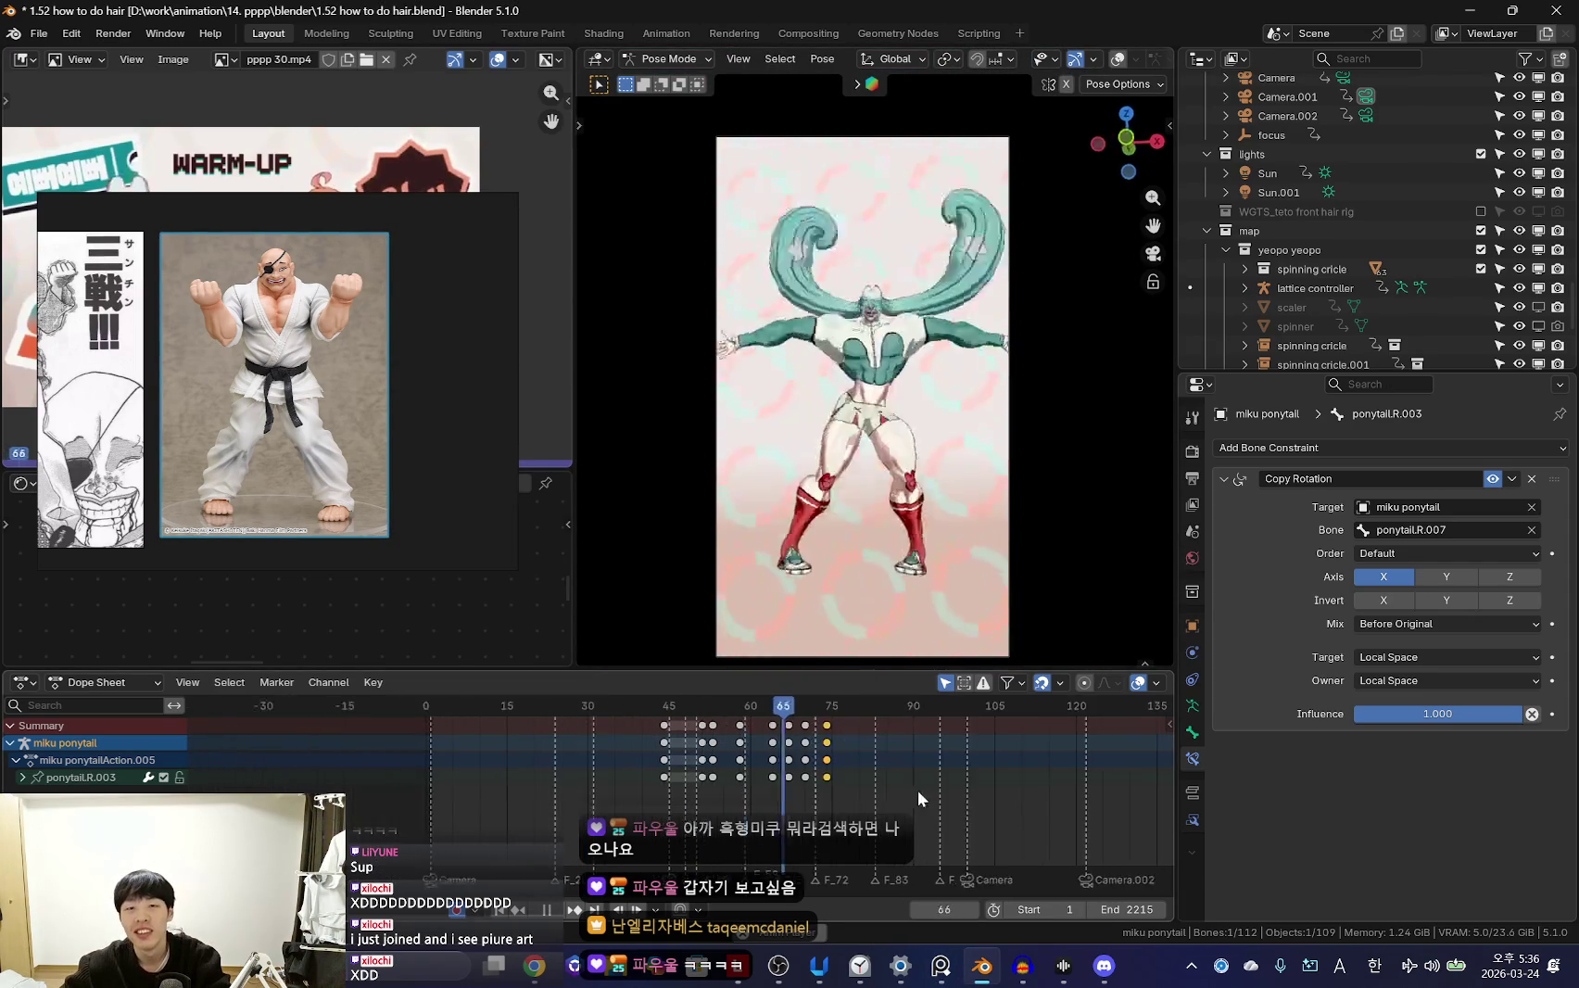
pyautogui.click(581, 800)
pyautogui.scroll(-3, 758, 740)
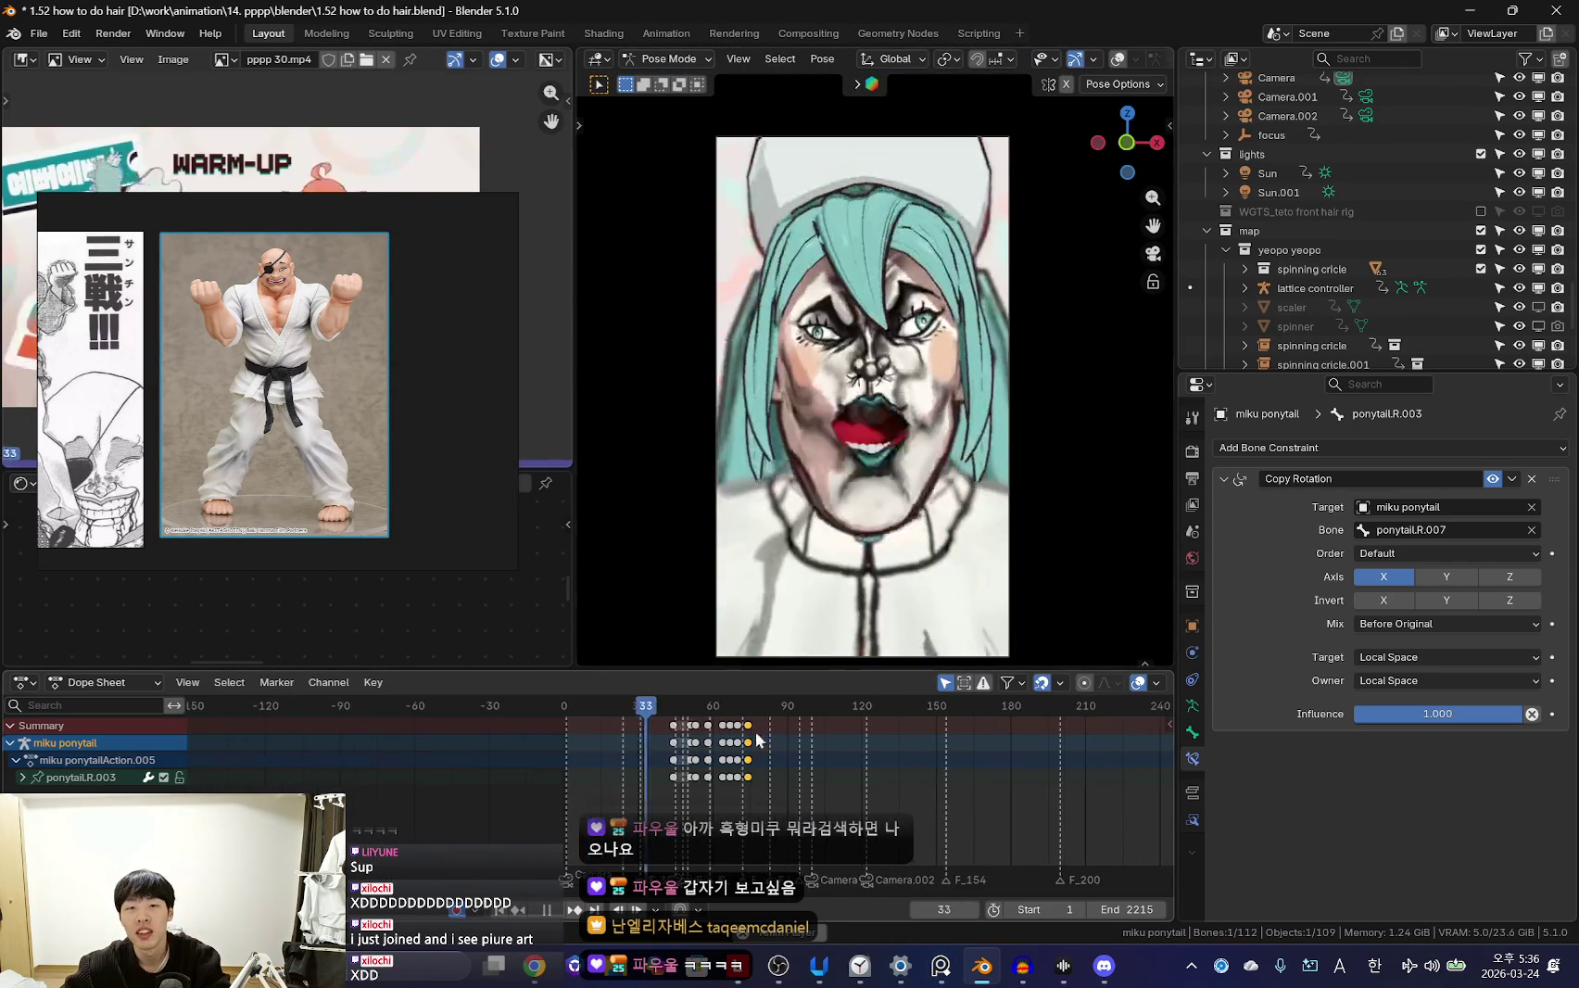
pyautogui.press('space')
# Watch the jump full-screen in a maximized viewport, then restore the normal layout
pyautogui.hotkey('ctrl', 'space')
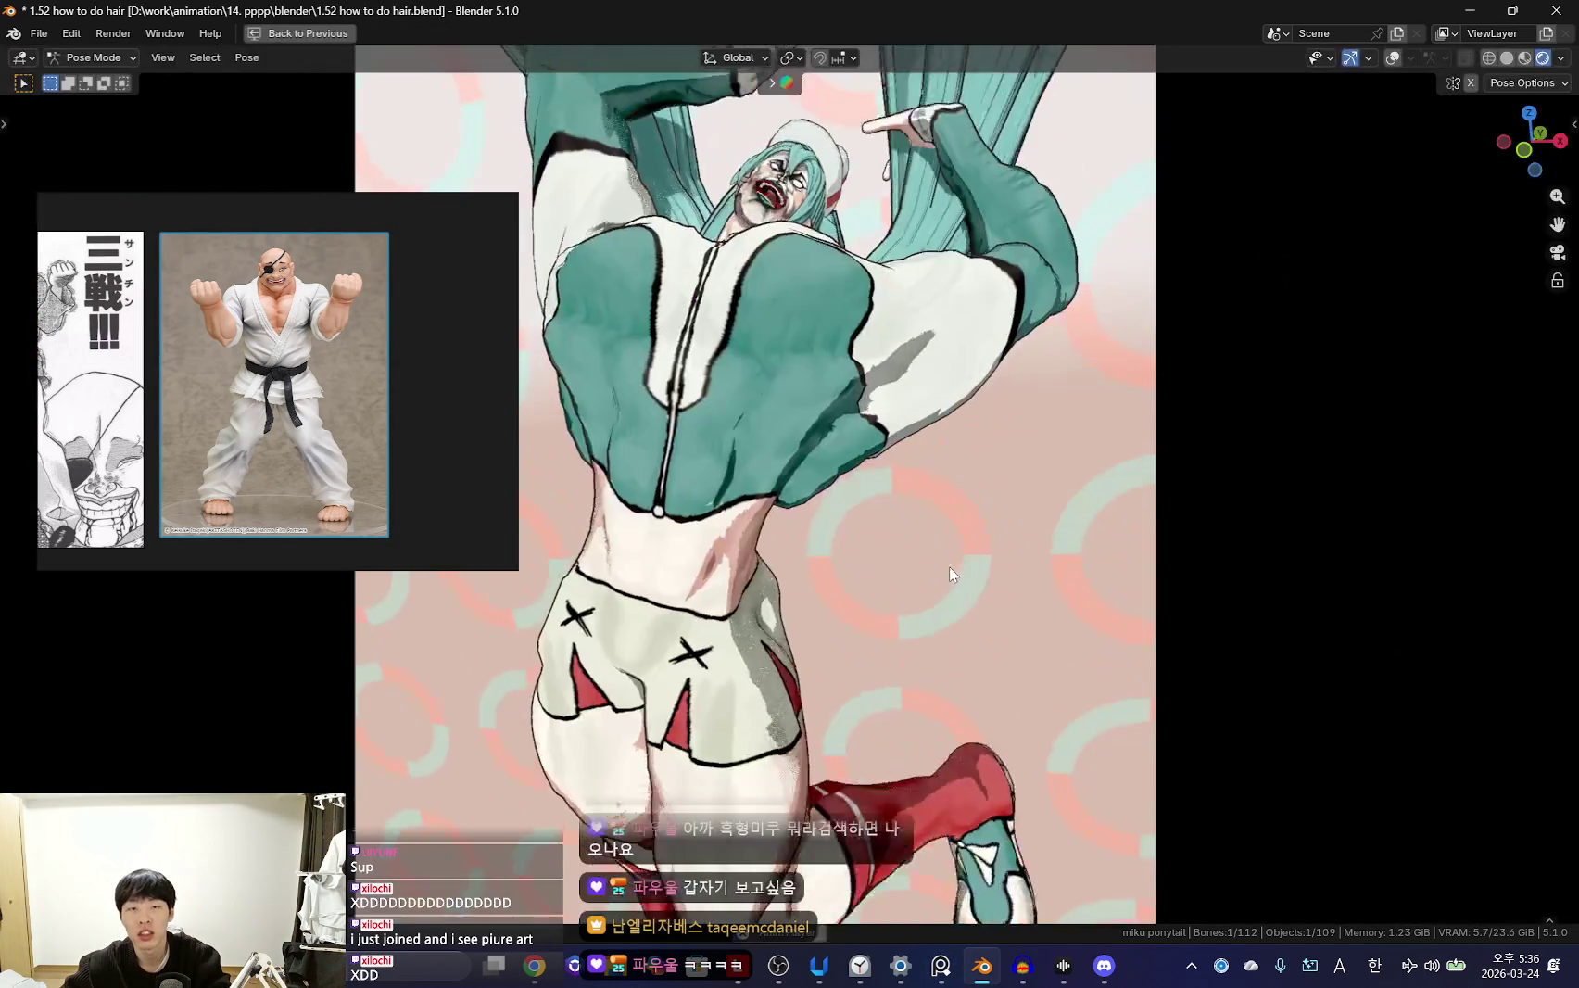
pyautogui.press('space')
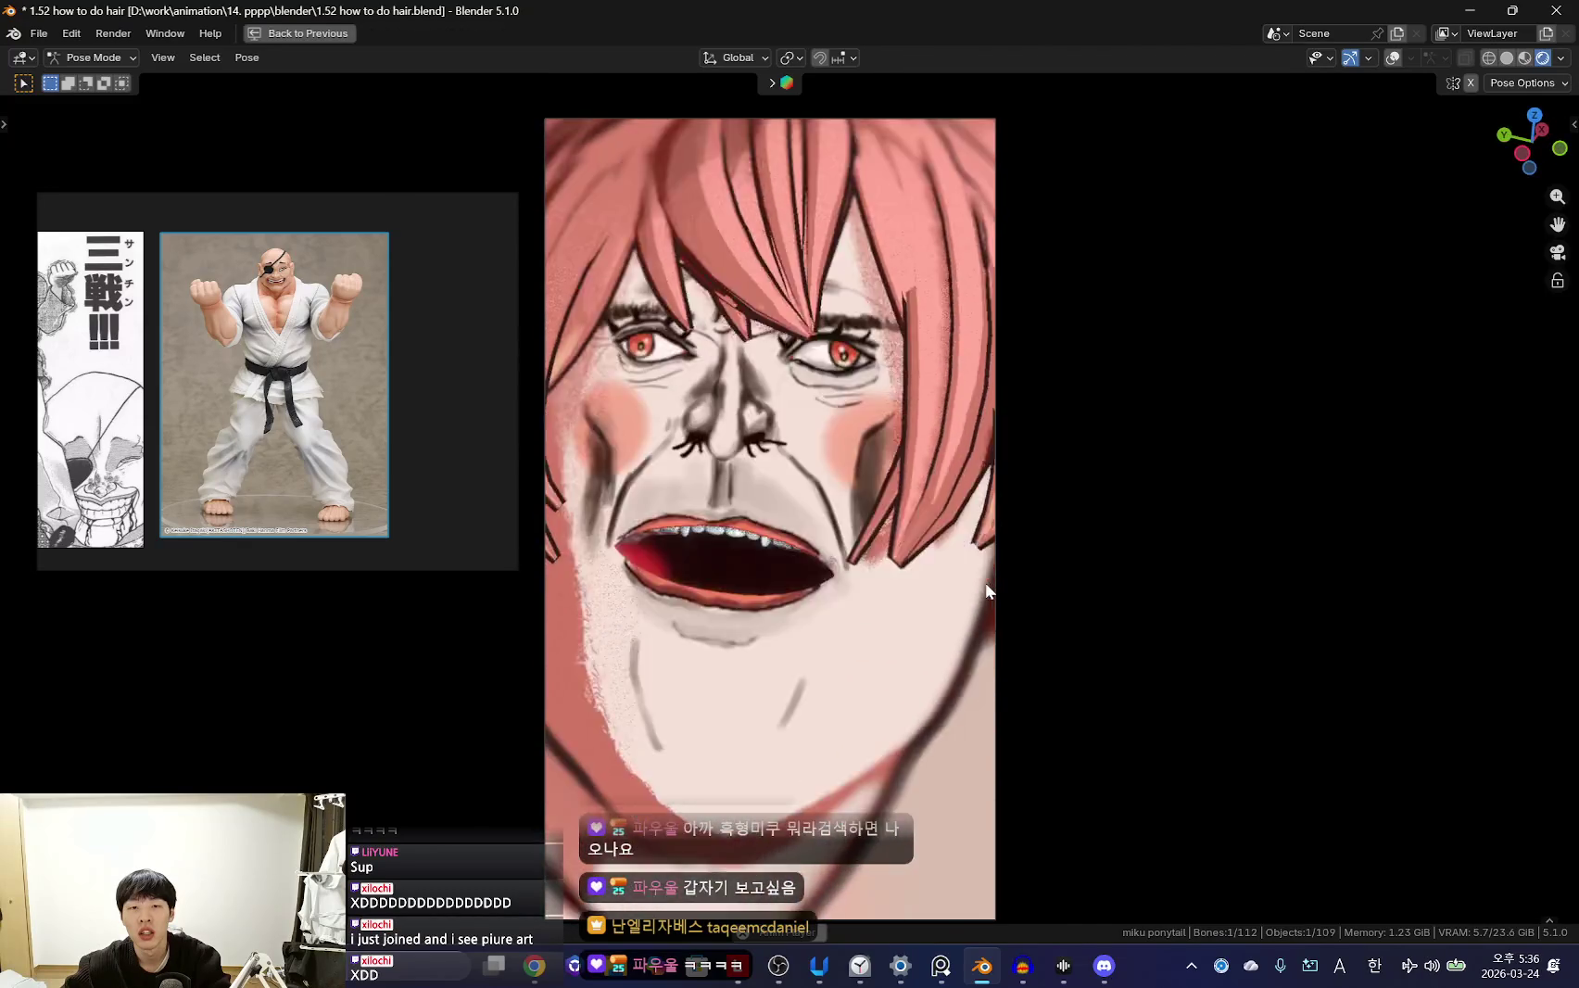
pyautogui.hotkey('ctrl', 'space')
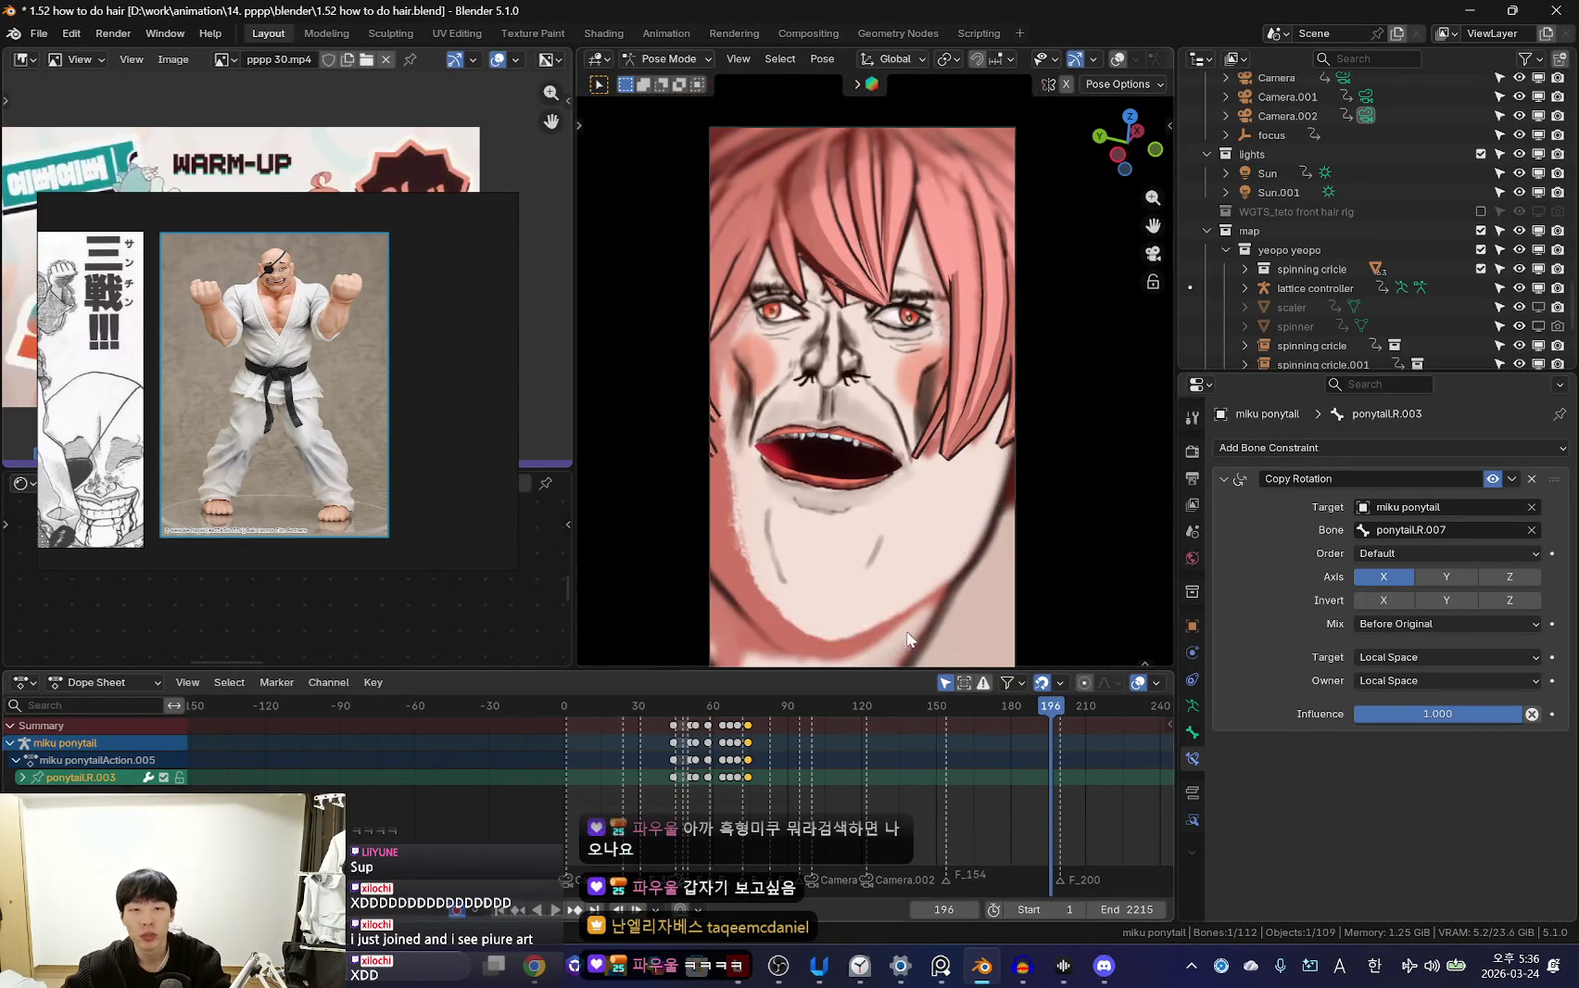
pyautogui.hotkey('shift', 'Left')
pyautogui.scroll(3, 820, 772)
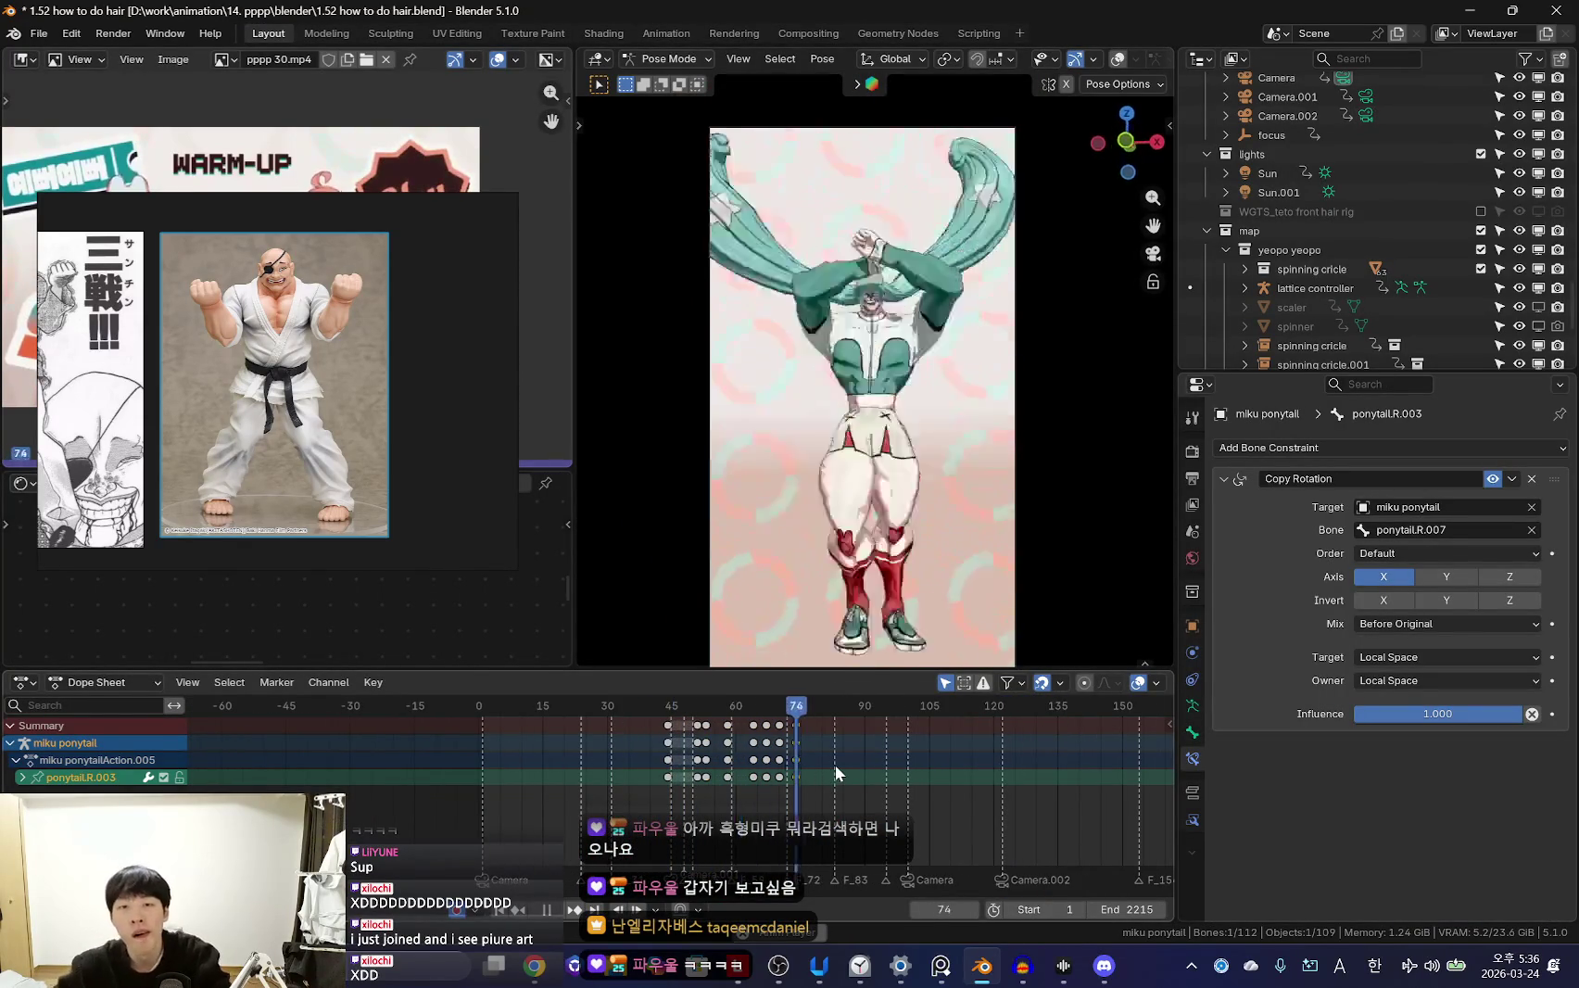
pyautogui.scroll(3, 804, 778)
pyautogui.press('Escape')
# Toggle overlays and camera view, then scrub the timeline back to frame 71
pyautogui.press('space')
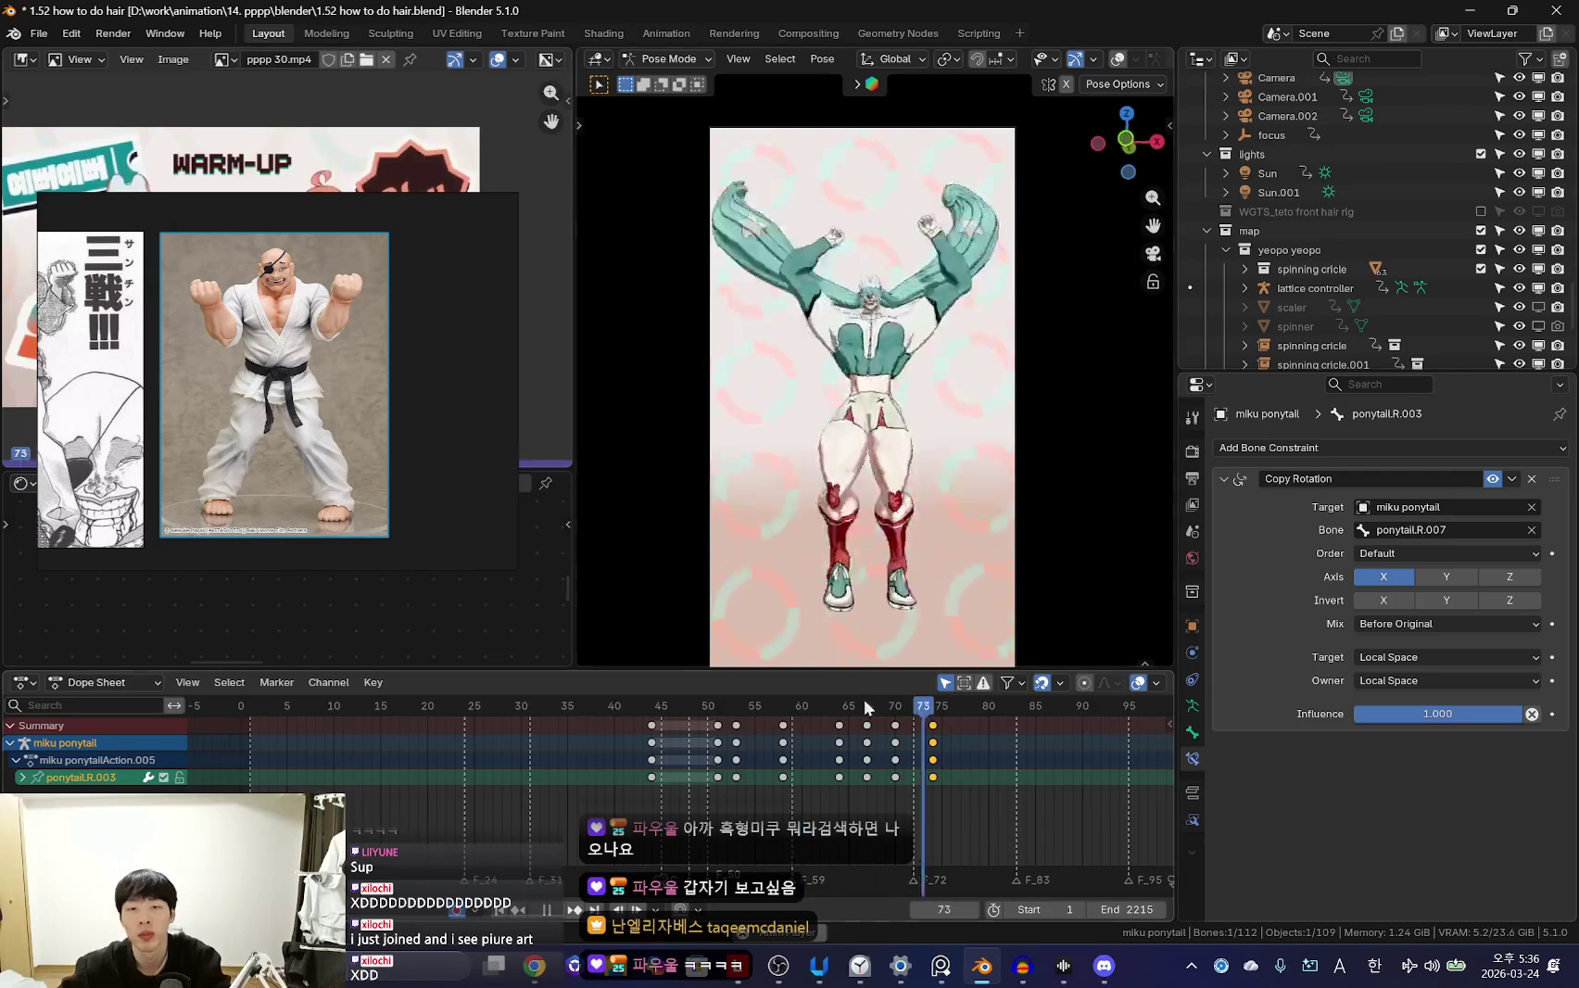
pyautogui.hotkey('shift', 'alt', 'z')
pyautogui.moveTo(926, 417); pyautogui.dragTo(1015, 449, button='middle')
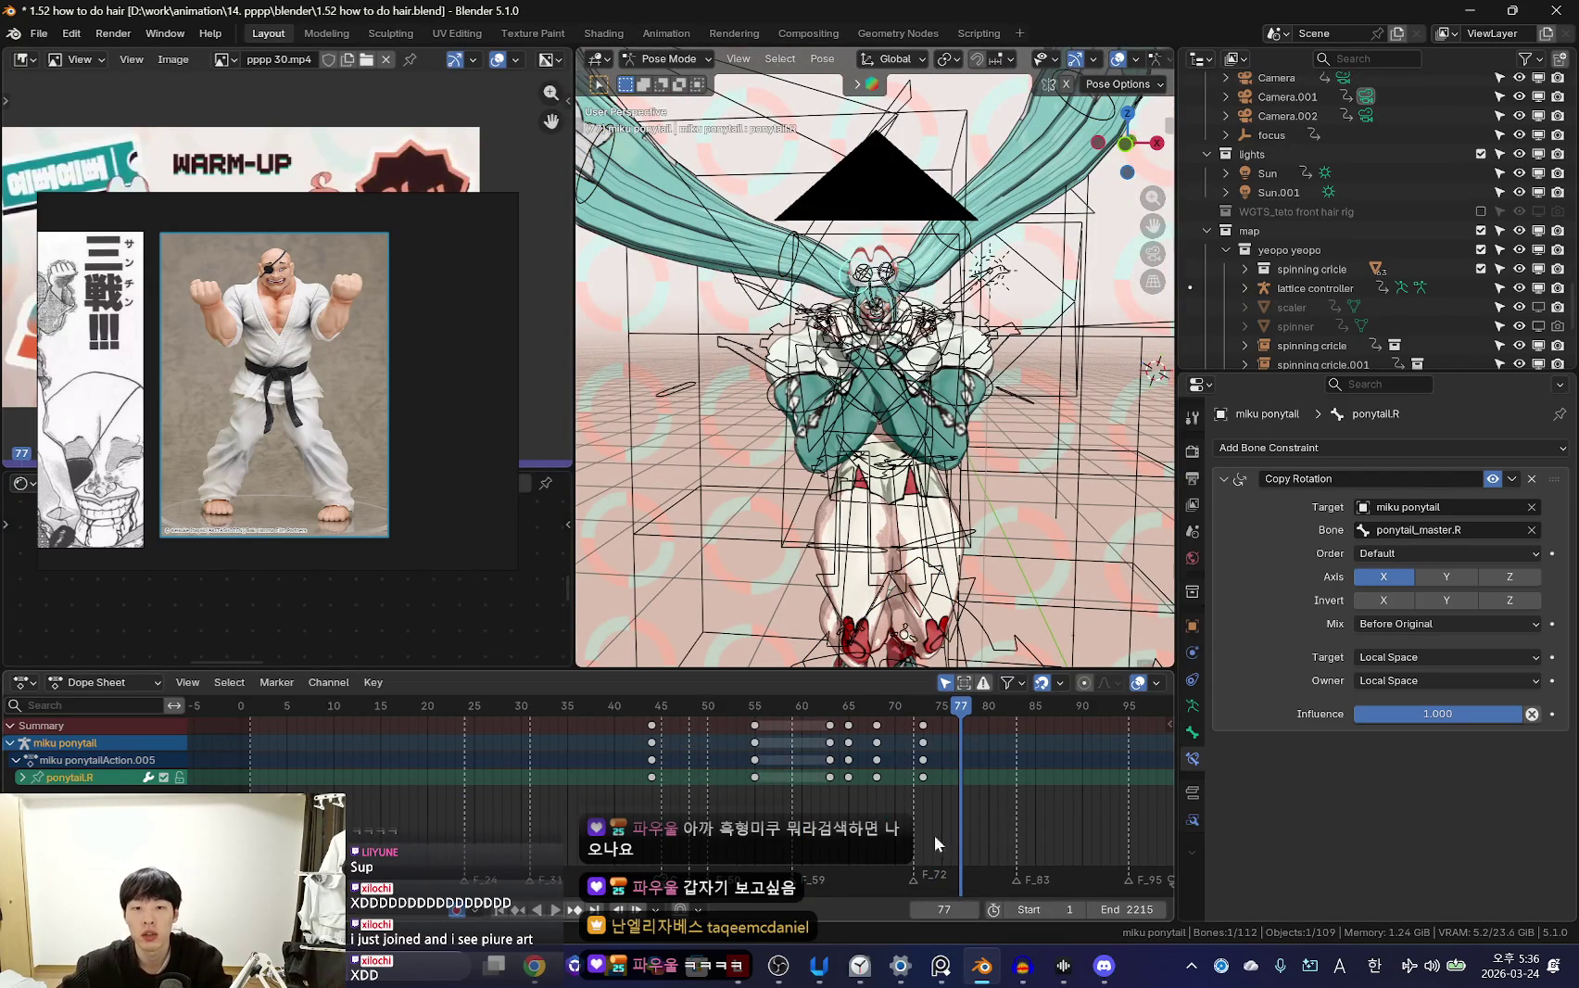
pyautogui.hotkey('shift', 'alt', 'z')
pyautogui.press('KP_0')
pyautogui.moveTo(1058, 783); pyautogui.dragTo(1028, 755)
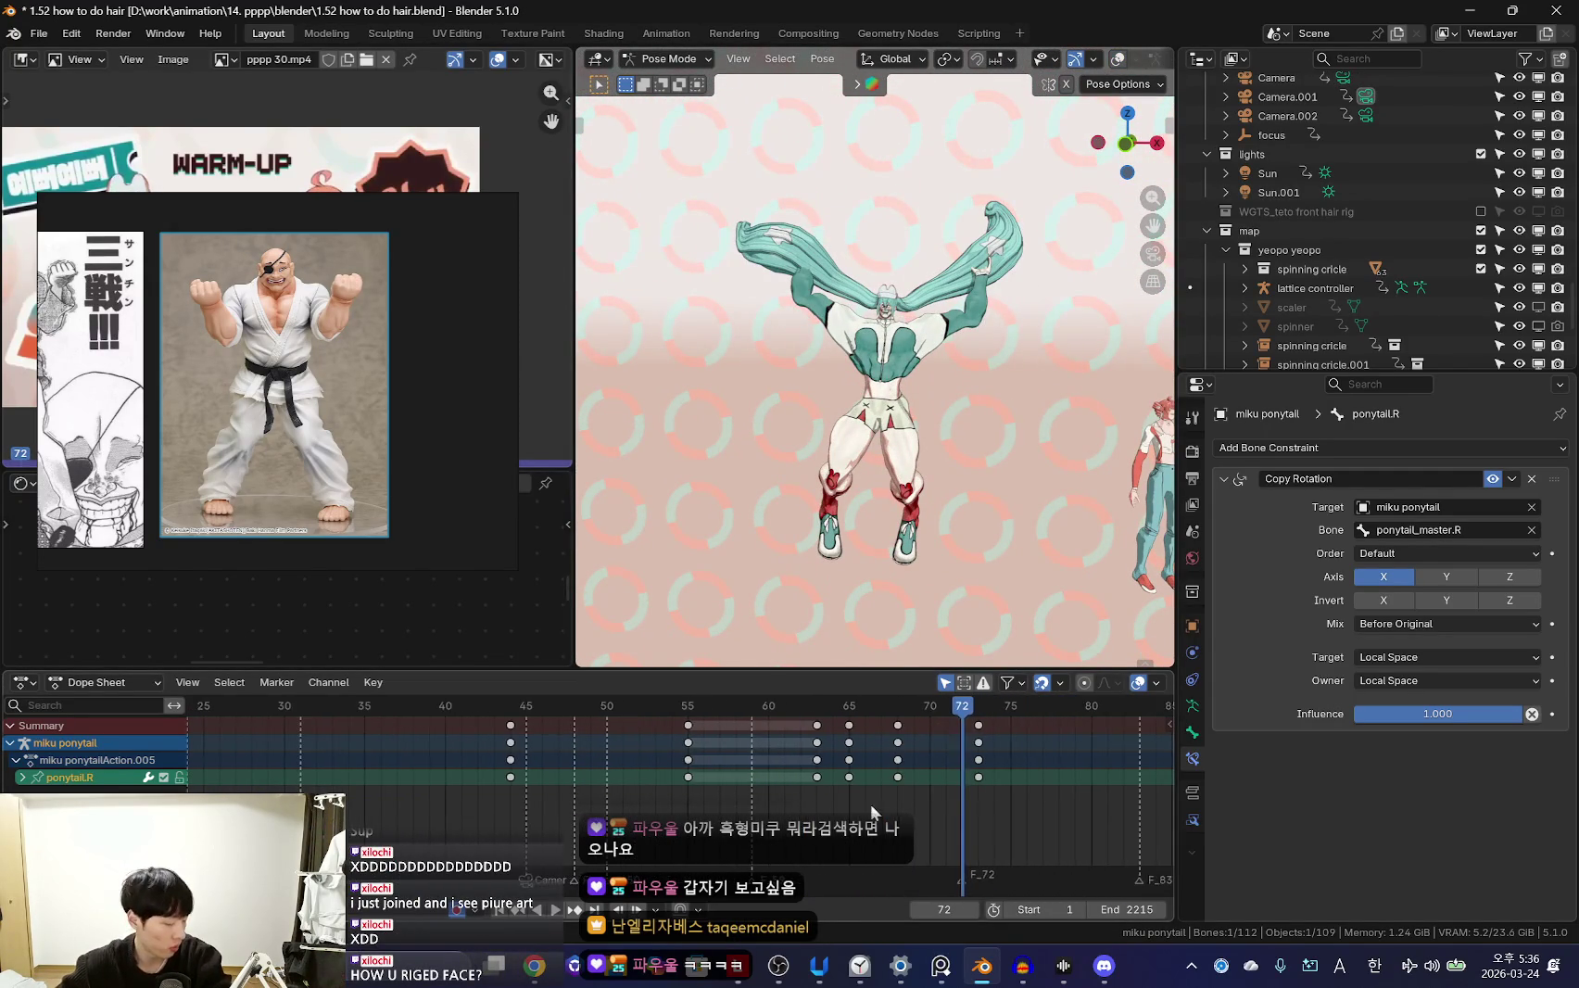
# Orbit and zoom in on the character's face, then select the mouth control bone
pyautogui.hotkey('shift', 'ctrl', 'space')
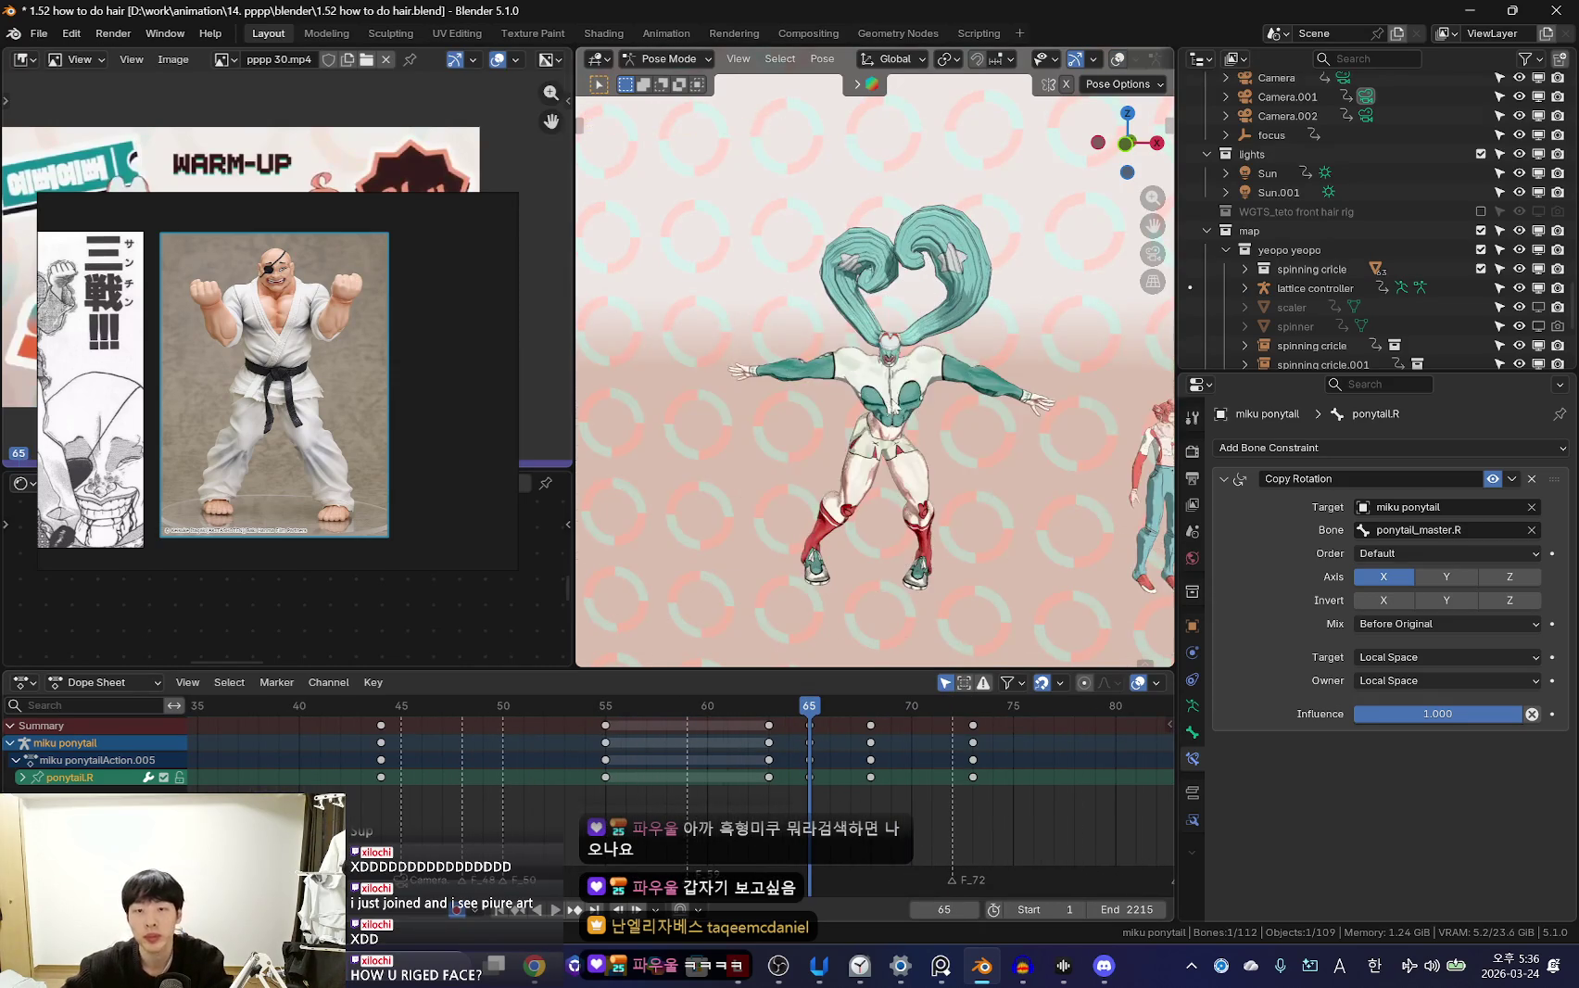
pyautogui.hotkey('shift', 'alt', 'z')
pyautogui.moveTo(903, 366); pyautogui.dragTo(898, 477, button='middle')
pyautogui.scroll(5, 898, 478)
pyautogui.scroll(3, 898, 477)
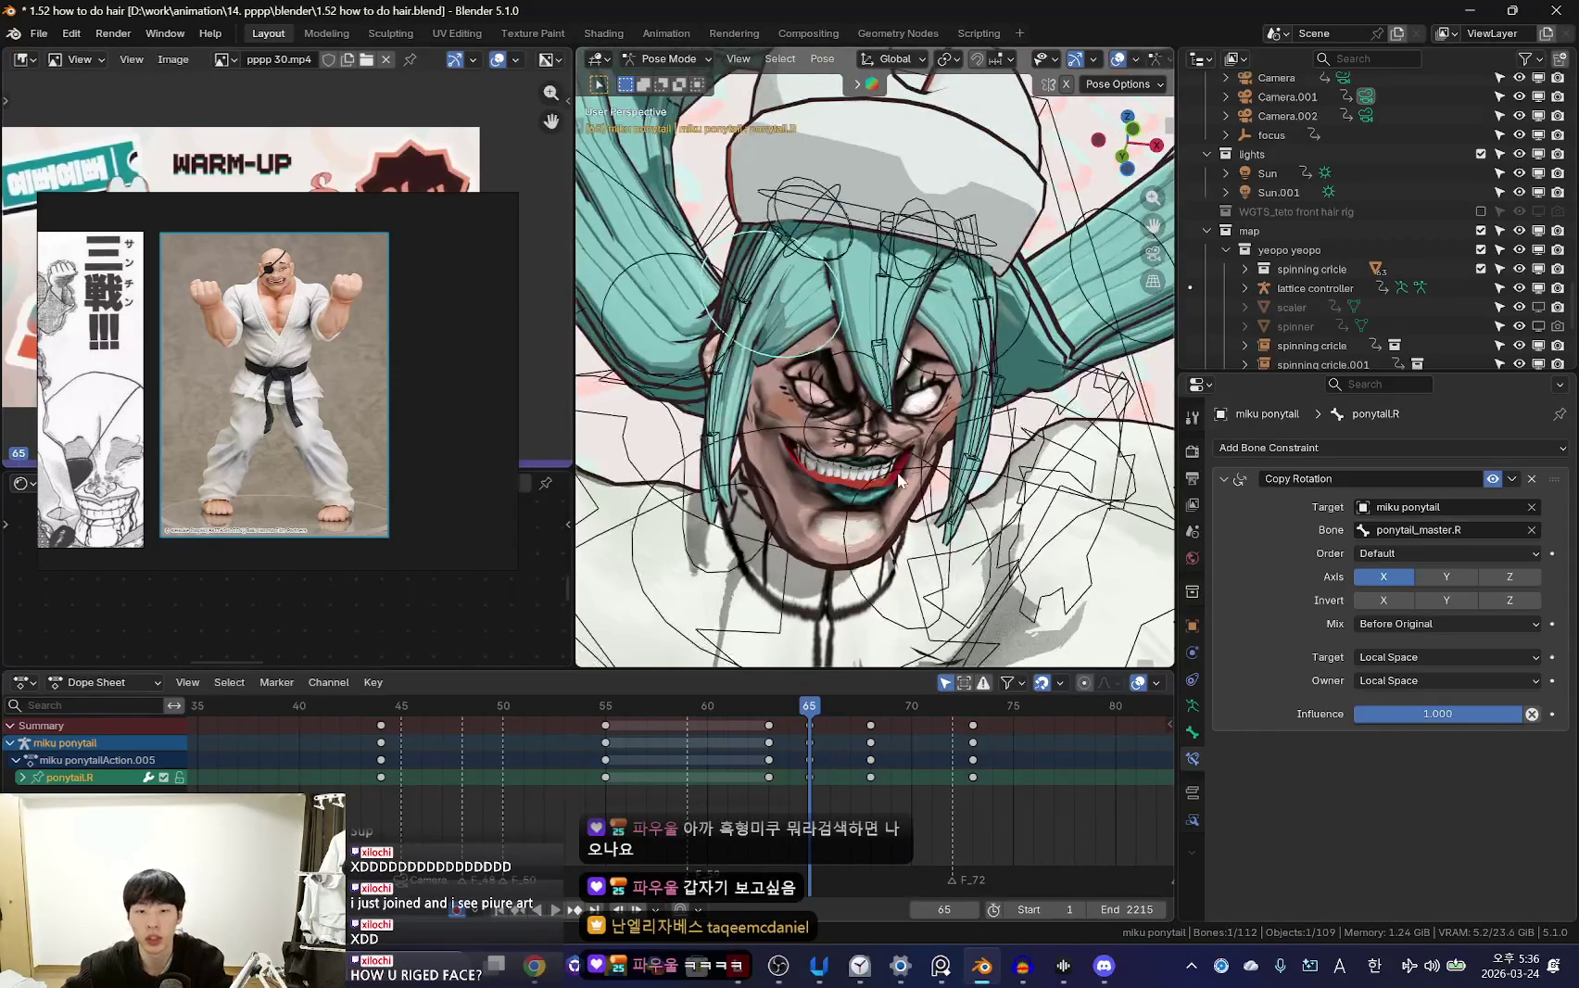
pyautogui.click(883, 447)
# Cancel the mouth bone move and select the miku body mesh in Object Mode
pyautogui.hotkey('shift', 'alt', 'z')
pyautogui.press('g')
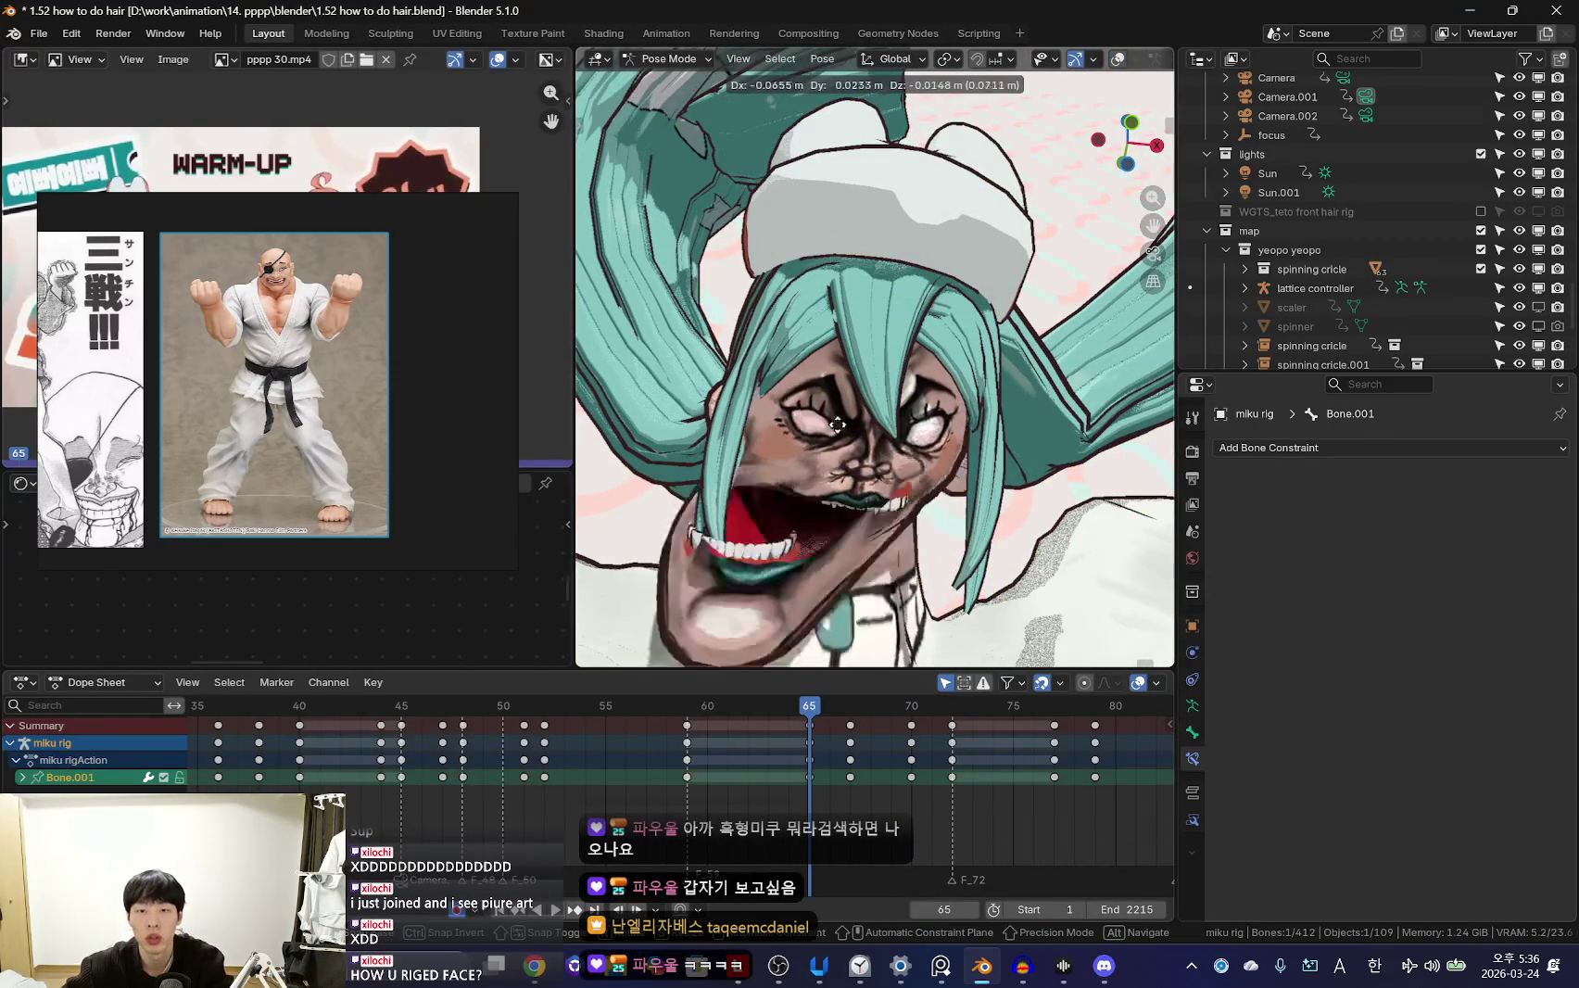
pyautogui.press('Escape')
pyautogui.hotkey('ctrl', 'Tab')
pyautogui.click(837, 424)
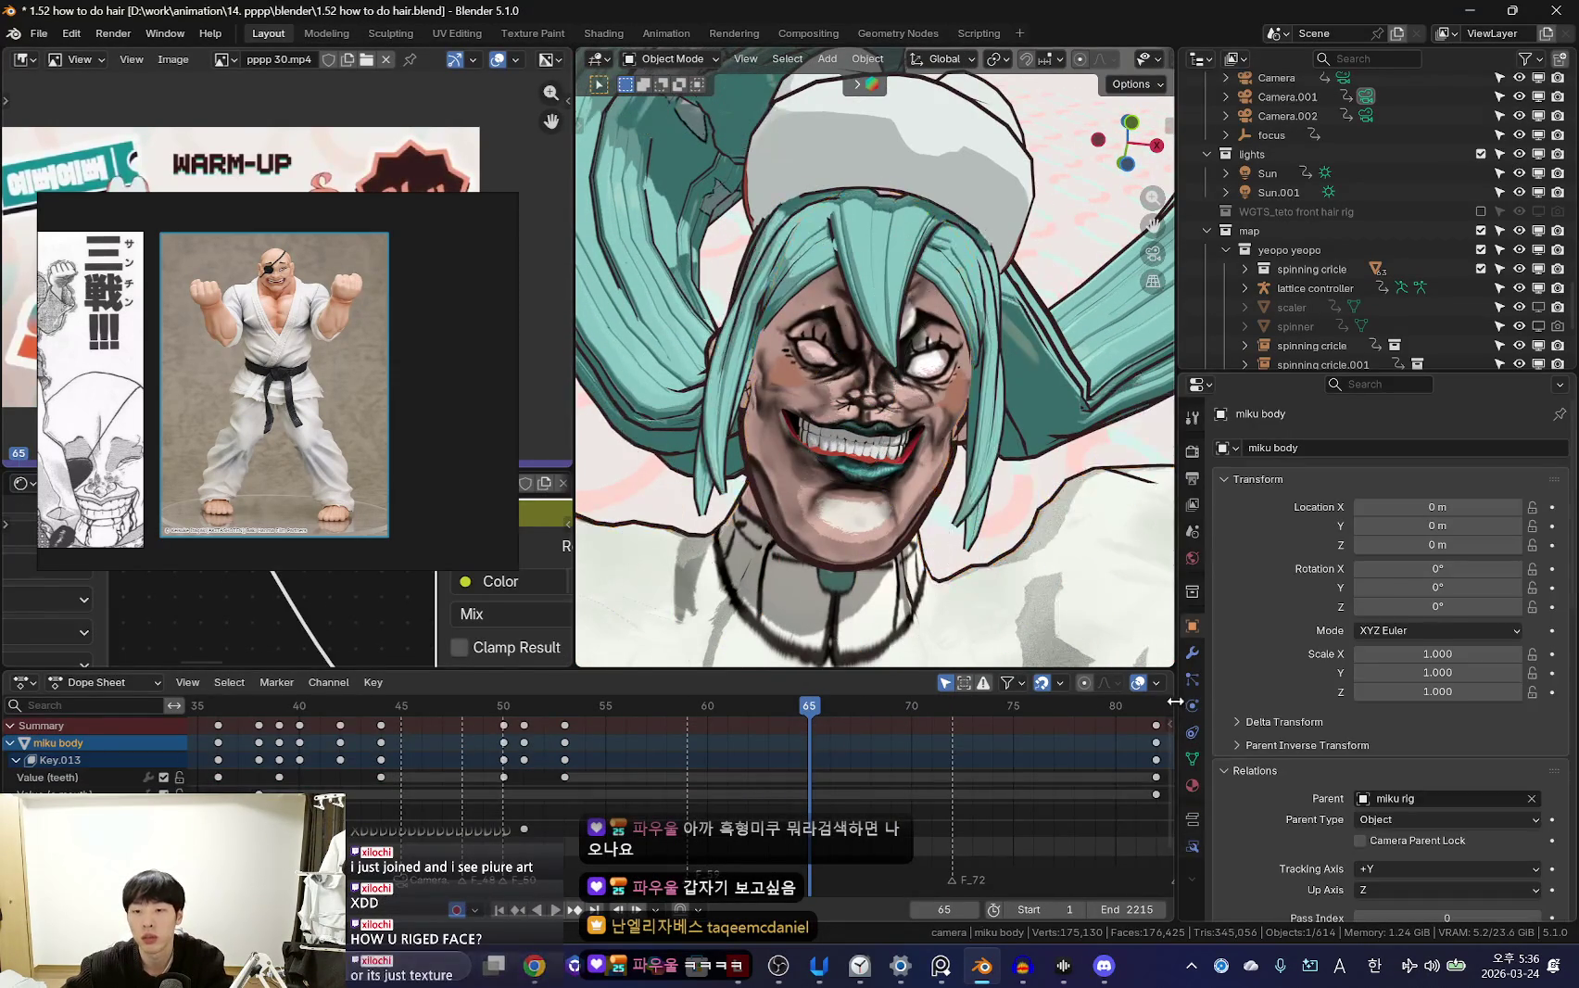
# Lower the body's teeth shape key to 0.519 and return to Pose Mode on the rig
pyautogui.click(1193, 758)
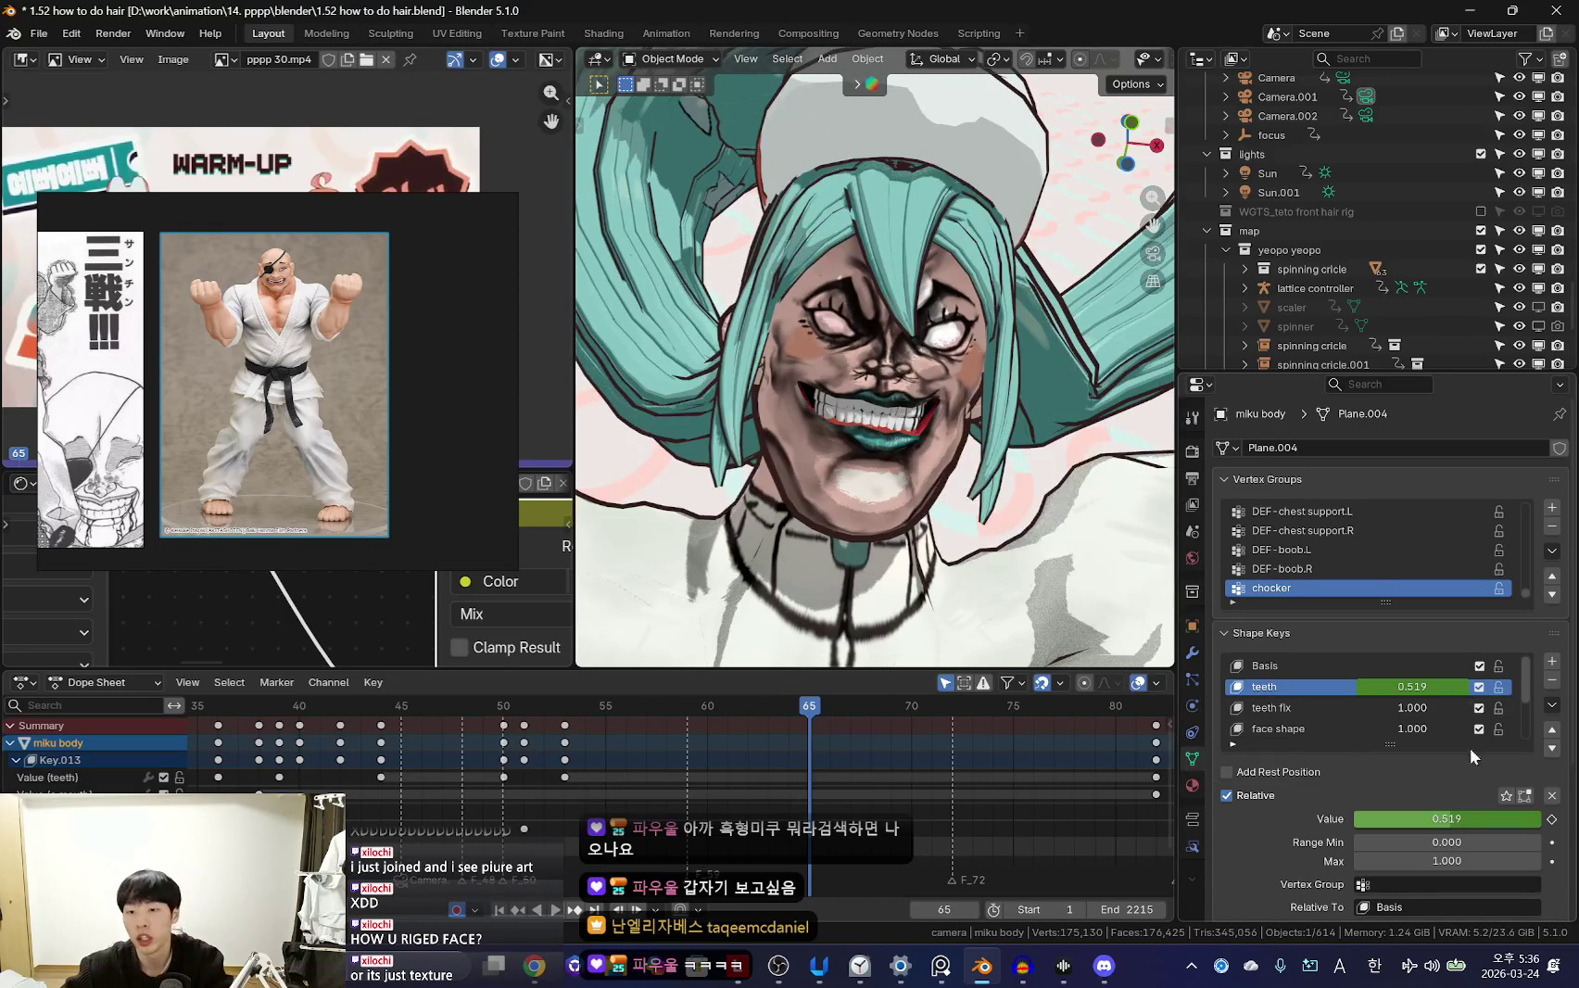
pyautogui.scroll(-1, 1470, 748)
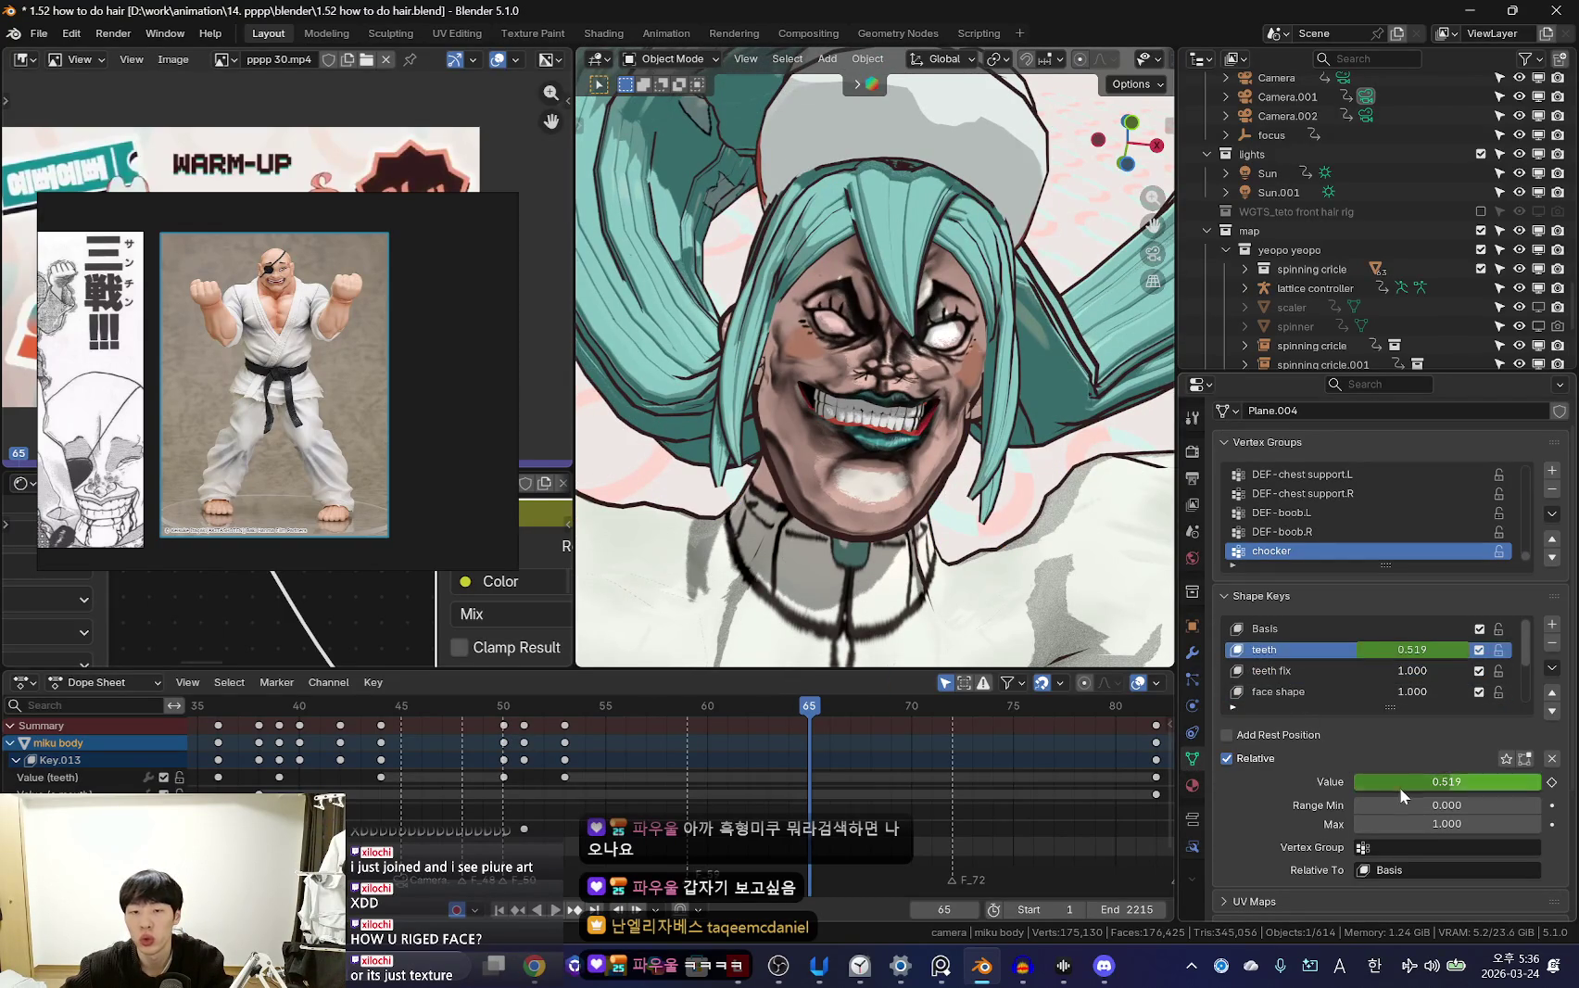
pyautogui.moveTo(1447, 781); pyautogui.dragTo(1390, 781)
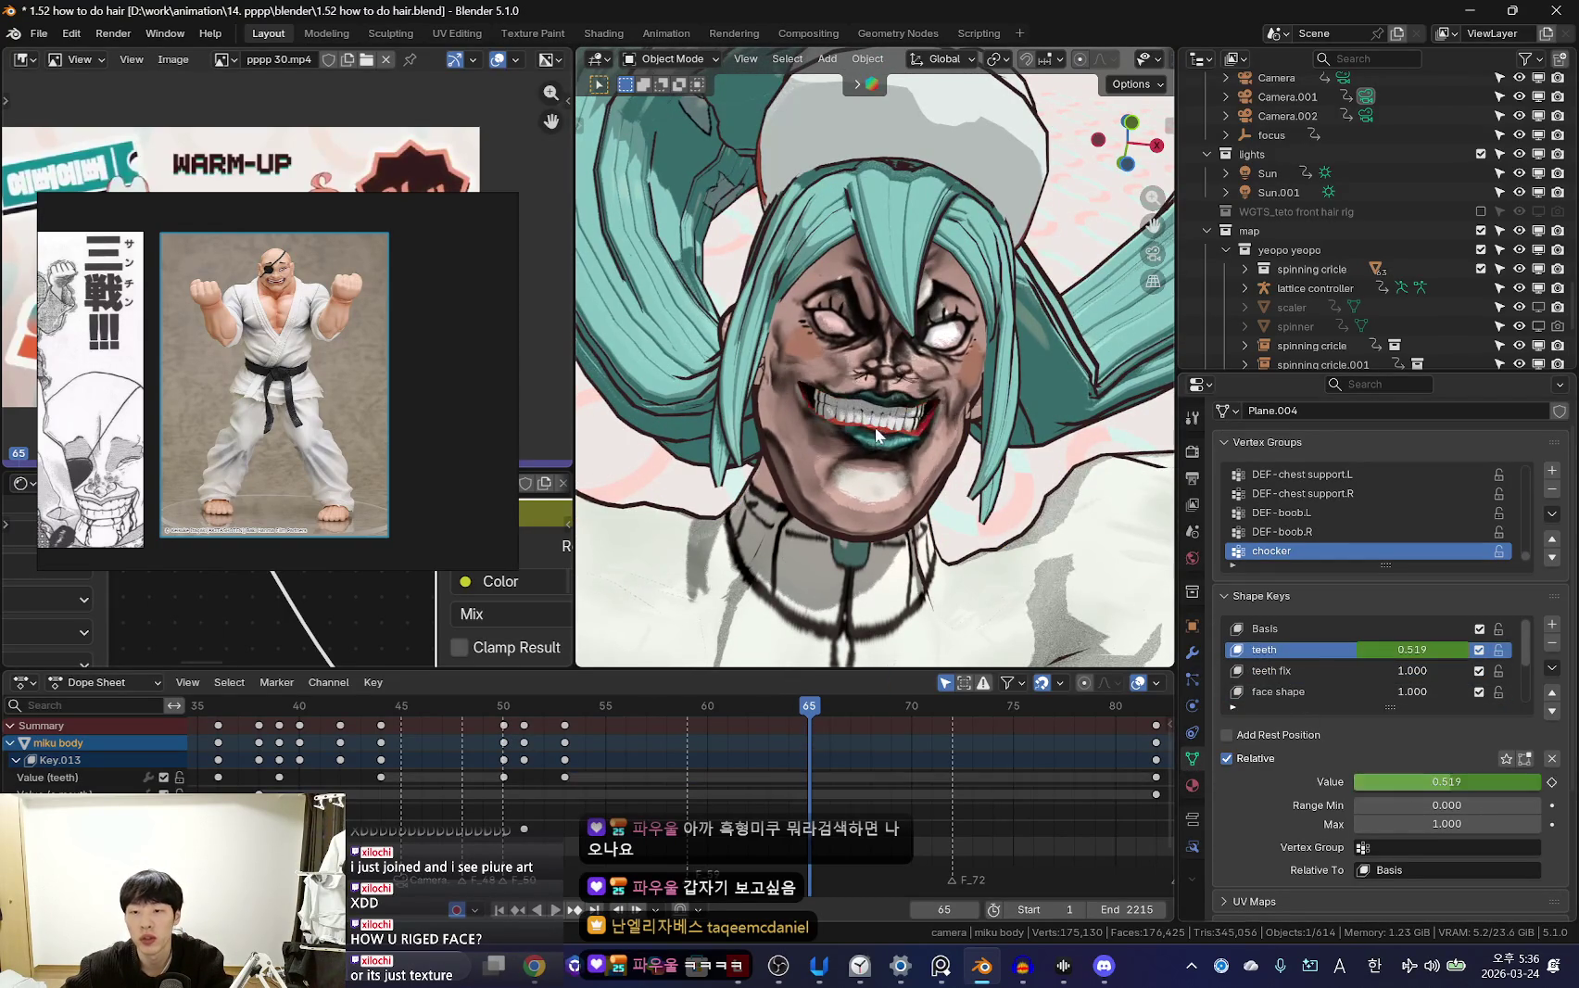
pyautogui.scroll(-2, 833, 411)
pyautogui.scroll(-3, 873, 481)
pyautogui.click(871, 417)
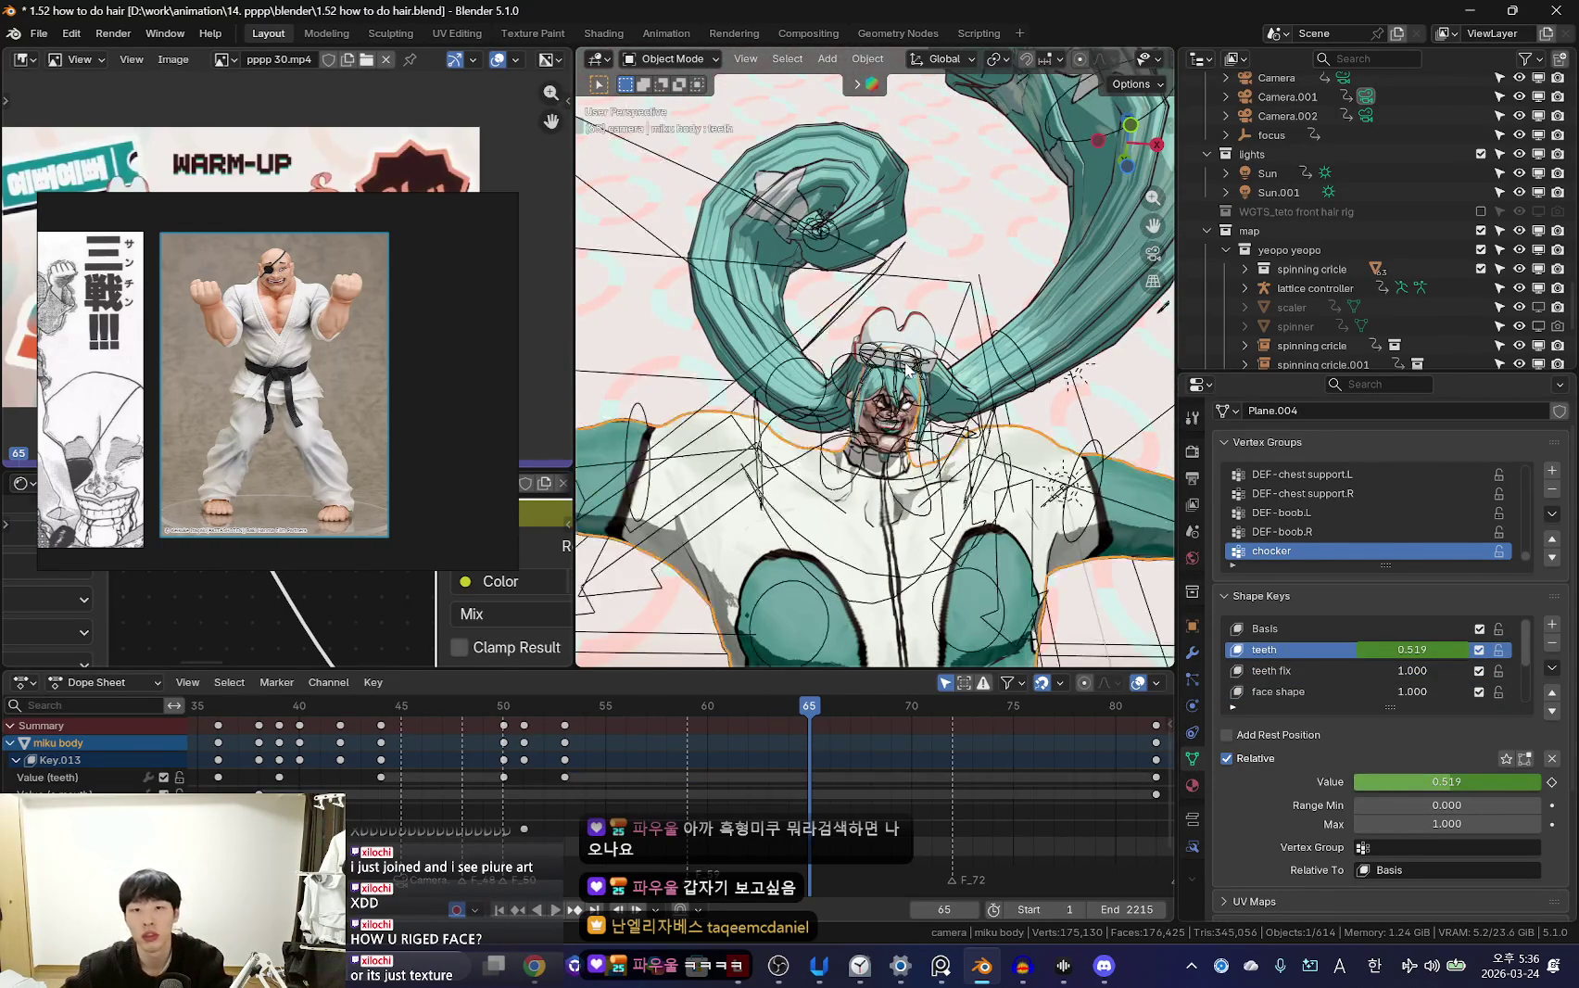
pyautogui.hotkey('ctrl', 'Tab')
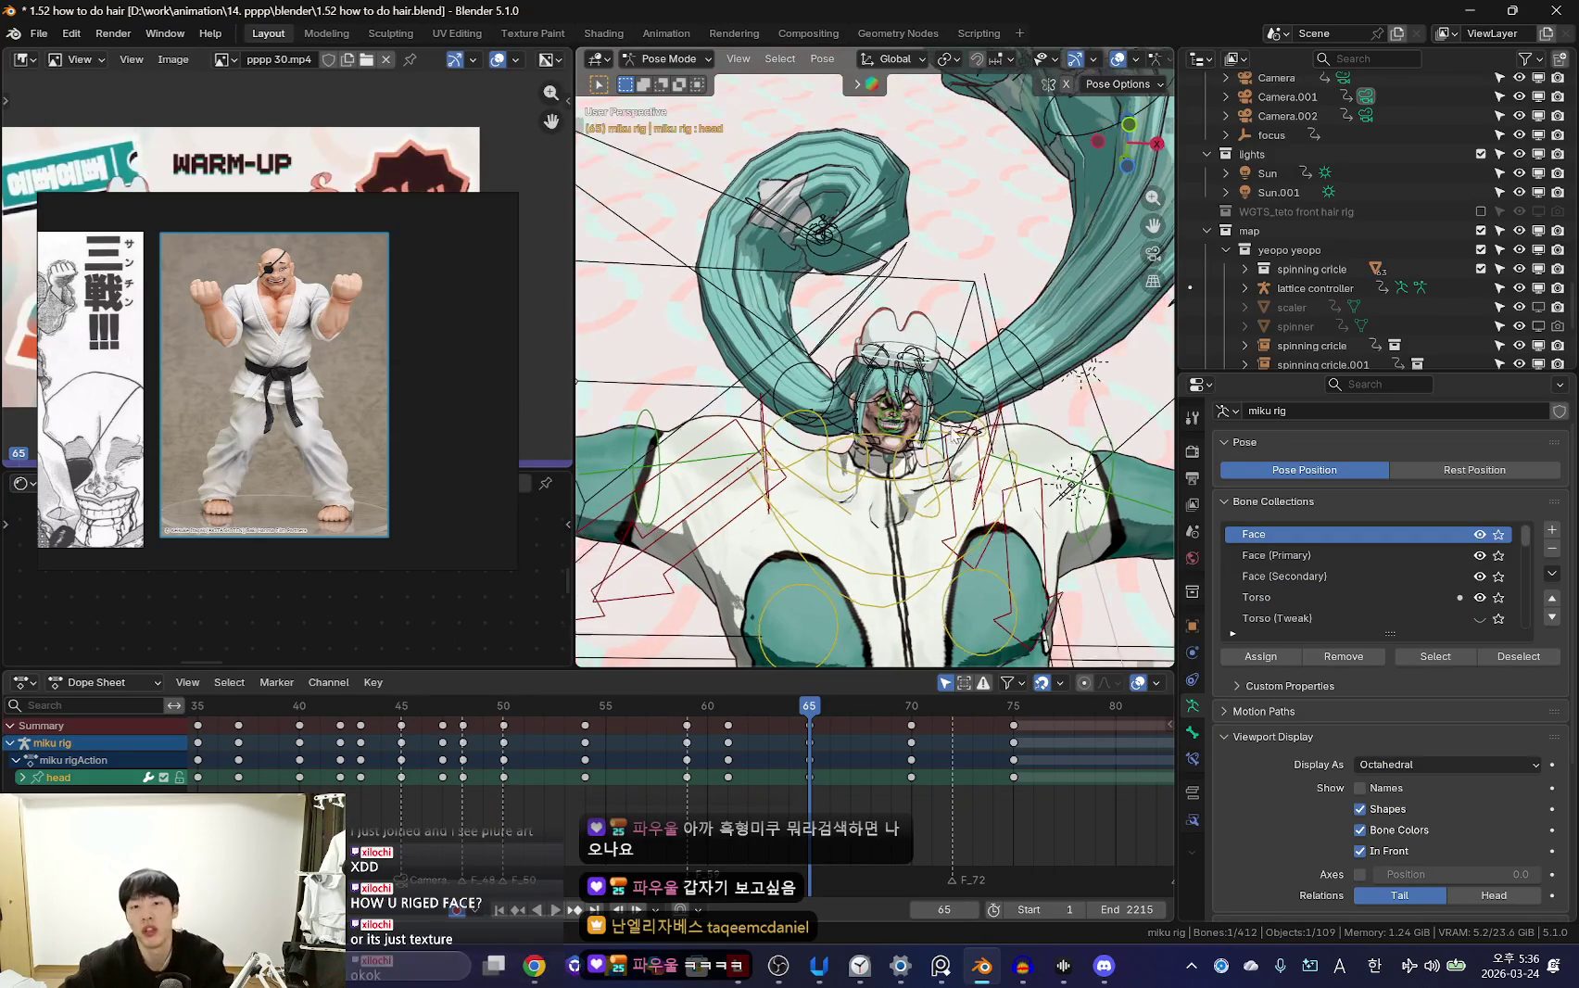
# Scrub the timeline in camera view and select the ponytail.R.003 bone
pyautogui.hotkey('shift', 'alt', 'z')
pyautogui.hotkey('shift', 'alt', 'z')
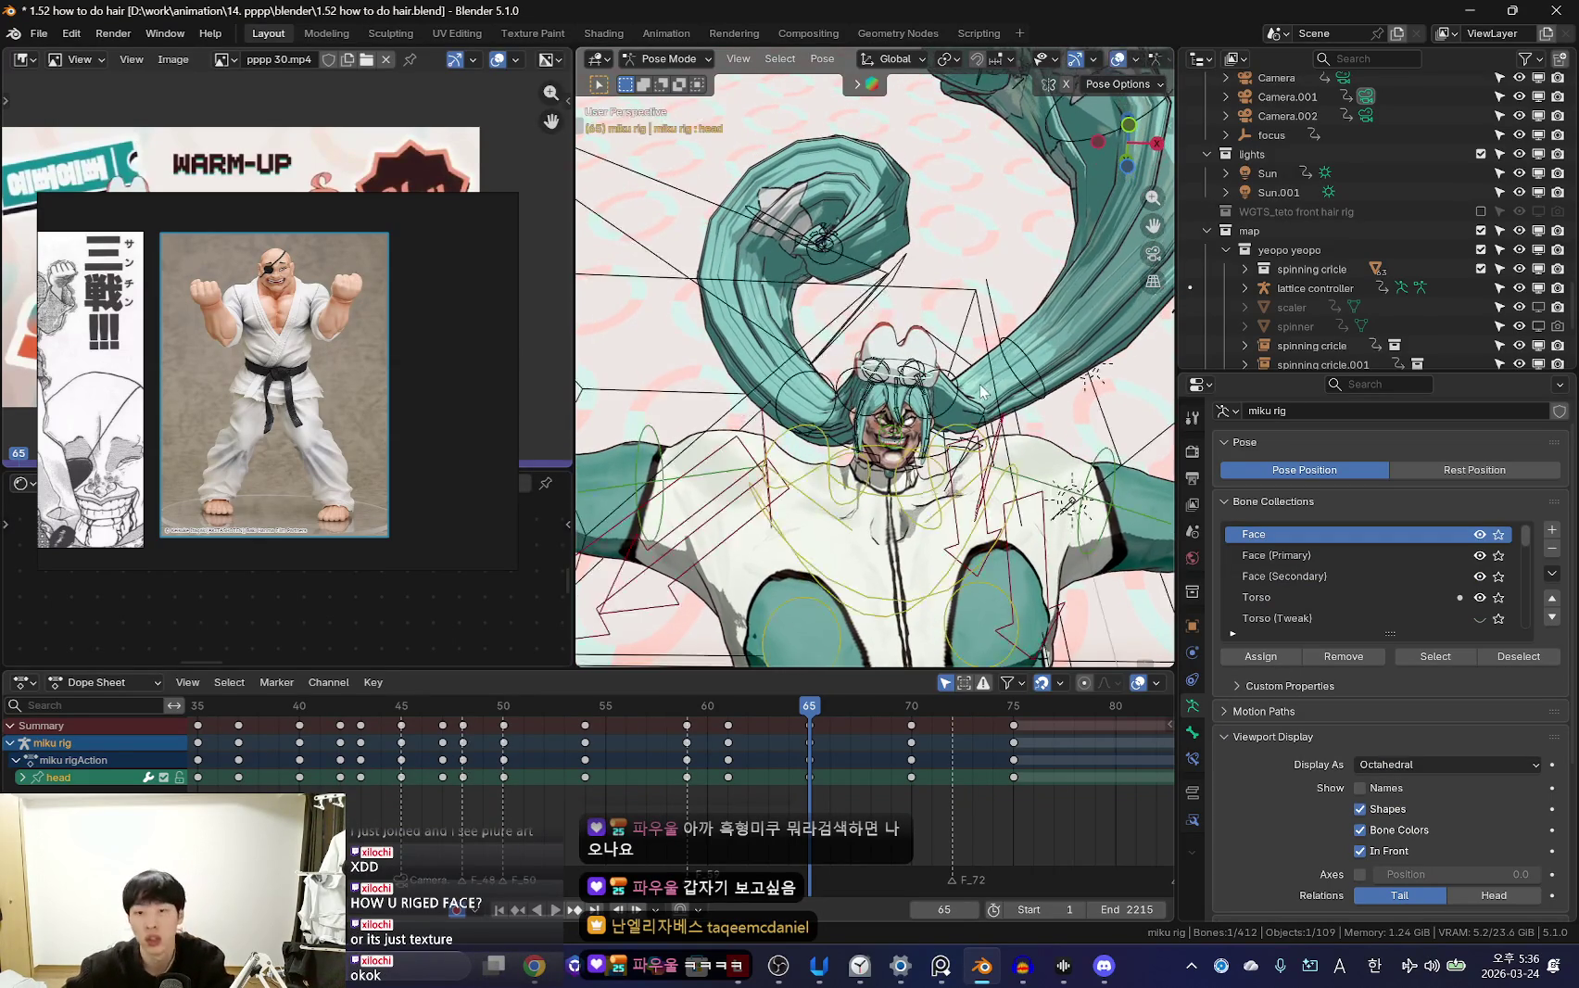
pyautogui.click(816, 376)
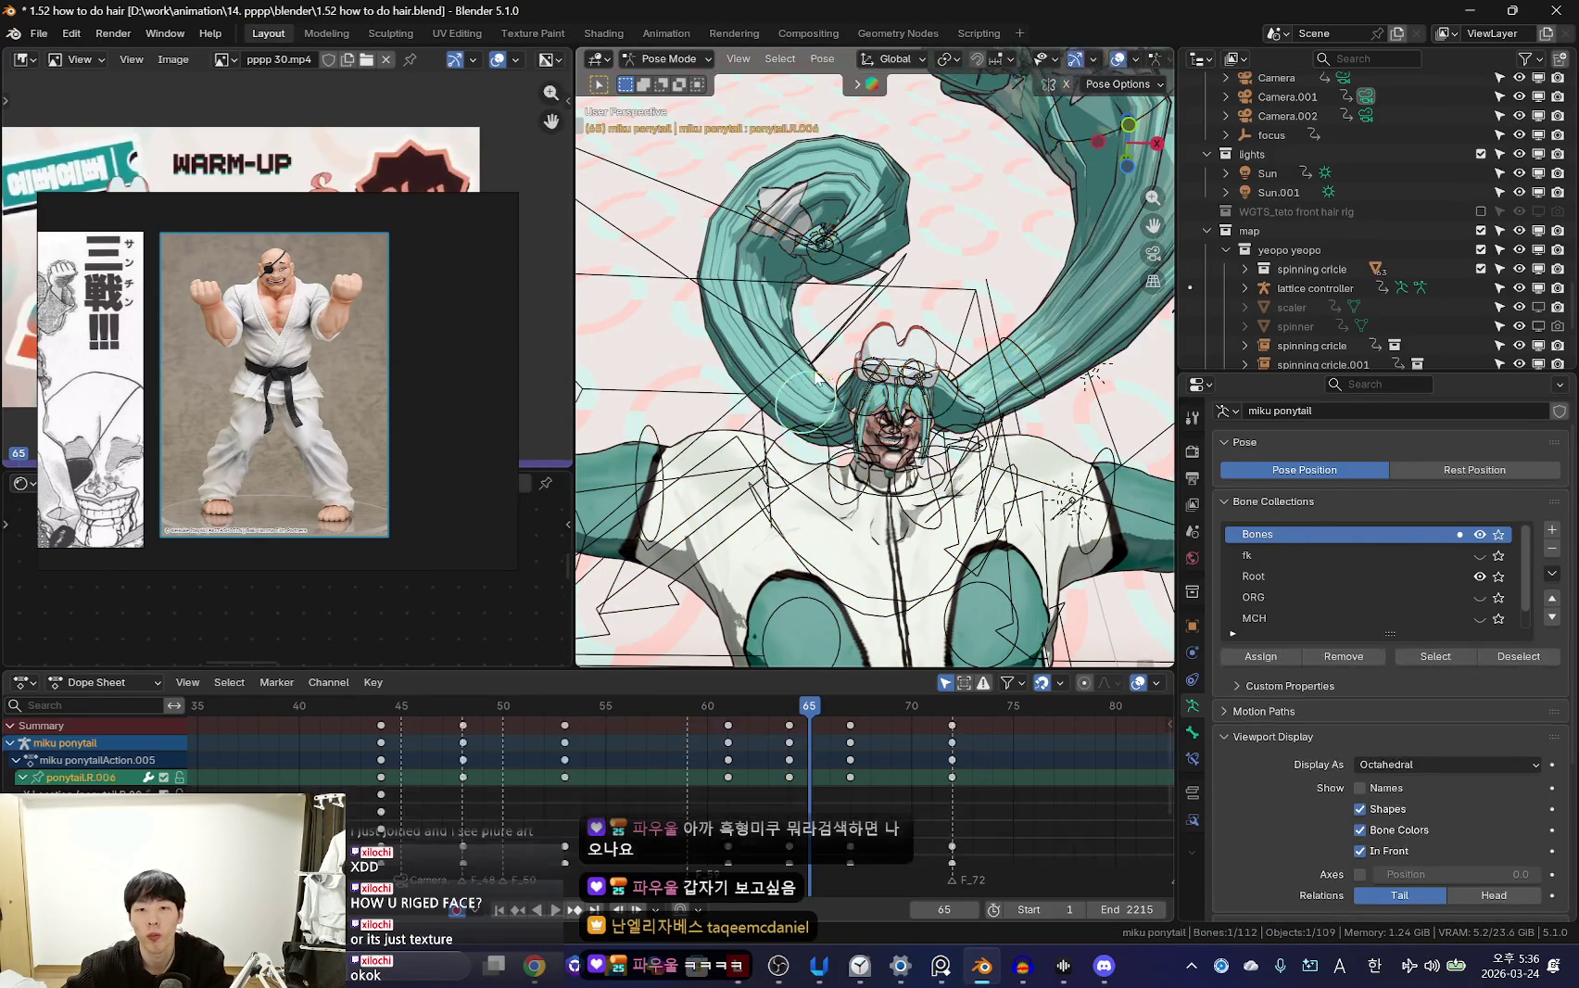
pyautogui.press('KP_0')
pyautogui.moveTo(927, 801)
pyautogui.mouseDown()
pyautogui.moveTo(763, 800)
pyautogui.moveTo(985, 801)
pyautogui.mouseUp()
pyautogui.moveTo(740, 764)
pyautogui.mouseDown()
pyautogui.moveTo(809, 787)
pyautogui.moveTo(1023, 804)
pyautogui.mouseUp()
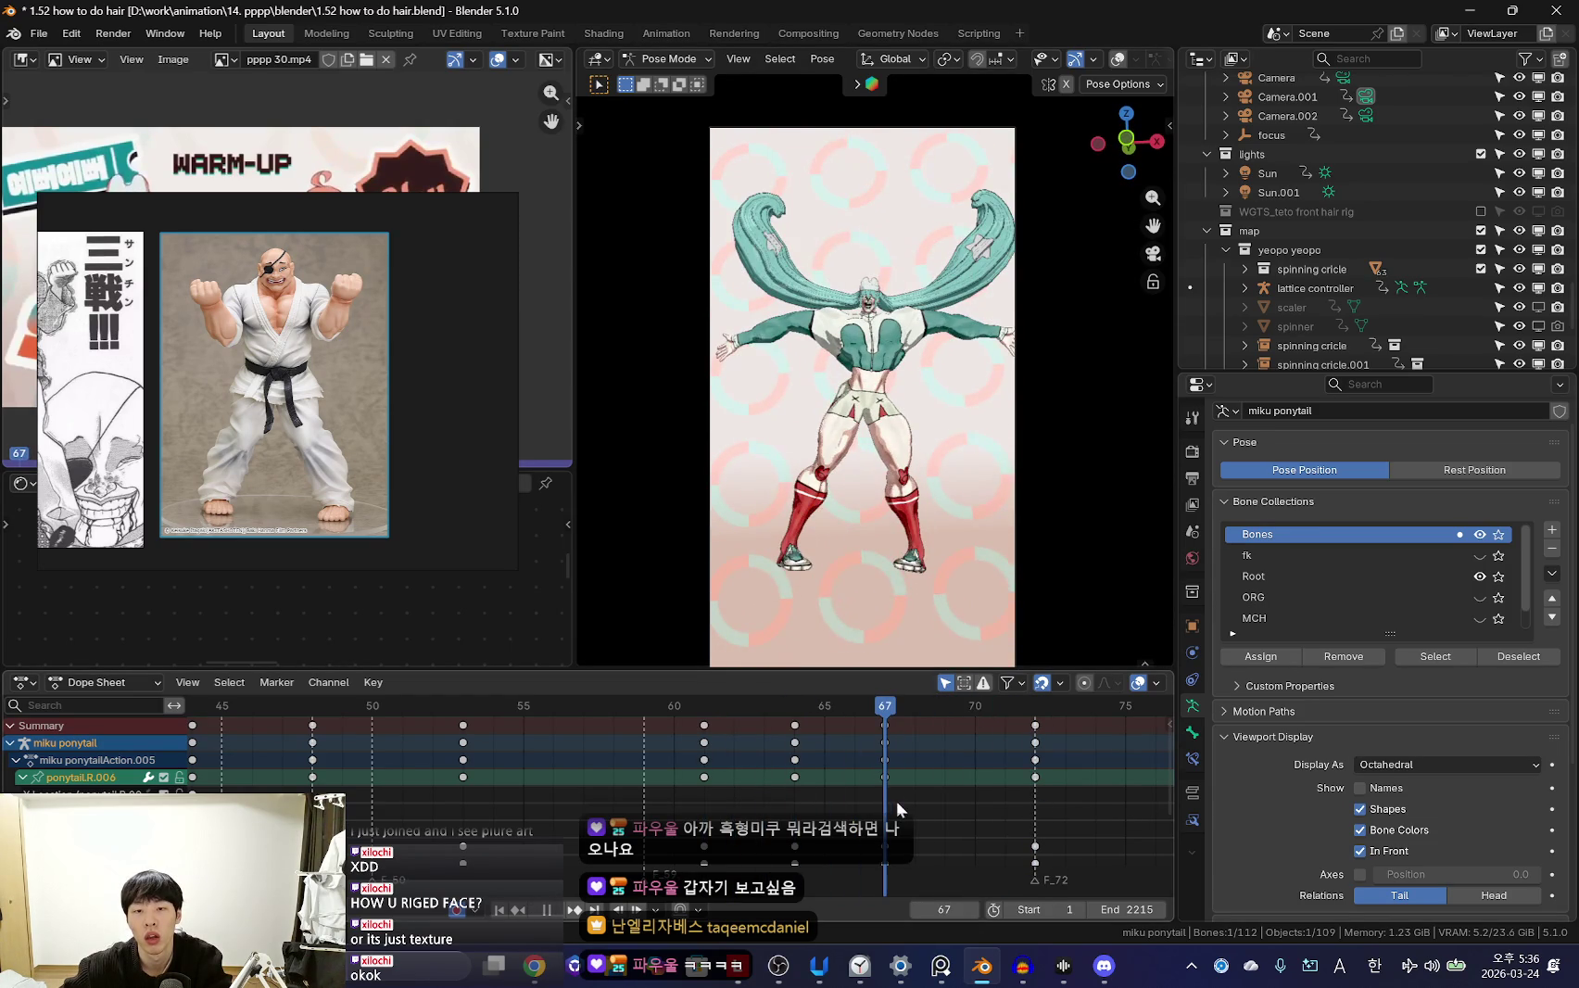
pyautogui.hotkey('shift', 'alt', 'z')
pyautogui.click(766, 274)
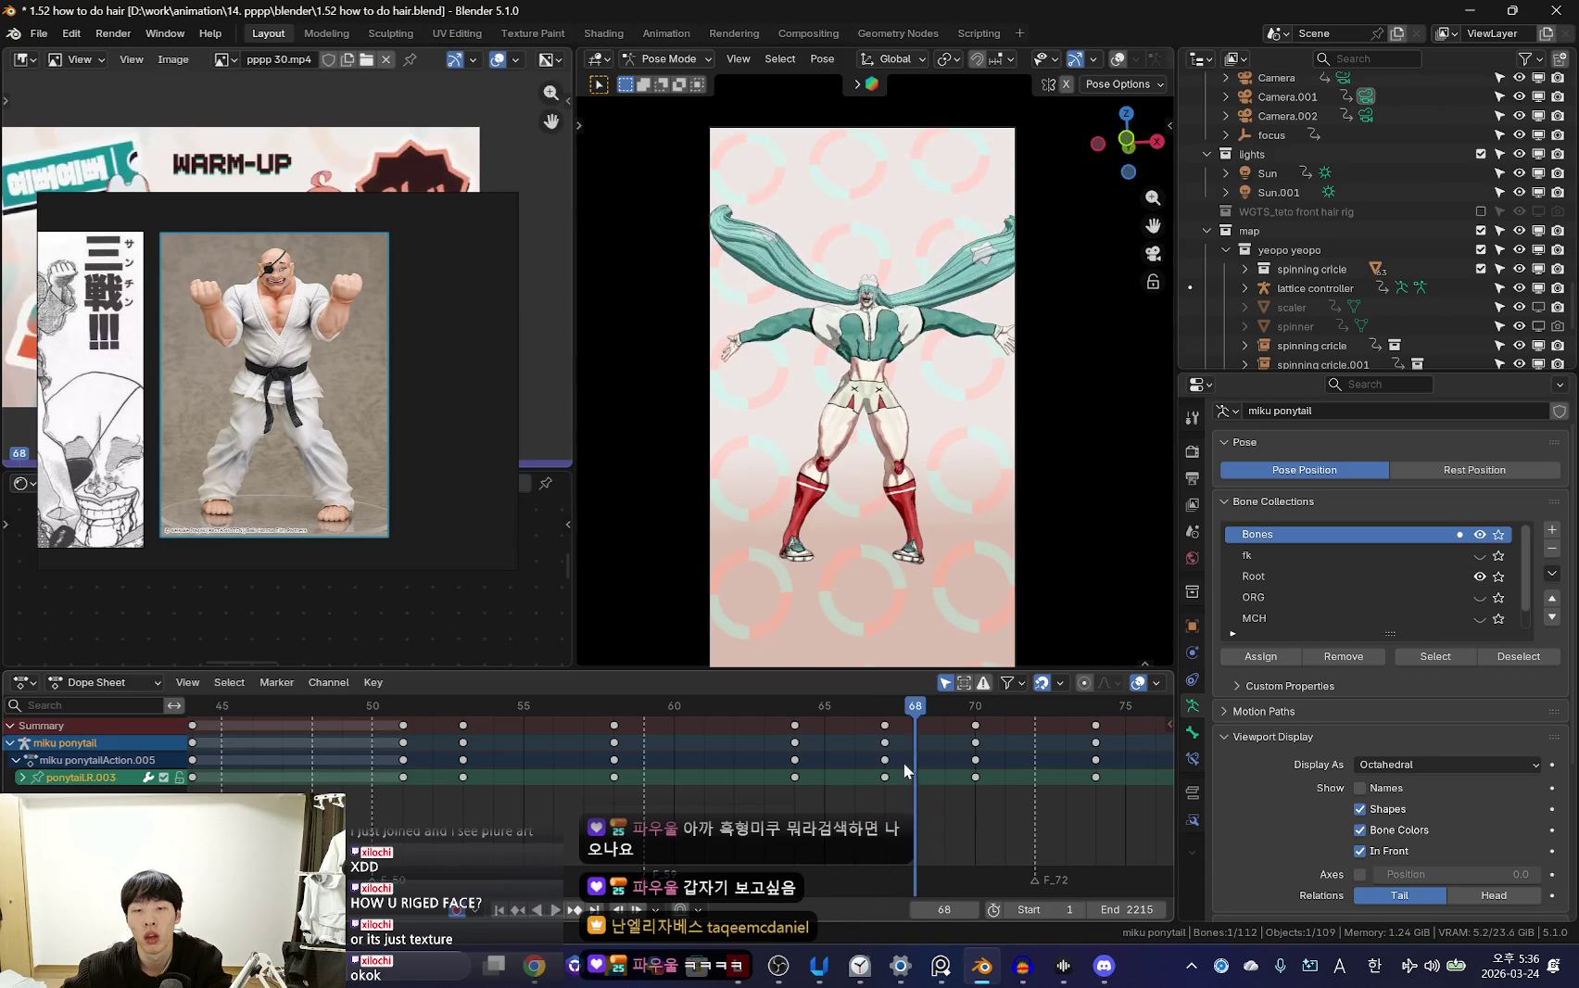
# Rotate ponytail.R.003 about 22.6° around Z and keyframe the new pose
pyautogui.press('space')
pyautogui.click(925, 562)
pyautogui.press('space')
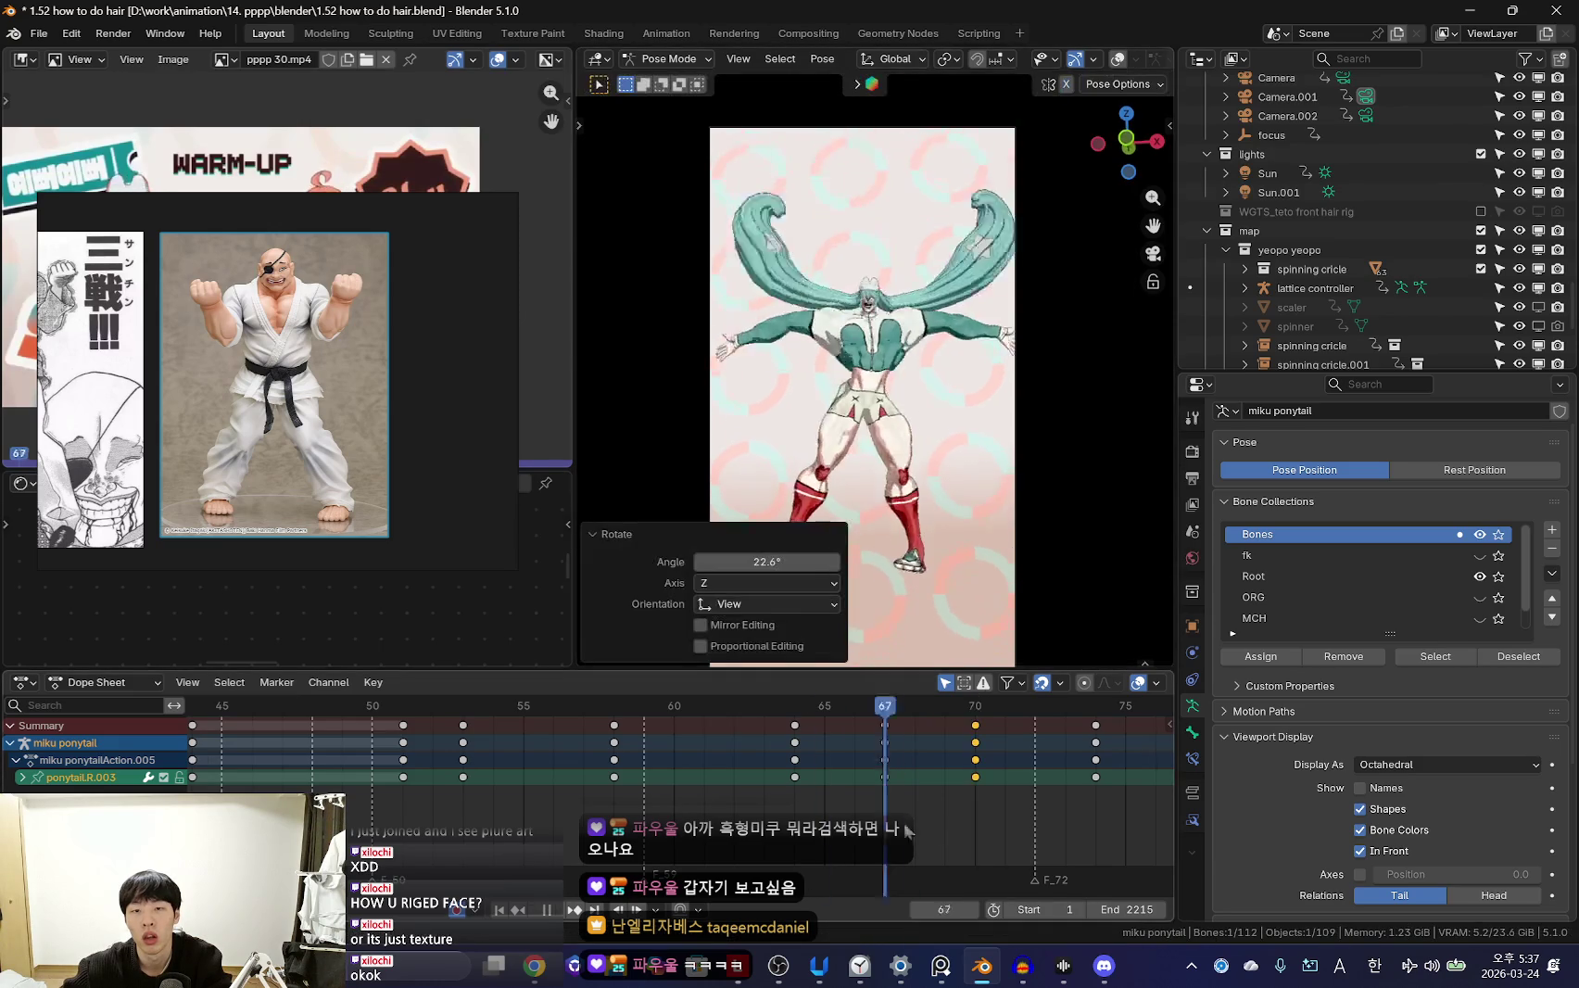
pyautogui.scroll(-3, 614, 774)
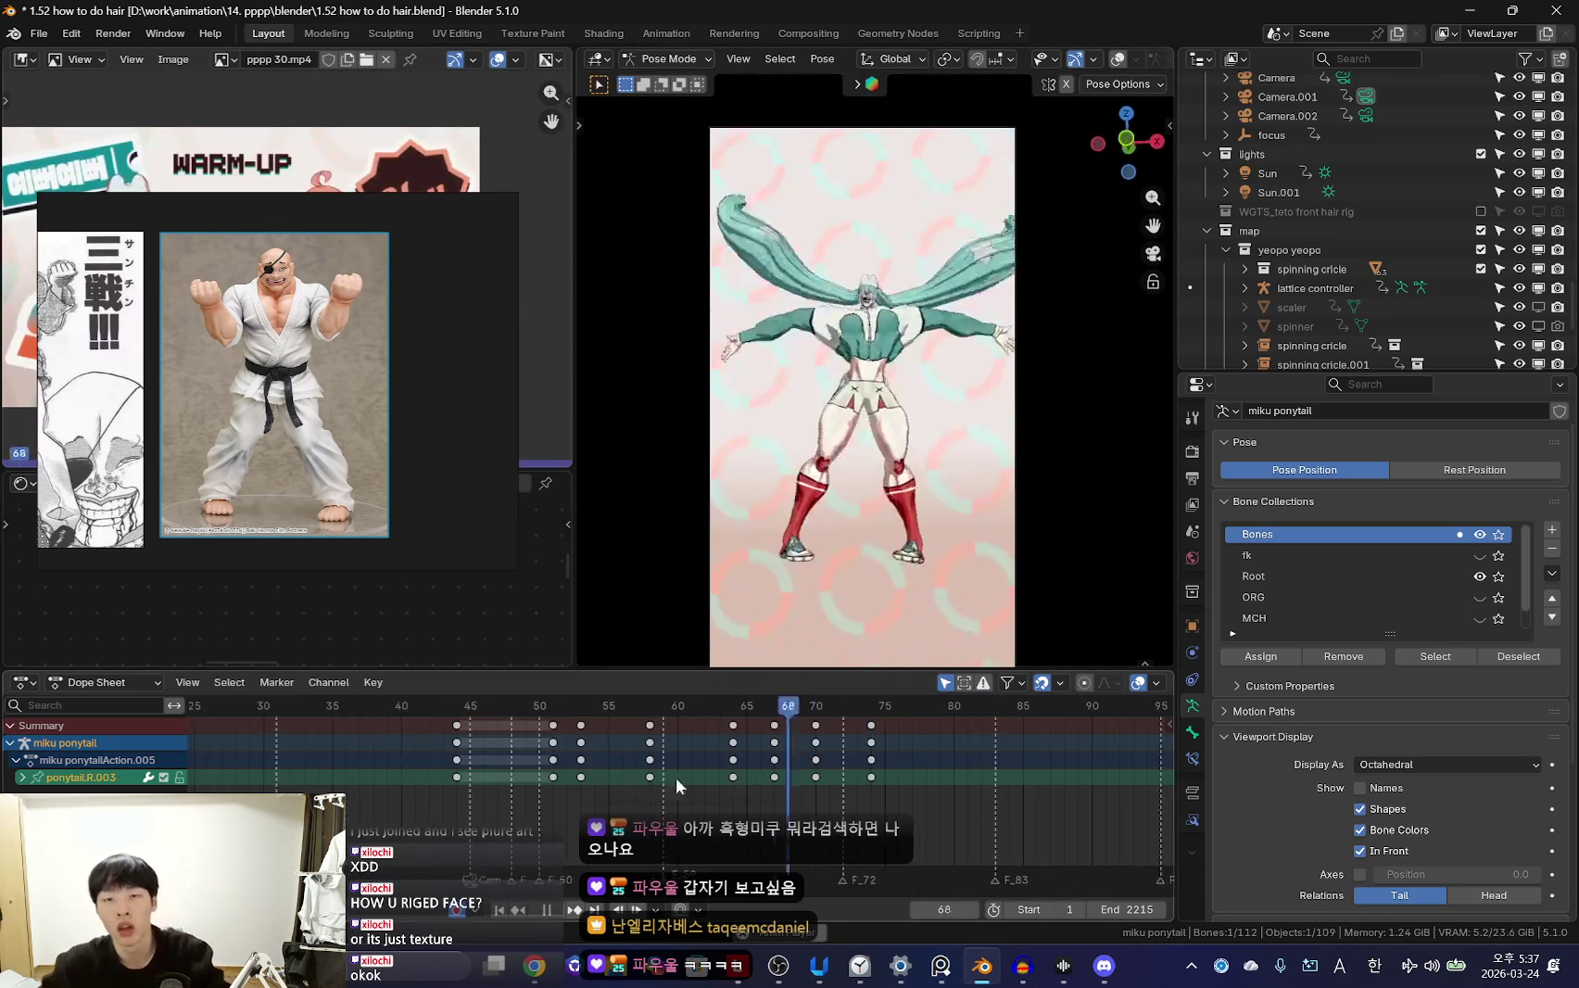
pyautogui.scroll(-3, 576, 775)
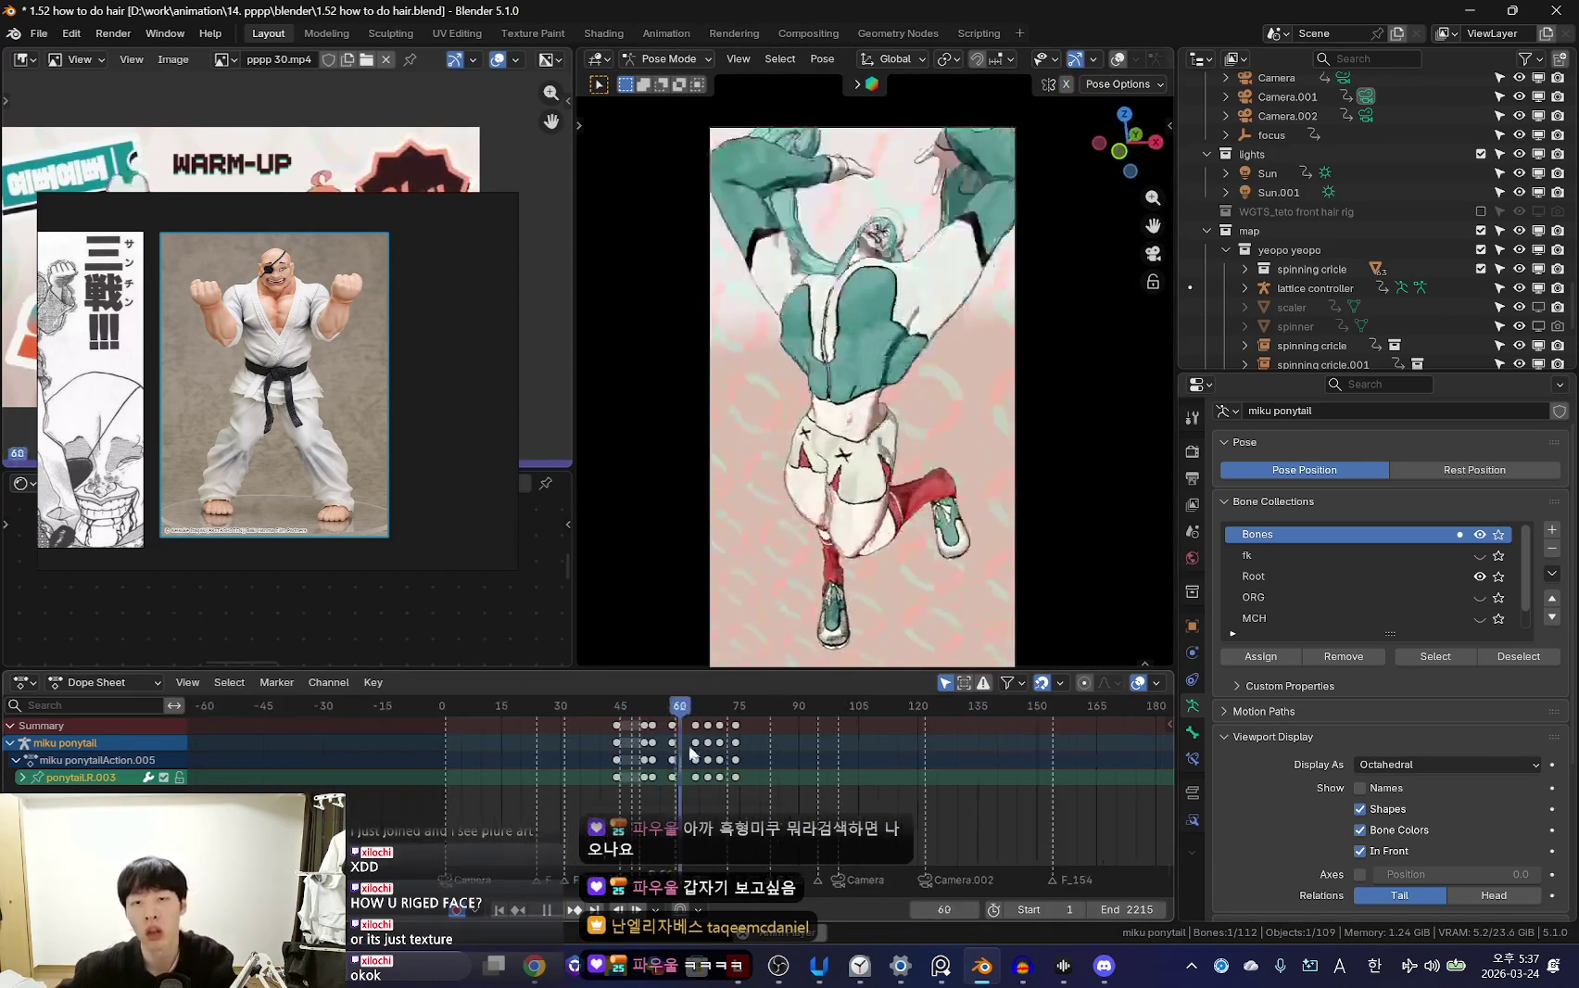
# Replay the jump from the start and orbit around the character
pyautogui.click(506, 786)
pyautogui.scroll(1, 713, 792)
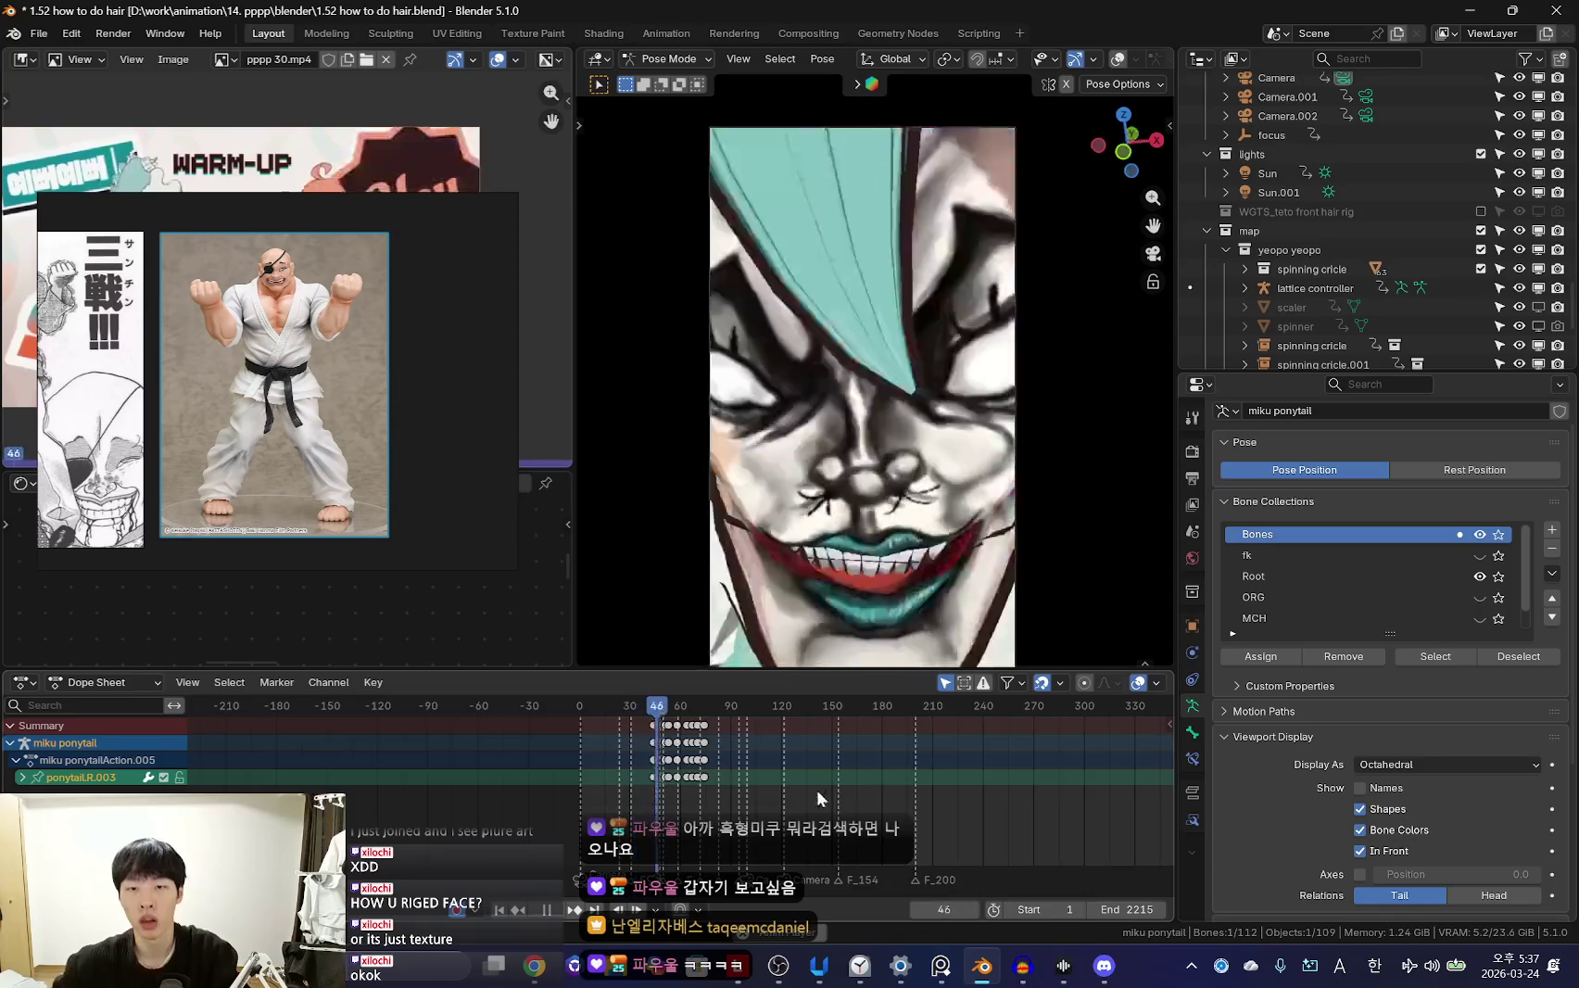
pyautogui.scroll(3, 746, 767)
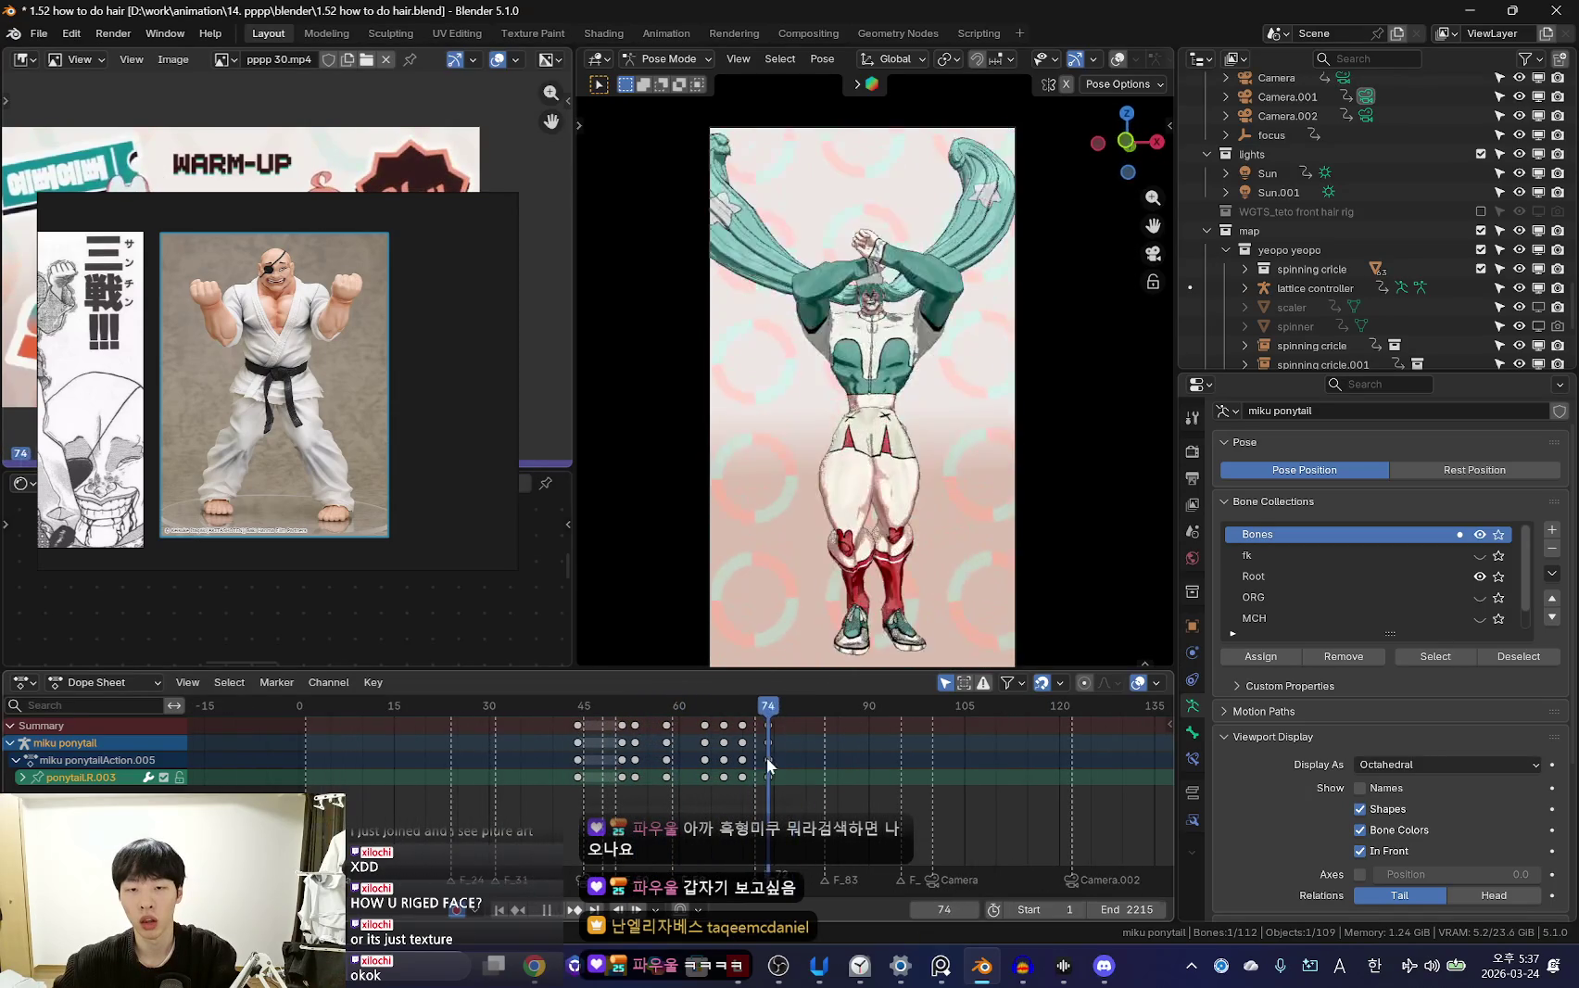
pyautogui.press('space')
pyautogui.scroll(2, 871, 371)
pyautogui.moveTo(908, 278)
pyautogui.mouseDown(button='middle')
pyautogui.moveTo(952, 215)
pyautogui.moveTo(959, 471)
pyautogui.mouseUp(button='middle')
# Orbit to a near-front view and scrub through the jump to frame 86
pyautogui.hotkey('ctrl', 'Tab')
pyautogui.hotkey('ctrl', 'Tab')
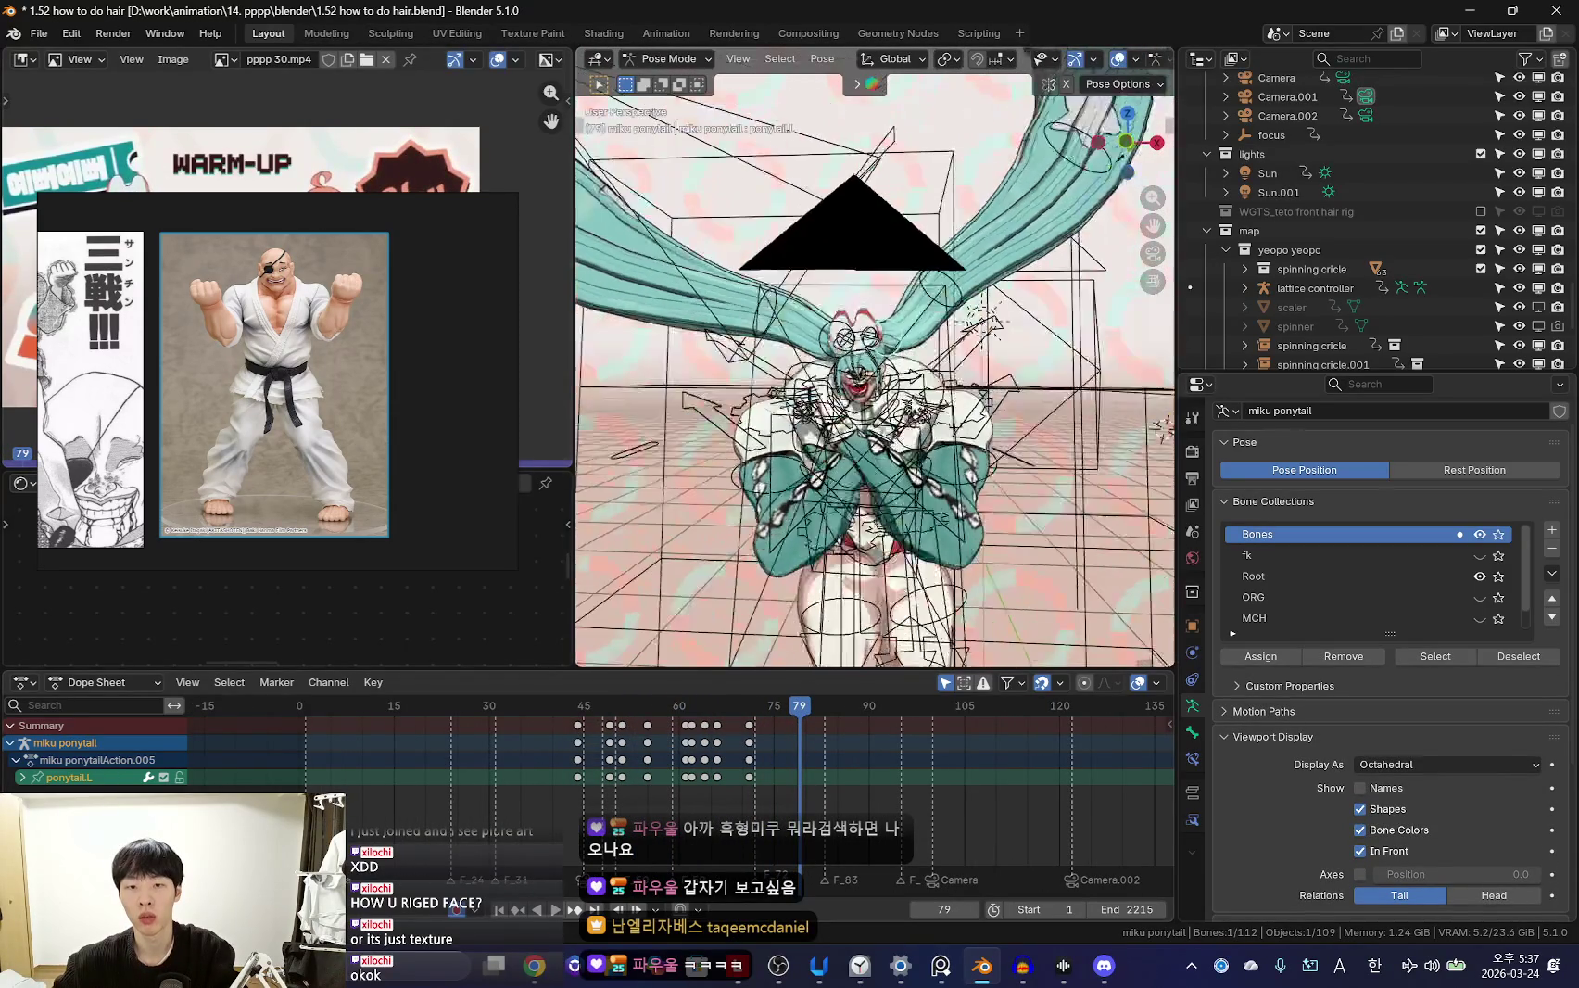
pyautogui.moveTo(952, 658); pyautogui.dragTo(996, 526, button='middle')
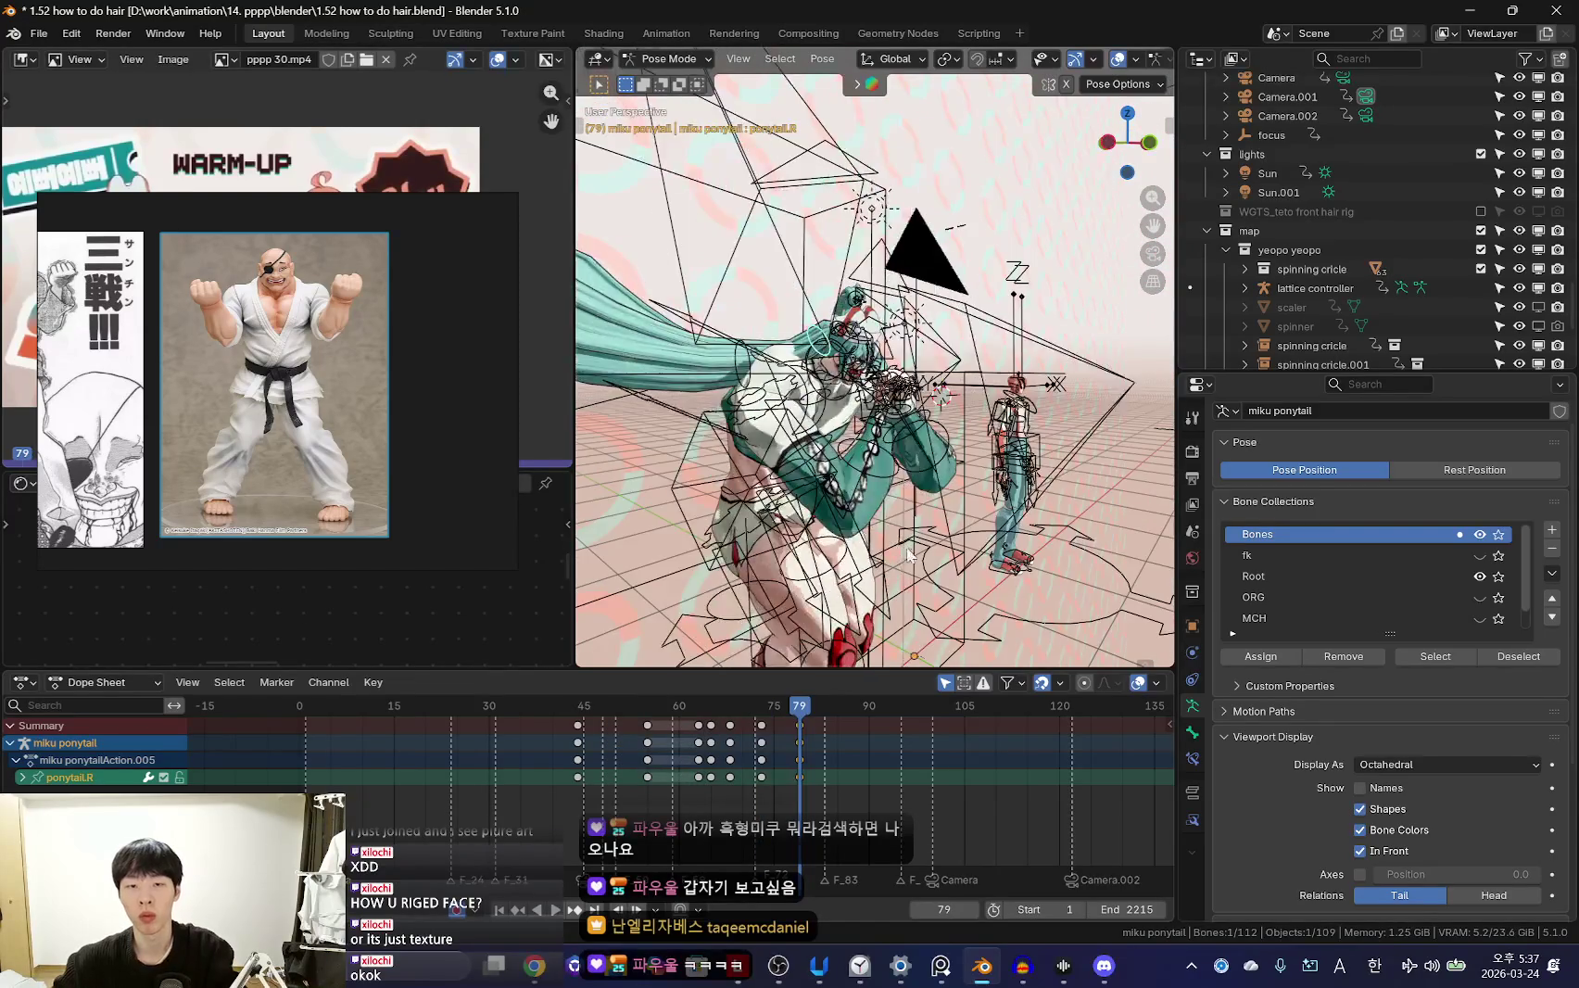
pyautogui.hotkey('shift', 'alt', 'z')
pyautogui.moveTo(799, 706)
pyautogui.mouseDown()
pyautogui.moveTo(755, 762)
pyautogui.moveTo(843, 778)
pyautogui.mouseUp()
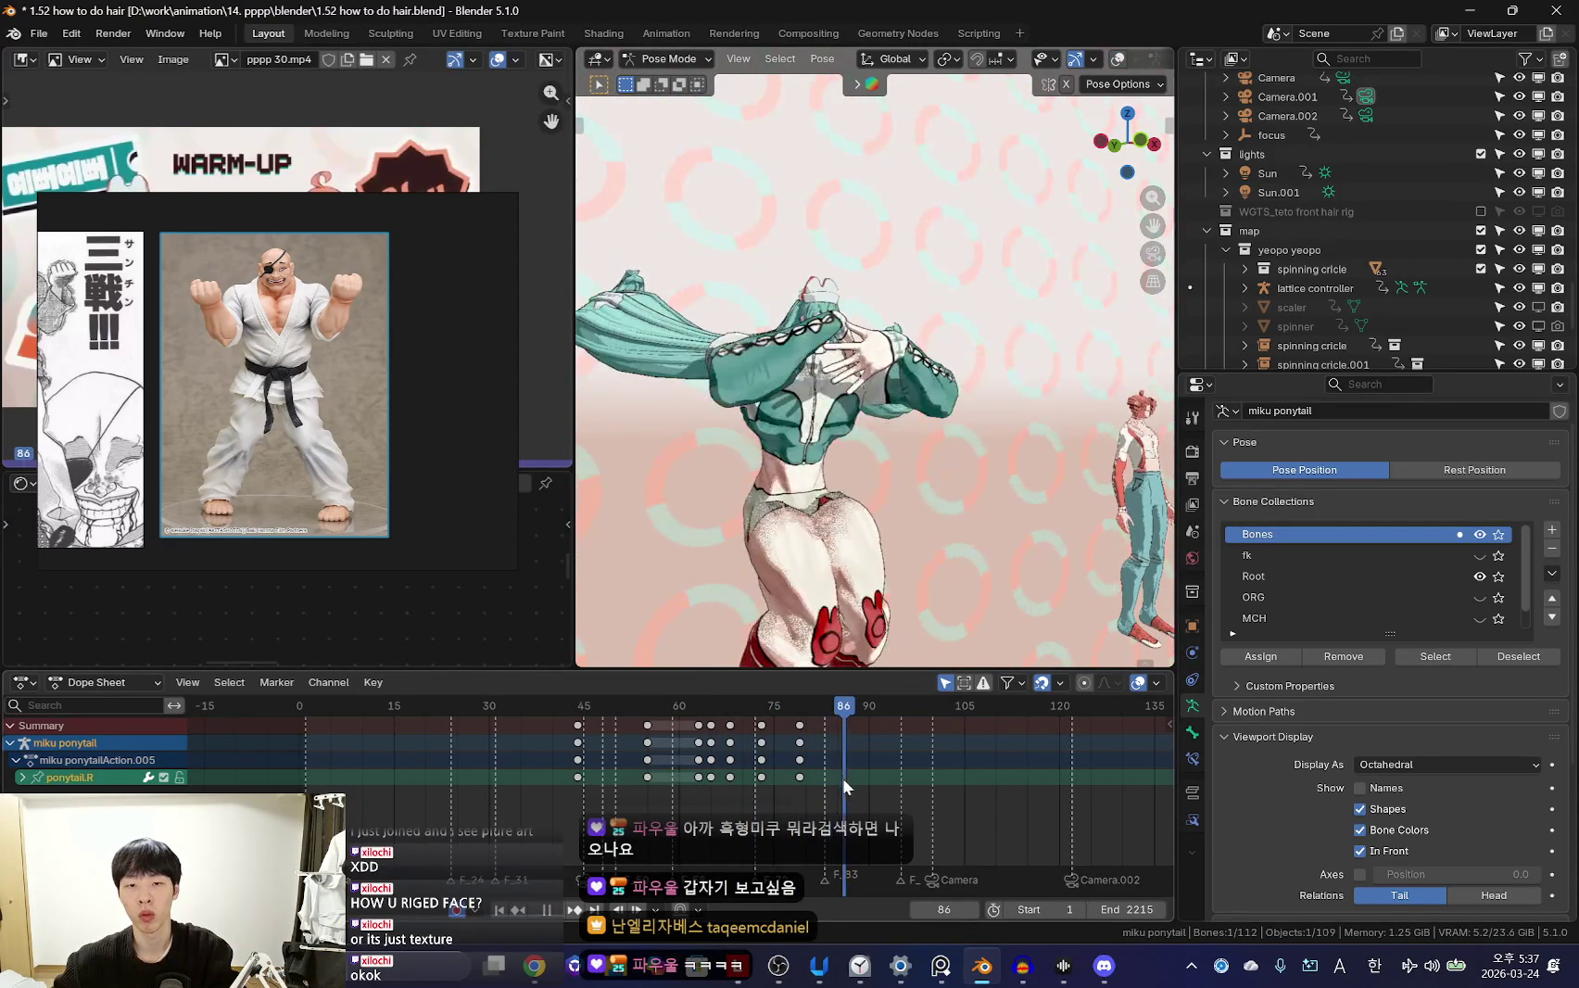
pyautogui.moveTo(927, 556); pyautogui.dragTo(954, 547, button='middle')
# Rotate the ponytail.R bone -6.96° around Z with a trackball tweak at frame 86
pyautogui.press('r')
pyautogui.click(954, 547)
pyautogui.press('r')
pyautogui.press('r')
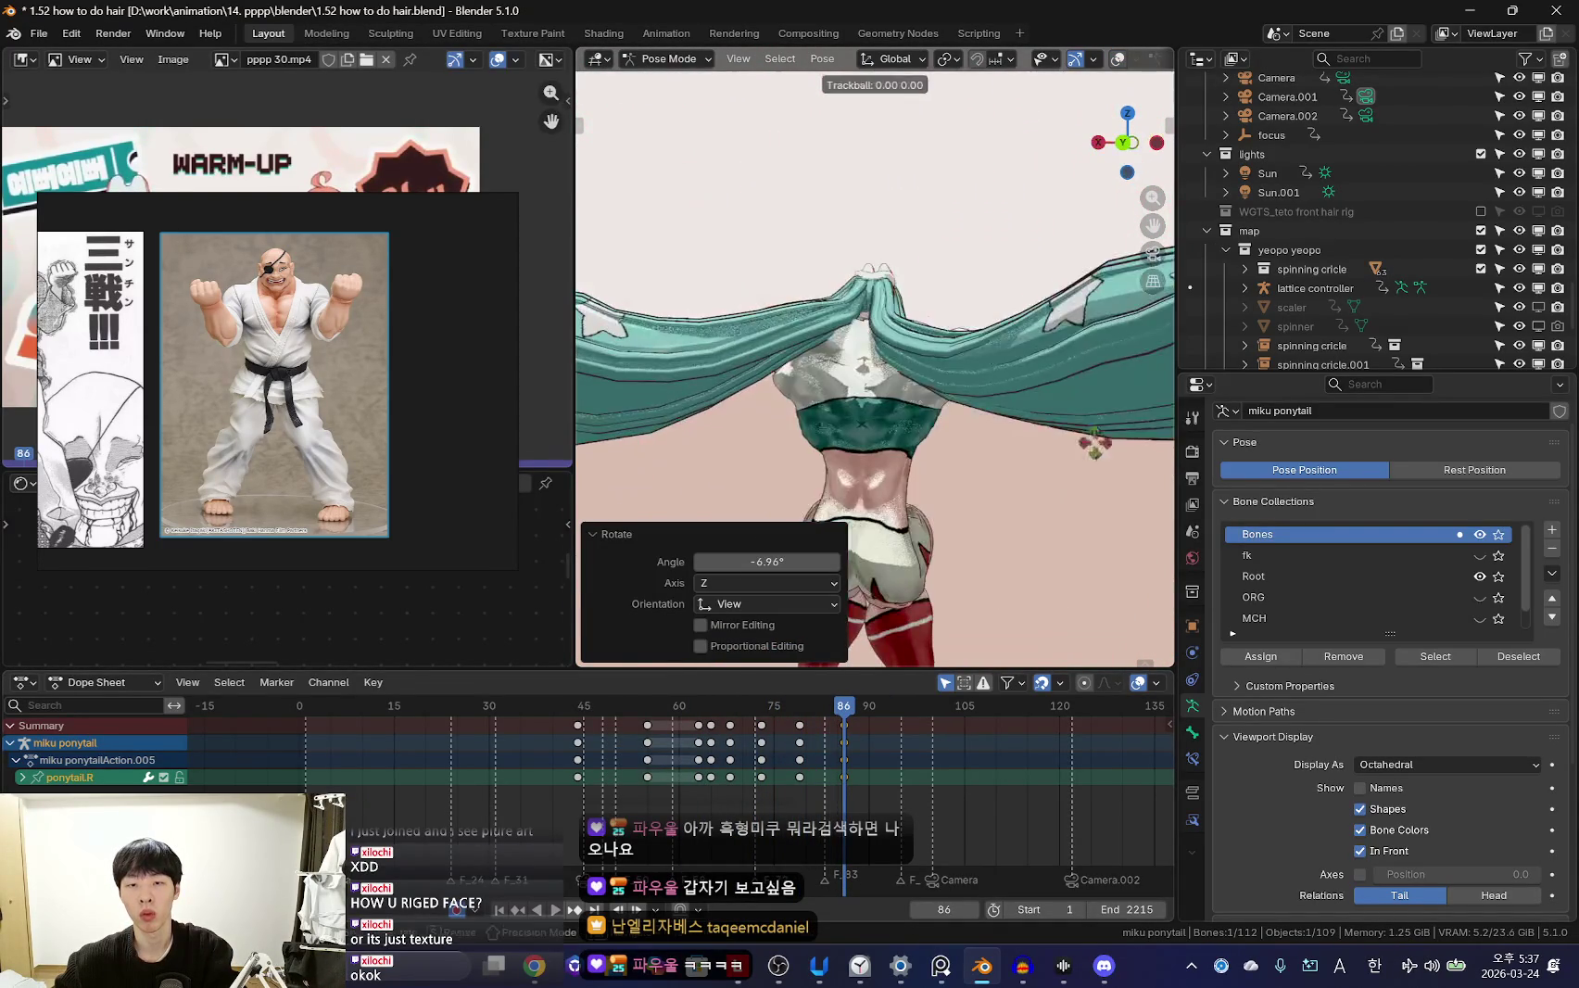
pyautogui.click(920, 324)
pyautogui.hotkey('shift', 'alt', 'z')
# From a side view, select and rotate the left ponytail bone
pyautogui.hotkey('shift', 'alt', 'z')
pyautogui.moveTo(851, 289); pyautogui.dragTo(927, 333, button='middle')
pyautogui.hotkey('shift', 'alt', 'z')
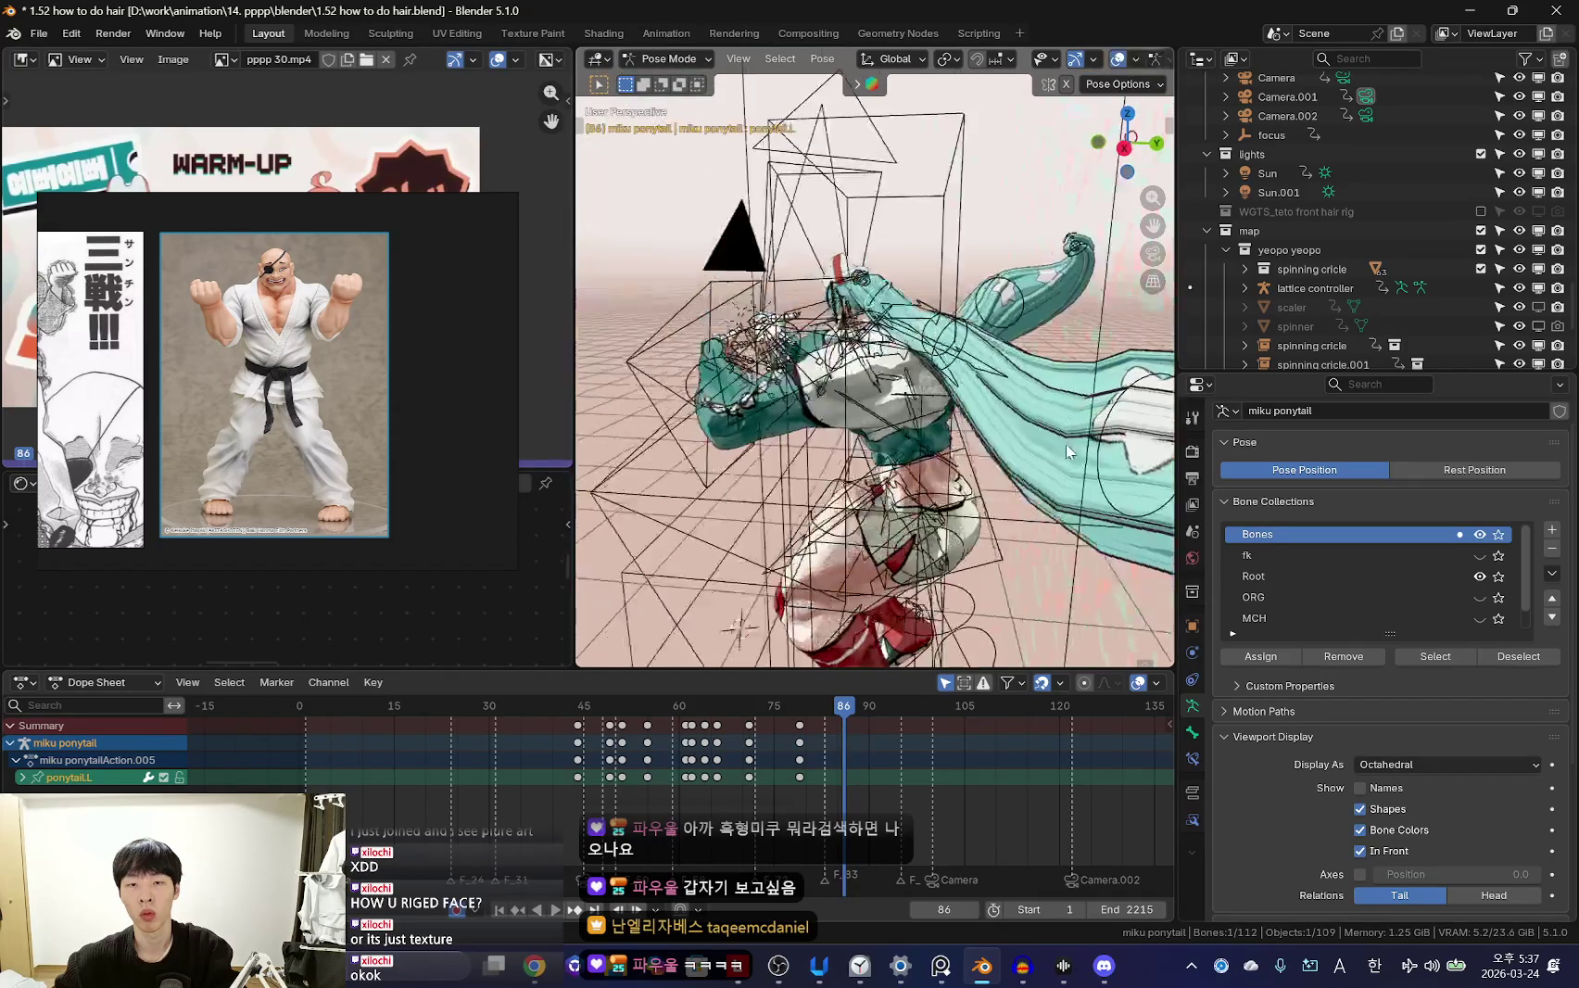
pyautogui.click(927, 352)
pyautogui.press('r')
pyautogui.click(1013, 424)
# Play the animation to review, then snap to an exact front view
pyautogui.hotkey('shift', 'alt', 'z')
pyautogui.moveTo(931, 472); pyautogui.dragTo(787, 556, button='middle')
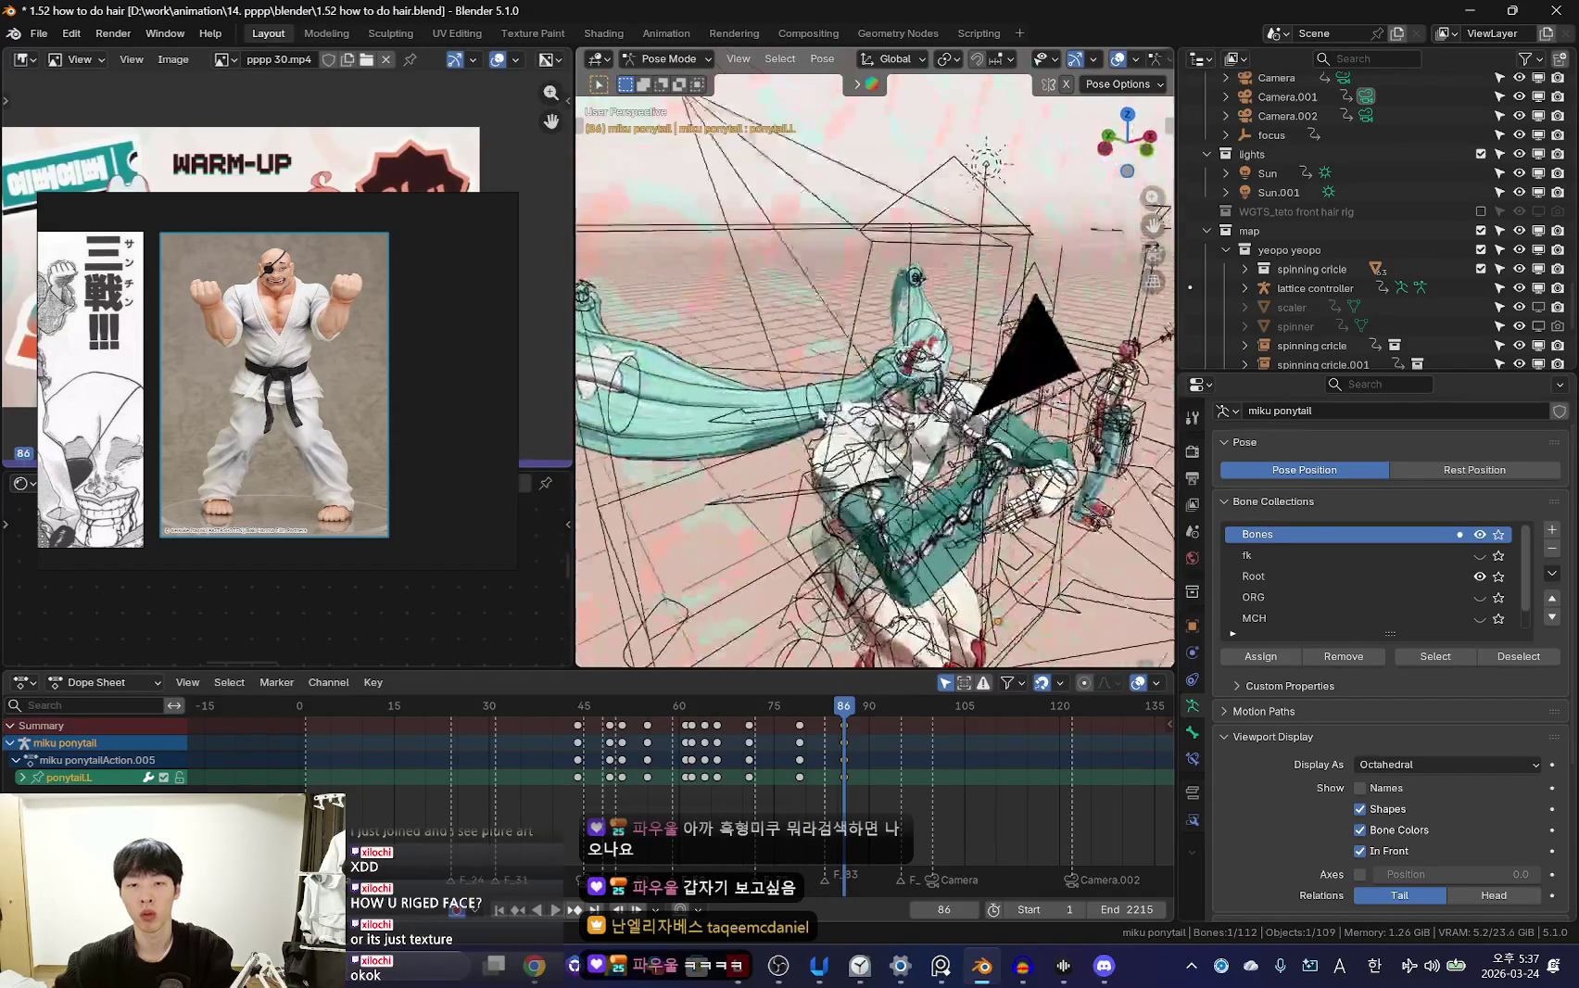
pyautogui.hotkey('shift', 'alt', 'z')
pyautogui.press('space')
pyautogui.hotkey('shift', 'alt', 'z')
pyautogui.press('KP_1')
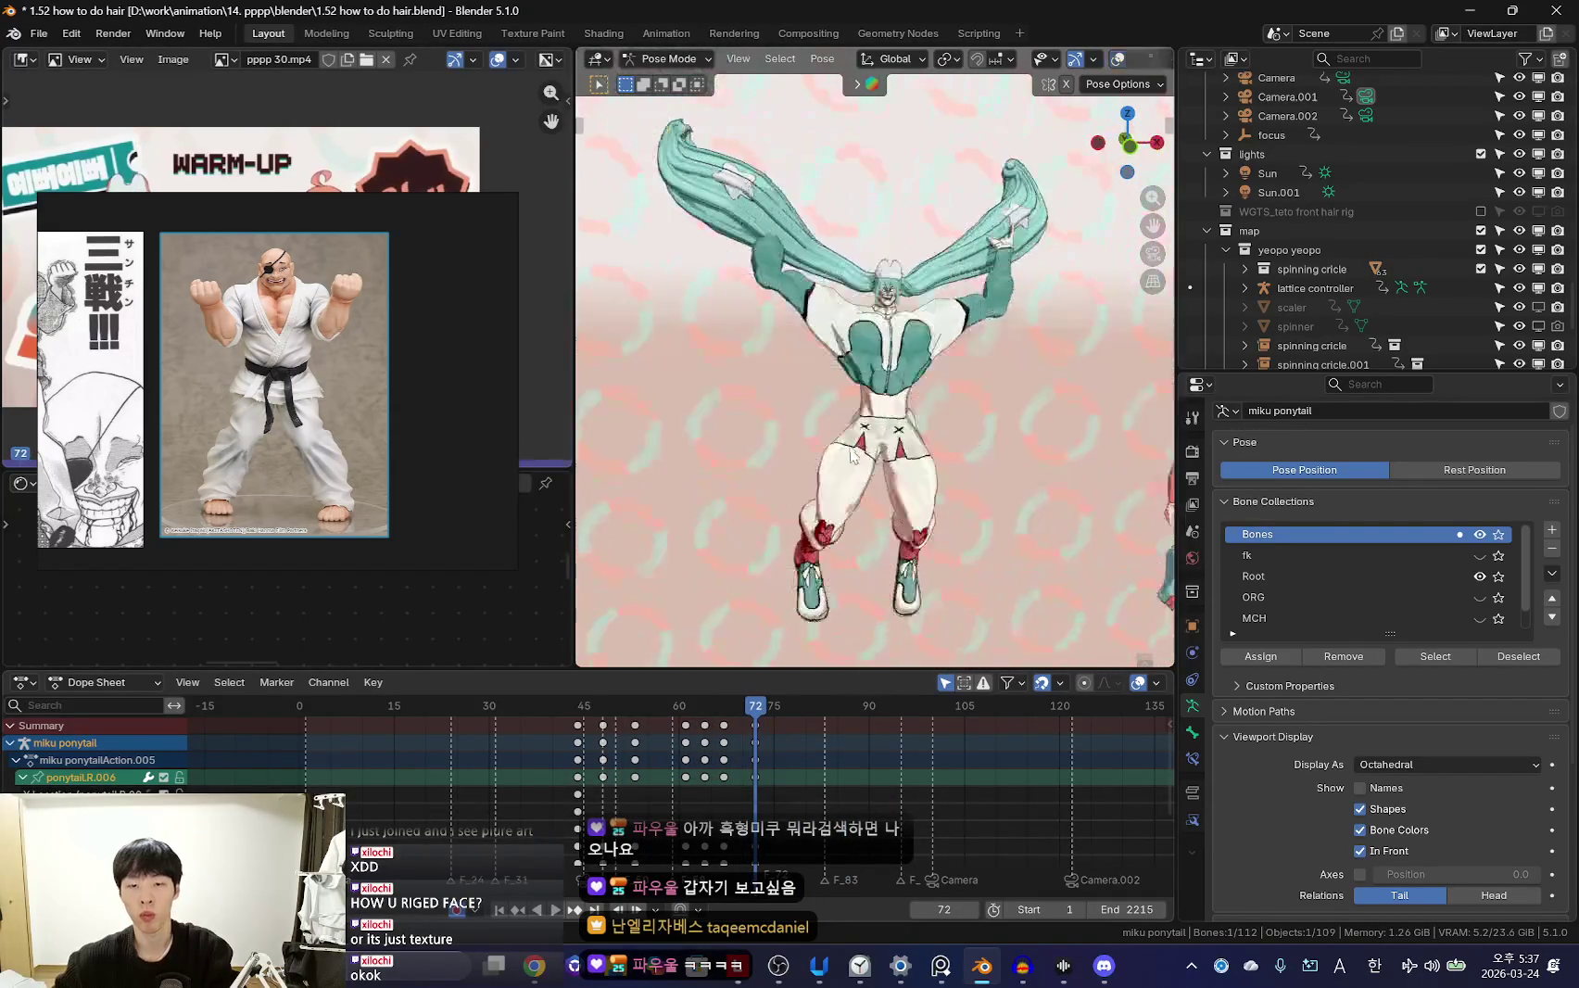
pyautogui.hotkey('shift', 'alt', 'z')
# Cancel a stray ponytail rotation and scrub forward to about frame 81
pyautogui.scroll(1, 789, 769)
pyautogui.hotkey('shift', 'ctrl', 'space')
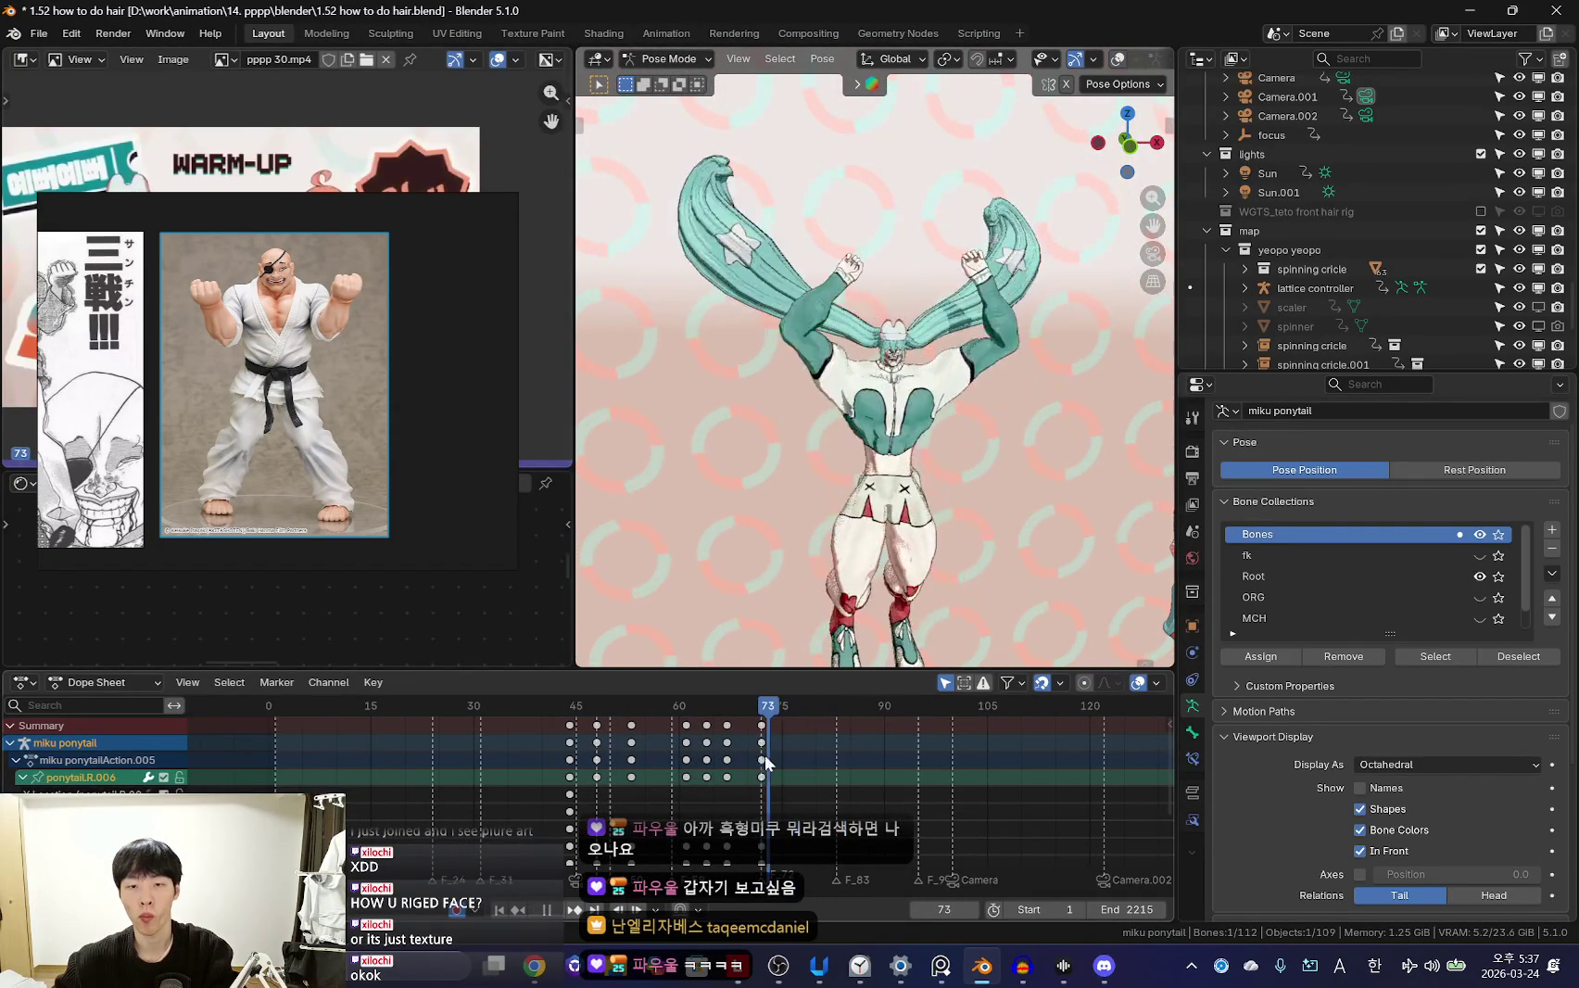
pyautogui.press('Escape')
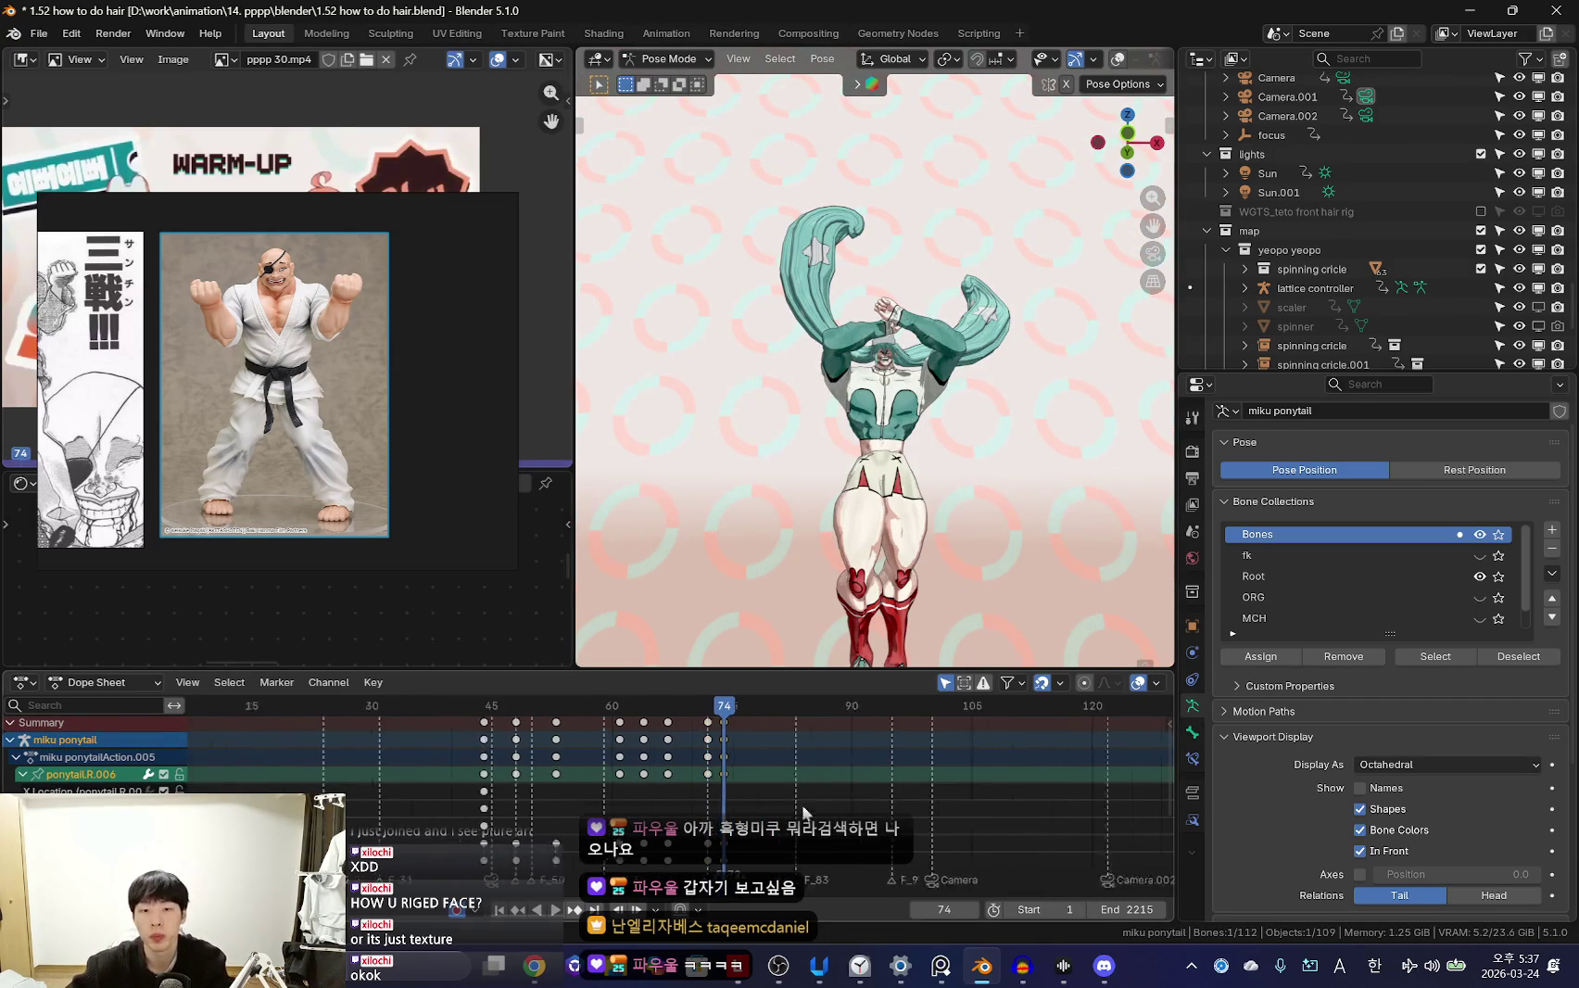
pyautogui.scroll(2, 803, 788)
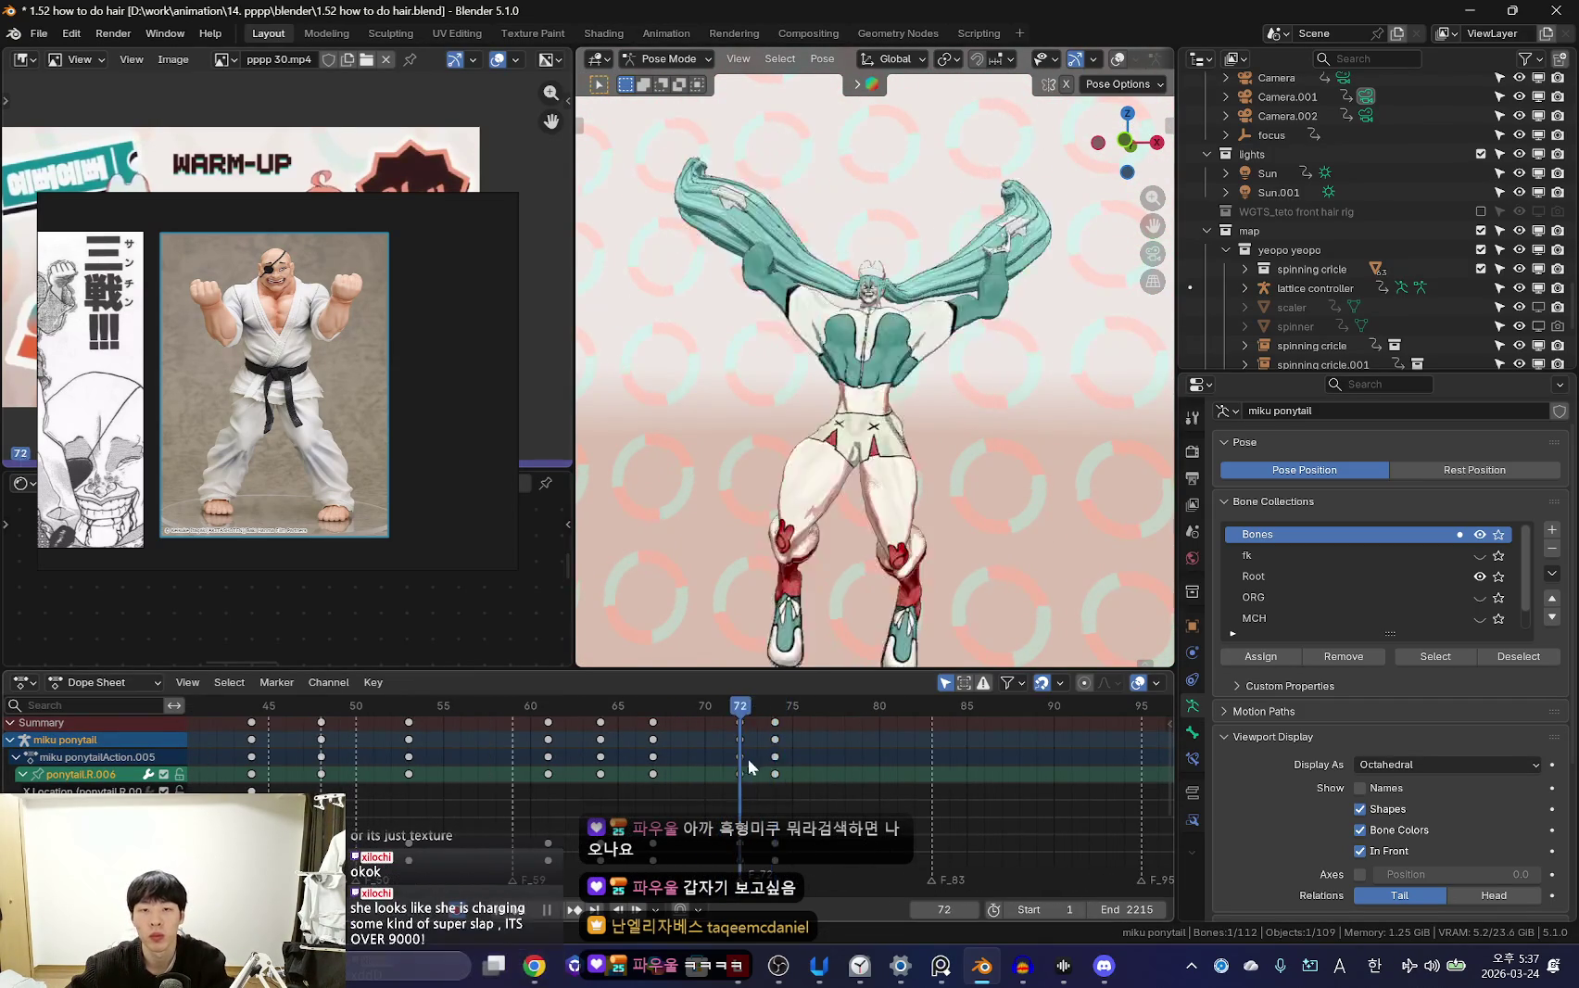
pyautogui.moveTo(802, 788); pyautogui.dragTo(897, 781)
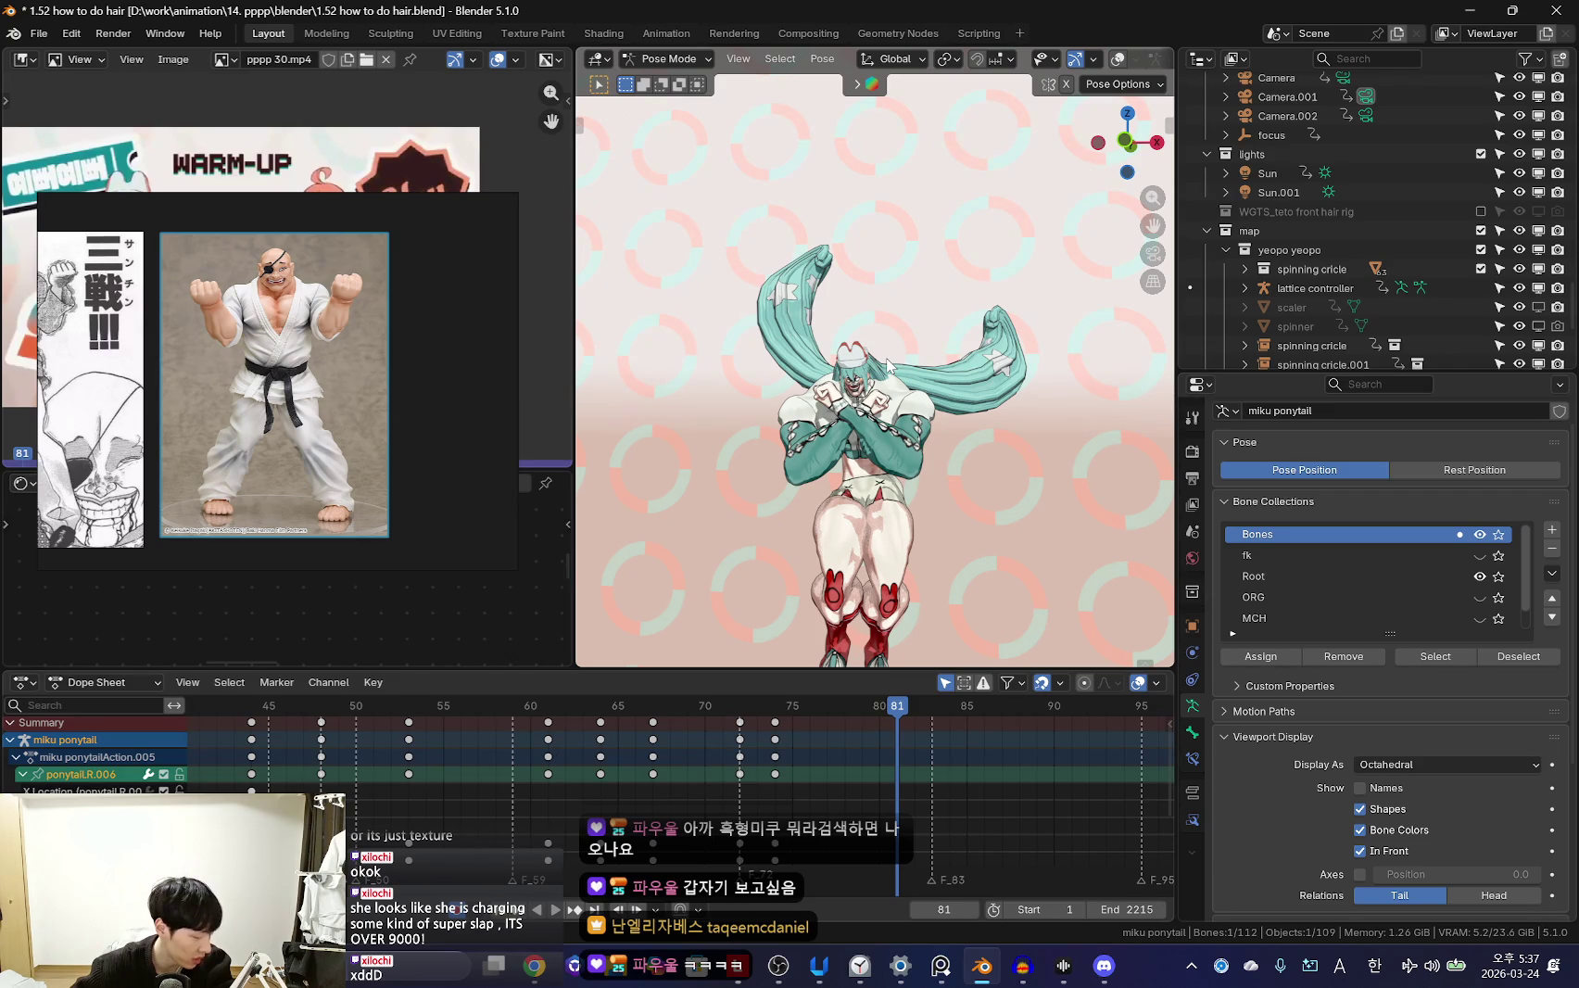
# Rotate the ponytail bone 12.9° around Z at frame 81 and play the swing back
pyautogui.moveTo(914, 404); pyautogui.dragTo(1001, 463, button='middle')
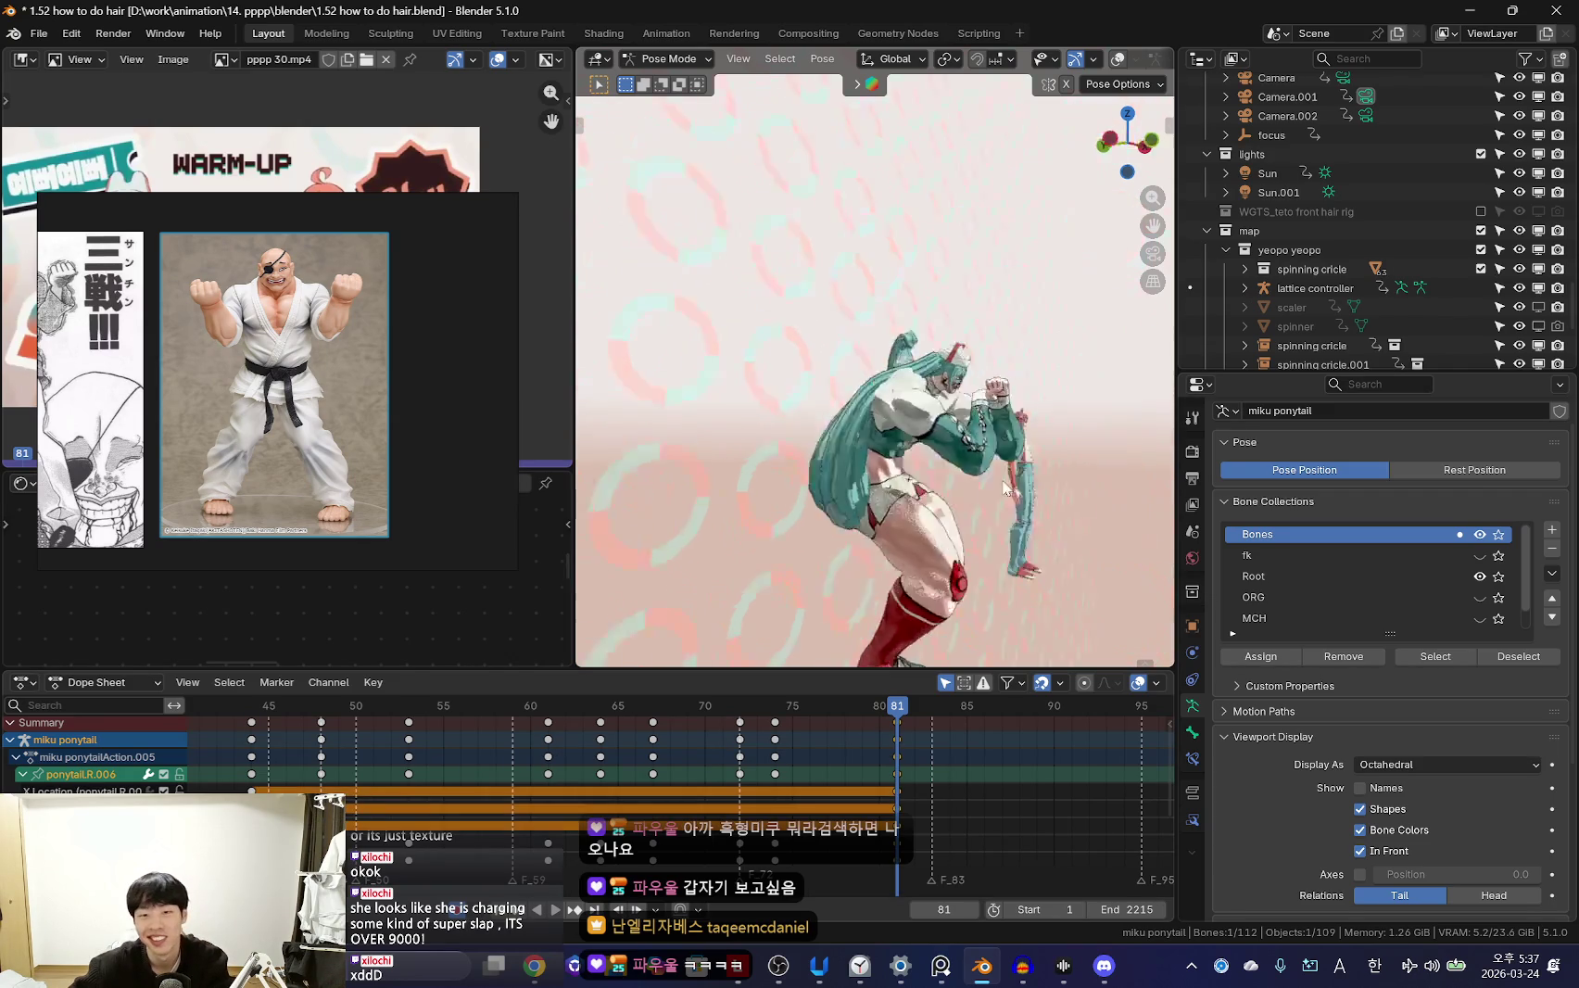
pyautogui.press('r')
pyautogui.click(1045, 504)
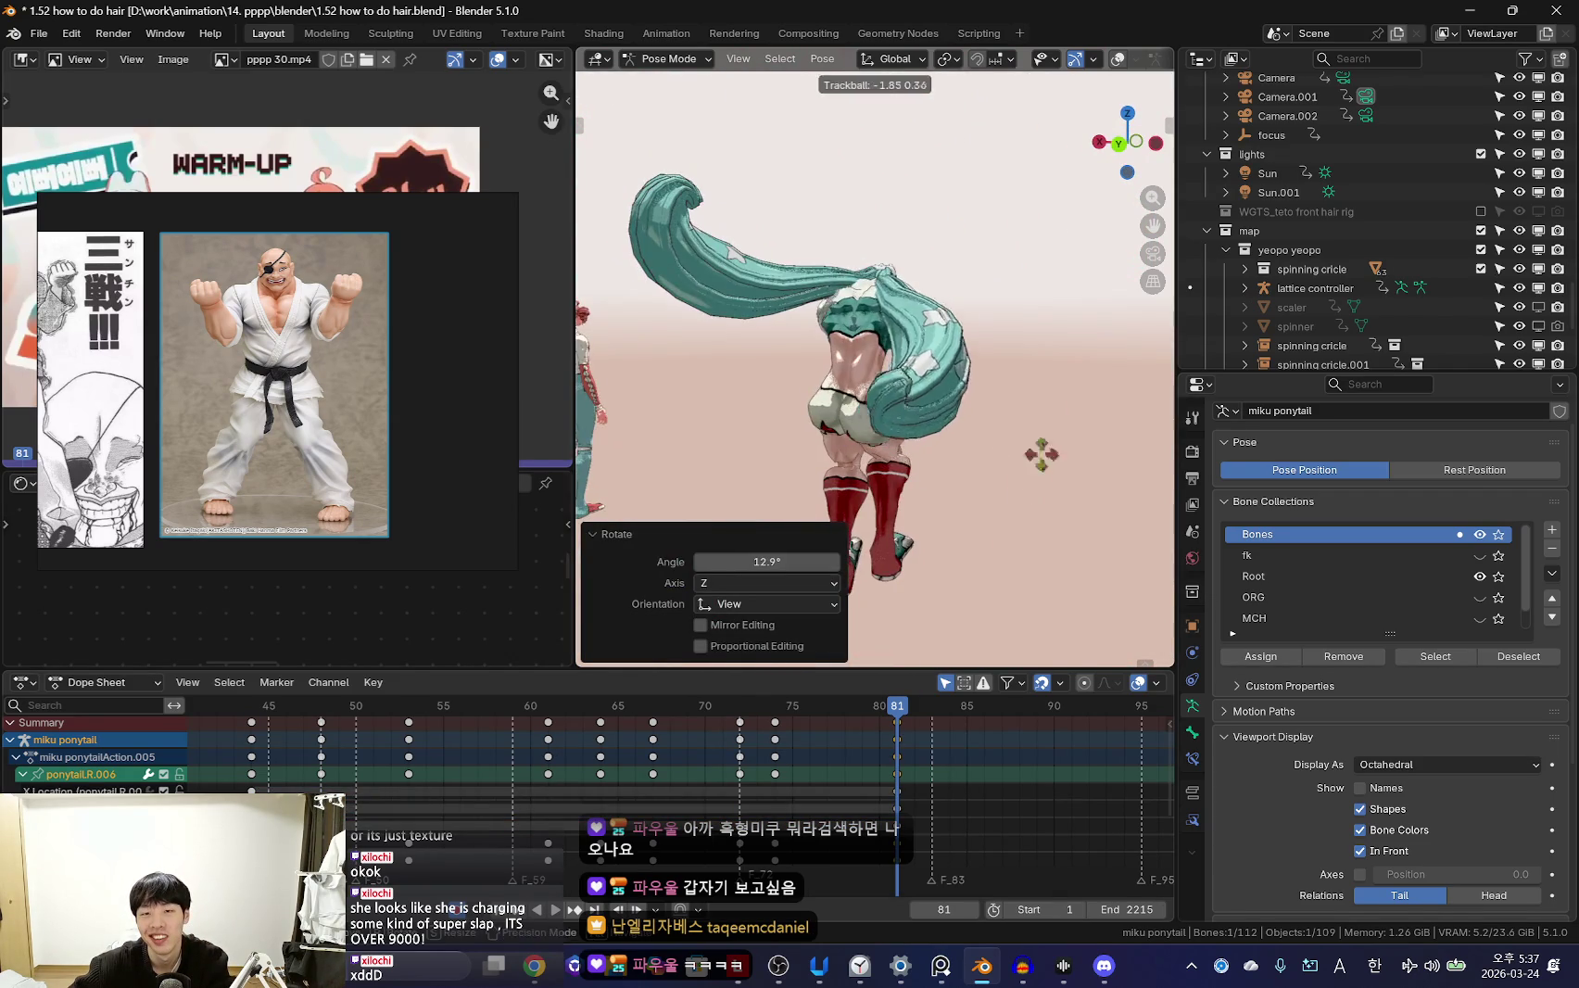
pyautogui.moveTo(1042, 454); pyautogui.dragTo(890, 415, button='middle')
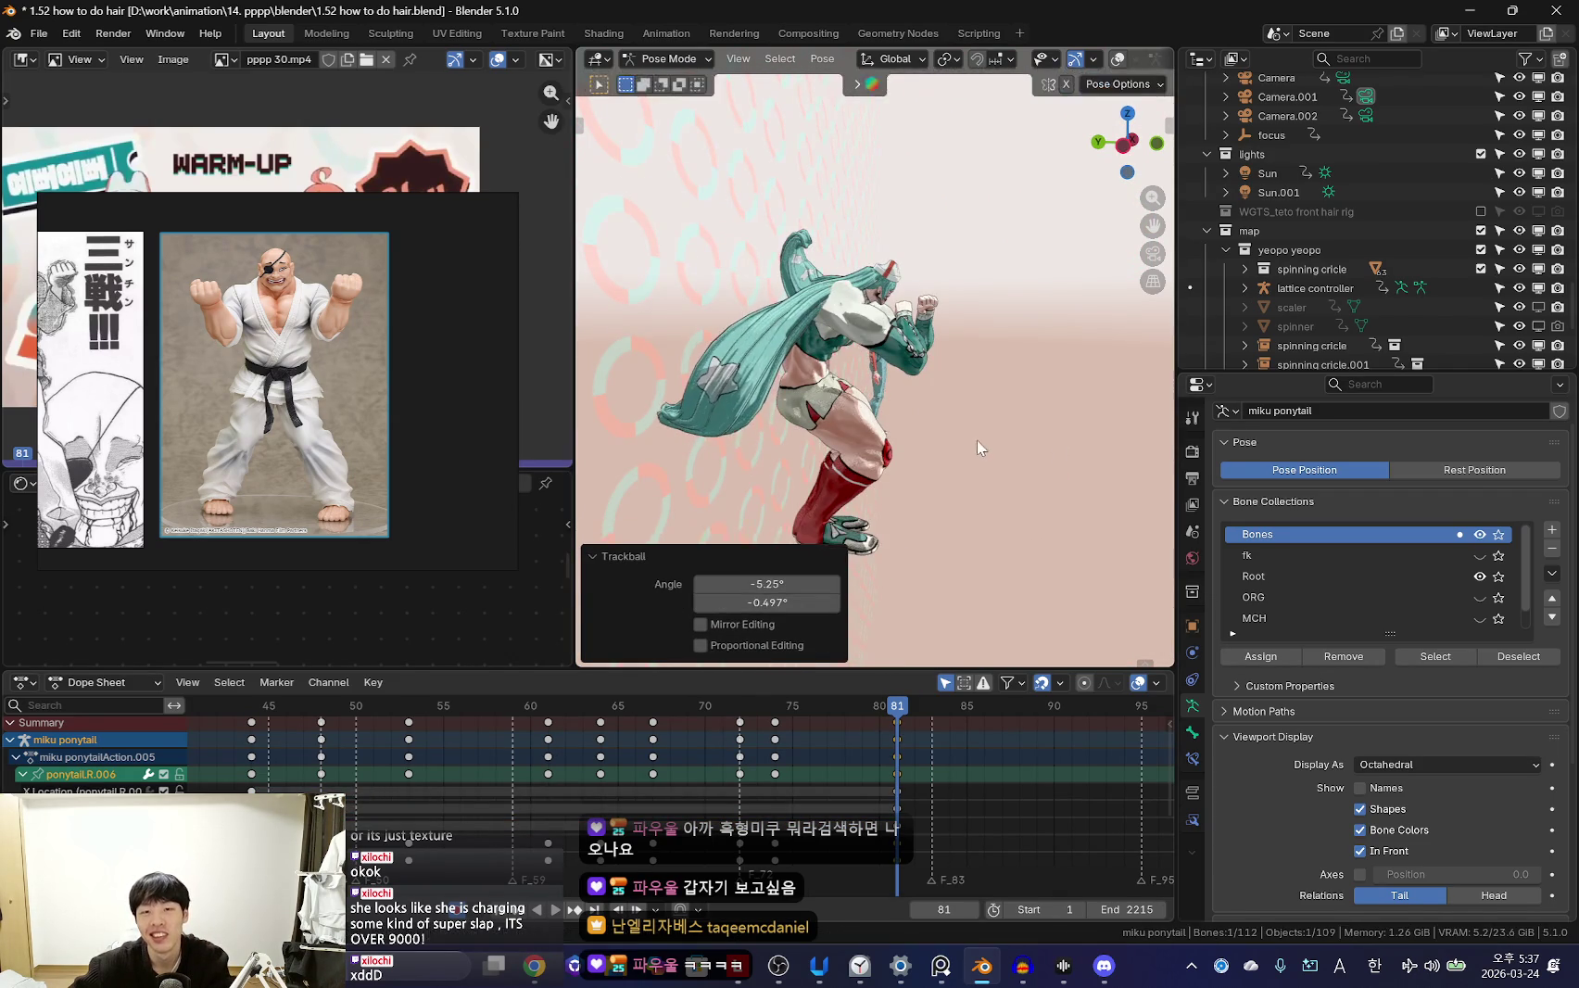
pyautogui.press('space')
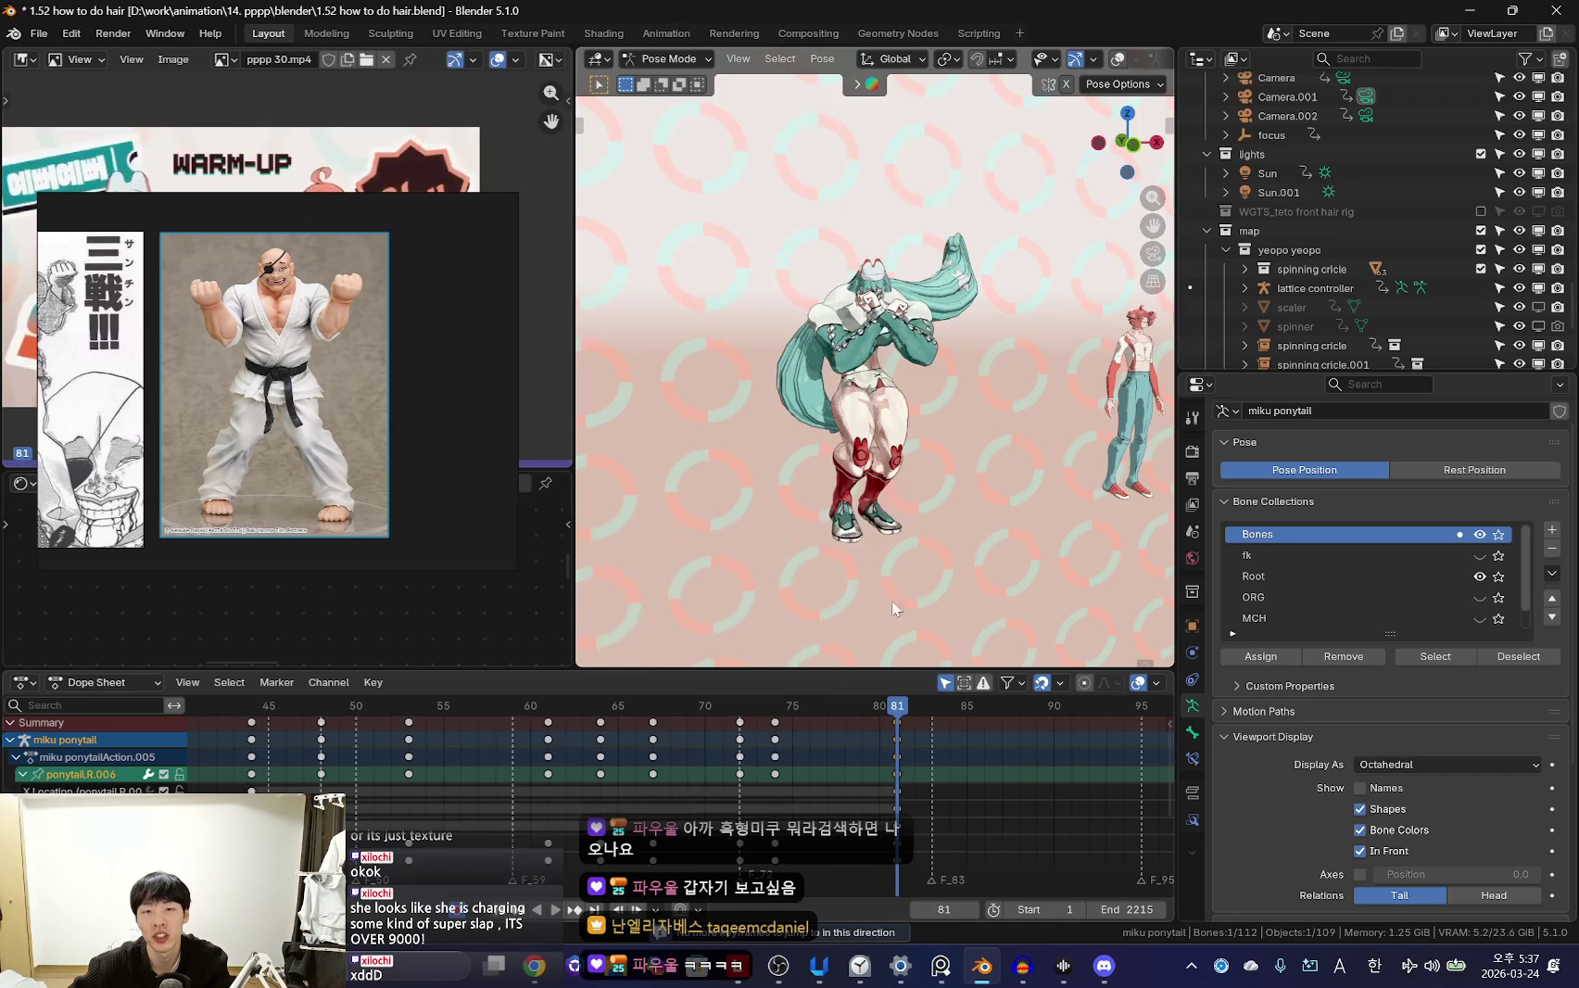
pyautogui.press('Escape')
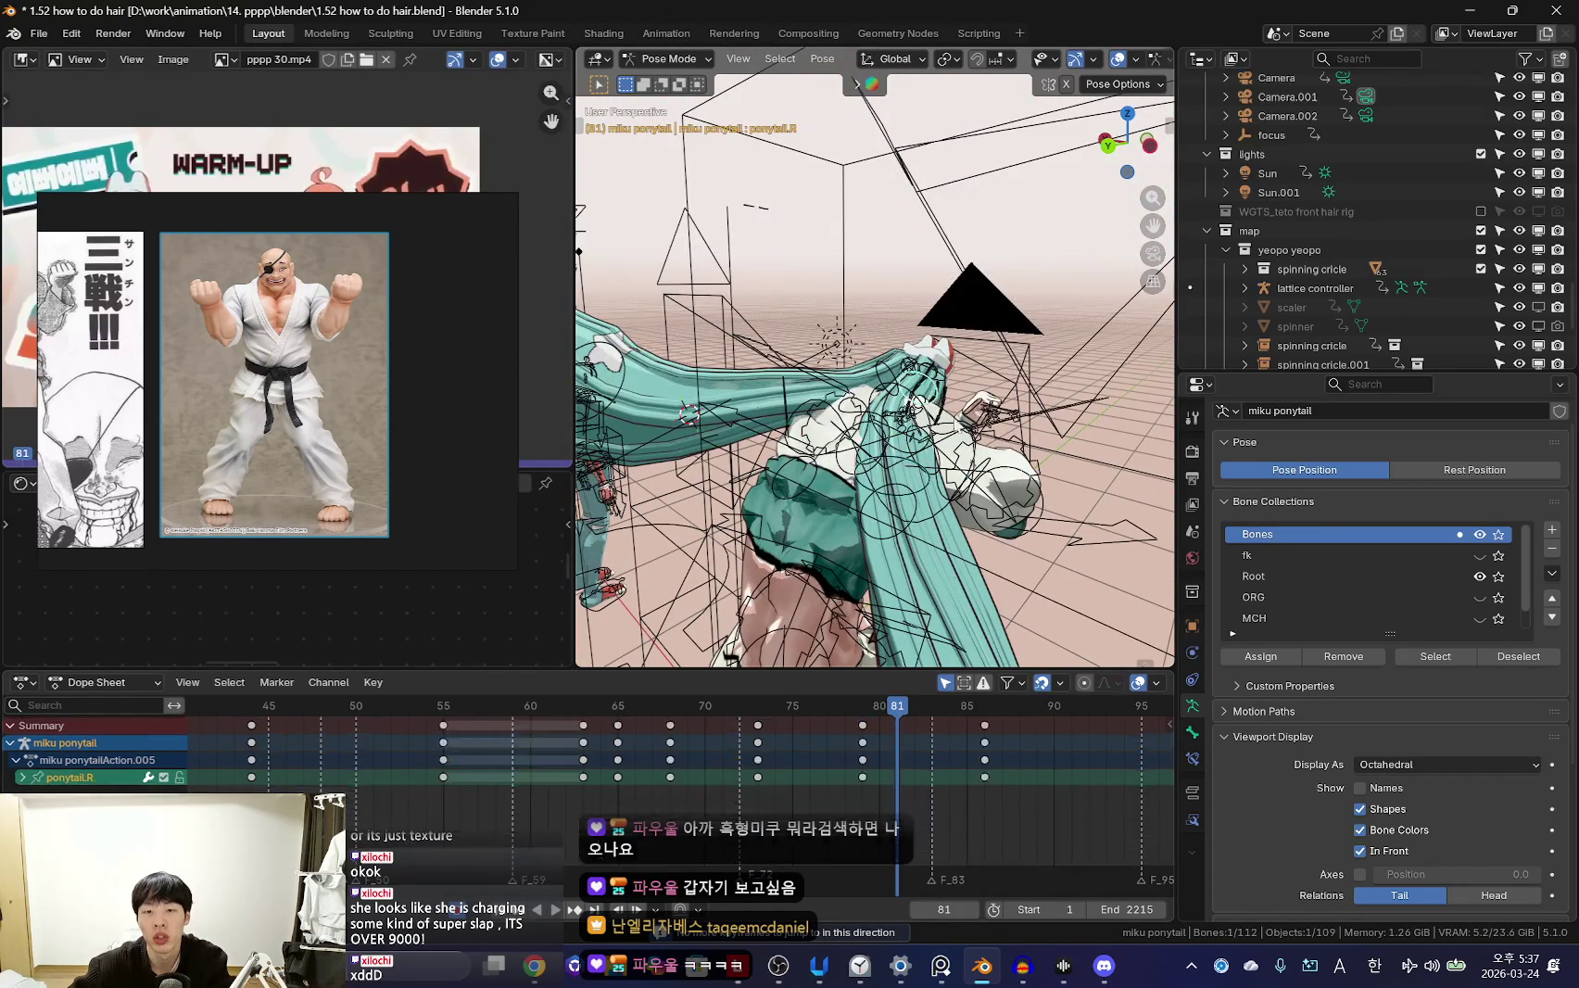
# Review the jump playback and select the ponytail.R.006 hair bone
pyautogui.press('space')
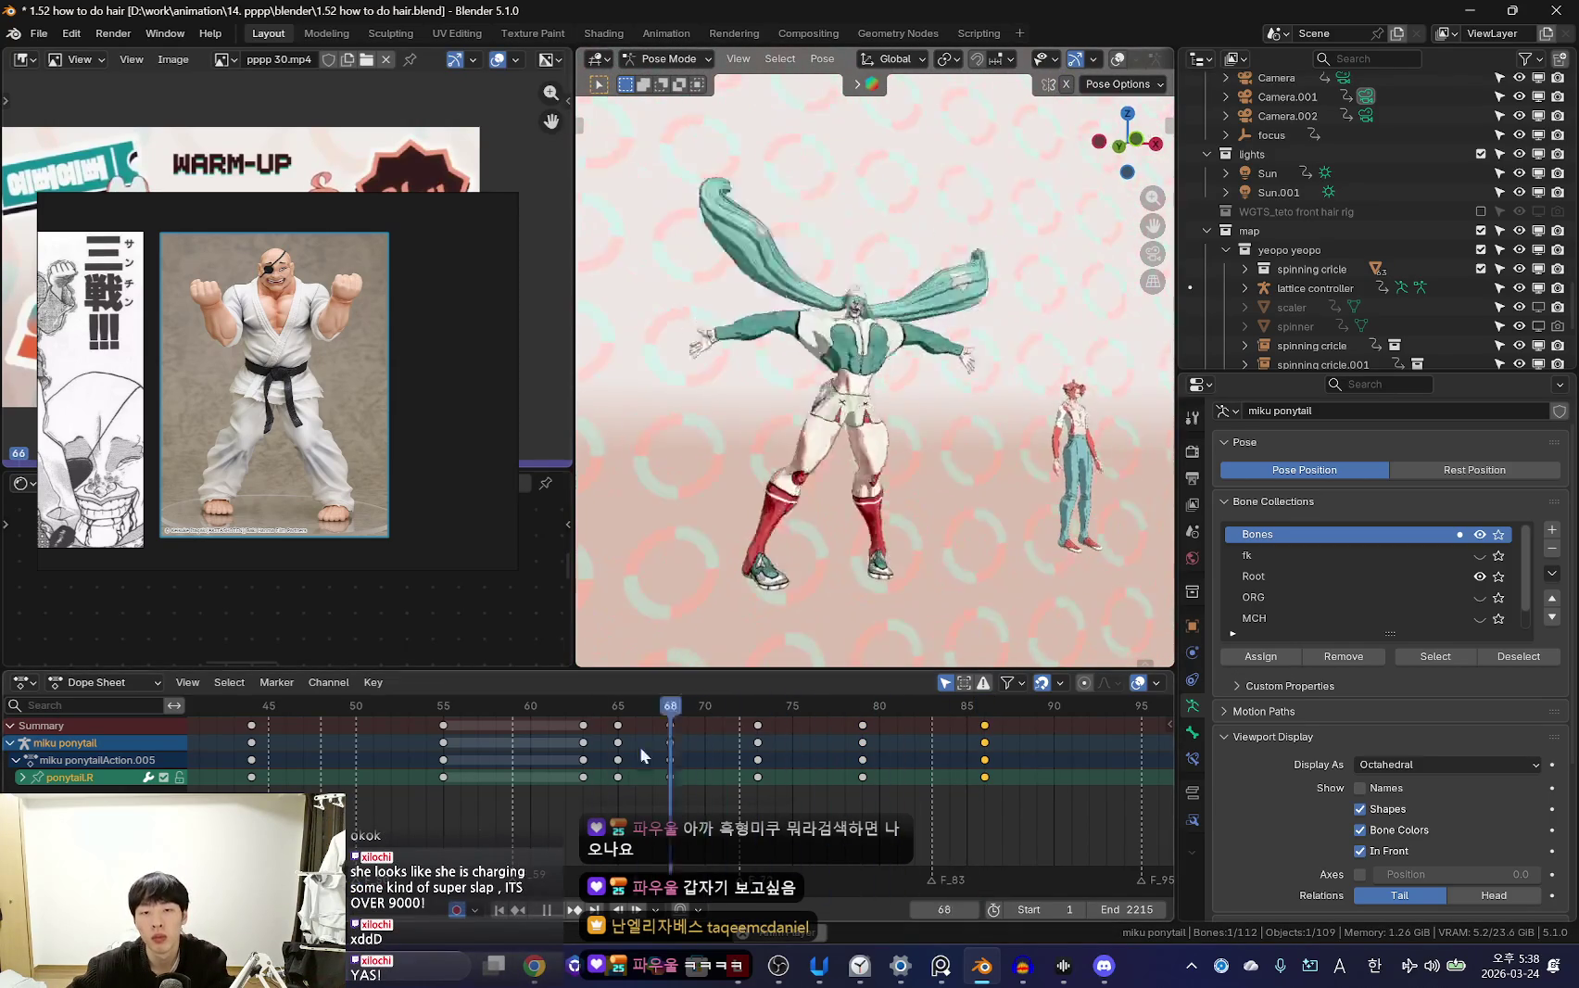
pyautogui.press('space')
pyautogui.moveTo(950, 411); pyautogui.dragTo(973, 455, button='middle')
pyautogui.hotkey('shift', 'alt', 'z')
pyautogui.click(973, 454)
pyautogui.press('KP_0')
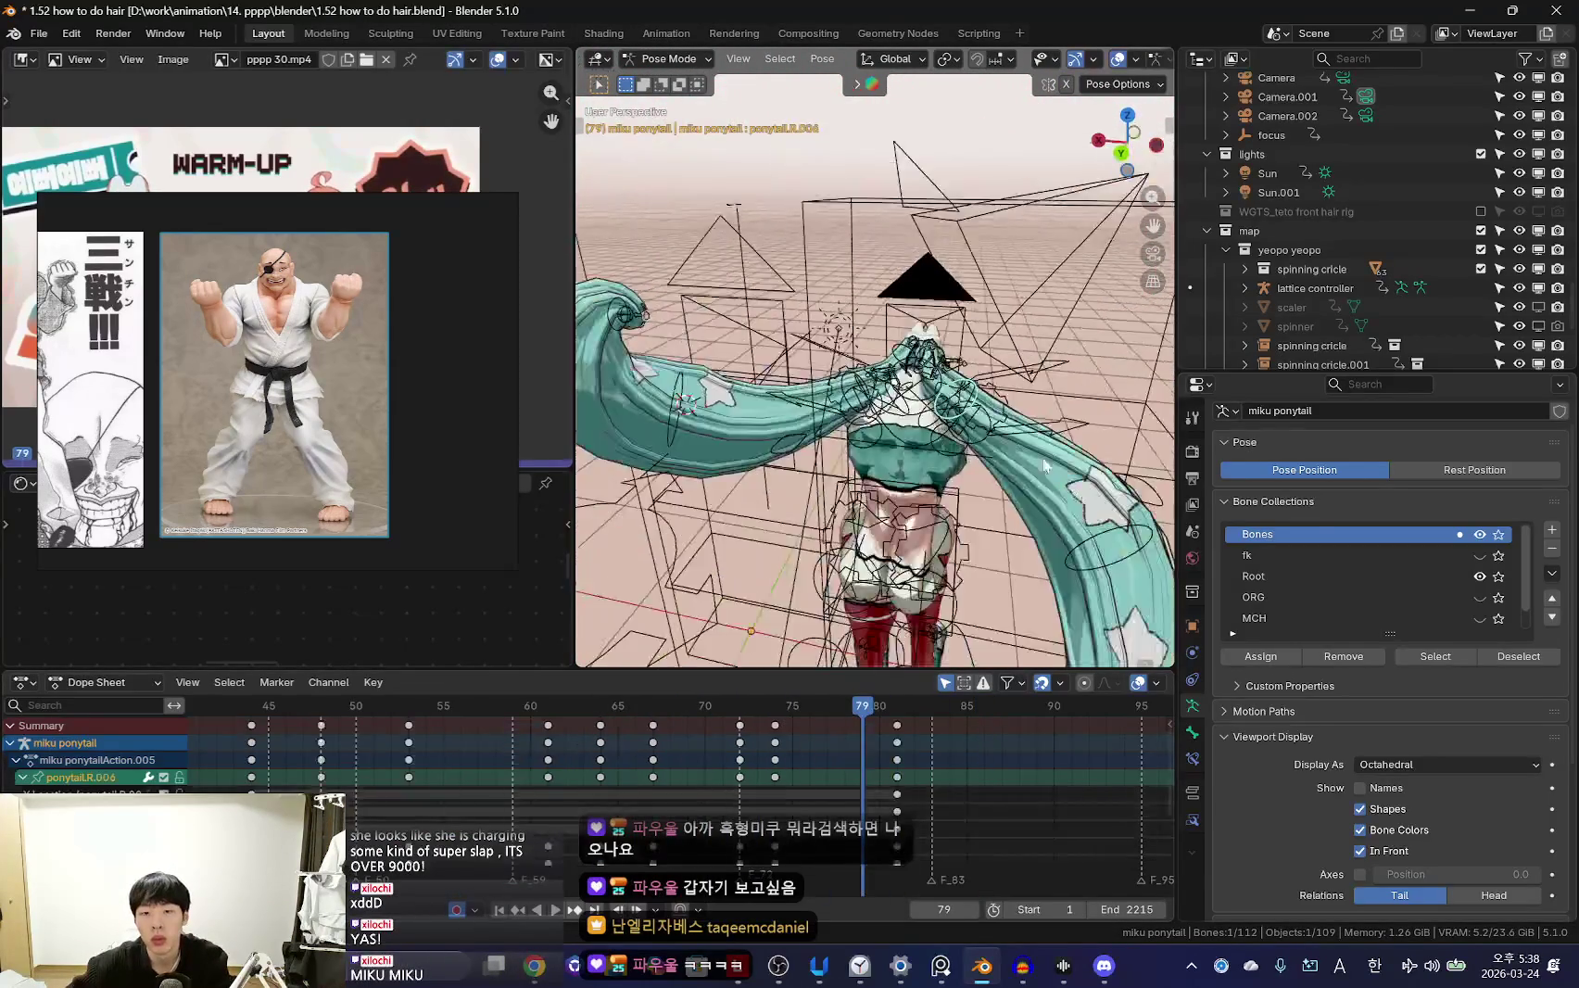
pyautogui.hotkey('shift', 'alt', 'z')
pyautogui.press('space')
# Keyframe the ponytail.R.006 bone at frame 85
pyautogui.moveTo(879, 527); pyautogui.dragTo(860, 602, button='middle')
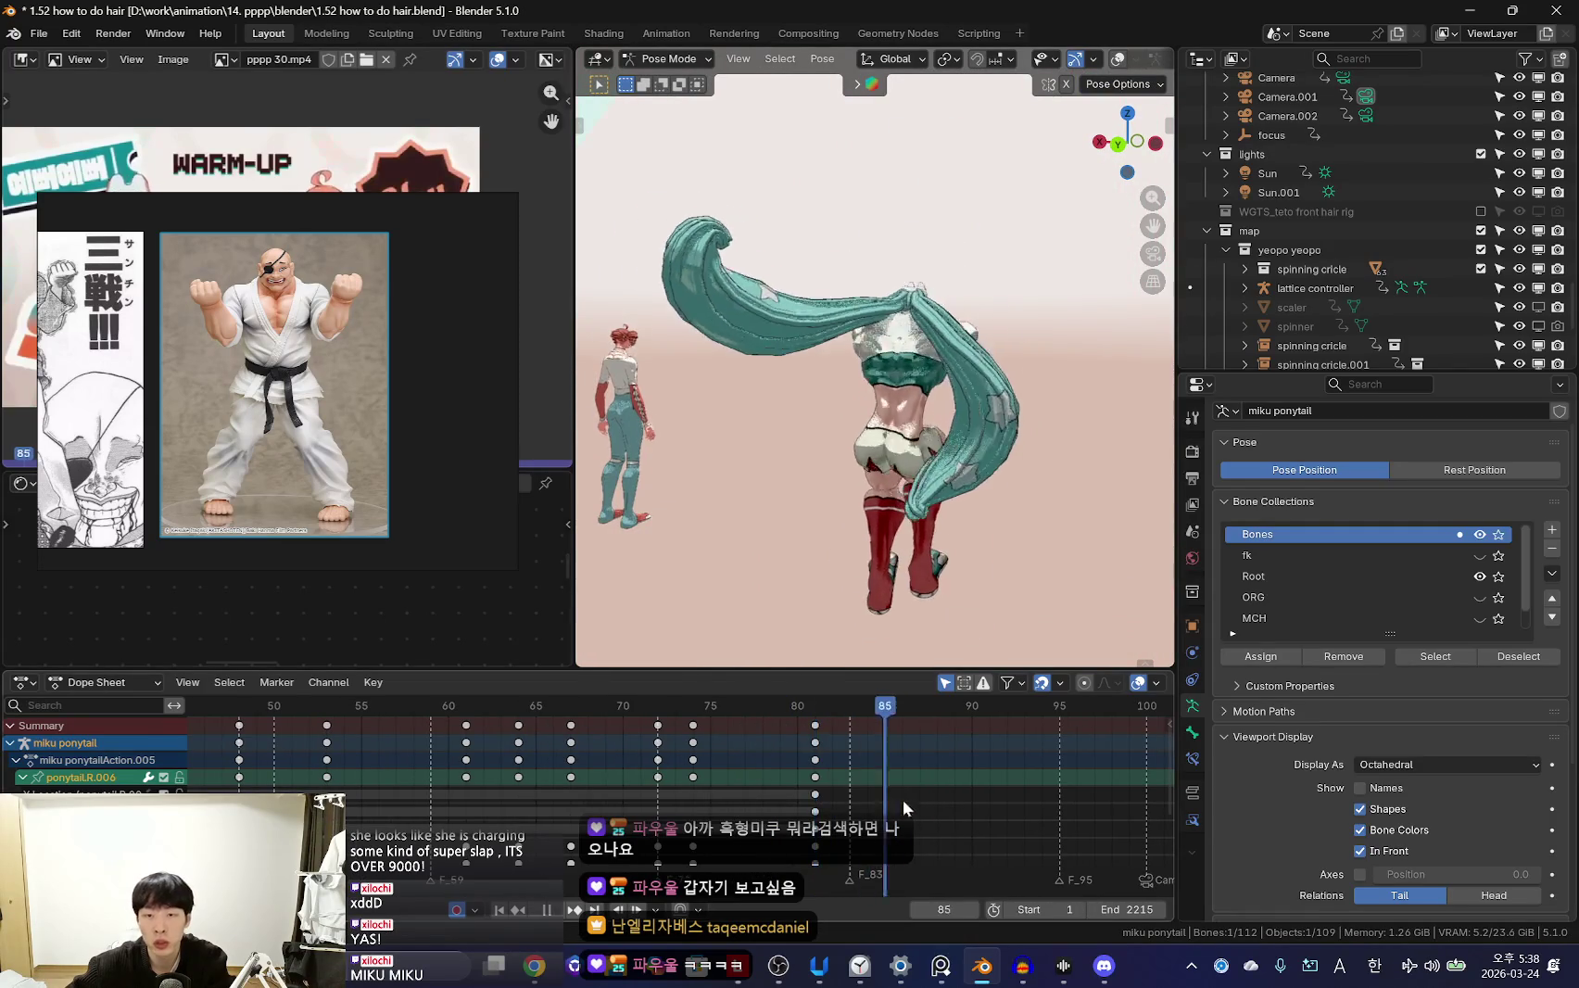
pyautogui.moveTo(918, 574); pyautogui.dragTo(934, 530, button='middle')
pyautogui.click(800, 819)
pyautogui.press('i')
pyautogui.scroll(-2, 1001, 532)
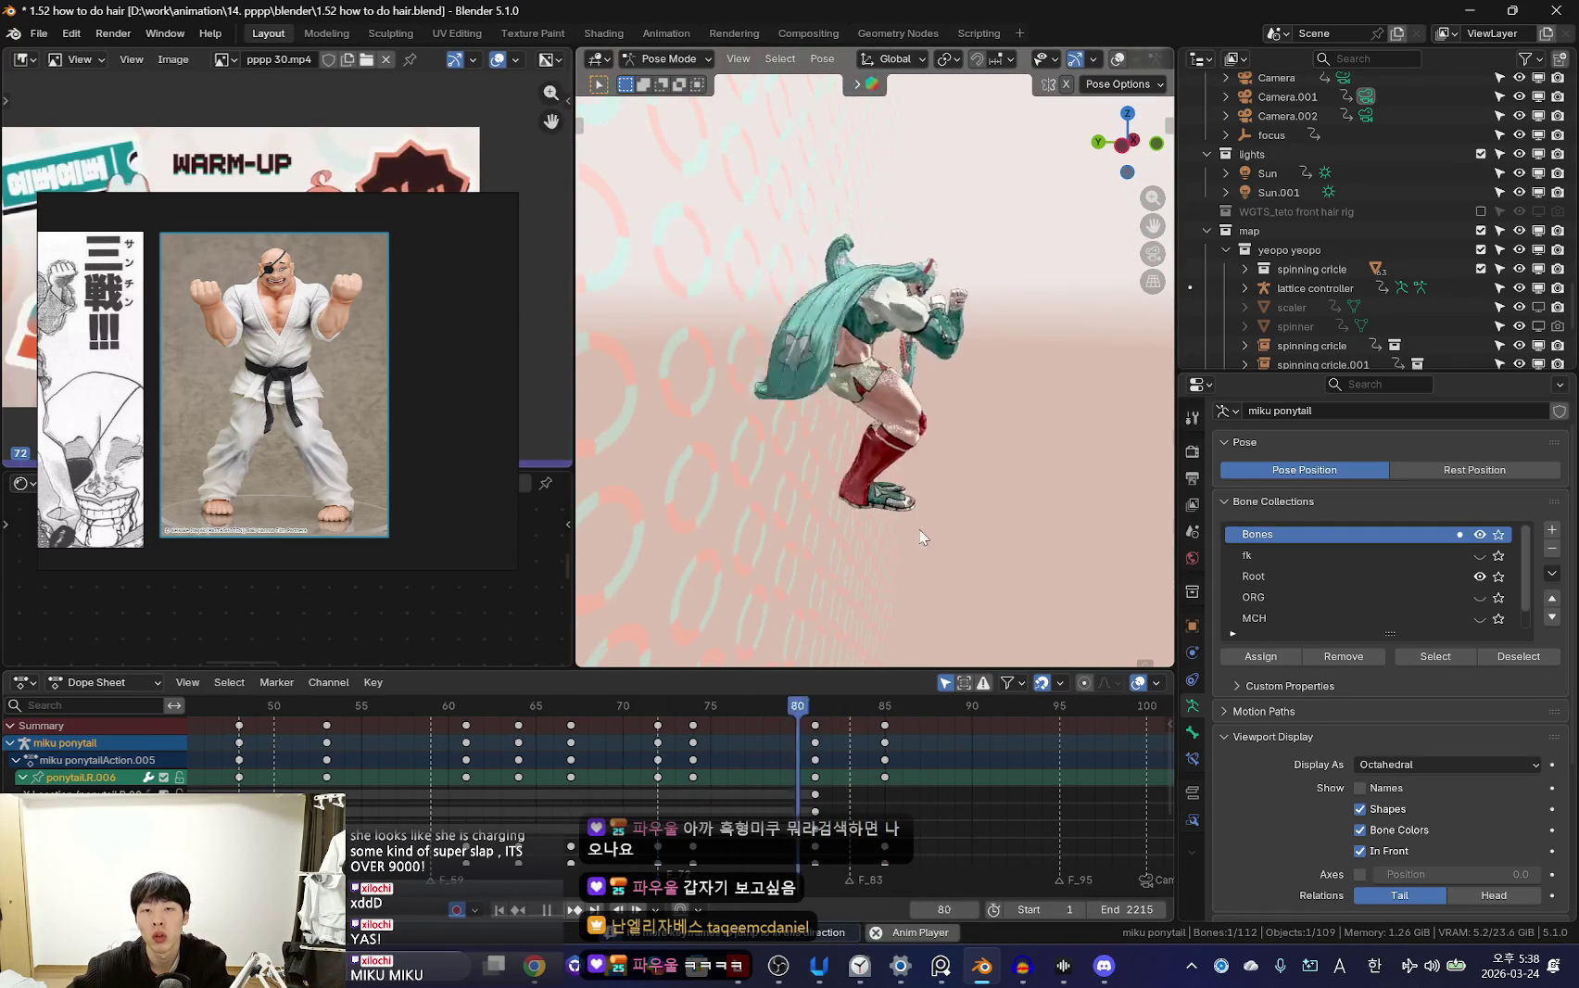
# Play the jump to review the right ponytail's swing from several angles
pyautogui.moveTo(904, 429); pyautogui.dragTo(881, 503, button='middle')
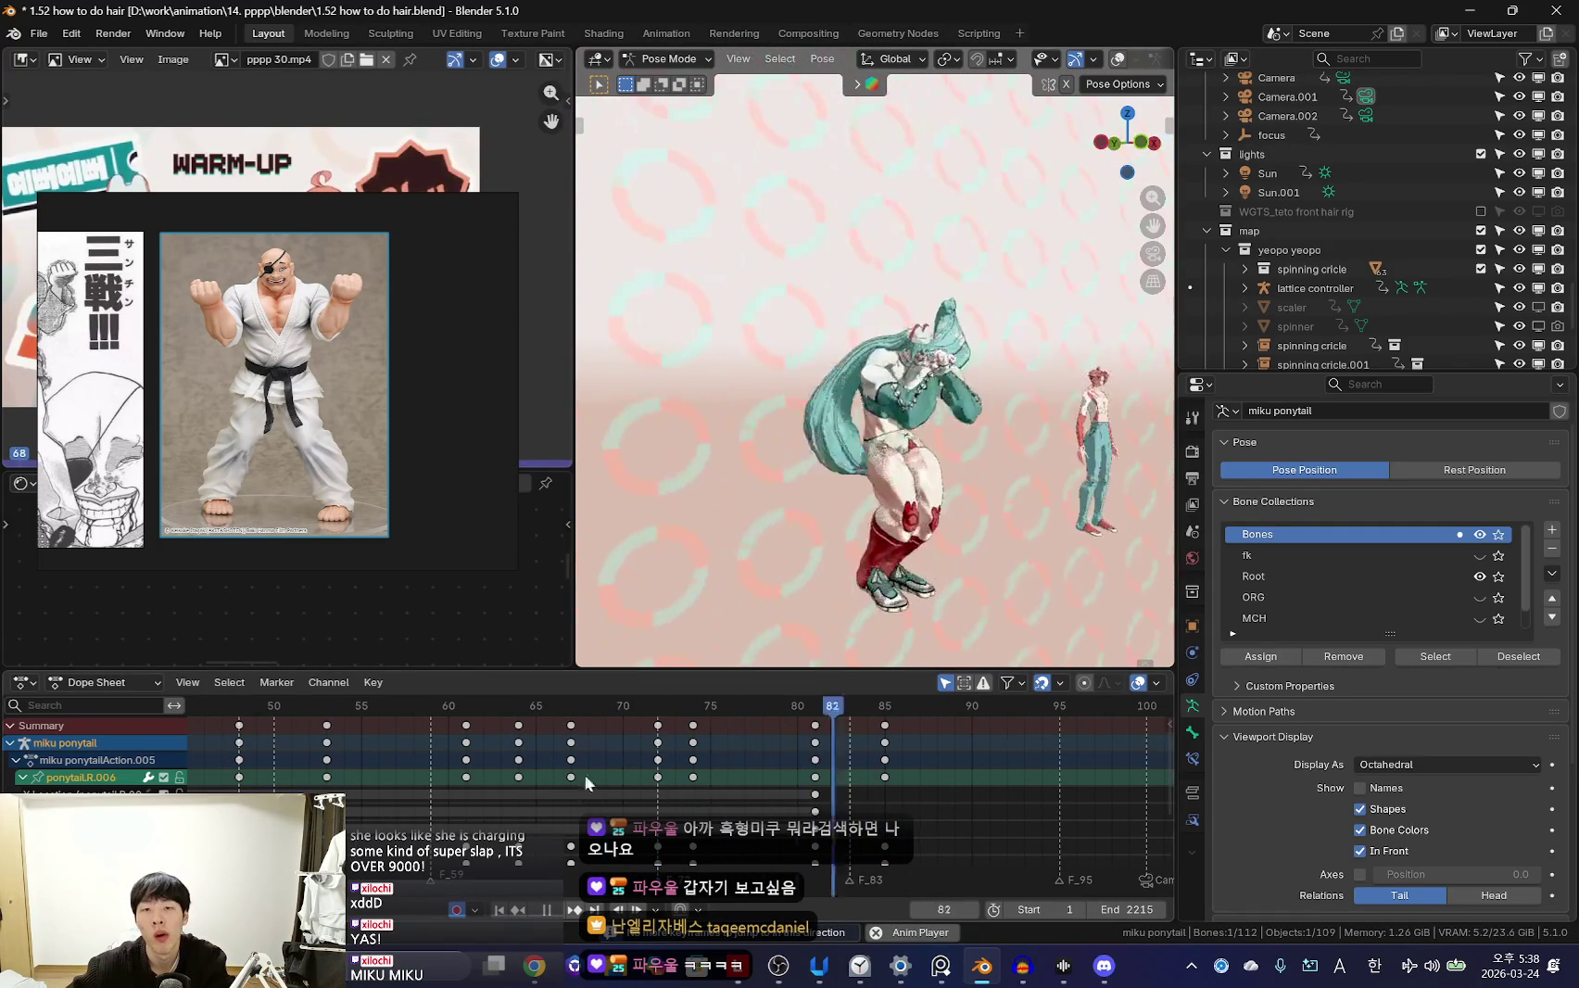
pyautogui.press('Right')
pyautogui.press('space')
pyautogui.hotkey('shift', 'alt', 'z')
pyautogui.moveTo(953, 514)
pyautogui.mouseDown(button='middle')
pyautogui.moveTo(955, 436)
pyautogui.moveTo(765, 793)
pyautogui.mouseUp(button='middle')
pyautogui.hotkey('ctrl', 'z')
# Rotate the left ponytail bone -24.3° around Z and key it at frame 75
pyautogui.hotkey('shift', 'alt', 'z')
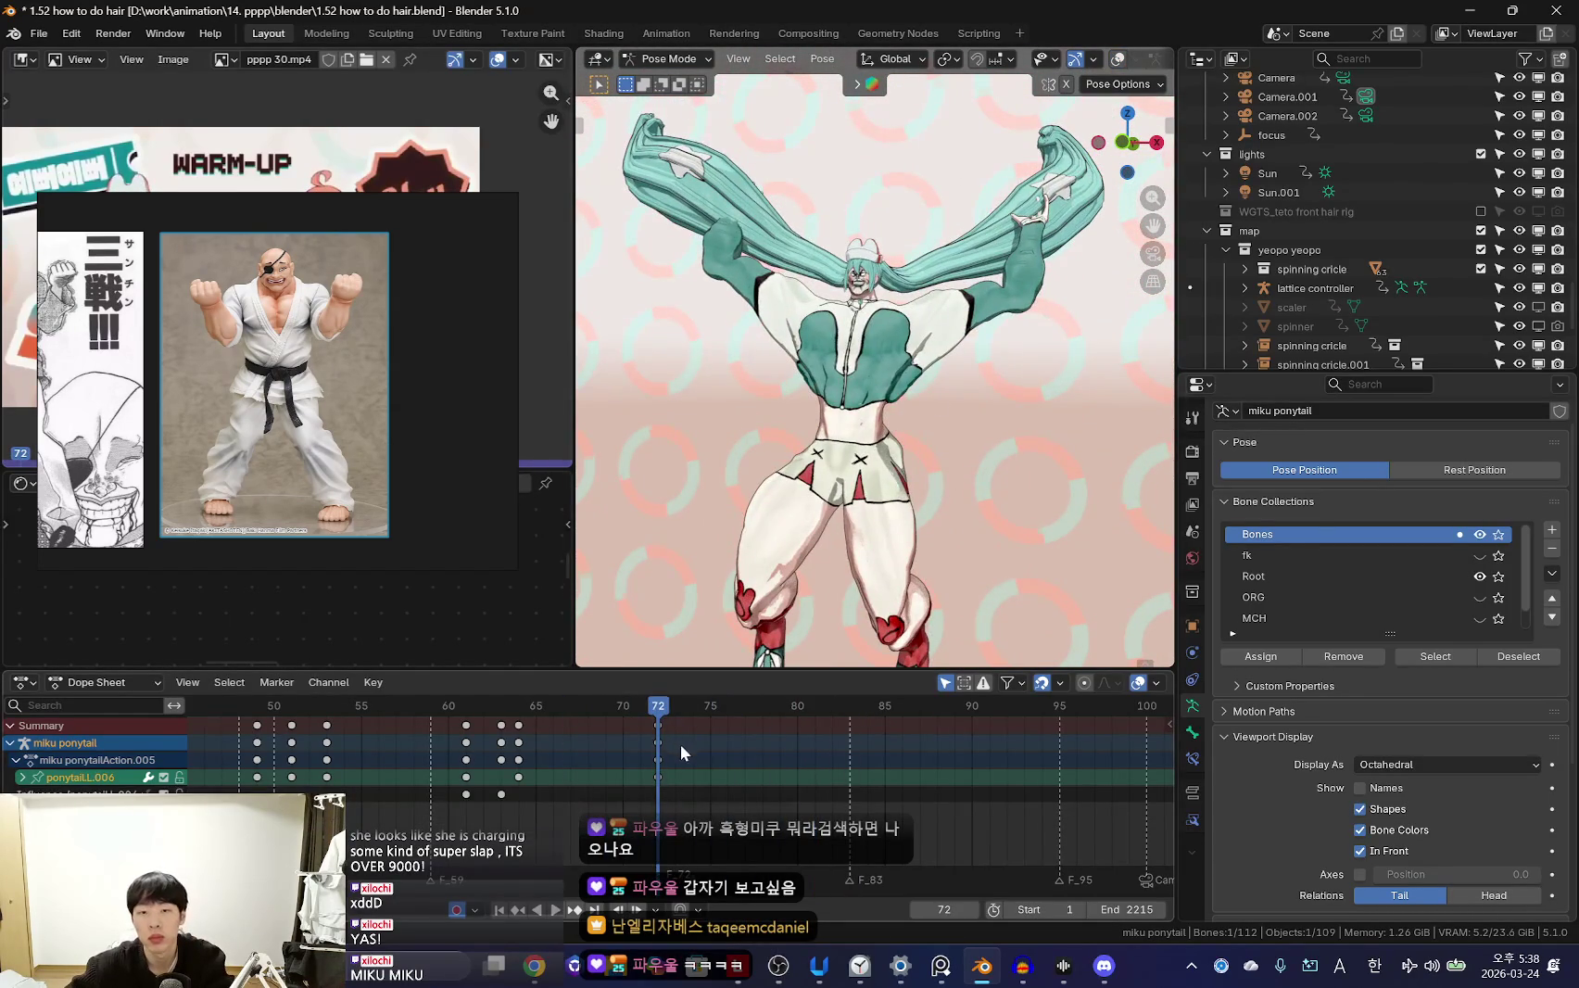
pyautogui.press('space')
pyautogui.click(1092, 403)
pyautogui.moveTo(925, 451); pyautogui.dragTo(896, 508, button='middle')
pyautogui.press('KP_1')
pyautogui.press('r')
pyautogui.click(1125, 443)
pyautogui.press('space')
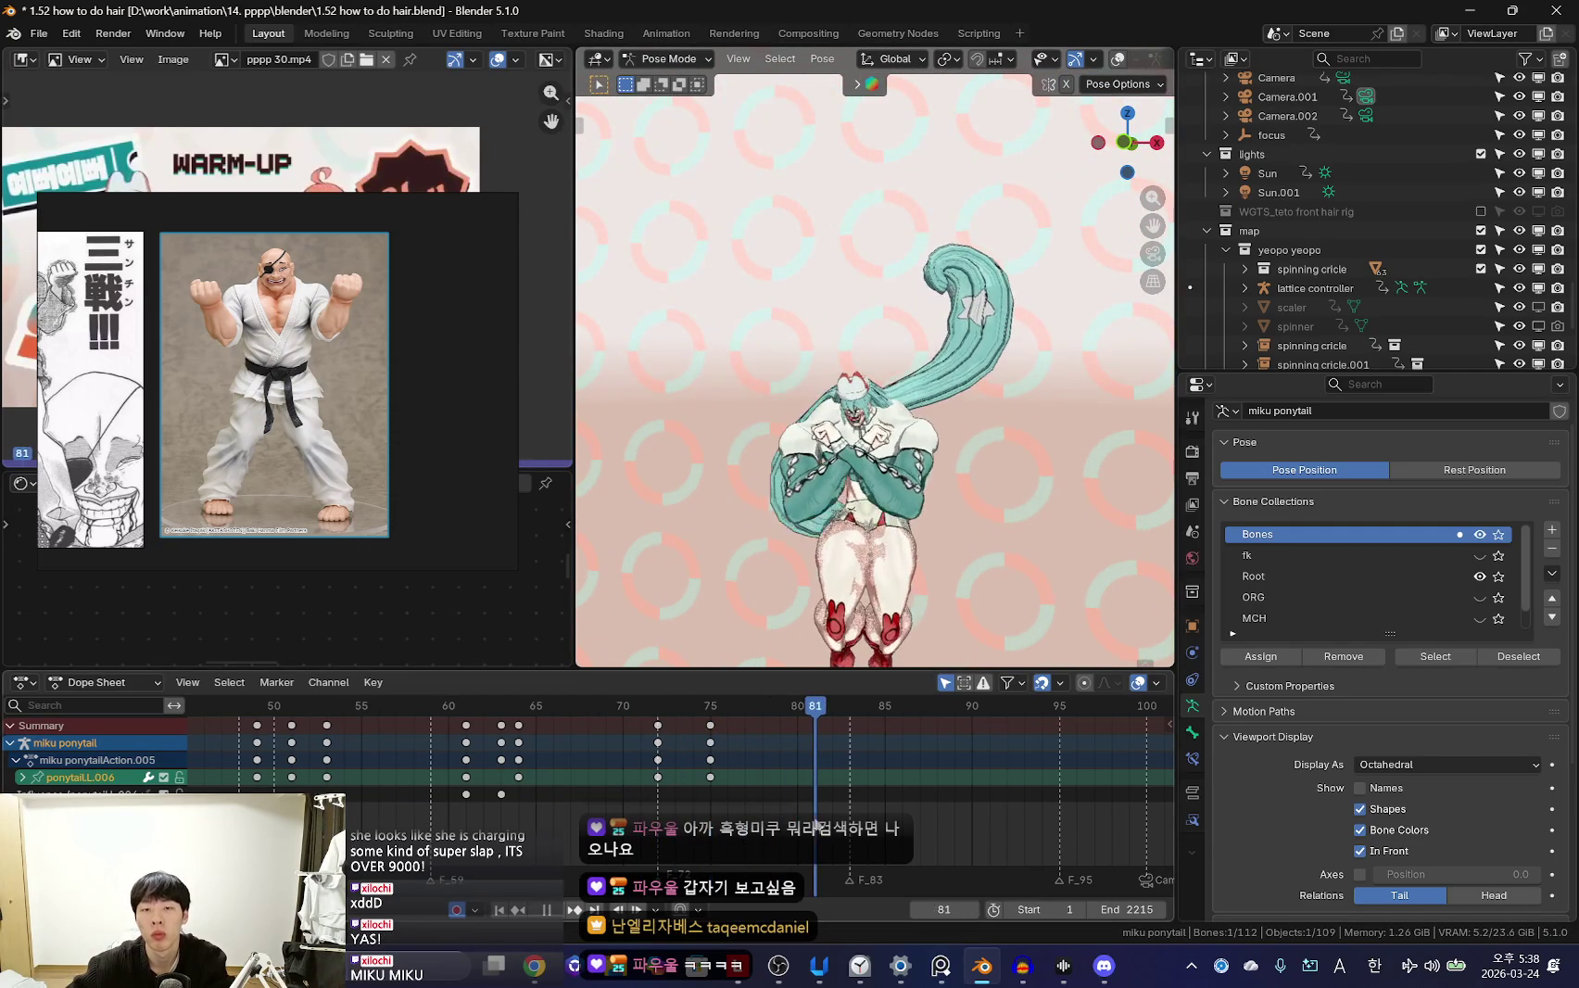
# Review the jump from side, front and scene-camera views, then orbit out to inspect the hair
pyautogui.press('space')
pyautogui.moveTo(968, 536); pyautogui.dragTo(871, 668, button='middle')
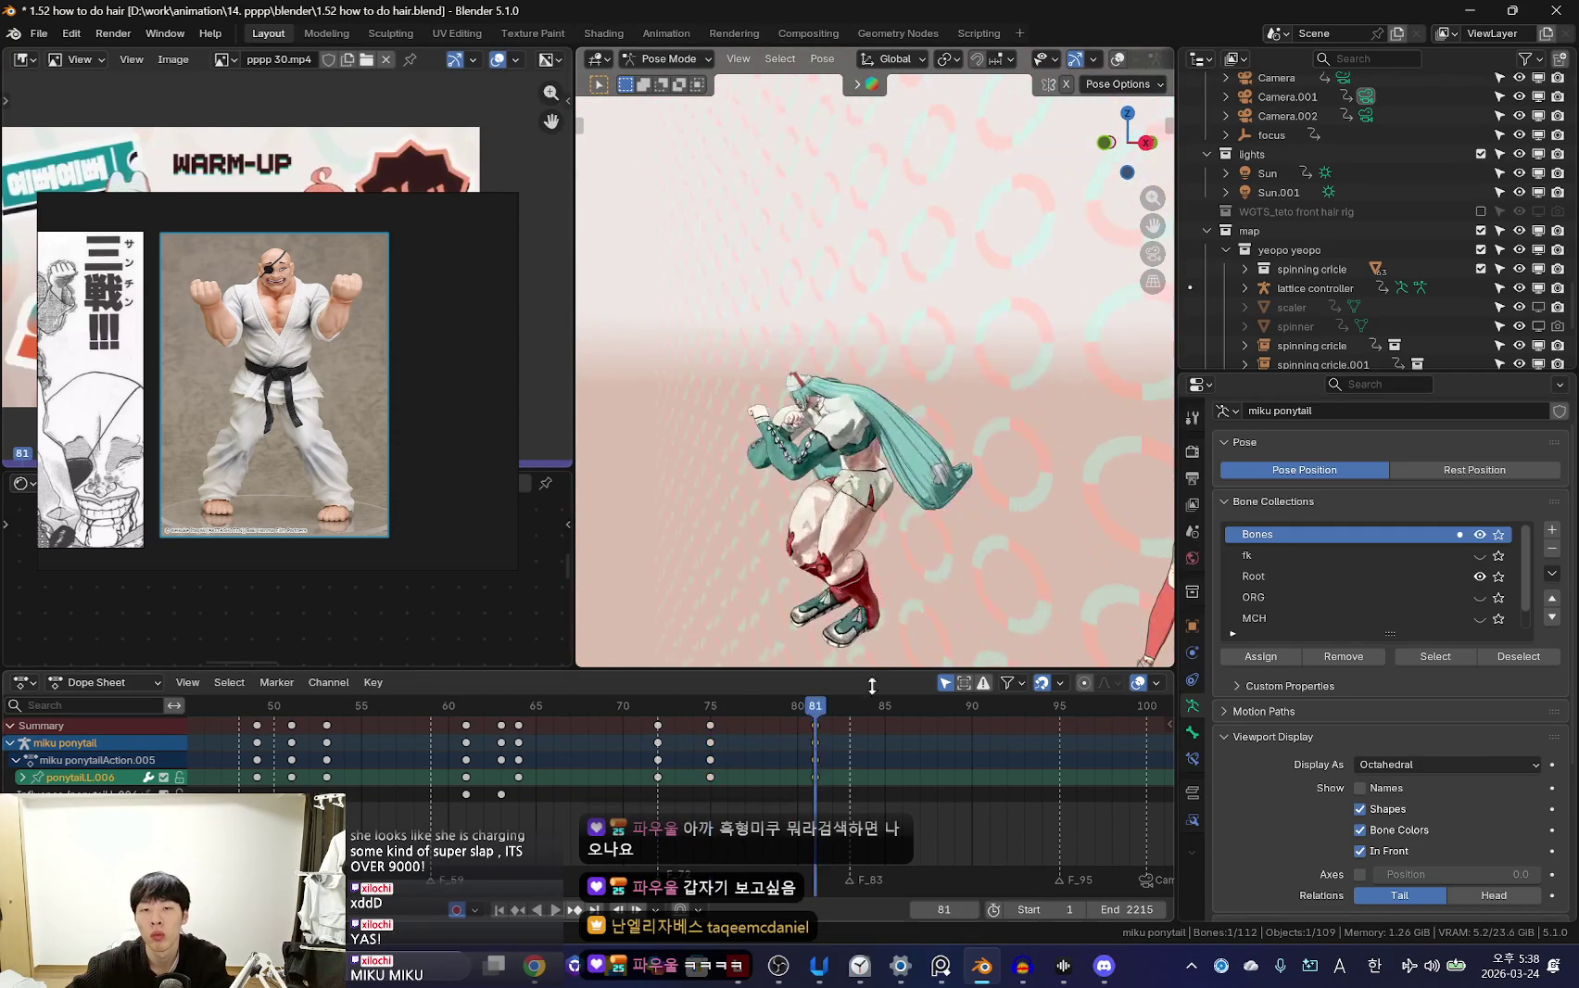
pyautogui.press('space')
pyautogui.press('KP_1')
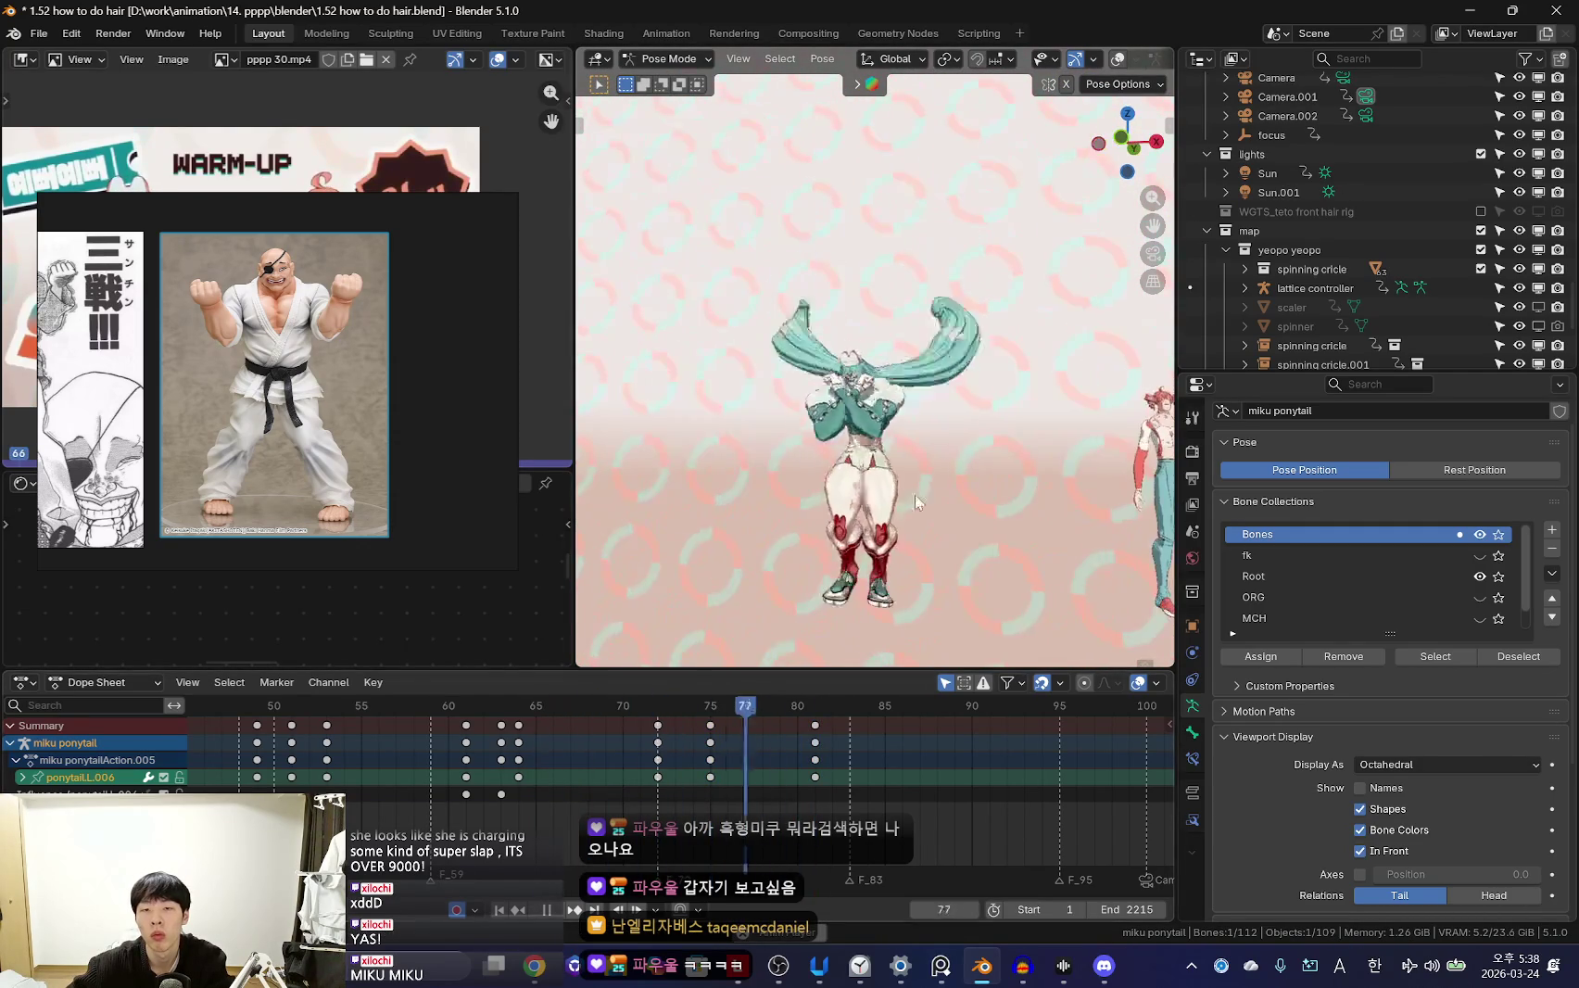
pyautogui.press('KP_0')
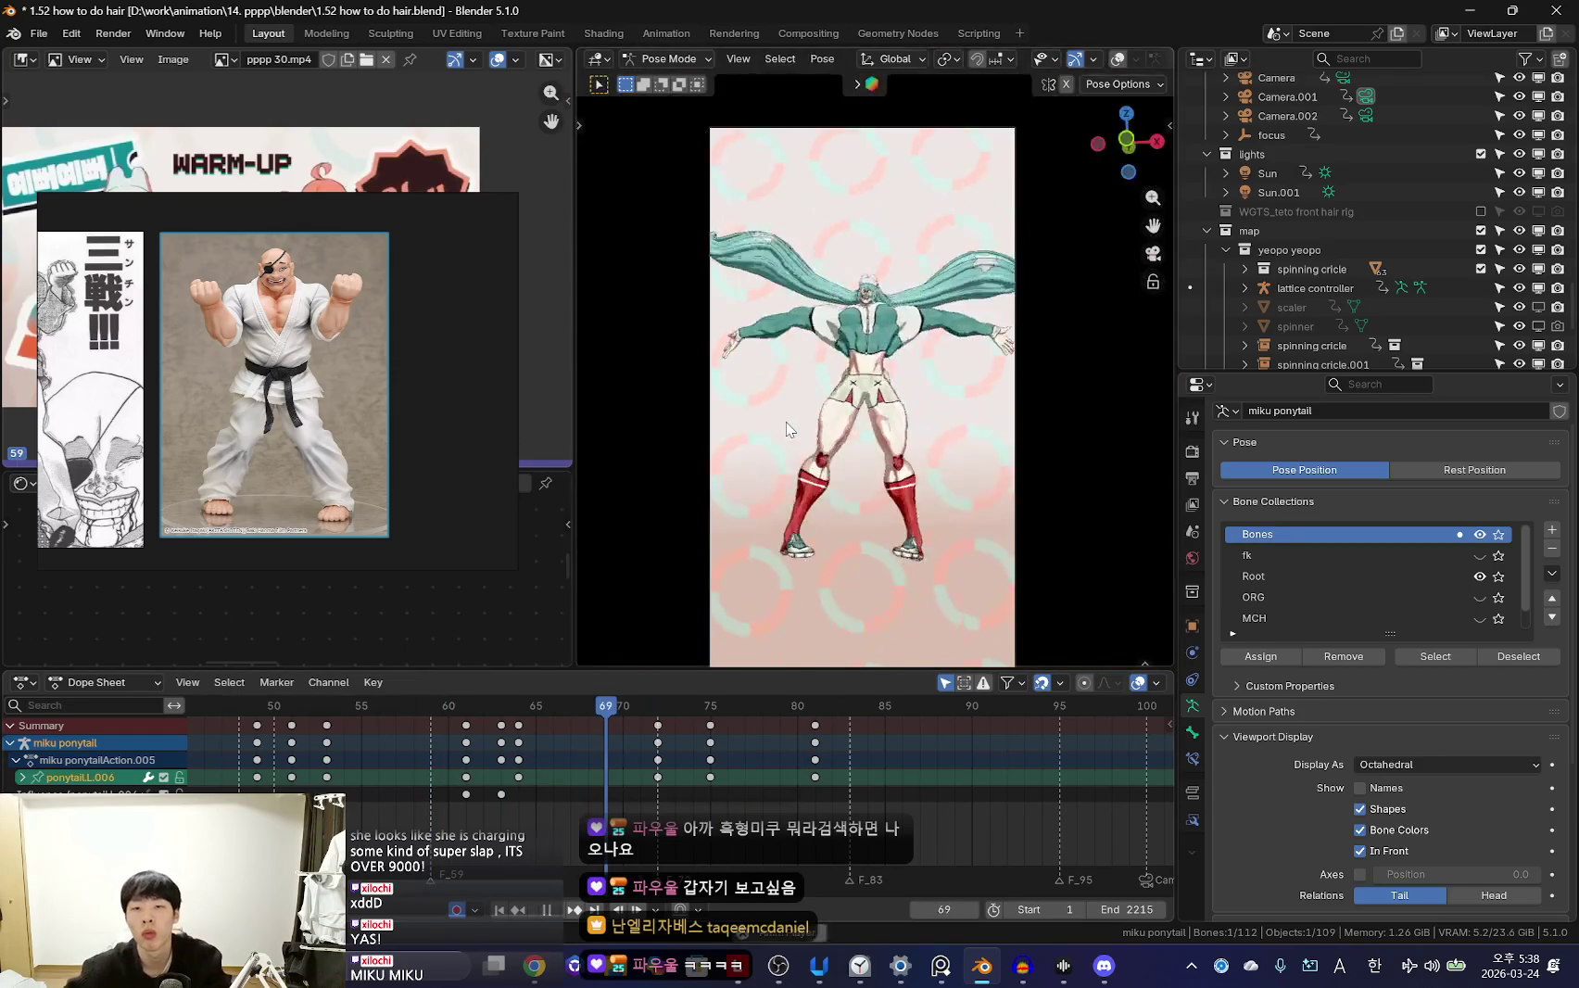
pyautogui.scroll(-3, 739, 746)
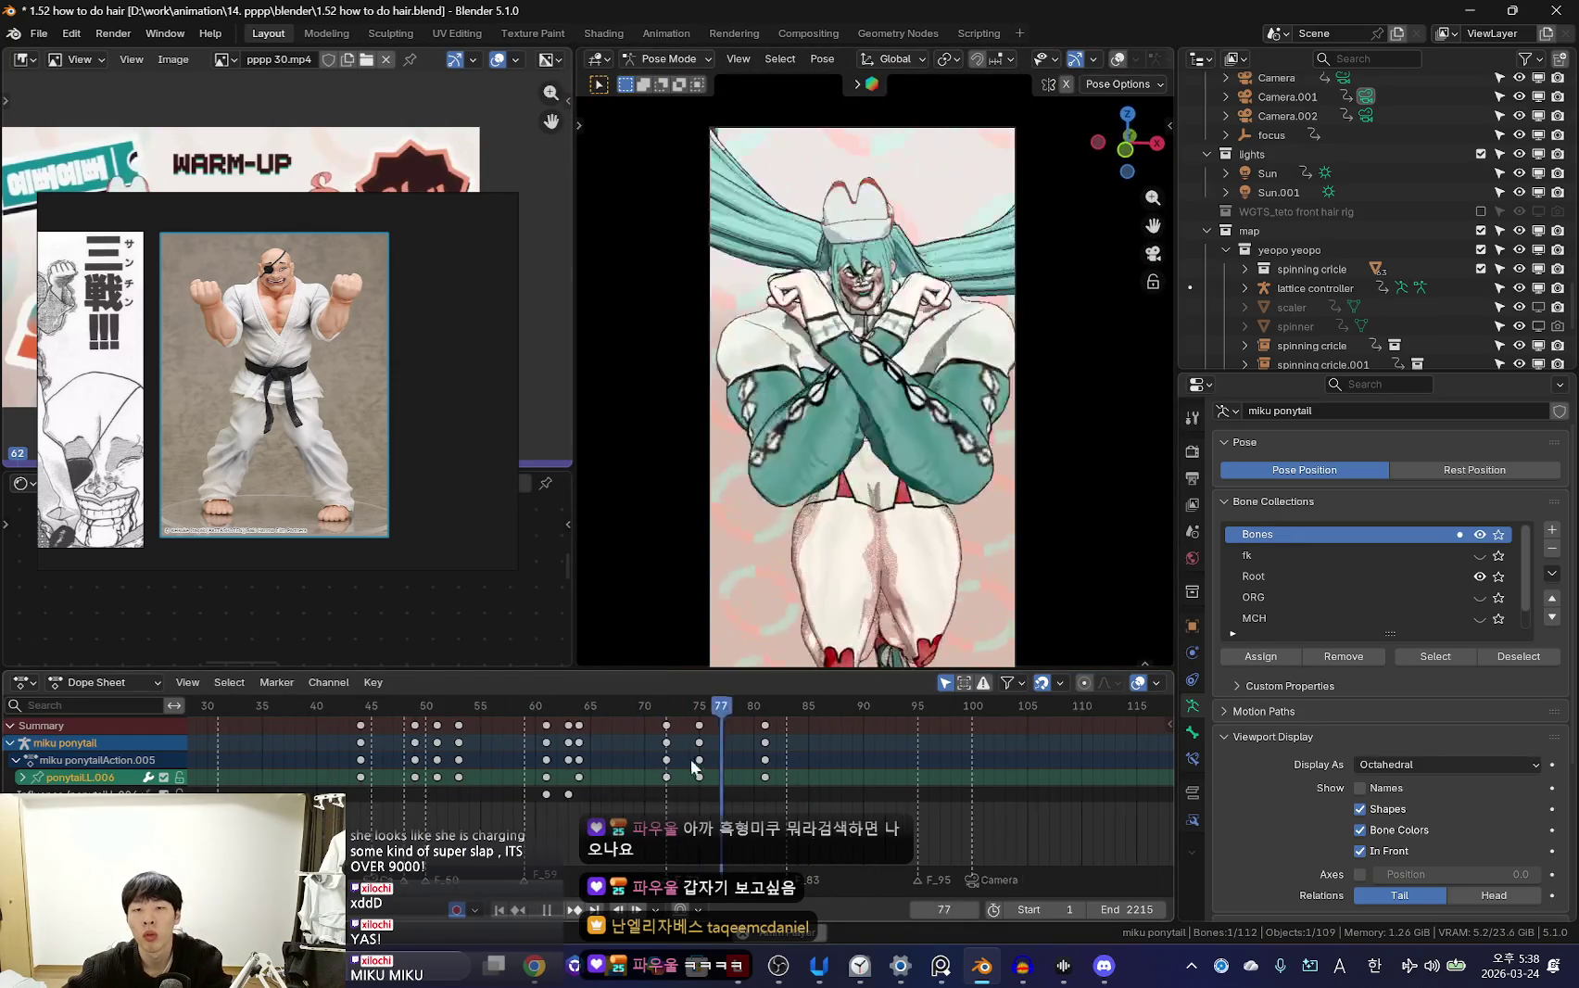
pyautogui.scroll(3, 698, 778)
pyautogui.press('space')
pyautogui.hotkey('shift', 'alt', 'z')
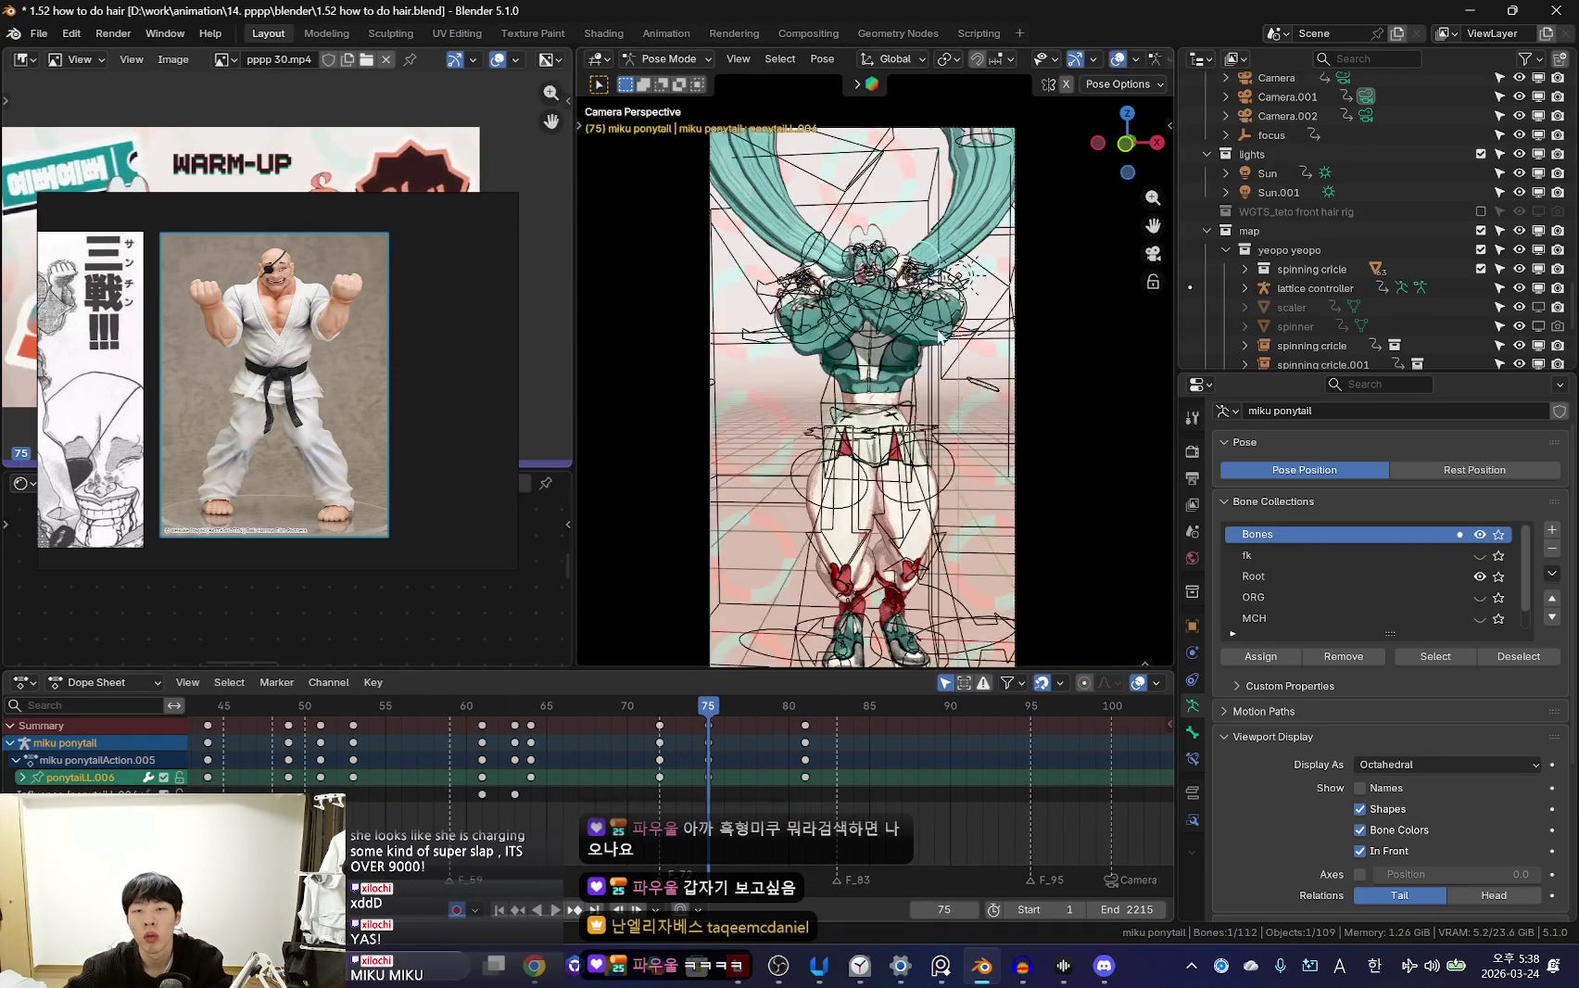
pyautogui.moveTo(941, 337); pyautogui.dragTo(971, 327, button='middle')
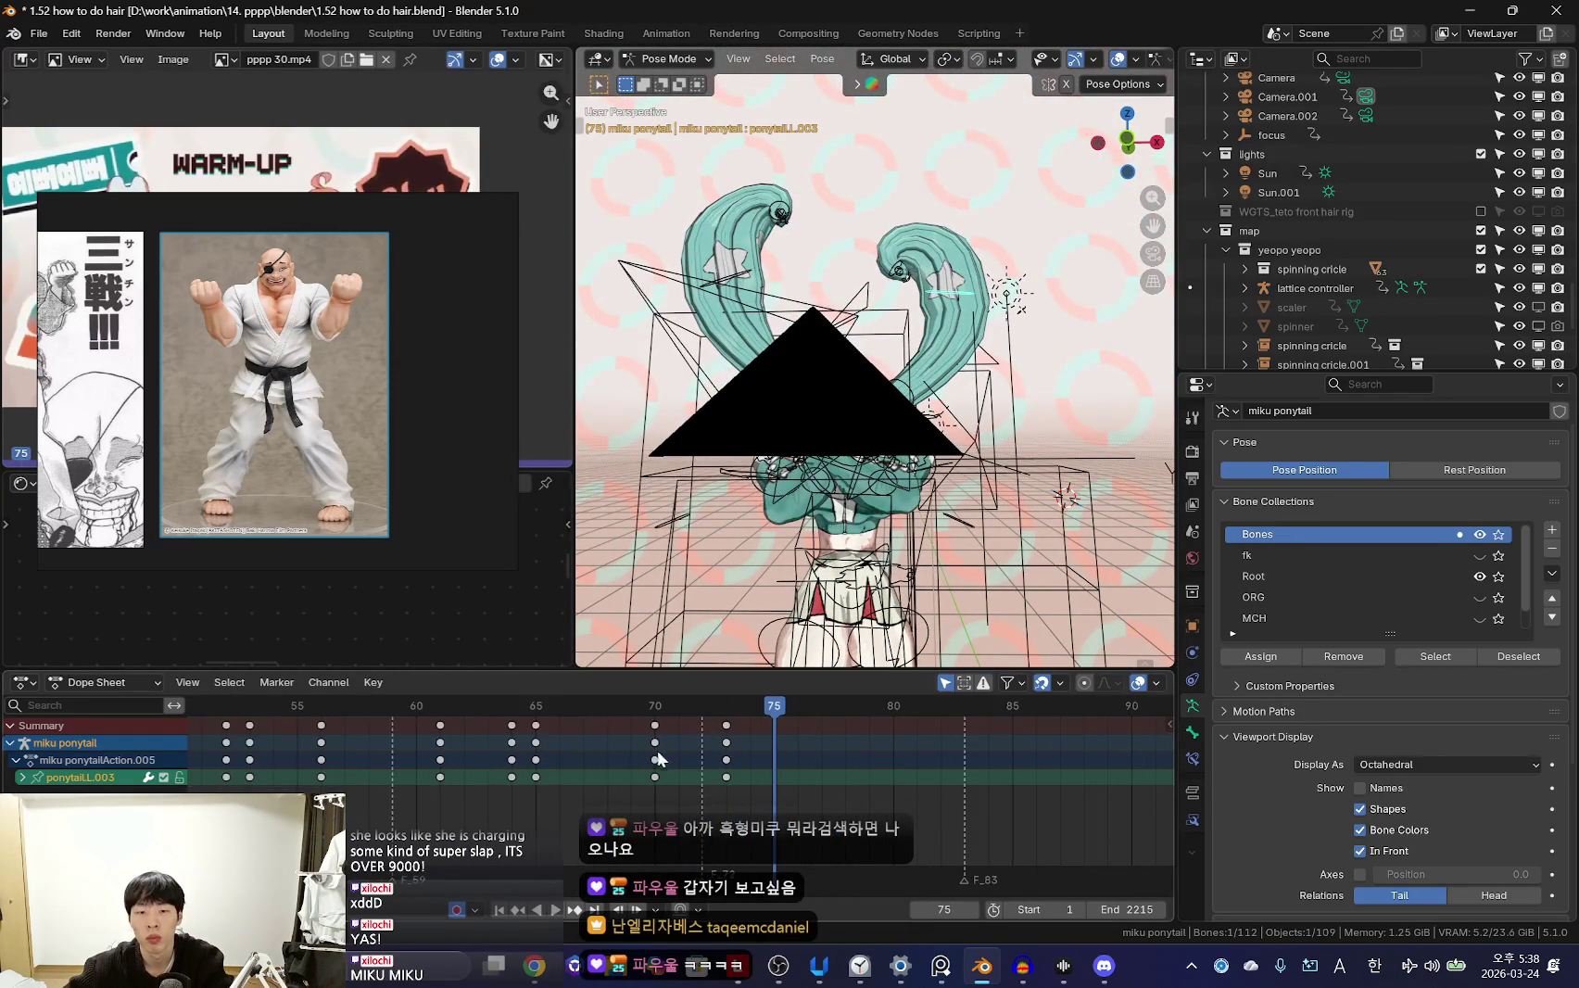
# Hide the rig overlays, then rotate and keyframe the left ponytail at frame 72
pyautogui.press('KP_0')
pyautogui.hotkey('shift', 'alt', 'z')
pyautogui.moveTo(713, 743); pyautogui.dragTo(700, 768)
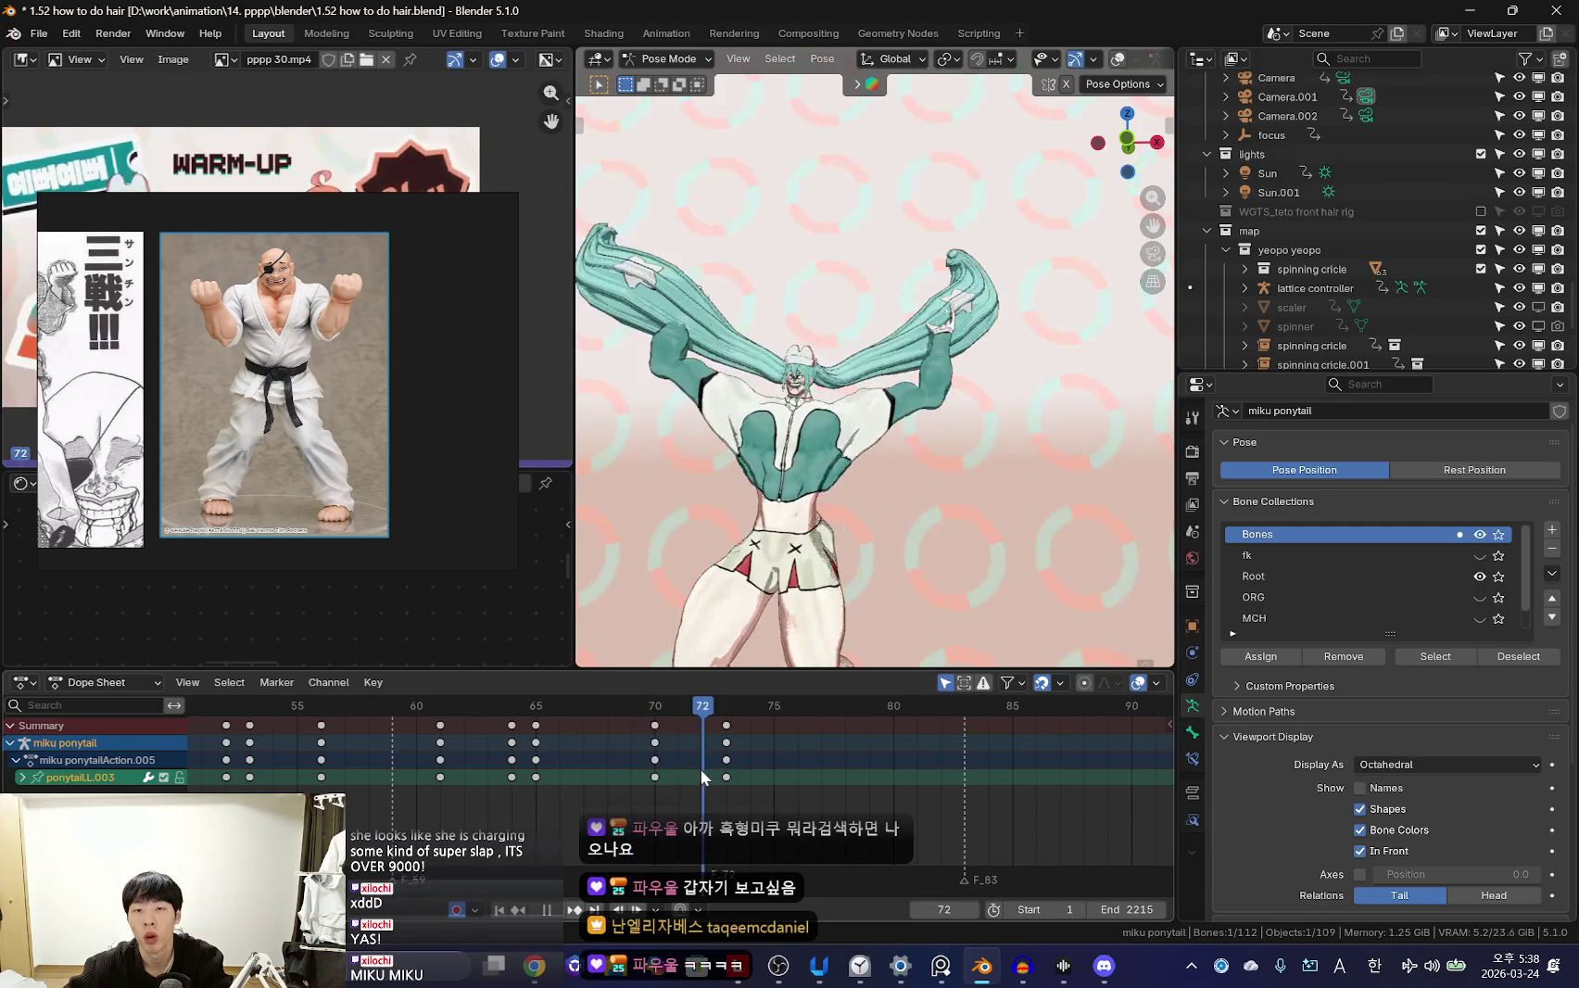
pyautogui.press('Escape')
pyautogui.press('r')
pyautogui.click(1012, 451)
pyautogui.press('i')
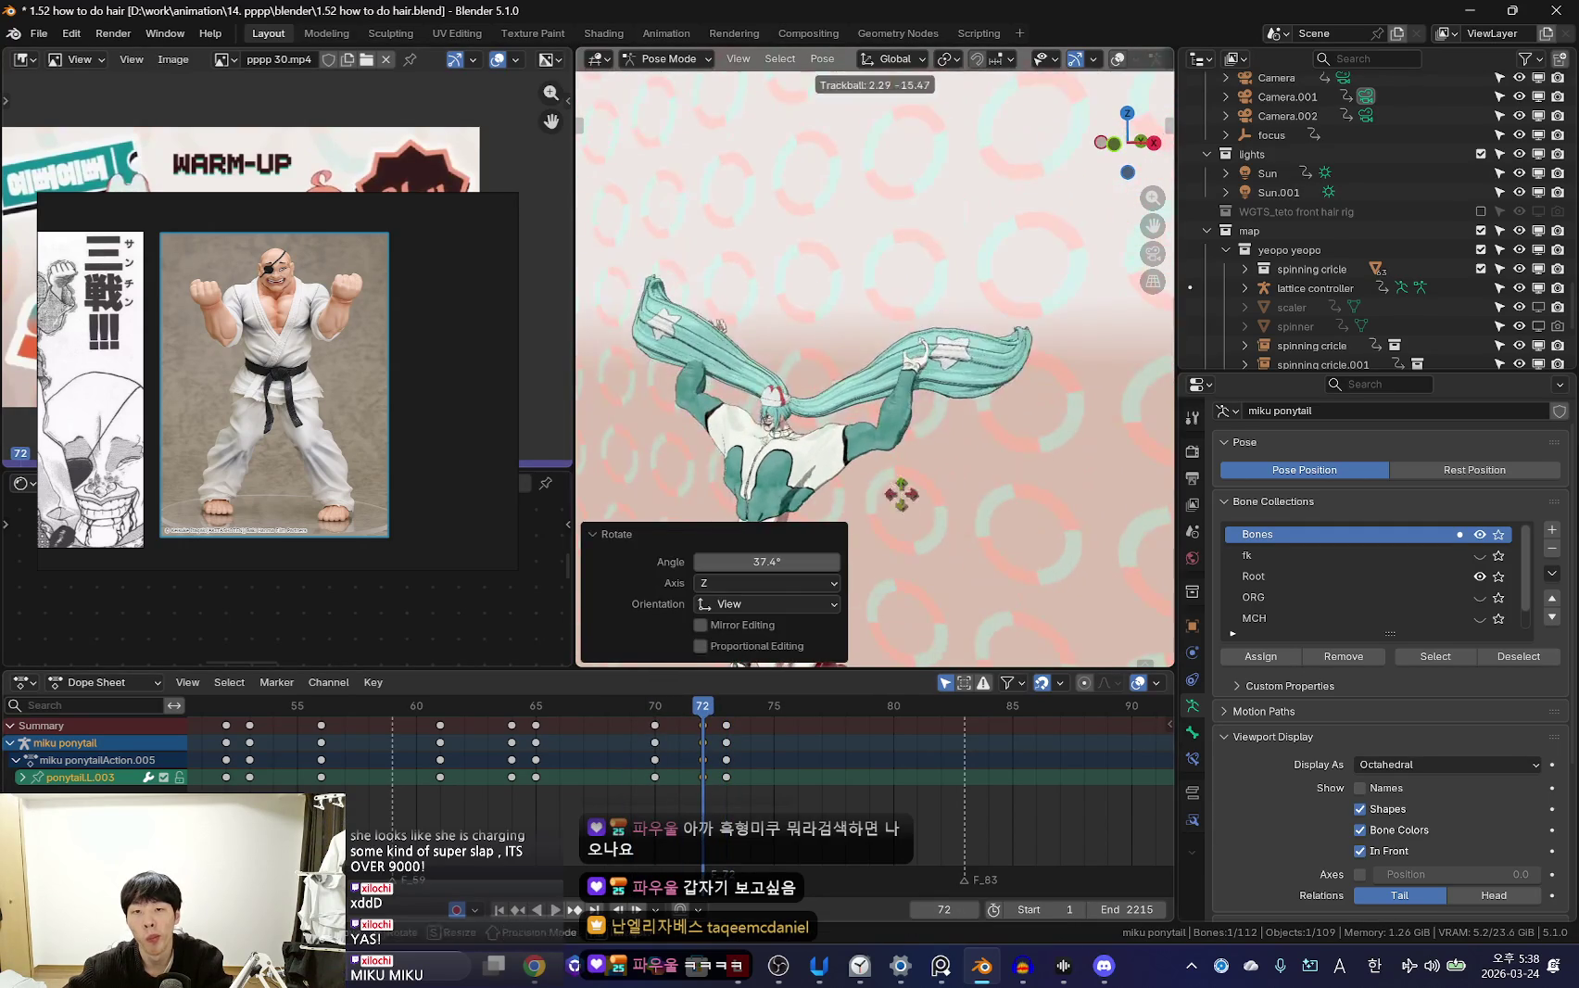
pyautogui.press('Left')
pyautogui.press('Left')
# Key the hair at frame 75, then rotate and key the ponytail at frame 74
pyautogui.moveTo(703, 775); pyautogui.dragTo(774, 775)
pyautogui.press('i')
pyautogui.press('Left')
pyautogui.press('r')
pyautogui.click(1043, 461)
pyautogui.press('i')
pyautogui.press('space')
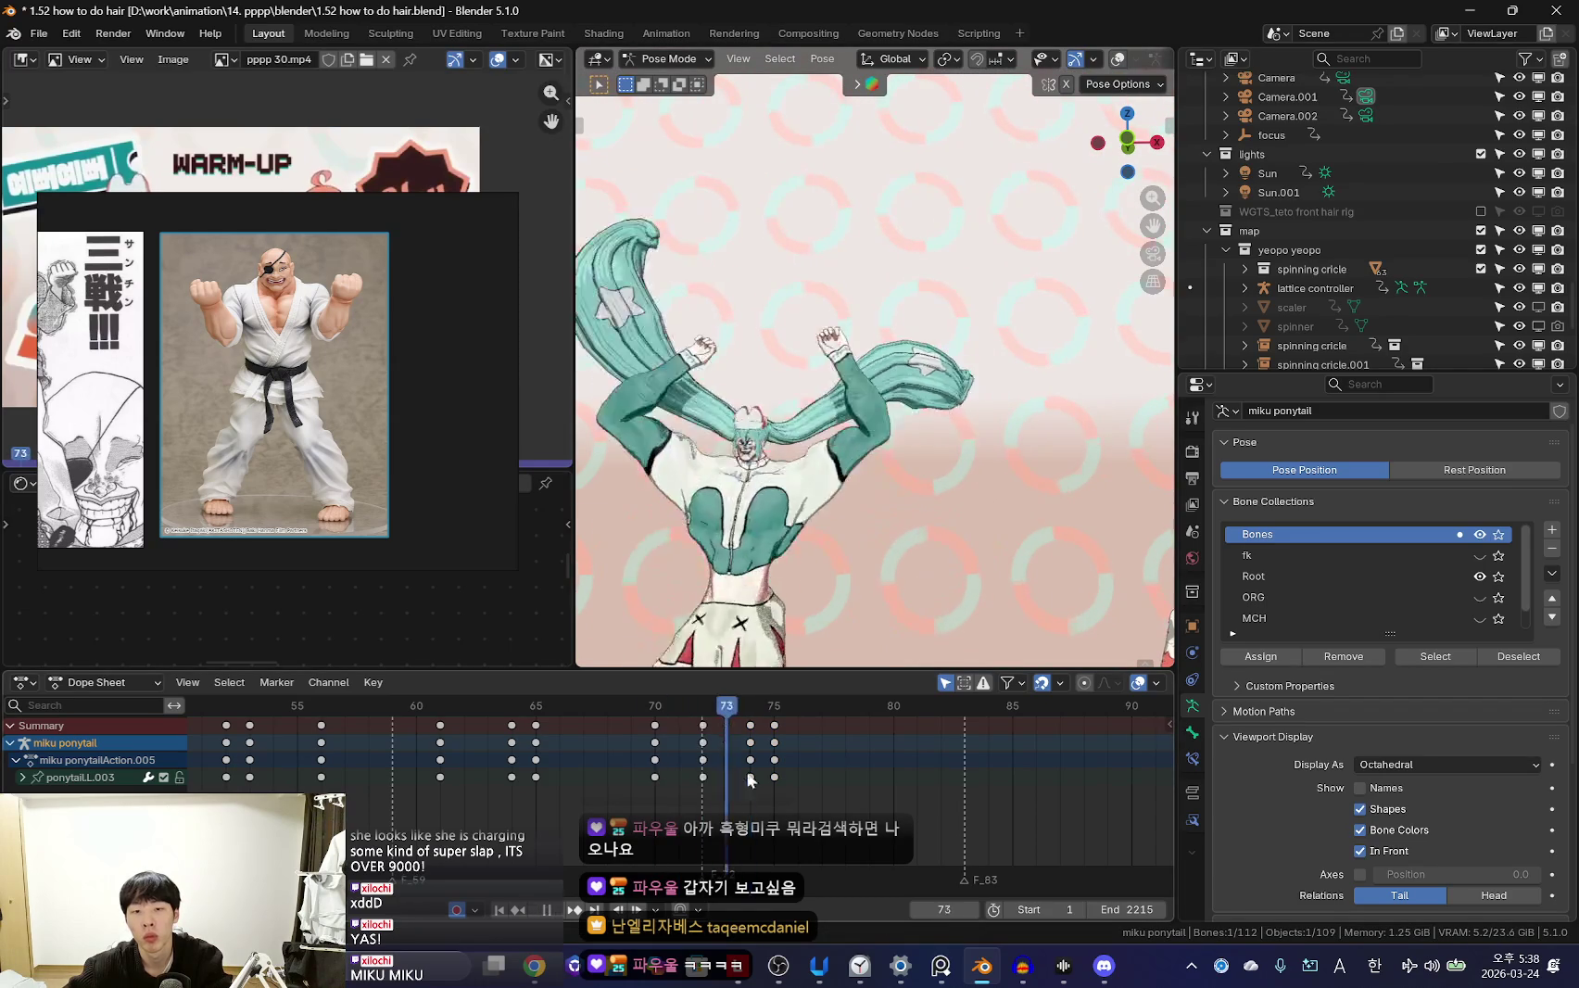
# Shift the frame-75 ponytail keys later to frame 78 in the Dope Sheet and replay
pyautogui.moveTo(774, 777); pyautogui.dragTo(846, 777)
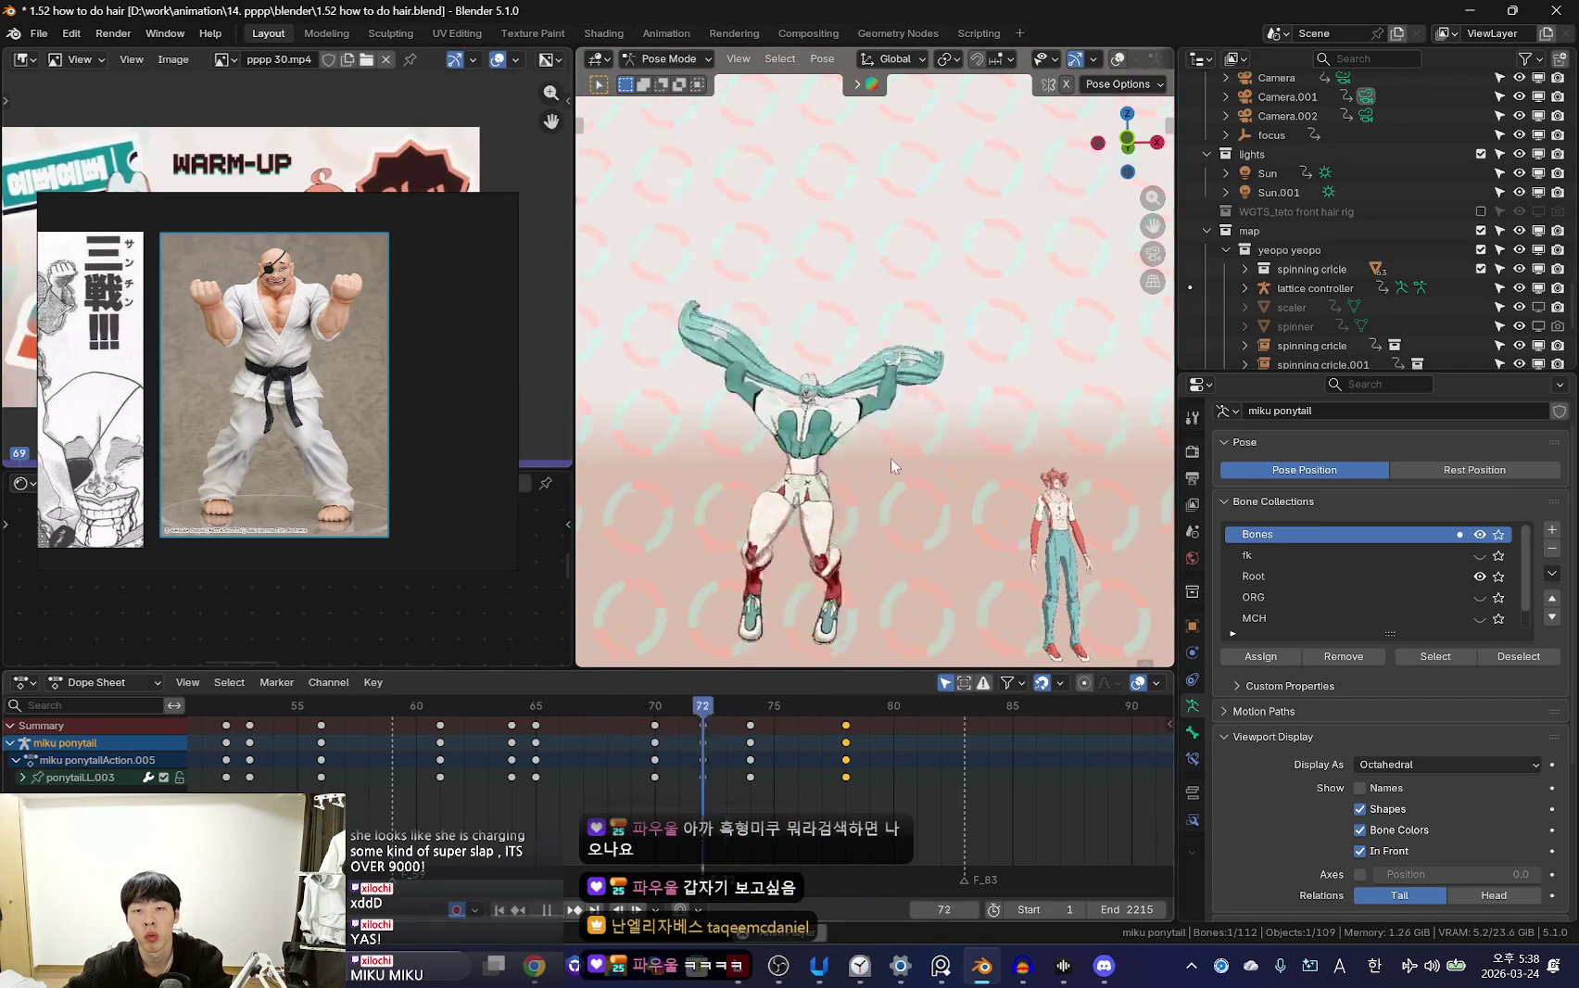
pyautogui.press('space')
pyautogui.scroll(2, 630, 749)
pyautogui.press('space')
pyautogui.click(783, 775)
pyautogui.press('Escape')
# Re-pose the left ponytail and key it at frame 77, checking from a side view
pyautogui.press('r')
pyautogui.click(1012, 290)
pyautogui.press('space')
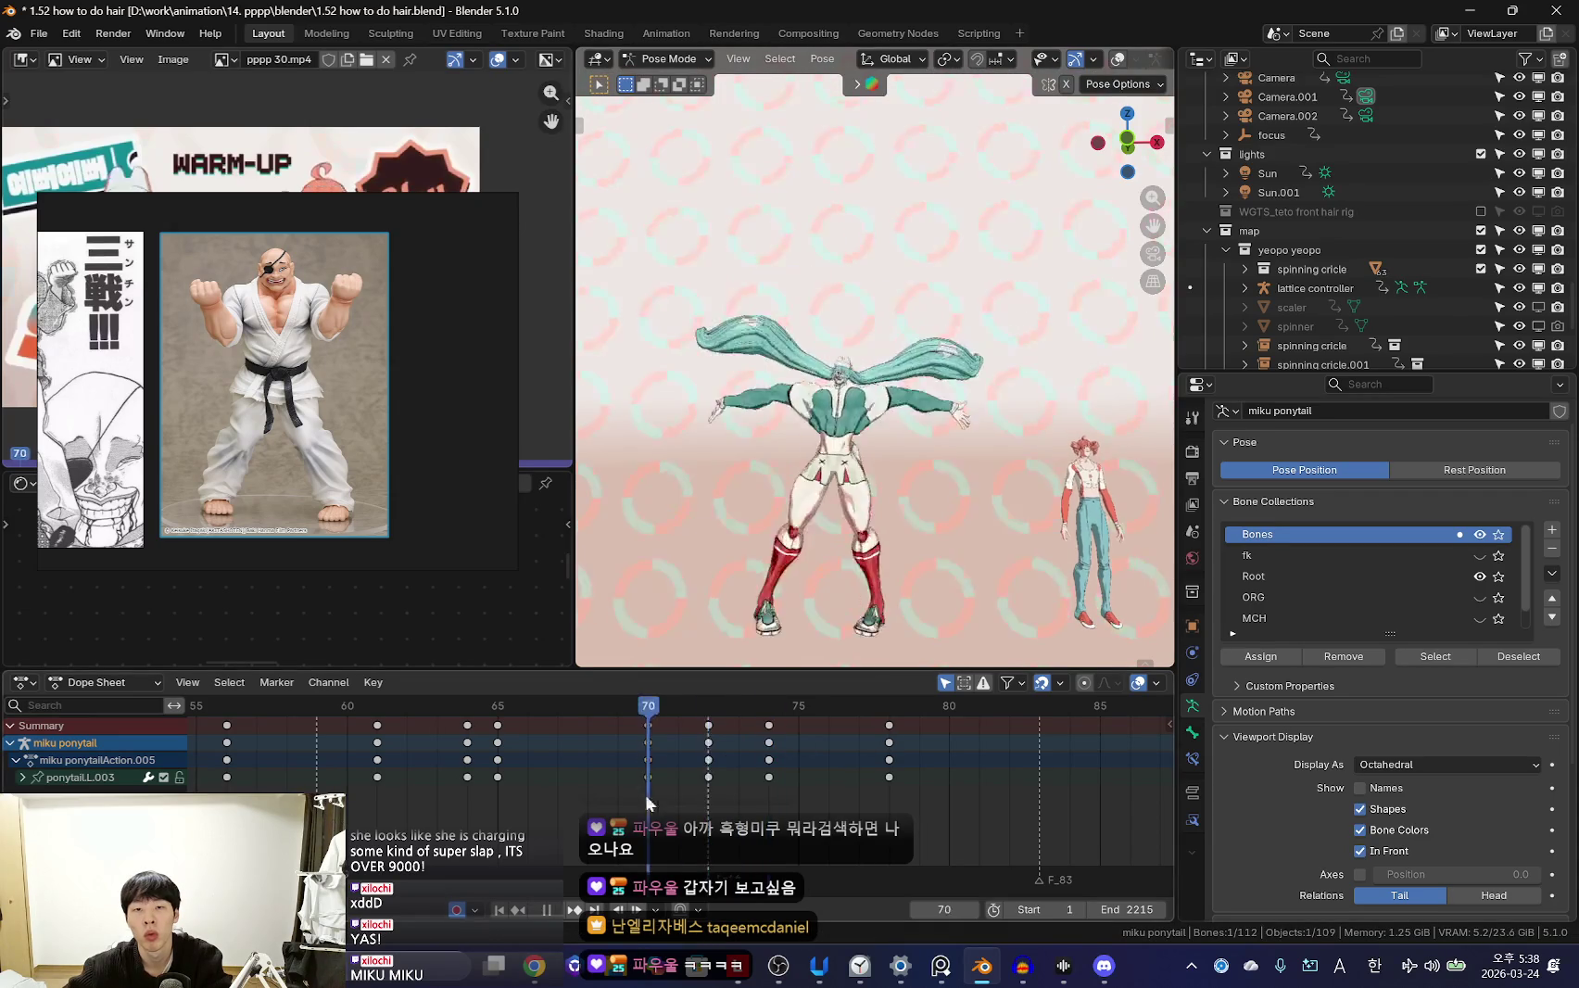
pyautogui.press('space')
pyautogui.moveTo(881, 575); pyautogui.dragTo(910, 516, button='middle')
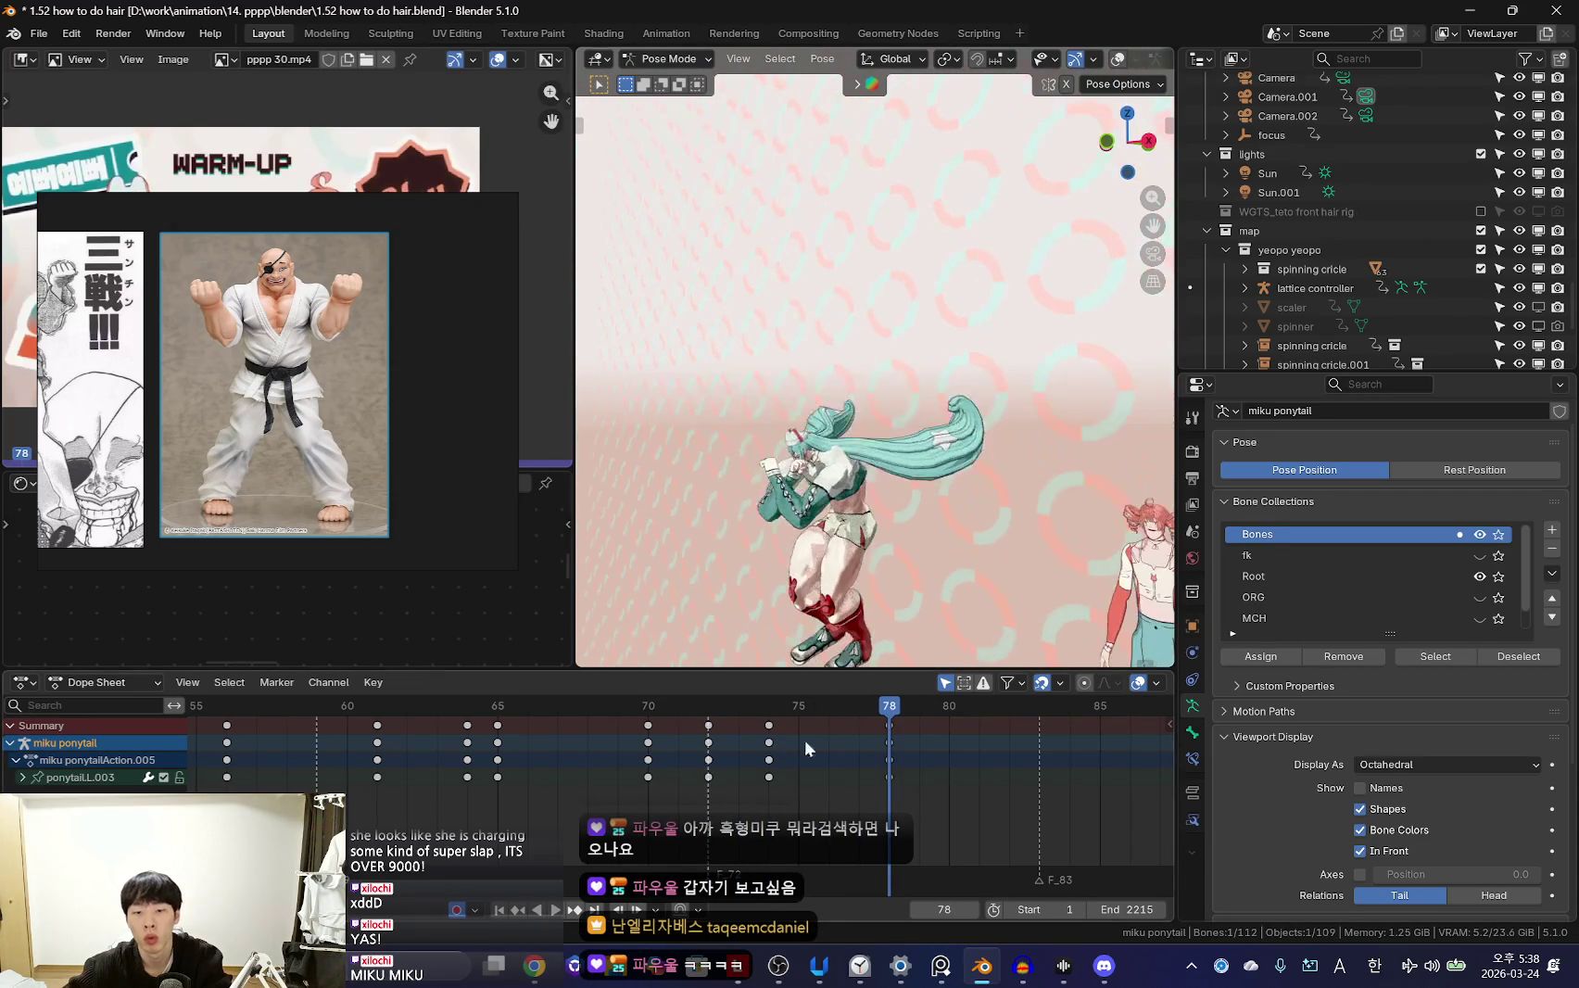
pyautogui.press('space')
pyautogui.moveTo(936, 640); pyautogui.dragTo(980, 545, button='middle')
pyautogui.click(1066, 335)
pyautogui.press('space')
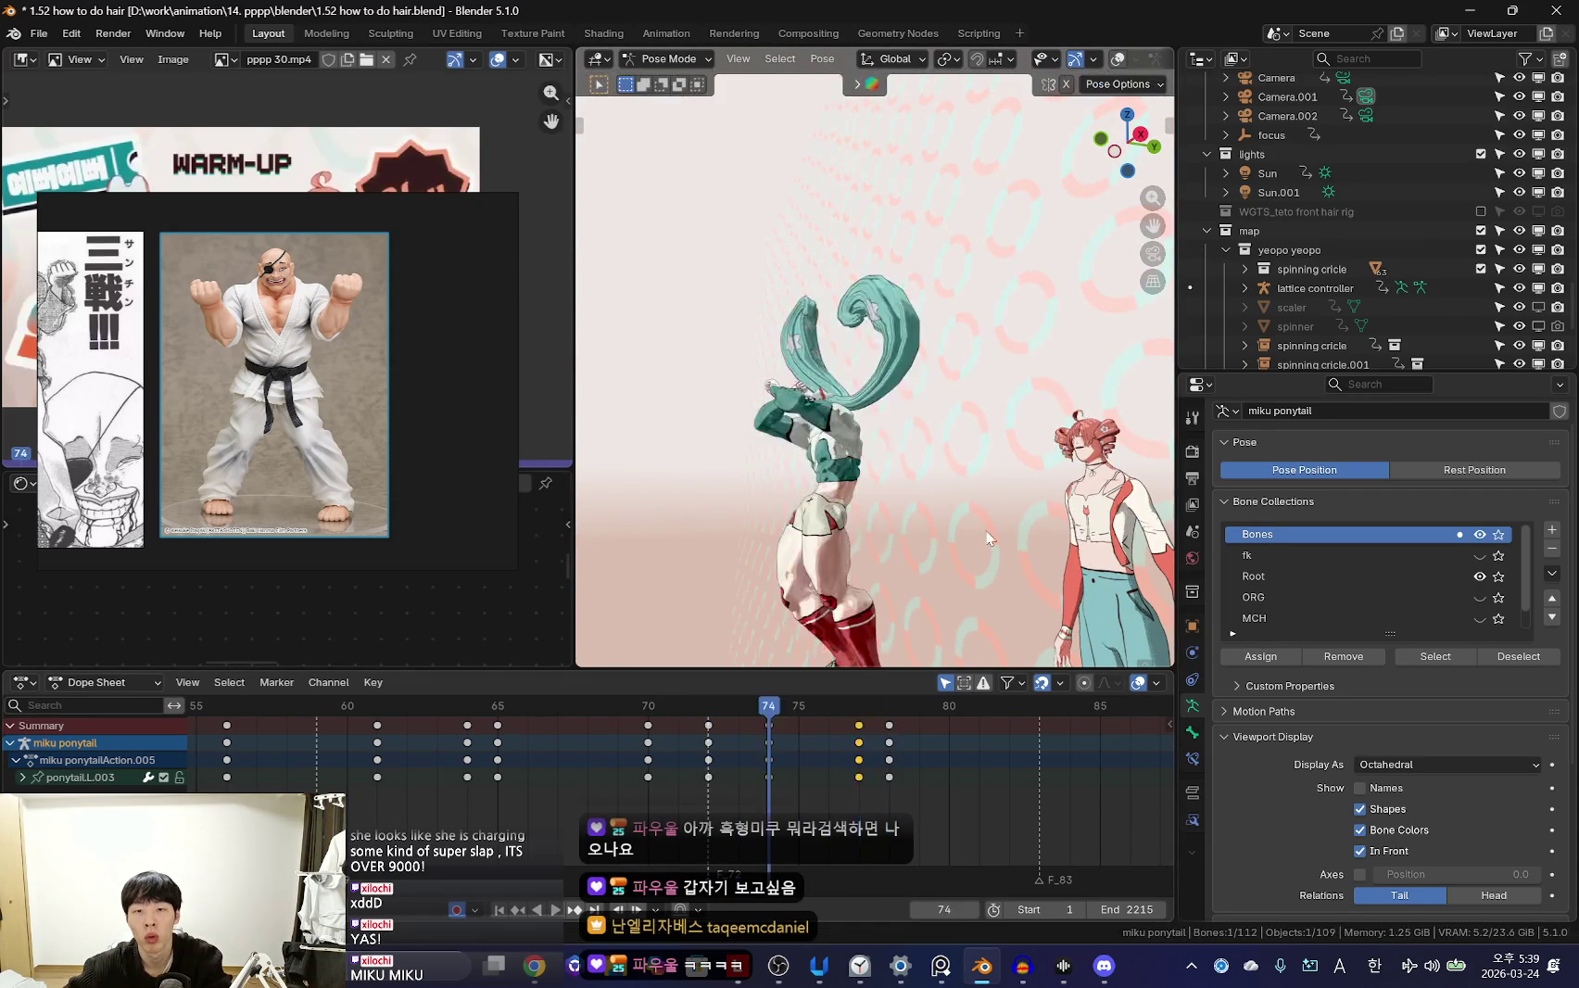
# Rotate and keyframe the left ponytail at frame 83, then replay from the front
pyautogui.press('Up')
pyautogui.press('Up')
pyautogui.moveTo(1023, 501)
pyautogui.mouseDown(button='middle')
pyautogui.moveTo(1075, 495)
pyautogui.moveTo(1021, 490)
pyautogui.moveTo(994, 593)
pyautogui.mouseUp(button='middle')
pyautogui.press('Right')
pyautogui.press('Right')
pyautogui.press('Right')
pyautogui.press('r')
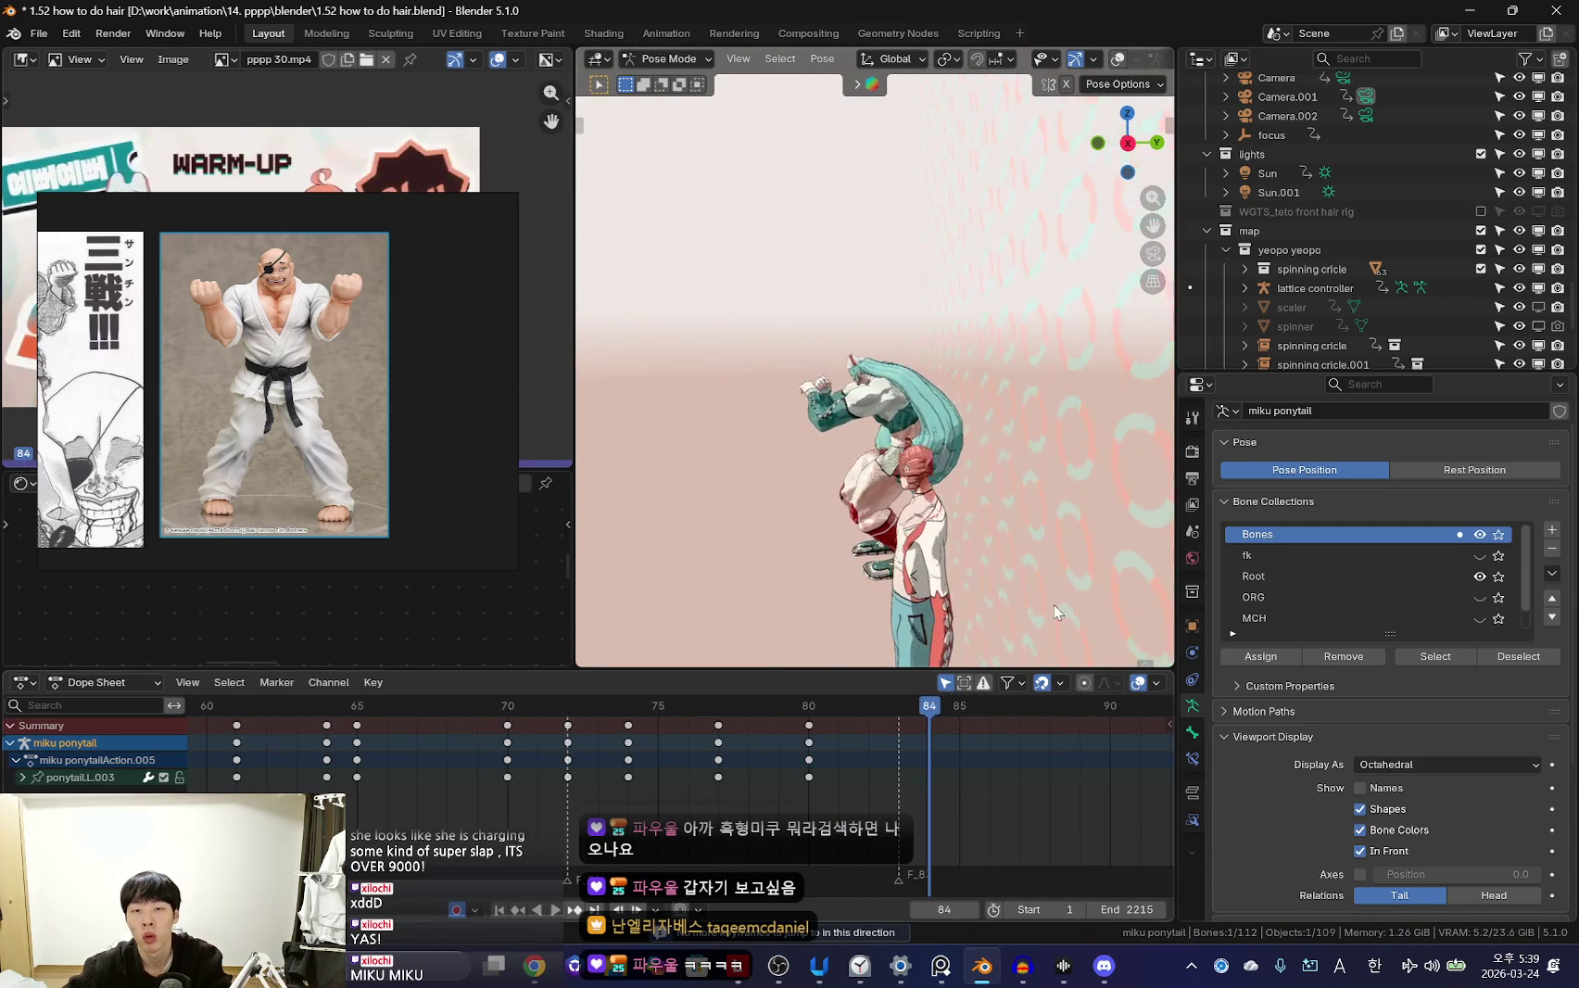
pyautogui.click(1045, 545)
pyautogui.press('space')
pyautogui.moveTo(726, 586); pyautogui.dragTo(960, 462, button='middle')
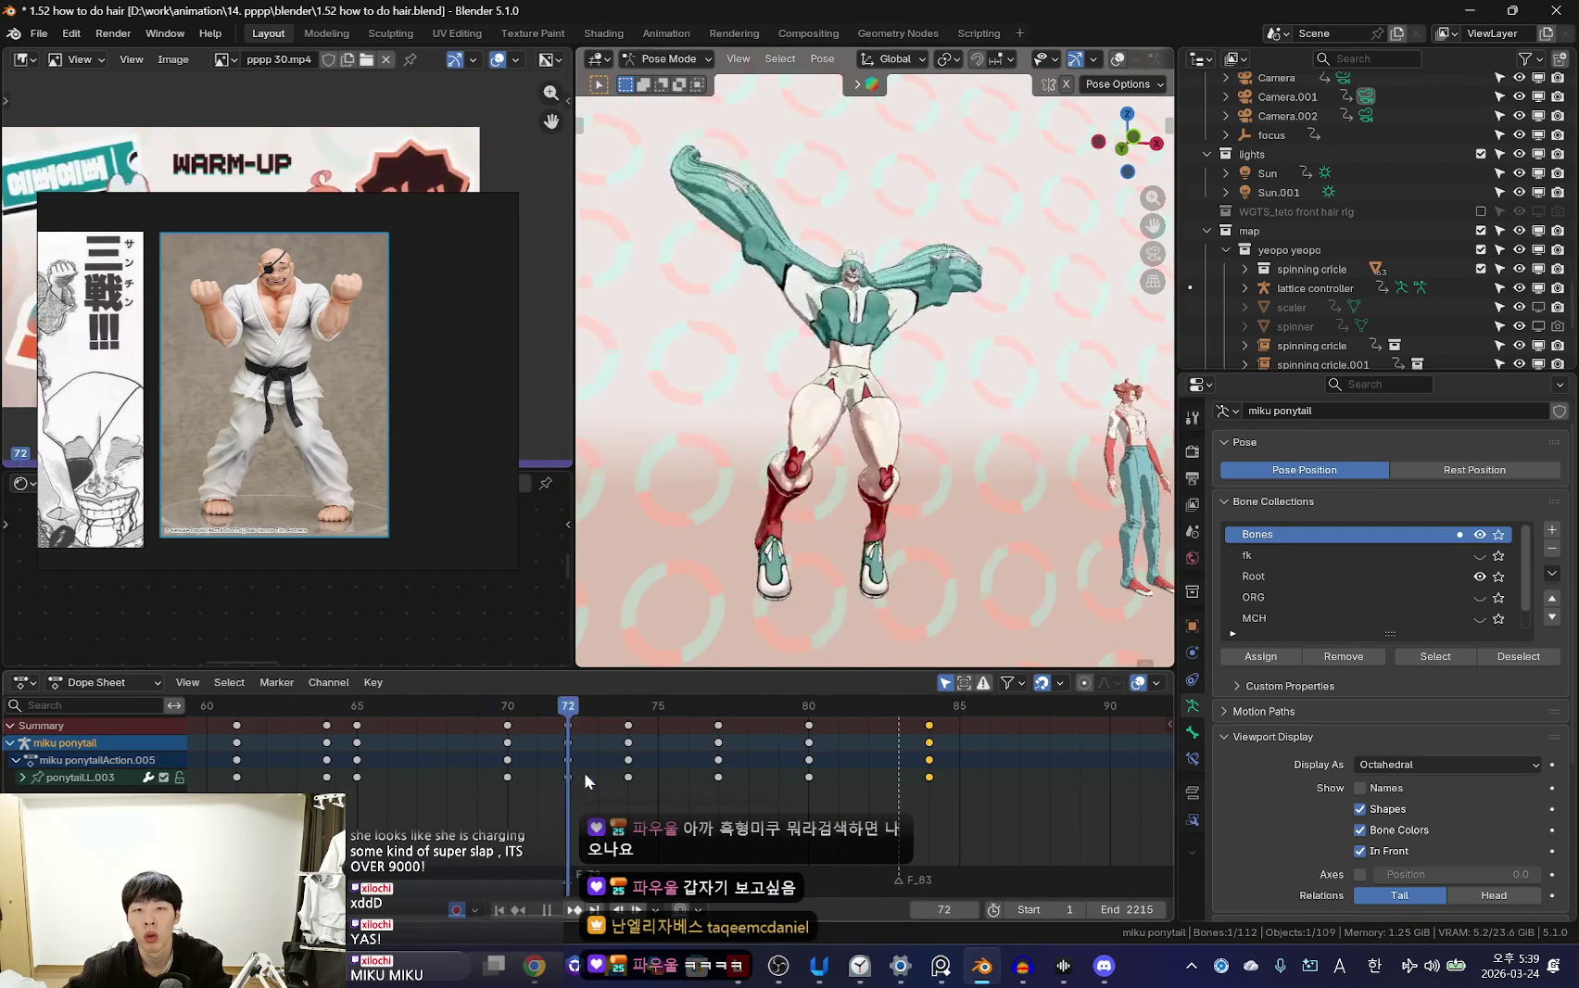
# Select ponytail.R.003 and rotate it at frames 74 and 77
pyautogui.press('space')
pyautogui.click(742, 252)
pyautogui.press('space')
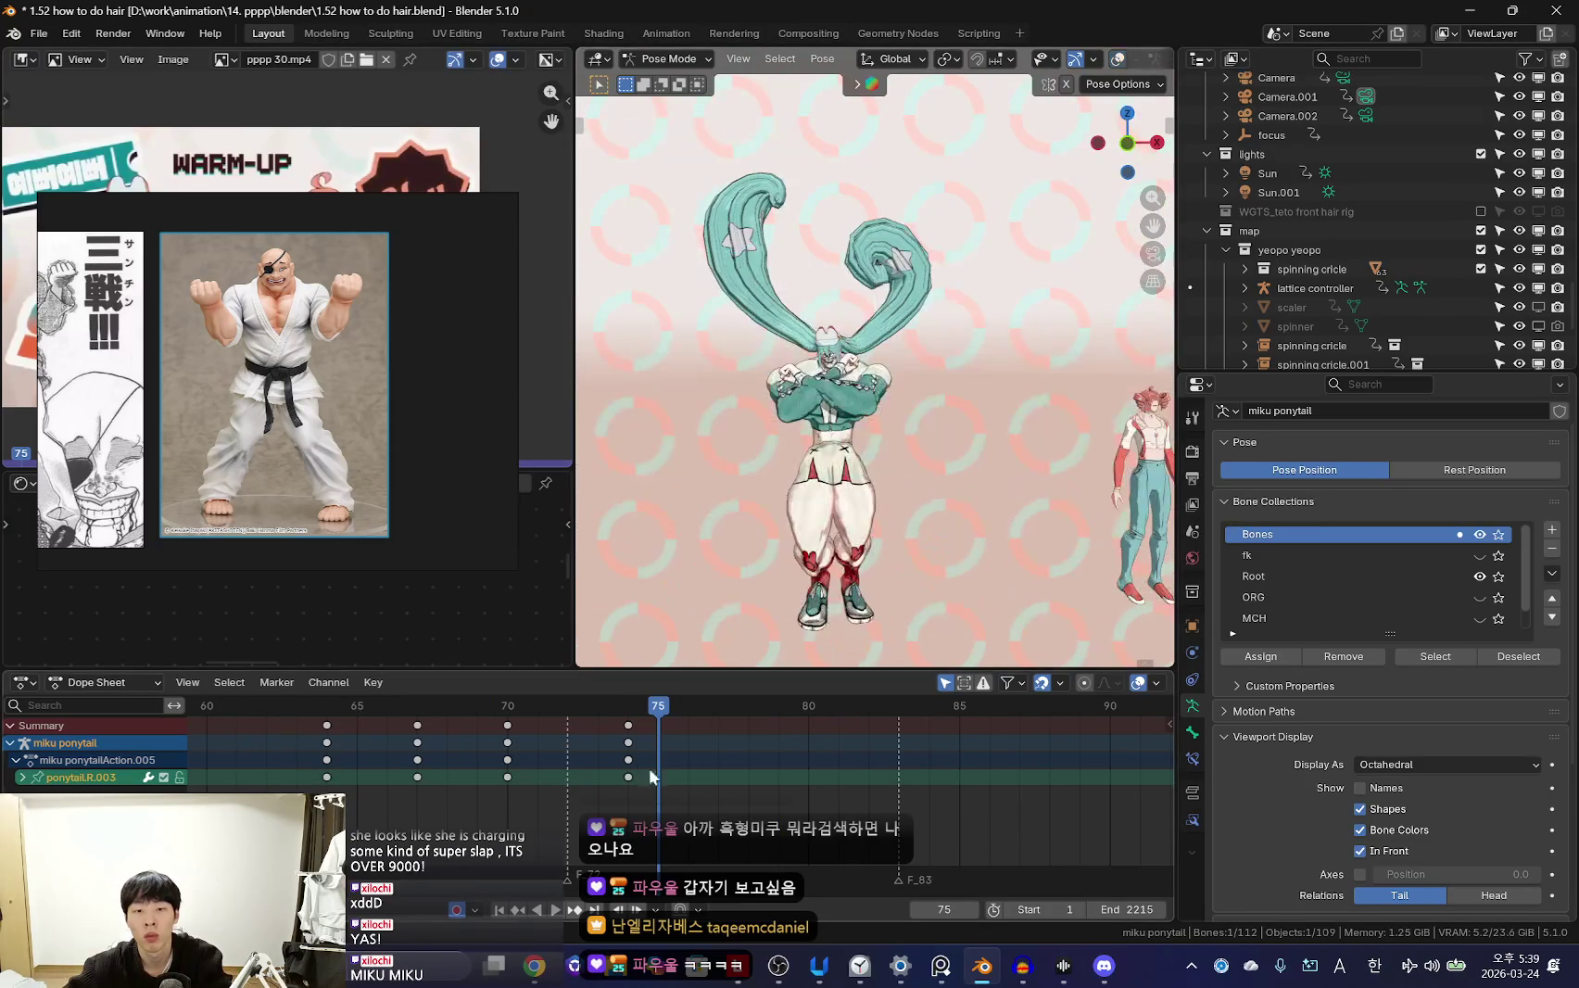
pyautogui.click(954, 394)
pyautogui.press('space')
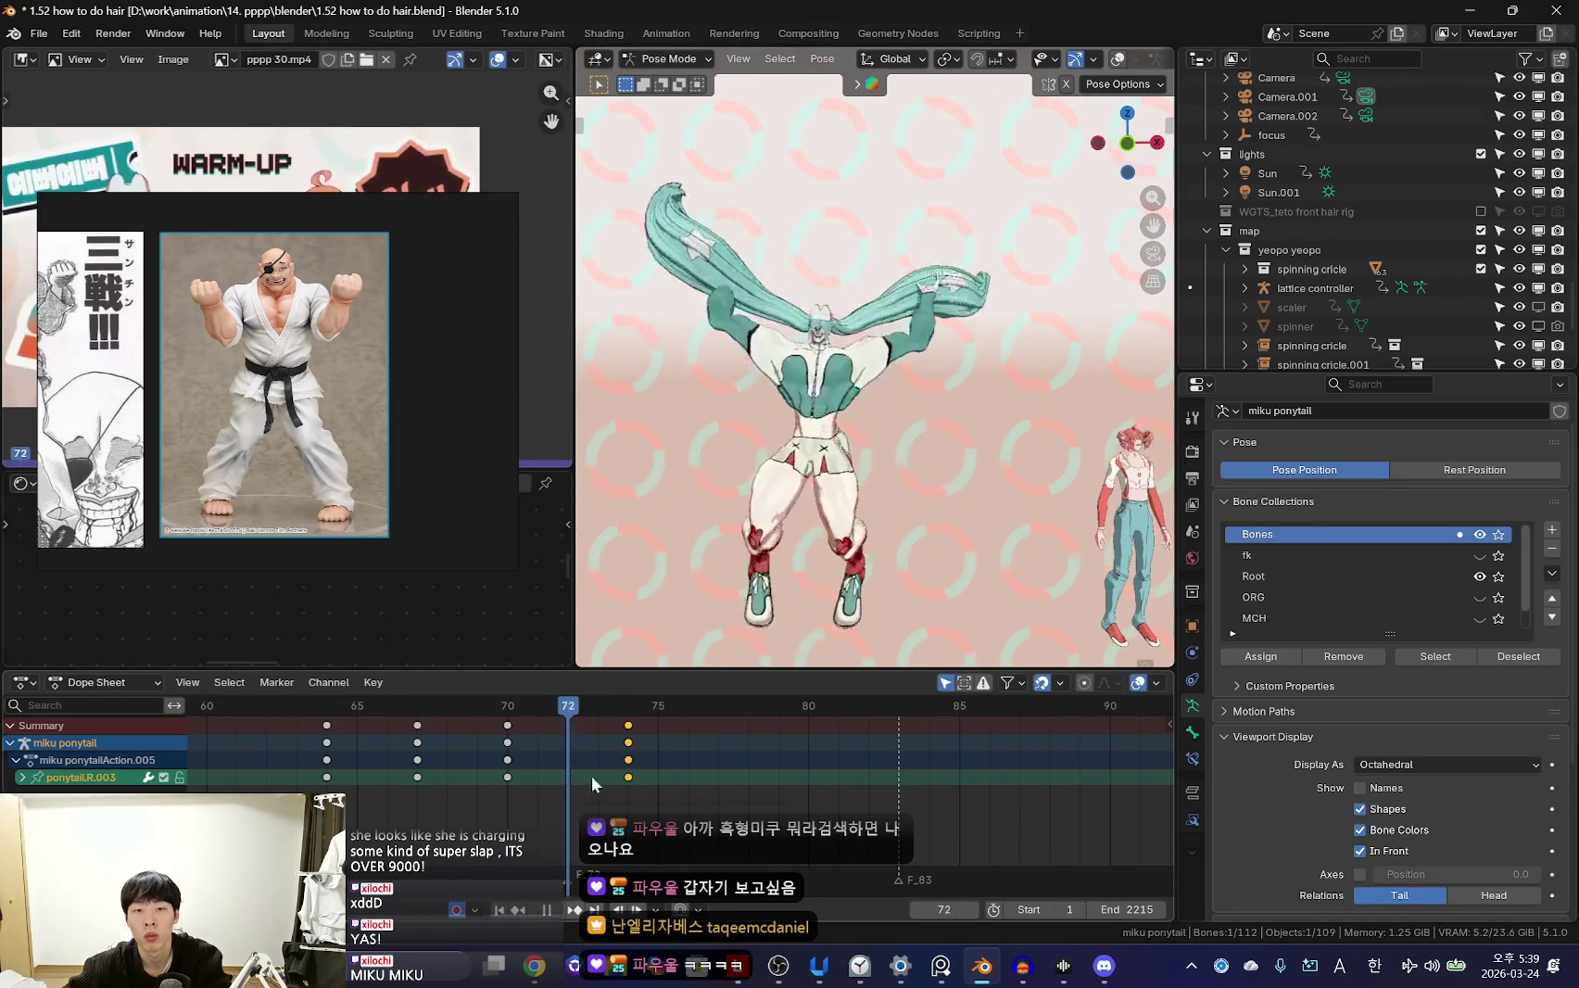
pyautogui.moveTo(862, 482); pyautogui.dragTo(1096, 430, button='middle')
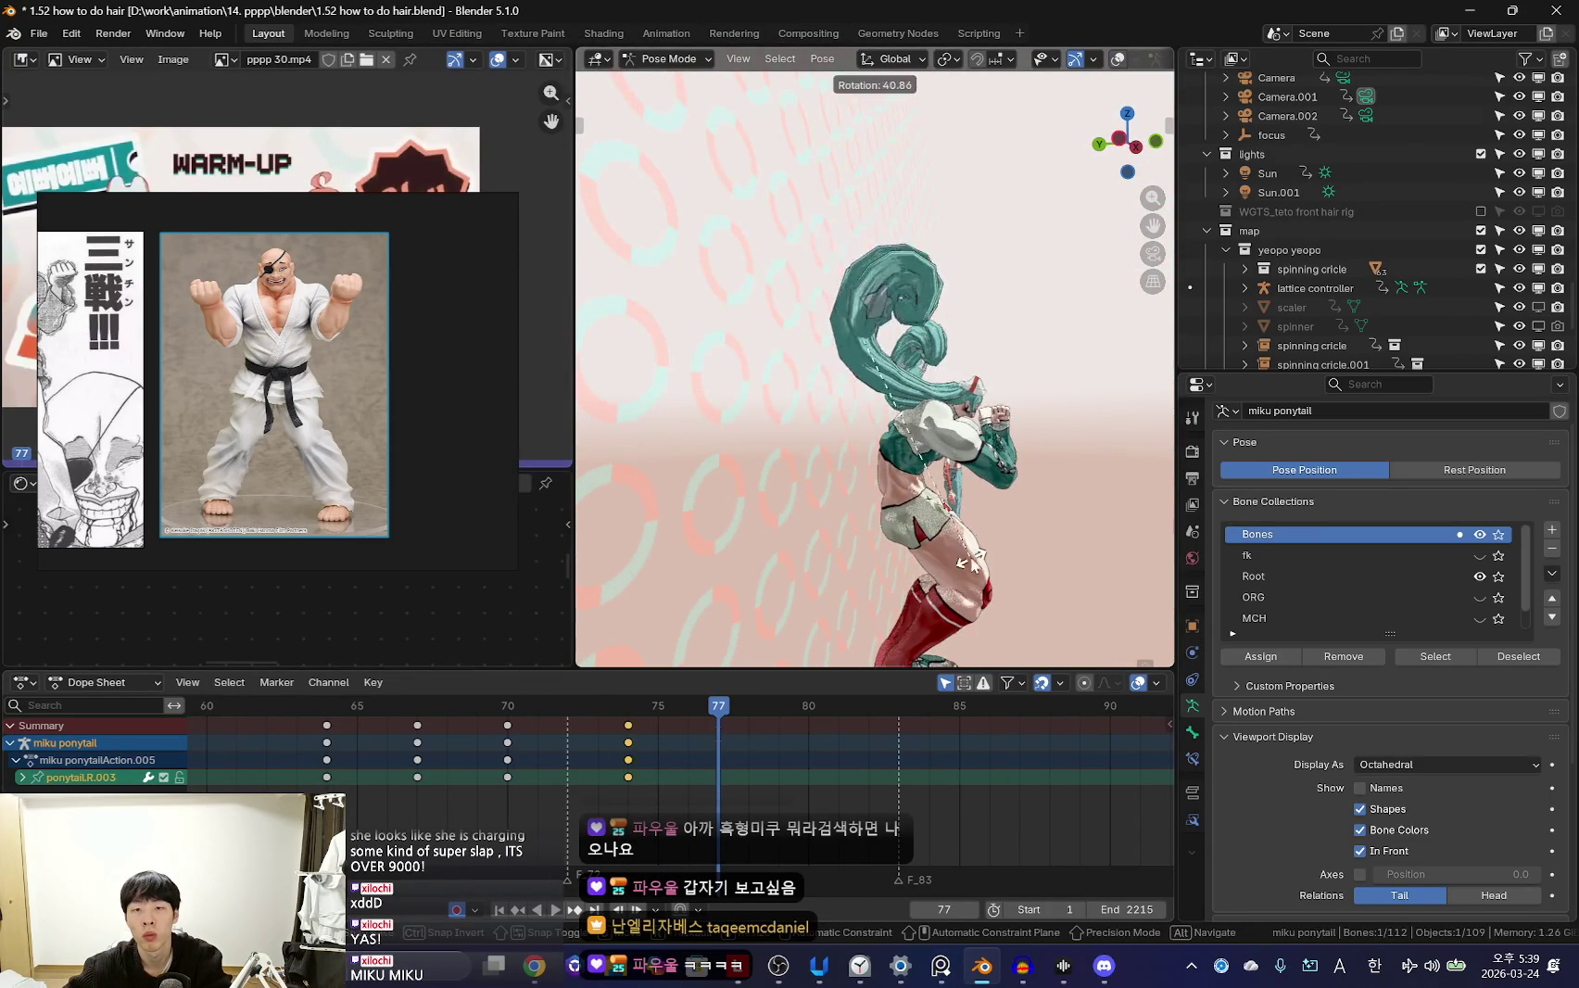
pyautogui.click(968, 561)
# Refine the ponytail rotation, replay to check, and pose it at frame 81
pyautogui.press('r')
pyautogui.press('r')
pyautogui.click(834, 385)
pyautogui.moveTo(834, 384); pyautogui.dragTo(923, 418, button='middle')
pyautogui.press('space')
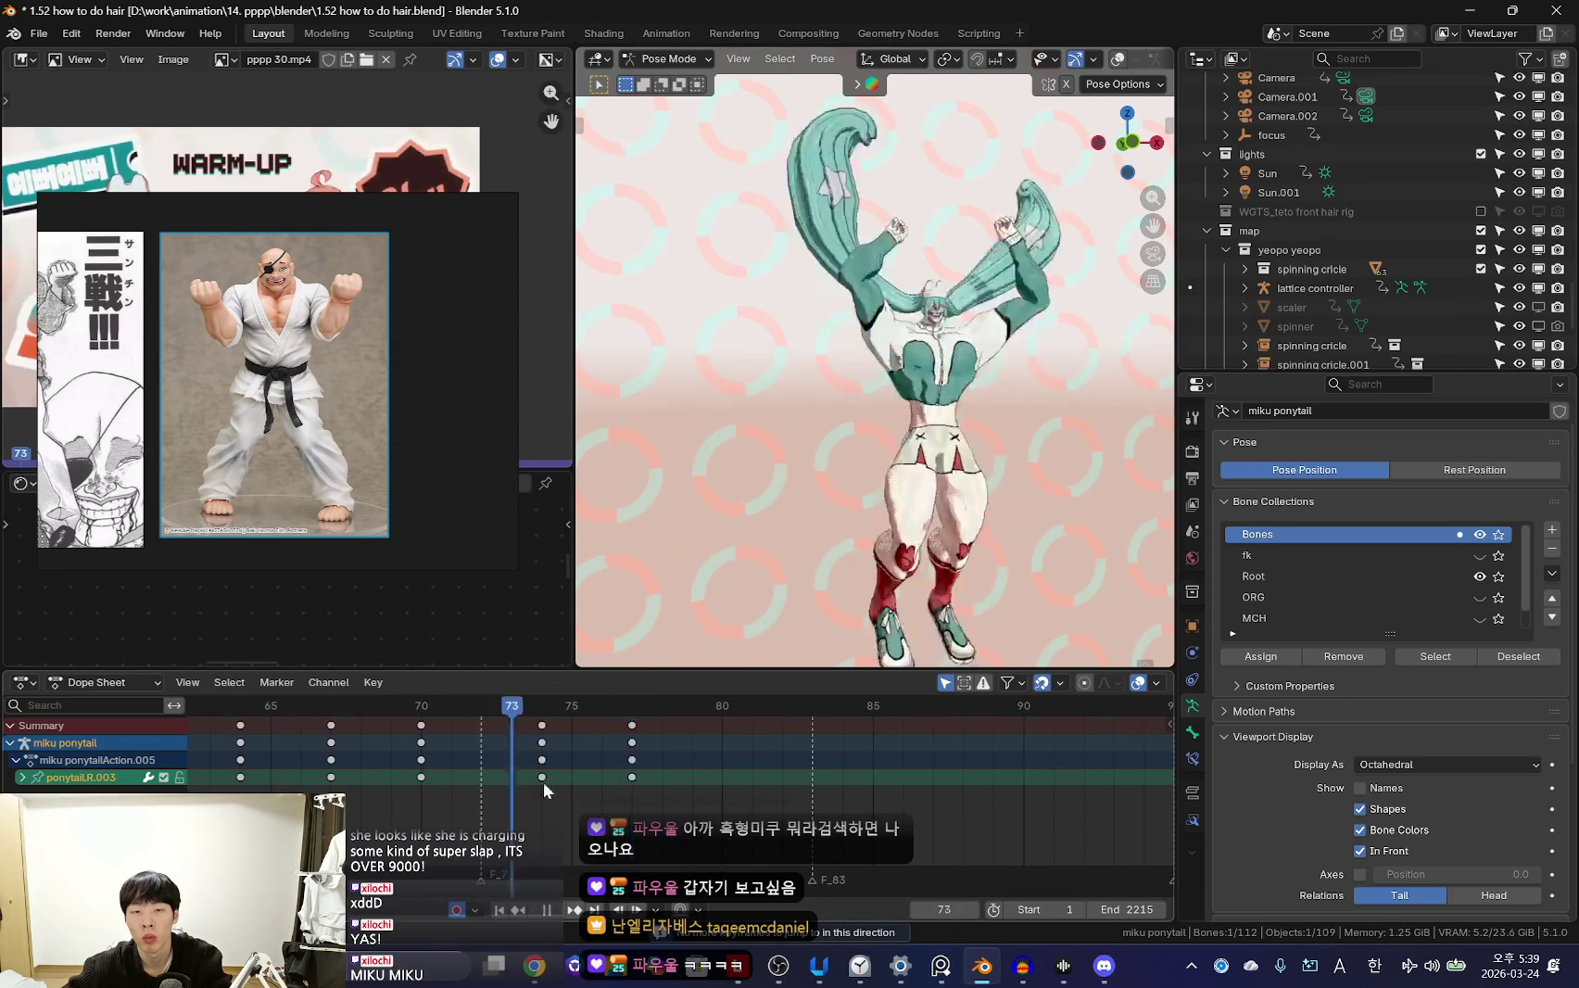
pyautogui.moveTo(971, 538); pyautogui.dragTo(1019, 523, button='middle')
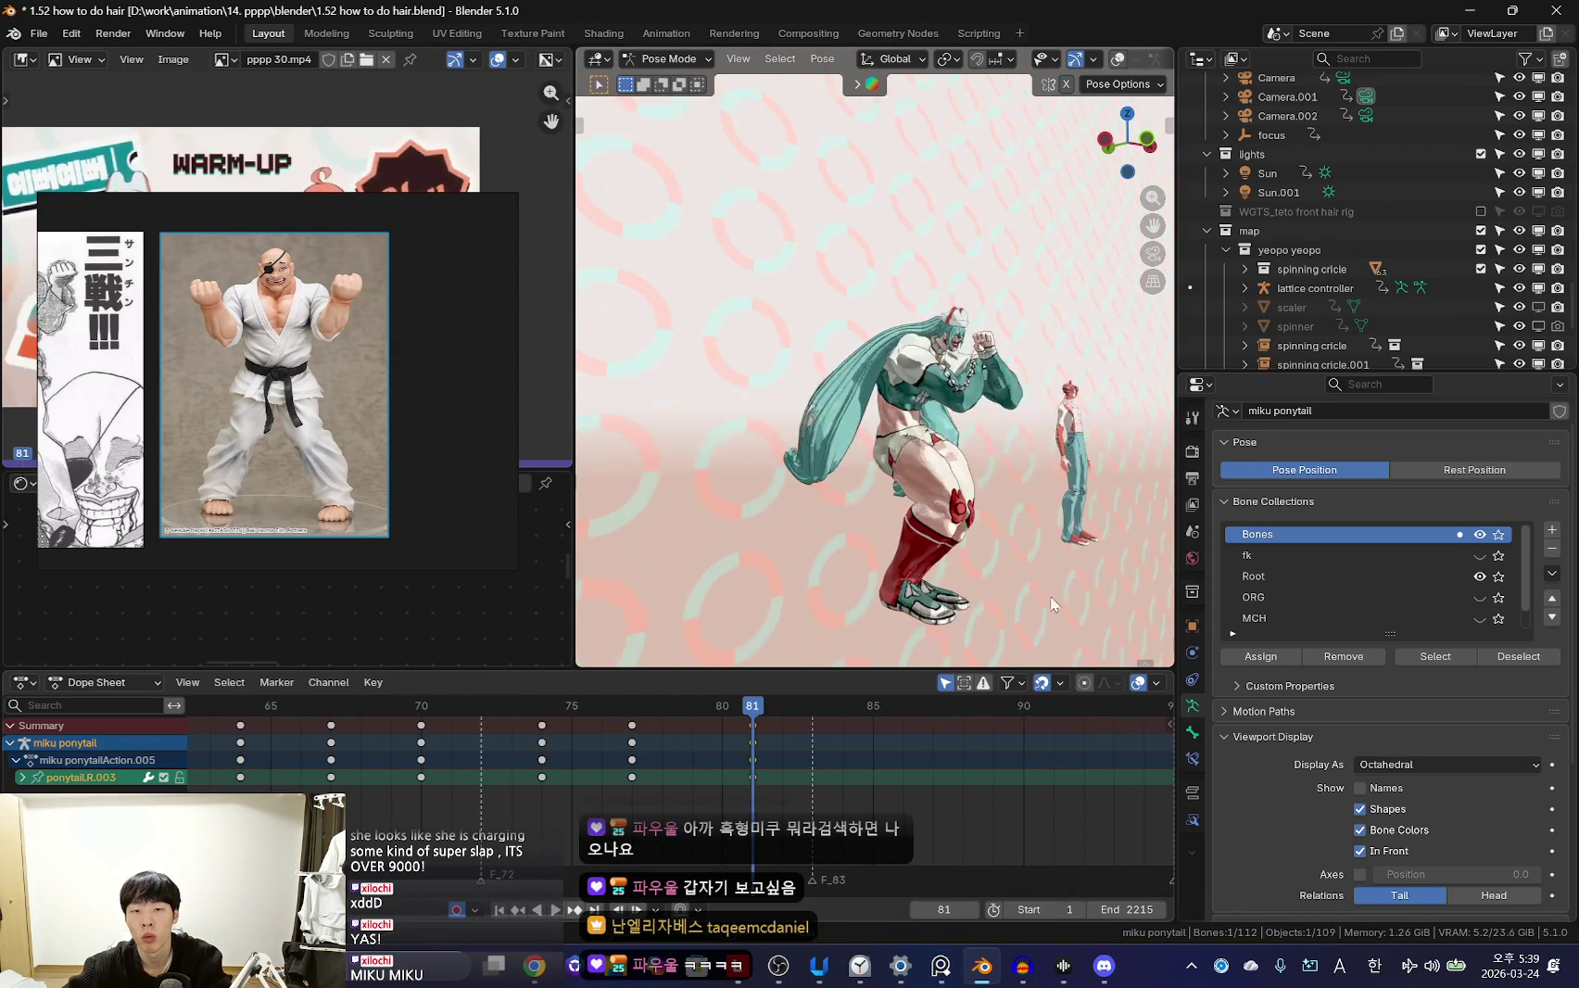
pyautogui.press('r')
pyautogui.click(1045, 517)
# Rotate and key the ponytail at frame 87, then replay through the camera view
pyautogui.press('r')
pyautogui.press('r')
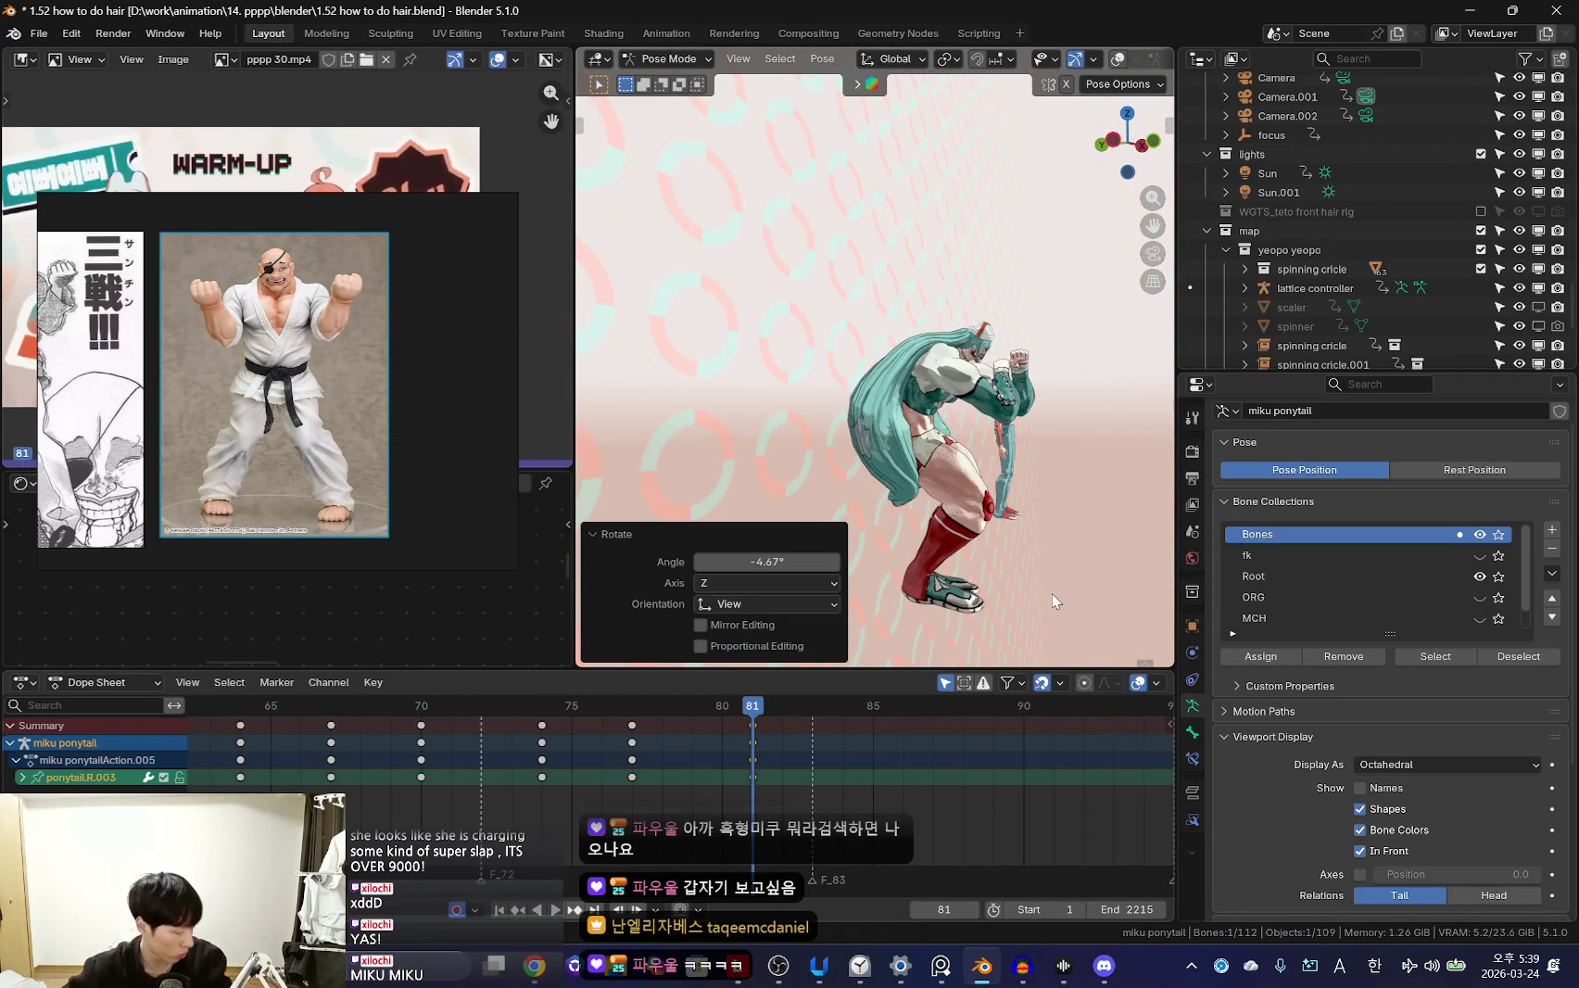
pyautogui.moveTo(1053, 593); pyautogui.dragTo(1042, 595, button='middle')
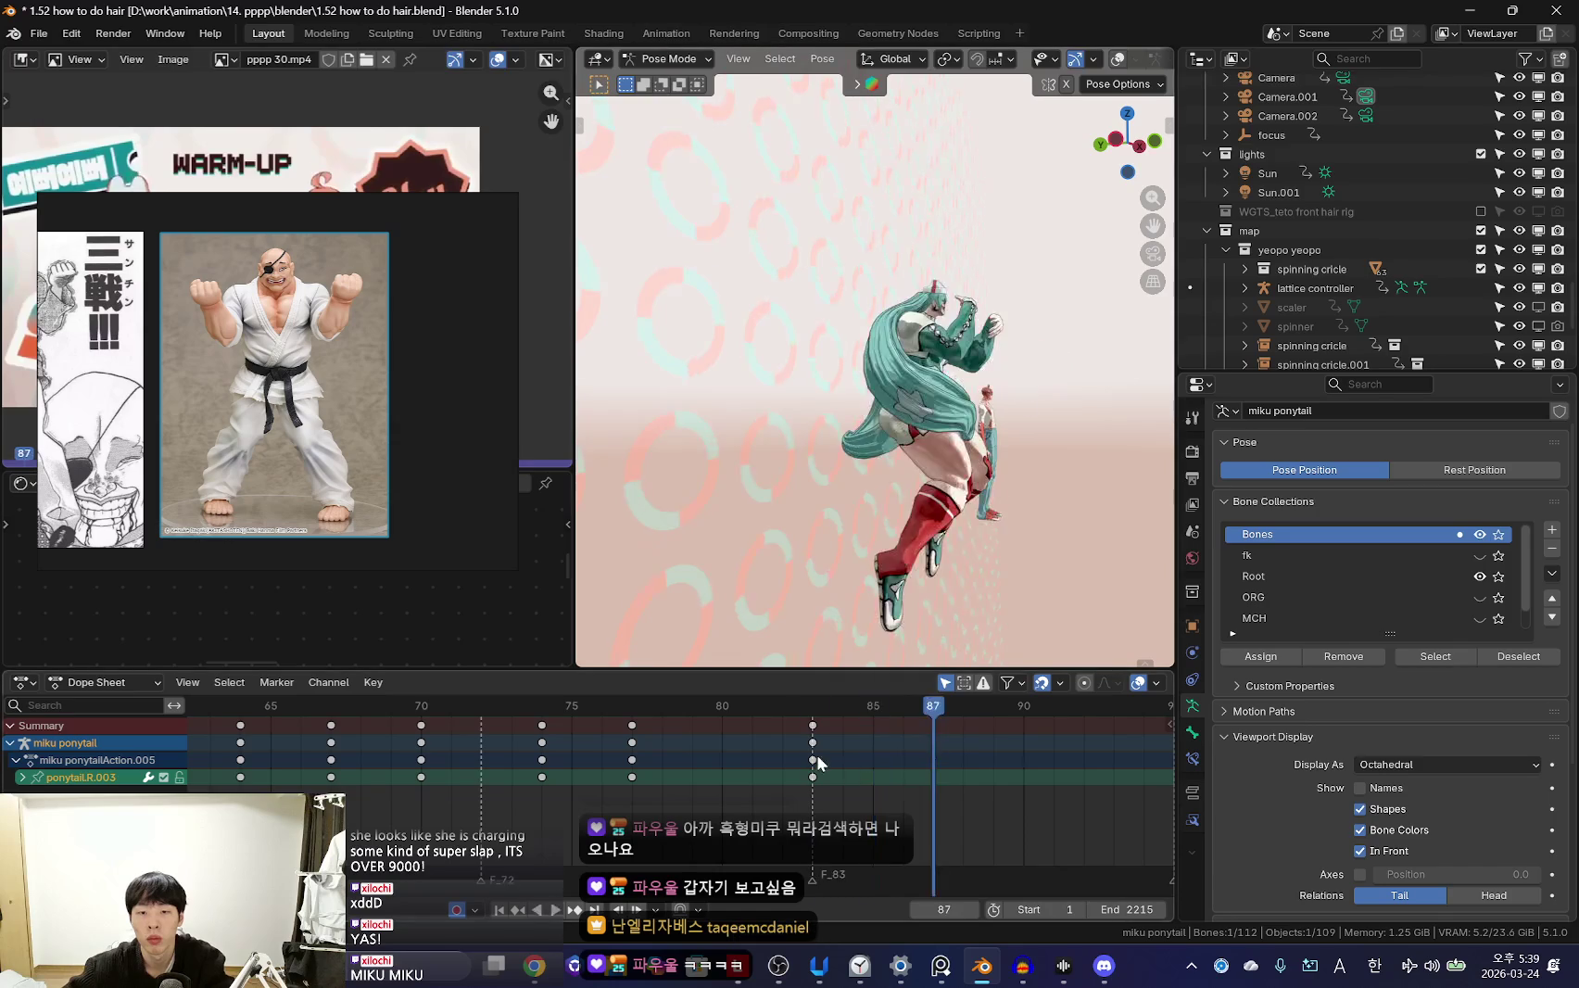
pyautogui.press('i')
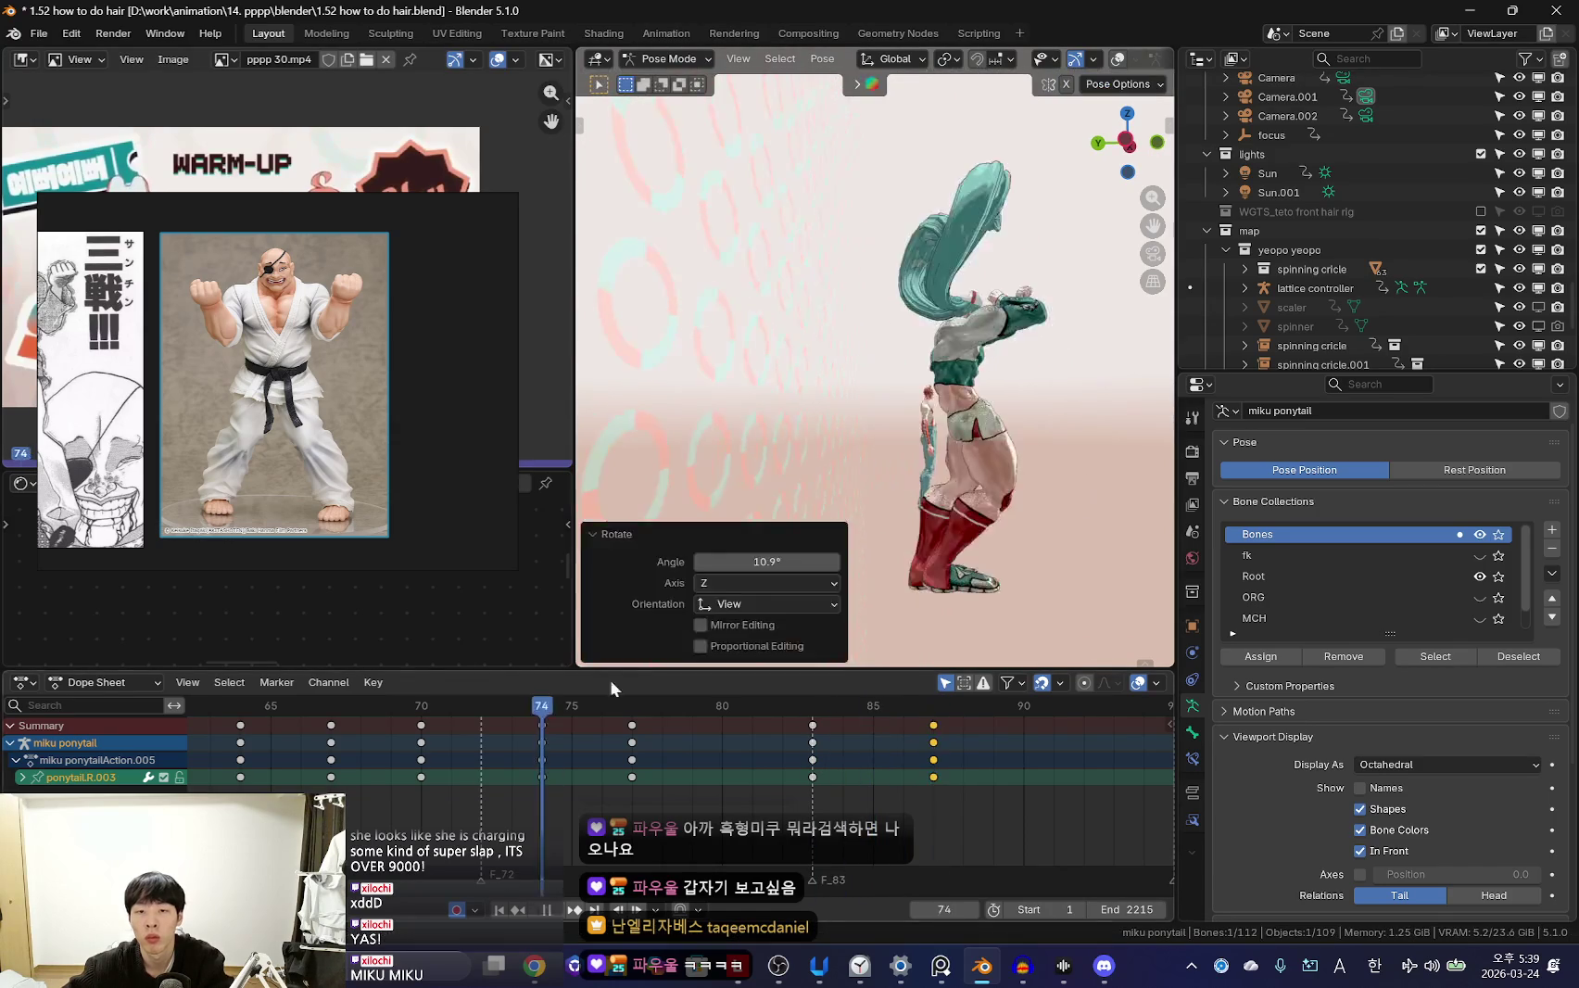
pyautogui.moveTo(1051, 504); pyautogui.dragTo(984, 444, button='middle')
pyautogui.press('space')
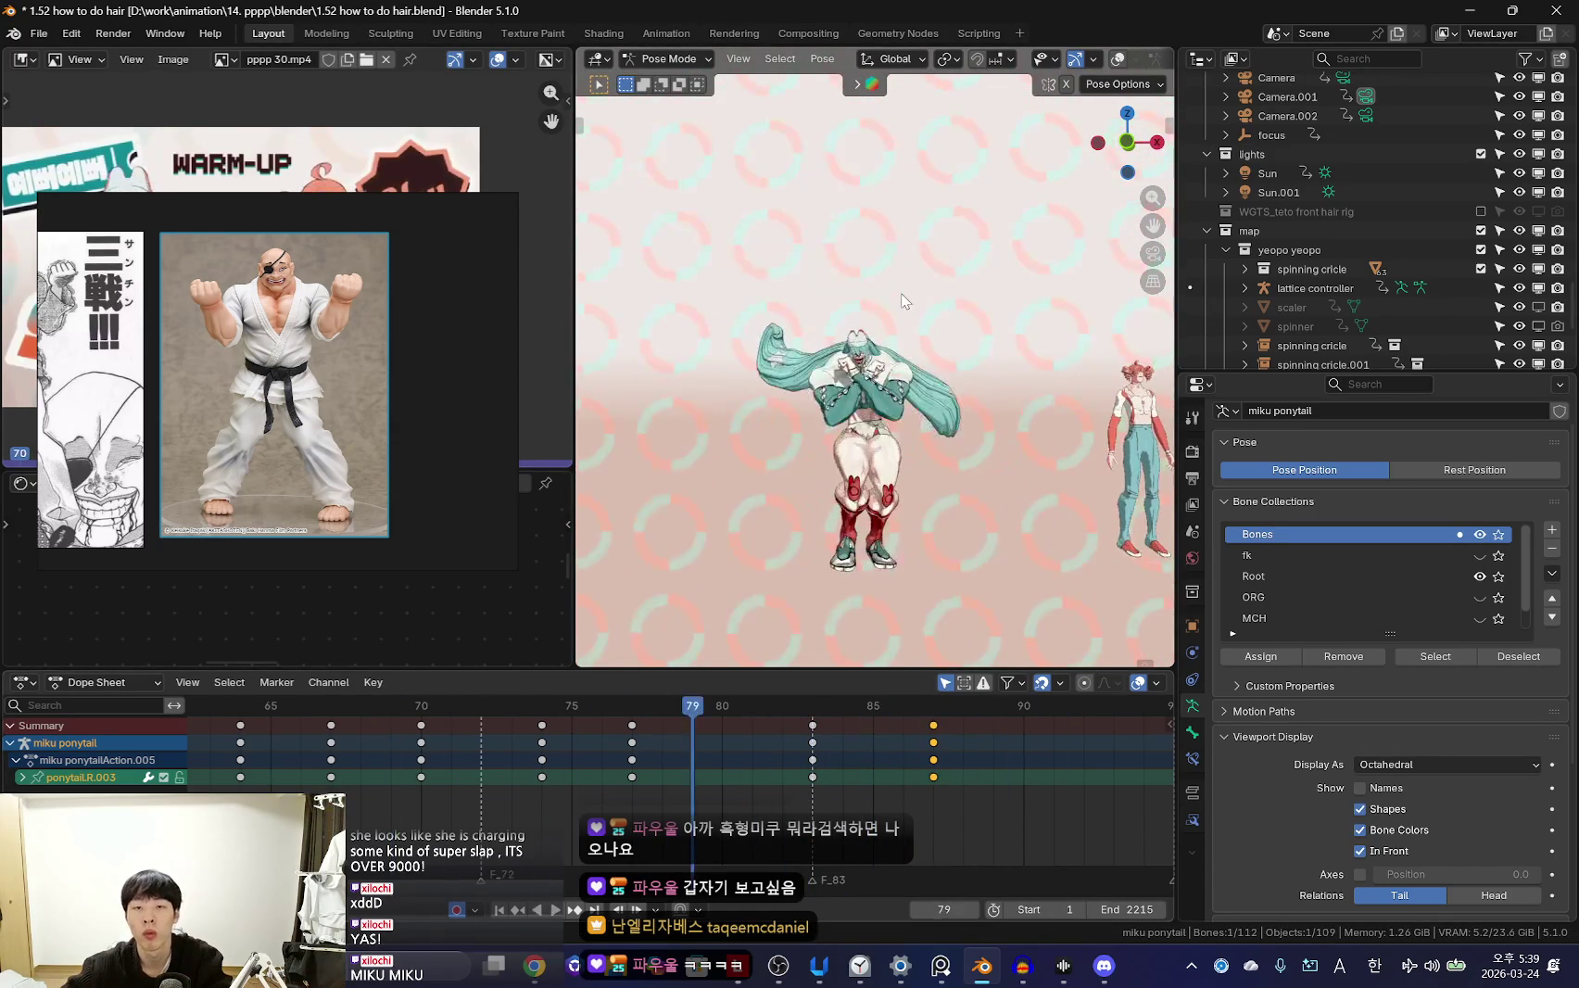
pyautogui.press('KP_0')
pyautogui.scroll(-5, 445, 769)
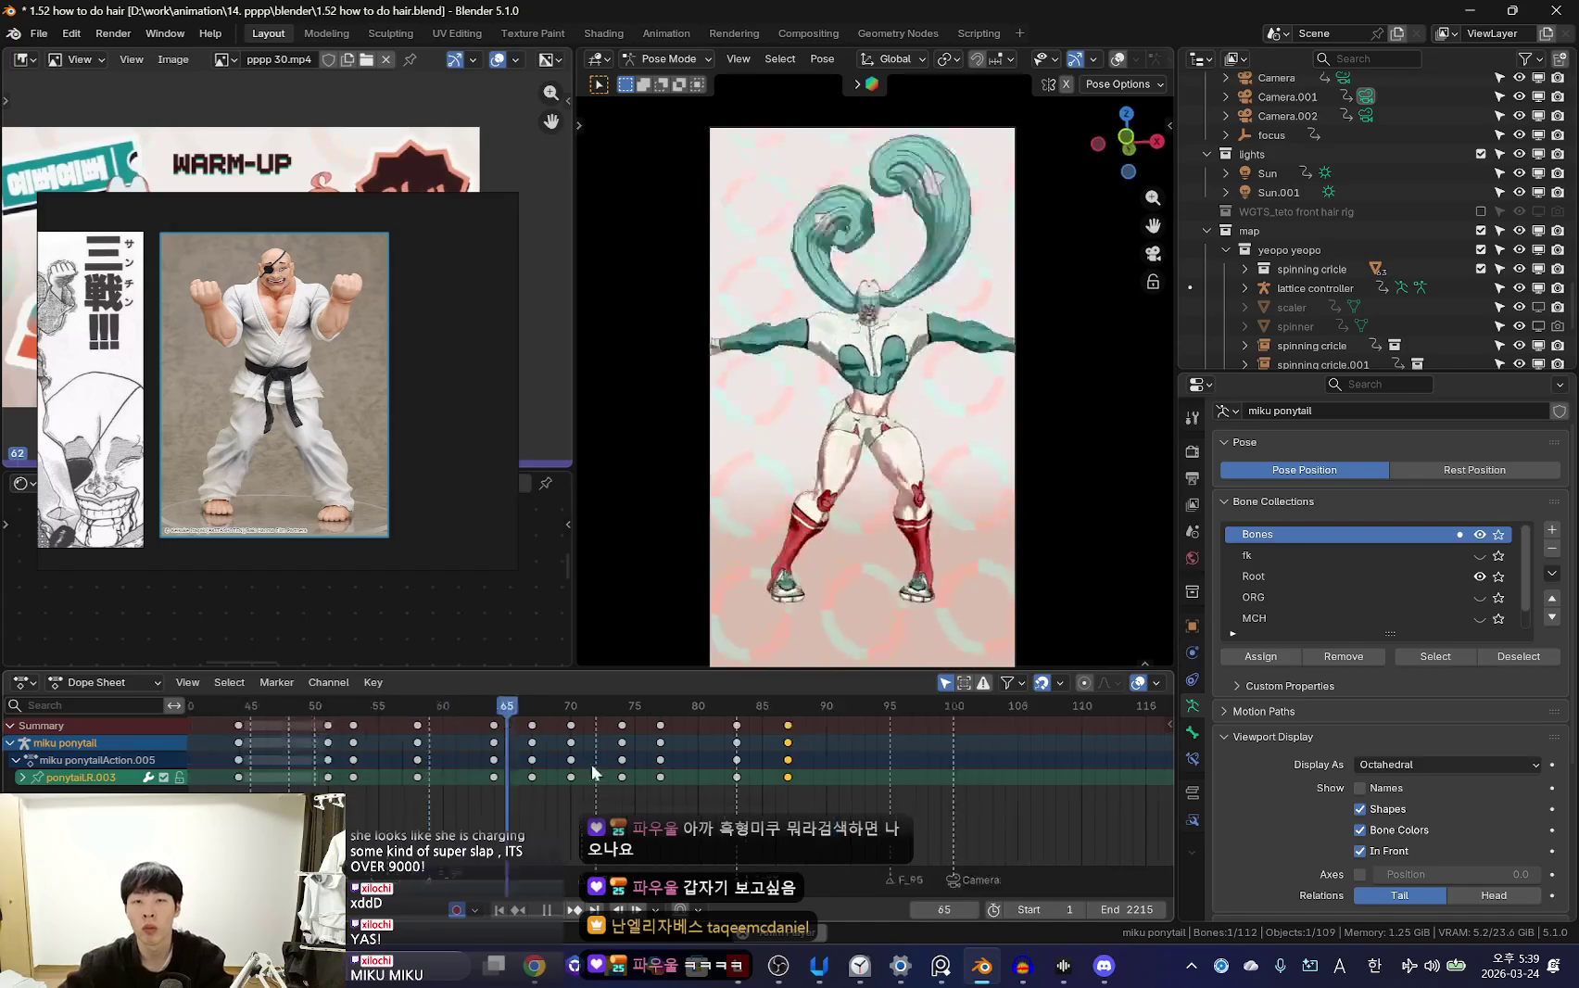
pyautogui.scroll(-4, 398, 765)
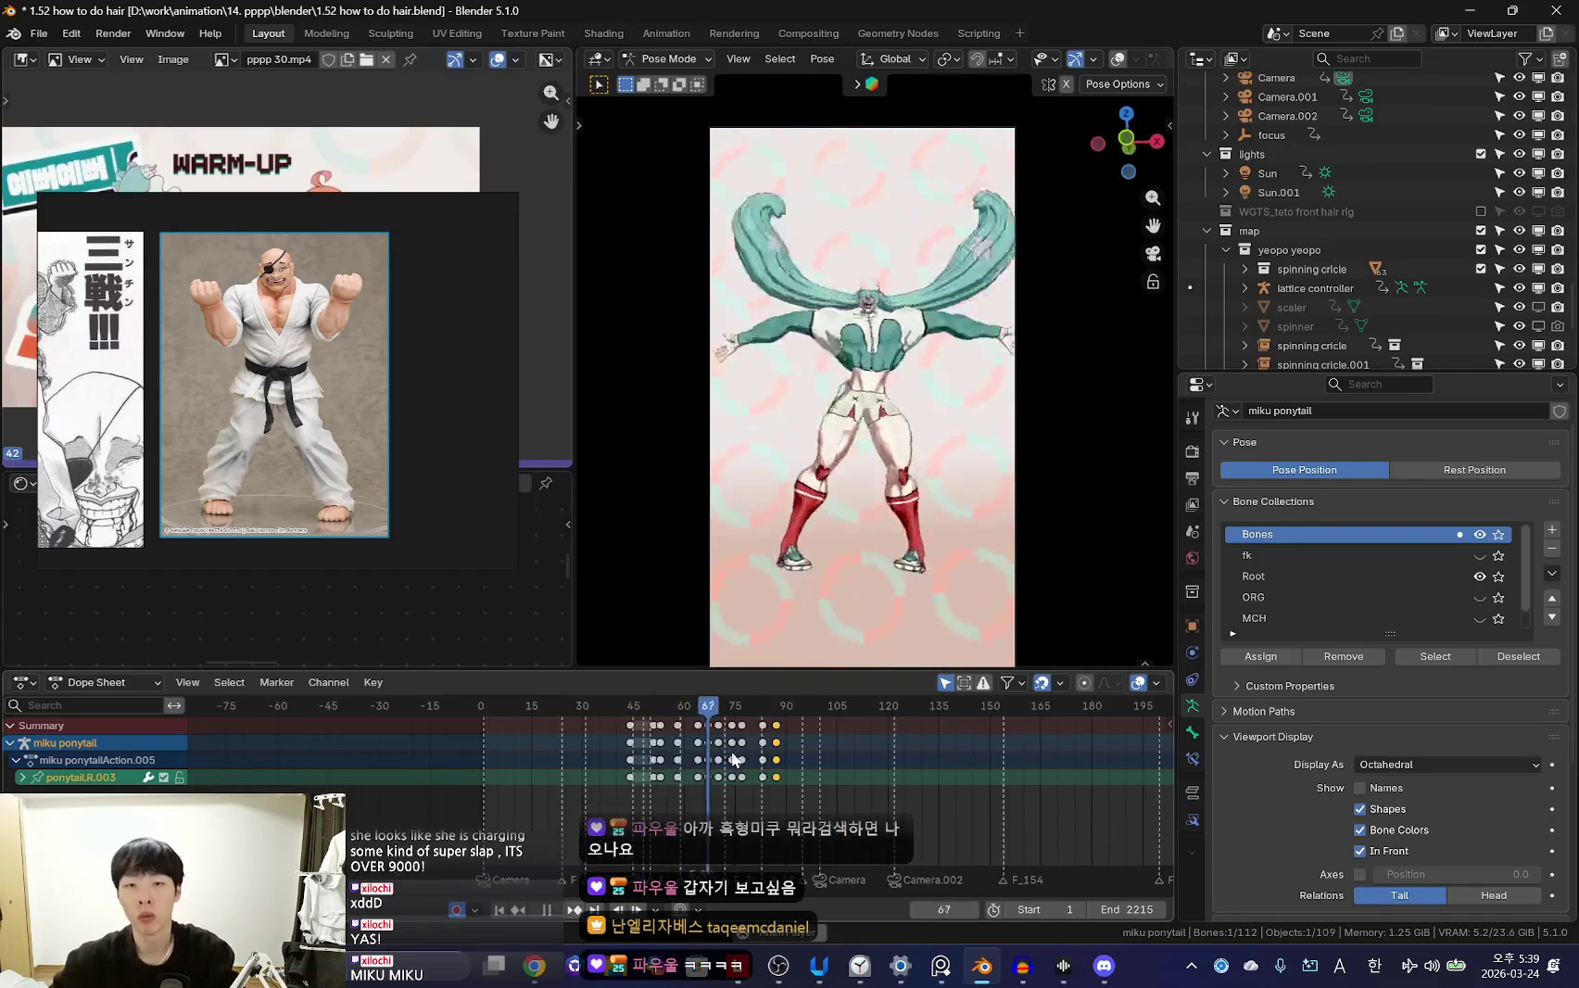
pyautogui.scroll(2, 508, 753)
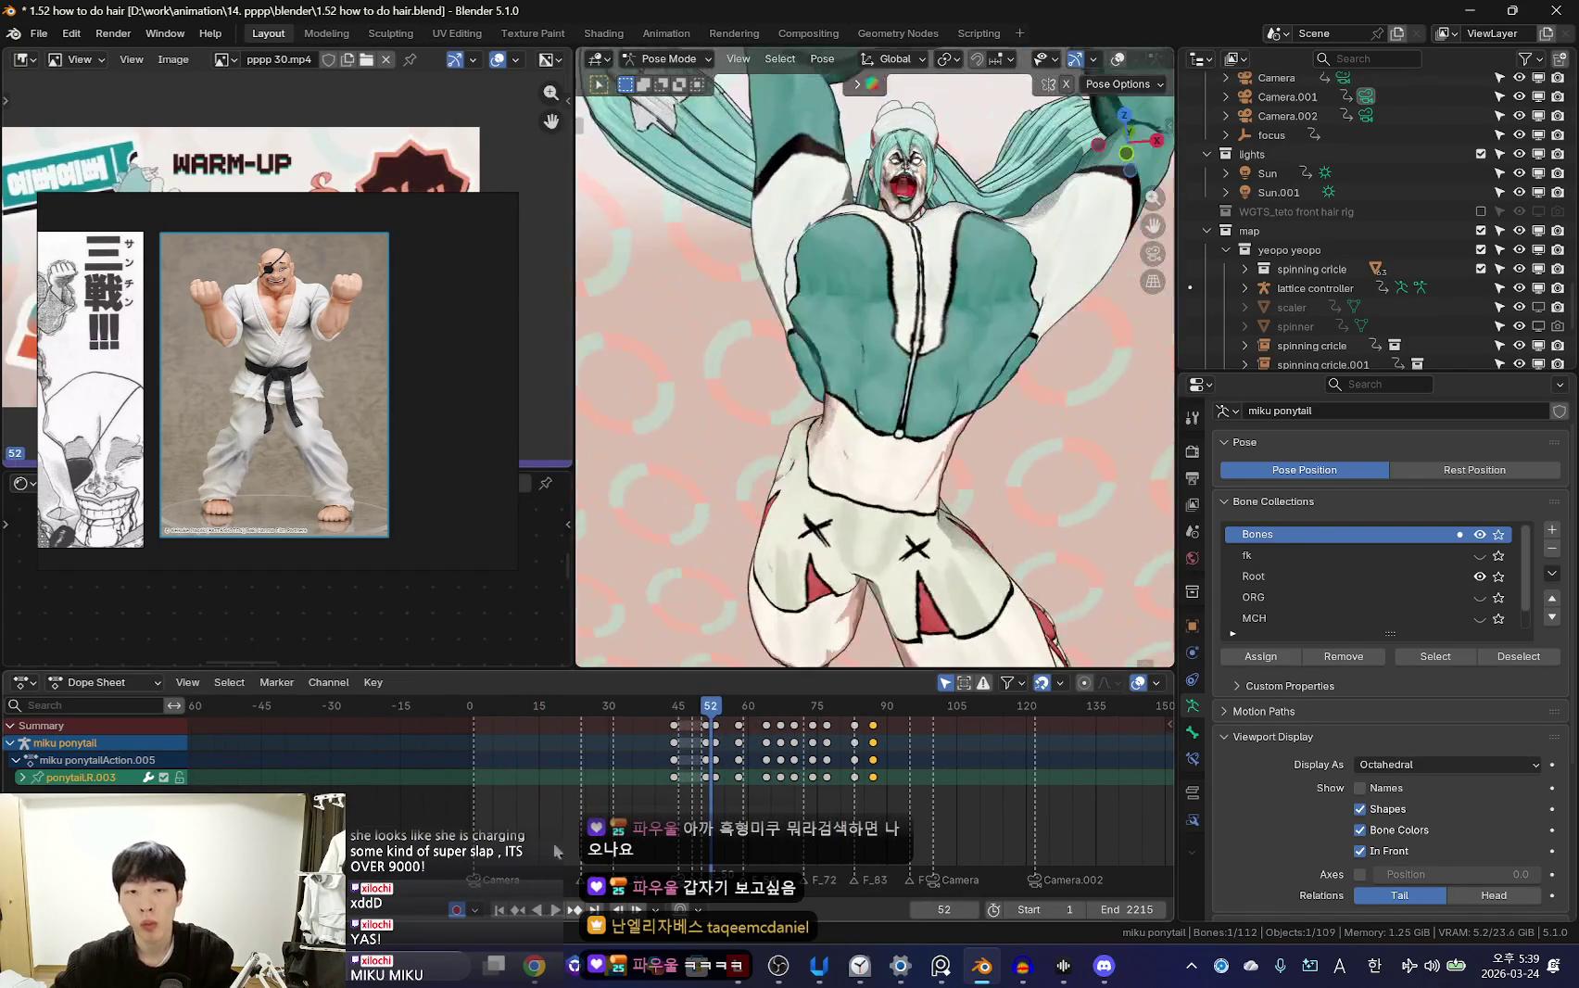
pyautogui.press('space')
pyautogui.press('space')
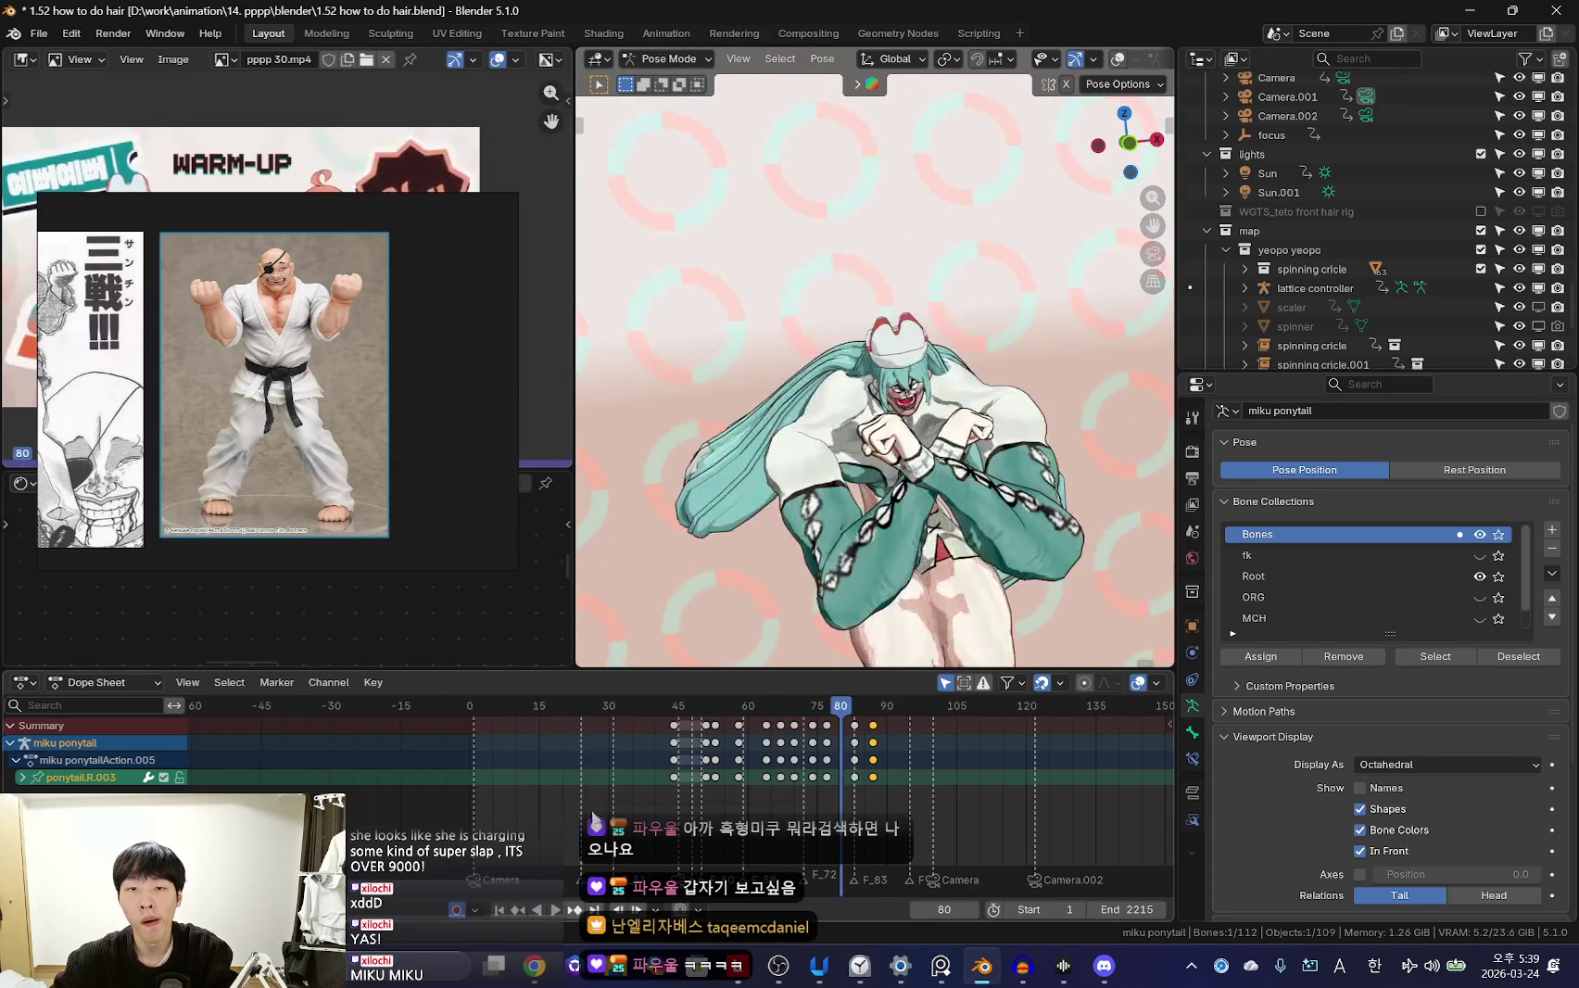
pyautogui.press('space')
pyautogui.hotkey('shift', 'Left')
pyautogui.press('Home')
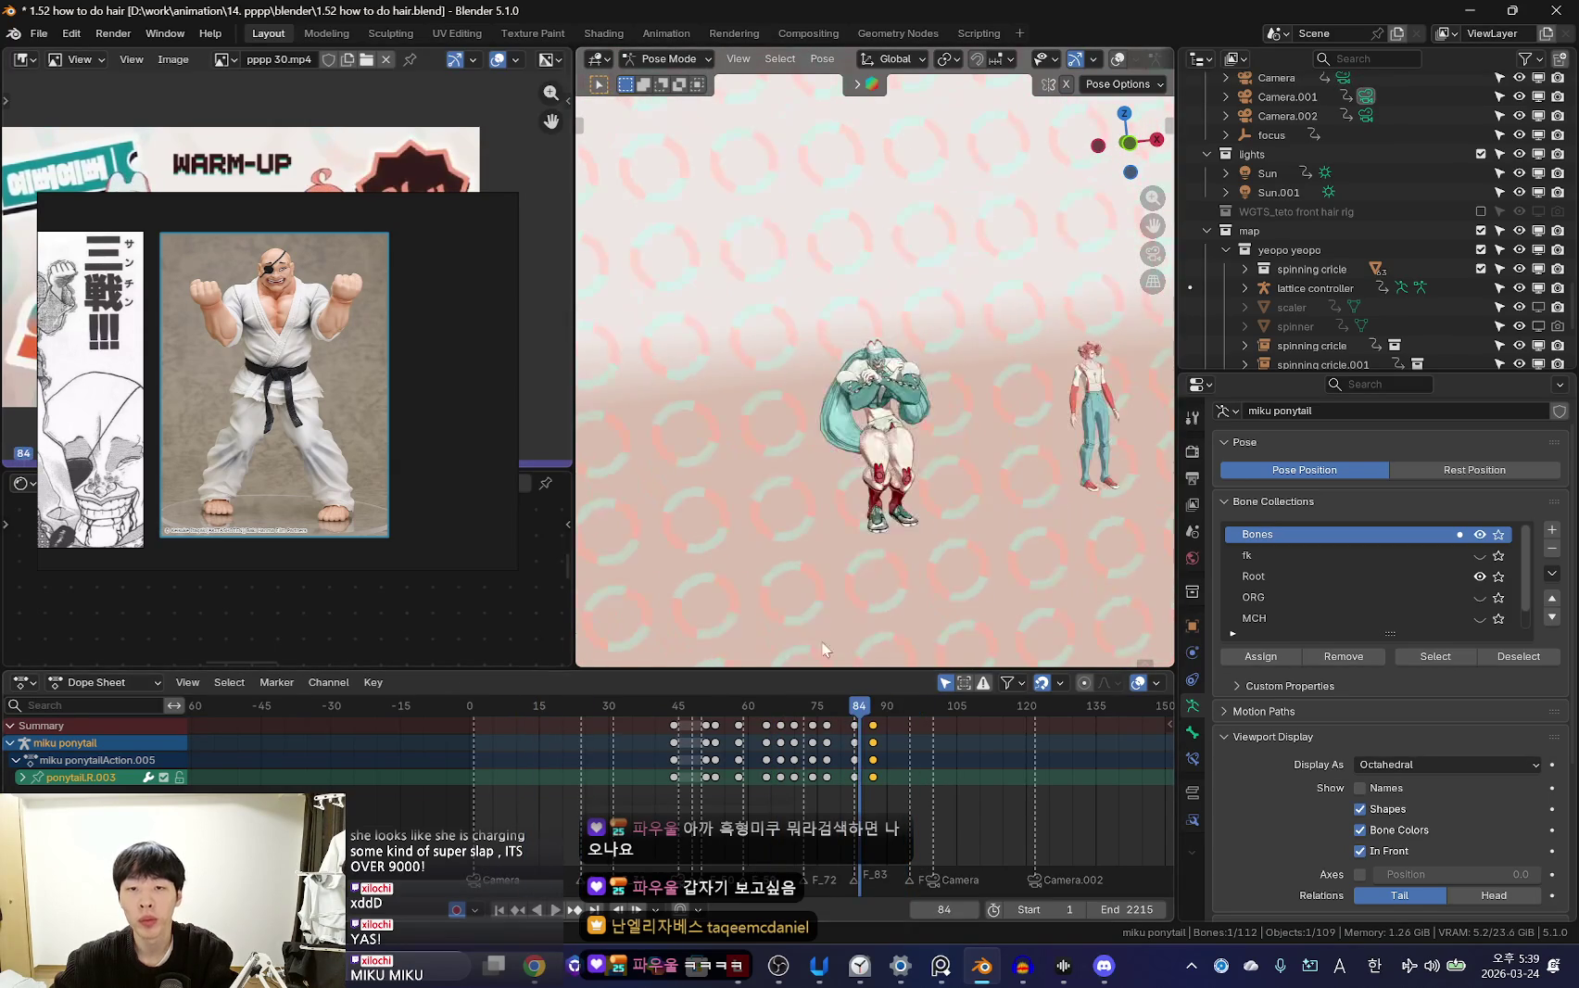
pyautogui.press('space')
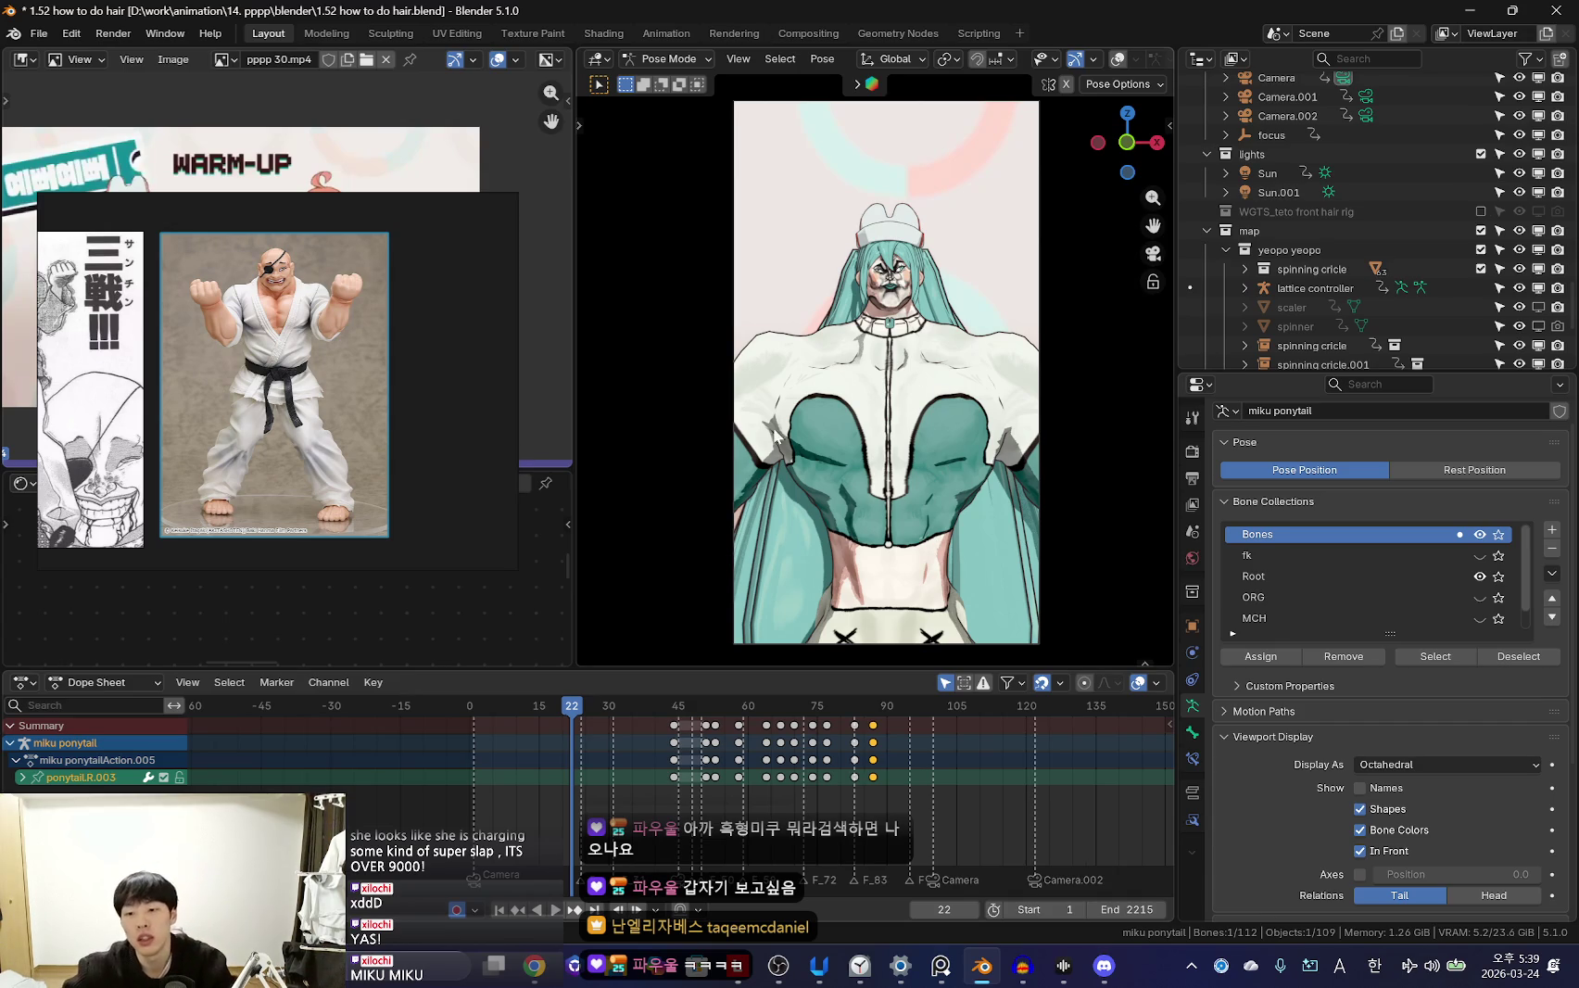
pyautogui.scroll(1, 793, 419)
pyautogui.scroll(1, 862, 443)
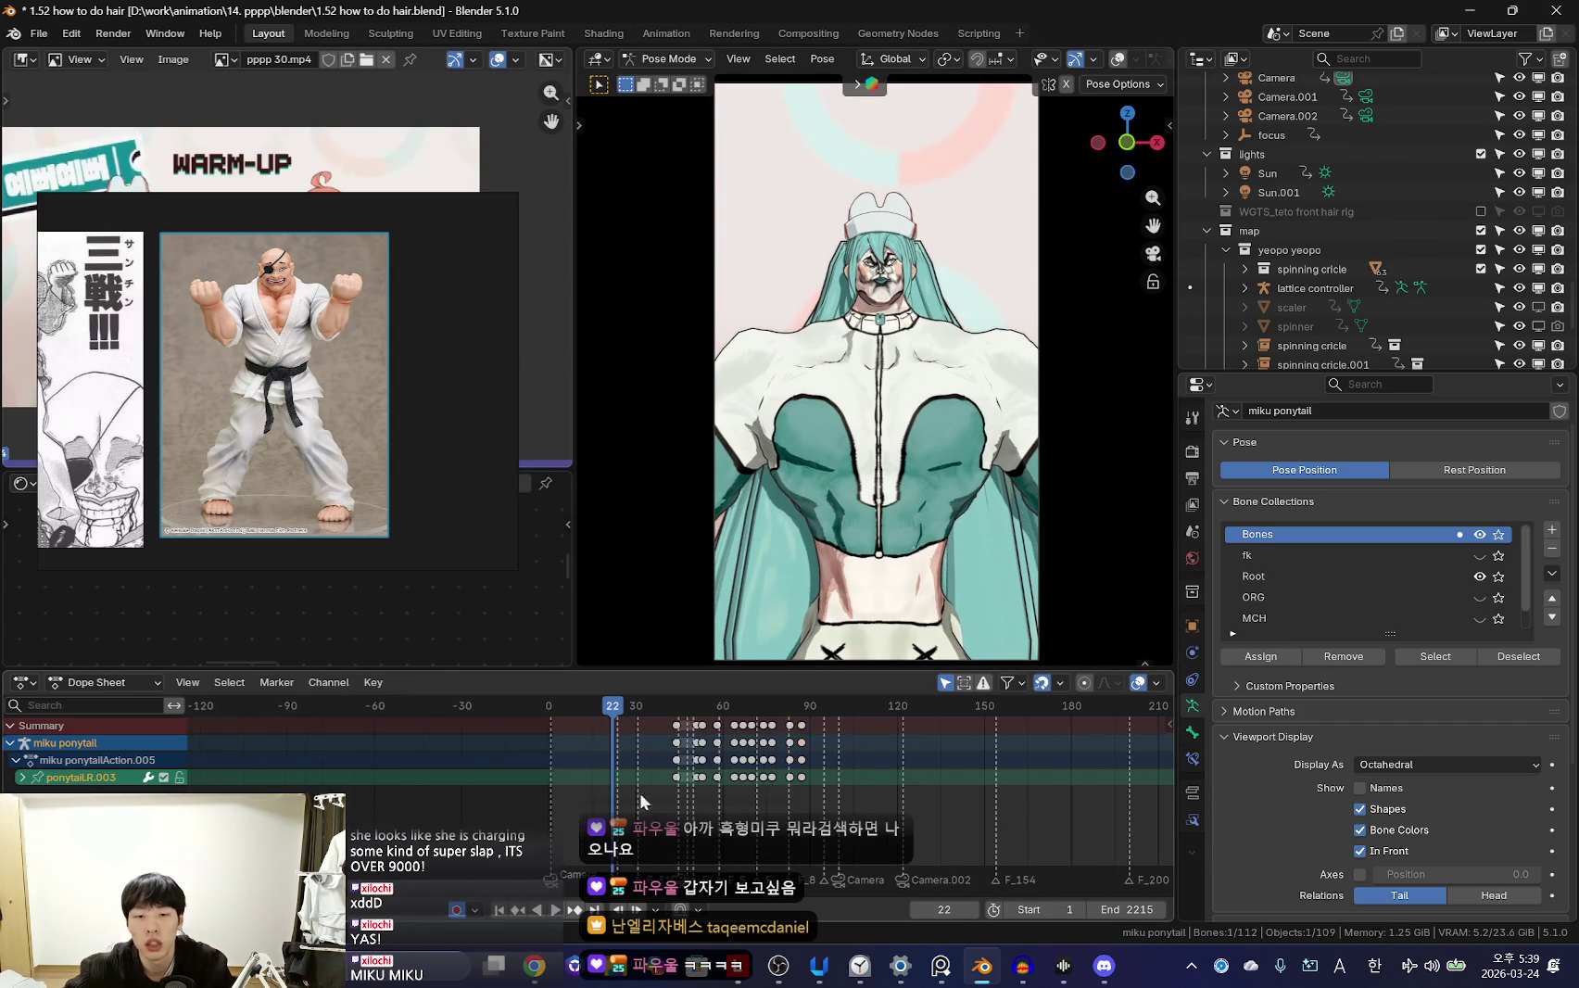
pyautogui.press('space')
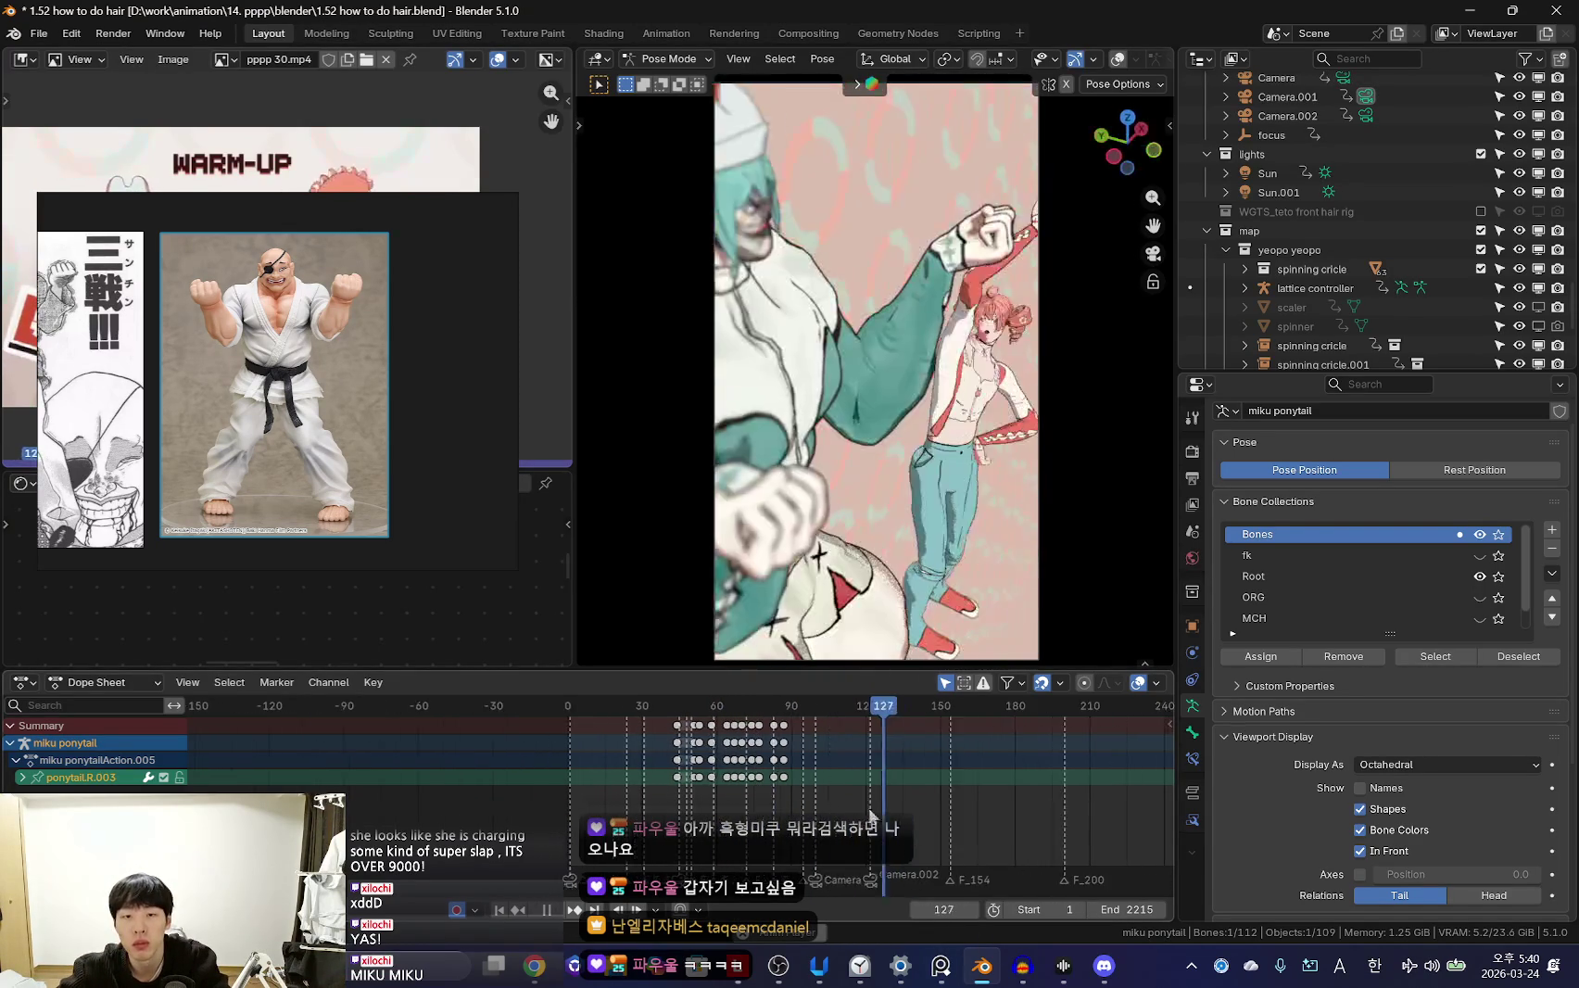
pyautogui.keyDown('ctrl'); pyautogui.scroll(-1, 881, 800); pyautogui.keyUp('ctrl')
pyautogui.keyDown('alt'); pyautogui.scroll(14, 881, 801); pyautogui.keyUp('alt')
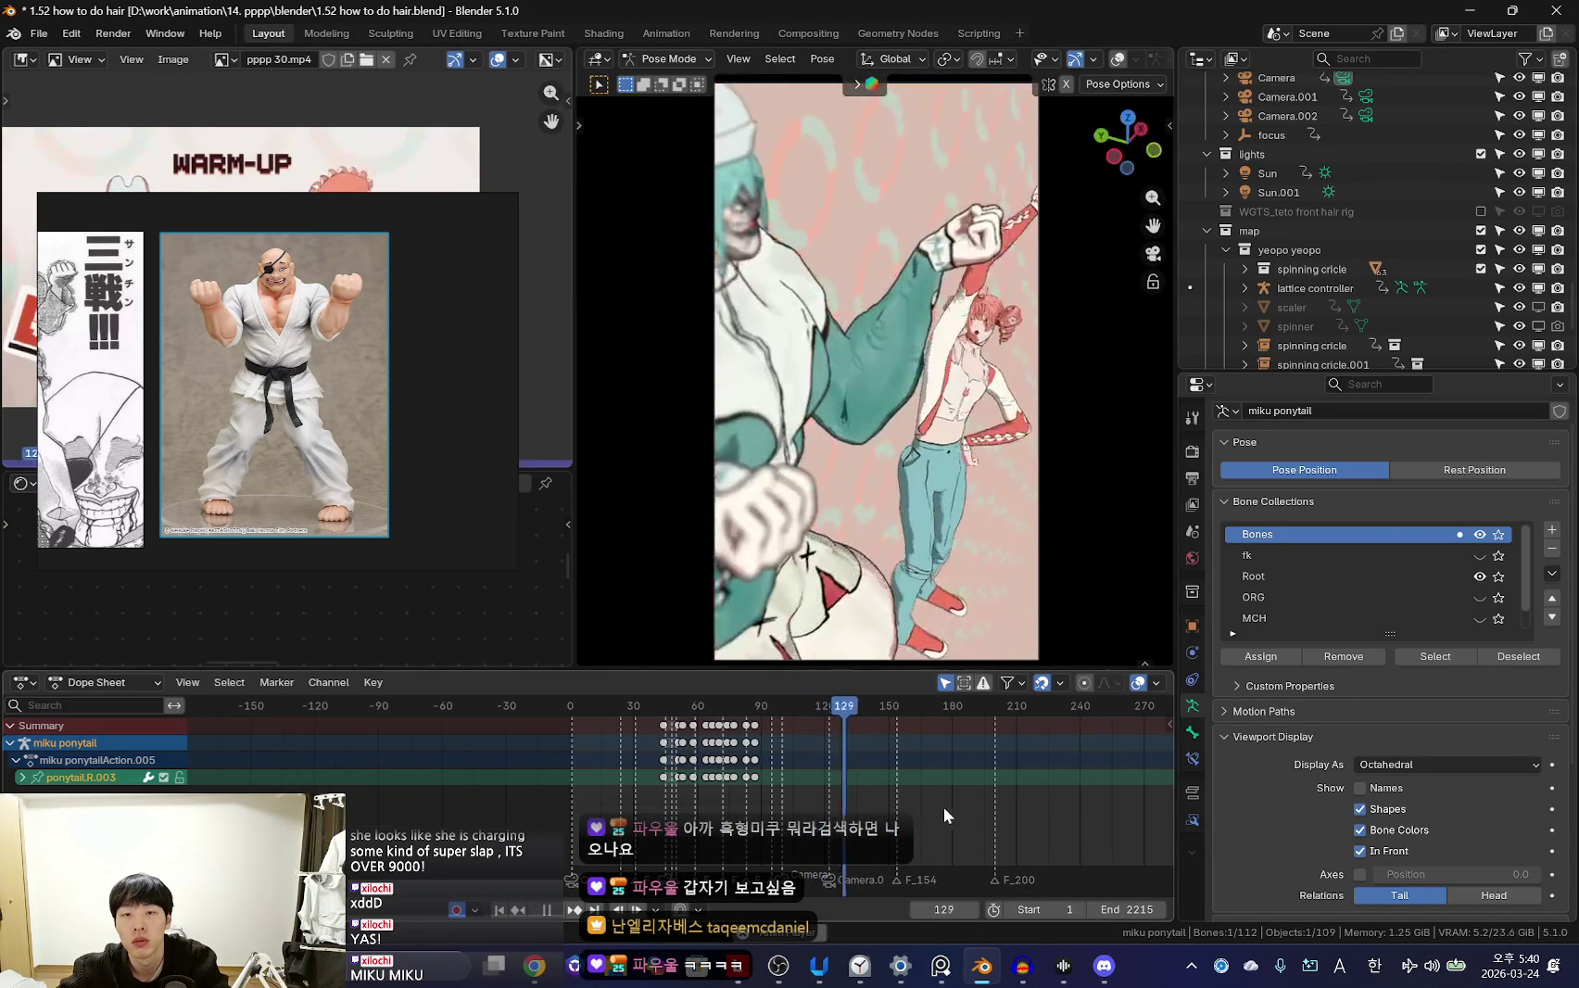
pyautogui.moveTo(766, 809); pyautogui.dragTo(811, 822)
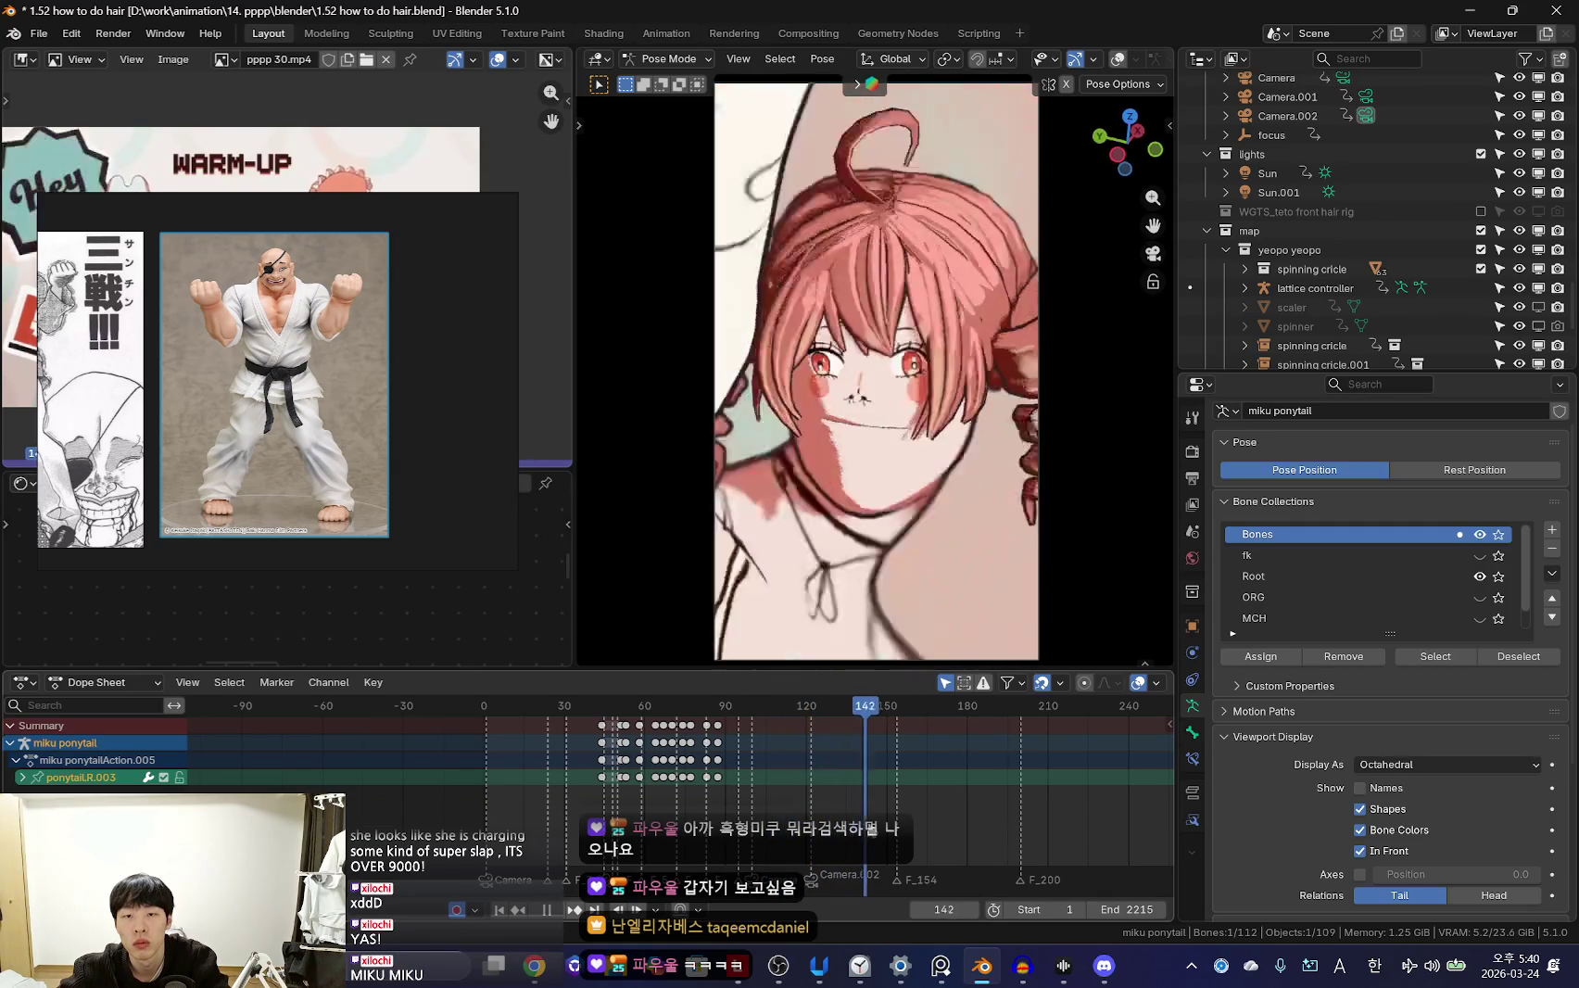
pyautogui.keyDown('alt'); pyautogui.scroll(15, 910, 813); pyautogui.keyUp('alt')
pyautogui.keyDown('alt'); pyautogui.scroll(-12, 910, 812); pyautogui.keyUp('alt')
pyautogui.keyDown('alt'); pyautogui.scroll(12, 861, 775); pyautogui.keyUp('alt')
pyautogui.keyDown('alt'); pyautogui.scroll(-8, 804, 802); pyautogui.keyUp('alt')
pyautogui.keyDown('alt'); pyautogui.scroll(-14, 804, 800); pyautogui.keyUp('alt')
pyautogui.keyDown('alt'); pyautogui.scroll(20, 824, 790); pyautogui.keyUp('alt')
pyautogui.keyDown('alt'); pyautogui.scroll(-16, 850, 796); pyautogui.keyUp('alt')
pyautogui.keyDown('ctrl'); pyautogui.scroll(-1, 789, 794); pyautogui.keyUp('ctrl')
pyautogui.keyDown('alt'); pyautogui.scroll(-16, 789, 794); pyautogui.keyUp('alt')
pyautogui.keyDown('ctrl'); pyautogui.scroll(-1, 788, 795); pyautogui.keyUp('ctrl')
pyautogui.keyDown('alt'); pyautogui.scroll(-14, 806, 793); pyautogui.keyUp('alt')
pyautogui.keyDown('alt'); pyautogui.scroll(20, 806, 785); pyautogui.keyUp('alt')
pyautogui.keyDown('alt'); pyautogui.scroll(-20, 803, 777); pyautogui.keyUp('alt')
pyautogui.keyDown('alt'); pyautogui.scroll(20, 808, 784); pyautogui.keyUp('alt')
pyautogui.scroll(-2, 805, 792)
pyautogui.keyDown('alt'); pyautogui.scroll(-20, 820, 797); pyautogui.keyUp('alt')
pyautogui.keyDown('alt'); pyautogui.scroll(-20, 834, 803); pyautogui.keyUp('alt')
pyautogui.keyDown('alt'); pyautogui.scroll(20, 829, 789); pyautogui.keyUp('alt')
pyautogui.keyDown('alt'); pyautogui.scroll(-18, 771, 786); pyautogui.keyUp('alt')
pyautogui.scroll(5, 607, 816)
pyautogui.keyDown('alt'); pyautogui.scroll(20, 607, 816); pyautogui.keyUp('alt')
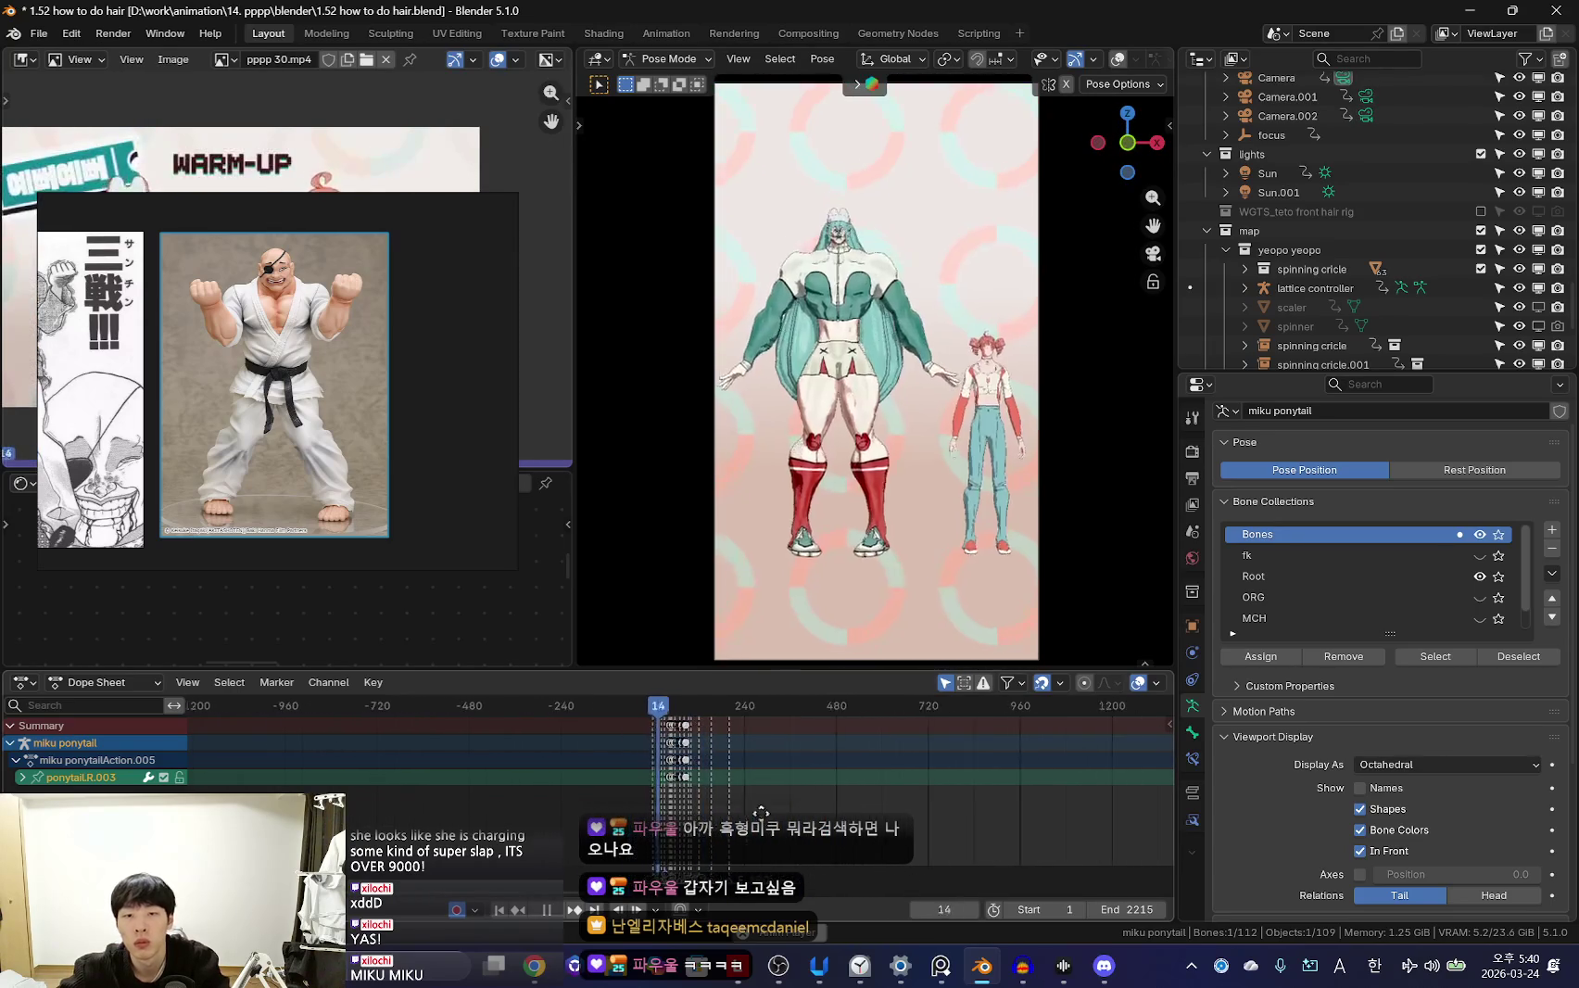
pyautogui.keyDown('alt'); pyautogui.scroll(-15, 607, 815); pyautogui.keyUp('alt')
pyautogui.keyDown('alt'); pyautogui.scroll(20, 607, 816); pyautogui.keyUp('alt')
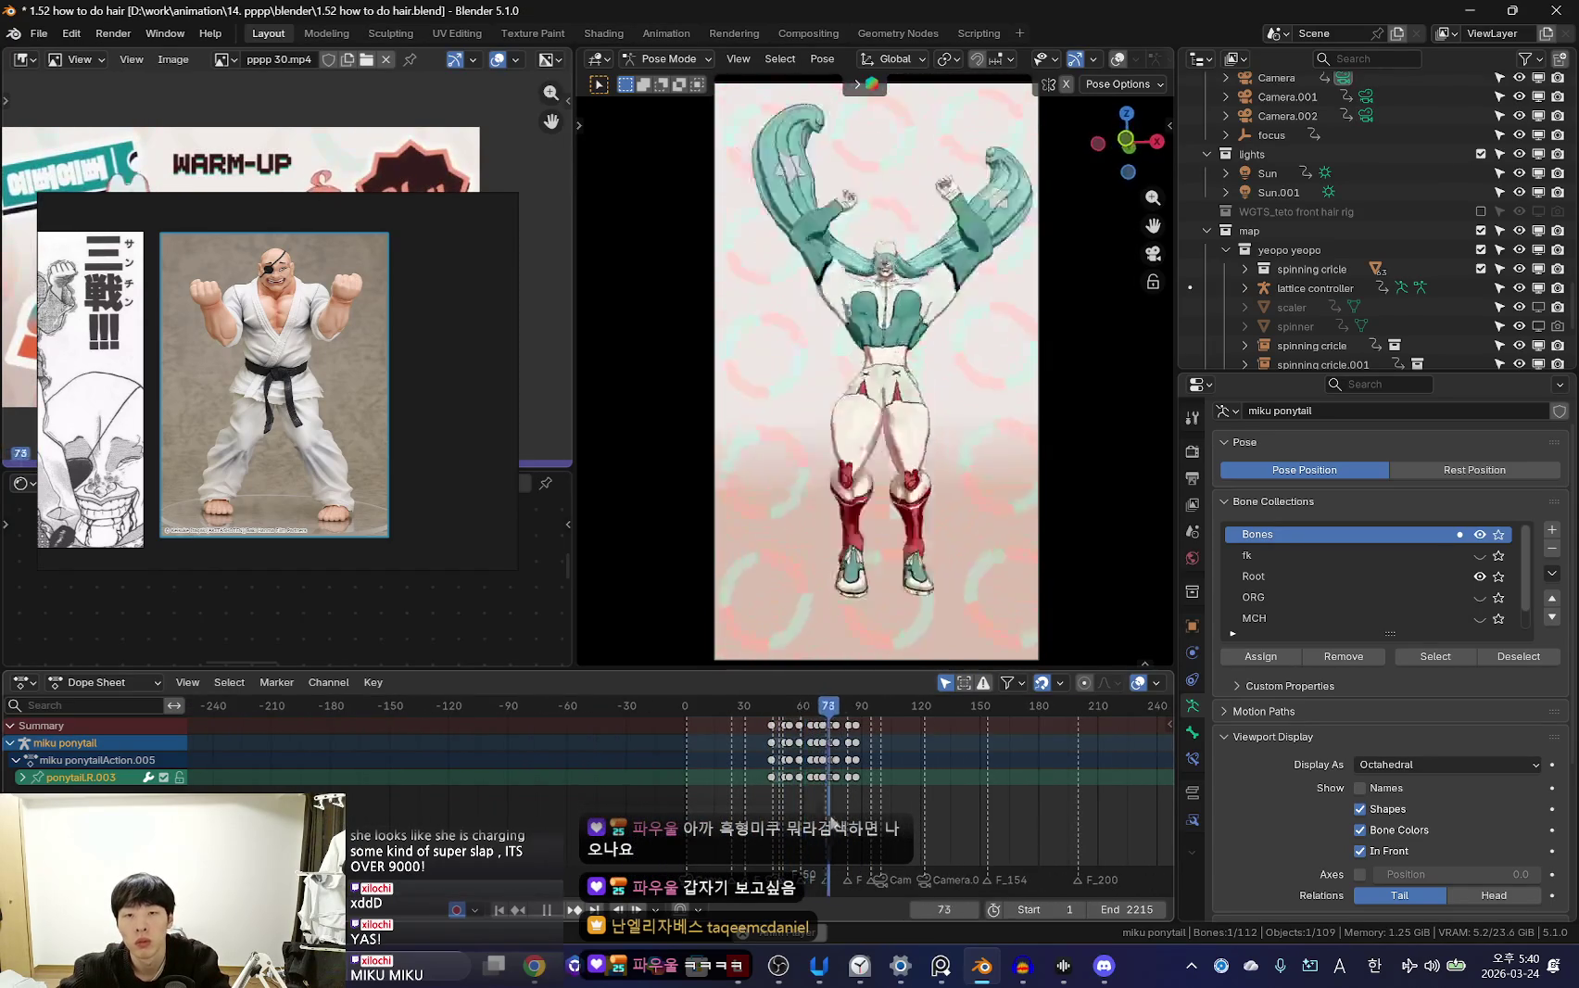
pyautogui.scroll(5, 796, 803)
pyautogui.press('space')
pyautogui.keyDown('alt'); pyautogui.scroll(10, 796, 804); pyautogui.keyUp('alt')
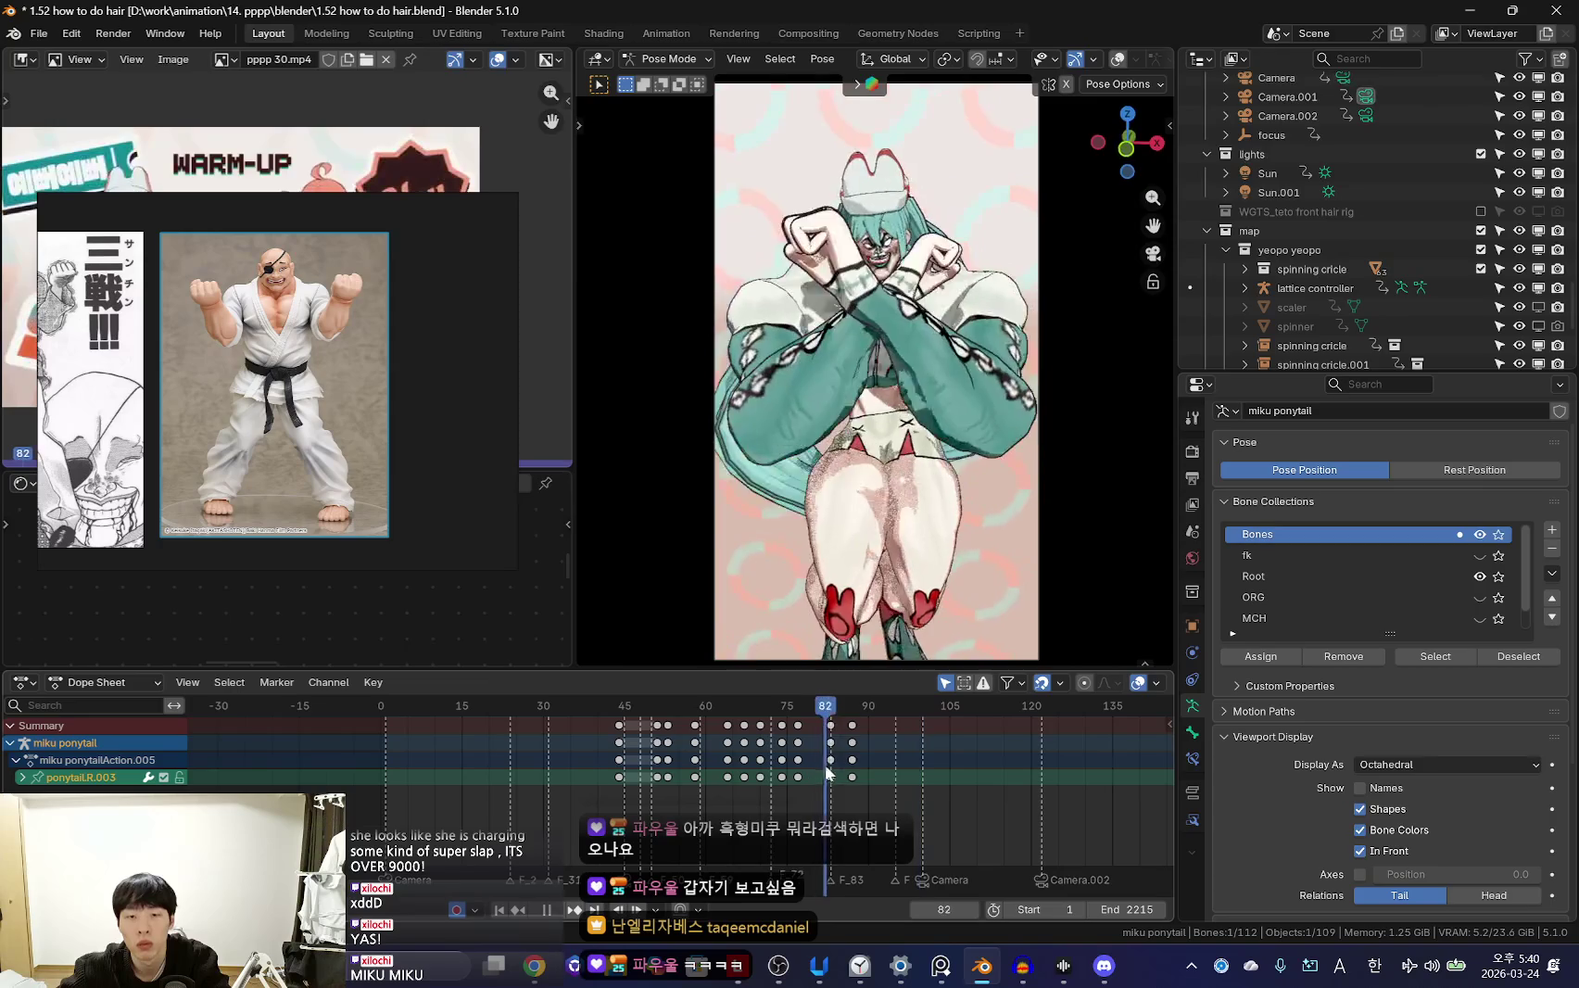
pyautogui.moveTo(834, 519)
pyautogui.mouseDown(button='middle')
pyautogui.moveTo(731, 485)
pyautogui.moveTo(863, 301)
pyautogui.mouseUp(button='middle')
pyautogui.hotkey('shift', 'alt', 'z')
pyautogui.hotkey('shift', 'alt', 'z')
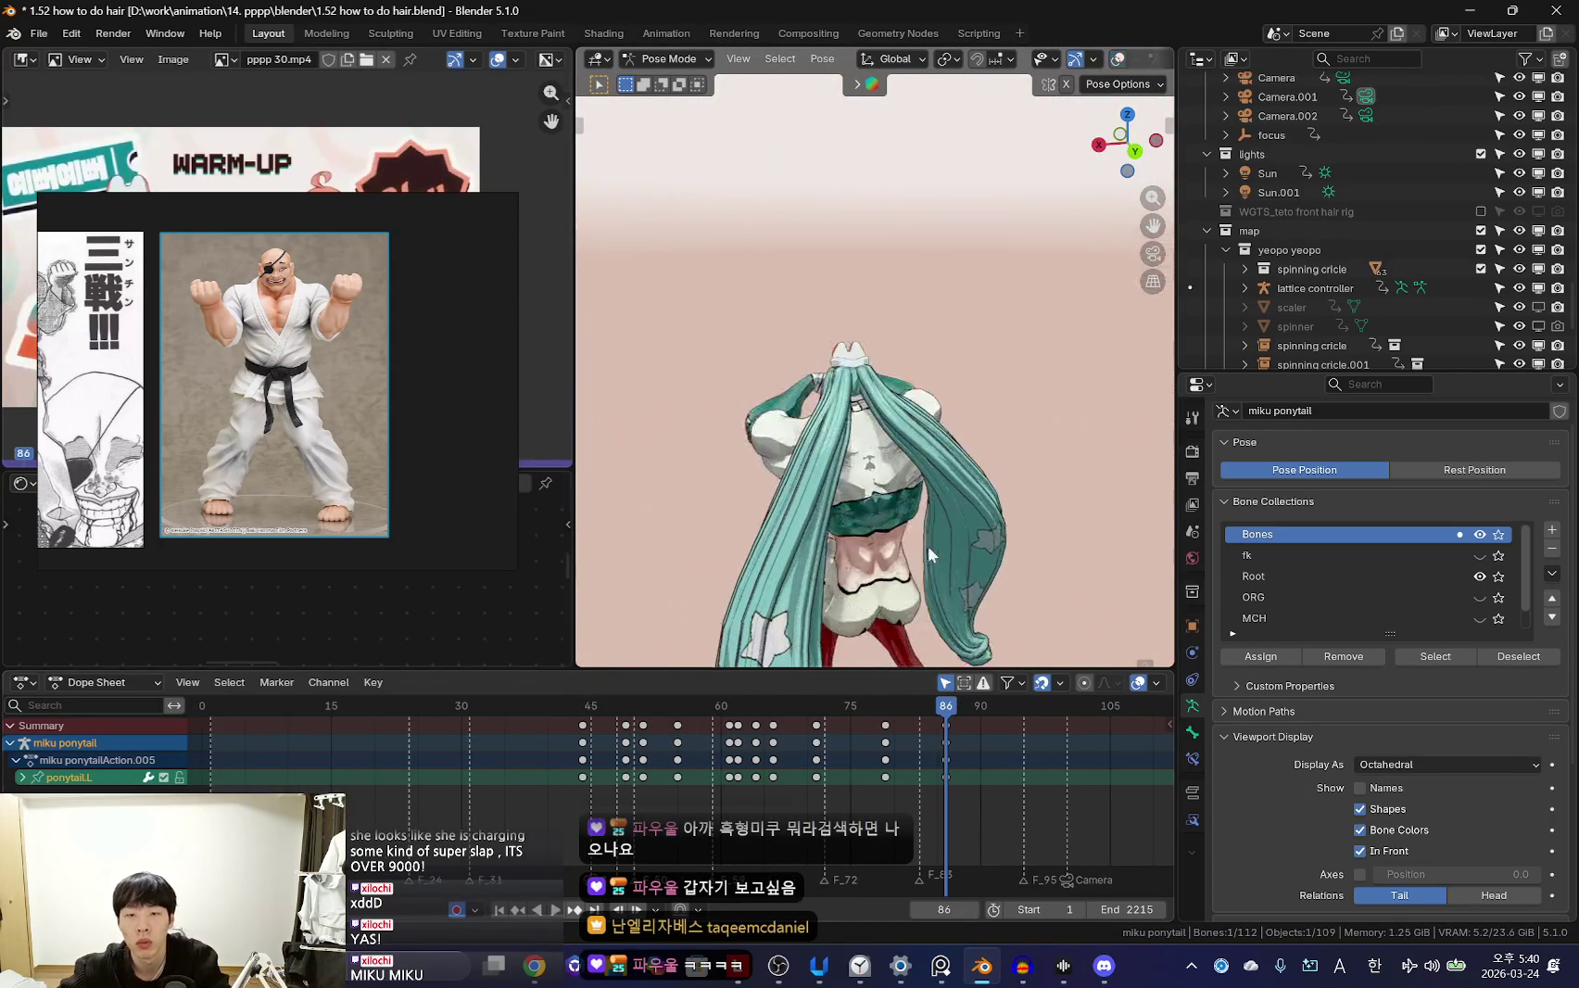
# From a back view, rotate the left ponytail at frame 89
pyautogui.moveTo(927, 545); pyautogui.dragTo(917, 649, button='middle')
pyautogui.scroll(2, 894, 792)
pyautogui.keyDown('alt'); pyautogui.scroll(4, 894, 792); pyautogui.keyUp('alt')
pyautogui.press('space')
pyautogui.press('space')
pyautogui.press('r')
pyautogui.click(979, 790)
# Rotate and key the left ponytail at frame 95, replay backwards, and show overlays
pyautogui.keyDown('alt'); pyautogui.scroll(3, 978, 790); pyautogui.keyUp('alt')
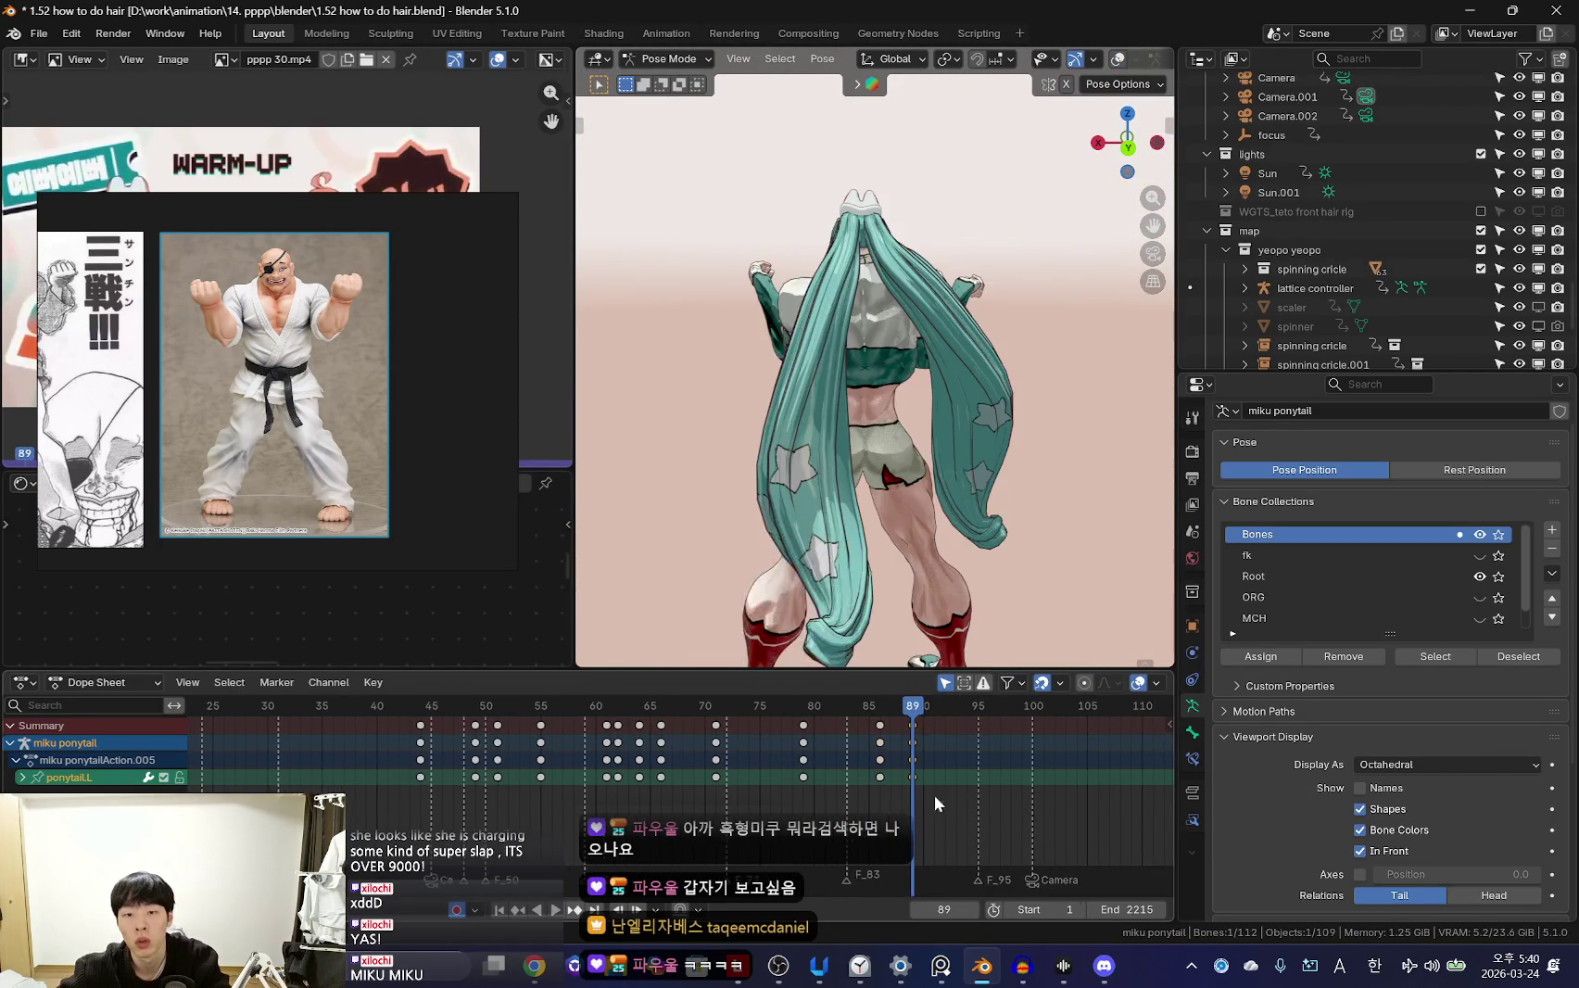
pyautogui.keyDown('alt'); pyautogui.scroll(-6, 934, 794); pyautogui.keyUp('alt')
pyautogui.press('r')
pyautogui.click(1018, 536)
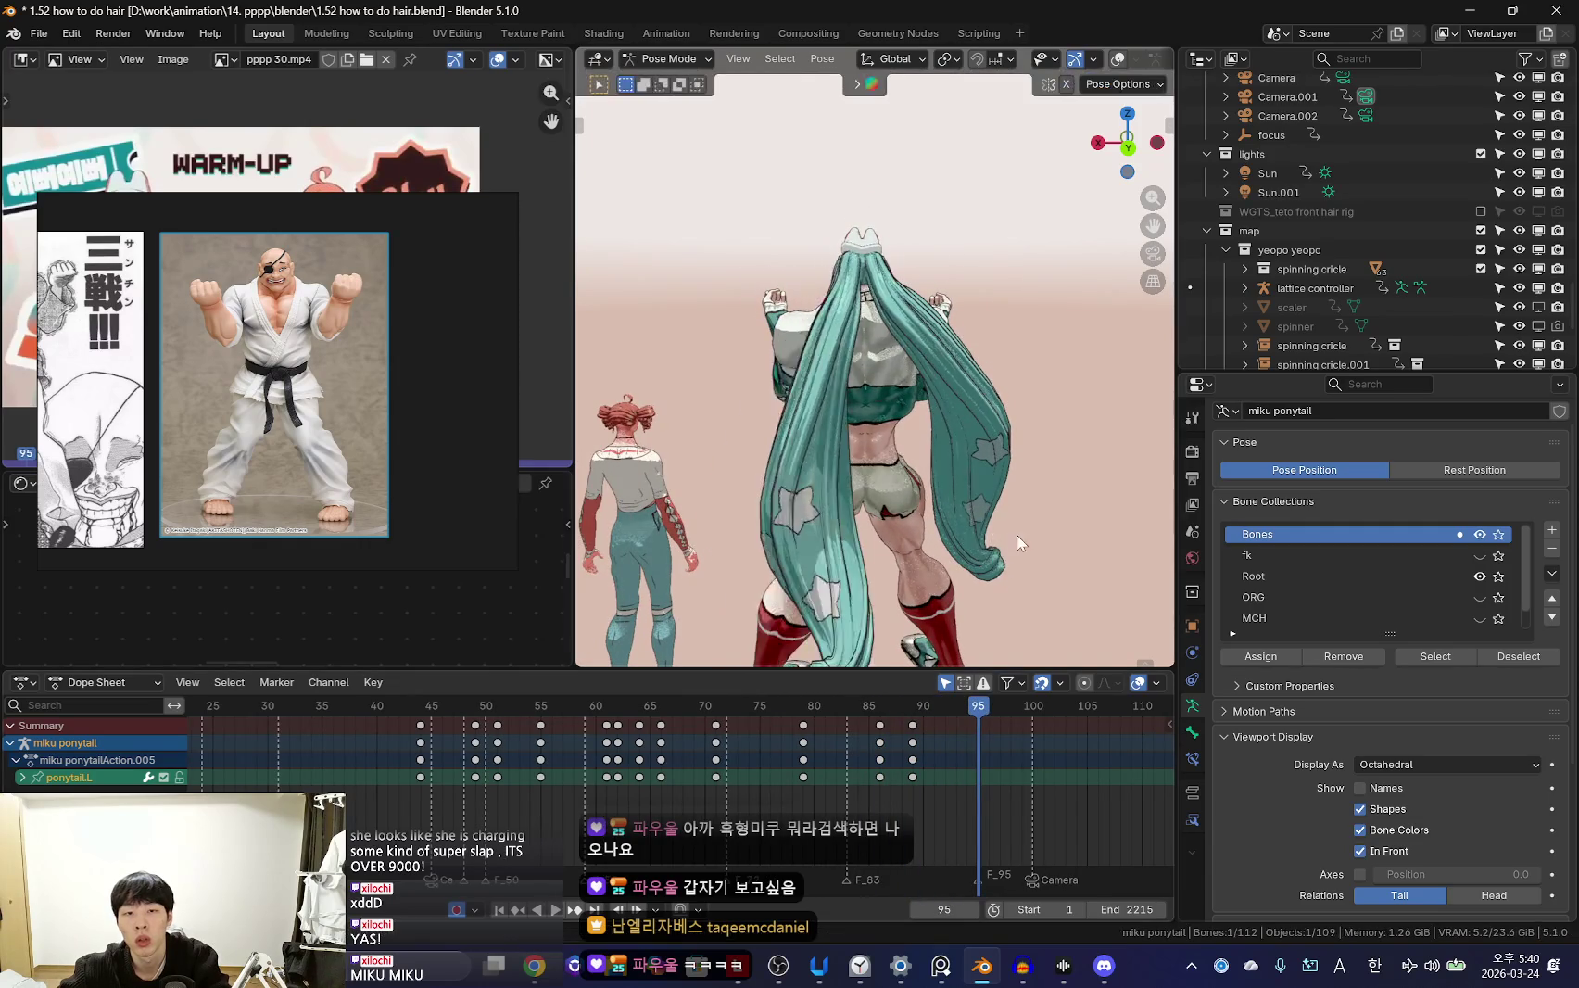
pyautogui.keyDown('alt'); pyautogui.scroll(1, 925, 819); pyautogui.keyUp('alt')
pyautogui.keyDown('alt'); pyautogui.scroll(7, 882, 787); pyautogui.keyUp('alt')
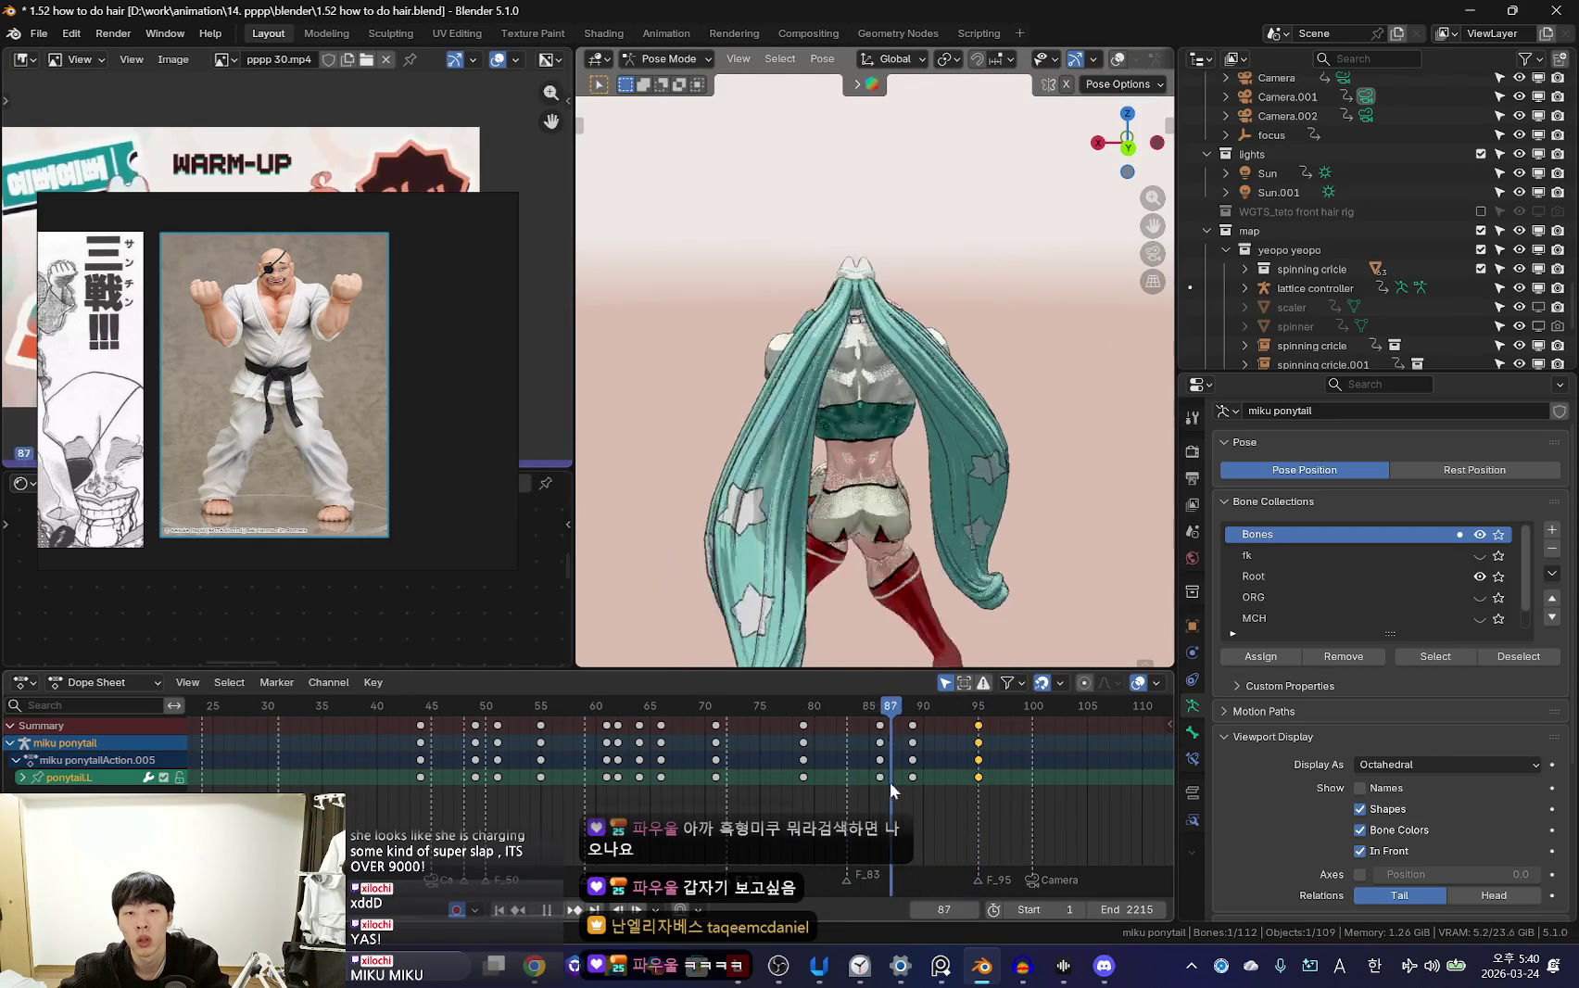
pyautogui.keyDown('alt'); pyautogui.scroll(-3, 902, 787); pyautogui.keyUp('alt')
pyautogui.hotkey('shift', 'ctrl', 'space')
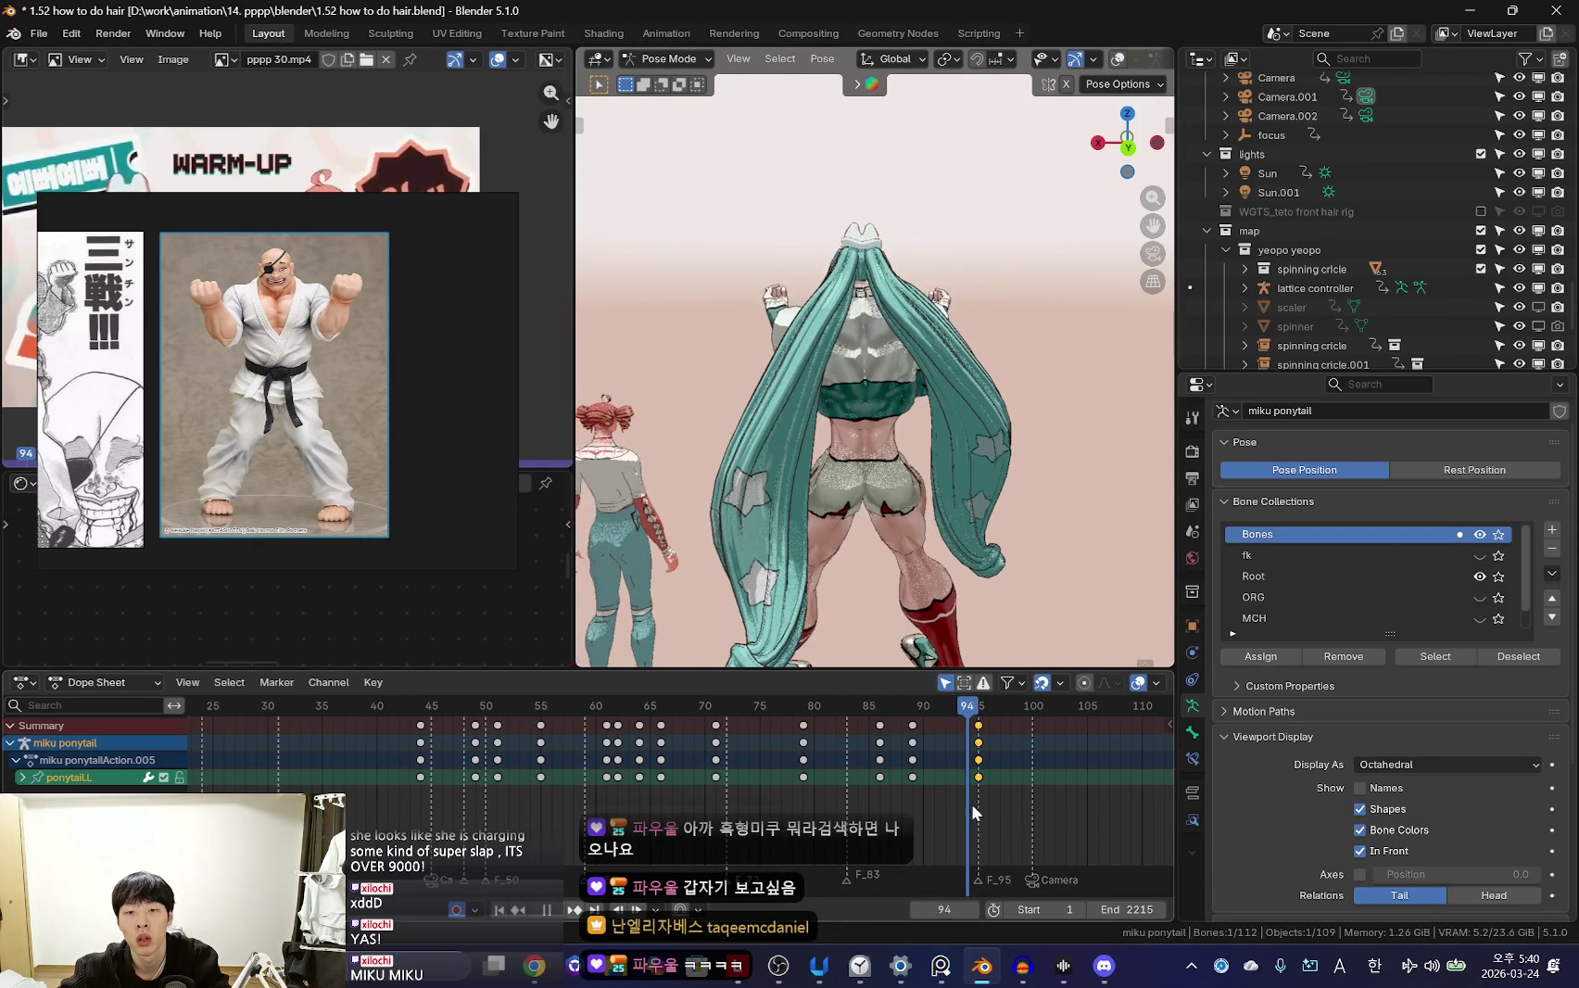
pyautogui.press('space')
pyautogui.hotkey('shift', 'alt', 'z')
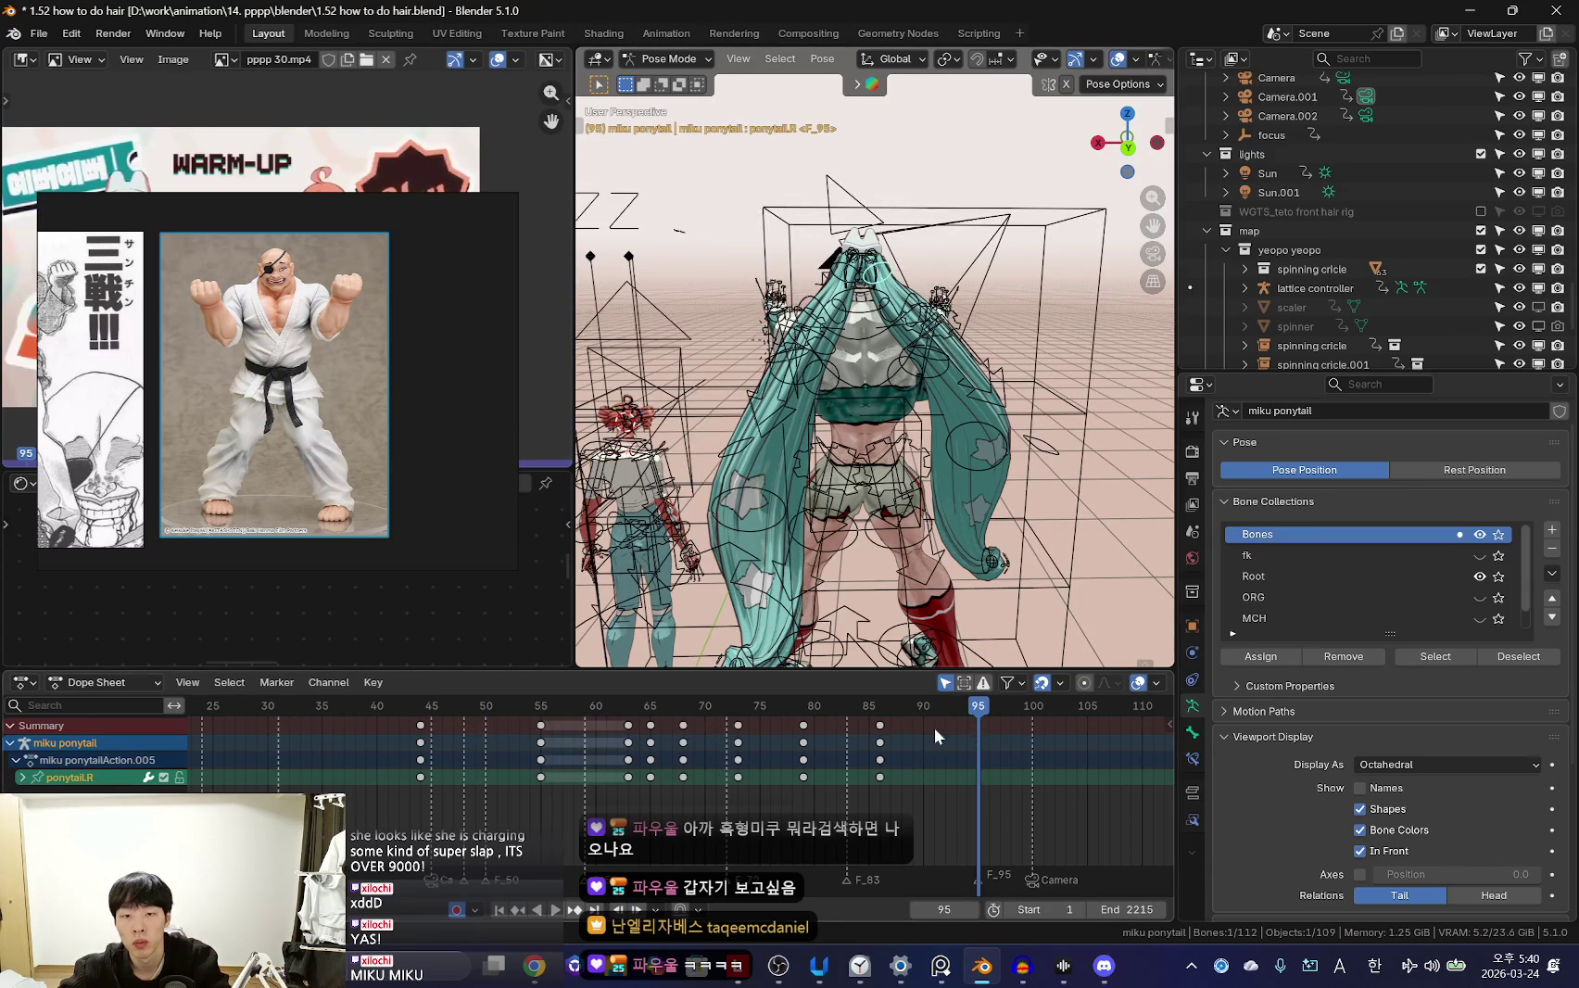
# Return to frame 89 with overlays hidden and rotate the right ponytail bone
pyautogui.moveTo(934, 727); pyautogui.dragTo(910, 757)
pyautogui.hotkey('shift', 'alt', 'z')
pyautogui.press('r')
pyautogui.click(981, 581)
pyautogui.moveTo(980, 582)
pyautogui.mouseDown(button='middle')
pyautogui.moveTo(819, 529)
pyautogui.moveTo(968, 516)
pyautogui.moveTo(969, 541)
pyautogui.mouseUp(button='middle')
pyautogui.click(820, 529)
pyautogui.scroll(1, 967, 771)
# Rotate and key the ponytail at frame 95, then view through the camera
pyautogui.press('space')
pyautogui.scroll(1, 967, 771)
pyautogui.press('ctrl+KP_1')
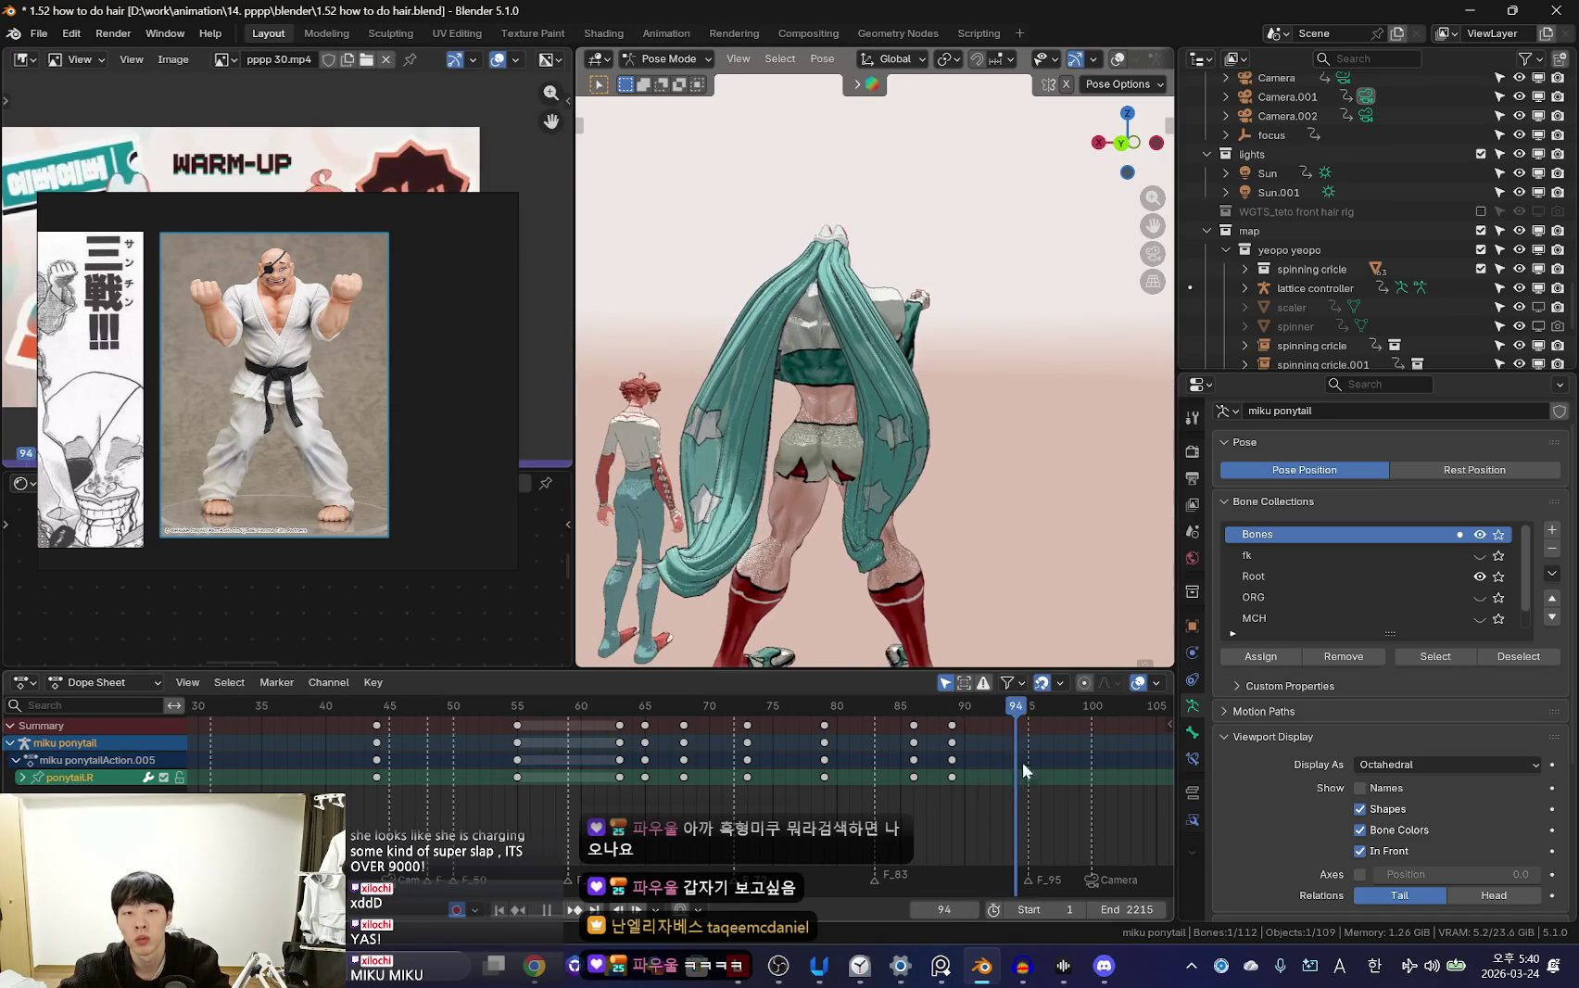
pyautogui.press('r')
pyautogui.click(815, 556)
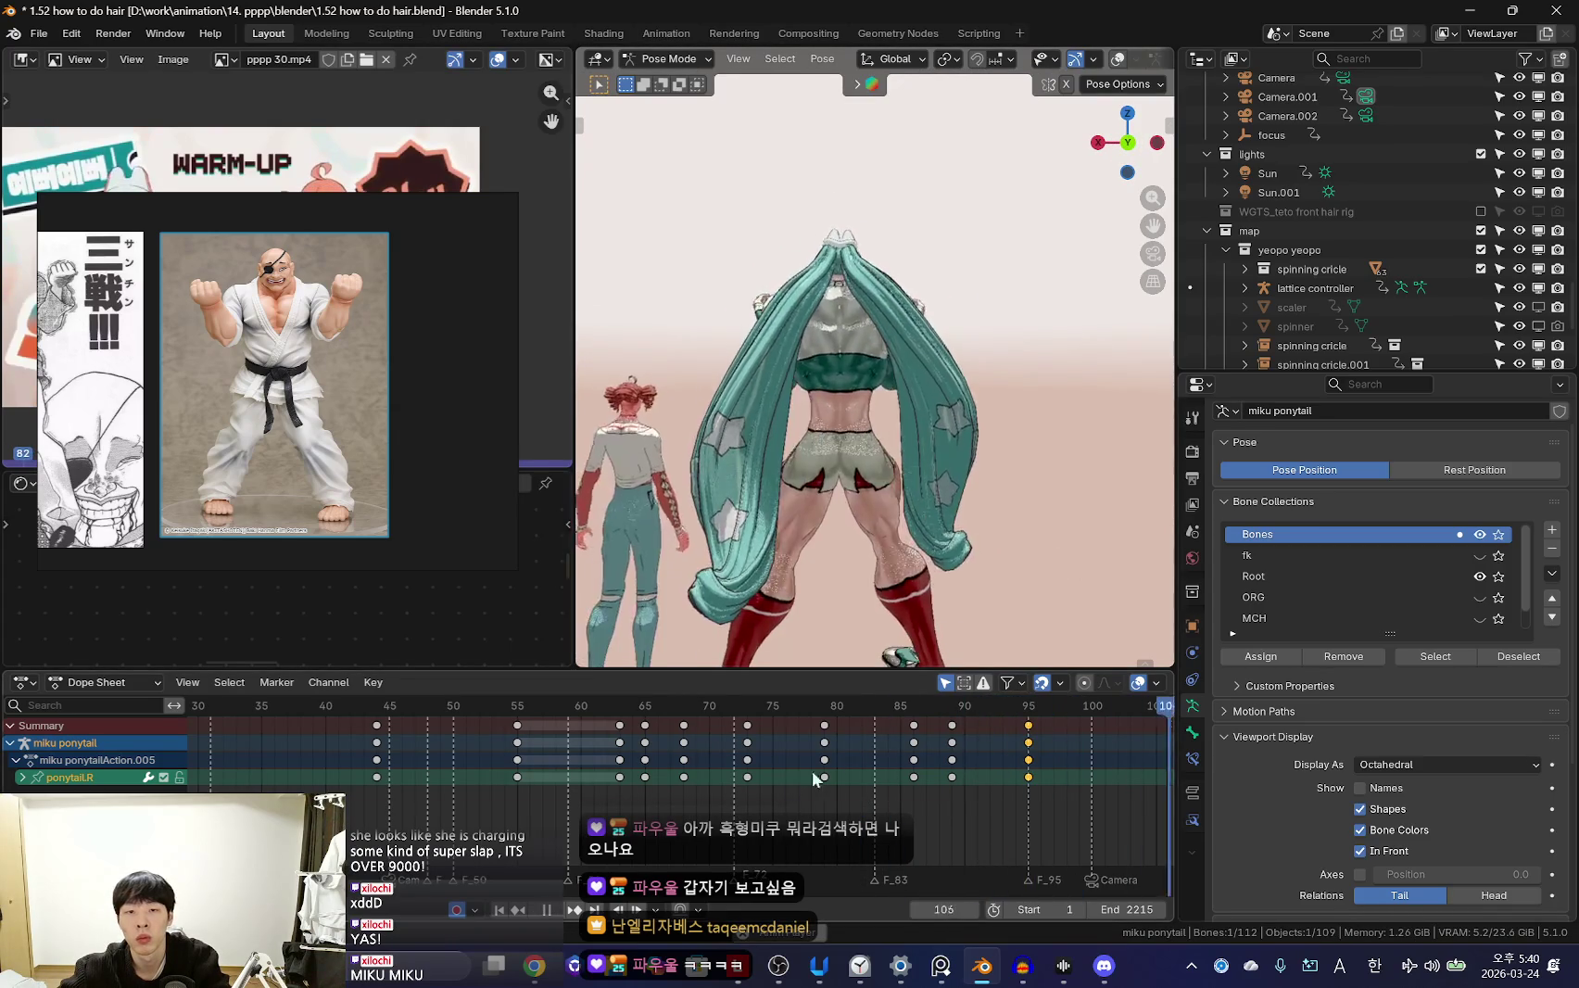
pyautogui.scroll(-2, 816, 778)
pyautogui.press('KP_0')
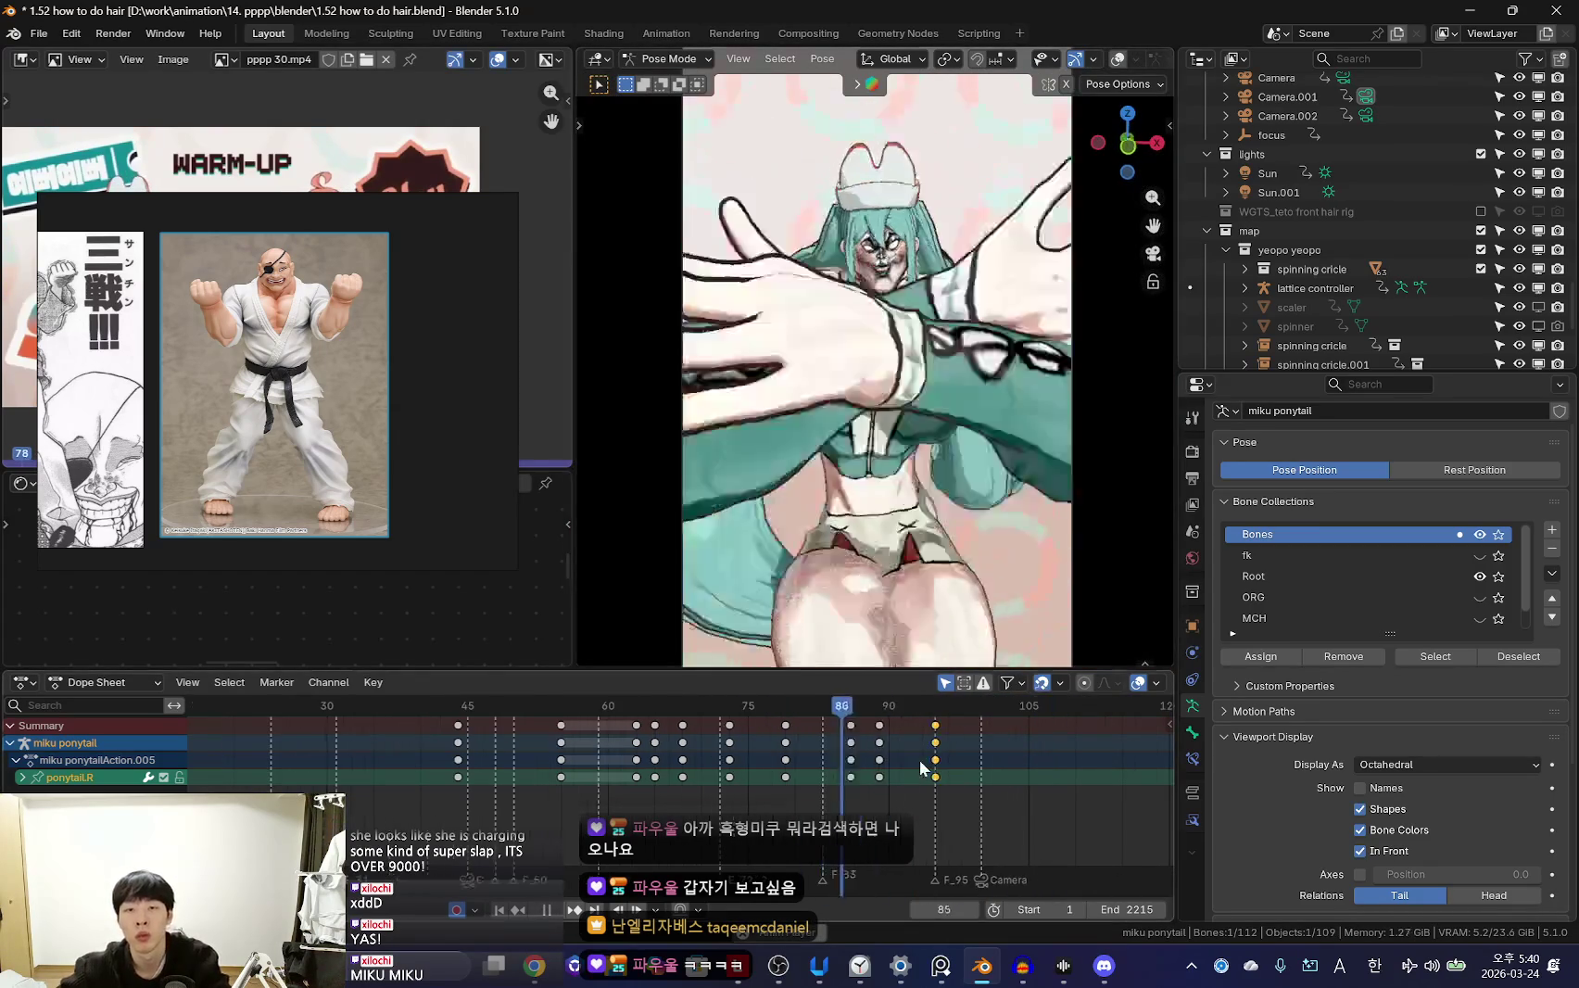
# Select ponytail.L.006 from behind, go to frame 81, and return to the overlay-free camera view
pyautogui.press('space')
pyautogui.hotkey('shift', 'alt', 'z')
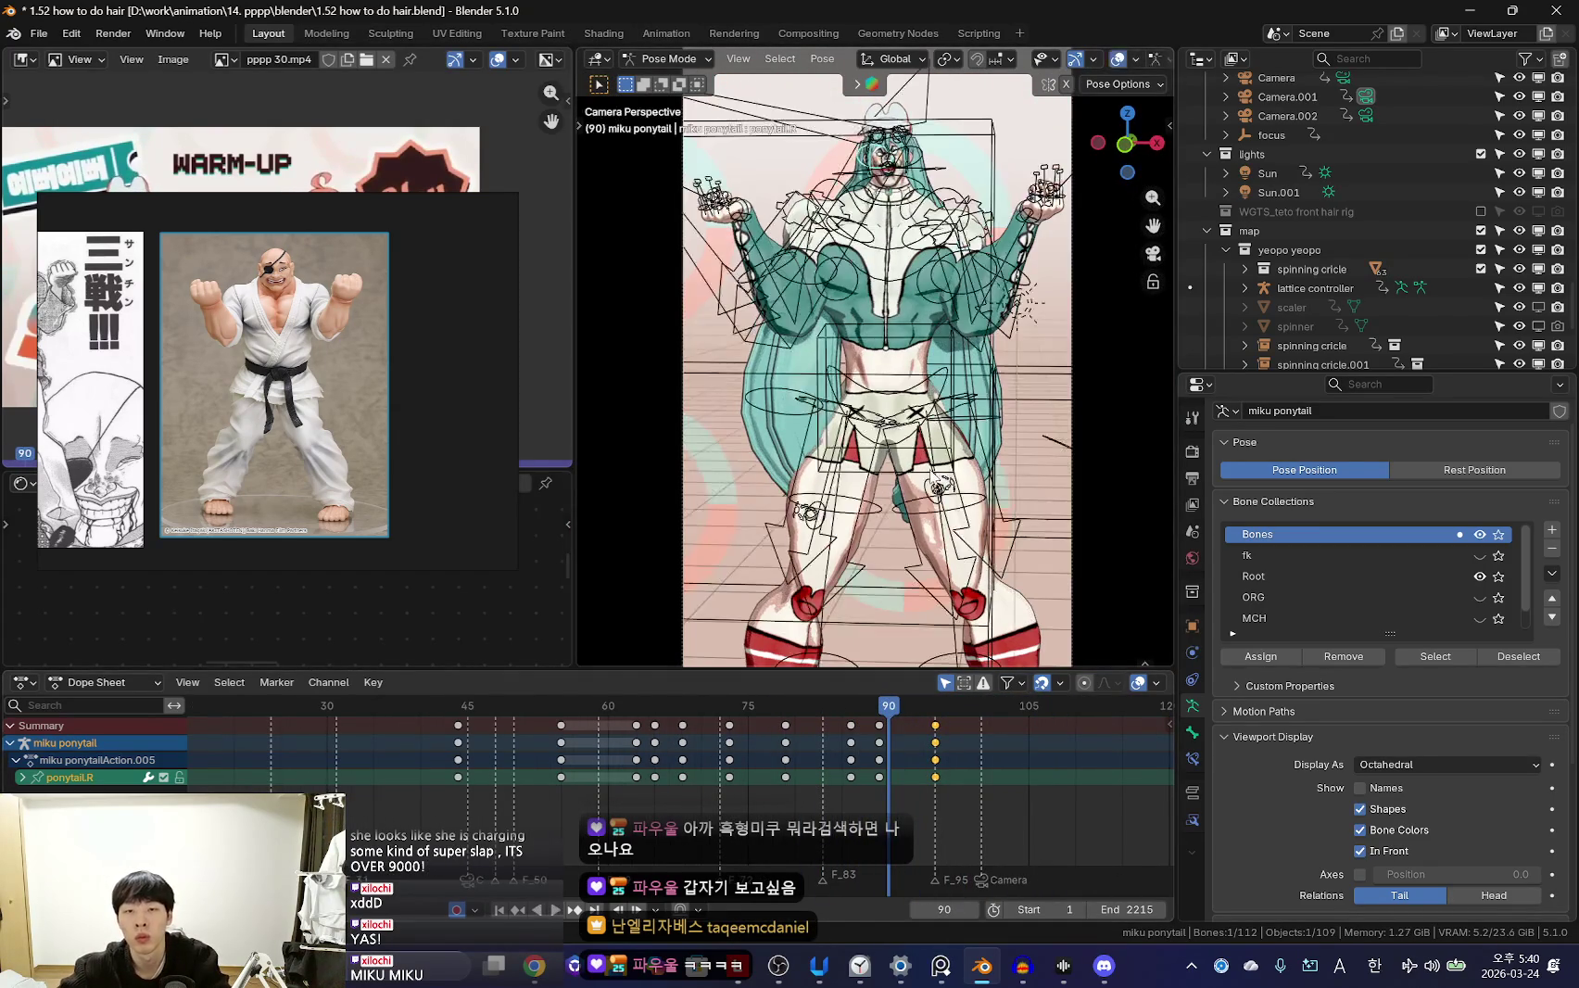
pyautogui.moveTo(952, 363); pyautogui.dragTo(898, 408, button='middle')
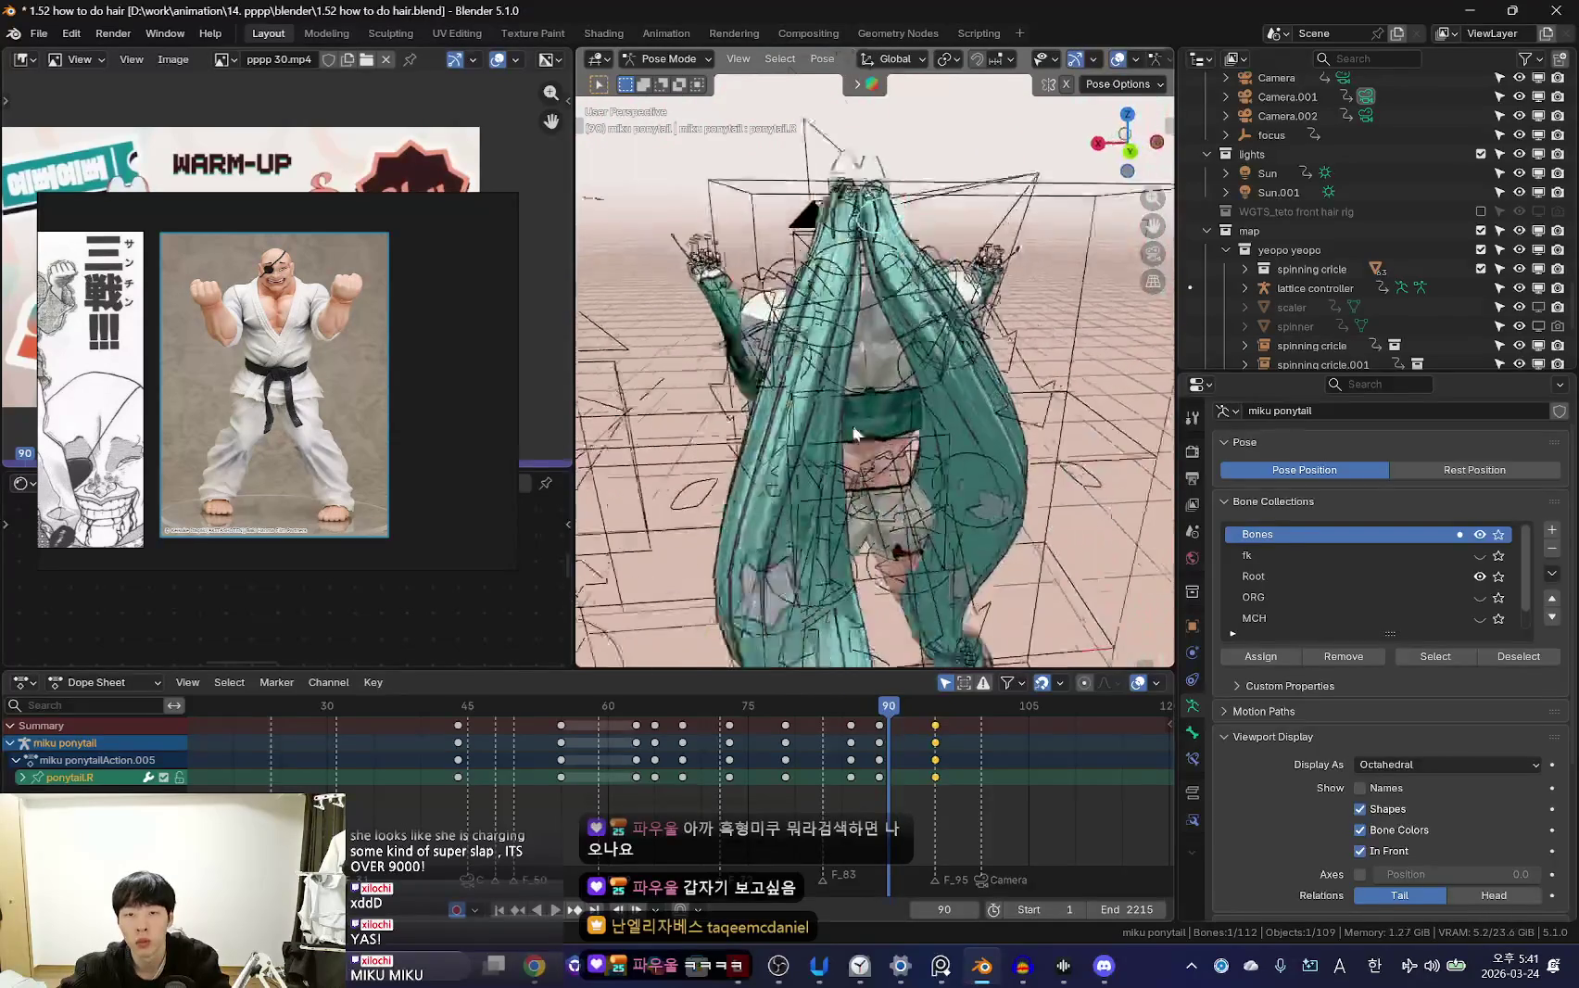
pyautogui.click(898, 408)
pyautogui.scroll(2, 844, 783)
pyautogui.click(829, 705)
pyautogui.hotkey('shift', 'alt', 'z')
pyautogui.press('KP_0')
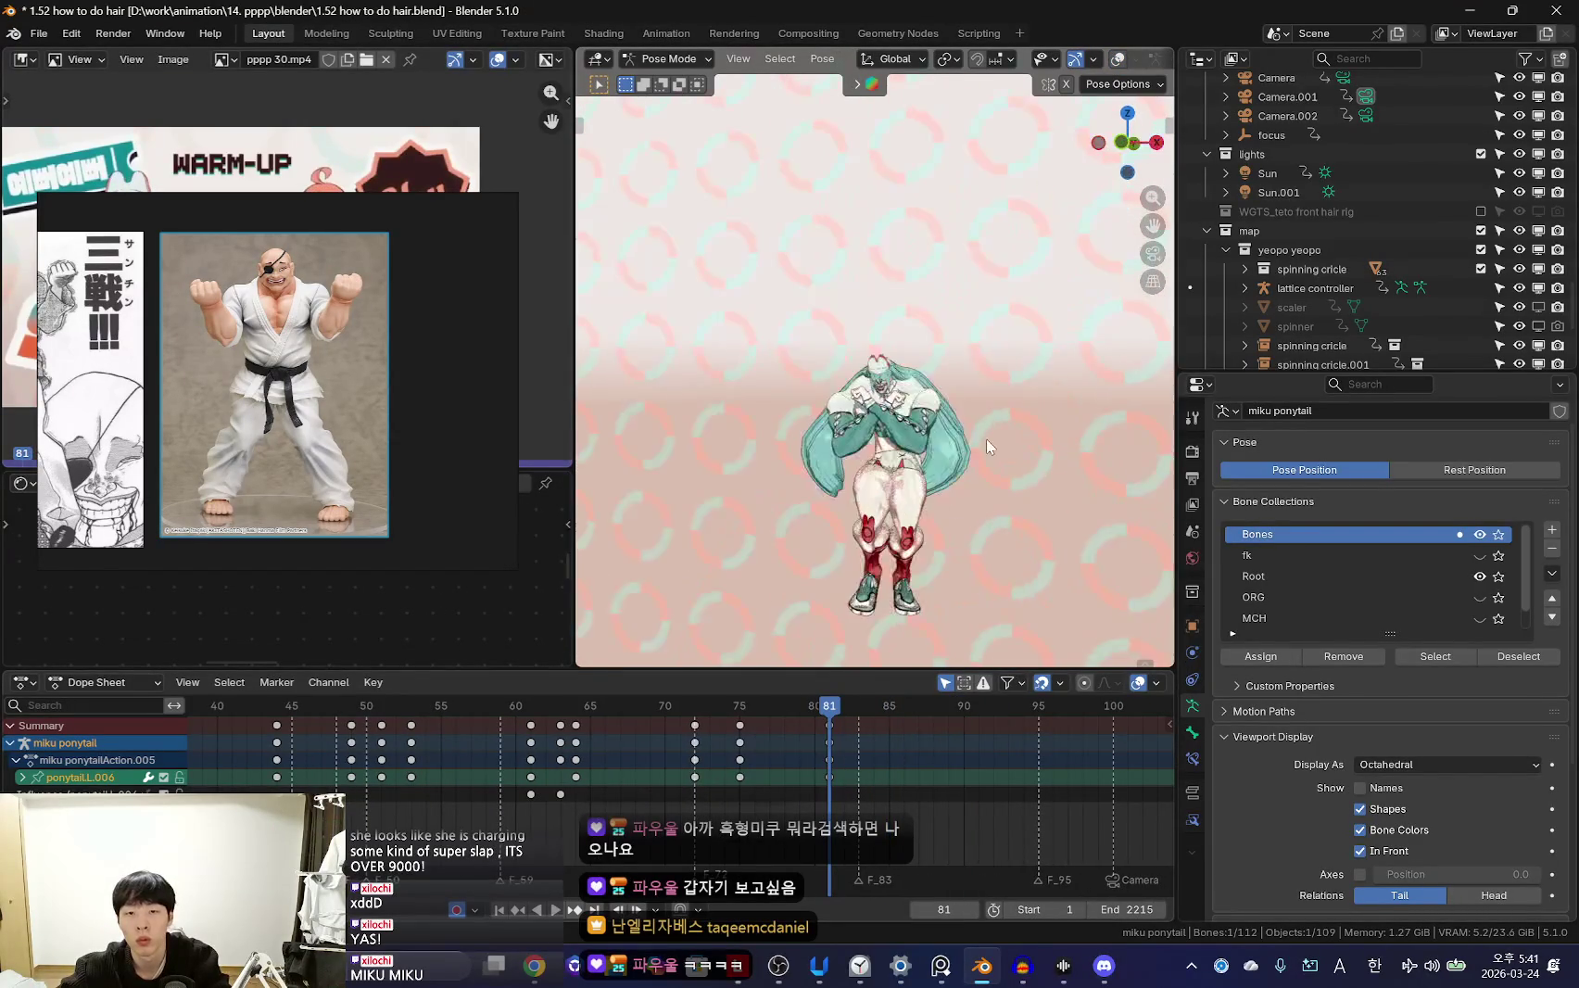
# Rotate and keyframe the left ponytail at frame 87 from a rear view
pyautogui.moveTo(977, 778); pyautogui.dragTo(862, 778, button='middle')
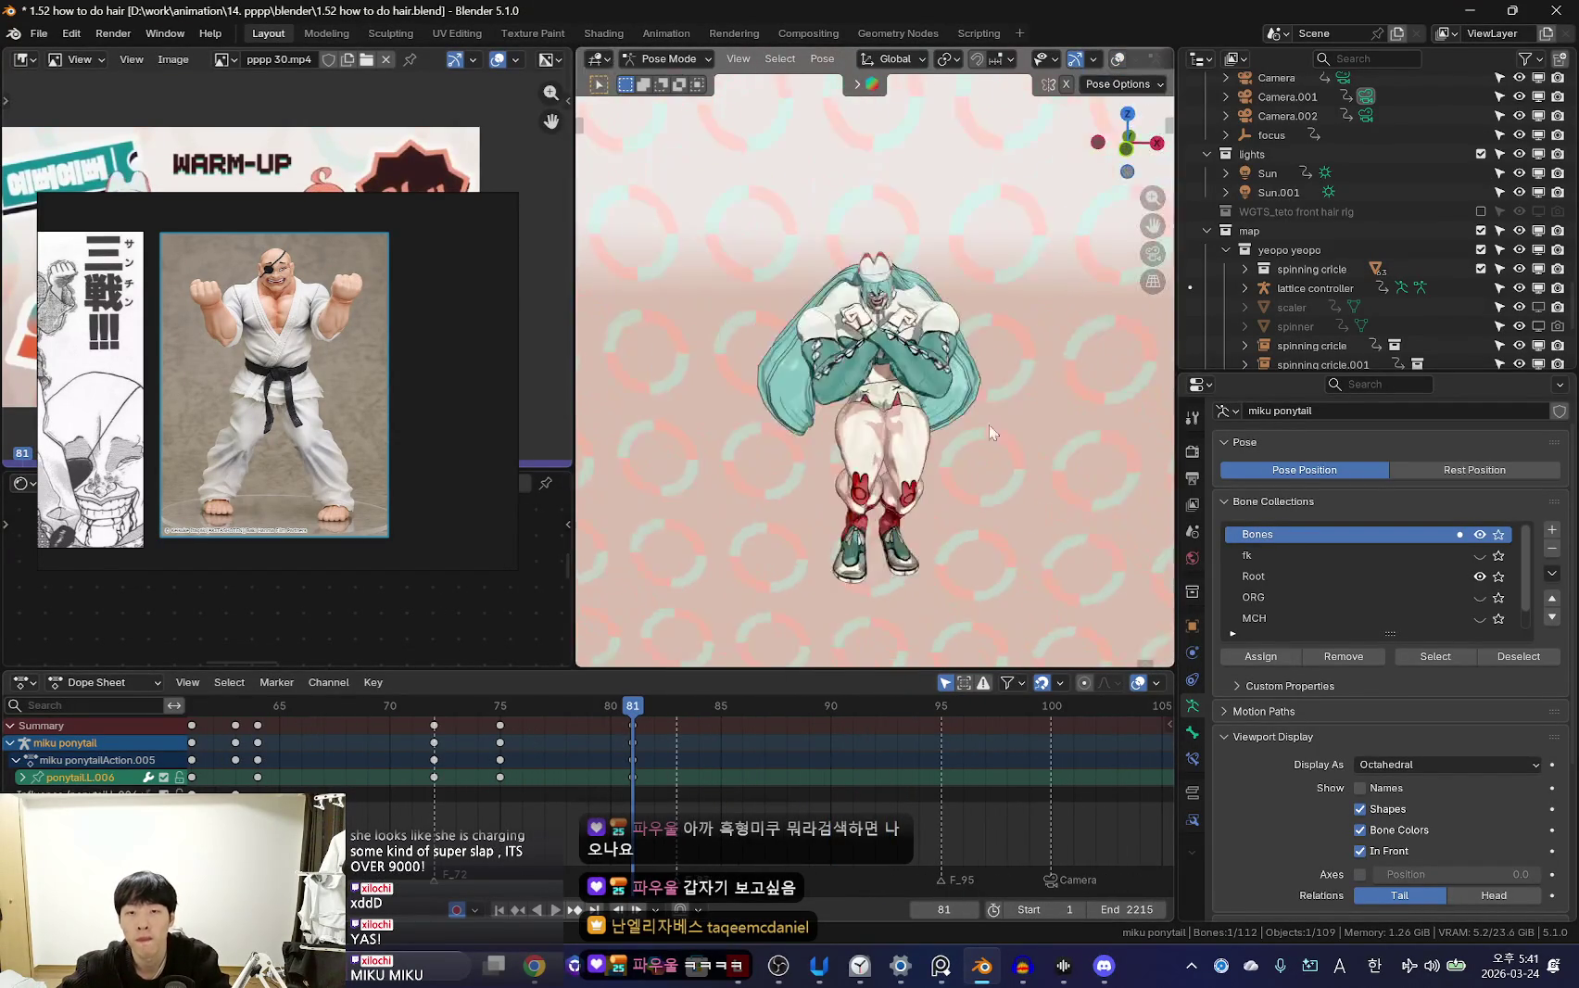
pyautogui.moveTo(990, 425); pyautogui.dragTo(833, 475, button='middle')
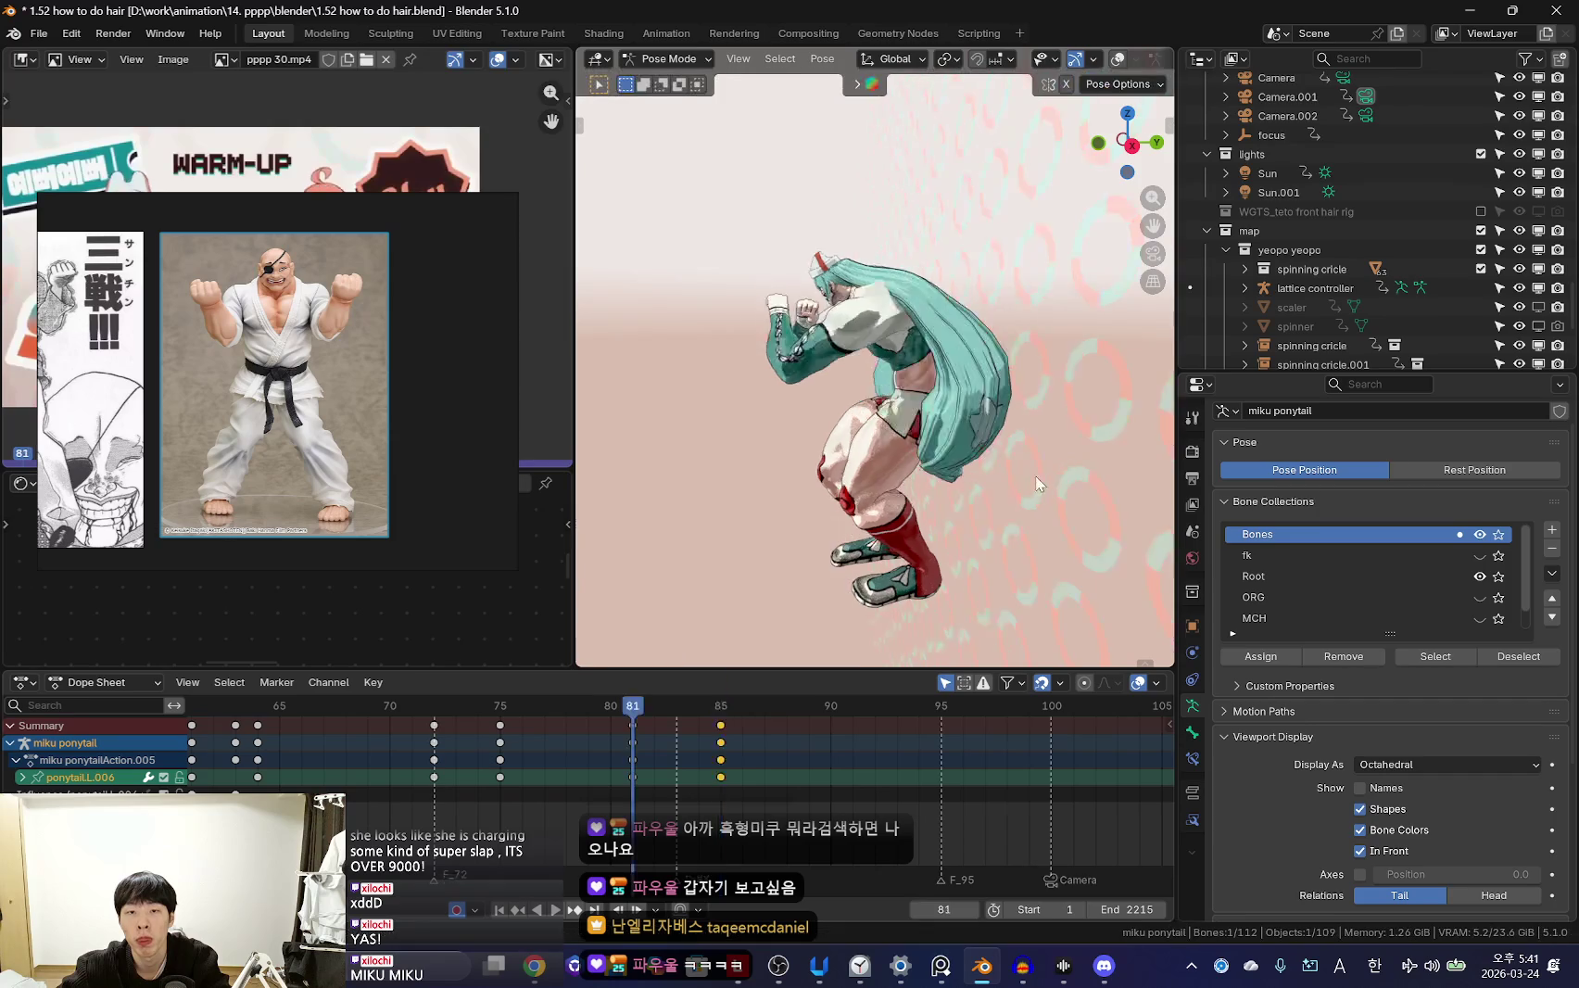
pyautogui.press('Escape')
pyautogui.press('space')
pyautogui.click(1024, 502)
pyautogui.moveTo(1024, 501); pyautogui.dragTo(923, 495, button='middle')
pyautogui.press('i')
# Keyframe the left ponytail pose at frame 92 and preview the motion
pyautogui.moveTo(680, 790); pyautogui.dragTo(875, 788)
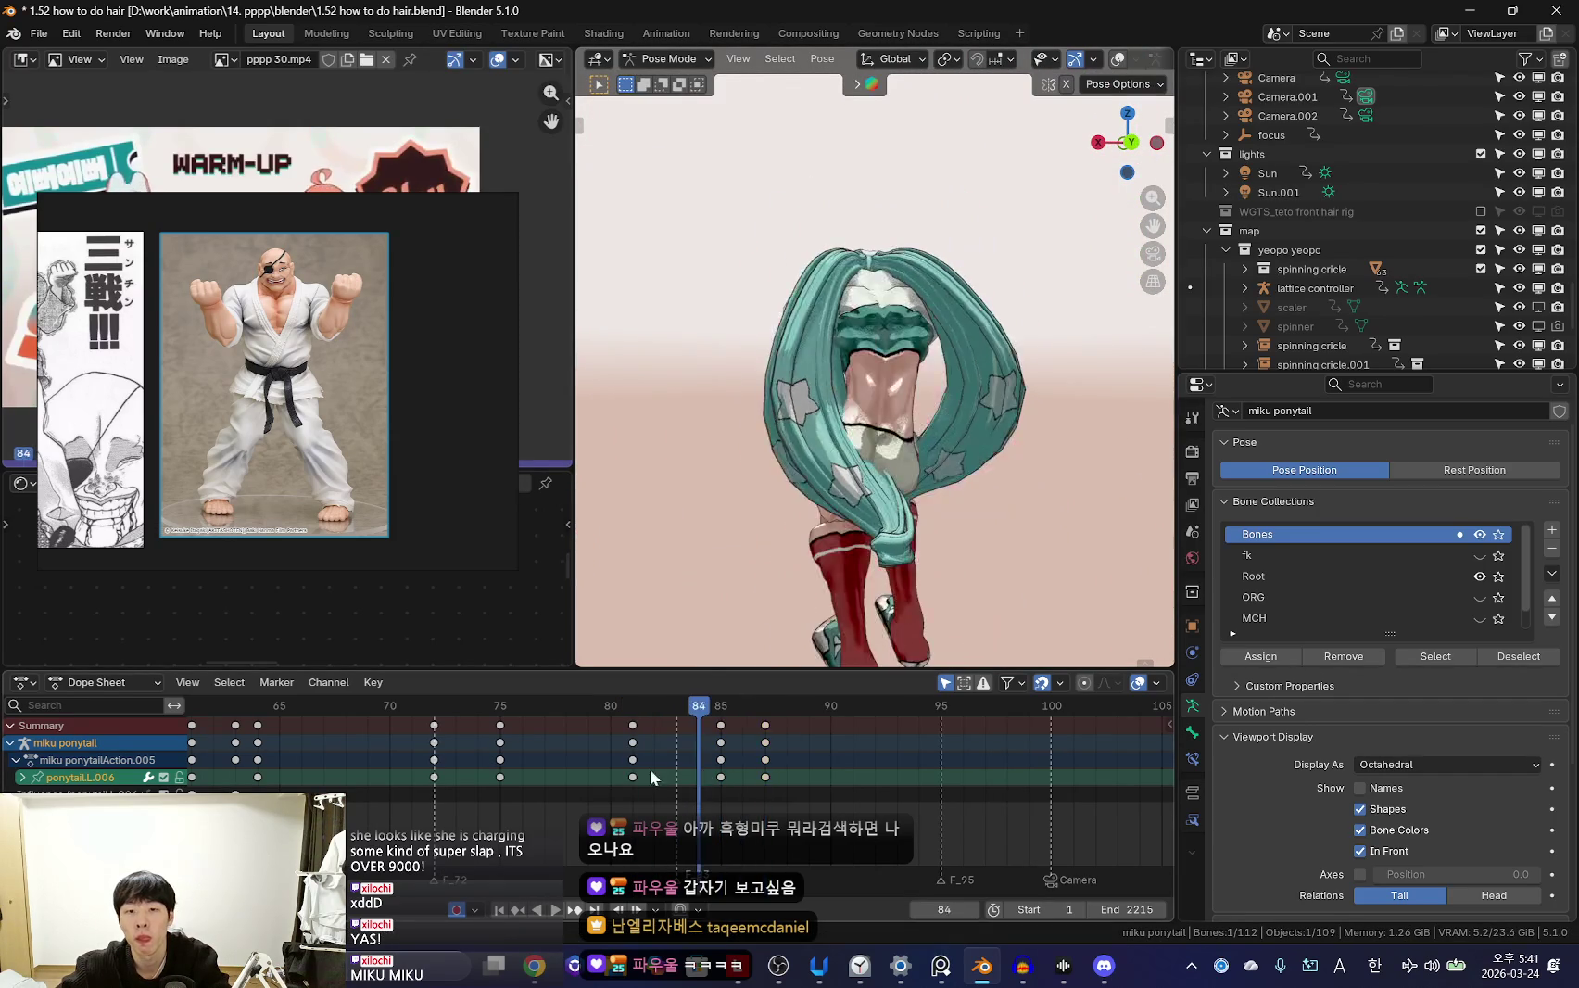
pyautogui.moveTo(1059, 471); pyautogui.dragTo(927, 482, button='middle')
pyautogui.press('i')
pyautogui.scroll(-2, 886, 777)
pyautogui.press('space')
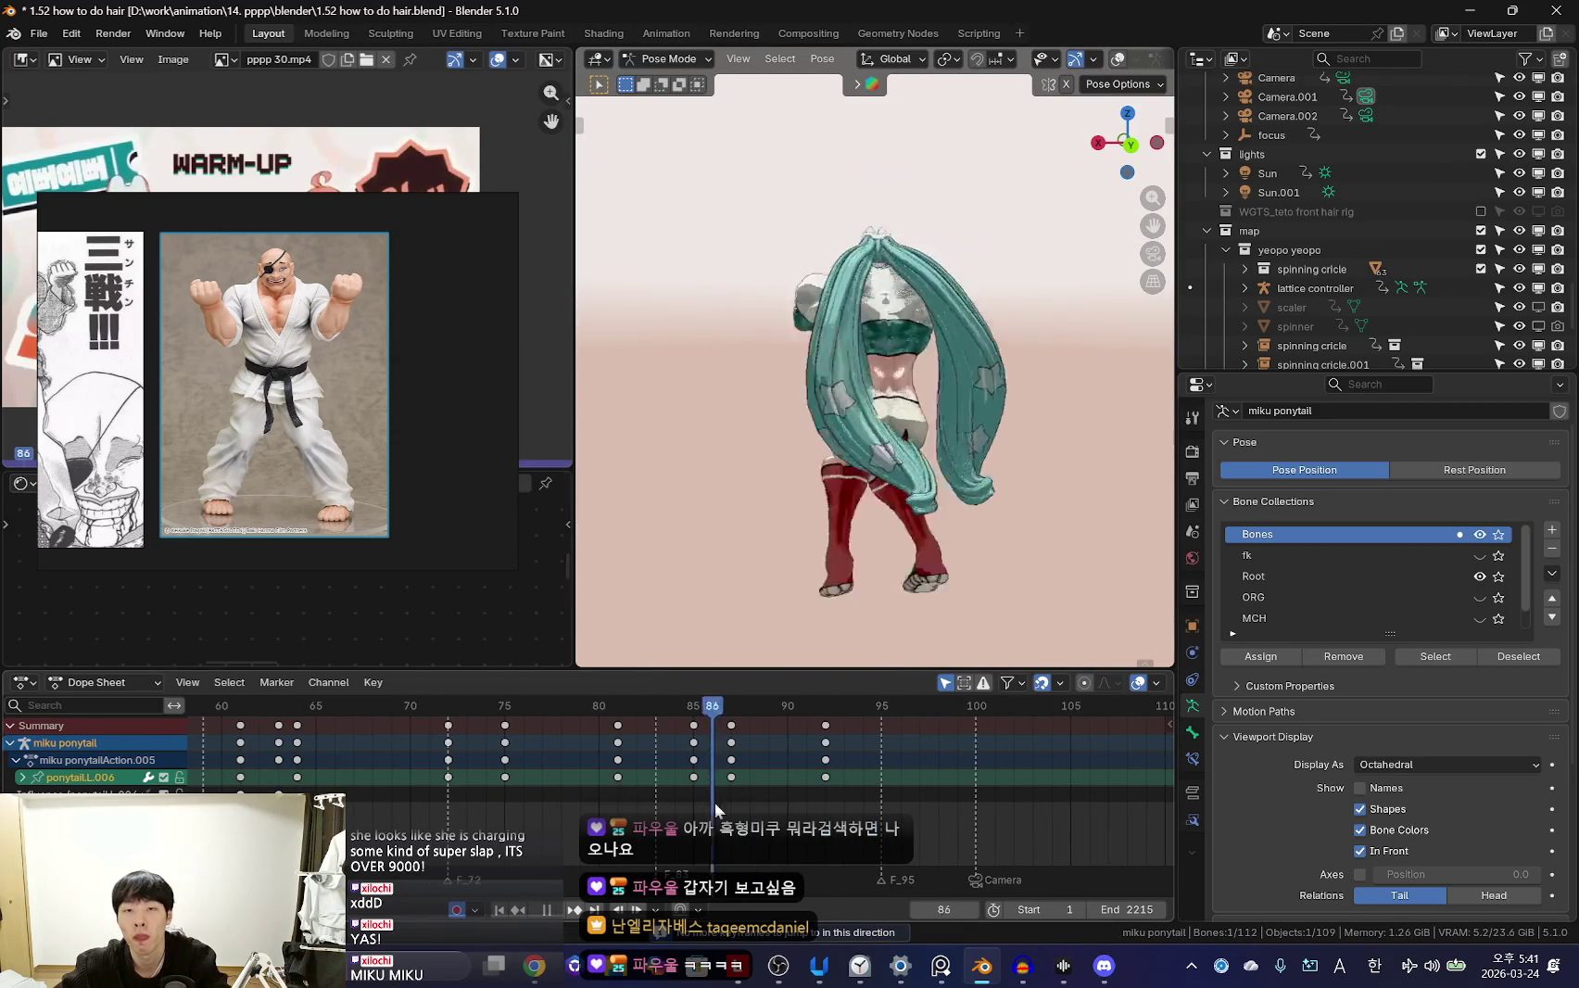
# Keyframe the ponytail at frame 98 and check the motion through the camera
pyautogui.press('i')
pyautogui.press('space')
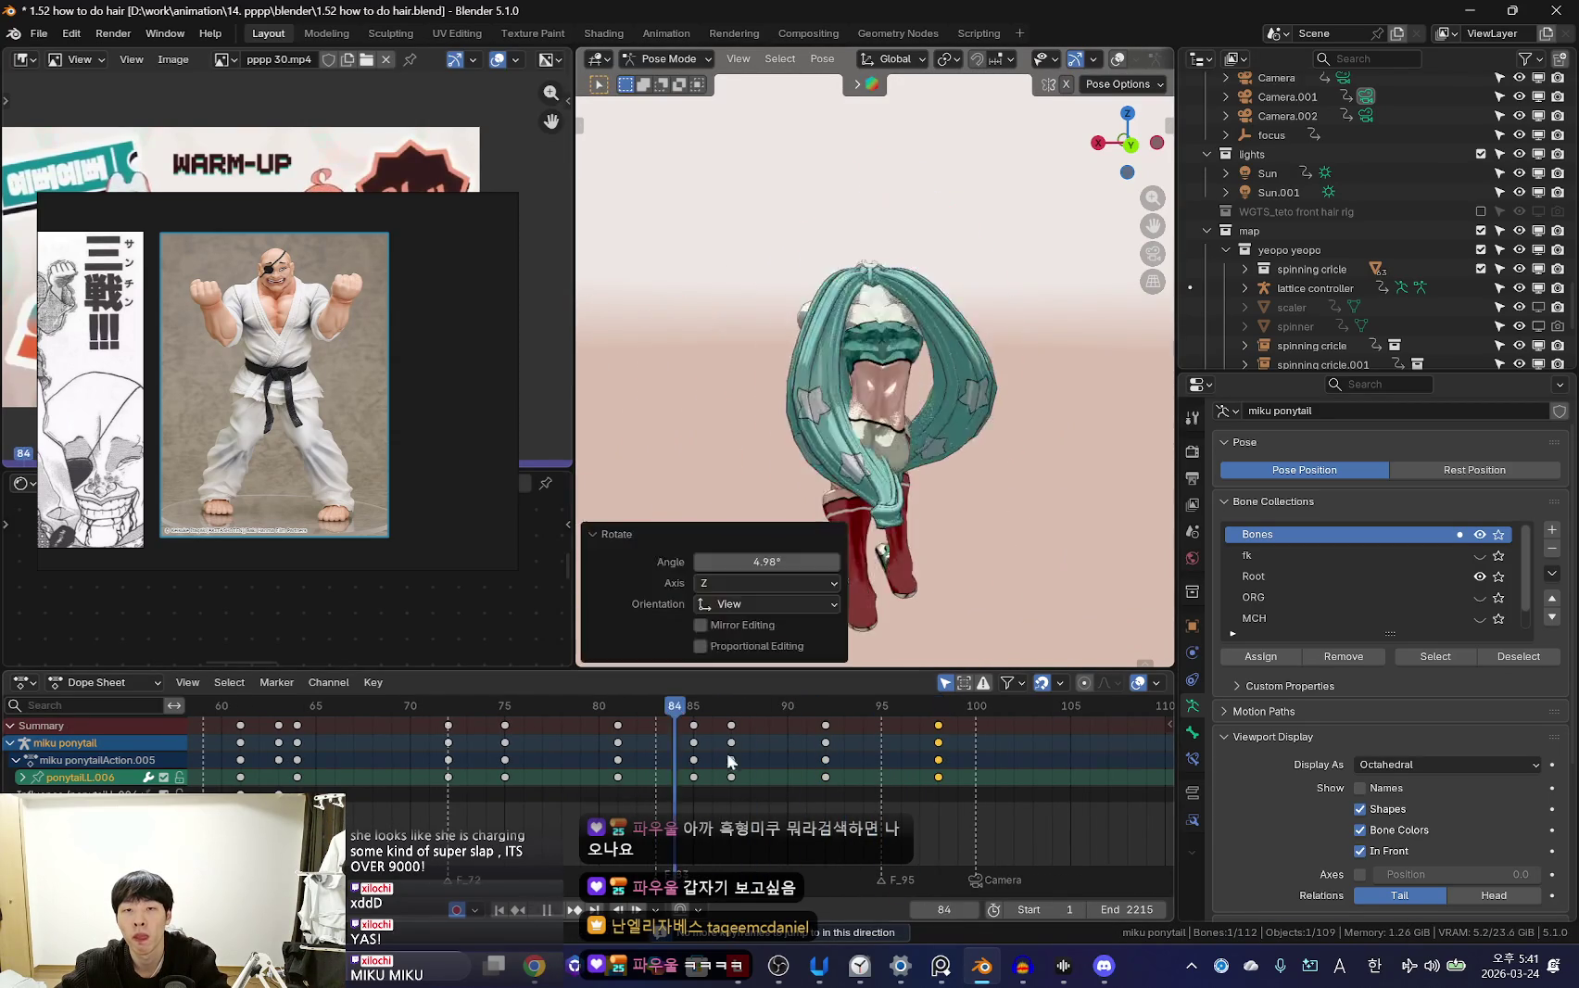
pyautogui.moveTo(1064, 554); pyautogui.dragTo(861, 604, button='middle')
pyautogui.press('KP_0')
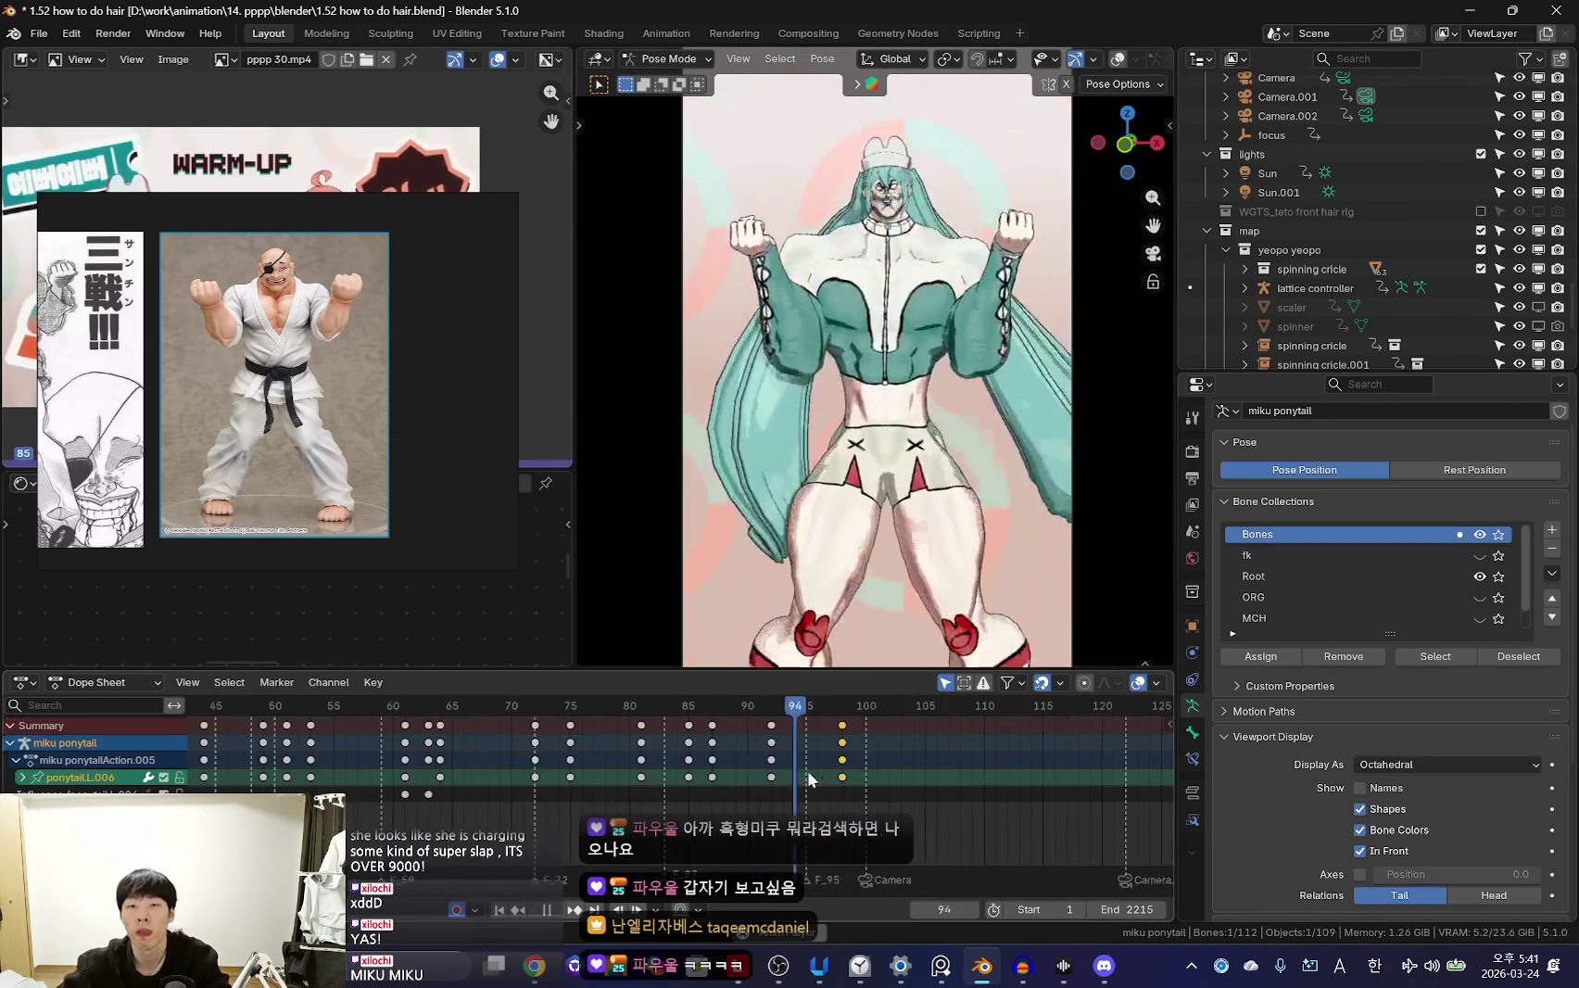
pyautogui.press('space')
pyautogui.scroll(-1, 673, 746)
# Re-key the ponytail pose at frame 92 and replay from frame 87
pyautogui.moveTo(636, 771); pyautogui.dragTo(809, 786)
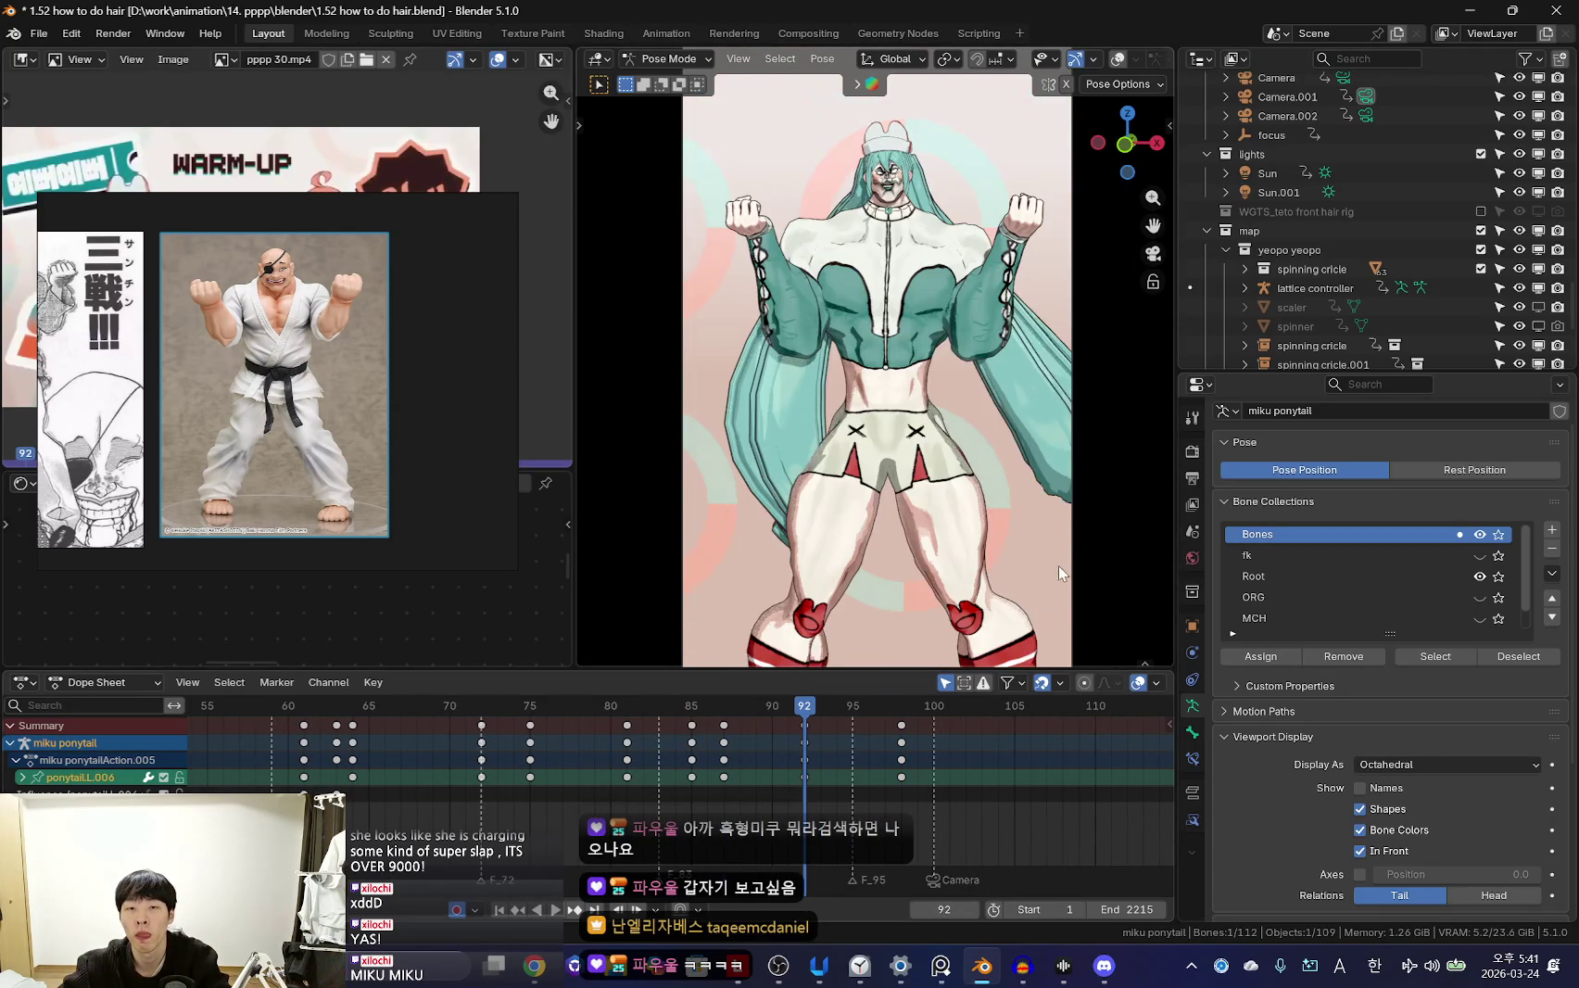
pyautogui.press('i')
pyautogui.press('space')
pyautogui.moveTo(901, 742)
pyautogui.mouseDown()
pyautogui.moveTo(735, 801)
pyautogui.moveTo(757, 786)
pyautogui.mouseUp()
pyautogui.press('space')
# Move the ponytail.L.006 key column from frame 92 to frame 90 with G
pyautogui.click(804, 759)
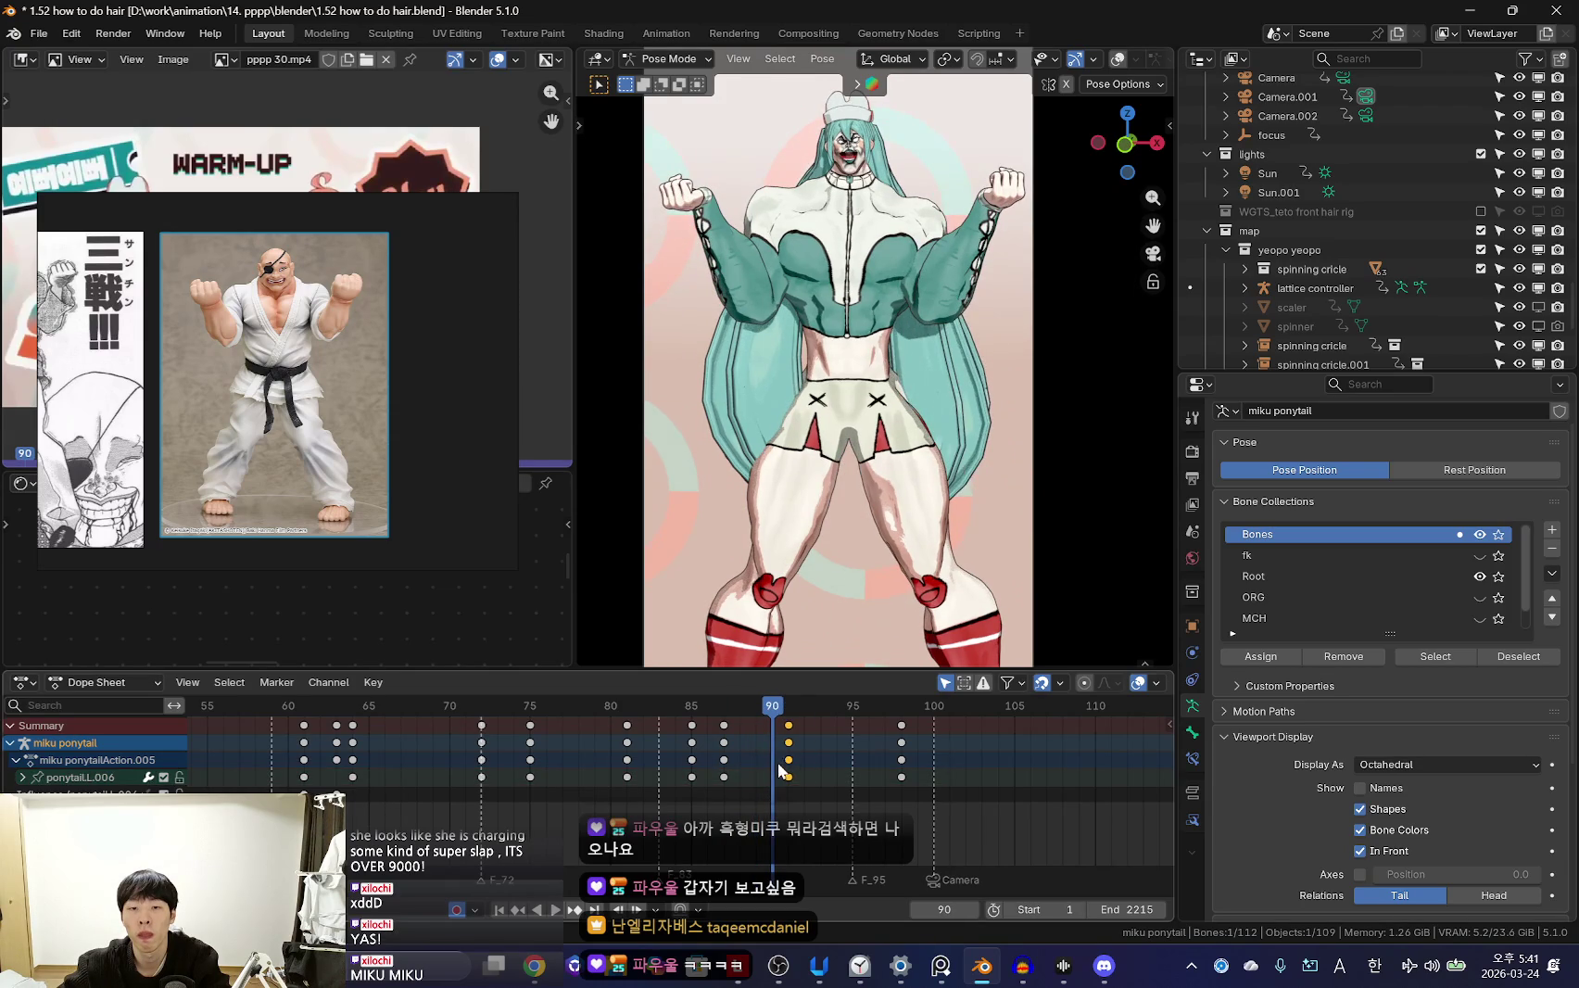
pyautogui.press('g')
pyautogui.click(750, 772)
pyautogui.moveTo(750, 772); pyautogui.dragTo(805, 787)
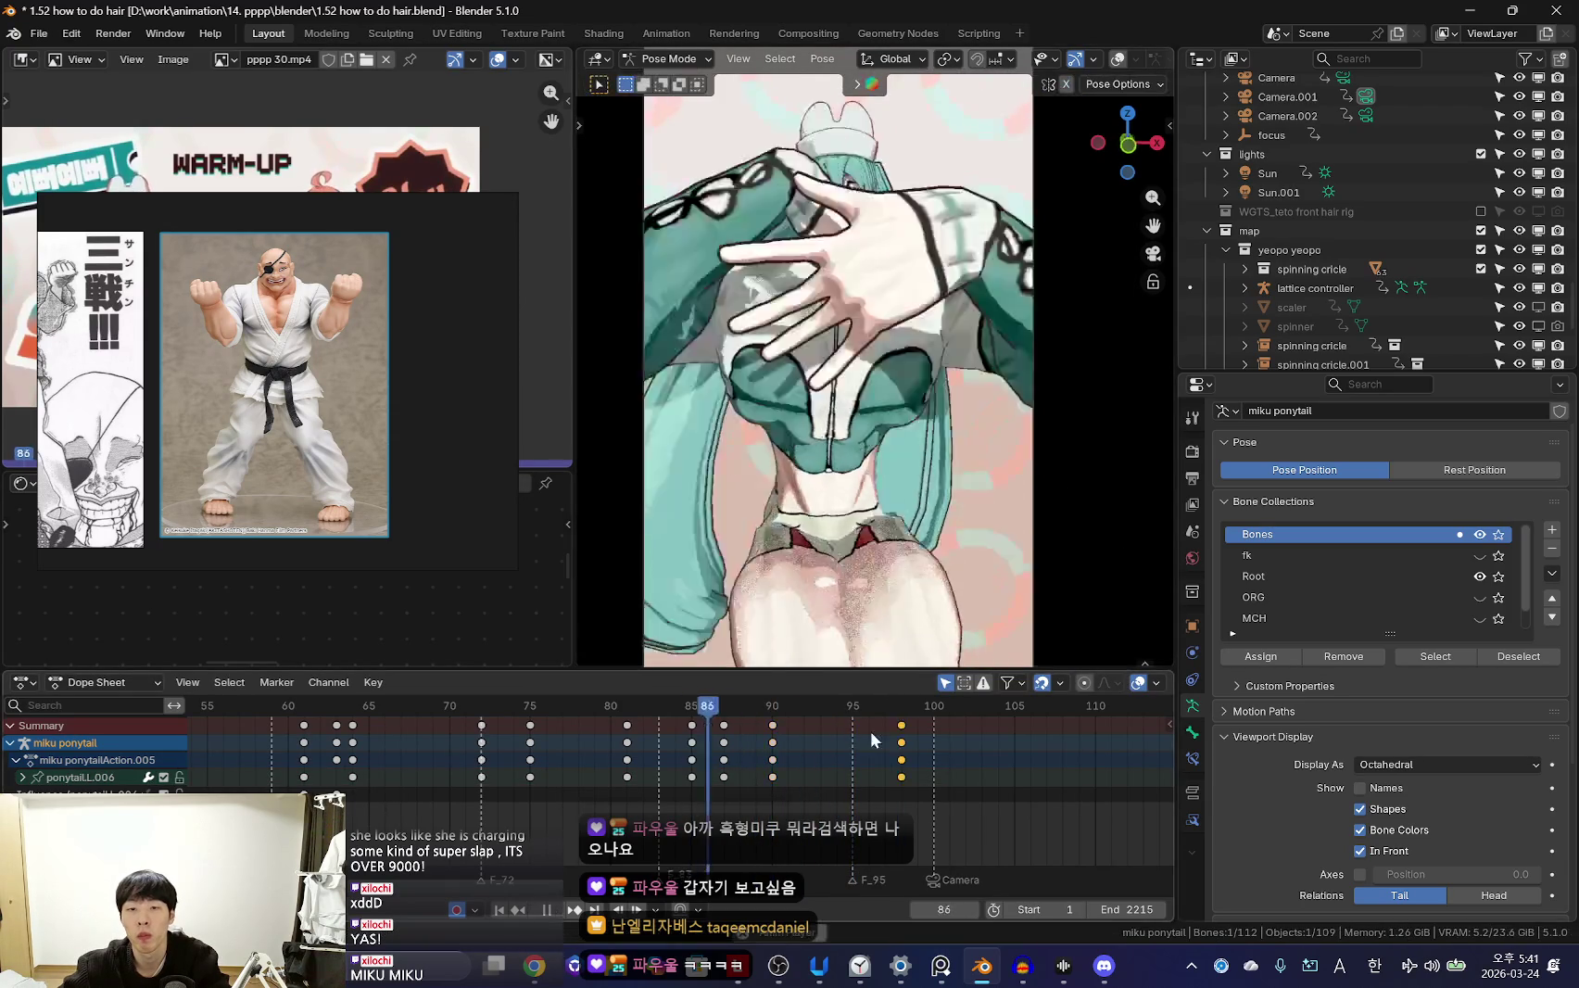
pyautogui.rightClick(542, 695)
pyautogui.scroll(-2, 746, 753)
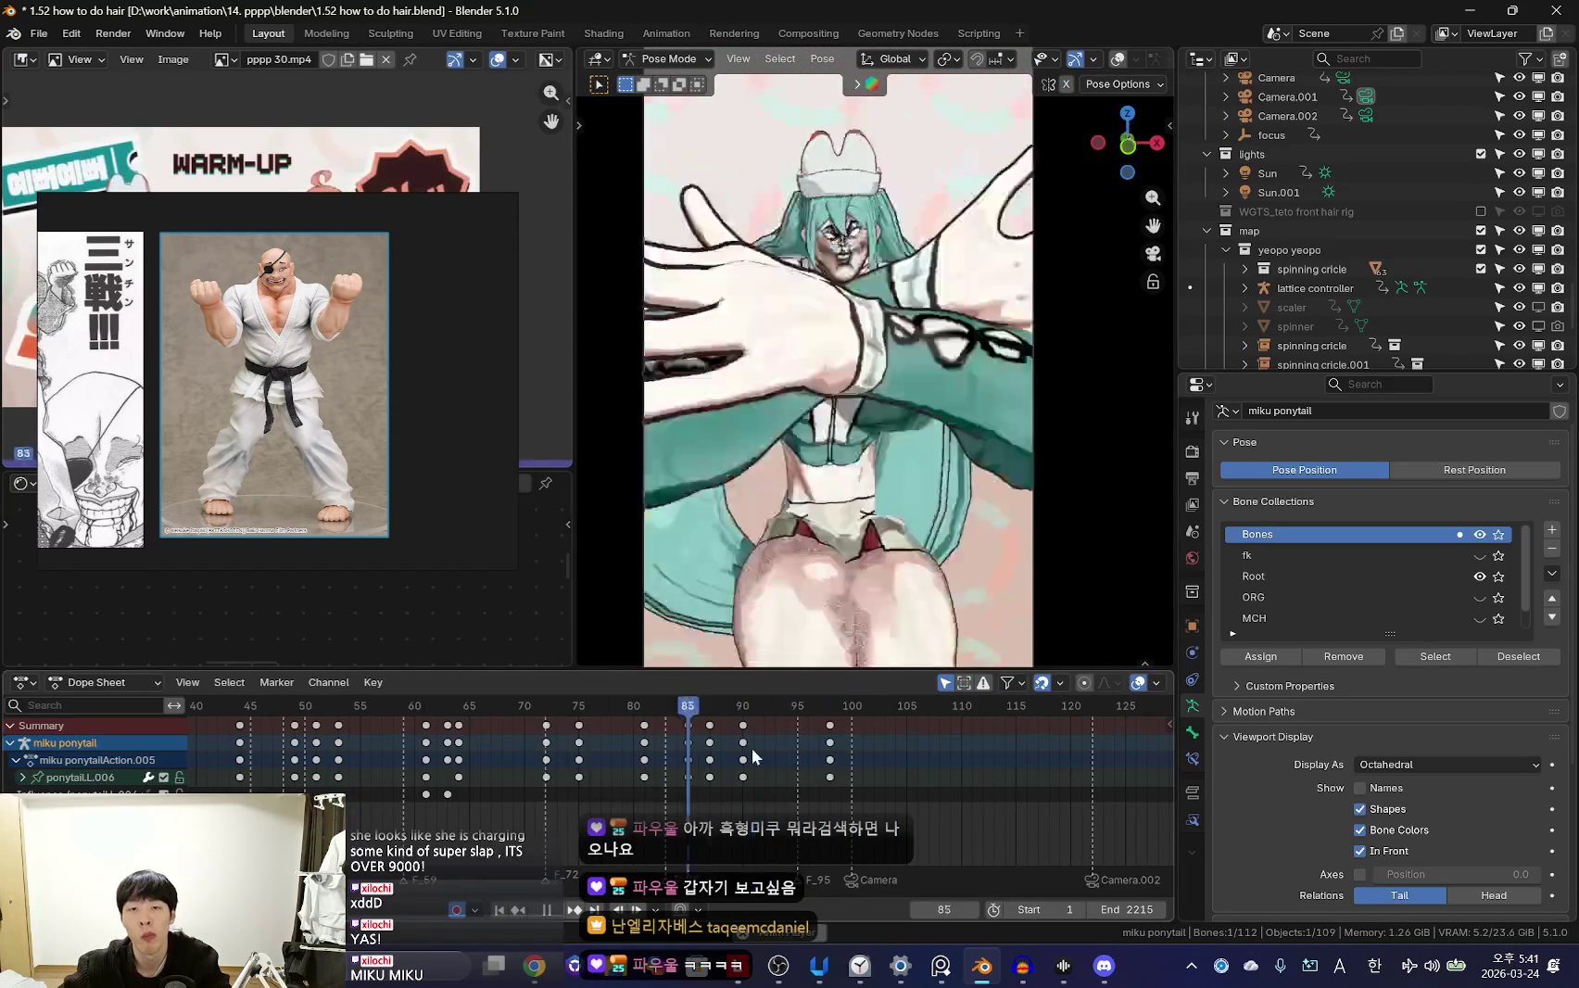
pyautogui.press('space')
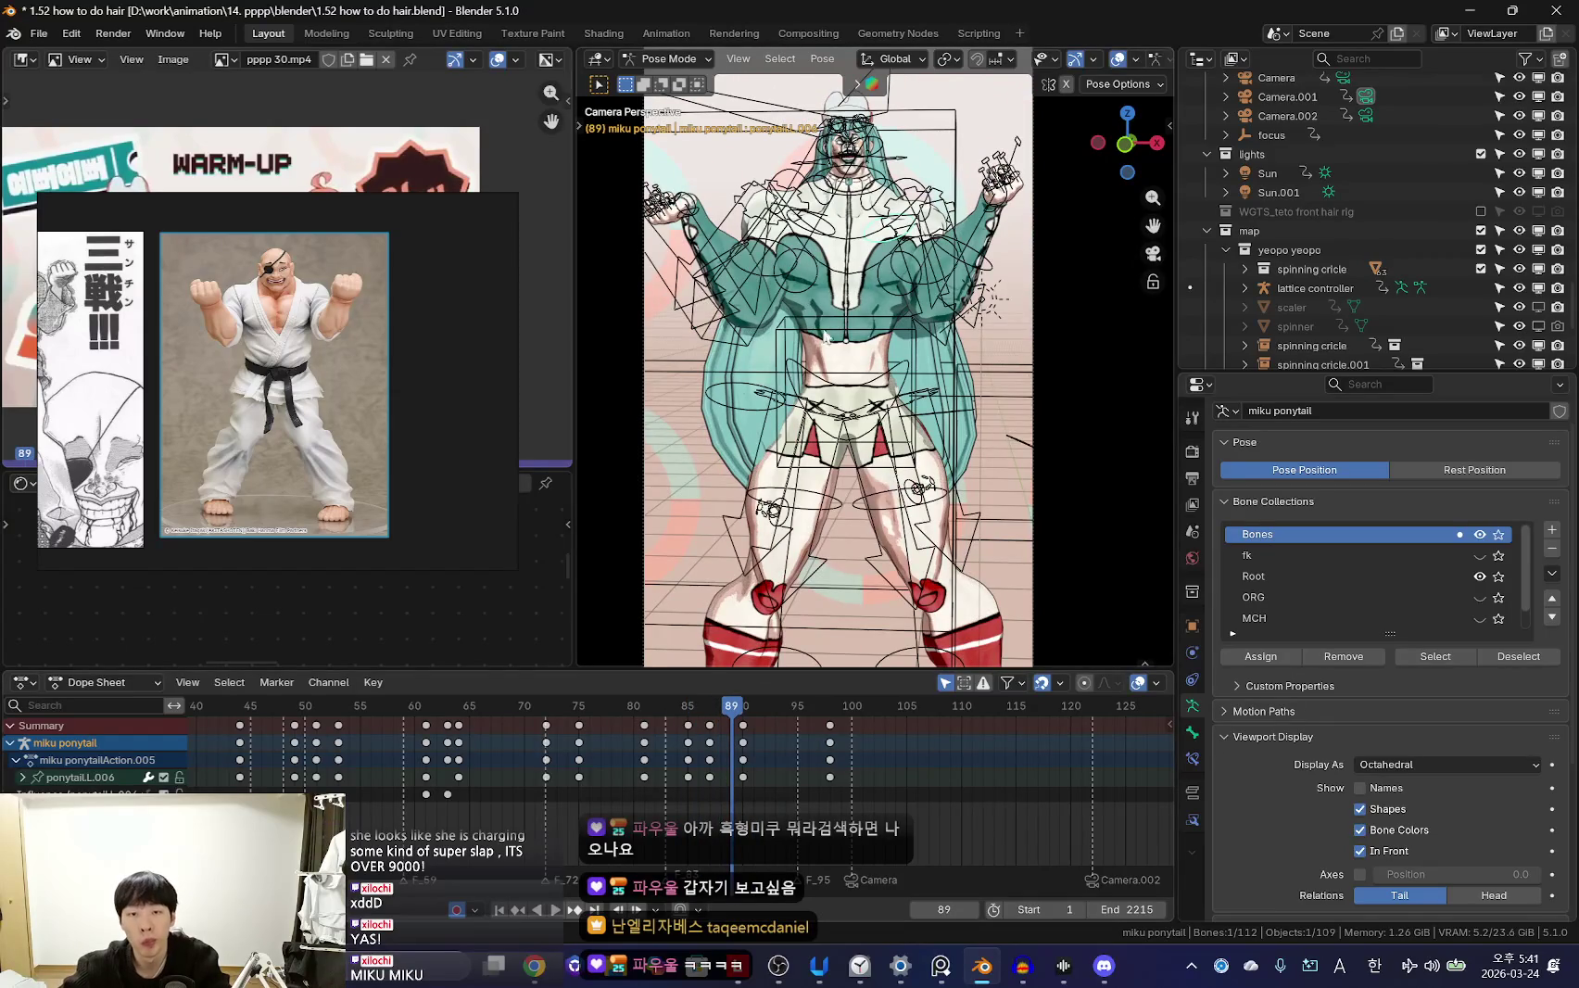
pyautogui.press('space')
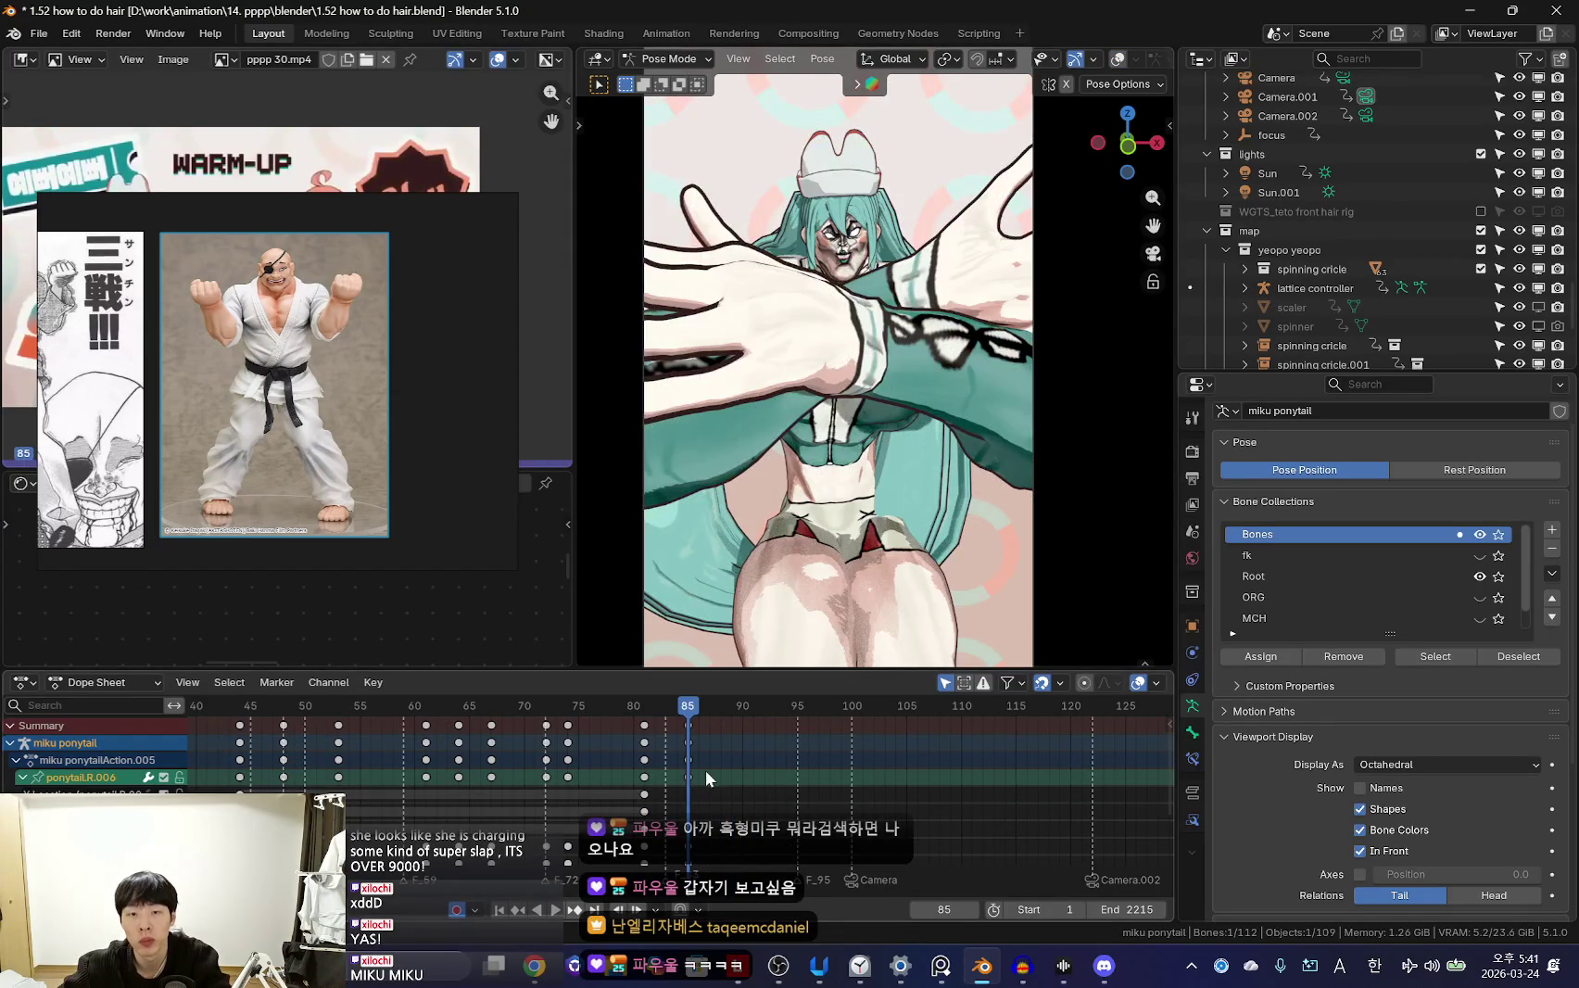
# Rotate the right ponytail bones and keyframe the pose at frame 88
pyautogui.press('space')
pyautogui.click(996, 512)
pyautogui.moveTo(996, 512)
pyautogui.mouseDown(button='middle')
pyautogui.moveTo(1017, 519)
pyautogui.moveTo(1070, 486)
pyautogui.moveTo(977, 553)
pyautogui.moveTo(958, 543)
pyautogui.moveTo(1041, 556)
pyautogui.mouseUp(button='middle')
pyautogui.press('Left')
pyautogui.press('Left')
pyautogui.press('Left')
pyautogui.scroll(3, 804, 818)
pyautogui.press('Right')
pyautogui.press('Right')
pyautogui.press('Right')
# Keyframe further right ponytail poses at frames 92 and 96, then replay the hair swing
pyautogui.press('space')
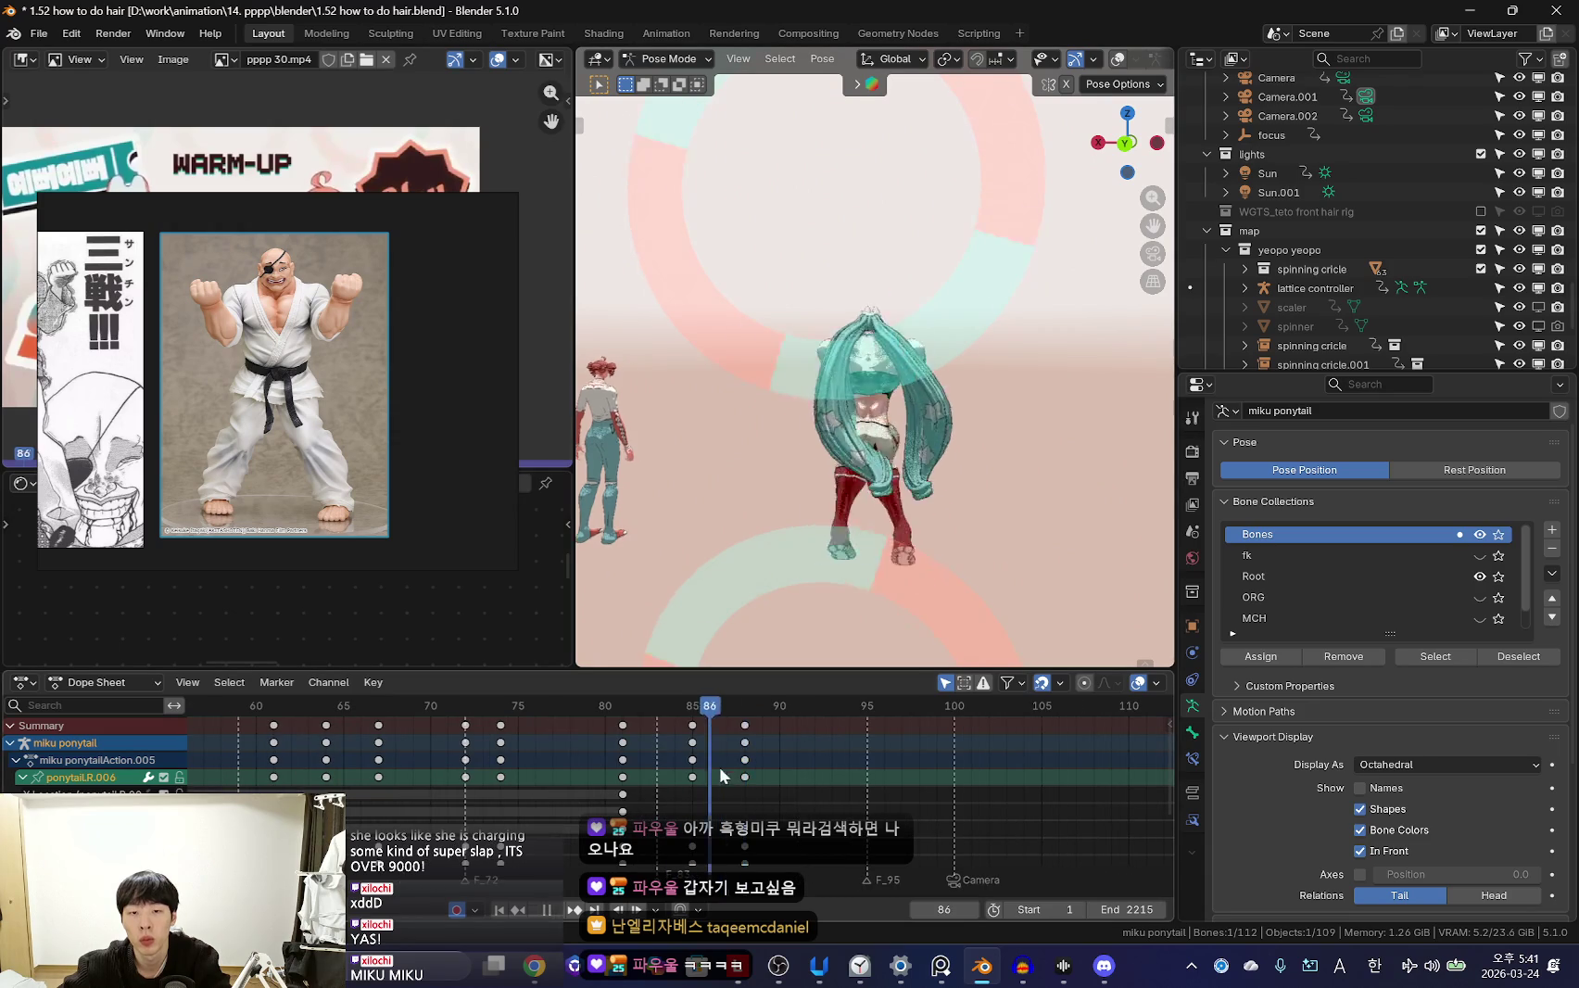
pyautogui.click(1048, 569)
pyautogui.press('space')
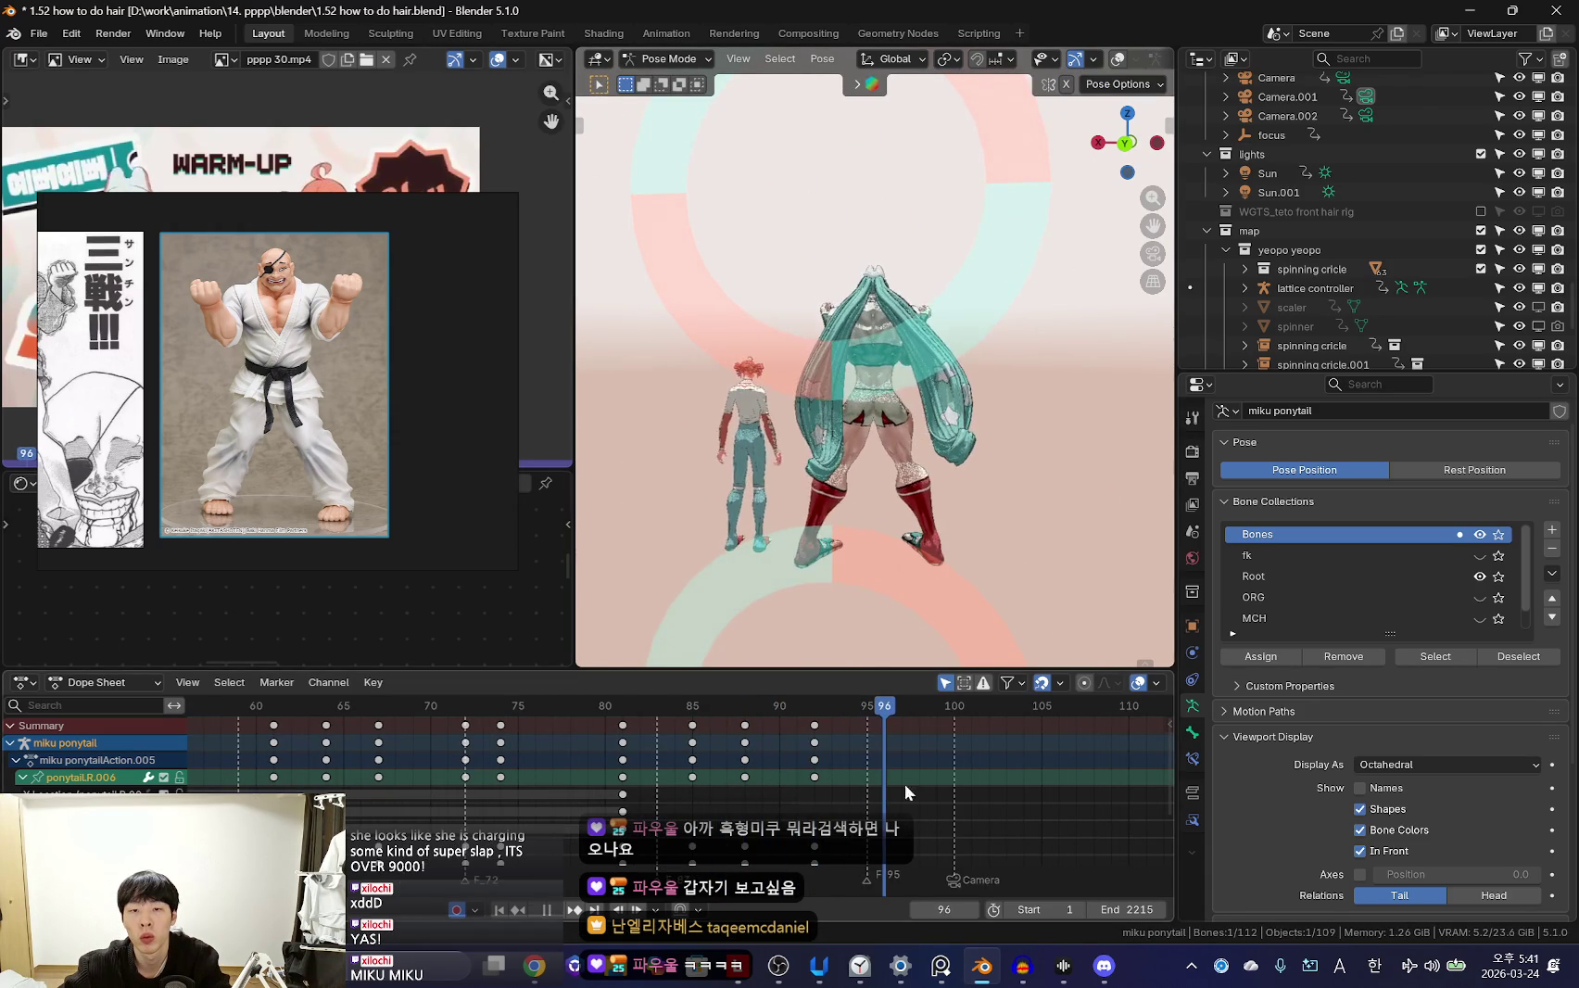
pyautogui.press('i')
pyautogui.press('Escape')
pyautogui.press('space')
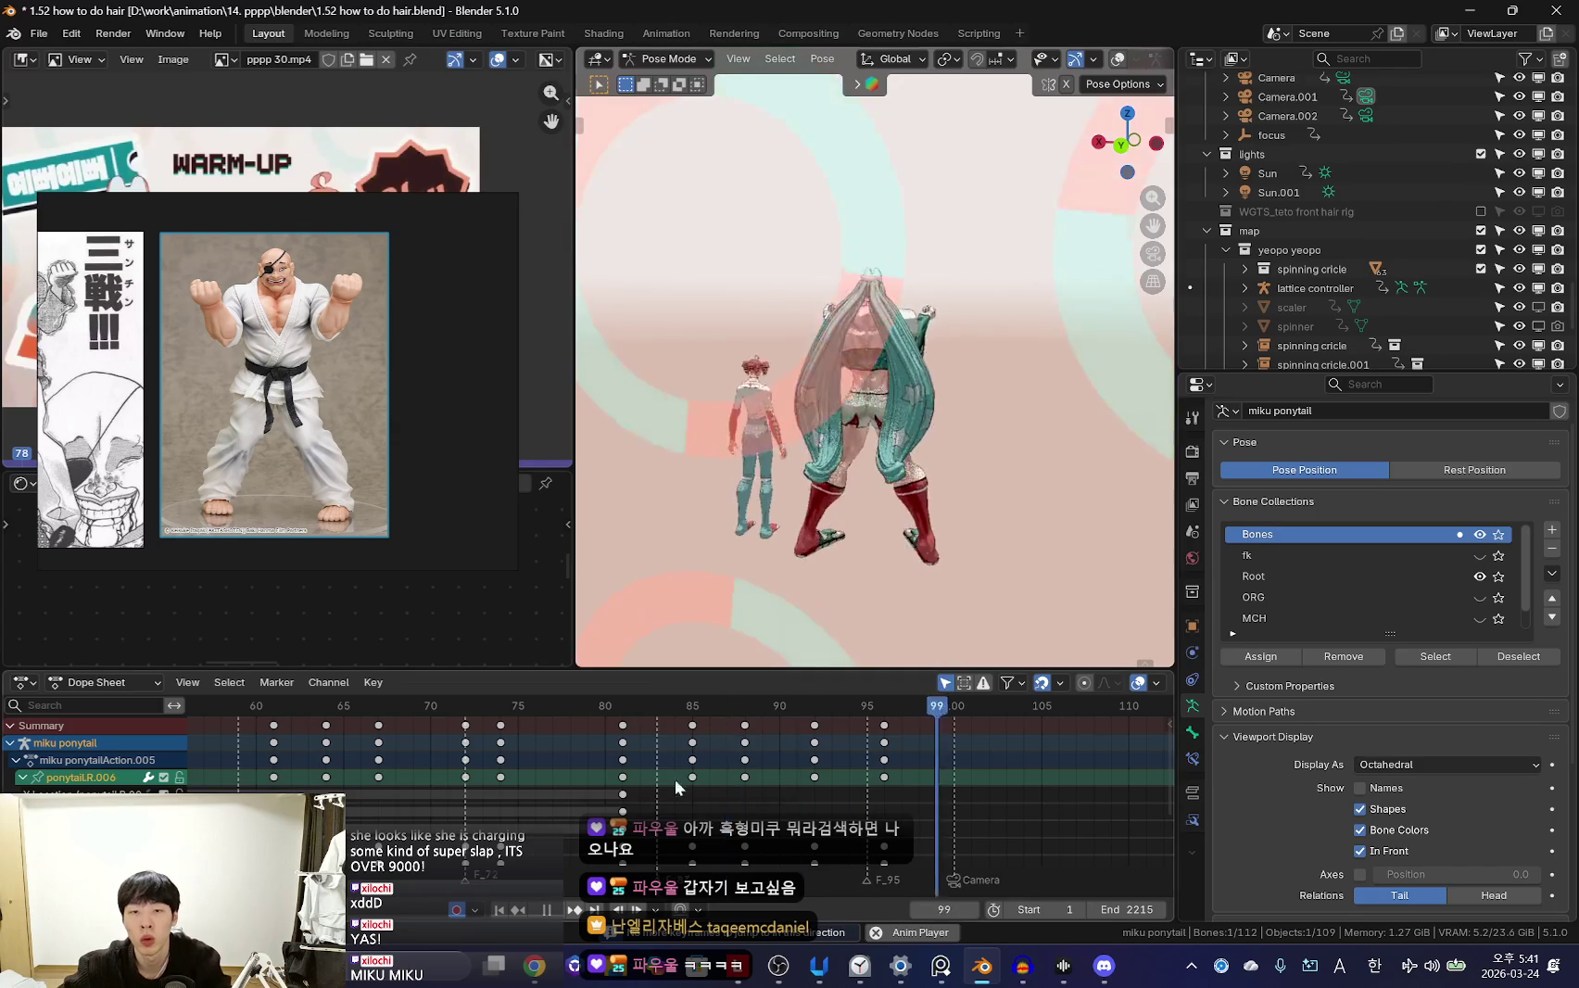
# Scrub to frame 100 with overlays shown and select the ponytail.L.003 bone
pyautogui.press('space')
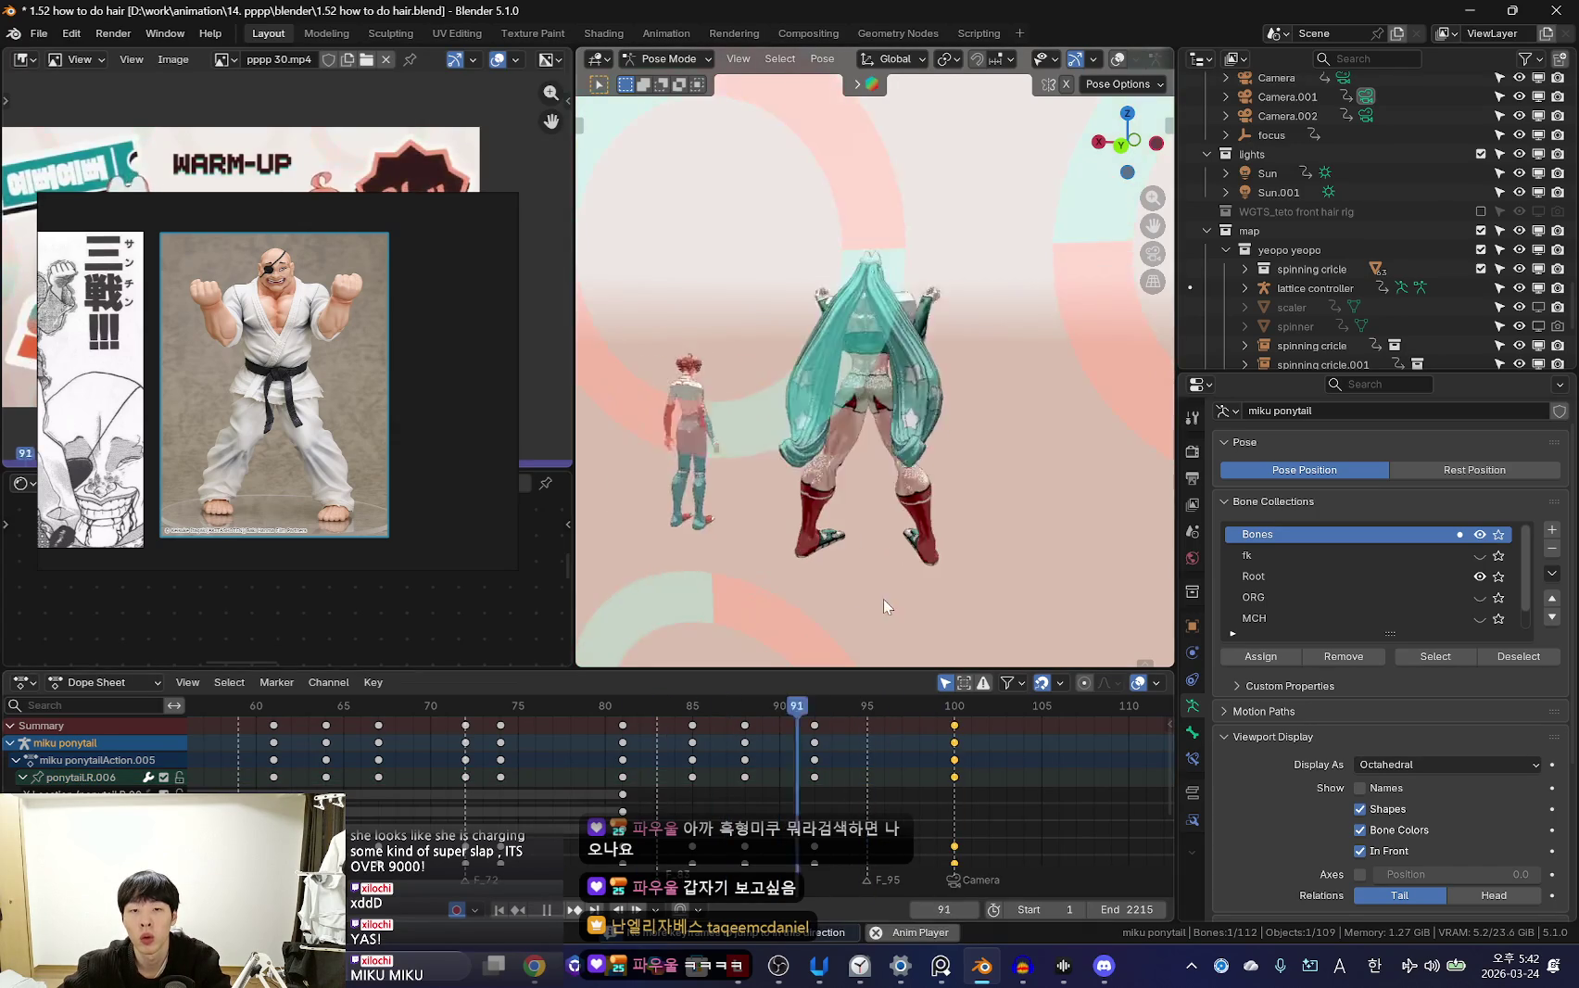
pyautogui.press('space')
pyautogui.moveTo(846, 757); pyautogui.dragTo(916, 788)
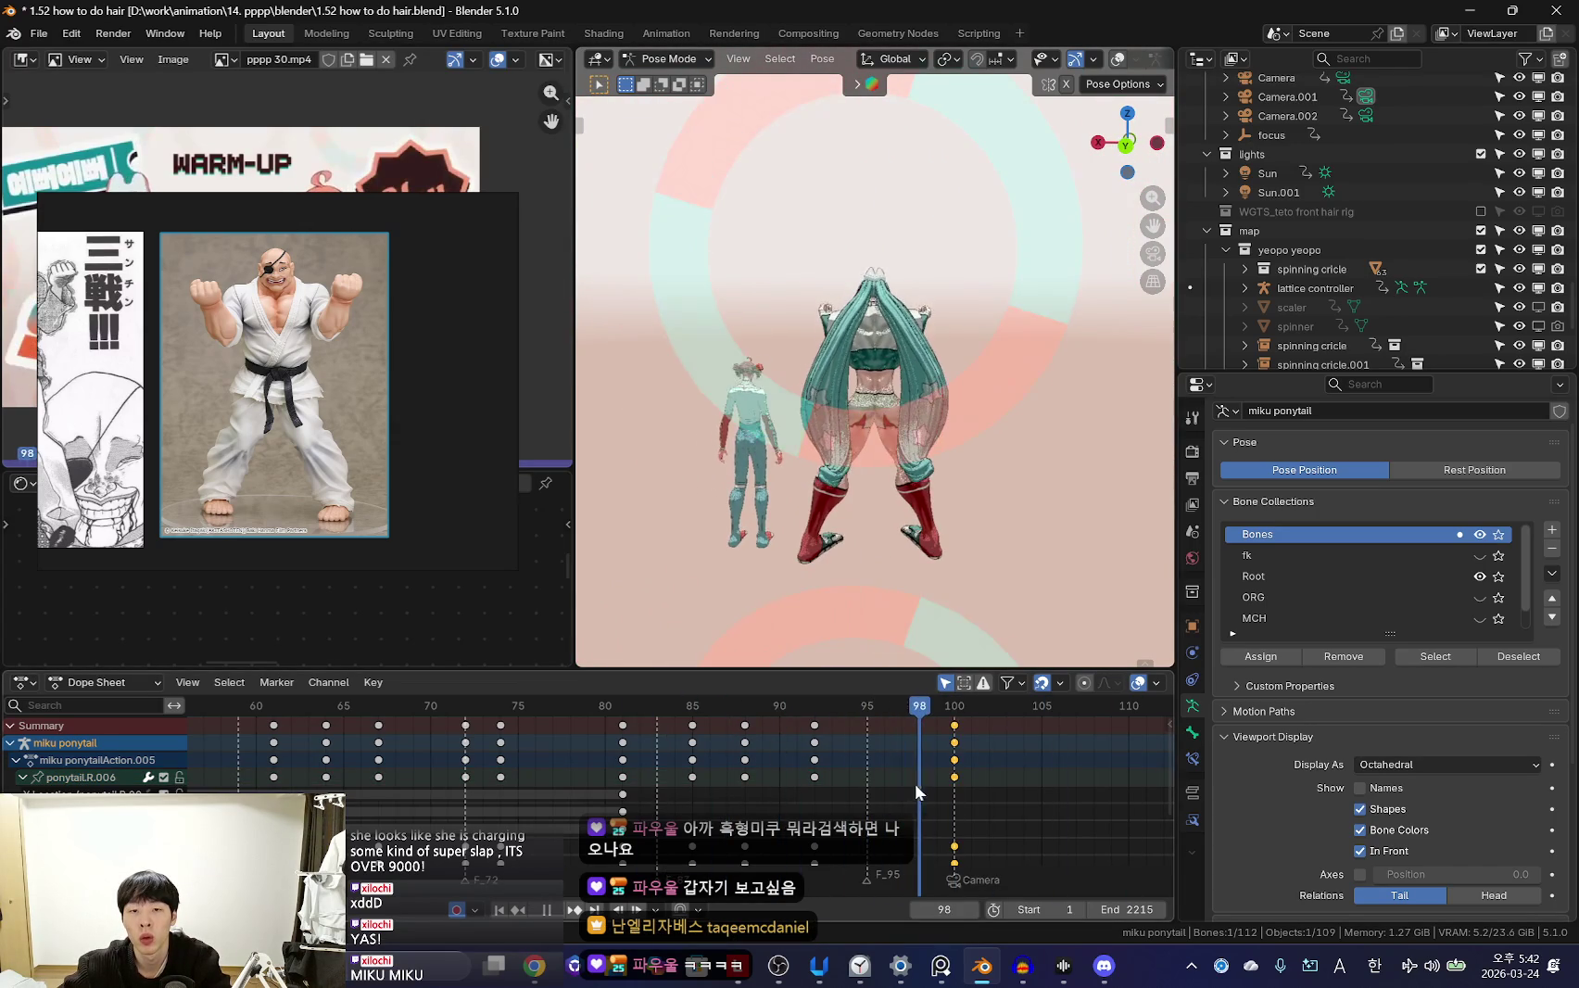
pyautogui.press('Right')
pyautogui.press('Right')
pyautogui.hotkey('shift', 'alt', 'z')
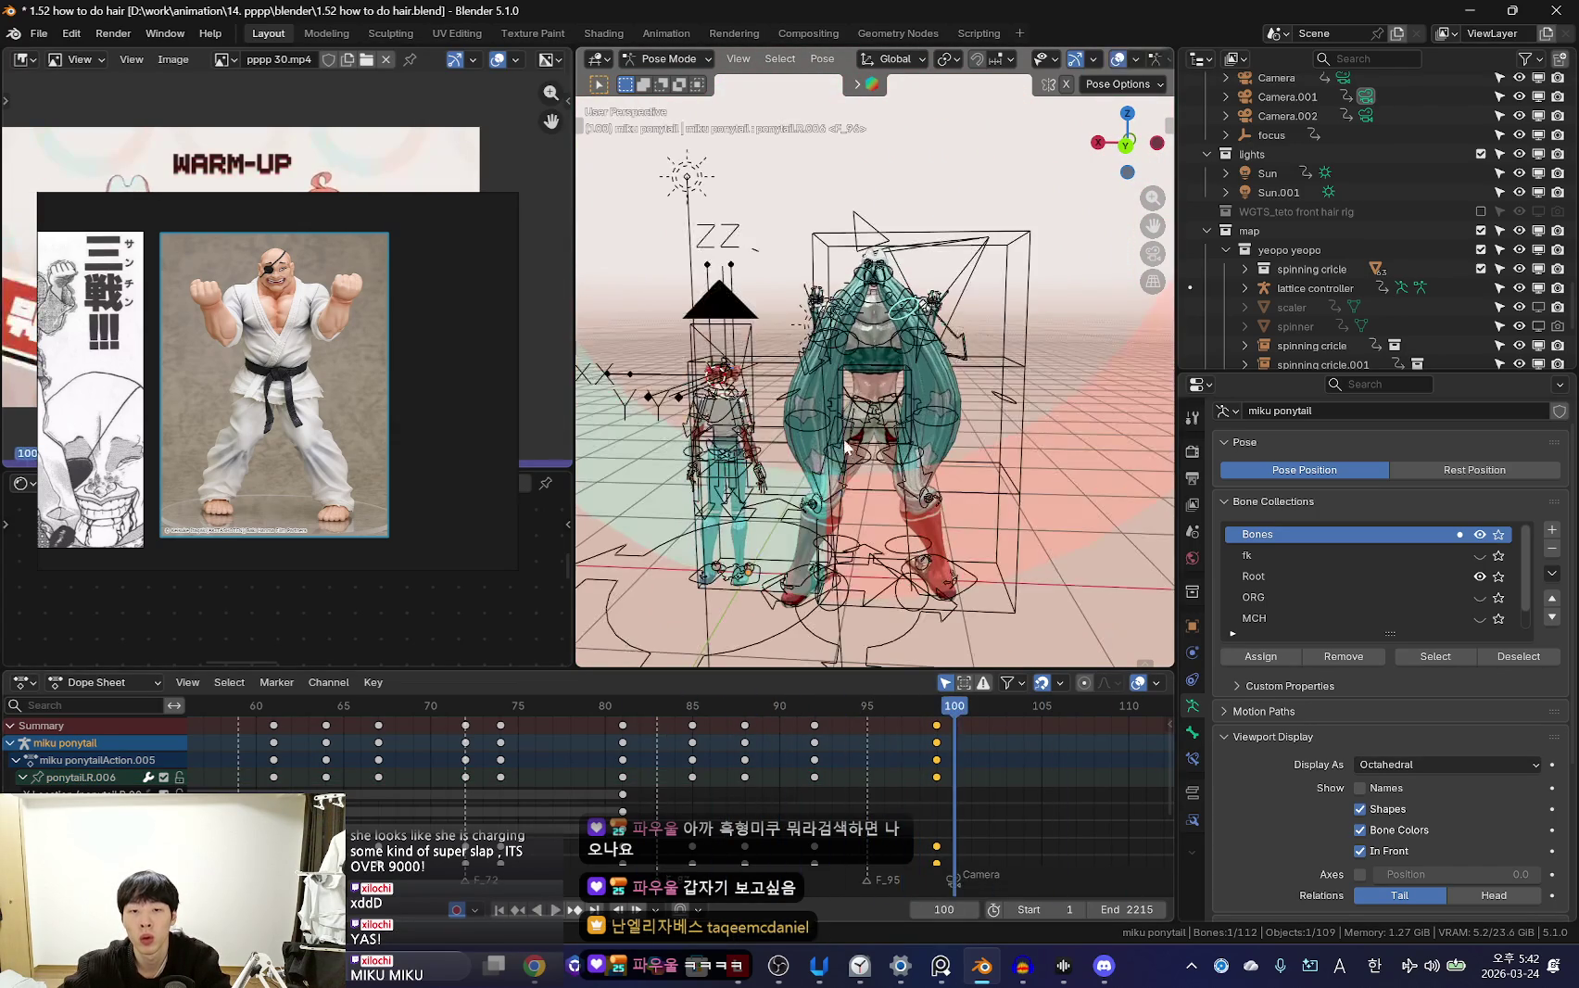
pyautogui.click(829, 427)
# Back at frame 87, swing the ponytail bones to a new angle and key it
pyautogui.click(662, 756)
pyautogui.hotkey('shift', 'alt', 'z')
pyautogui.moveTo(634, 771); pyautogui.dragTo(719, 783)
pyautogui.moveTo(964, 575)
pyautogui.mouseDown(button='middle')
pyautogui.moveTo(1028, 541)
pyautogui.moveTo(1061, 490)
pyautogui.mouseUp(button='middle')
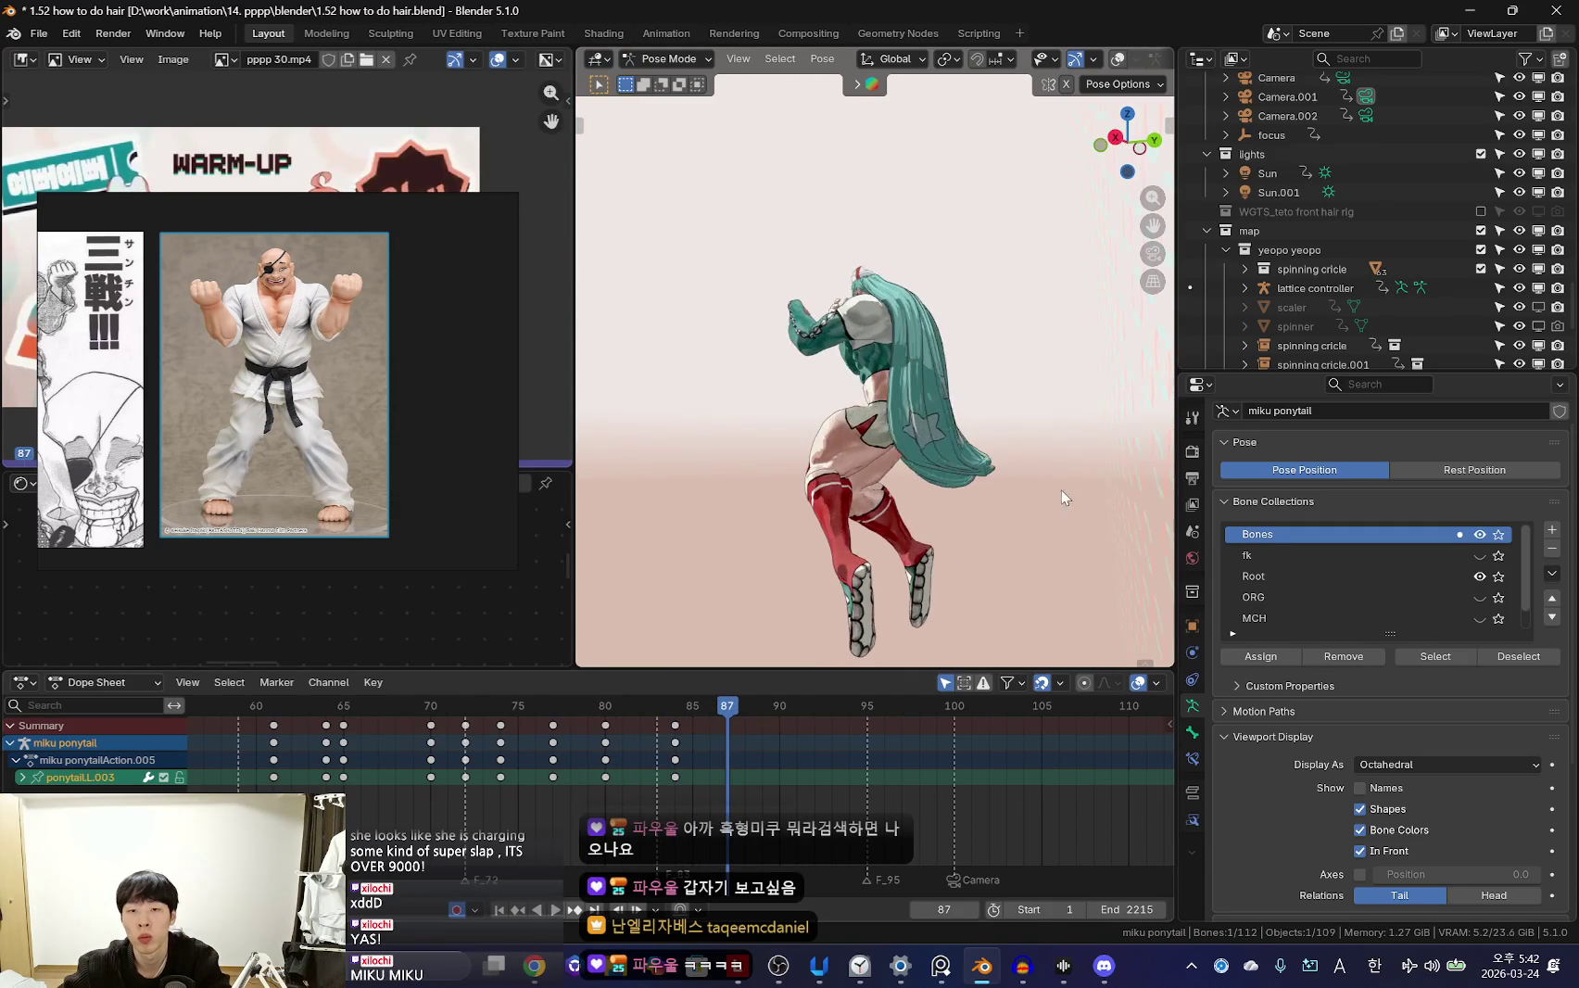
pyautogui.press('r')
pyautogui.click(932, 558)
pyautogui.press('r')
pyautogui.moveTo(932, 558)
pyautogui.mouseDown(button='middle')
pyautogui.moveTo(975, 546)
pyautogui.moveTo(768, 807)
pyautogui.mouseUp(button='middle')
# Preview from a side view and keyframe the ponytail pose at frame 91
pyautogui.press('space')
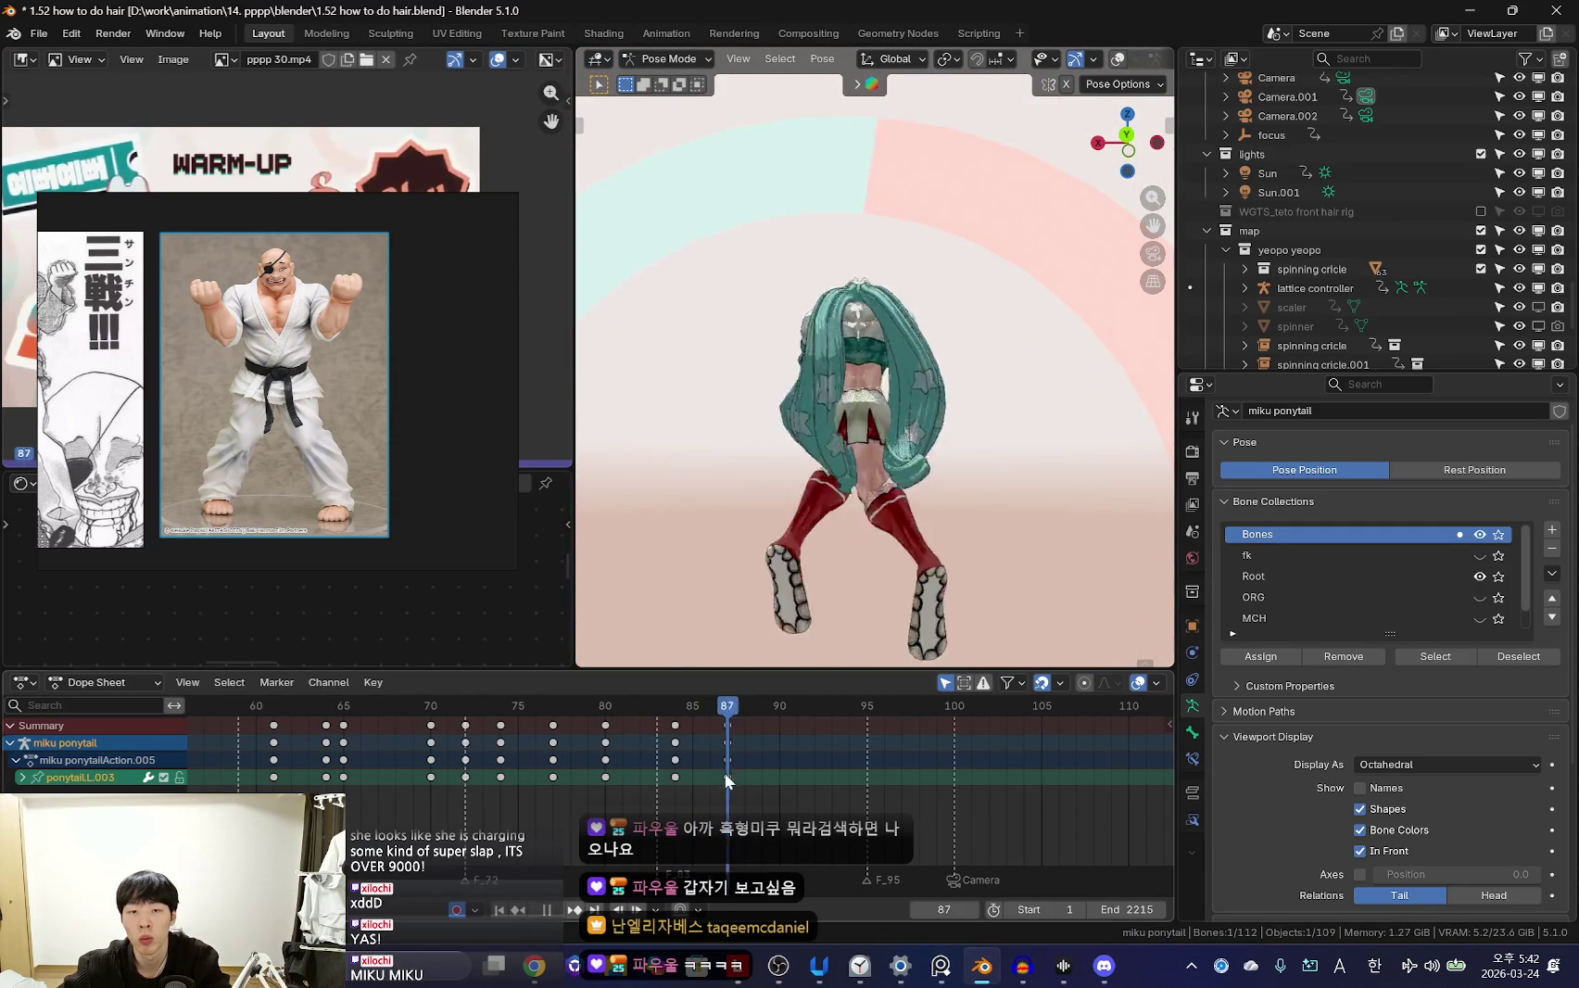
pyautogui.moveTo(822, 577); pyautogui.dragTo(1023, 577, button='middle')
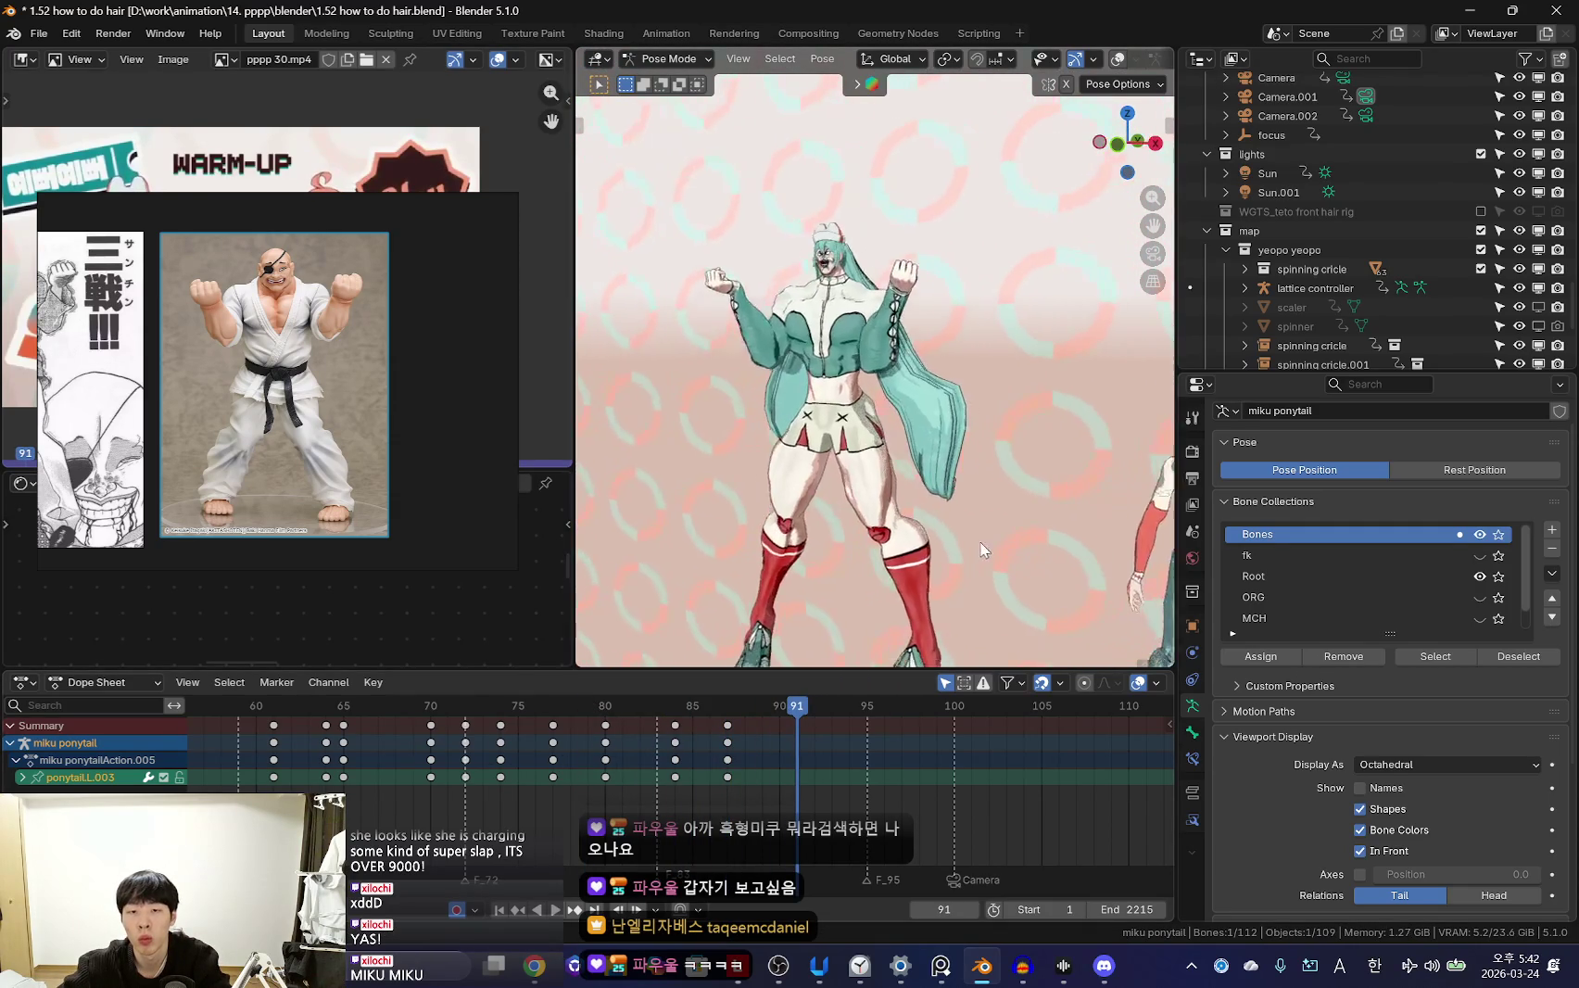
pyautogui.click(714, 775)
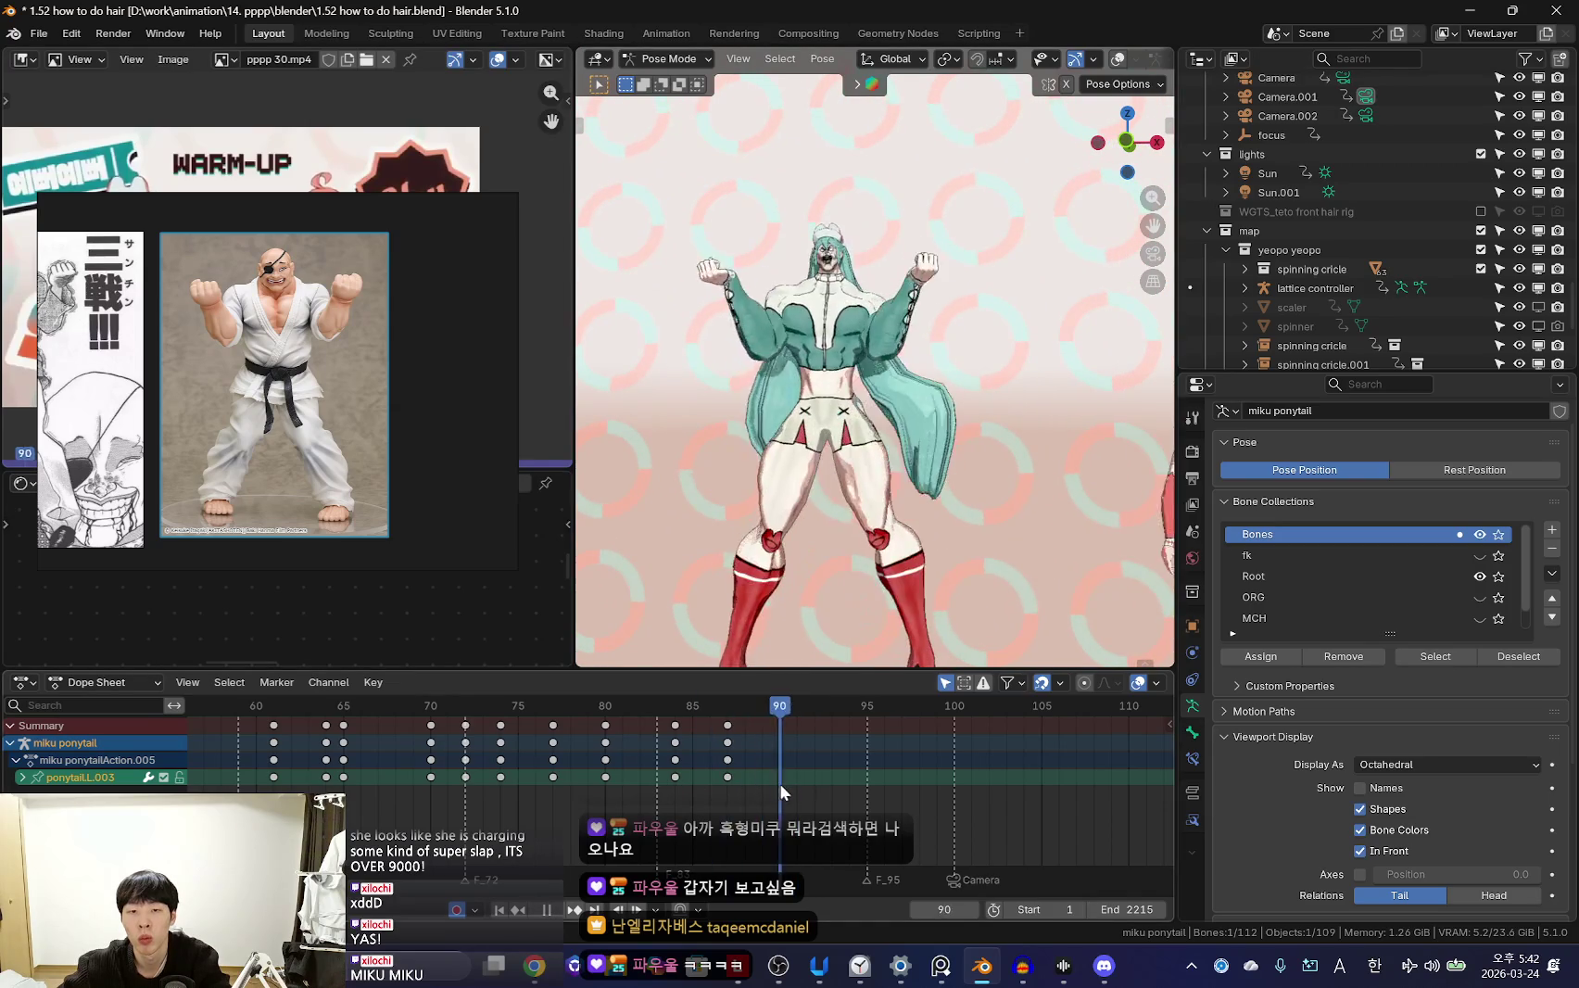
pyautogui.press('space')
pyautogui.scroll(3, 1049, 493)
pyautogui.click(989, 561)
pyautogui.press('space')
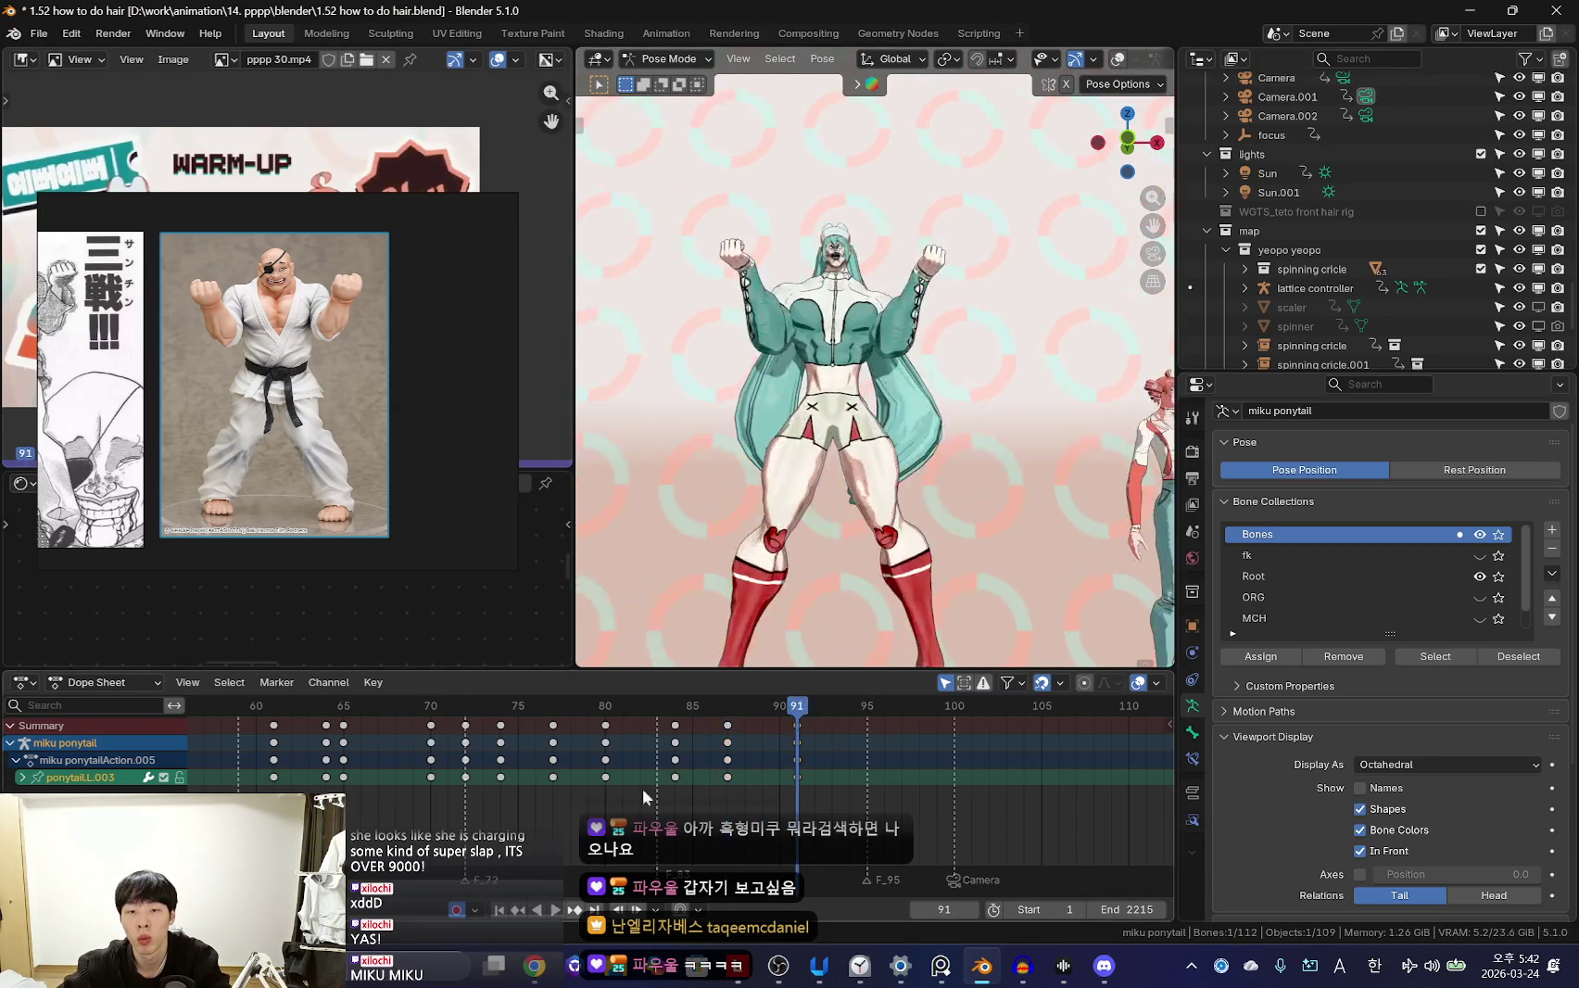
# Rotate the ponytail backward at frame 94 using free trackball rotation
pyautogui.press('r')
pyautogui.click(918, 566)
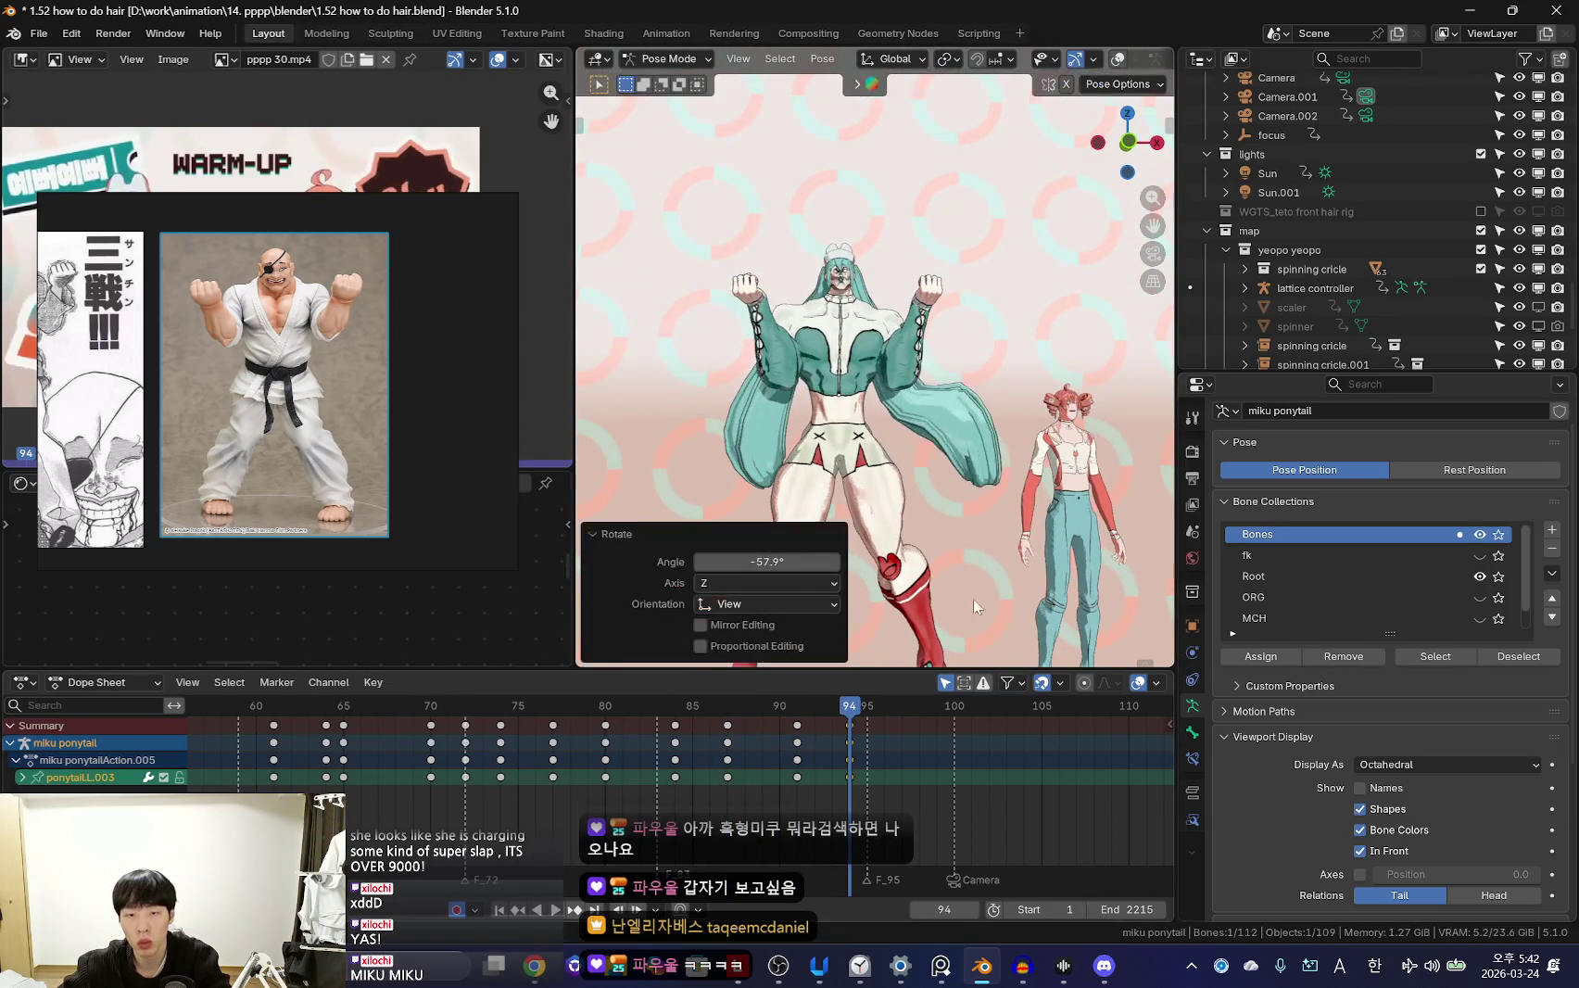
pyautogui.moveTo(917, 565); pyautogui.dragTo(699, 519, button='middle')
pyautogui.press('r')
pyautogui.click(876, 428)
pyautogui.moveTo(875, 428)
pyautogui.mouseDown(button='middle')
pyautogui.moveTo(1048, 457)
pyautogui.moveTo(885, 511)
pyautogui.mouseUp(button='middle')
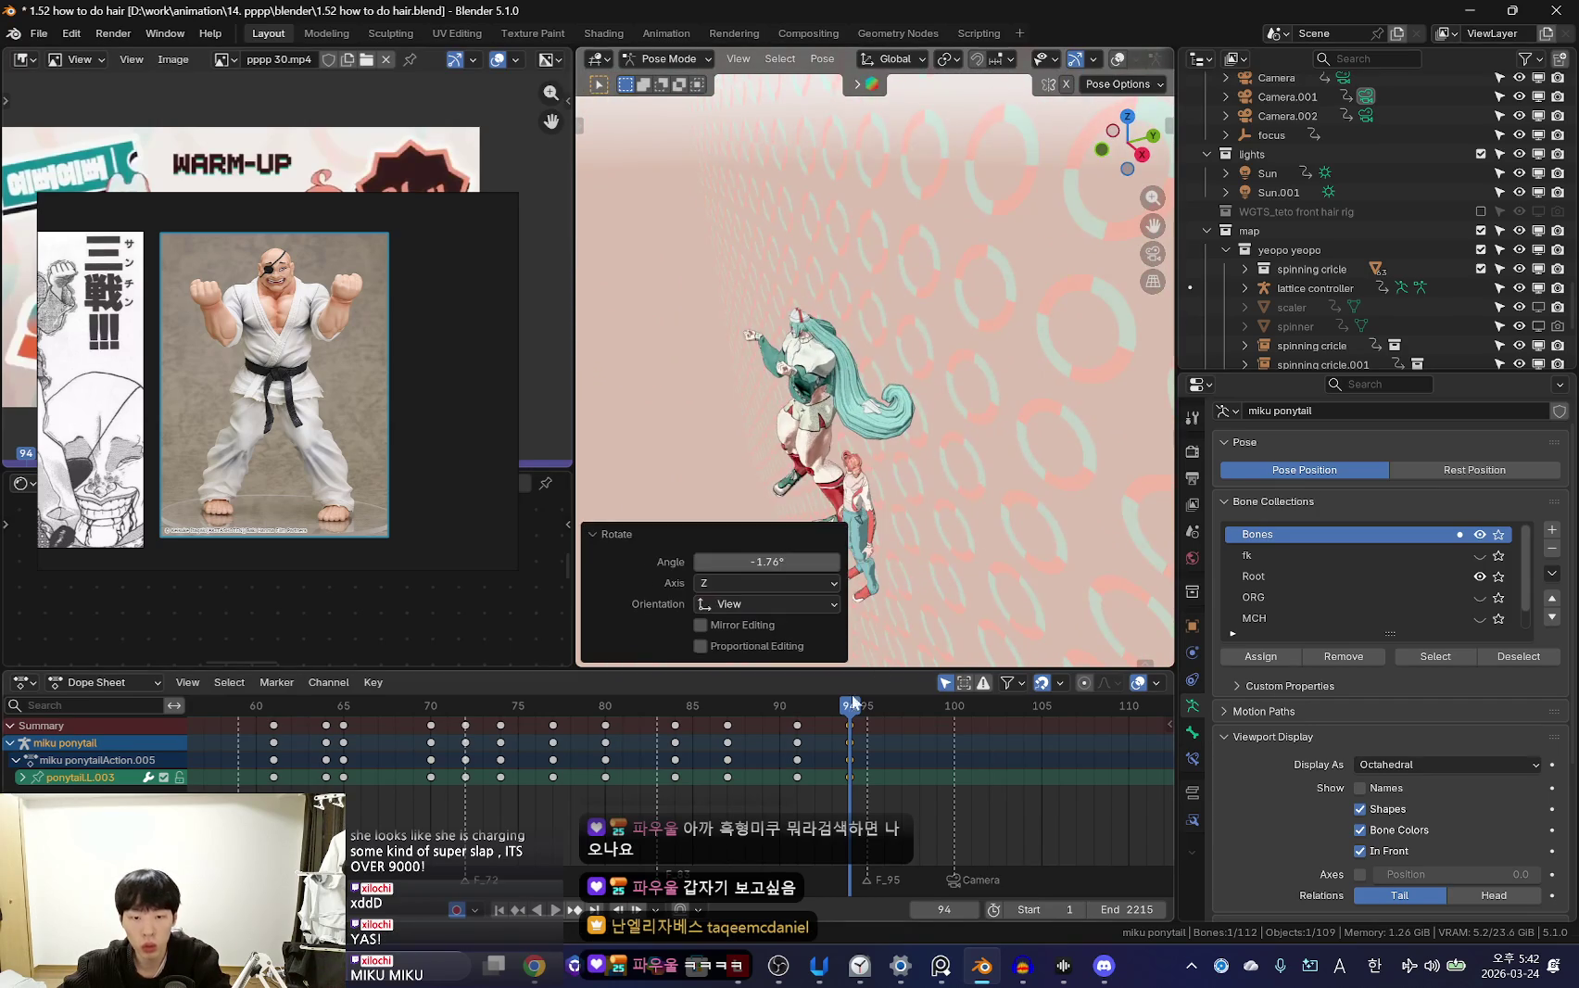
# Delete the frame 91 ponytail keyframes and preview from front and right views
pyautogui.click(797, 725)
pyautogui.press('x')
pyautogui.click(796, 738)
pyautogui.press('space')
pyautogui.press('KP_1')
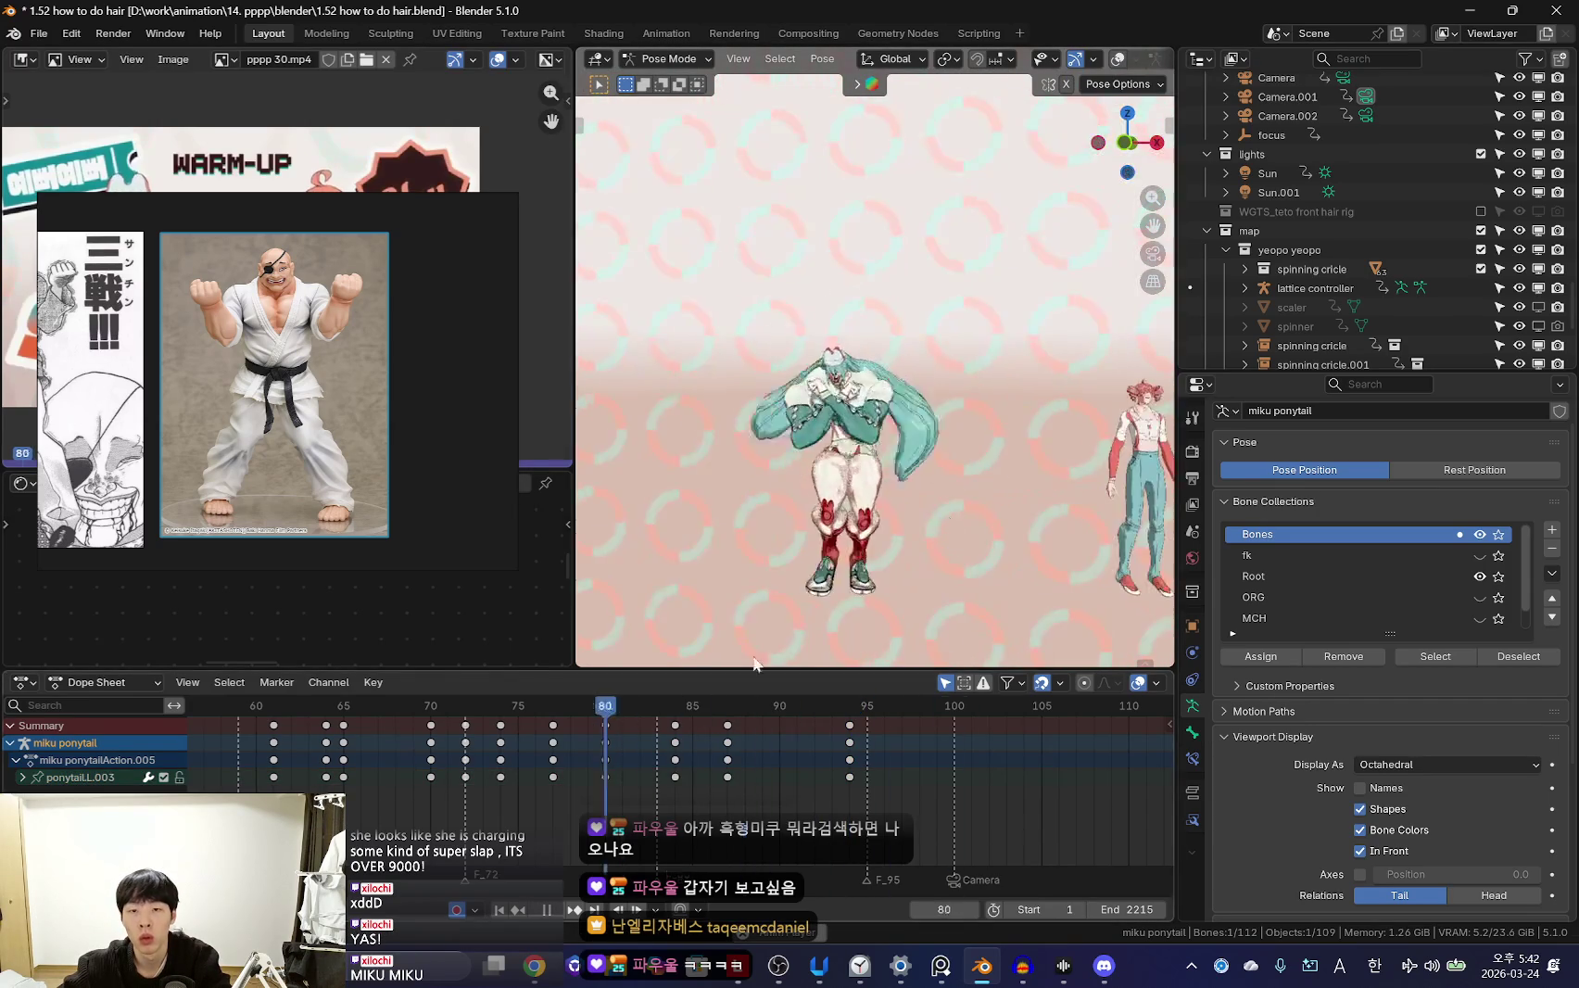
pyautogui.moveTo(825, 819); pyautogui.dragTo(738, 755)
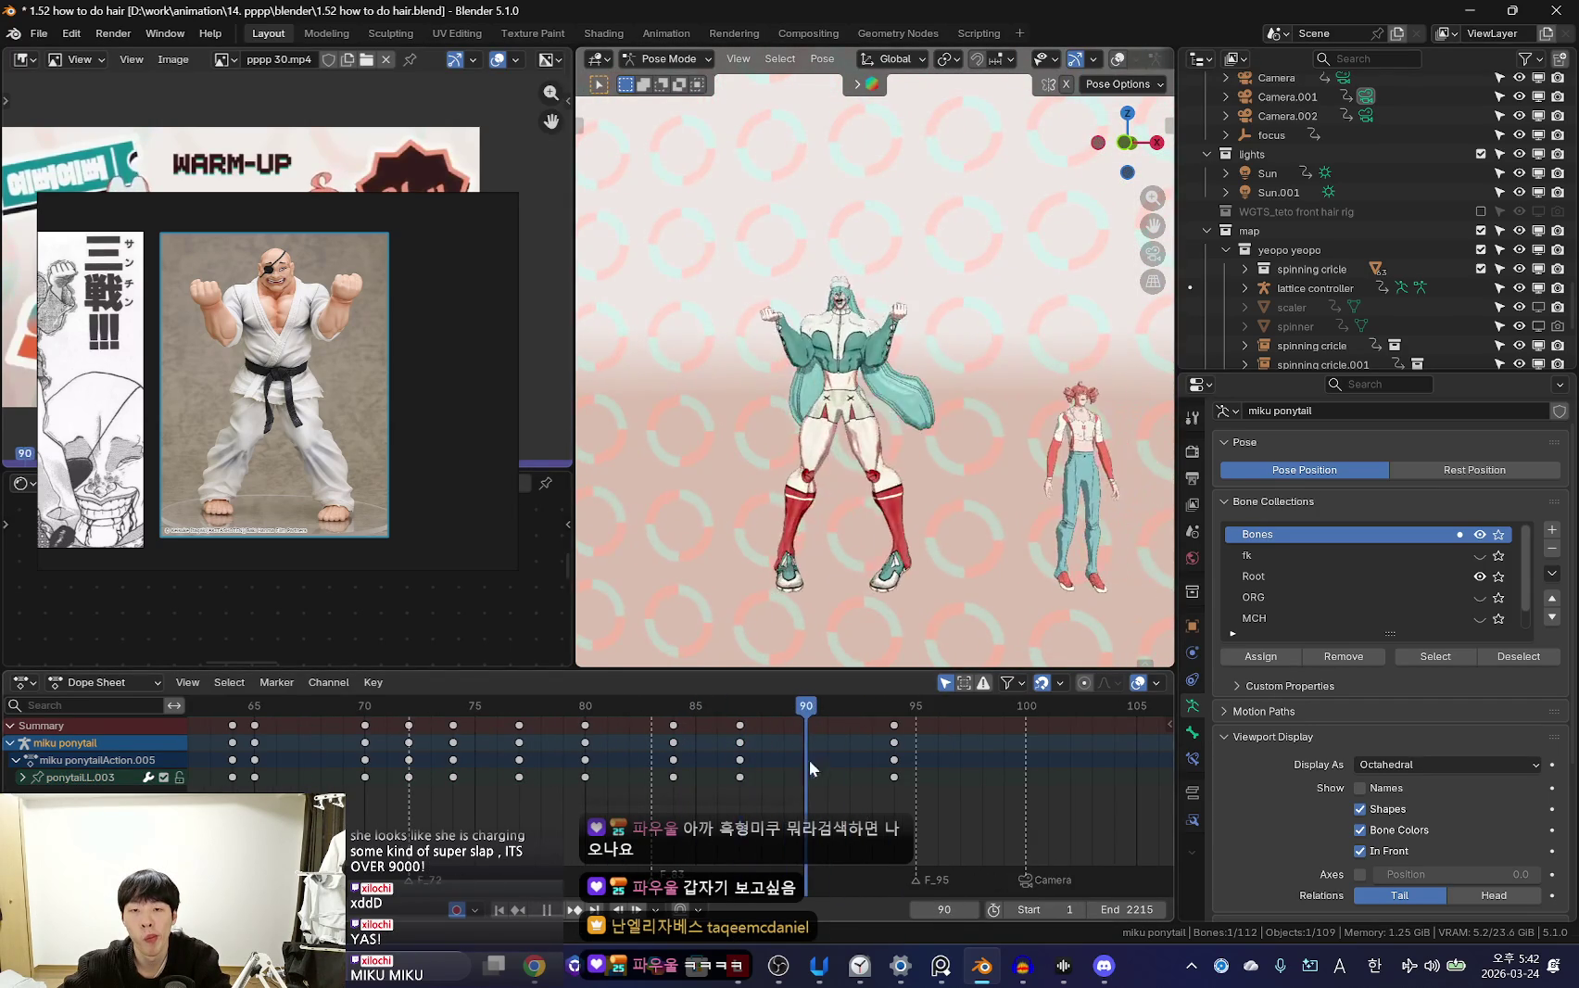
pyautogui.press('KP_3')
# Key ponytail.L.003 rotated 8.73° at frame 98, then play it through the camera
pyautogui.press('r')
pyautogui.click(1050, 517)
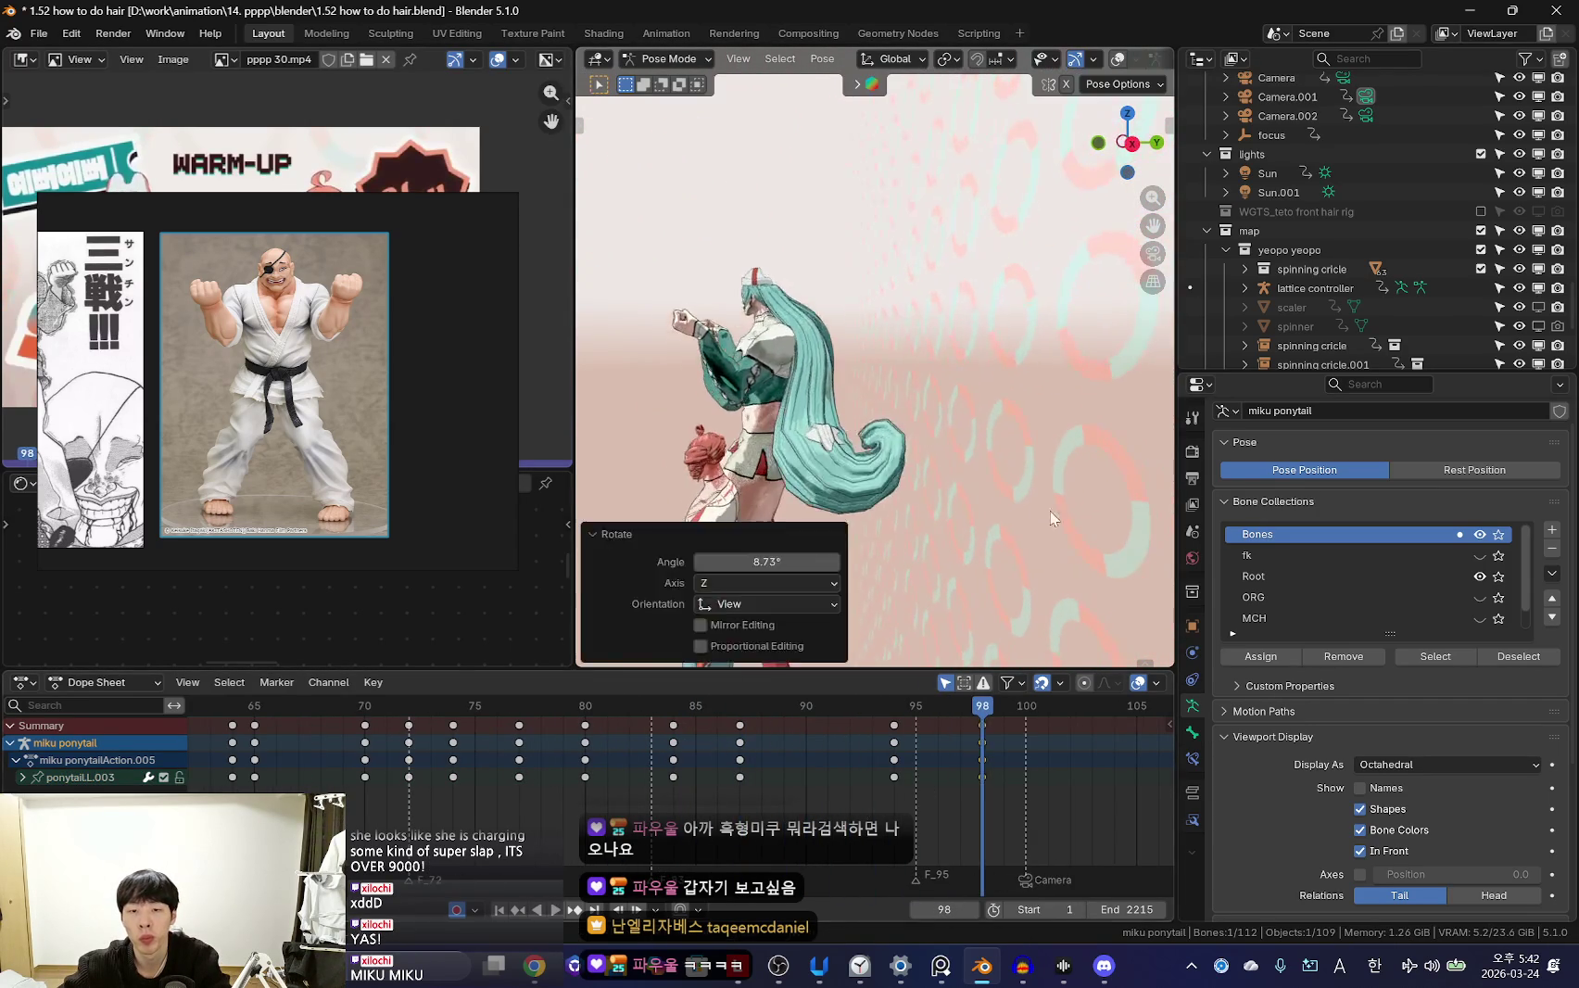
pyautogui.press('i')
pyautogui.moveTo(704, 789); pyautogui.dragTo(871, 789)
pyautogui.press('KP_1')
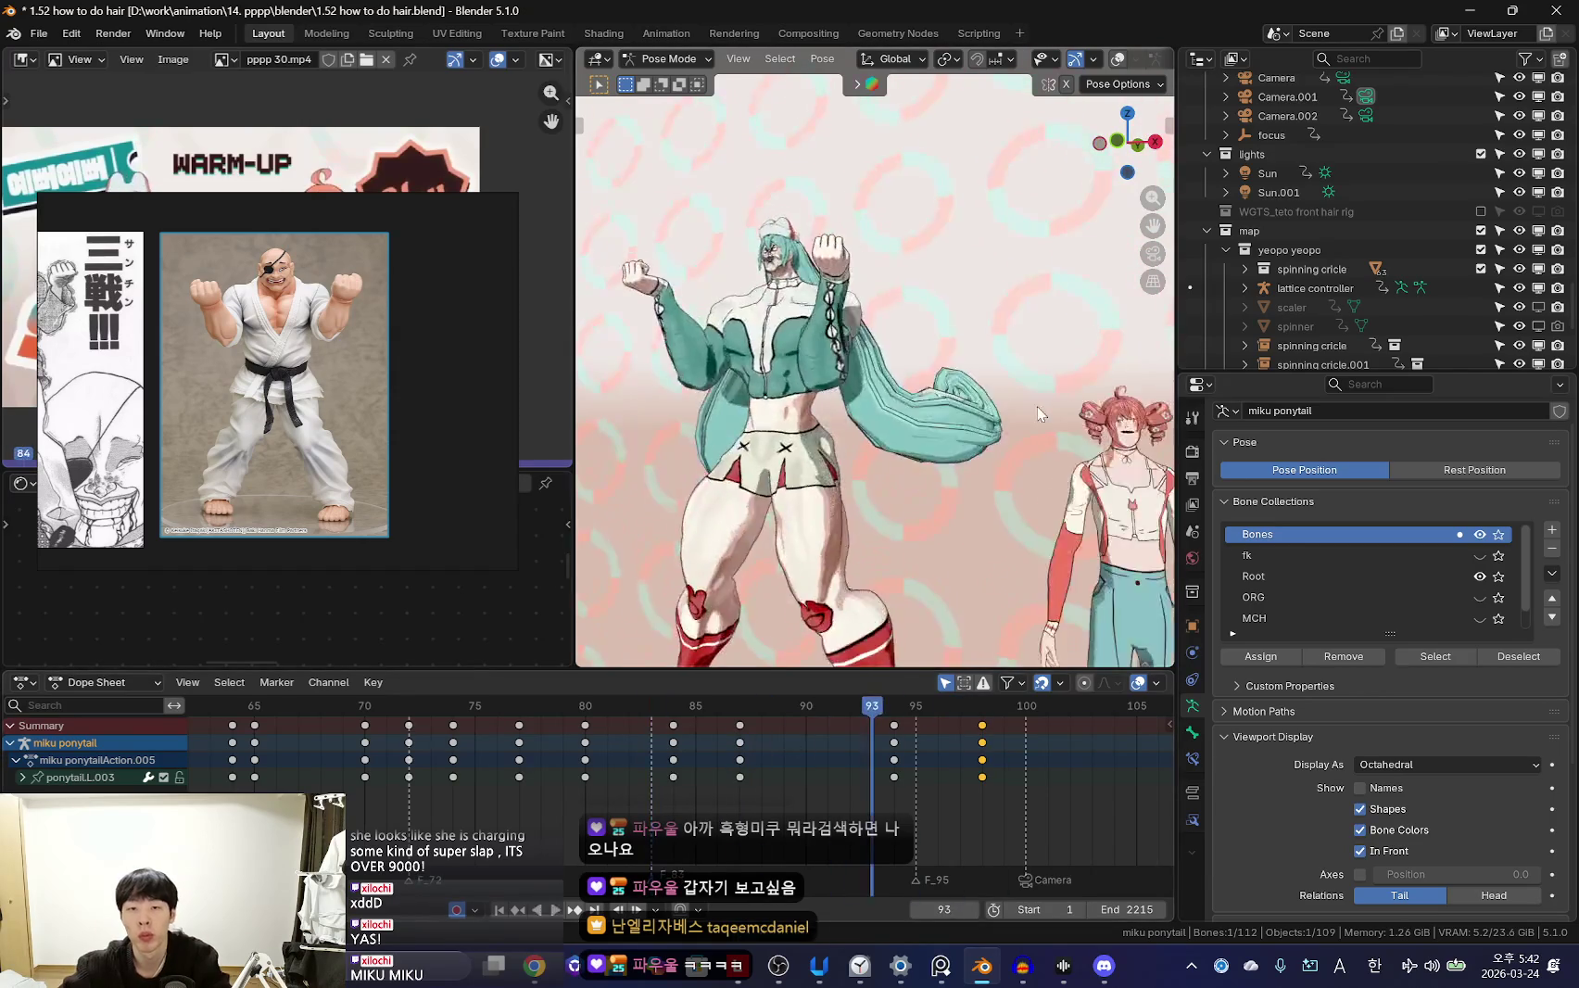
pyautogui.press('KP_0')
pyautogui.press('space')
pyautogui.scroll(-3, 811, 784)
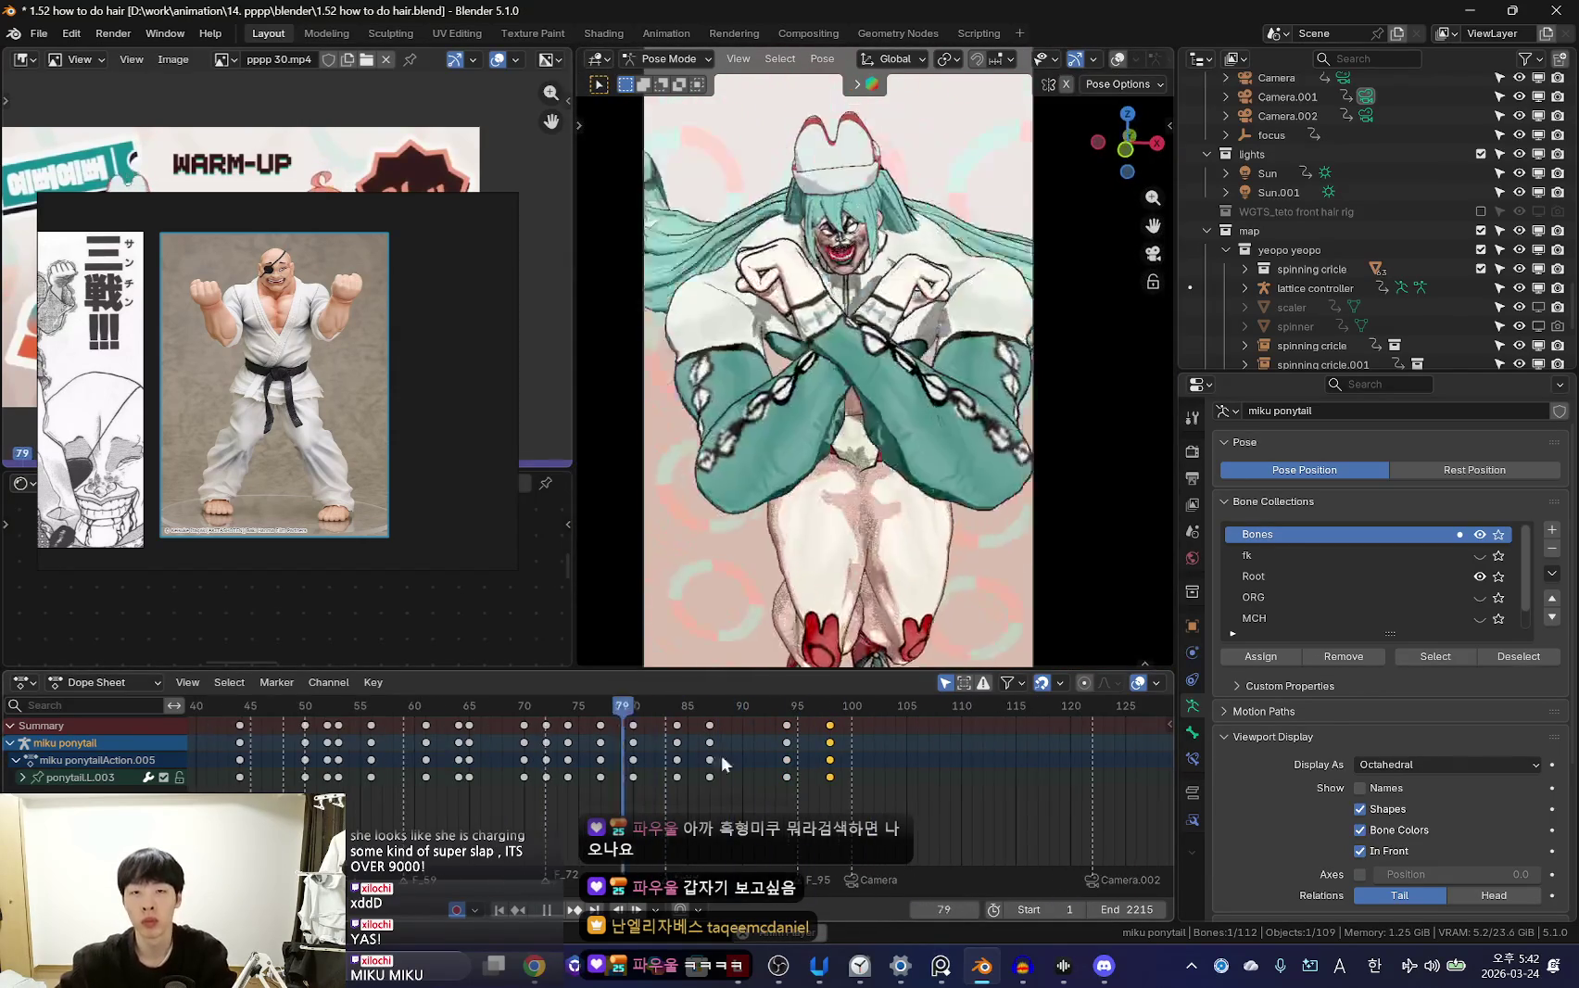
# Start a free rotation of the ponytail bone and replay through the camera
pyautogui.scroll(-2, 741, 765)
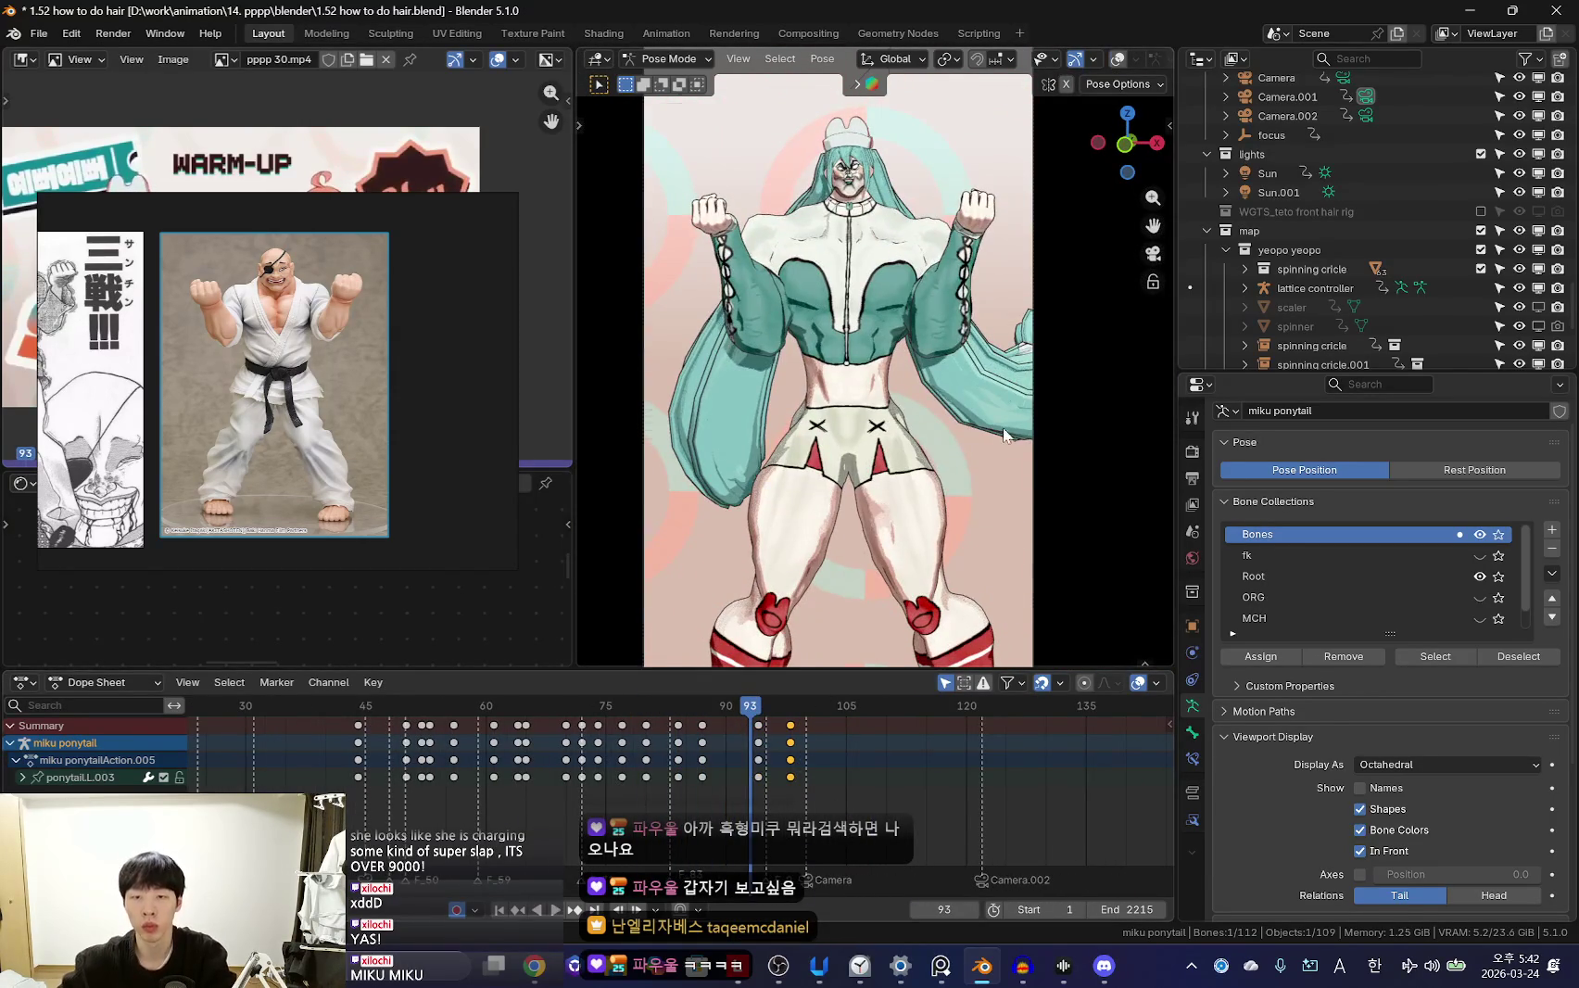
pyautogui.press('KP_0')
pyautogui.scroll(4, 930, 458)
pyautogui.press('r')
pyautogui.press('r')
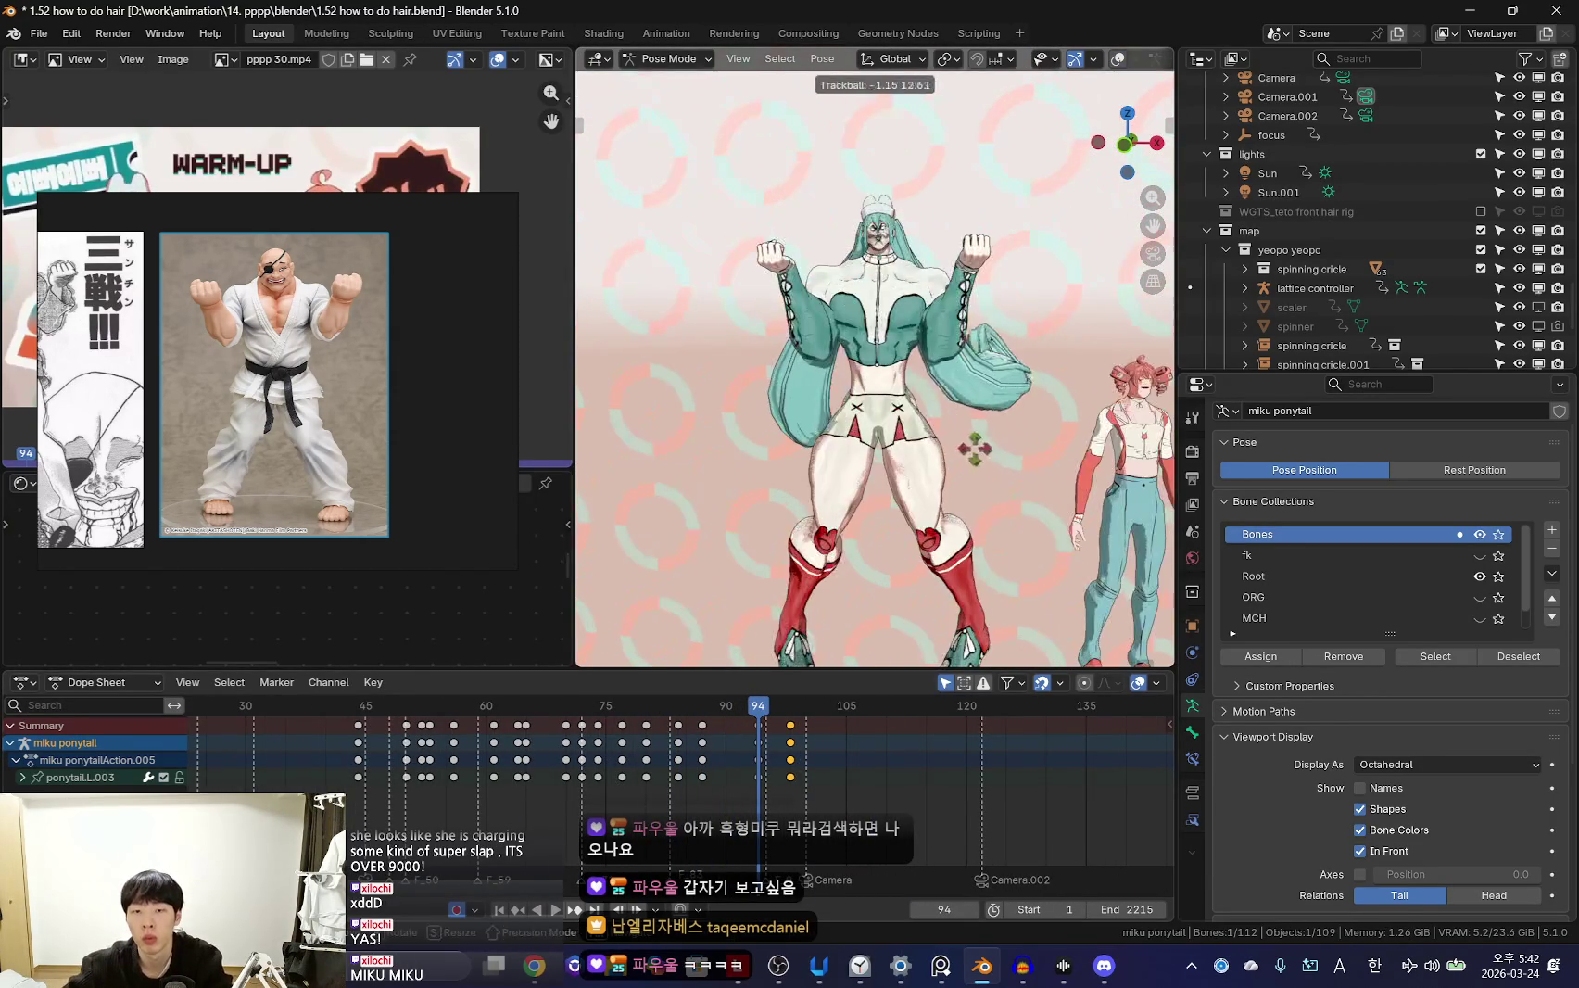
pyautogui.press('KP_0')
pyautogui.press('space')
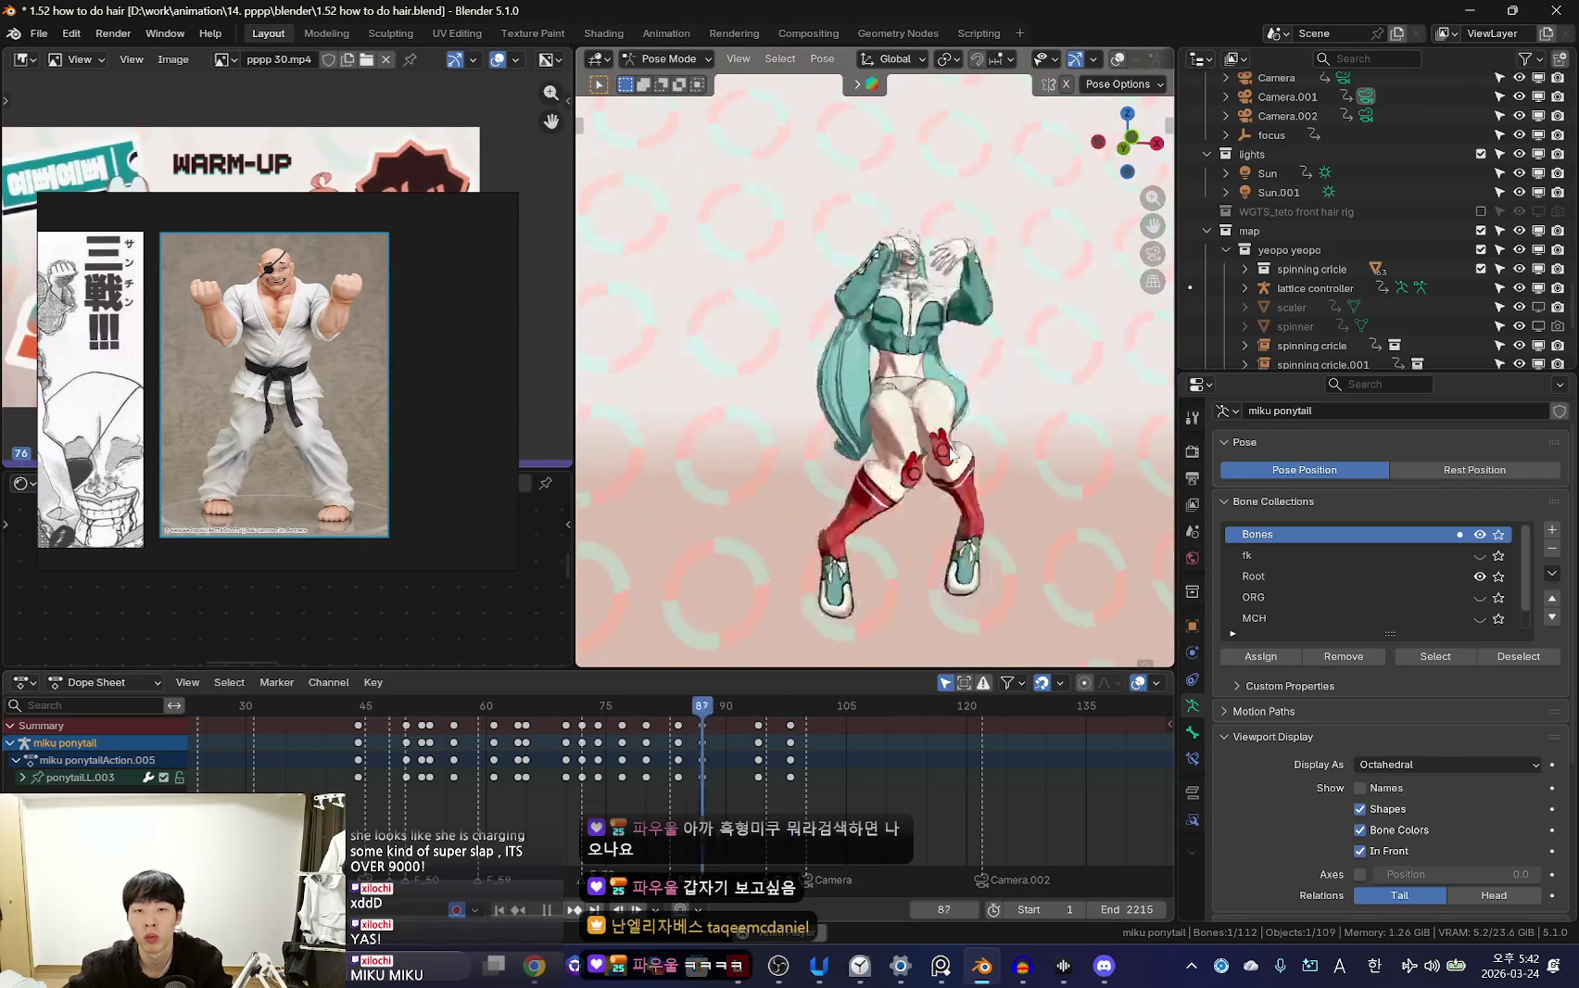
# Toggle camera view and viewport overlays while checking the hair playback
pyautogui.press('KP_0')
pyautogui.hotkey('shift', 'alt', 'z')
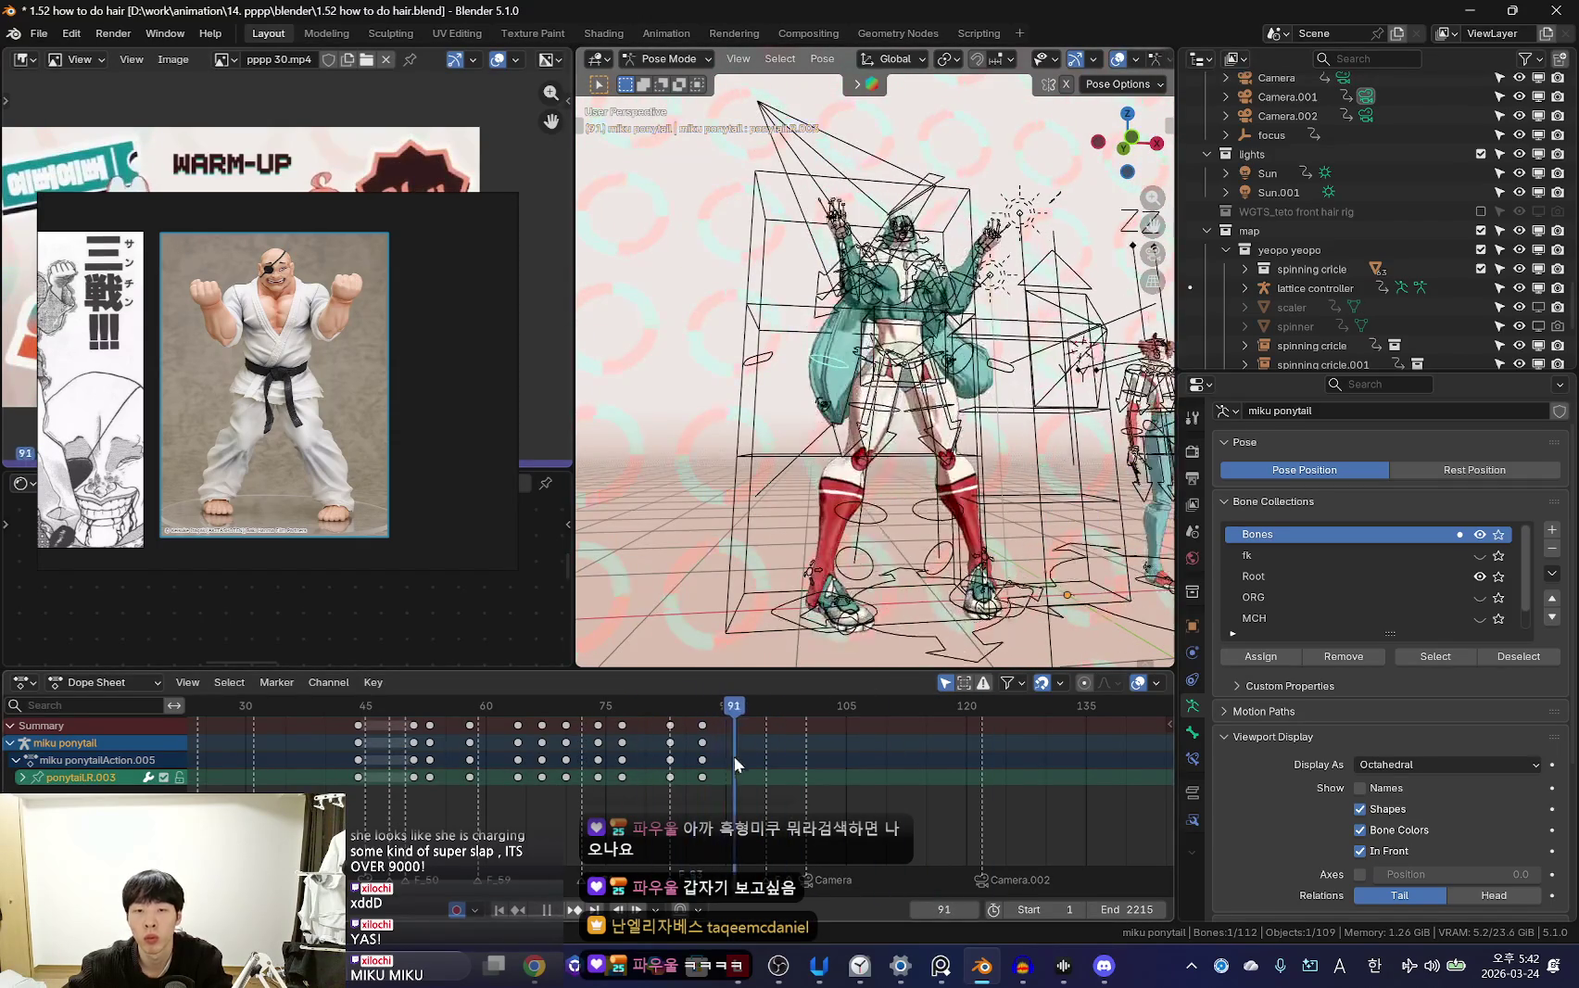
pyautogui.press('space')
pyautogui.hotkey('shift', 'alt', 'z')
pyautogui.press('KP_0')
pyautogui.press('space')
# Confirm a ponytail rotation from a new angle, then undo it
pyautogui.moveTo(880, 603); pyautogui.dragTo(1068, 448, button='middle')
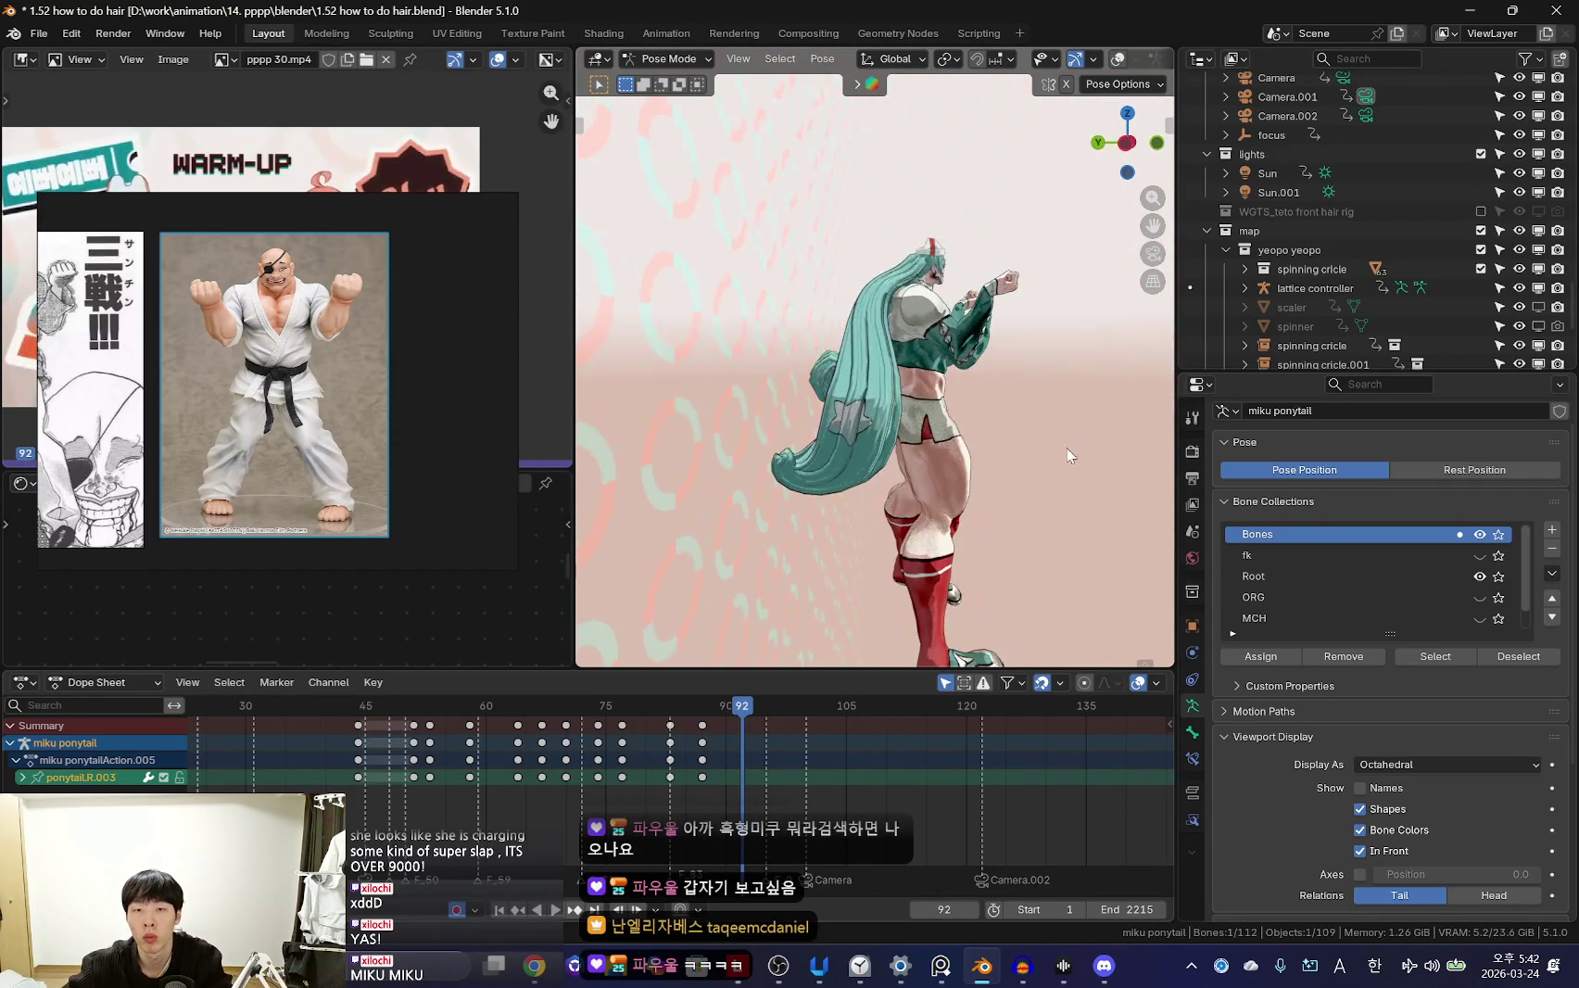
pyautogui.click(1105, 525)
pyautogui.press('KP_0')
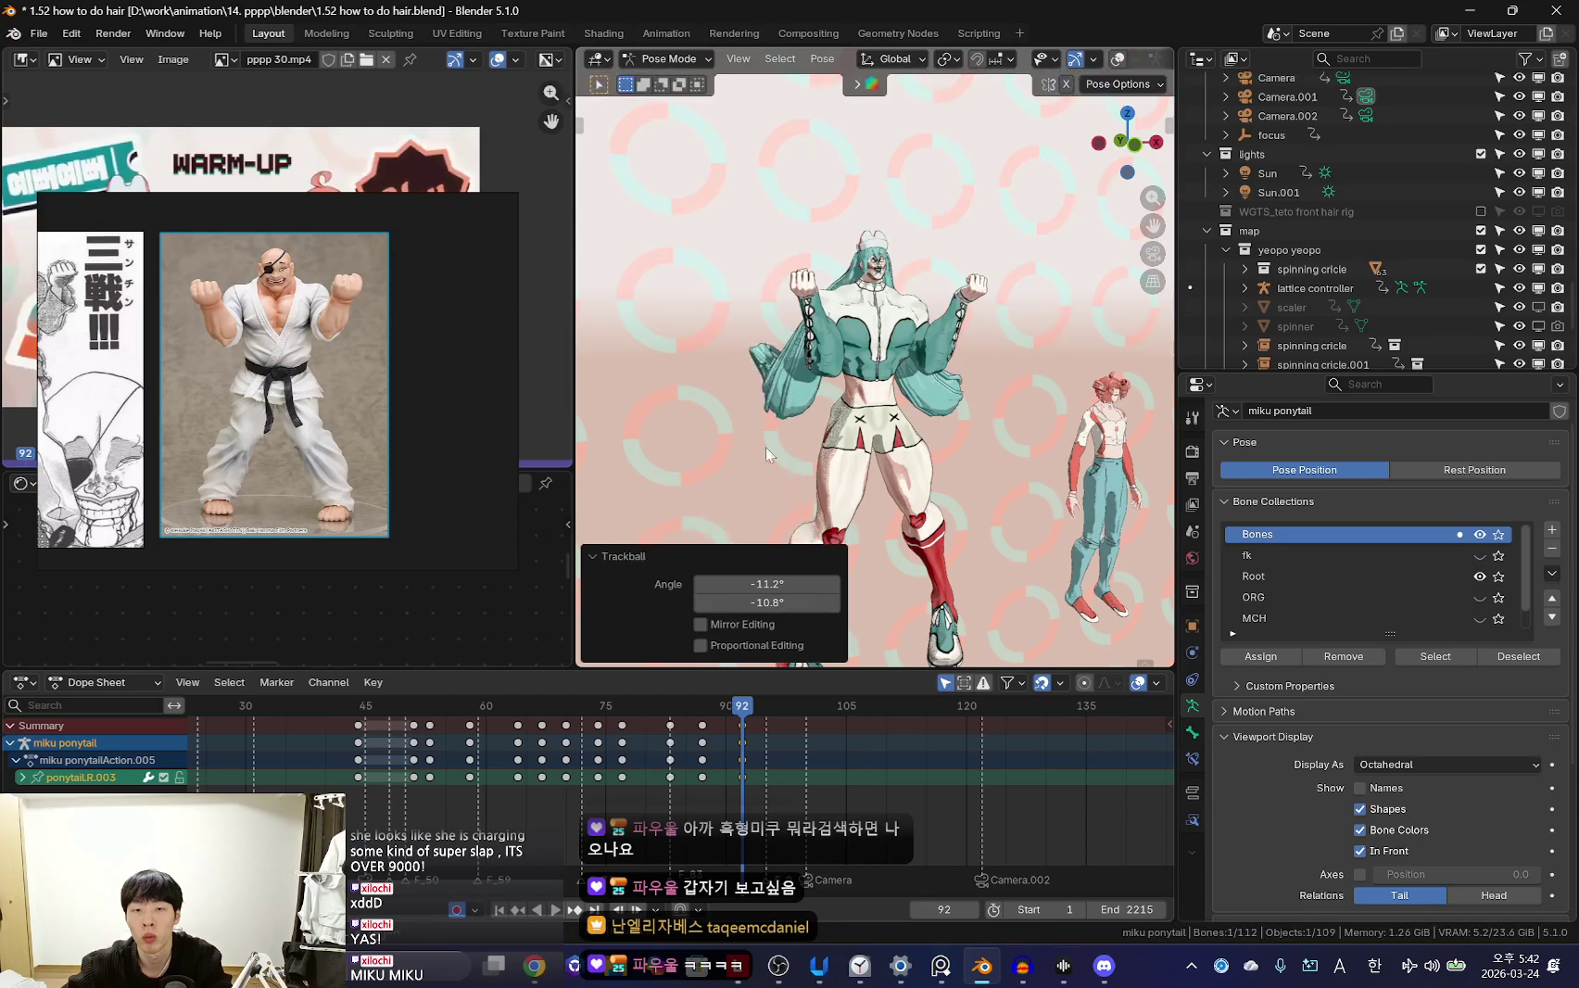
pyautogui.moveTo(767, 454); pyautogui.dragTo(1042, 360, button='middle')
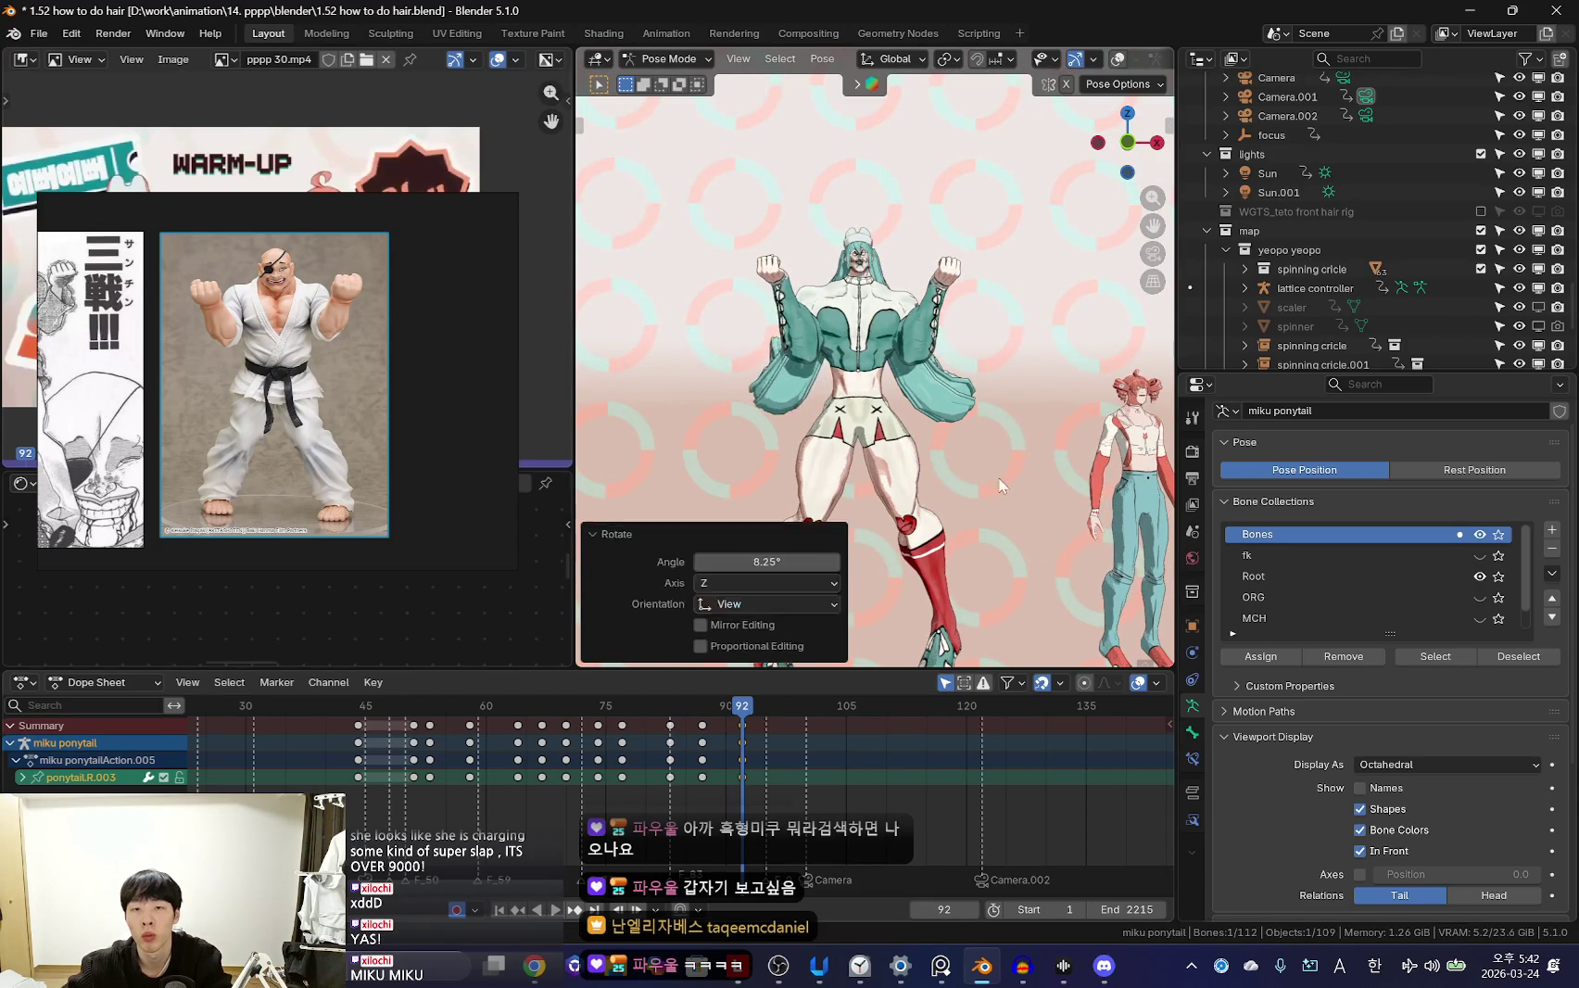
pyautogui.hotkey('ctrl', 'z')
# At frame 100, freely rotate the ponytail bone and preview the landing
pyautogui.click(806, 706)
pyautogui.moveTo(889, 575)
pyautogui.mouseDown(button='middle')
pyautogui.moveTo(1001, 519)
pyautogui.moveTo(992, 490)
pyautogui.moveTo(1112, 468)
pyautogui.mouseUp(button='middle')
pyautogui.press('r')
pyautogui.click(1035, 490)
pyautogui.press('r')
pyautogui.press('r')
pyautogui.press('space')
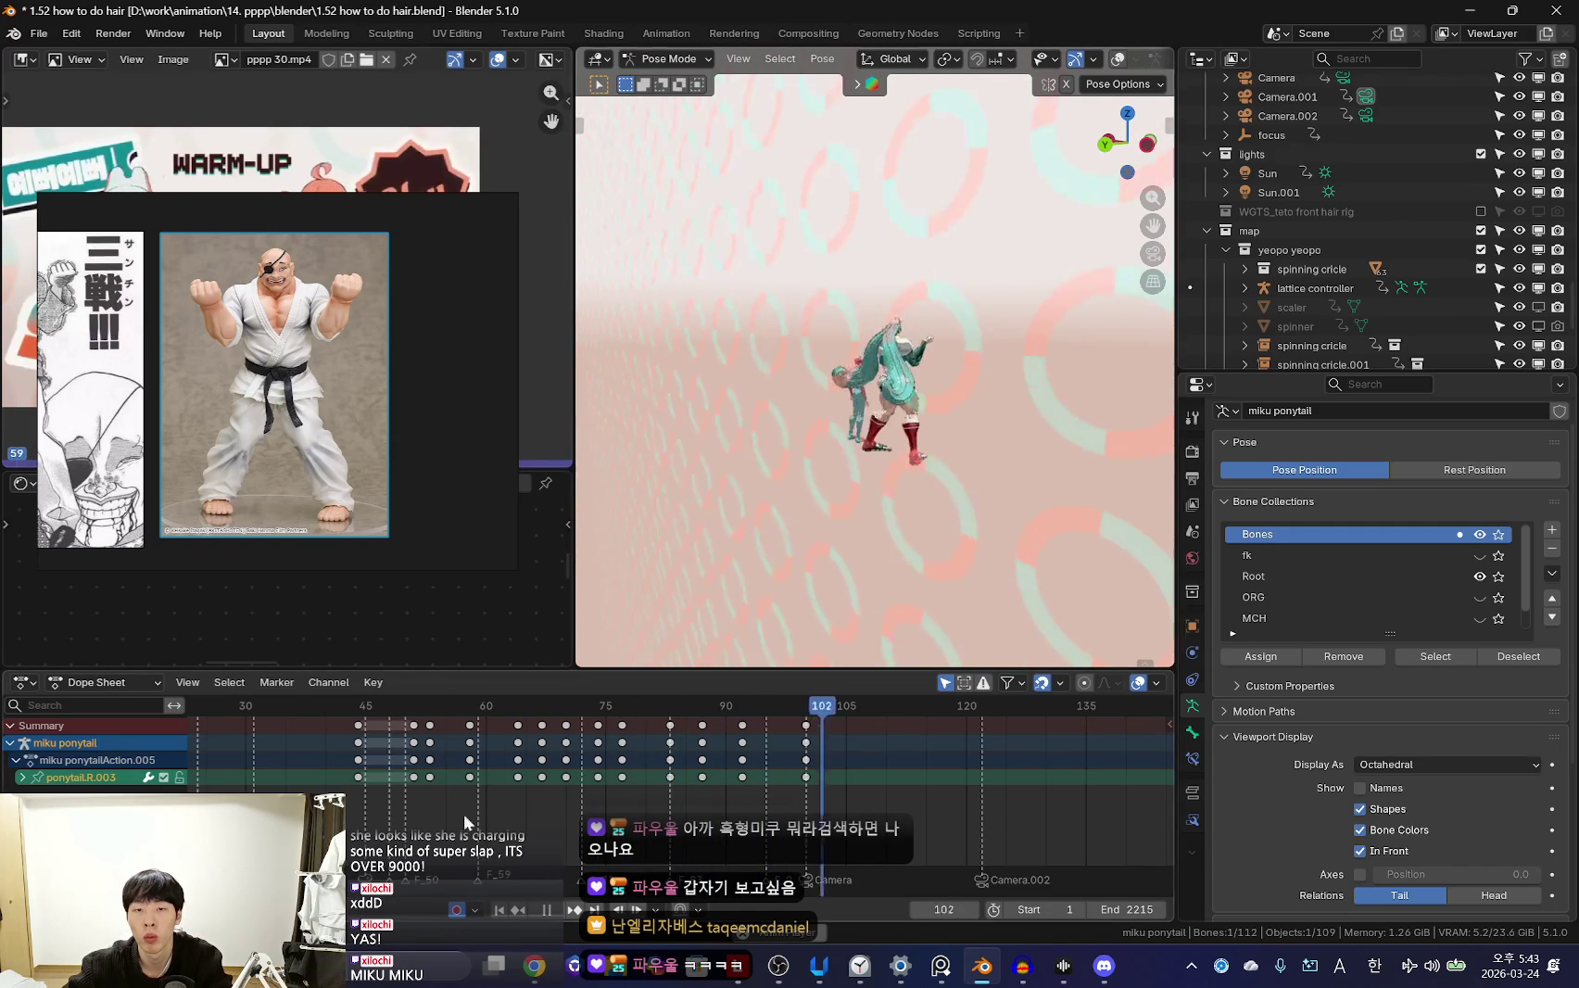
pyautogui.press('space')
# Replay in camera view, then rotate and keyframe the ponytail at frame 92
pyautogui.press('KP_0')
pyautogui.press('space')
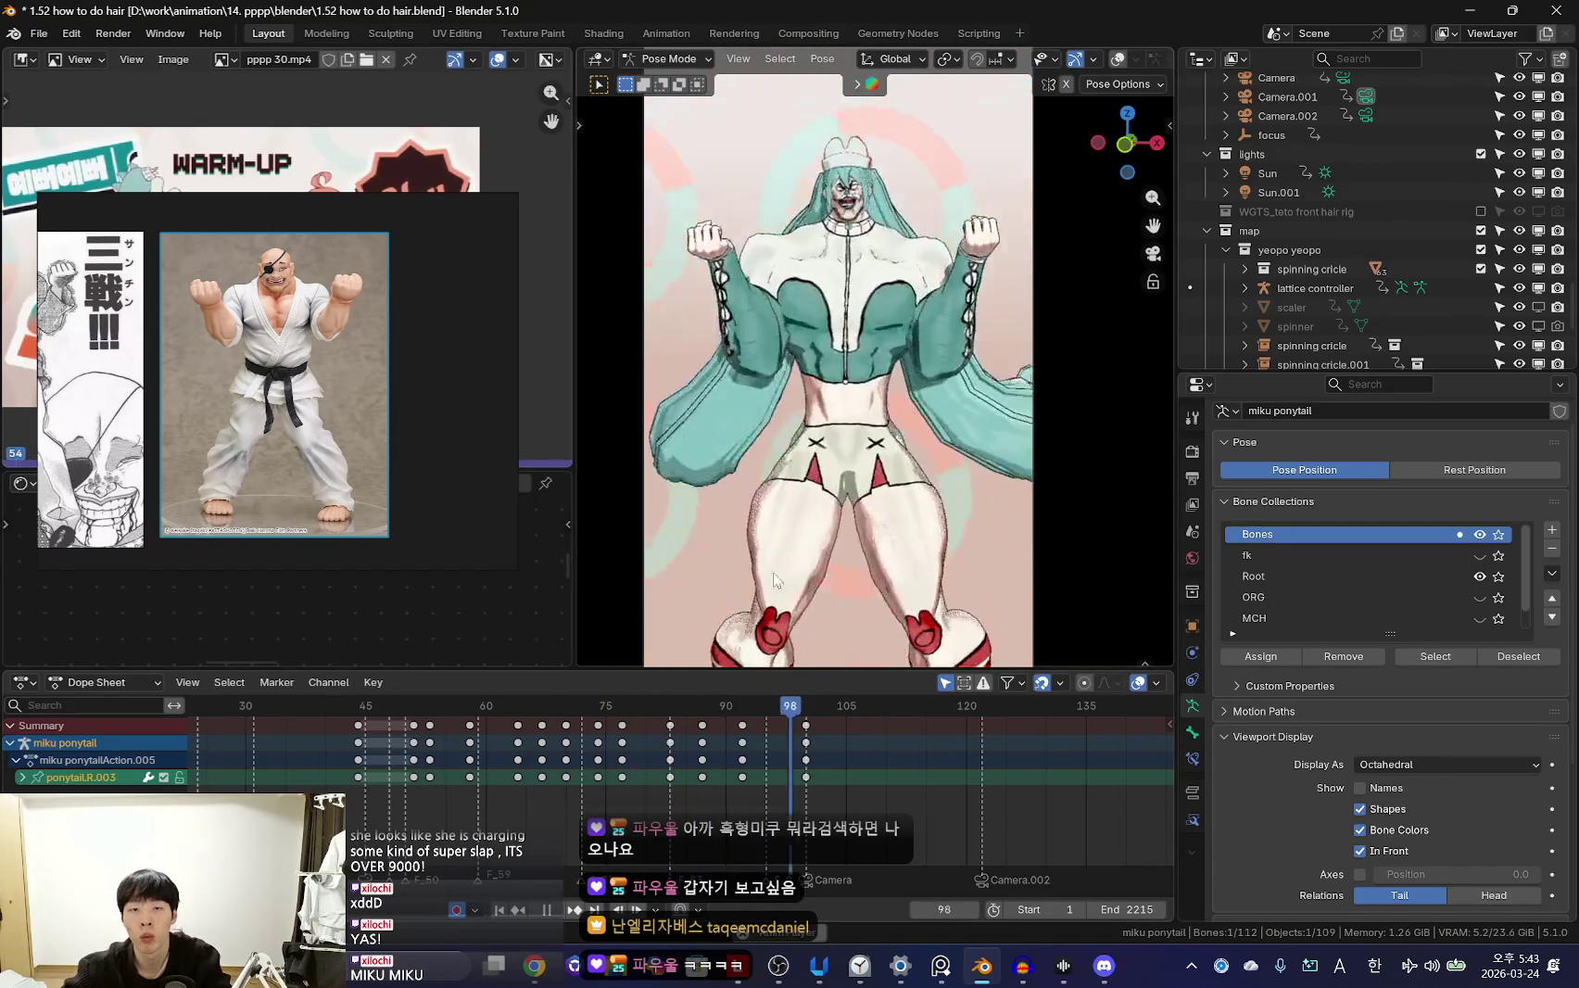
pyautogui.scroll(2, 762, 753)
pyautogui.scroll(2, 686, 757)
pyautogui.press('space')
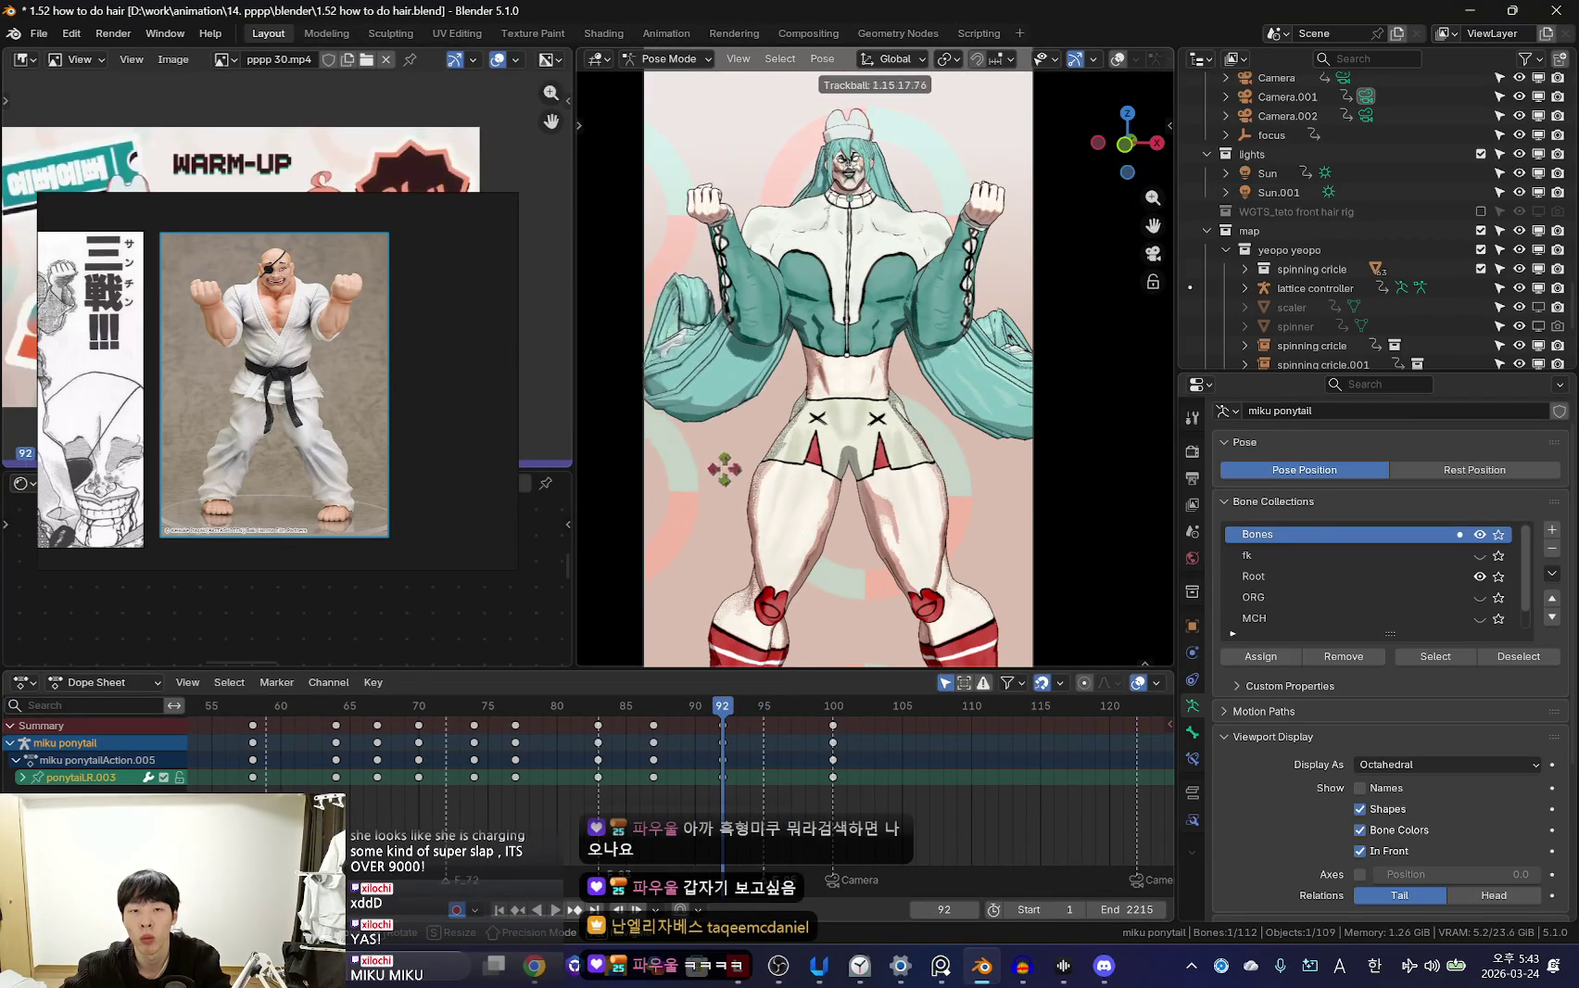
pyautogui.click(731, 473)
pyautogui.press('Up')
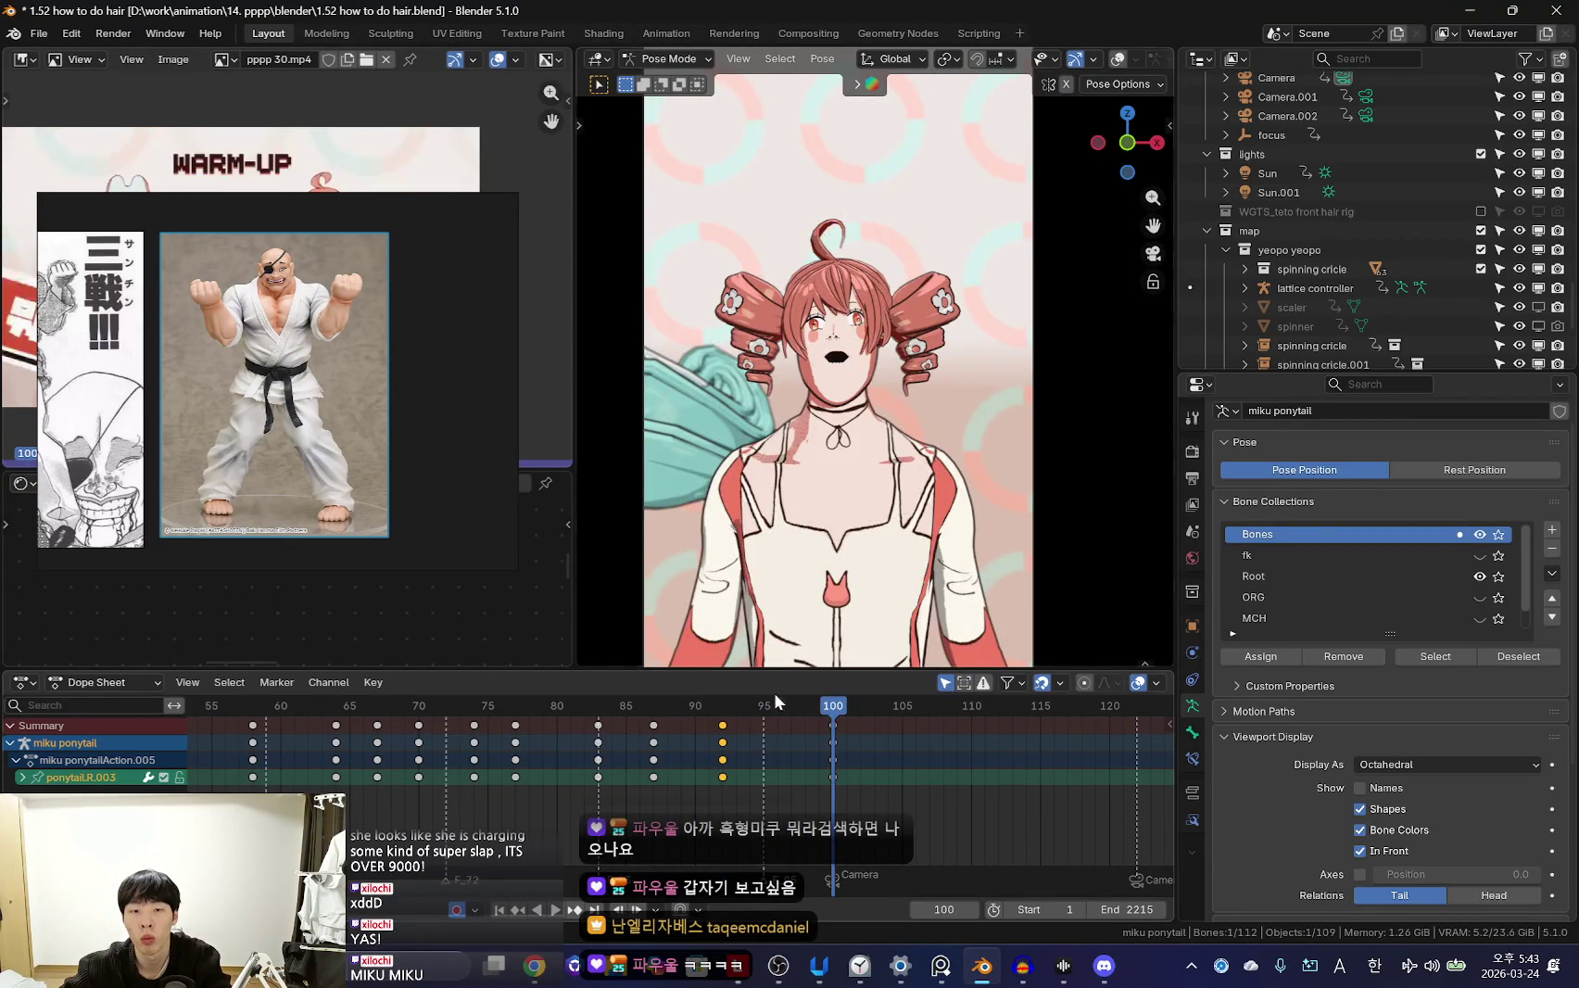
# Replay from earlier and adjust the ponytail's free rotation at frame 94
pyautogui.press('Down')
pyautogui.press('space')
pyautogui.click(774, 752)
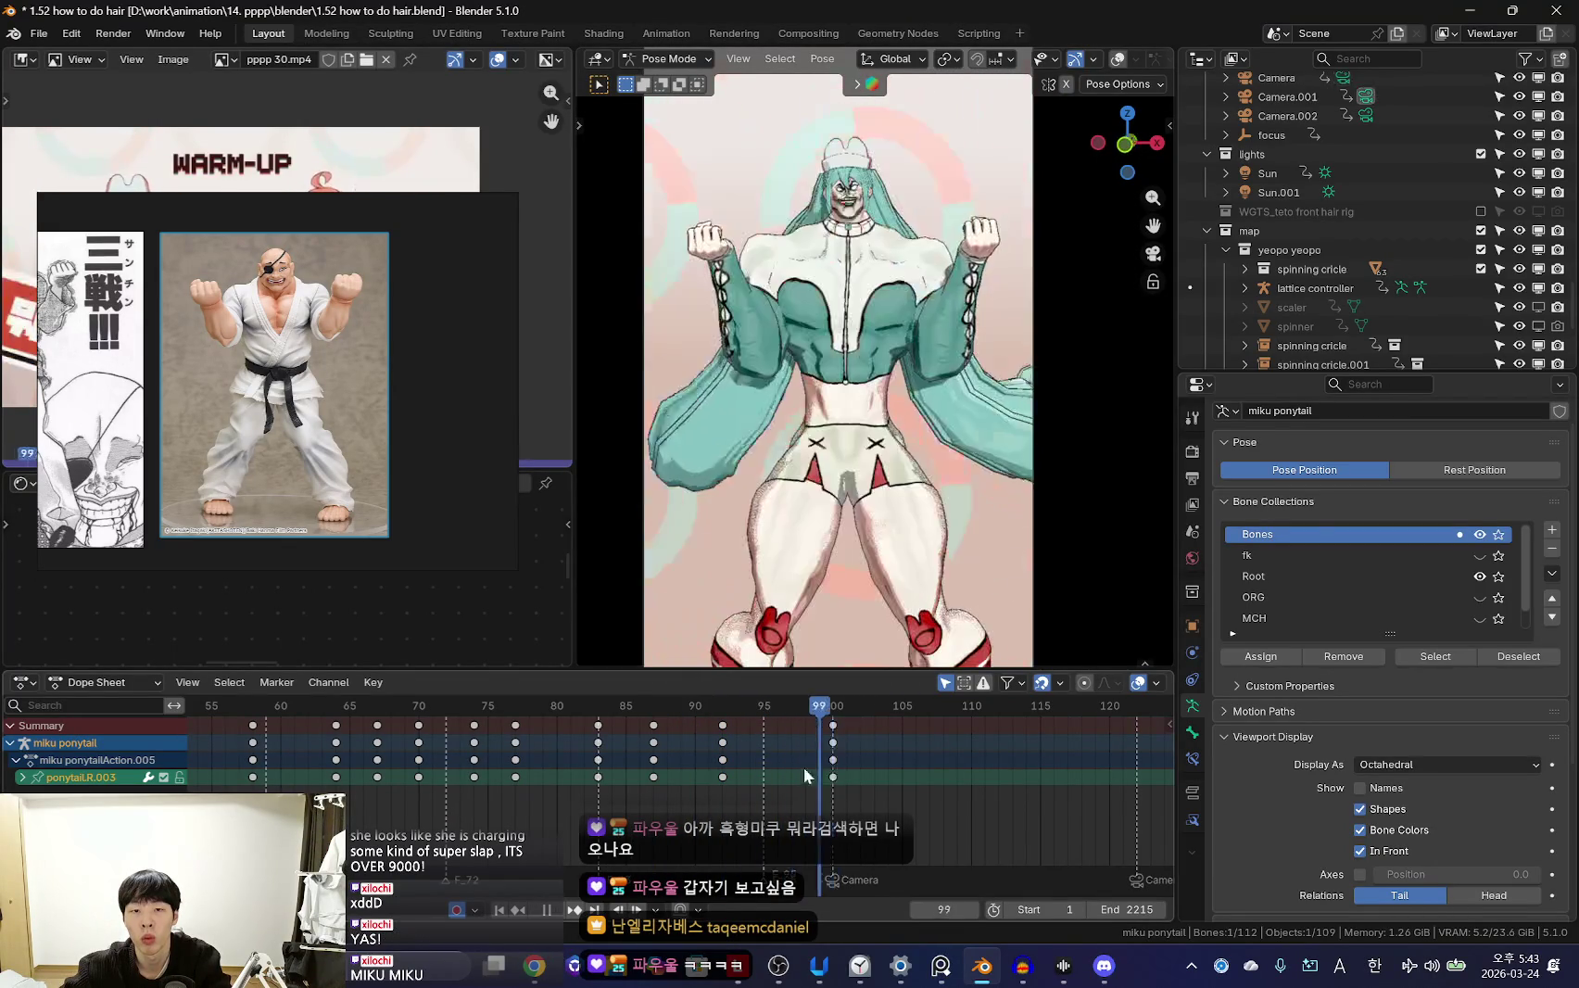
pyautogui.press('Escape')
pyautogui.hotkey('shift', 'alt', 'z')
pyautogui.press('Left')
pyautogui.click(1005, 534)
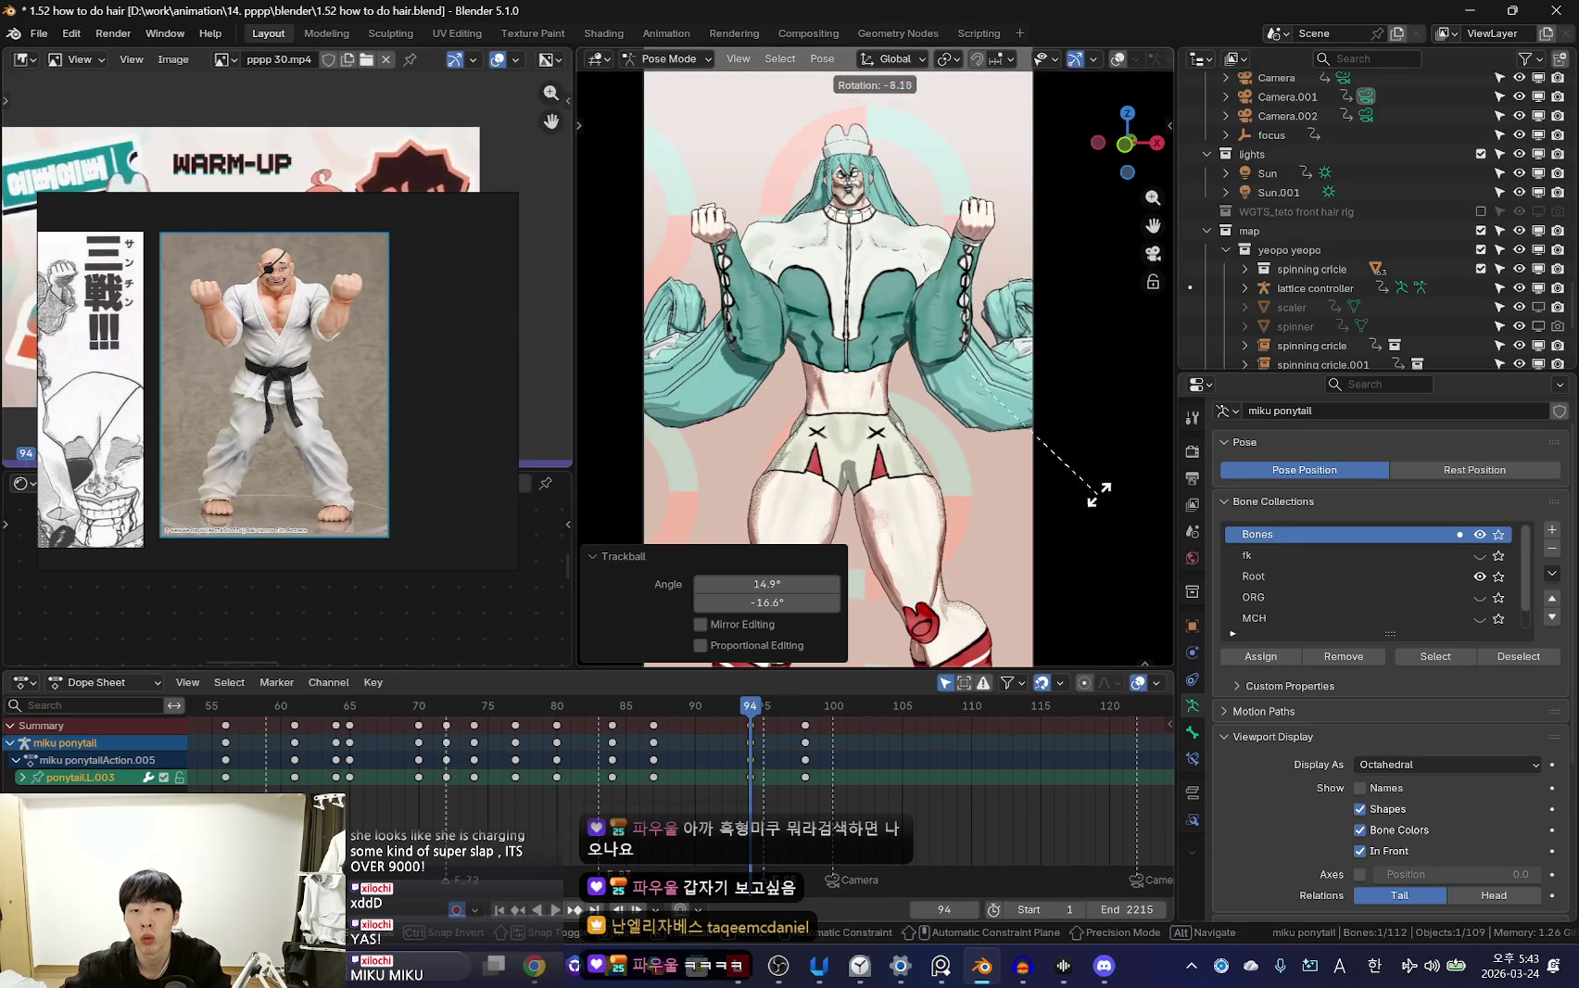
pyautogui.press('Escape')
# Step between ponytail keyframes and orbit around the characters with overlays toggled
pyautogui.scroll(-3, 1009, 529)
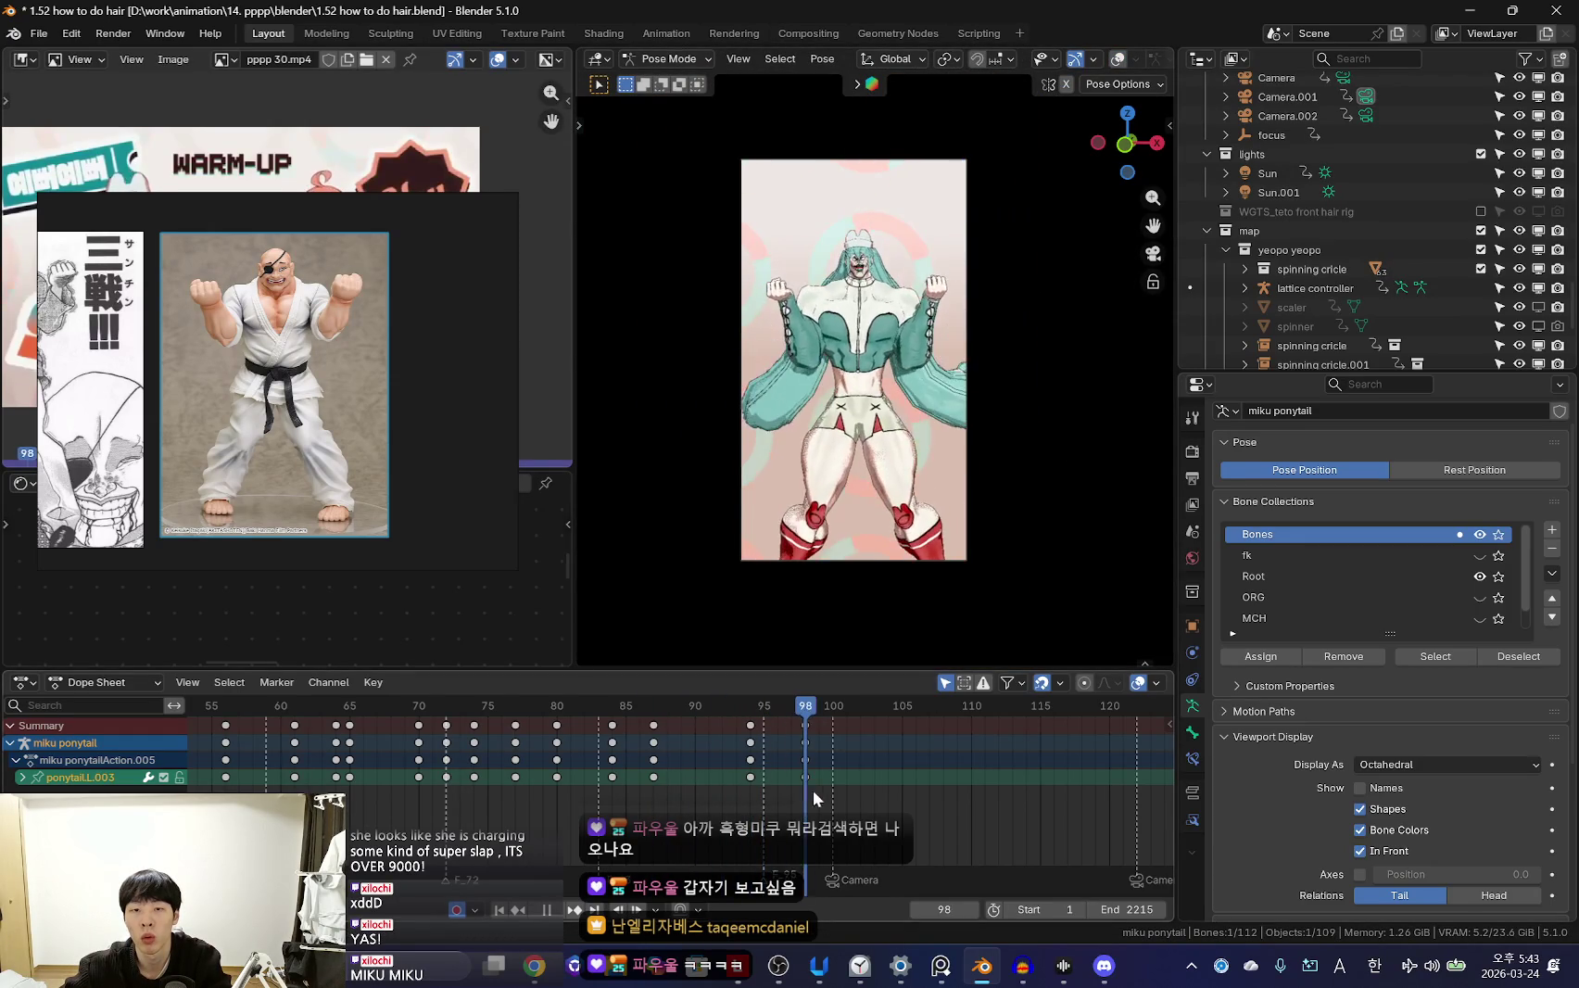
pyautogui.press('Down')
pyautogui.press('KP_0')
pyautogui.scroll(4, 964, 489)
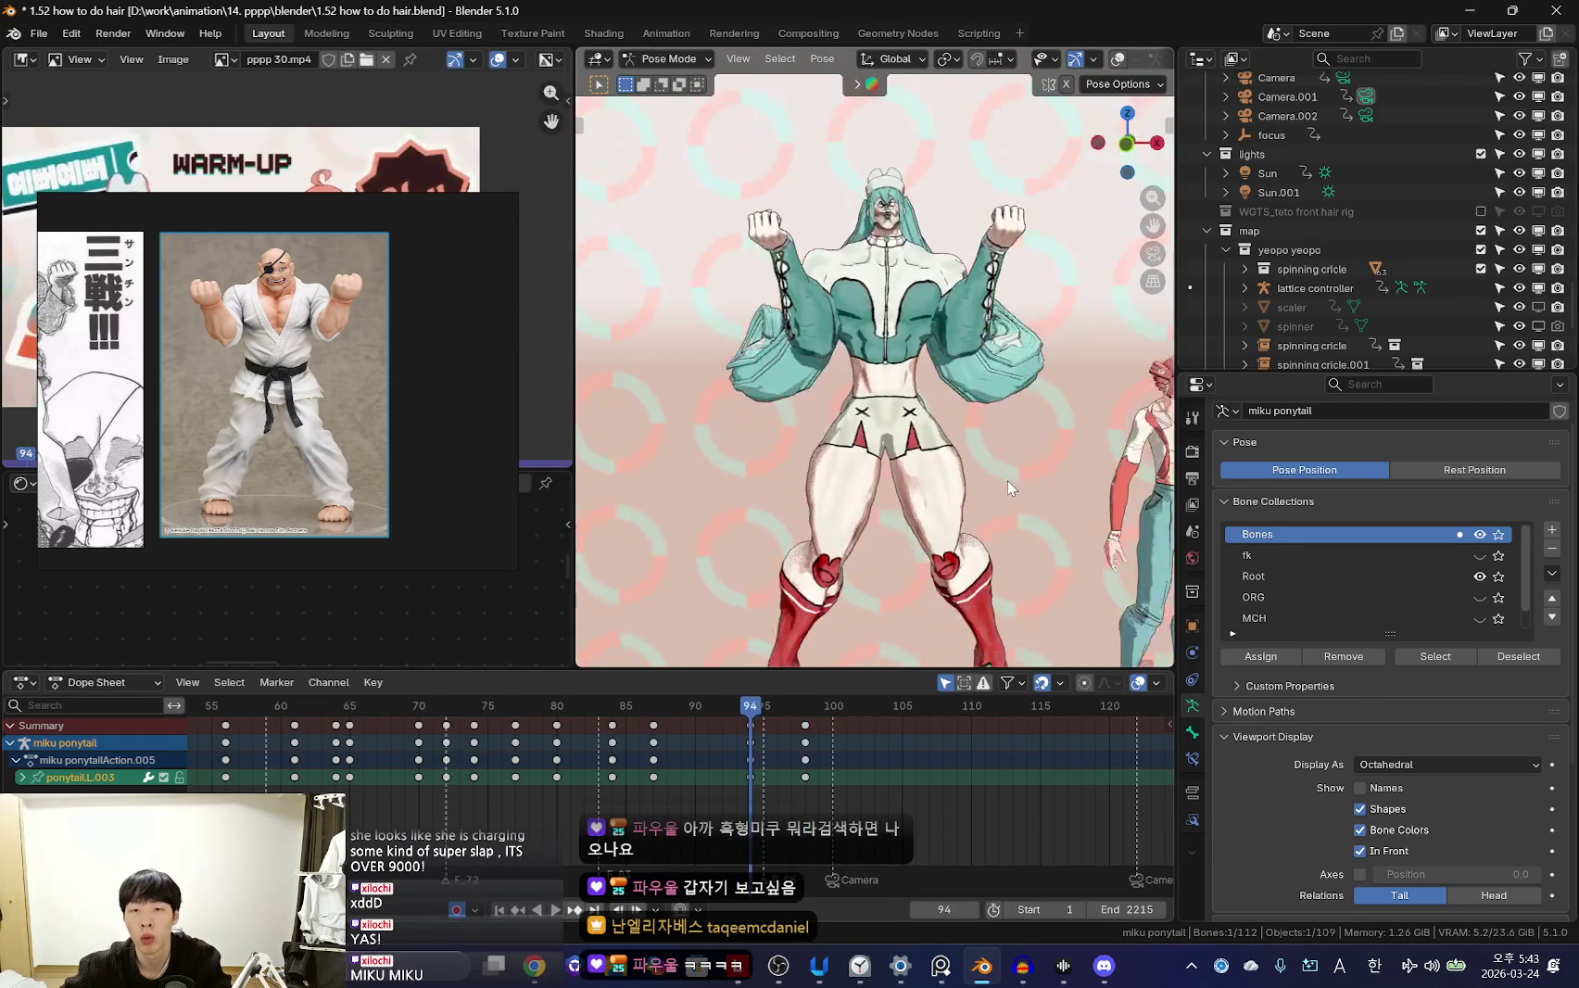
pyautogui.scroll(-3, 1009, 480)
pyautogui.press('Up')
pyautogui.moveTo(979, 510); pyautogui.dragTo(803, 428, button='middle')
pyautogui.hotkey('shift', 'alt', 'z')
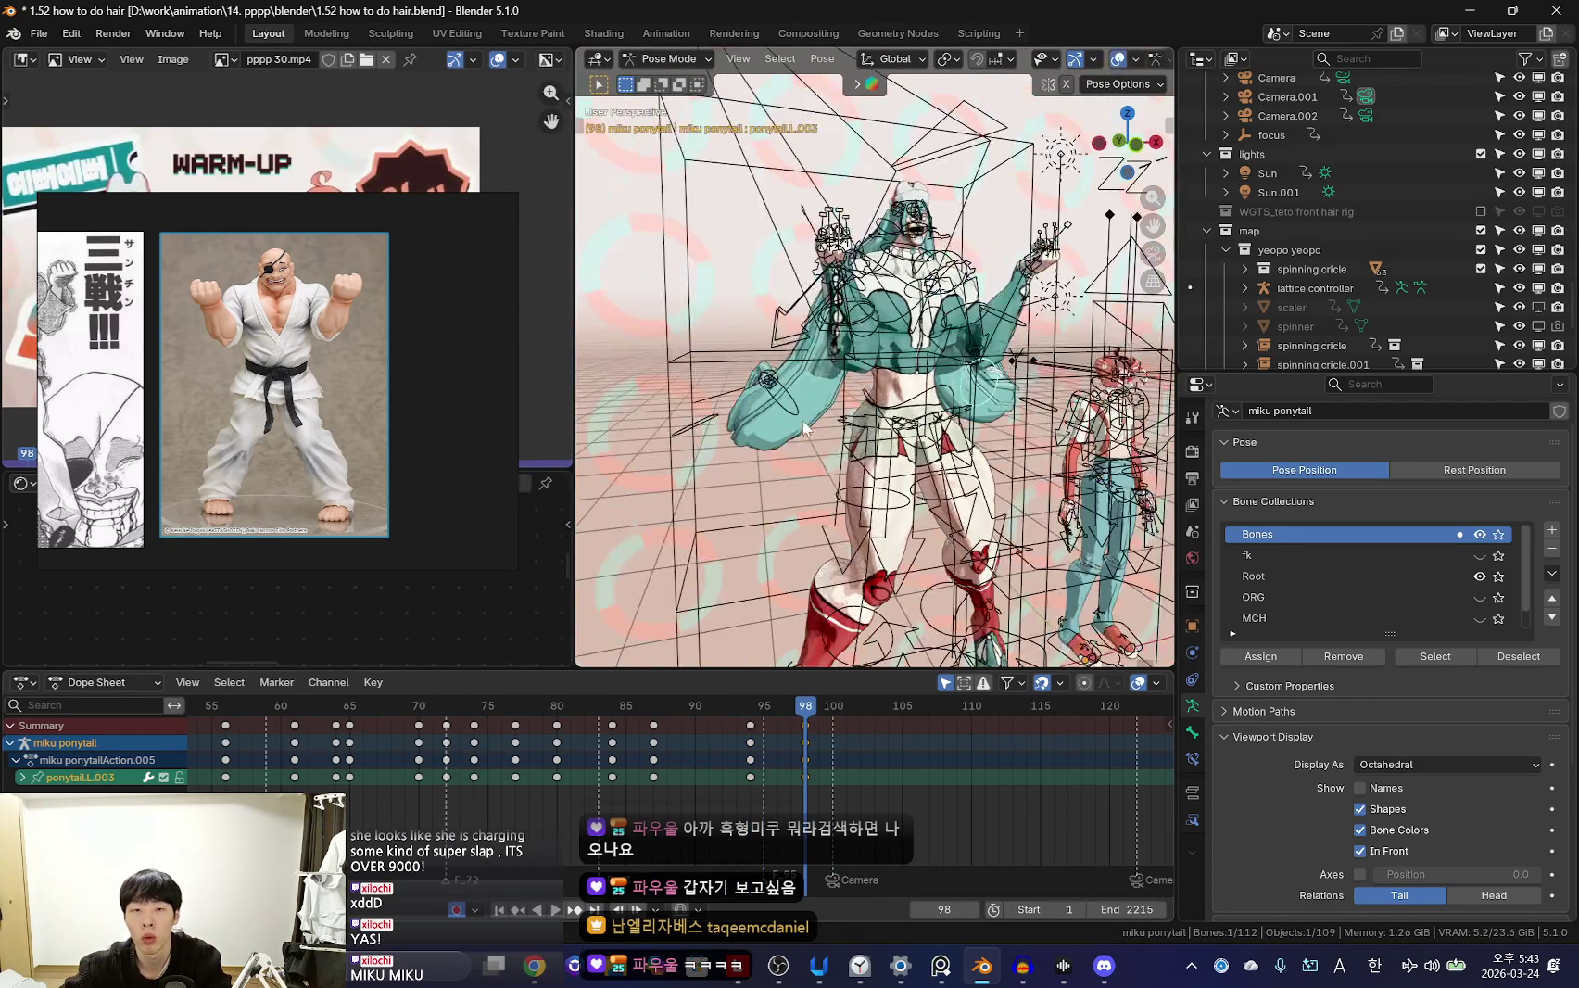
pyautogui.hotkey('shift', 'alt', 'z')
pyautogui.press('KP_0')
# Rotate the right ponytail bone, then replay from frame 74 through the scene camera
pyautogui.click(768, 439)
pyautogui.press('Up')
pyautogui.click(960, 512)
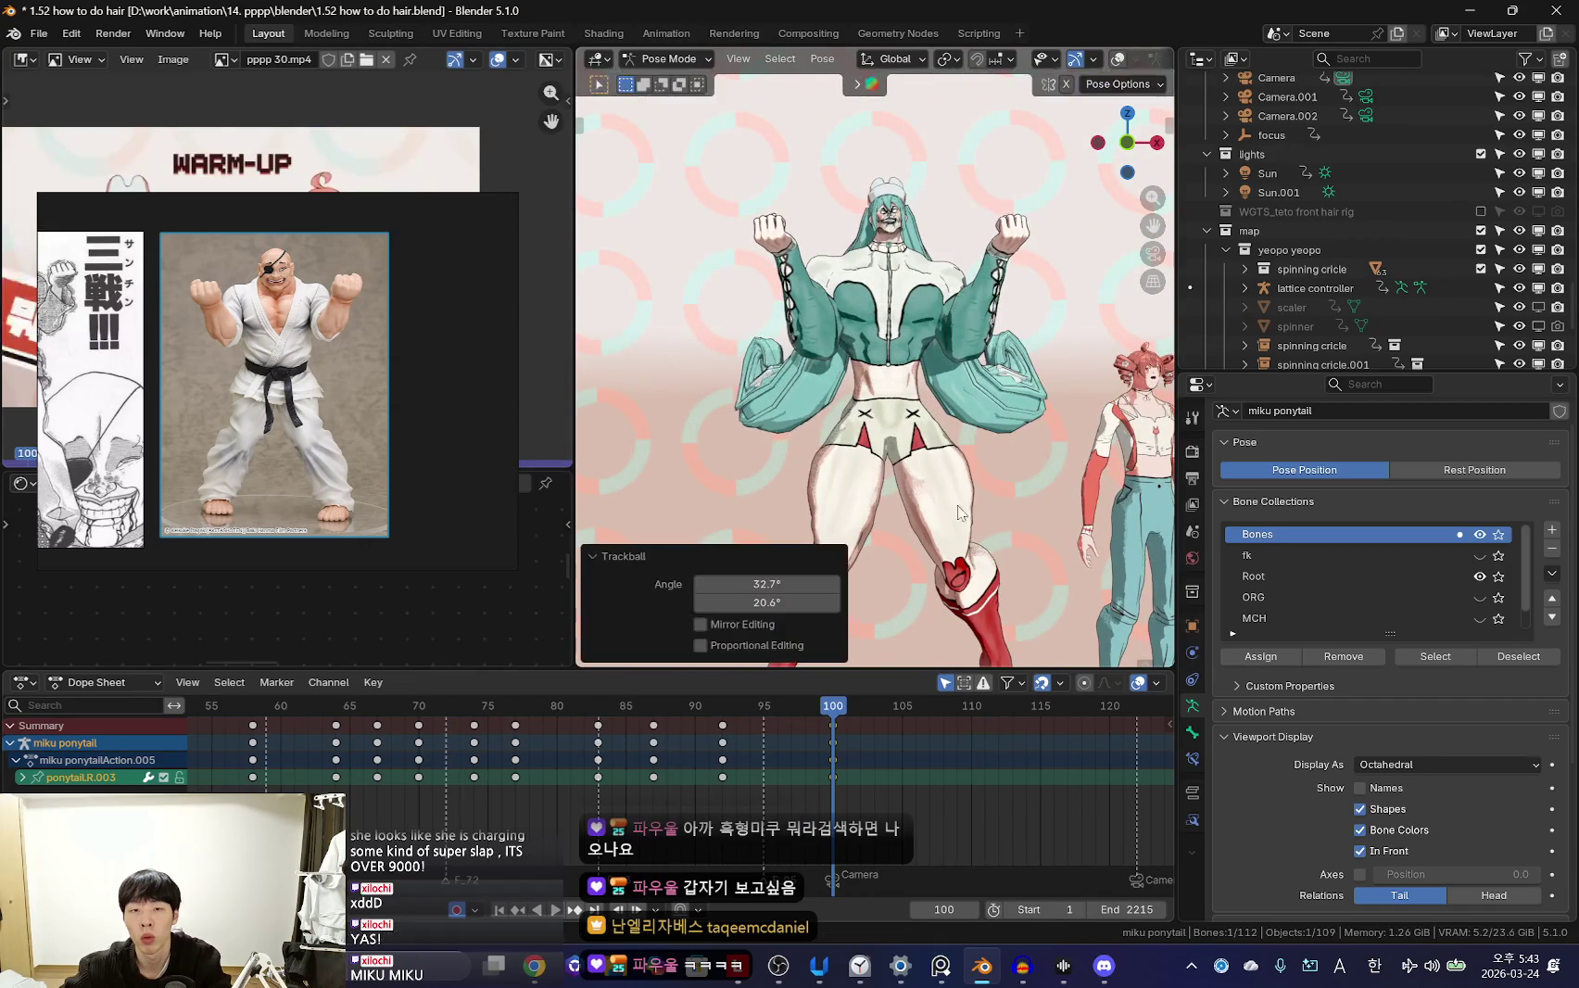
pyautogui.moveTo(846, 603)
pyautogui.mouseDown(button='middle')
pyautogui.moveTo(1099, 475)
pyautogui.moveTo(828, 468)
pyautogui.mouseUp(button='middle')
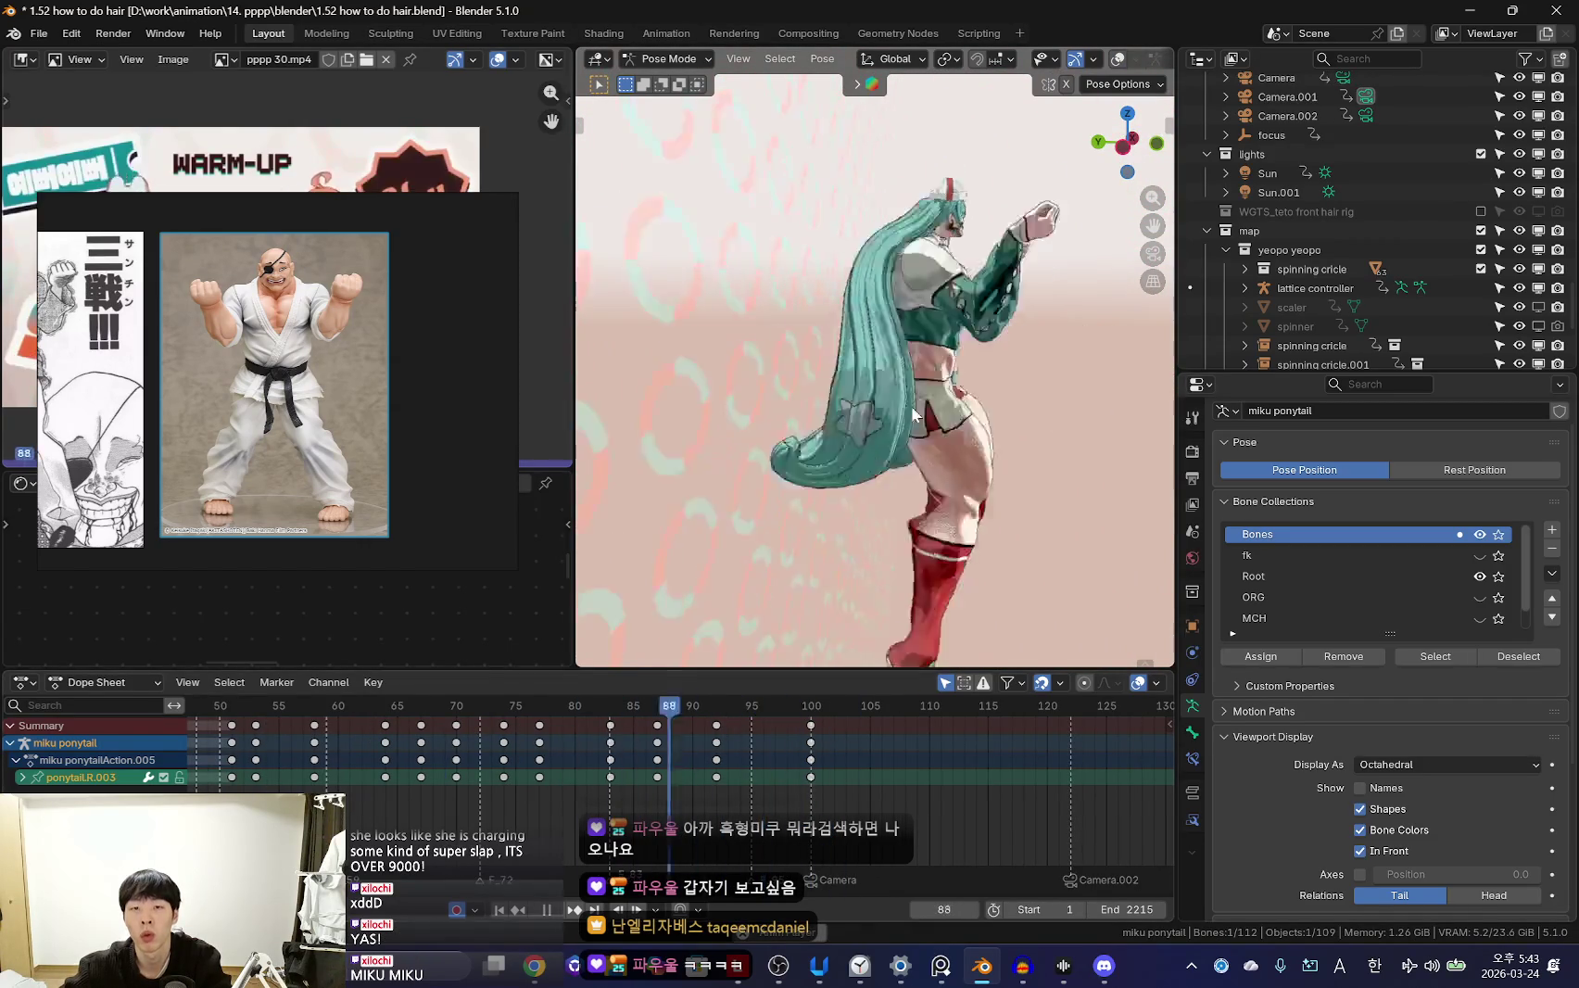
pyautogui.scroll(-3, 739, 793)
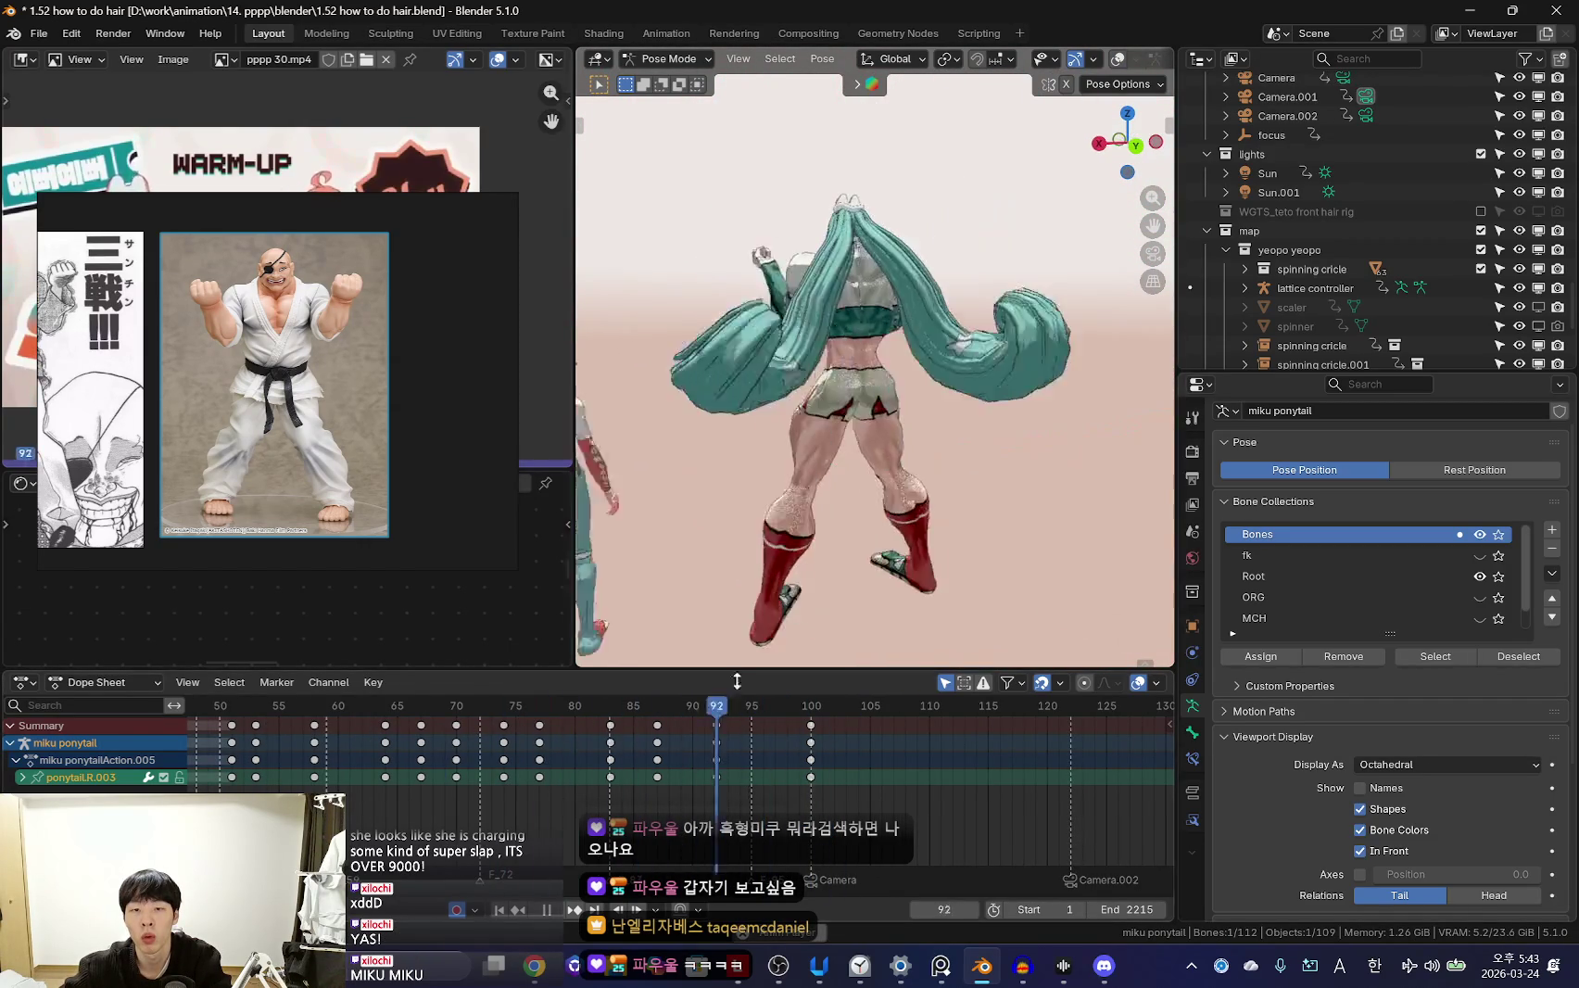
pyautogui.moveTo(575, 793); pyautogui.dragTo(738, 793)
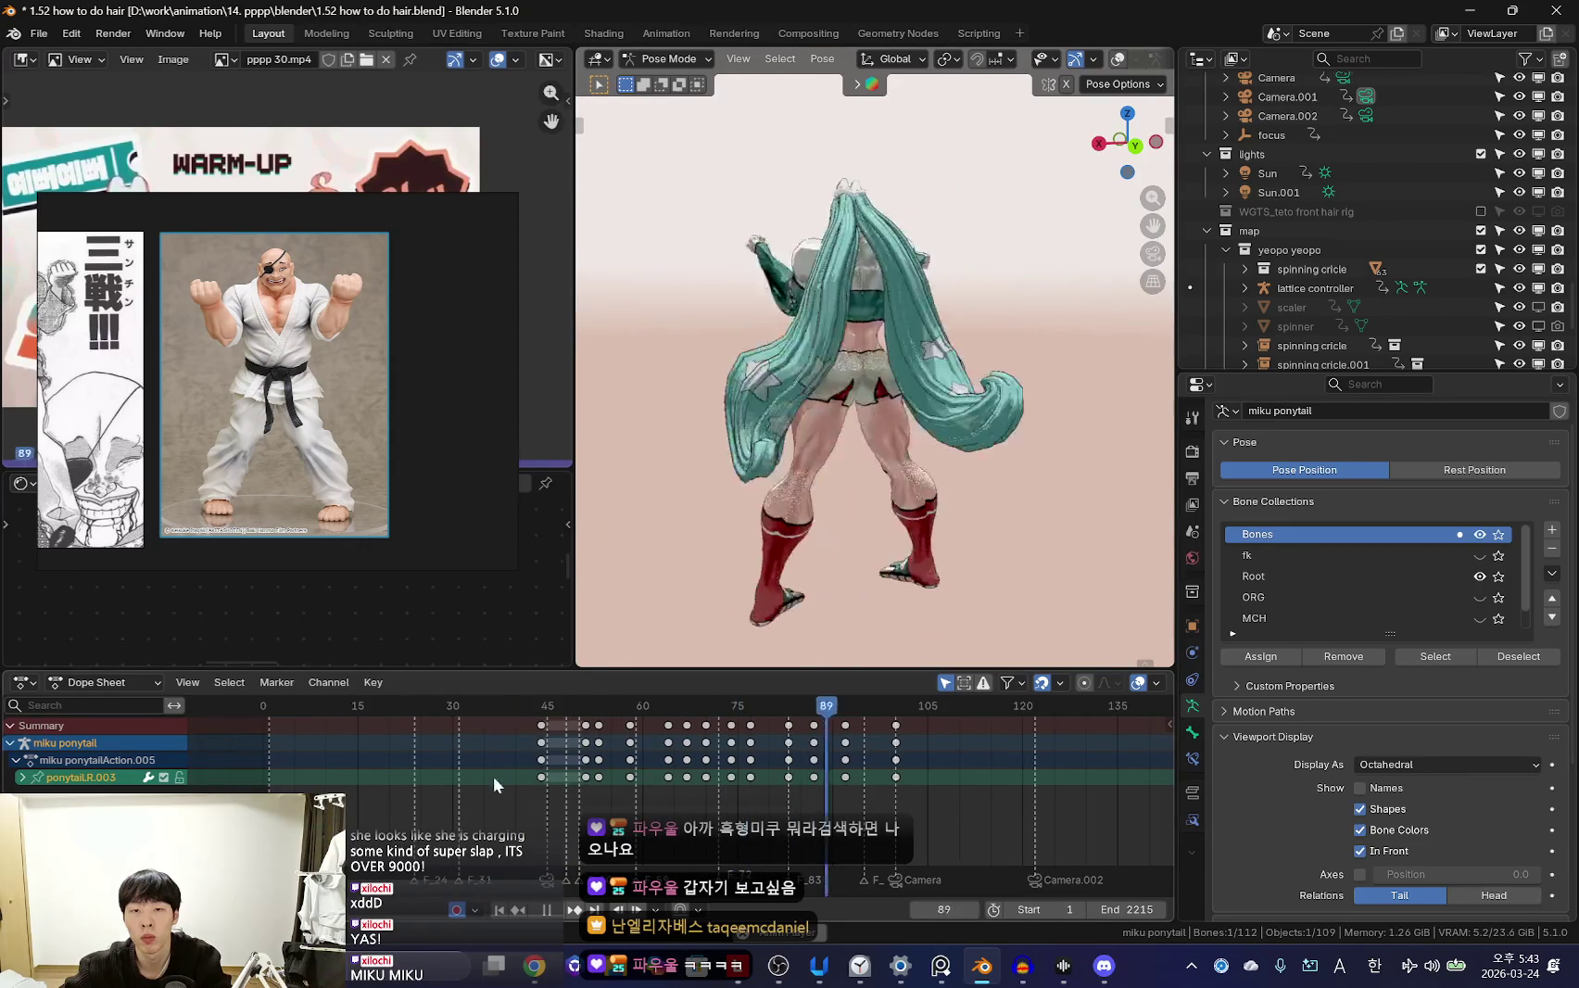
pyautogui.press('KP_0')
pyautogui.scroll(2, 770, 473)
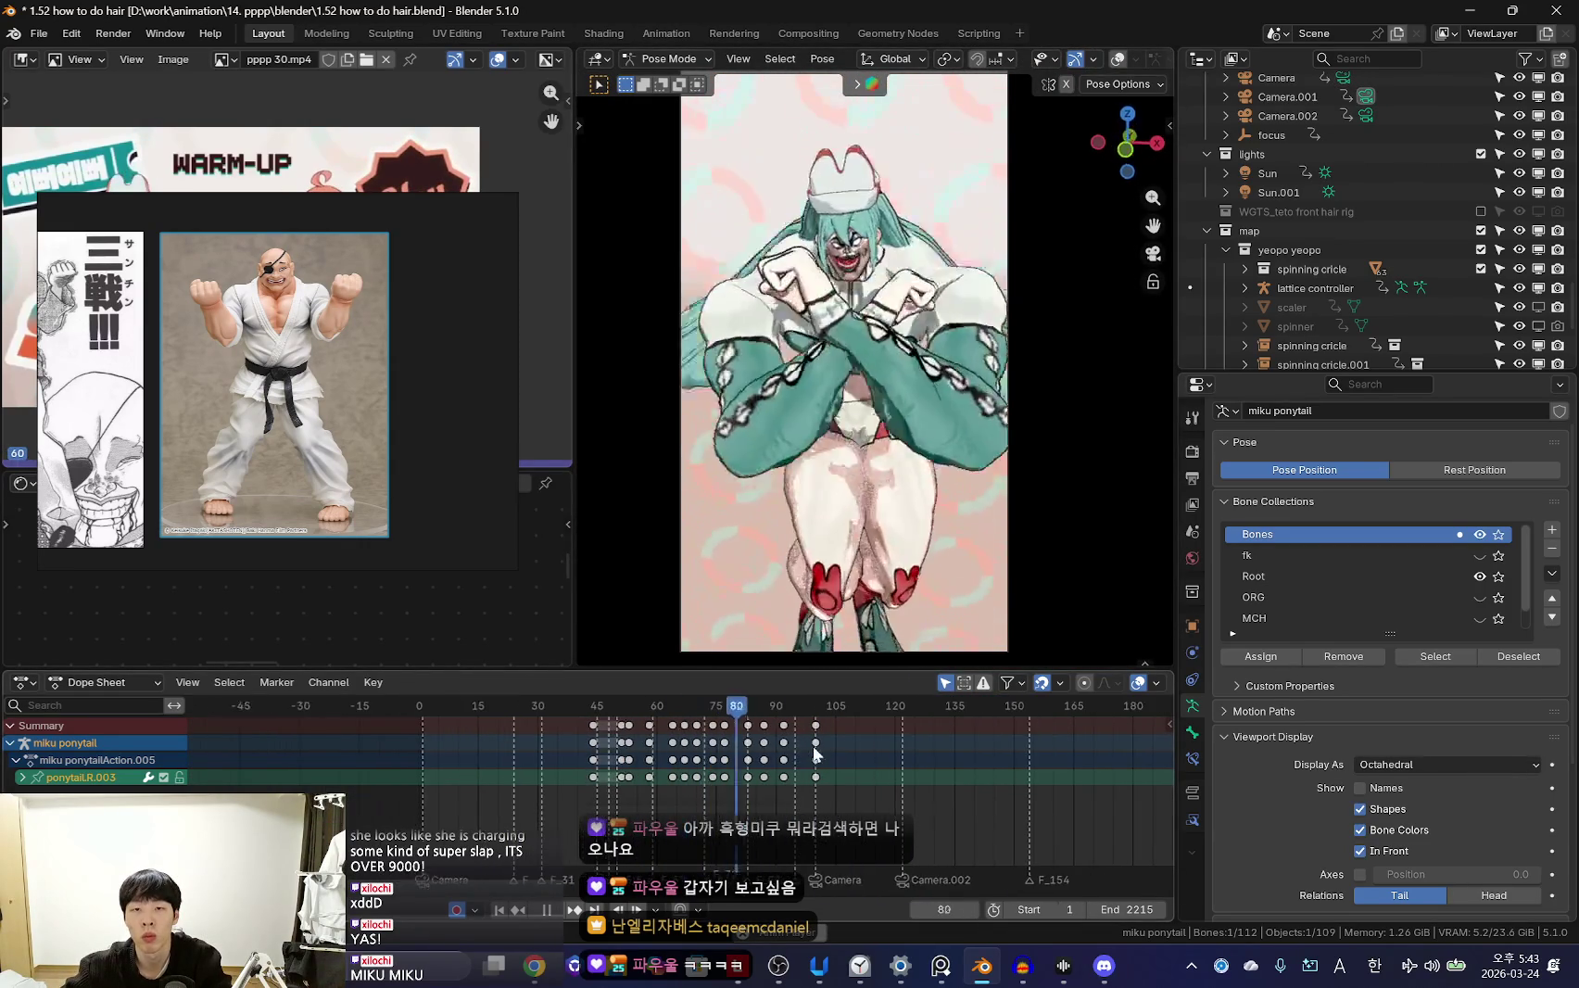
pyautogui.scroll(-3, 795, 765)
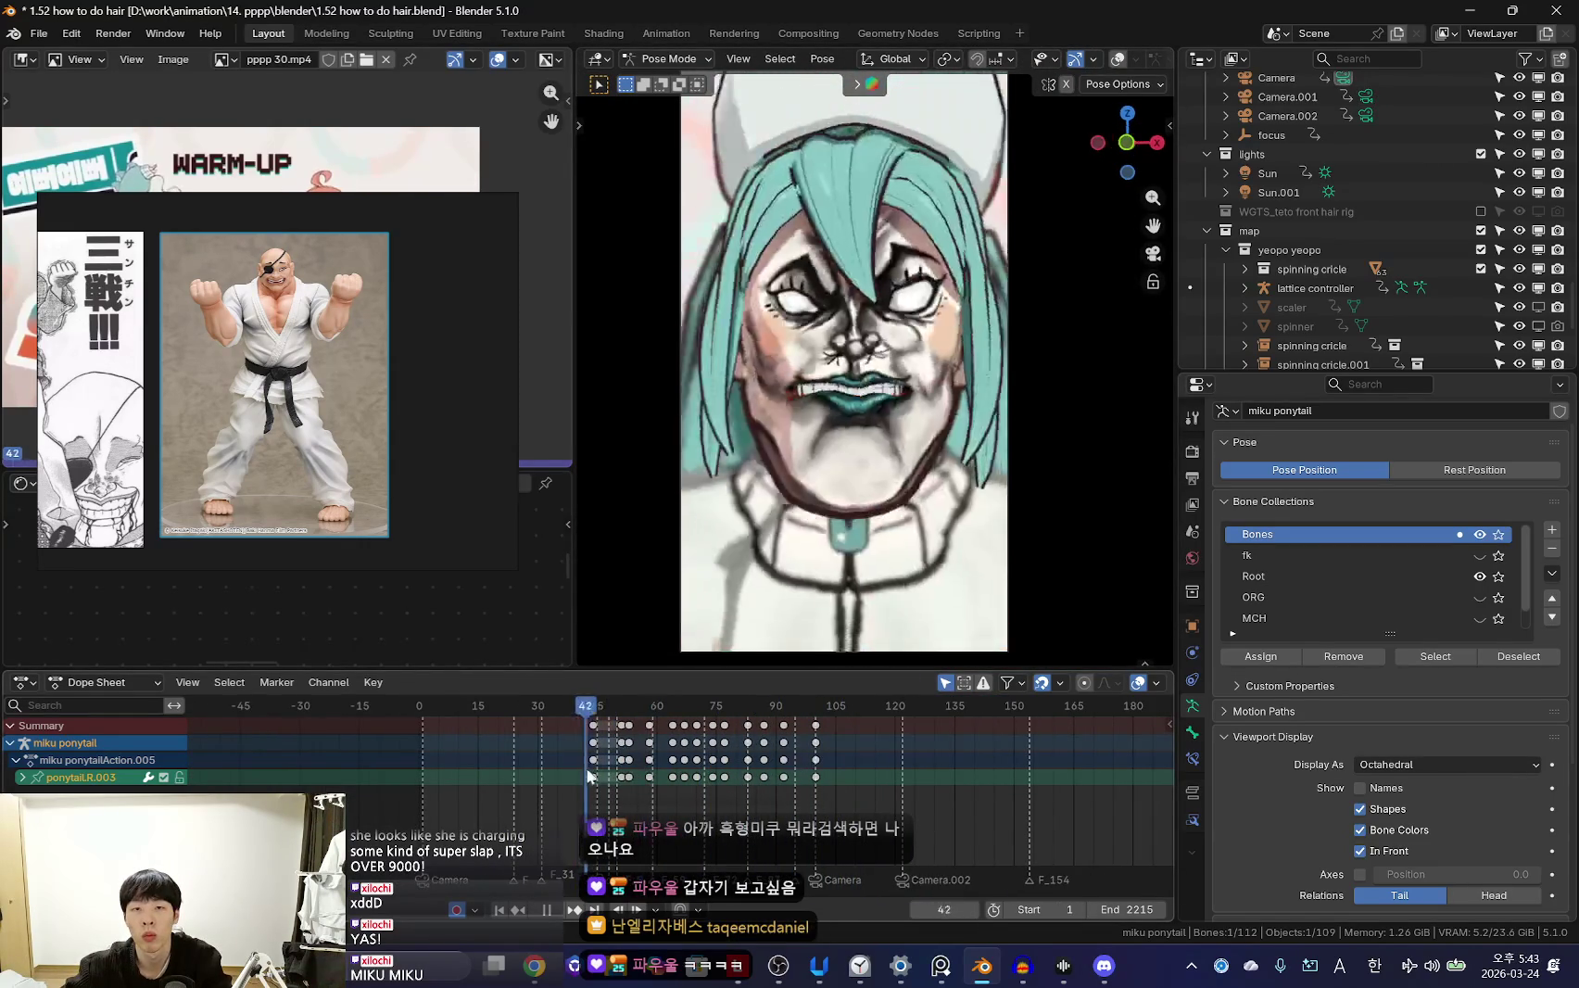
# Play back and scrub the jump's early frames through the scene camera
pyautogui.hotkey('shift', 'alt', 'z')
pyautogui.press('space')
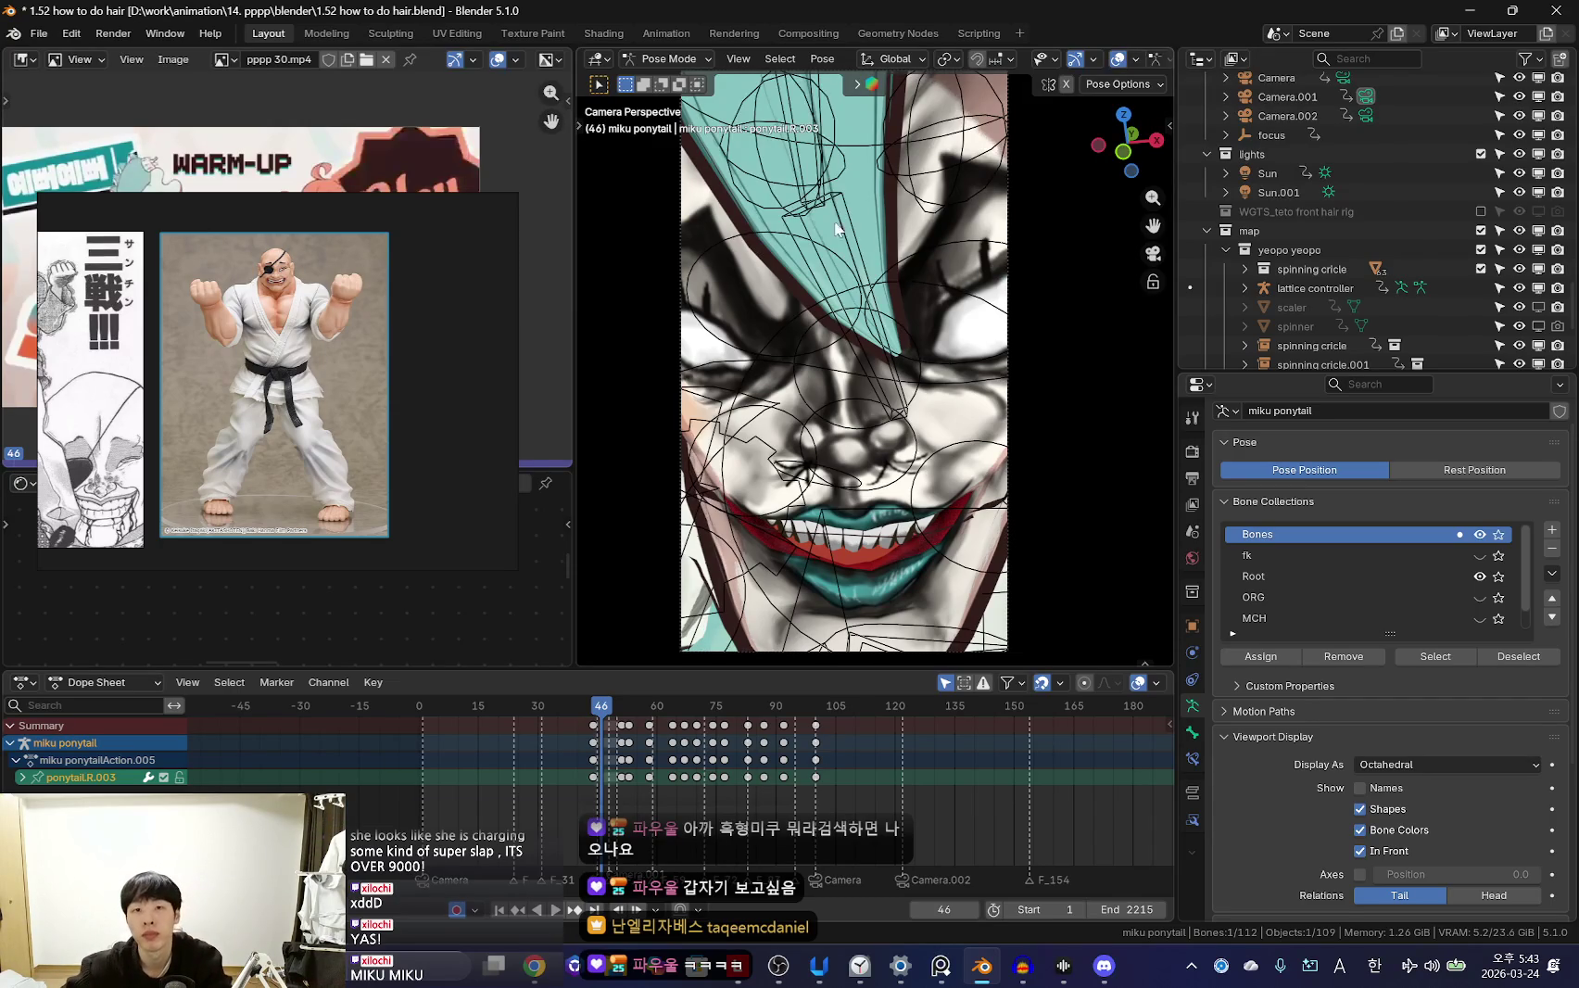
pyautogui.hotkey('ctrl', 'Tab')
pyautogui.press('KP_Decimal')
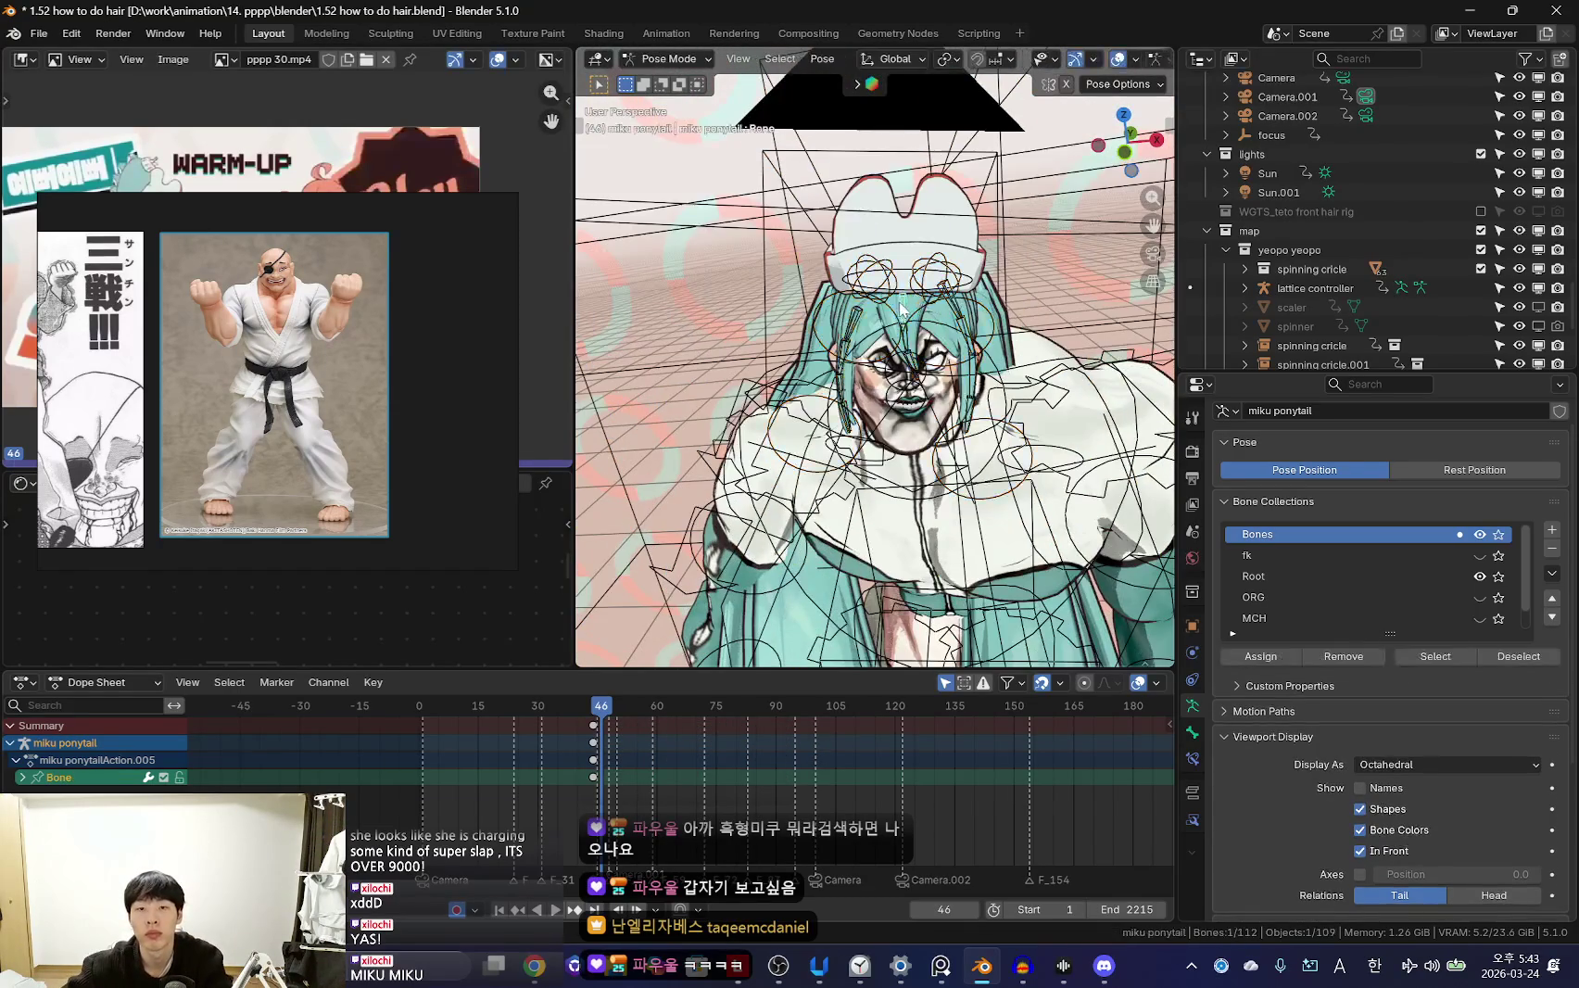
pyautogui.press('KP_0')
pyautogui.hotkey('shift', 'ctrl', 'space')
pyautogui.moveTo(670, 776); pyautogui.dragTo(848, 772, button='middle')
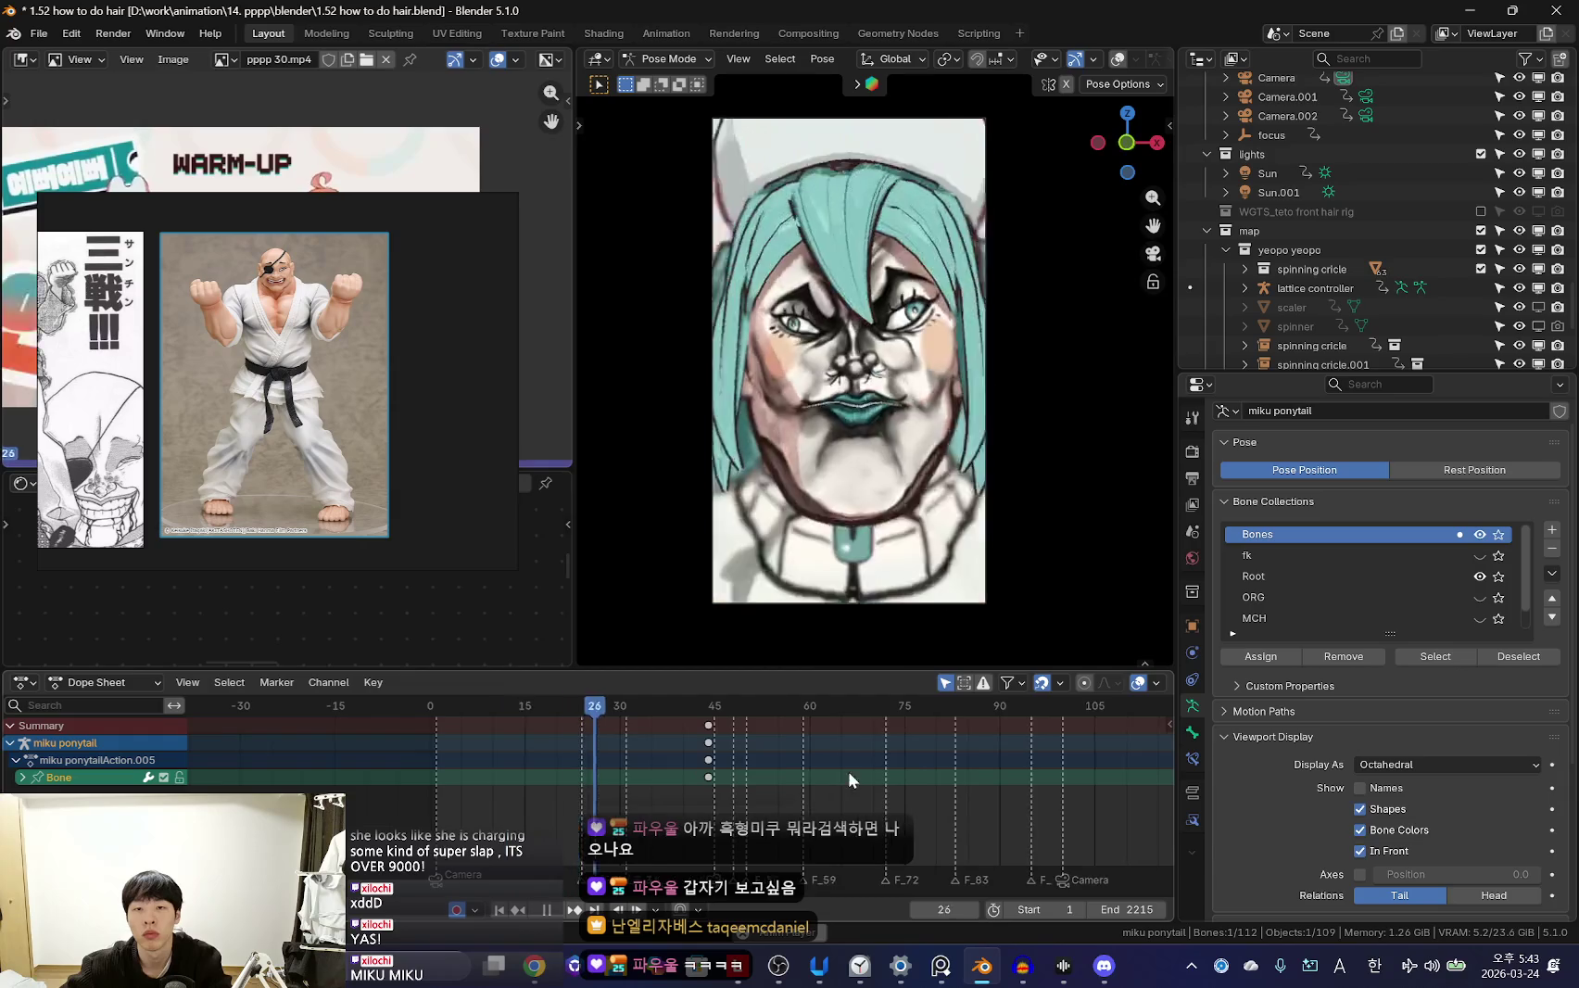
pyautogui.press('space')
pyautogui.press('space')
# Stop playback on frame 46 and leave the camera view
pyautogui.scroll(2, 800, 797)
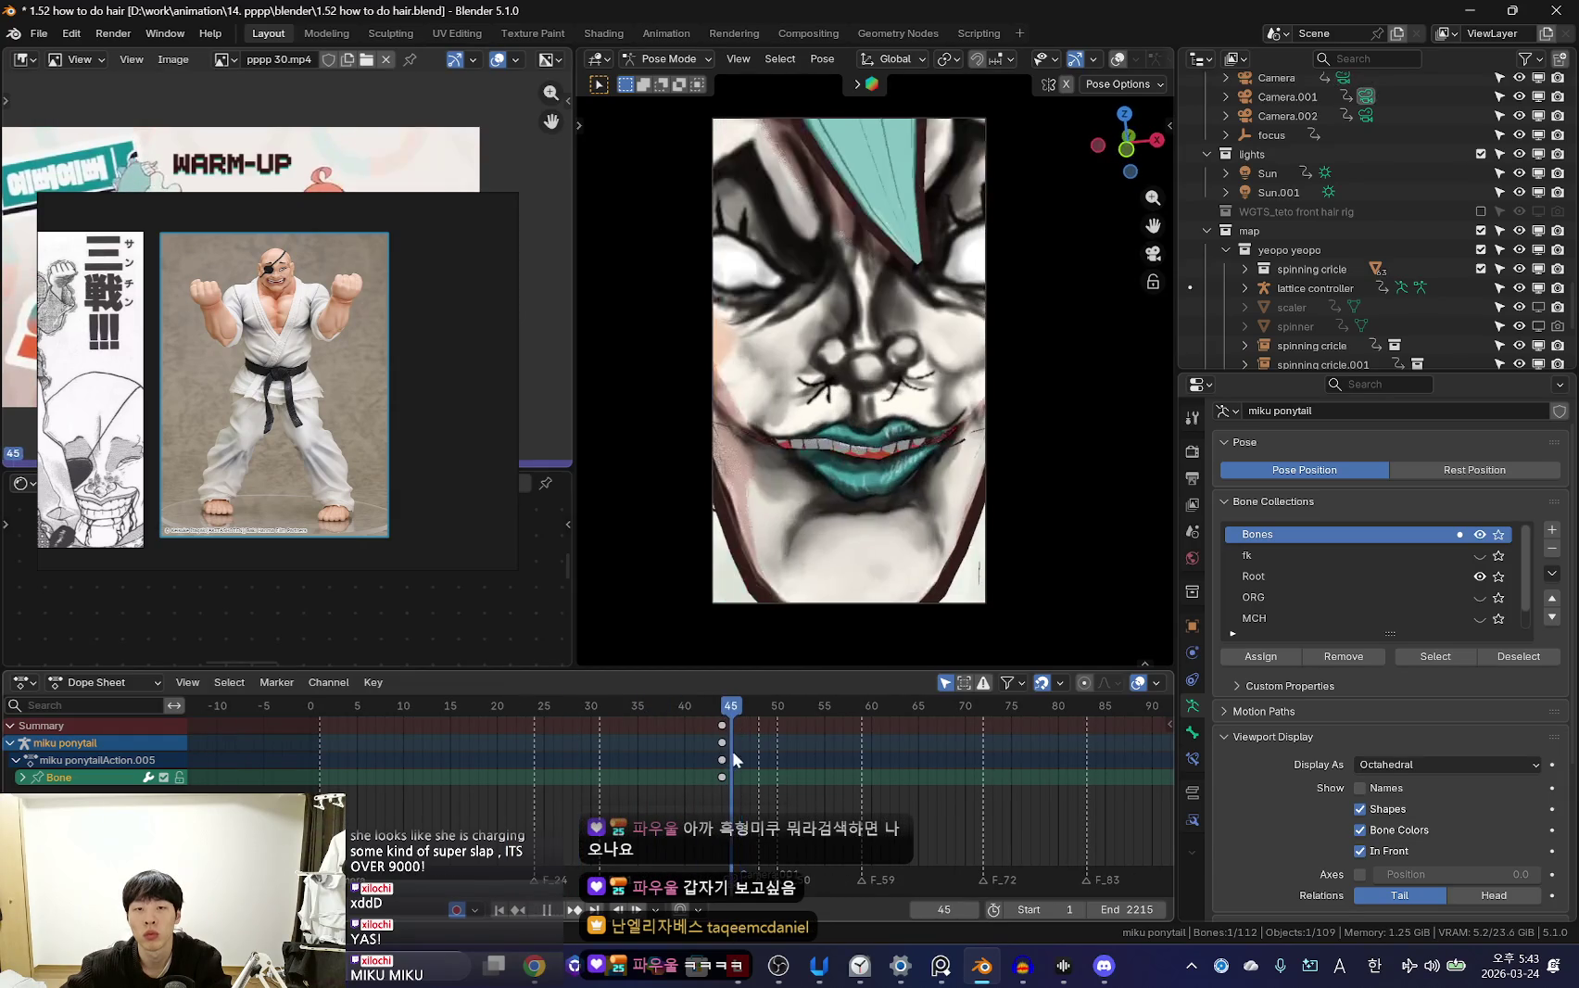
pyautogui.press('space')
pyautogui.press('KP_0')
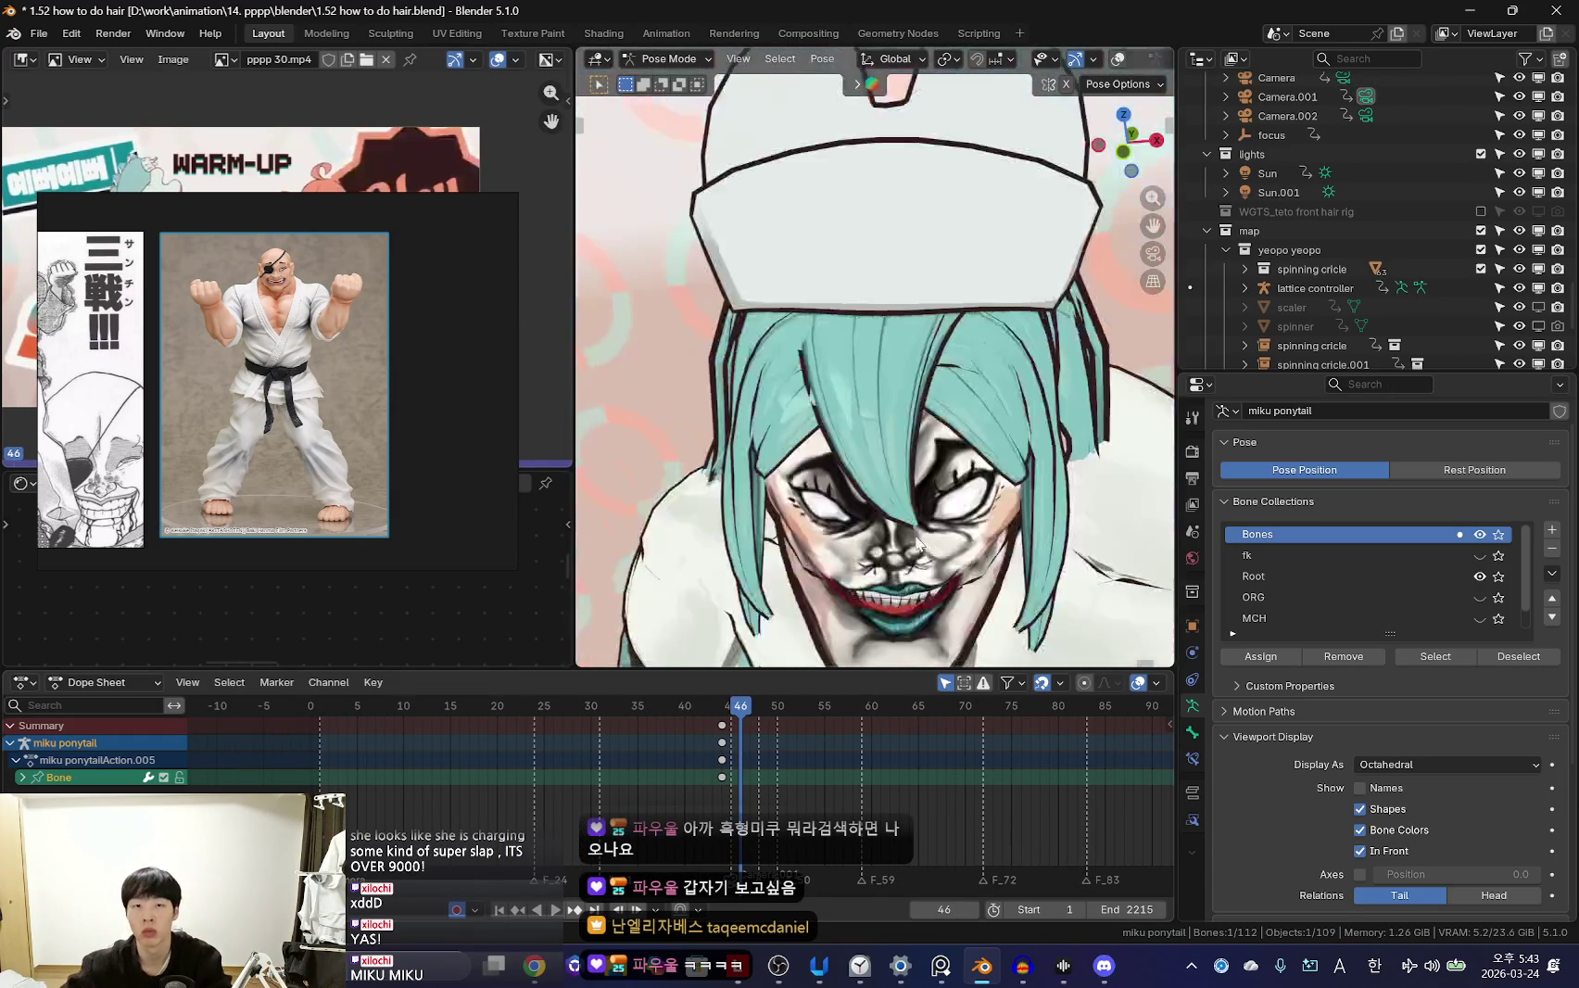
pyautogui.scroll(2, 772, 754)
pyautogui.hotkey('ctrl', 'shift', 'space')
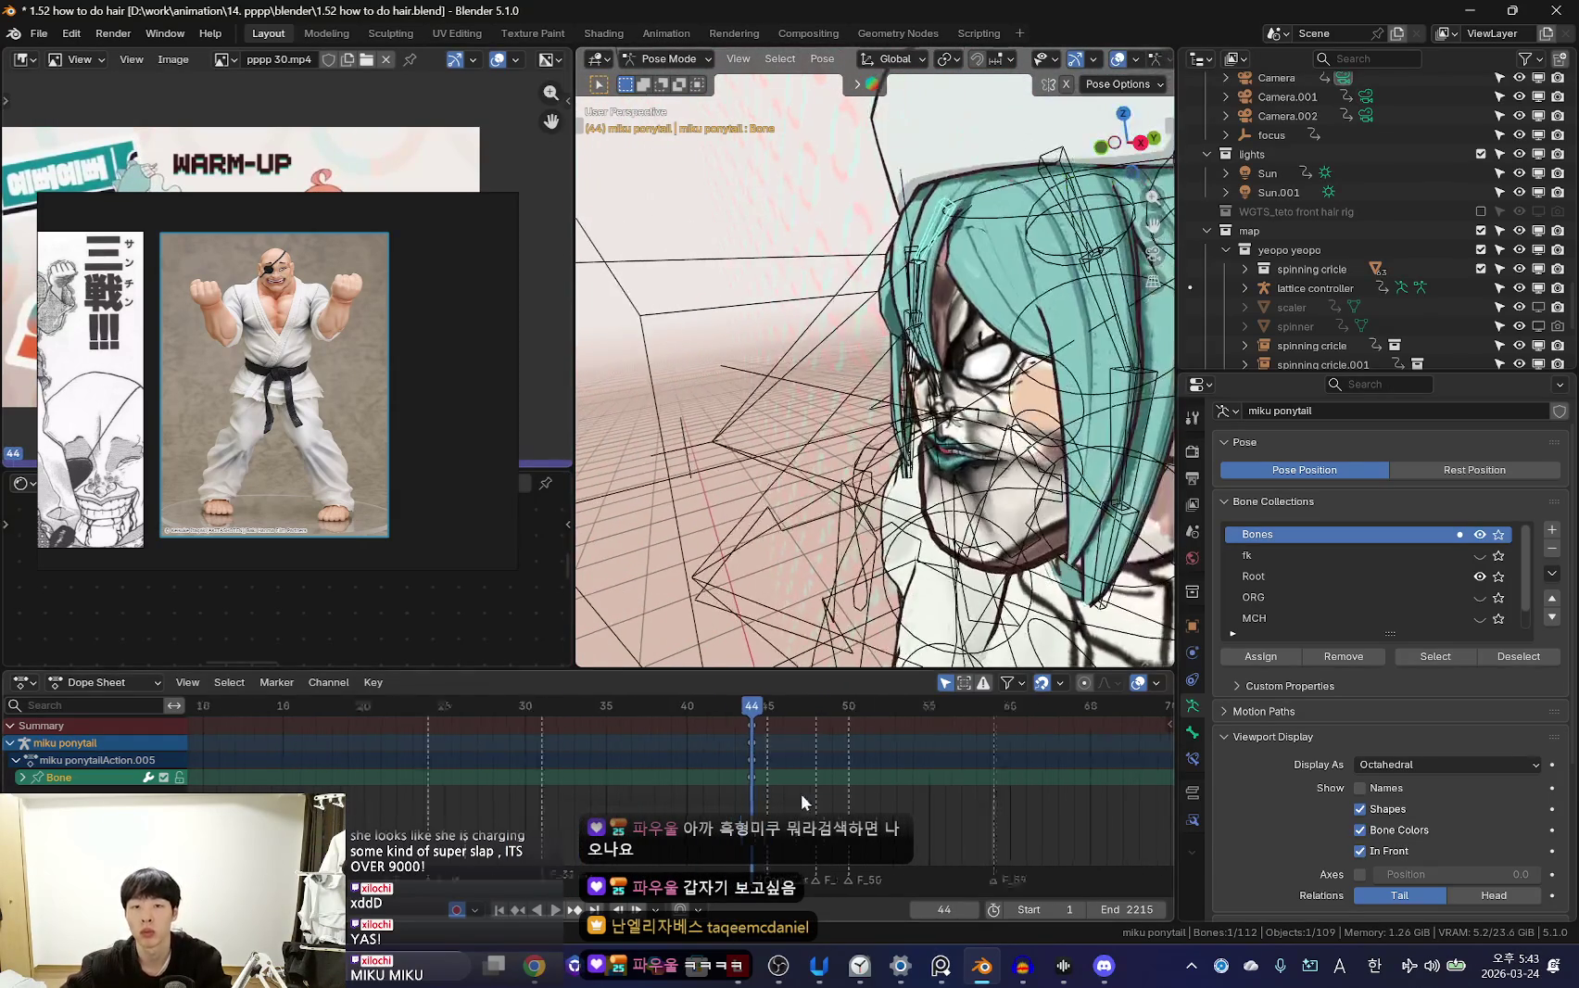
pyautogui.scroll(2, 776, 749)
pyautogui.press('Escape')
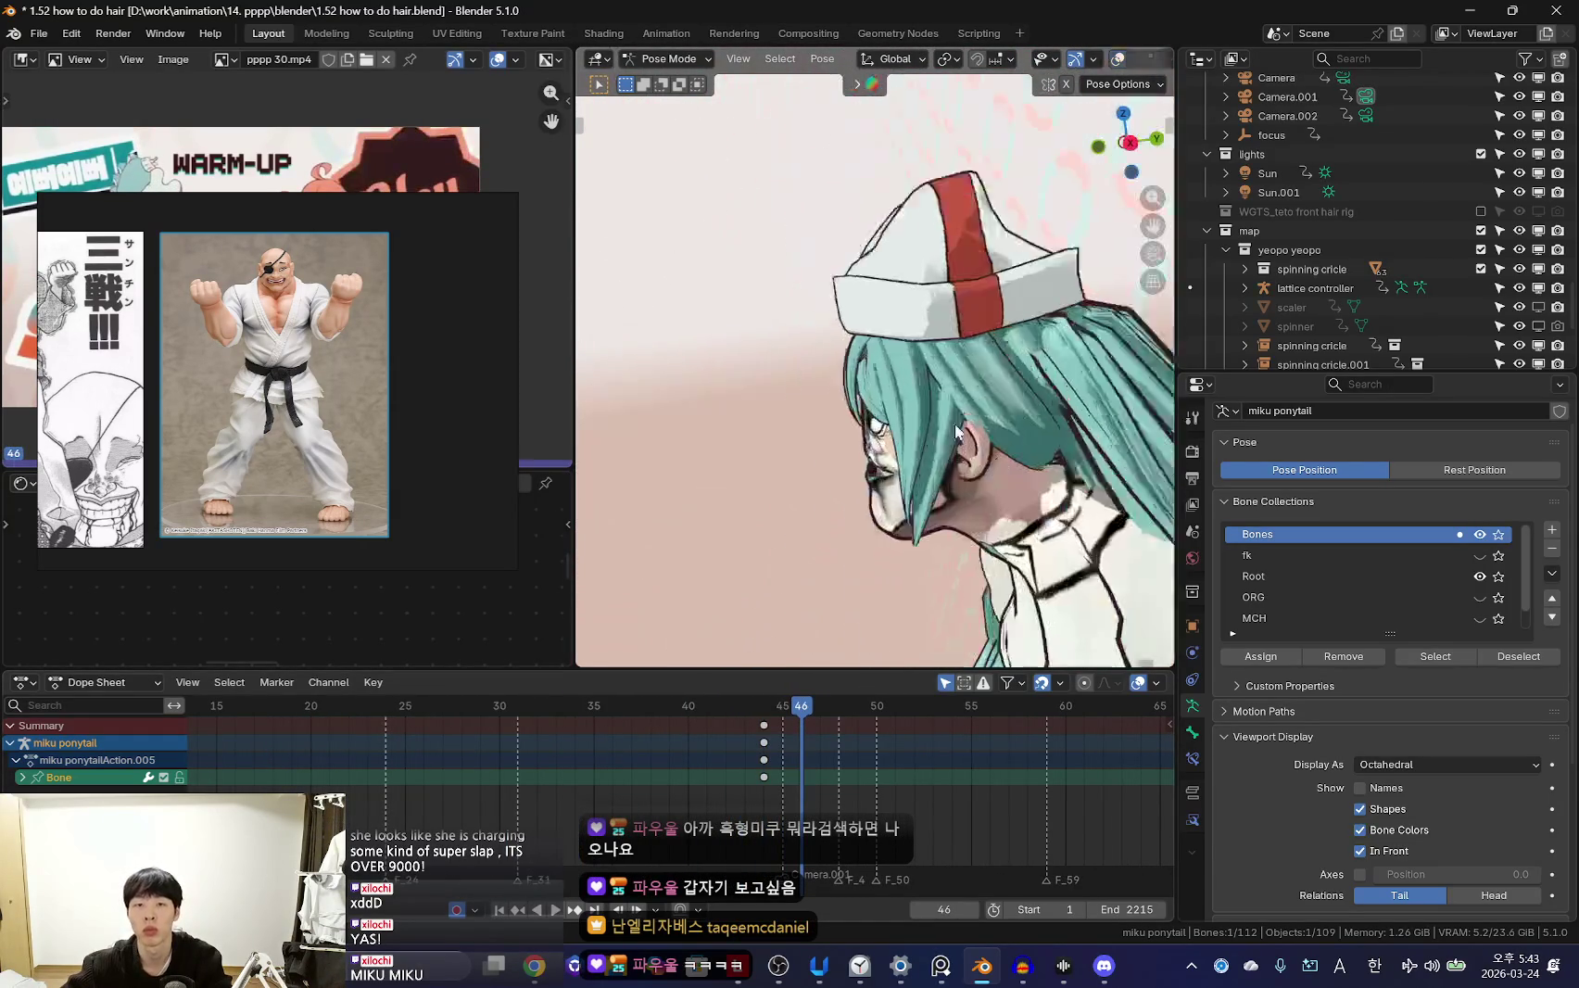
# Rotate two ponytail bones into a new swing, the second by 56.9°
pyautogui.press('r')
pyautogui.click(876, 393)
pyautogui.click(964, 359)
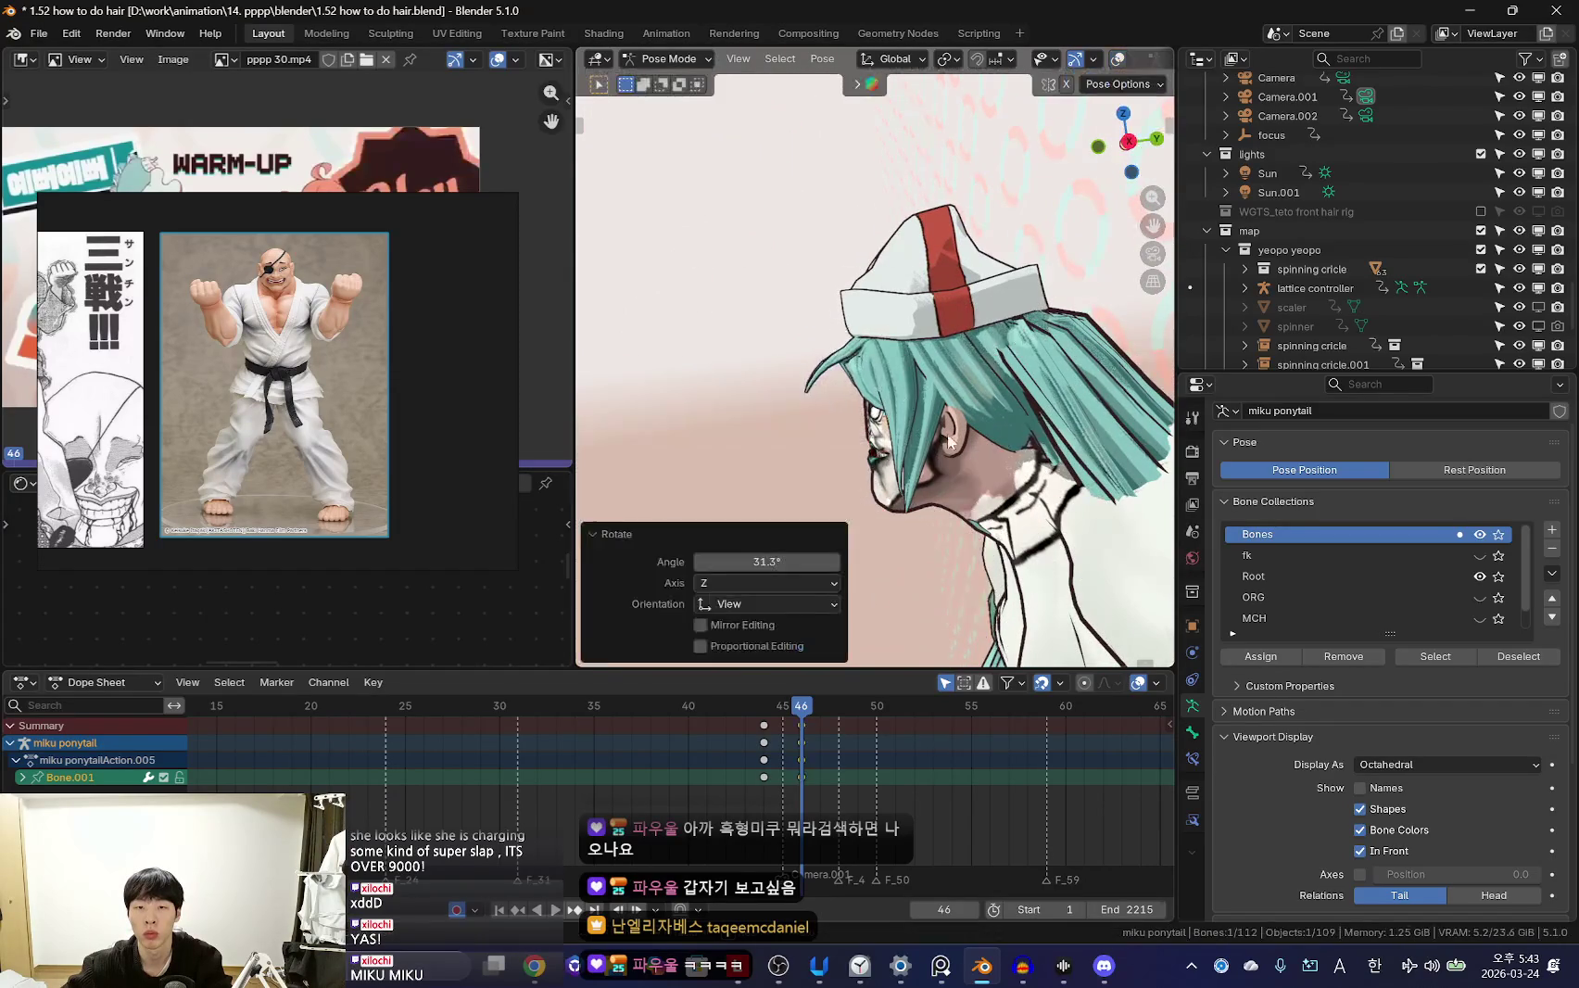
pyautogui.press('r')
pyautogui.click(1051, 443)
pyautogui.moveTo(1050, 443); pyautogui.dragTo(846, 344, button='middle')
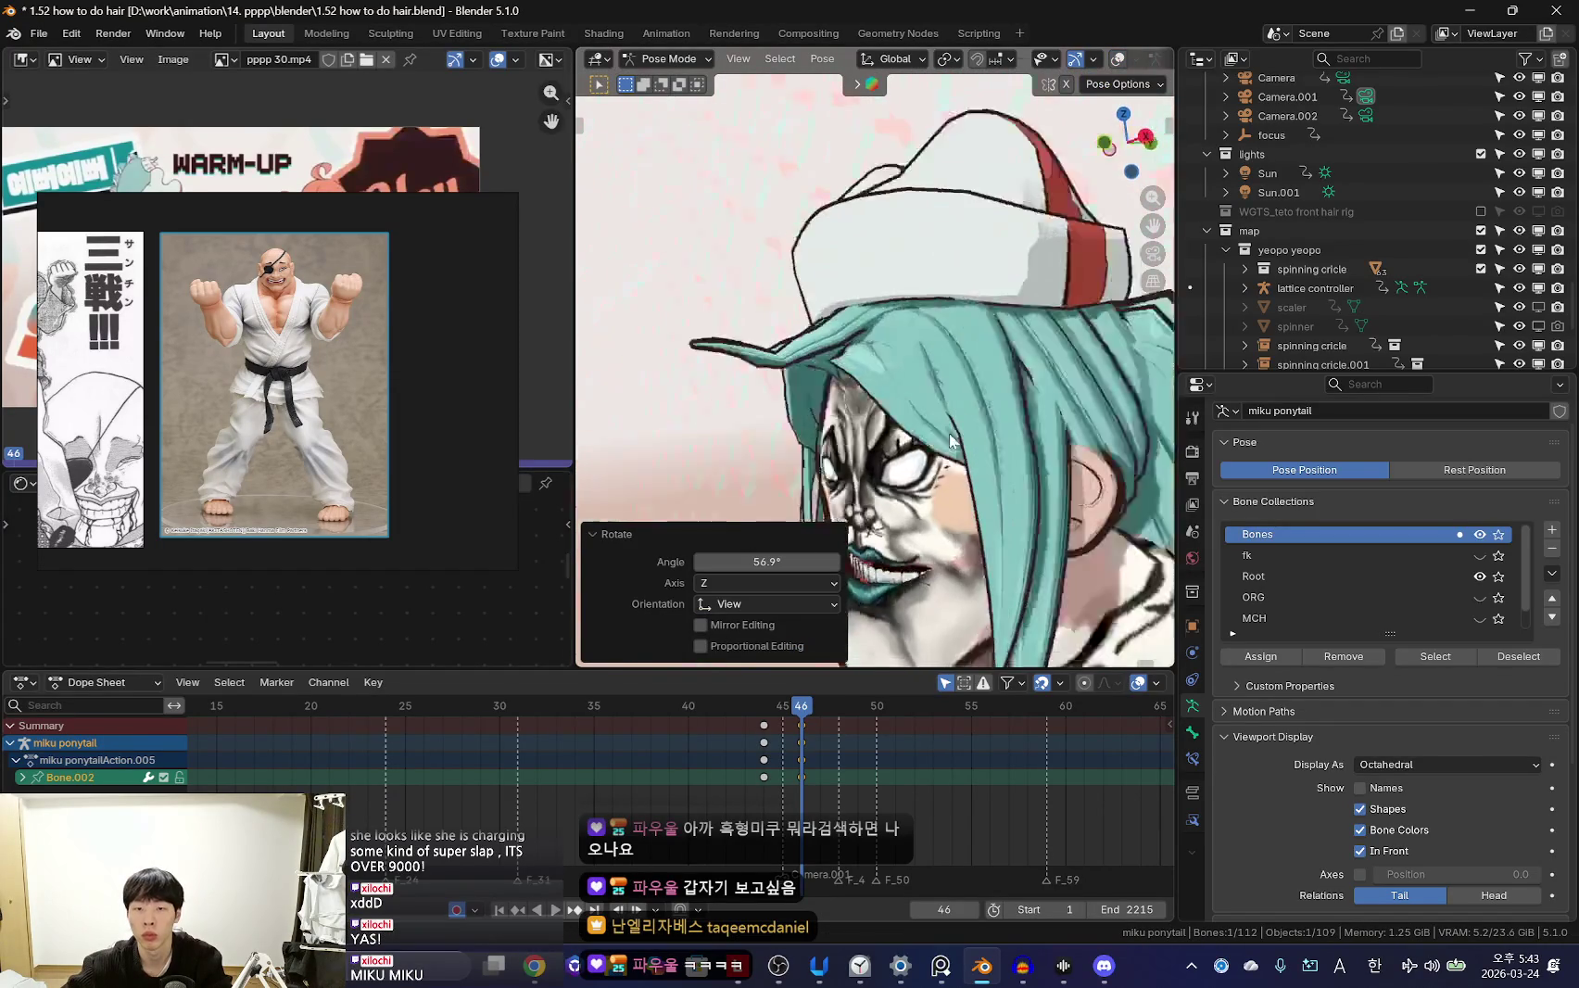
pyautogui.keyDown('alt'); pyautogui.scroll(-4, 844, 796); pyautogui.keyUp('alt')
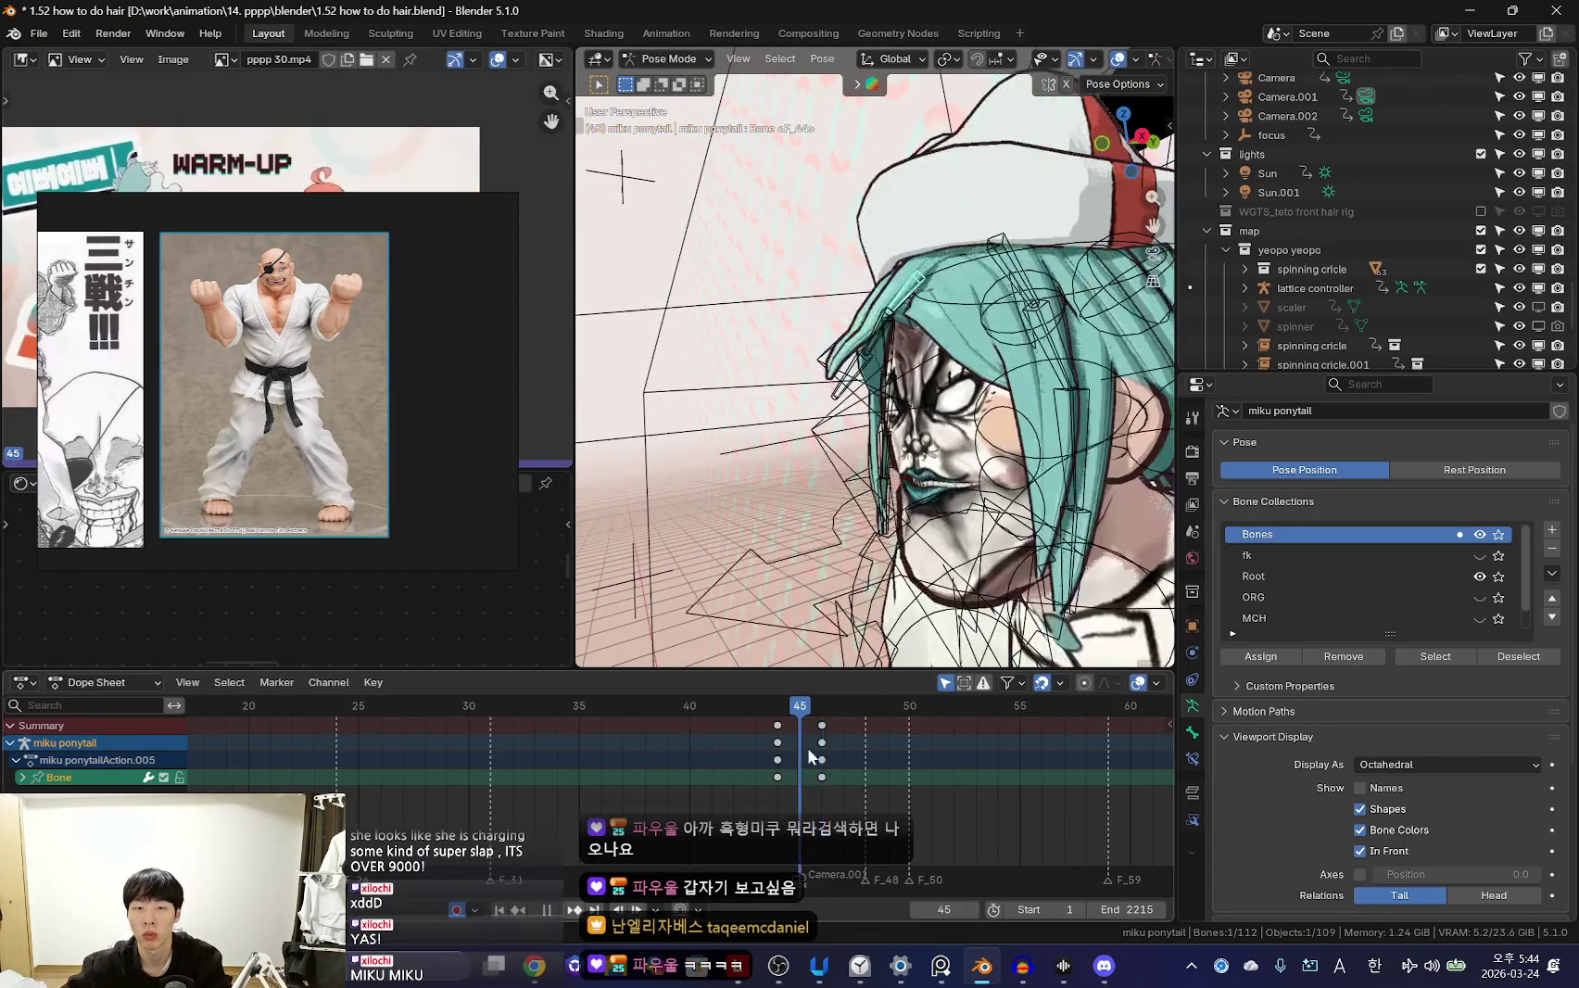
pyautogui.moveTo(1020, 426)
pyautogui.mouseDown(button='middle')
pyautogui.moveTo(933, 436)
pyautogui.moveTo(877, 392)
pyautogui.mouseUp(button='middle')
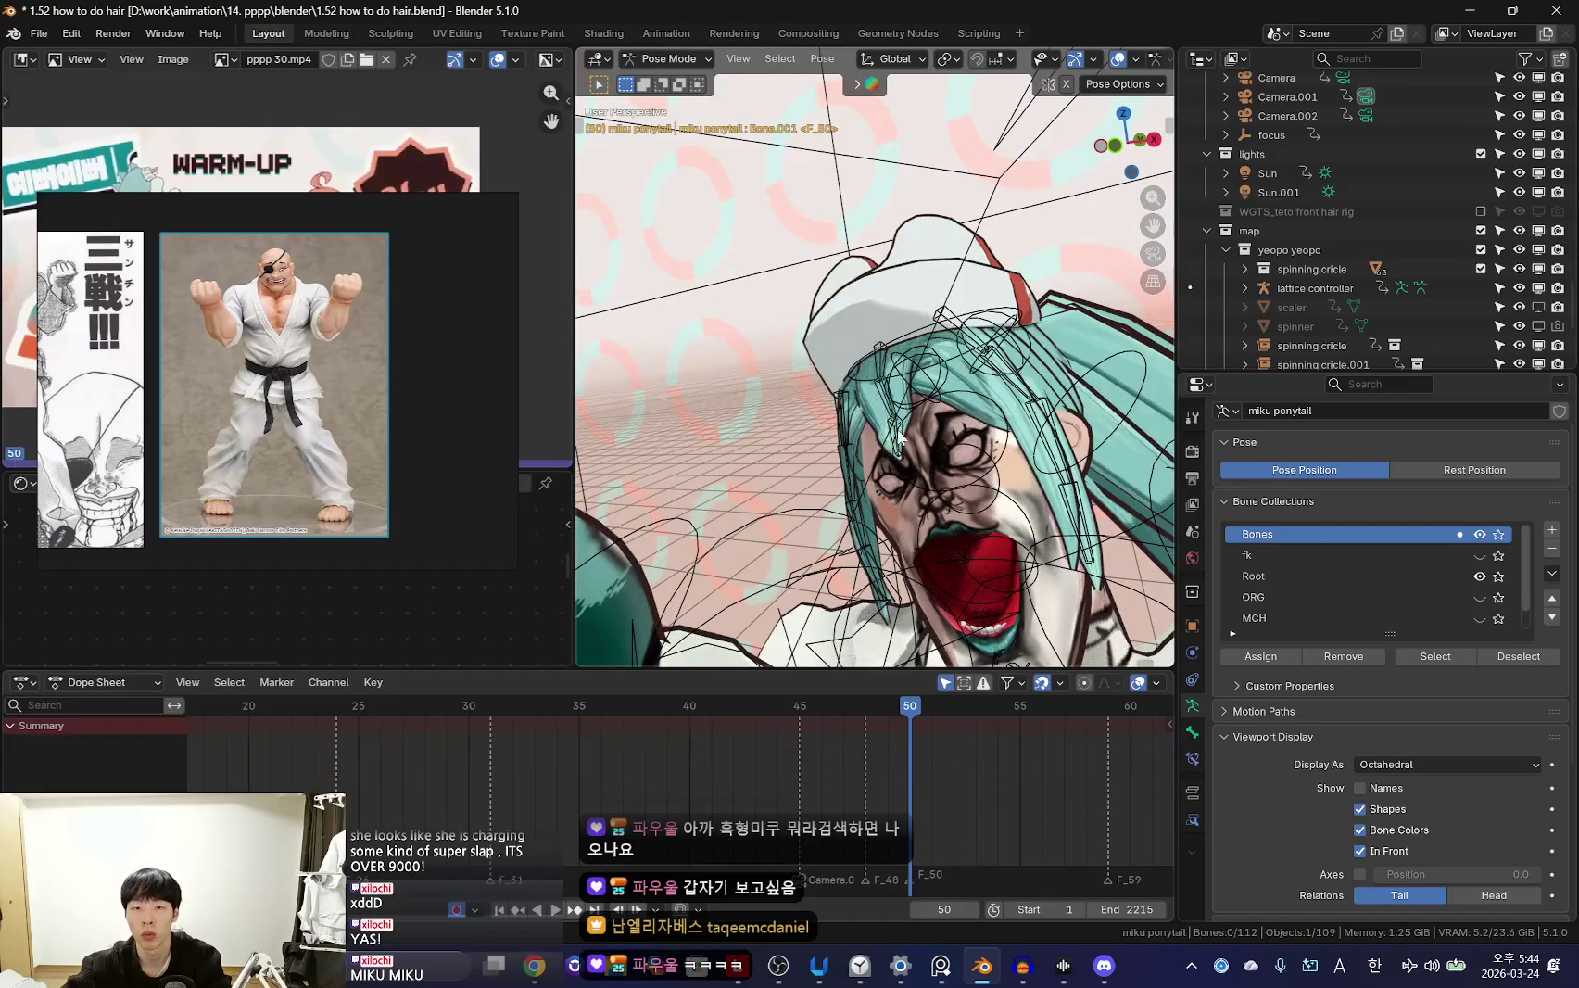
# Keyframe the ponytail pose and scrub frames 44–48 to check it
pyautogui.click(898, 439)
pyautogui.press('KP_0')
pyautogui.press('space')
pyautogui.click(888, 792)
pyautogui.moveTo(888, 792)
pyautogui.mouseDown()
pyautogui.moveTo(867, 798)
pyautogui.moveTo(837, 759)
pyautogui.moveTo(878, 623)
pyautogui.mouseUp()
pyautogui.moveTo(878, 623)
pyautogui.mouseDown(button='middle')
pyautogui.moveTo(856, 398)
pyautogui.moveTo(695, 385)
pyautogui.mouseUp(button='middle')
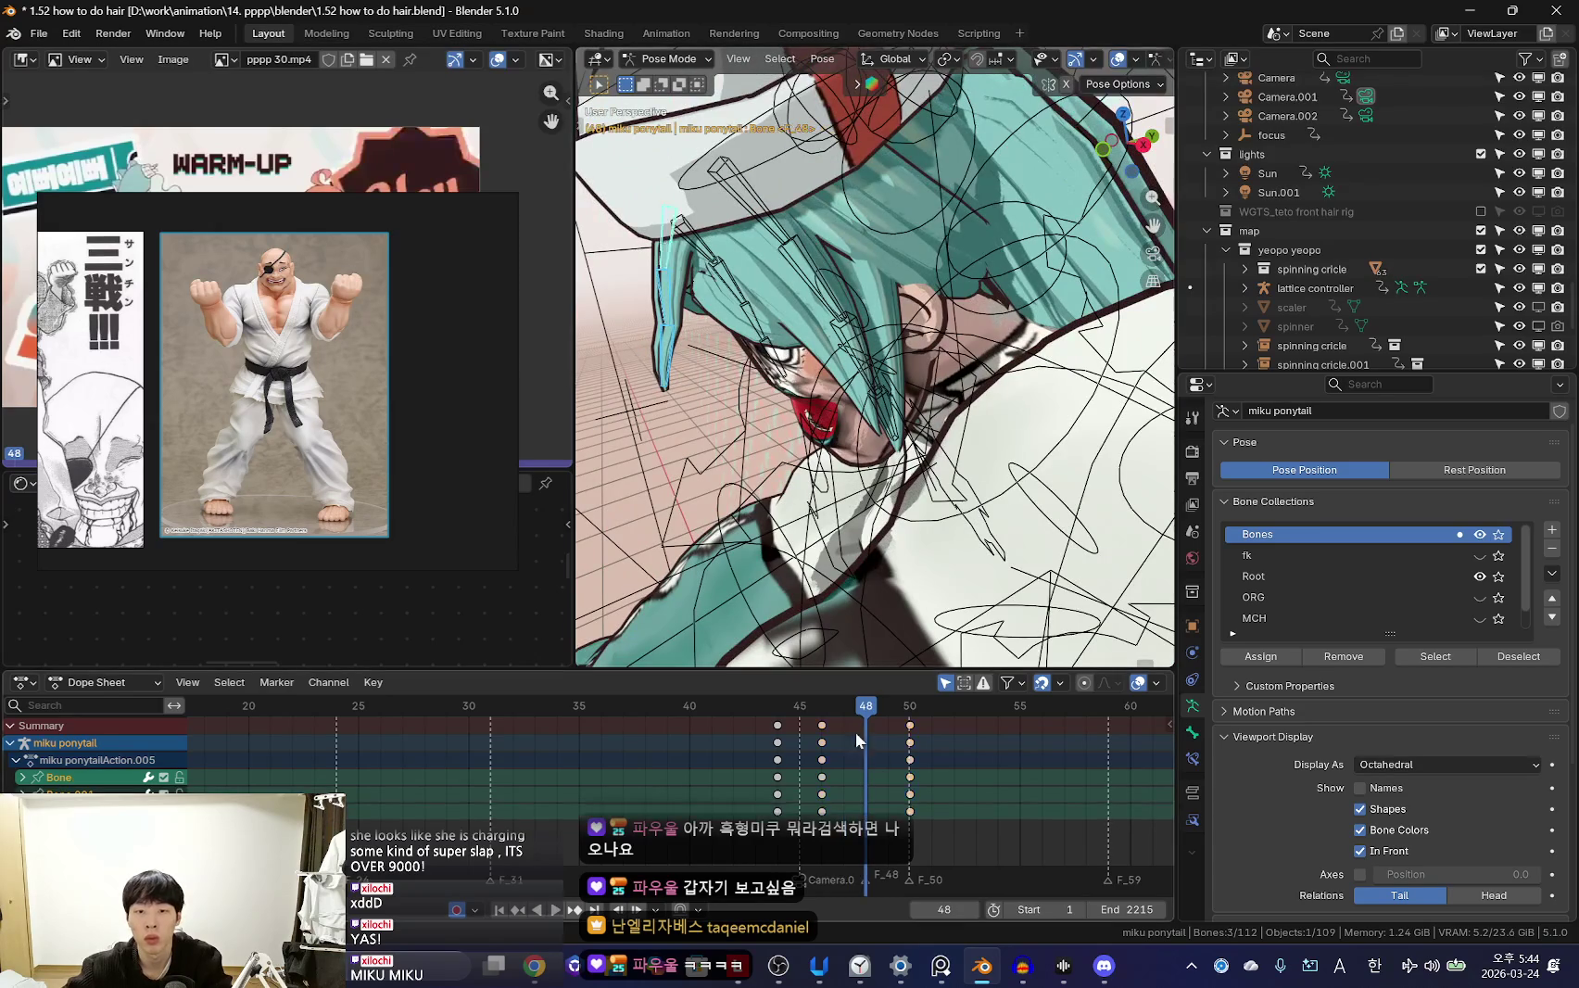
# Check frame 50 through the camera, then step back to frame 49
pyautogui.moveTo(896, 792); pyautogui.dragTo(968, 780)
pyautogui.press('KP_0')
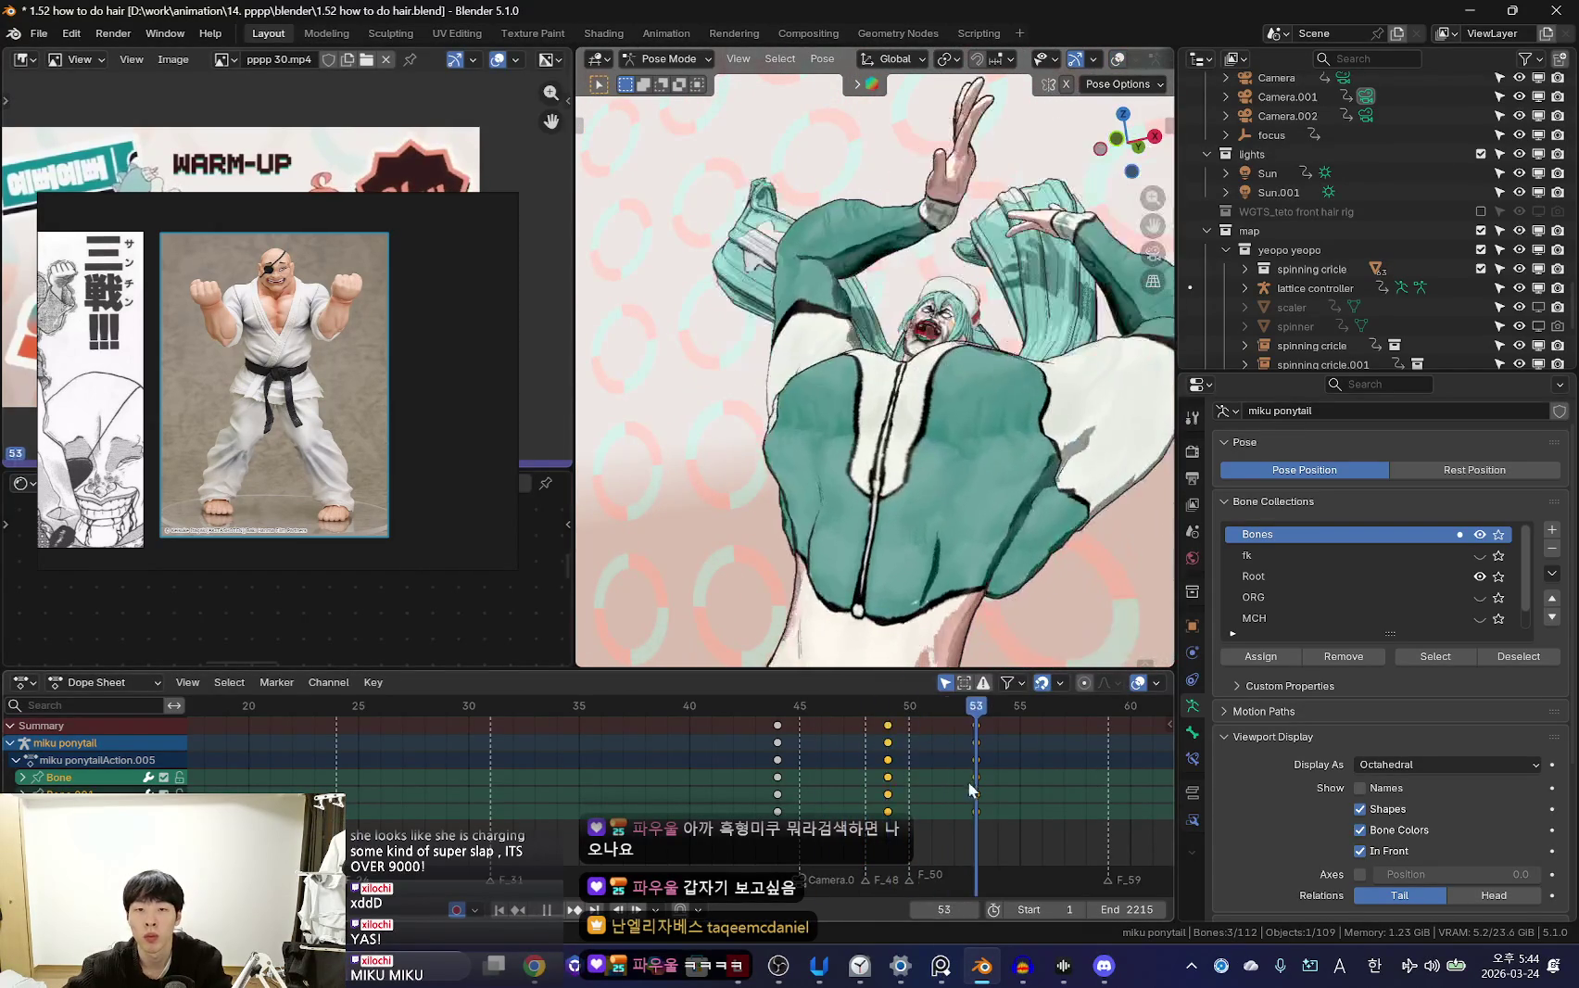
pyautogui.press('Left')
pyautogui.press('Left')
pyautogui.press('Left')
pyautogui.moveTo(1004, 431); pyautogui.dragTo(889, 319, button='middle')
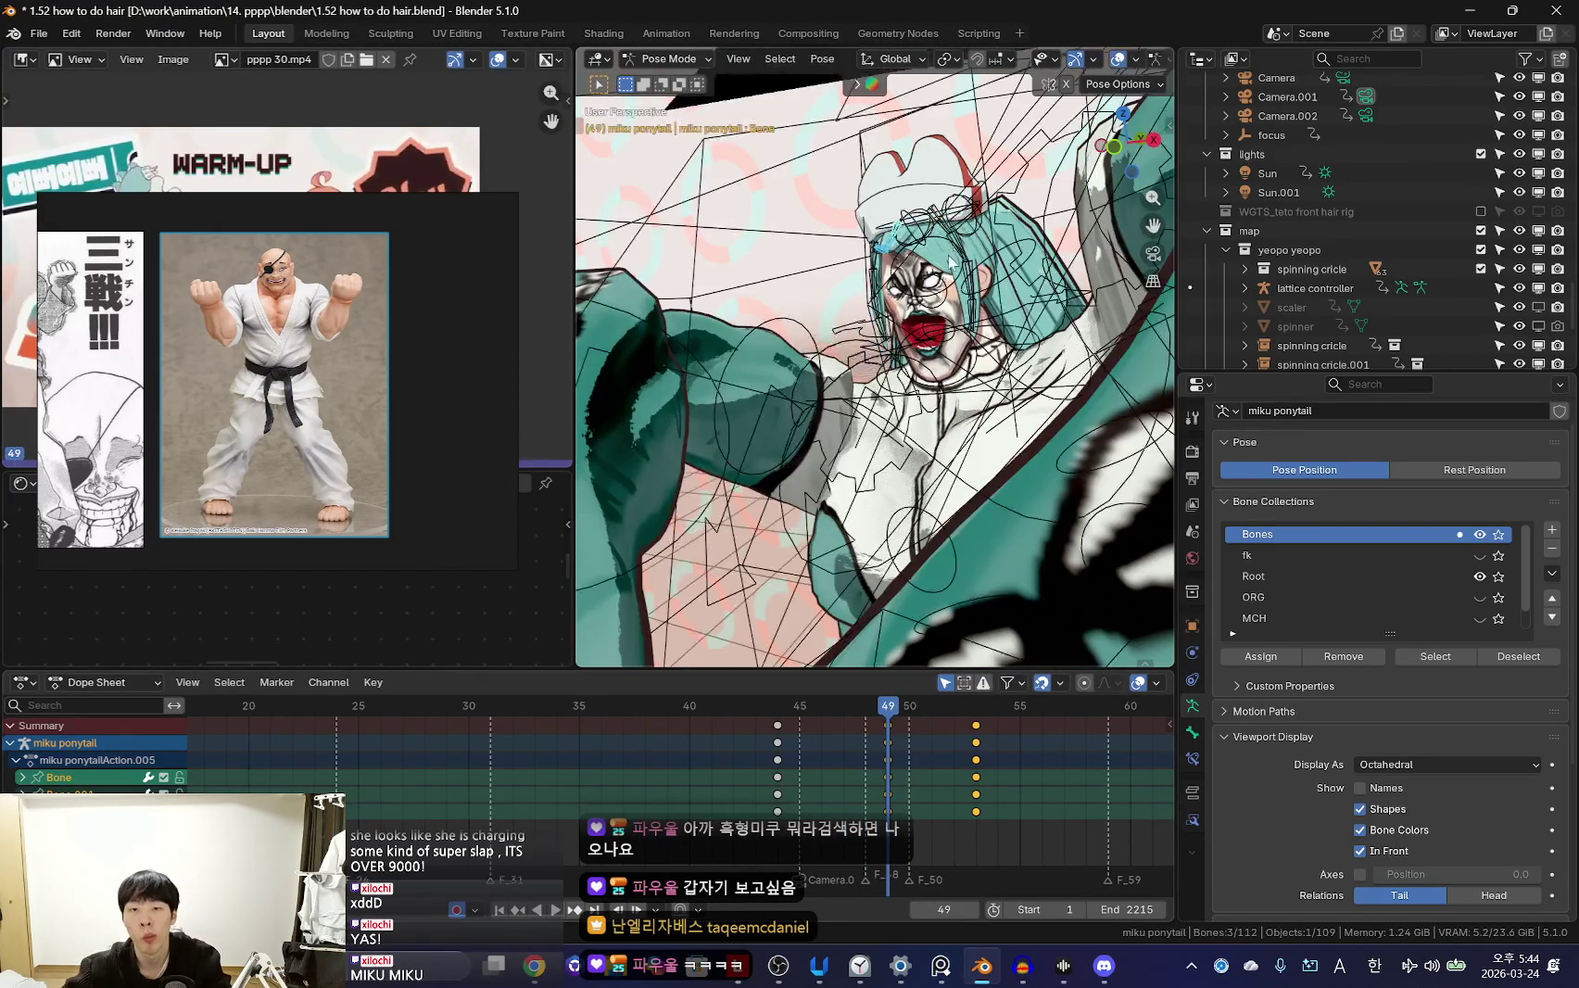
# Rotate the ponytail bones at frame 49, turning the tip to -29.6°
pyautogui.click(886, 315)
pyautogui.press('KP_0')
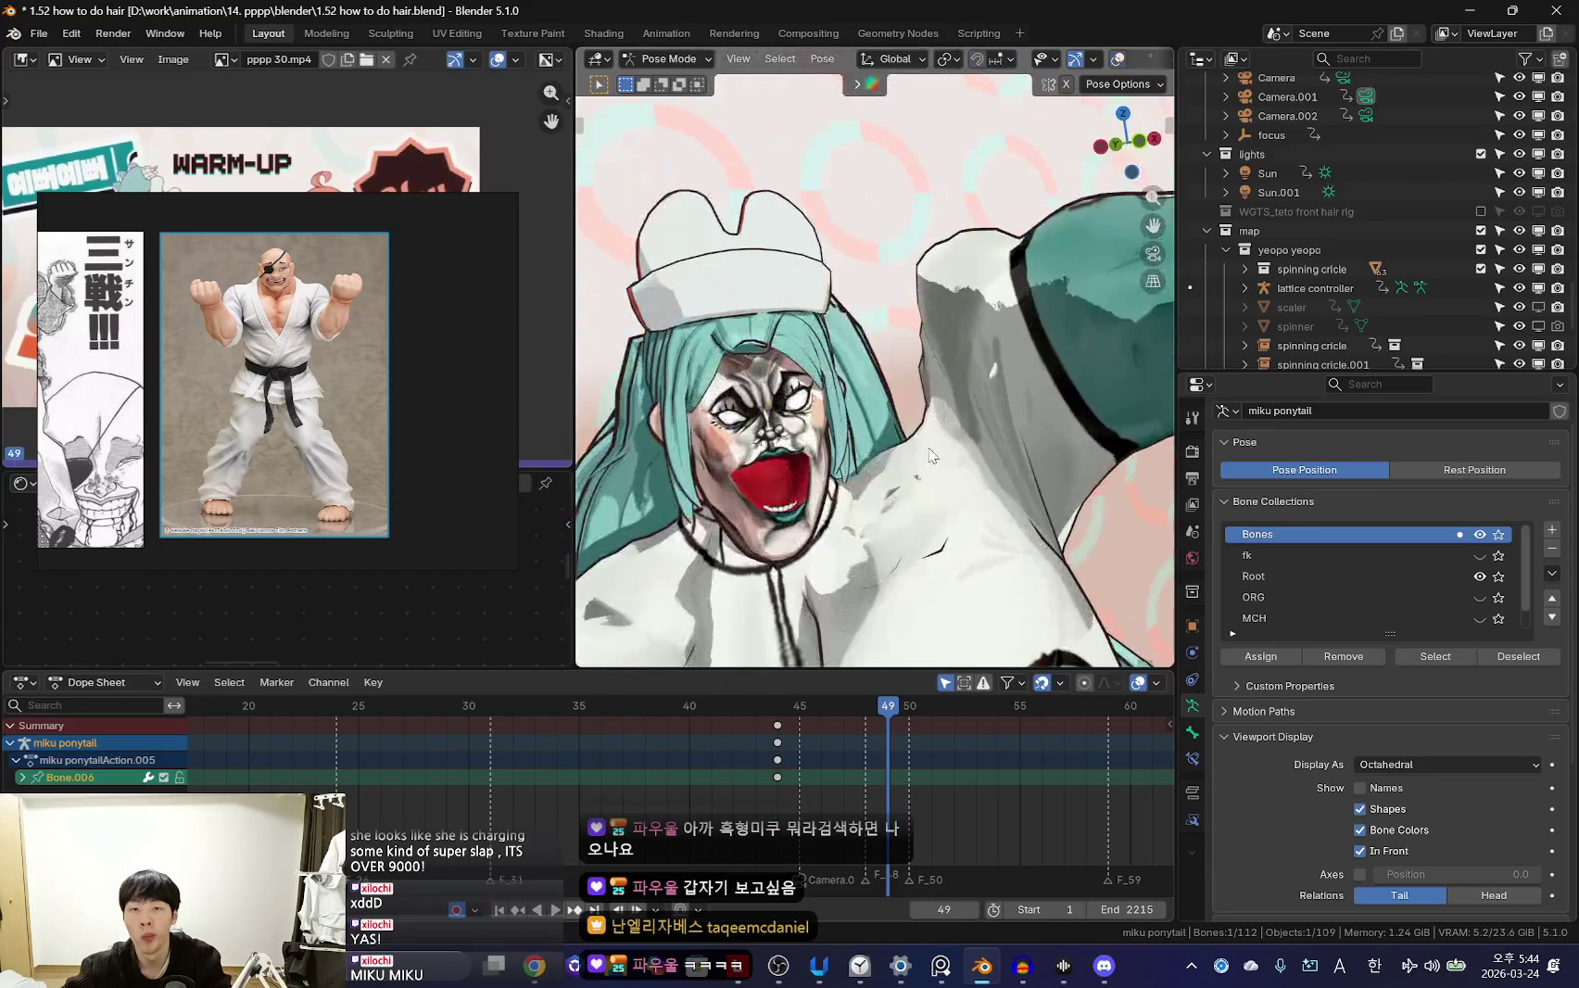
pyautogui.click(869, 368)
pyautogui.press('r')
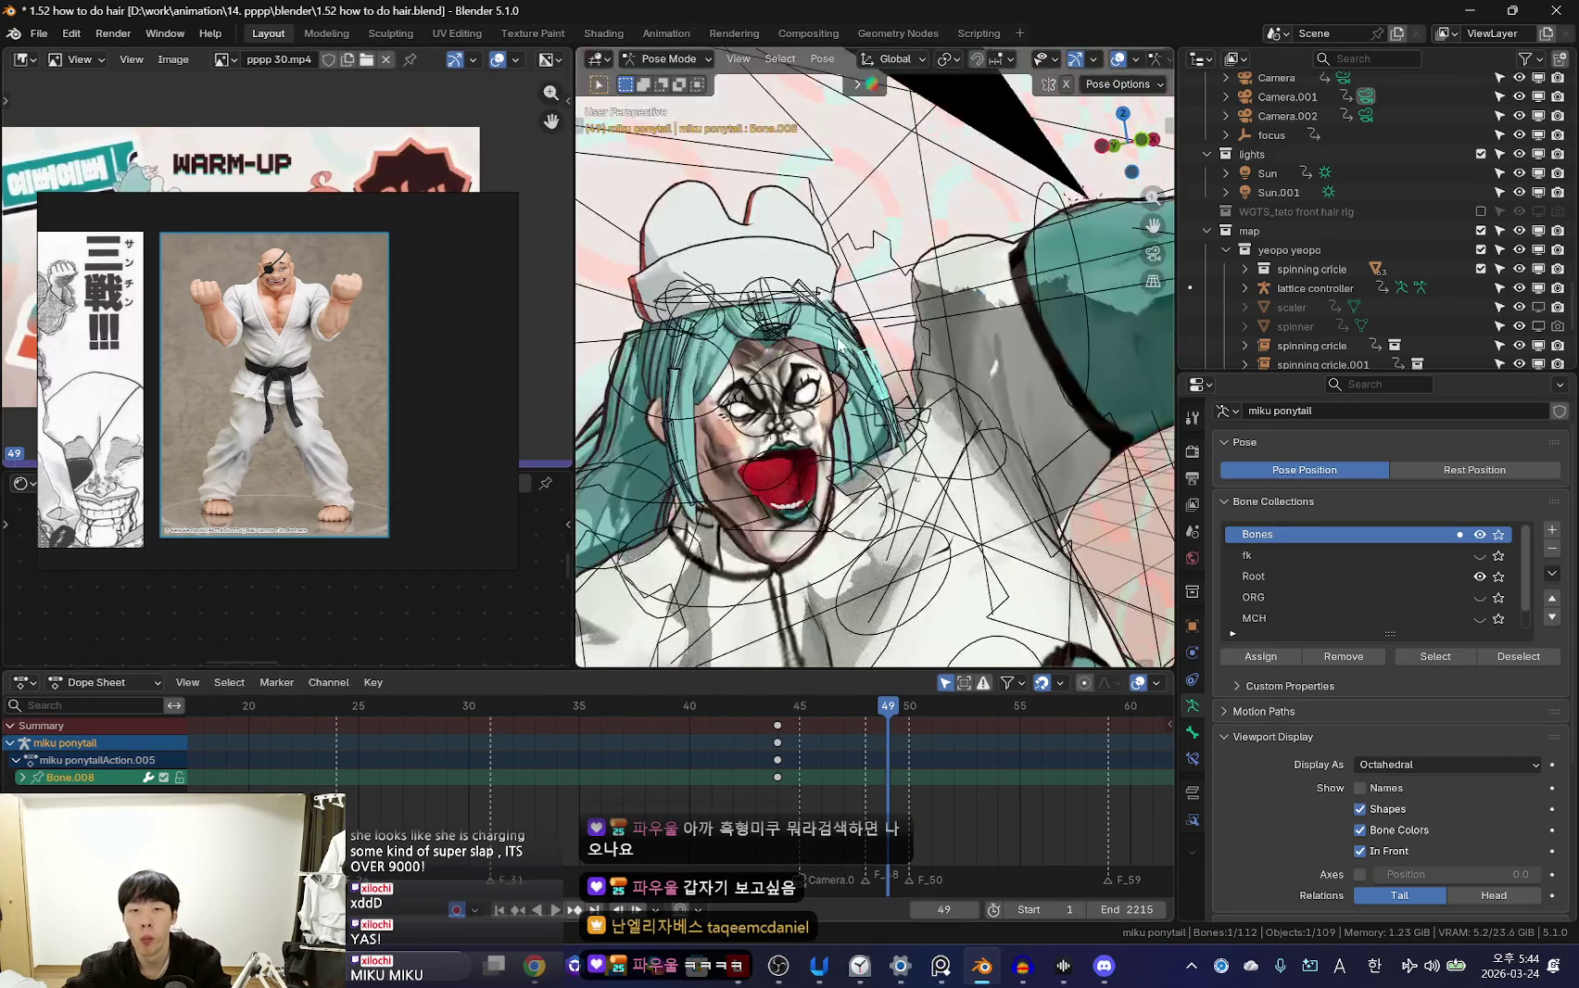
pyautogui.click(899, 352)
pyautogui.hotkey('shift', 'alt', 'z')
pyautogui.hotkey('shift', 'alt', 'z')
pyautogui.click(950, 348)
pyautogui.hotkey('shift', 'alt', 'z')
pyautogui.press('r')
pyautogui.click(947, 341)
# Rotate two front hair bones by 26.8° and 36.5°
pyautogui.hotkey('shift', 'alt', 'z')
pyautogui.moveTo(947, 341); pyautogui.dragTo(917, 345, button='middle')
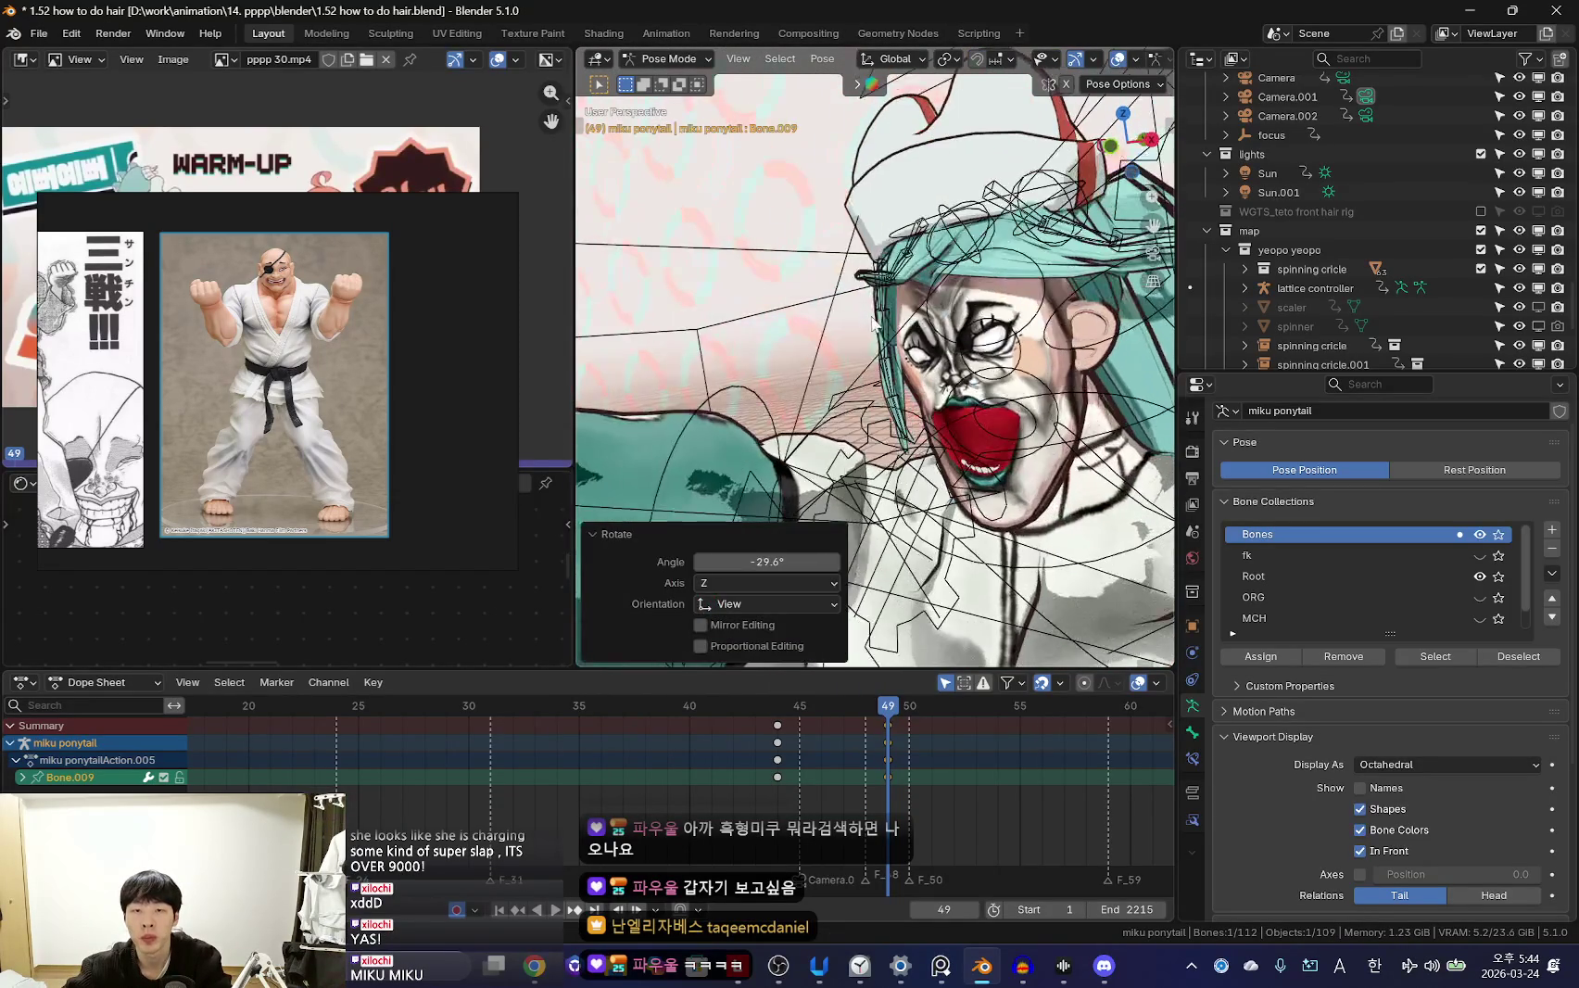
pyautogui.scroll(2, 889, 343)
pyautogui.click(876, 334)
pyautogui.press('r')
pyautogui.click(874, 360)
pyautogui.click(858, 323)
pyautogui.hotkey('shift', 'alt', 'z')
pyautogui.press('r')
pyautogui.click(836, 356)
pyautogui.hotkey('shift', 'alt', 'z')
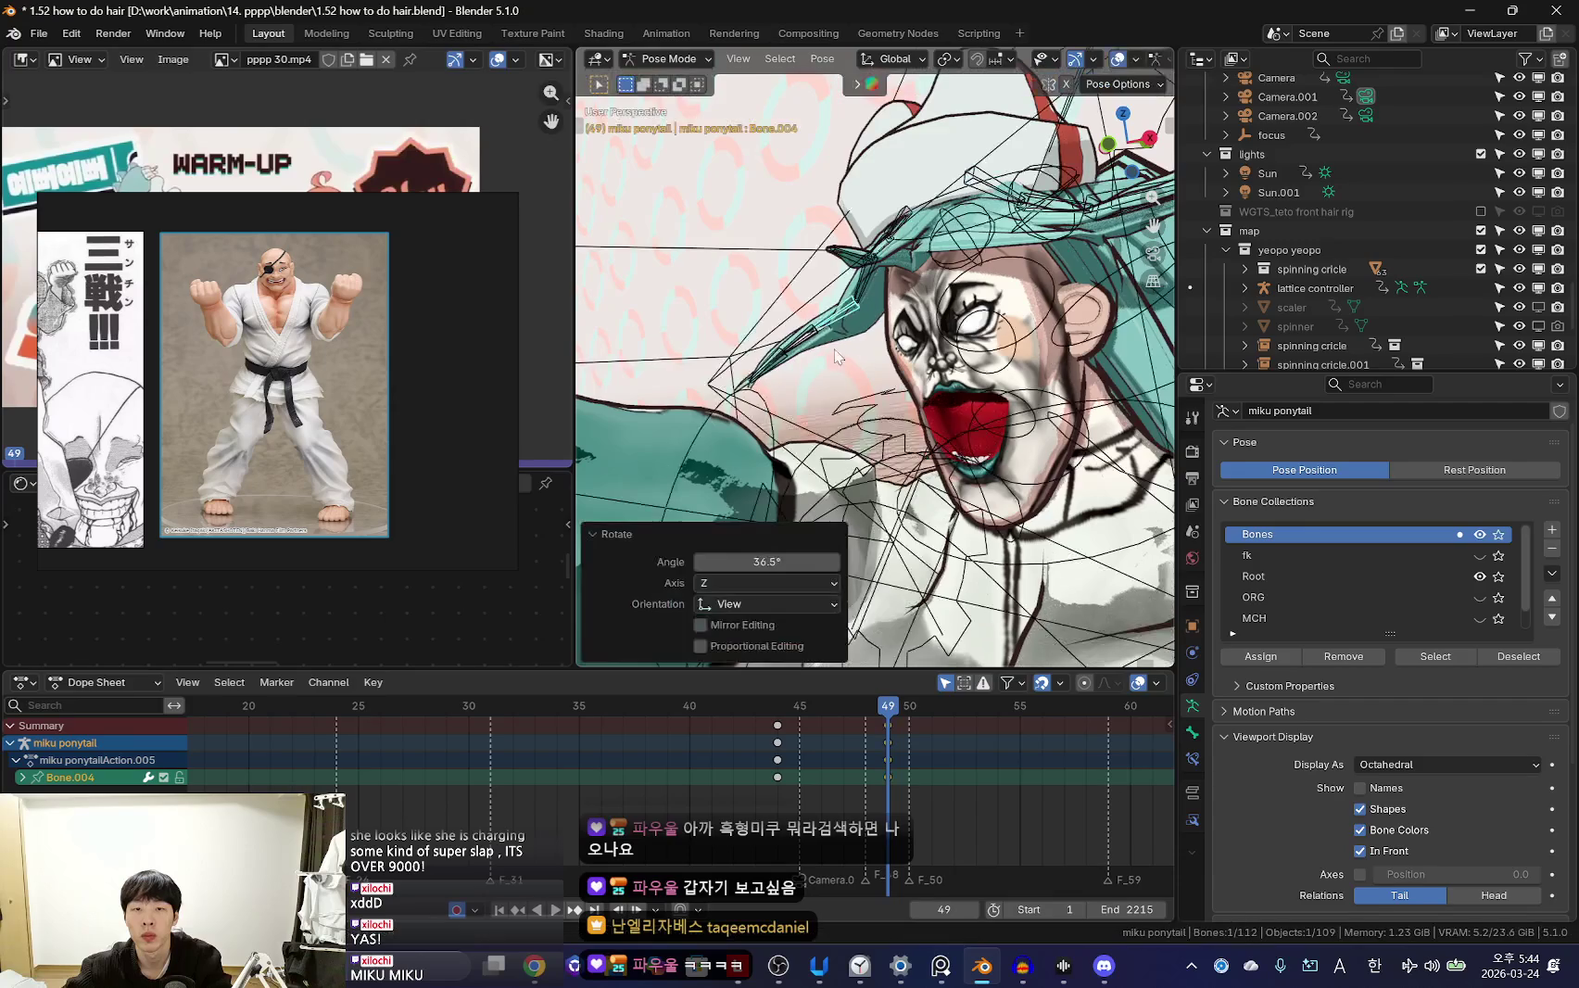
# Rotate the last hair bone, toggling overlays to check the hair shape
pyautogui.hotkey('shift', 'alt', 'z')
pyautogui.press('r')
pyautogui.hotkey('shift', 'alt', 'z')
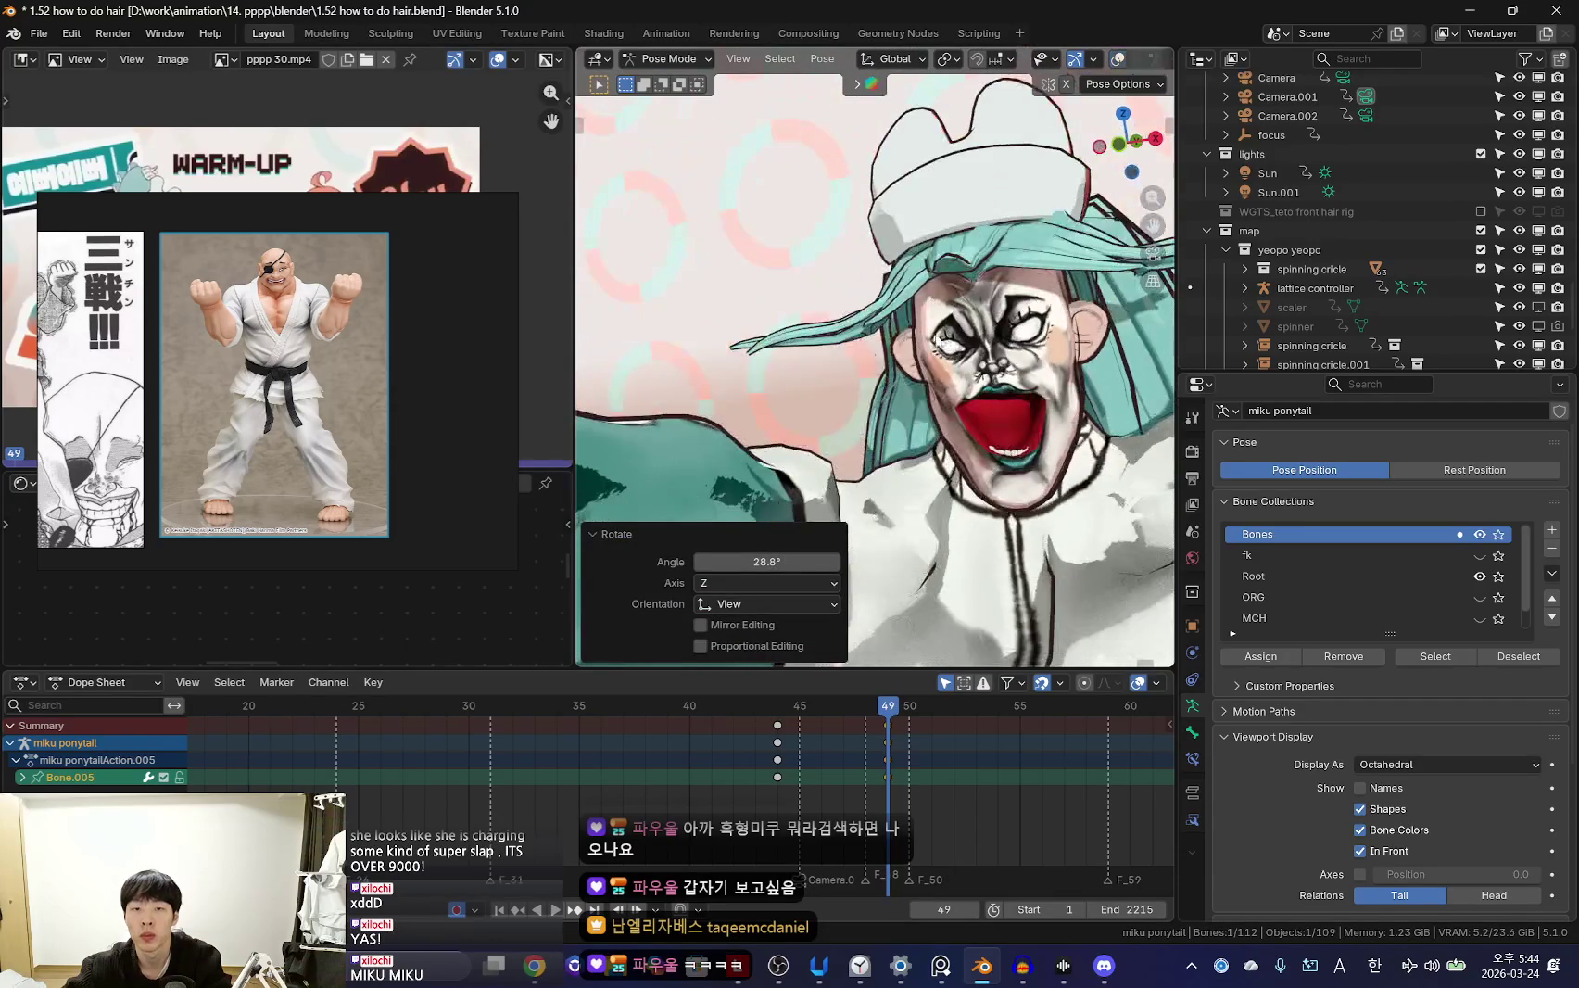
pyautogui.hotkey('shift', 'alt', 'z')
pyautogui.click(1038, 278)
pyautogui.hotkey('shift', 'alt', 'z')
pyautogui.press('r')
pyautogui.click(1015, 473)
# Keyframe the hair pose at frame 49 and move ahead to frame 53
pyautogui.press('i')
pyautogui.press('space')
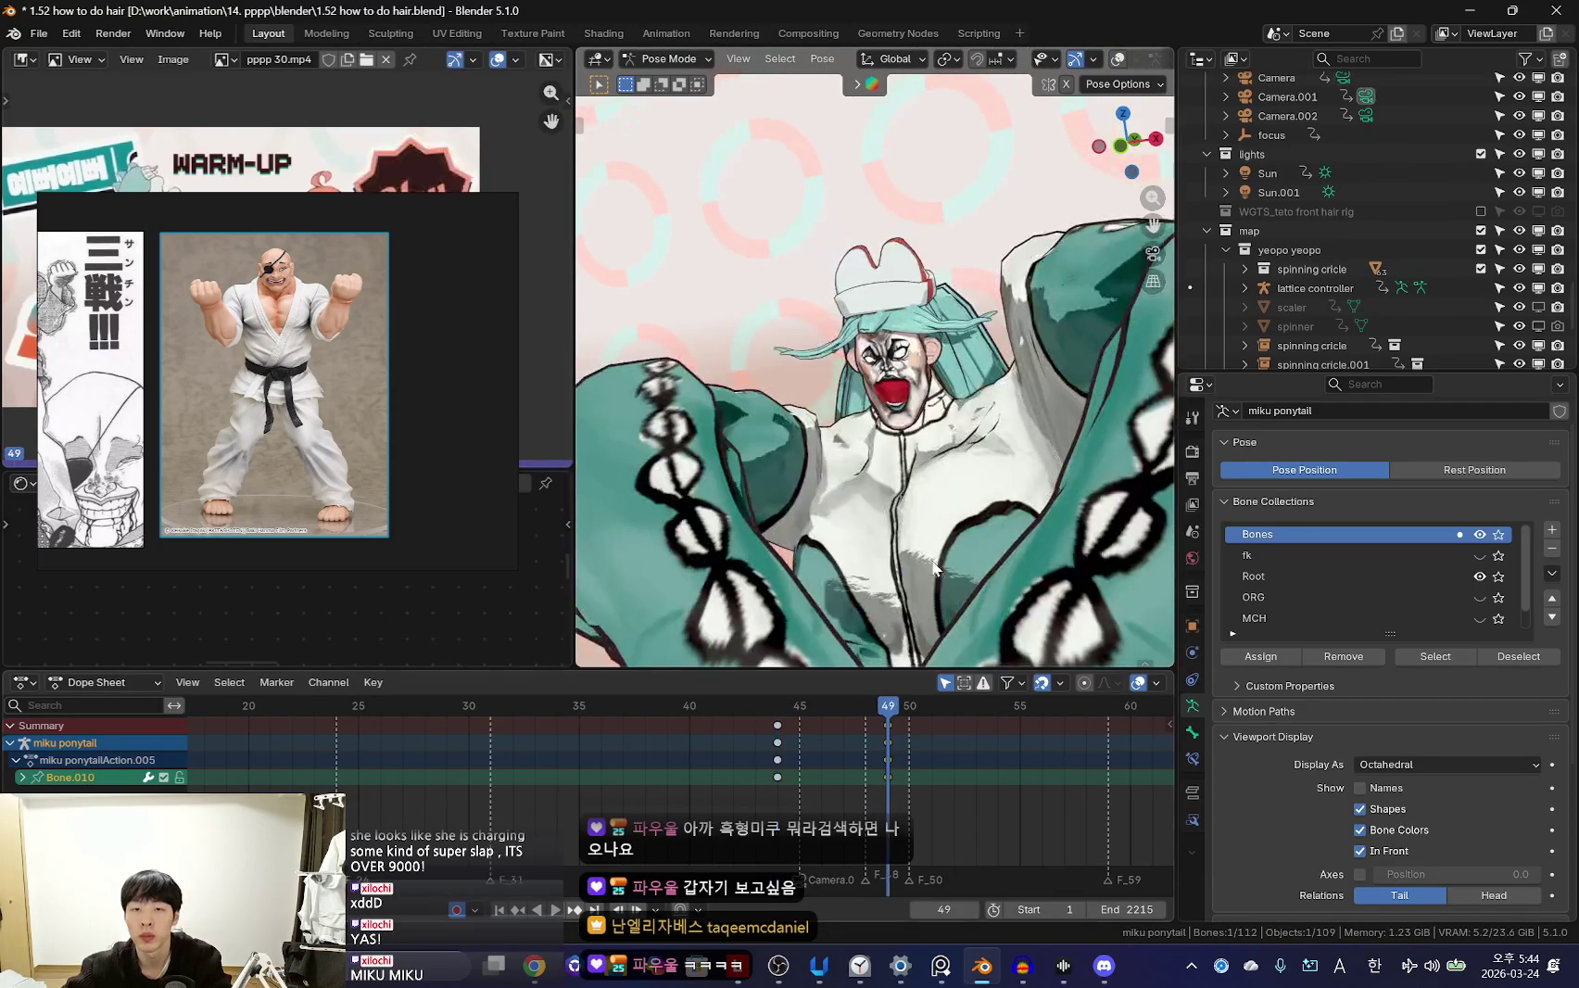
pyautogui.hotkey('shift', 'alt', 'z')
pyautogui.scroll(3, 947, 484)
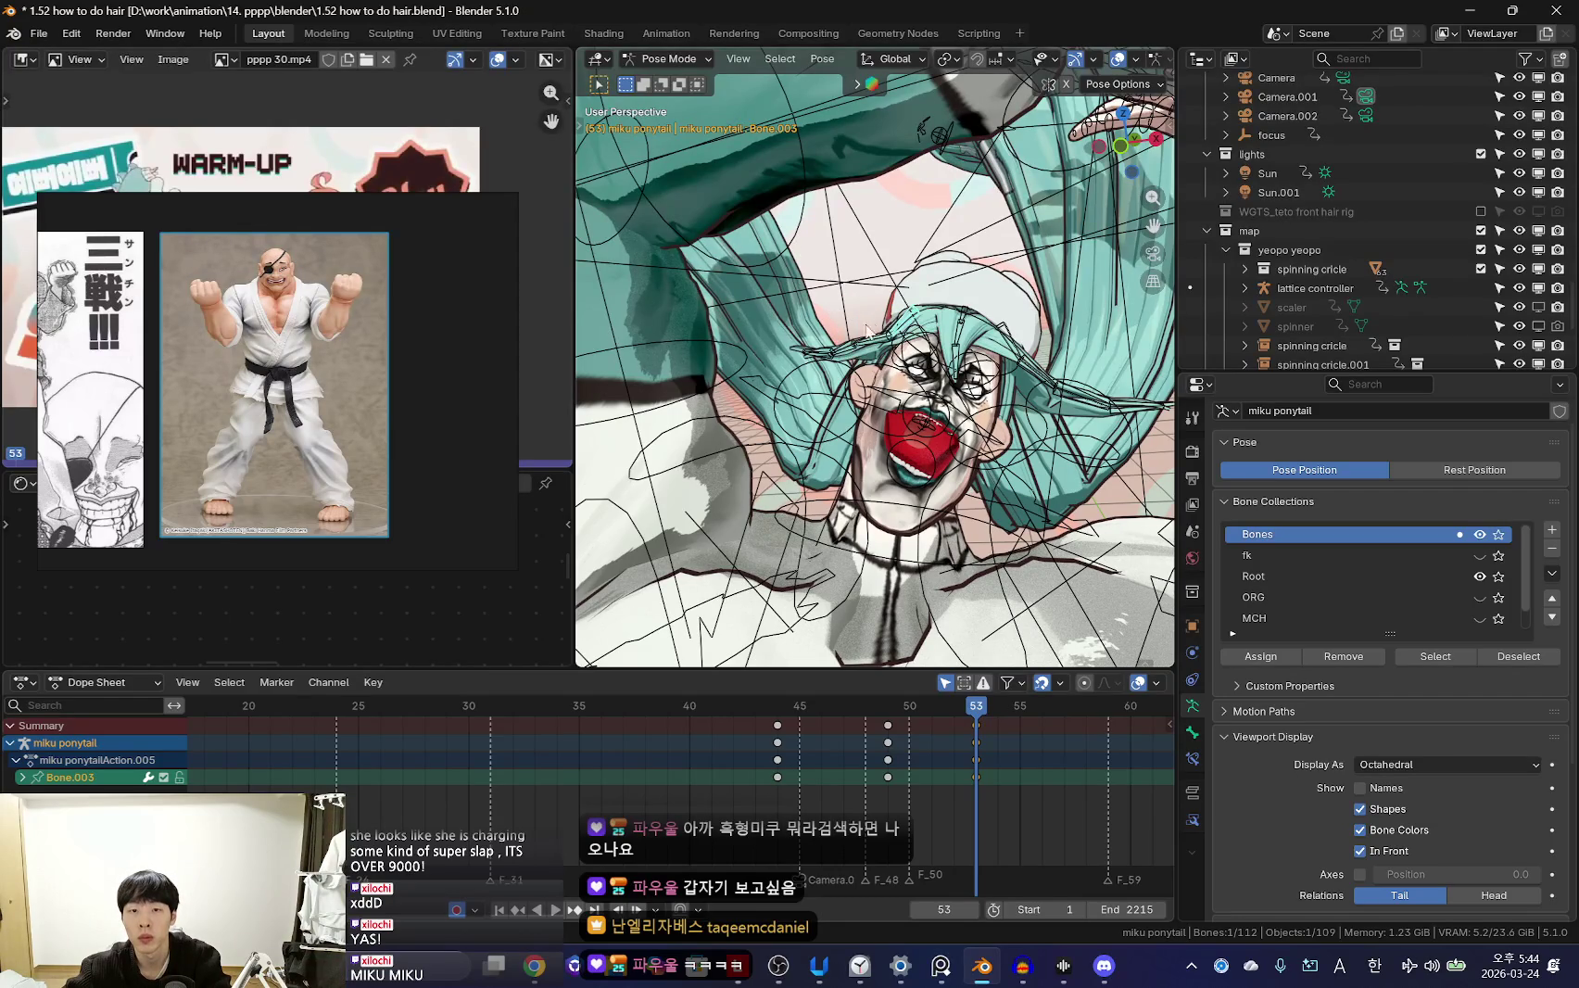
# Select the ponytail bones and keyframe the hair pose at frame 53
pyautogui.moveTo(875, 347); pyautogui.dragTo(927, 389, button='middle')
pyautogui.click(981, 438)
pyautogui.moveTo(1031, 371); pyautogui.dragTo(903, 362, button='middle')
pyautogui.click(897, 355)
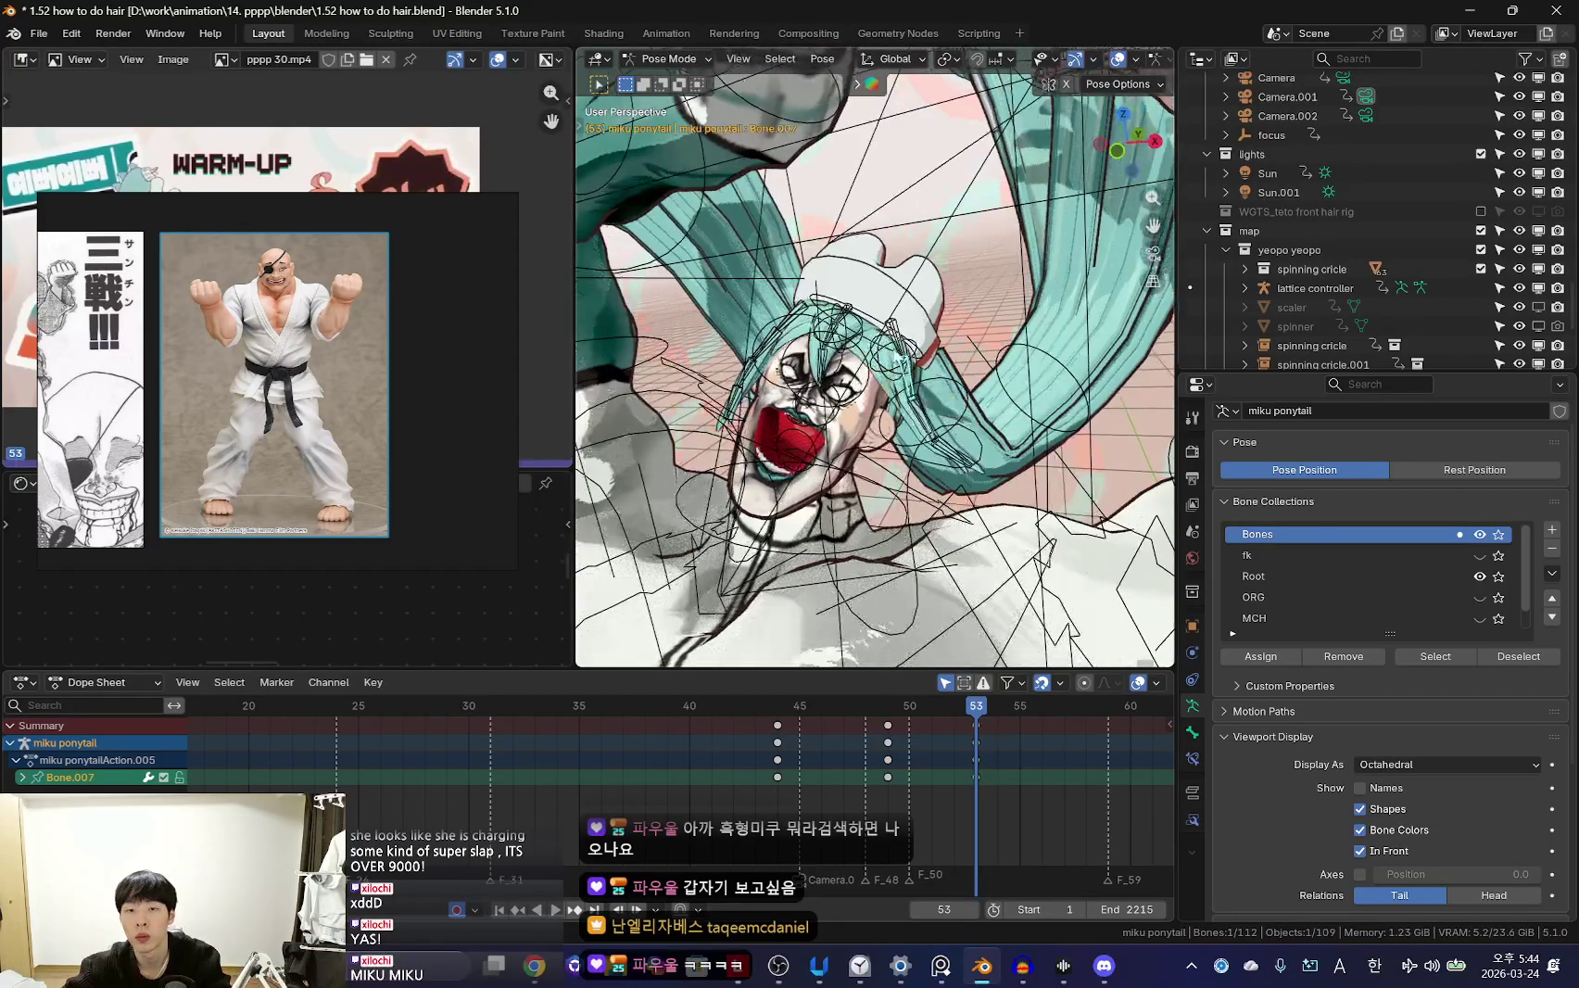
pyautogui.press('i')
pyautogui.press('space')
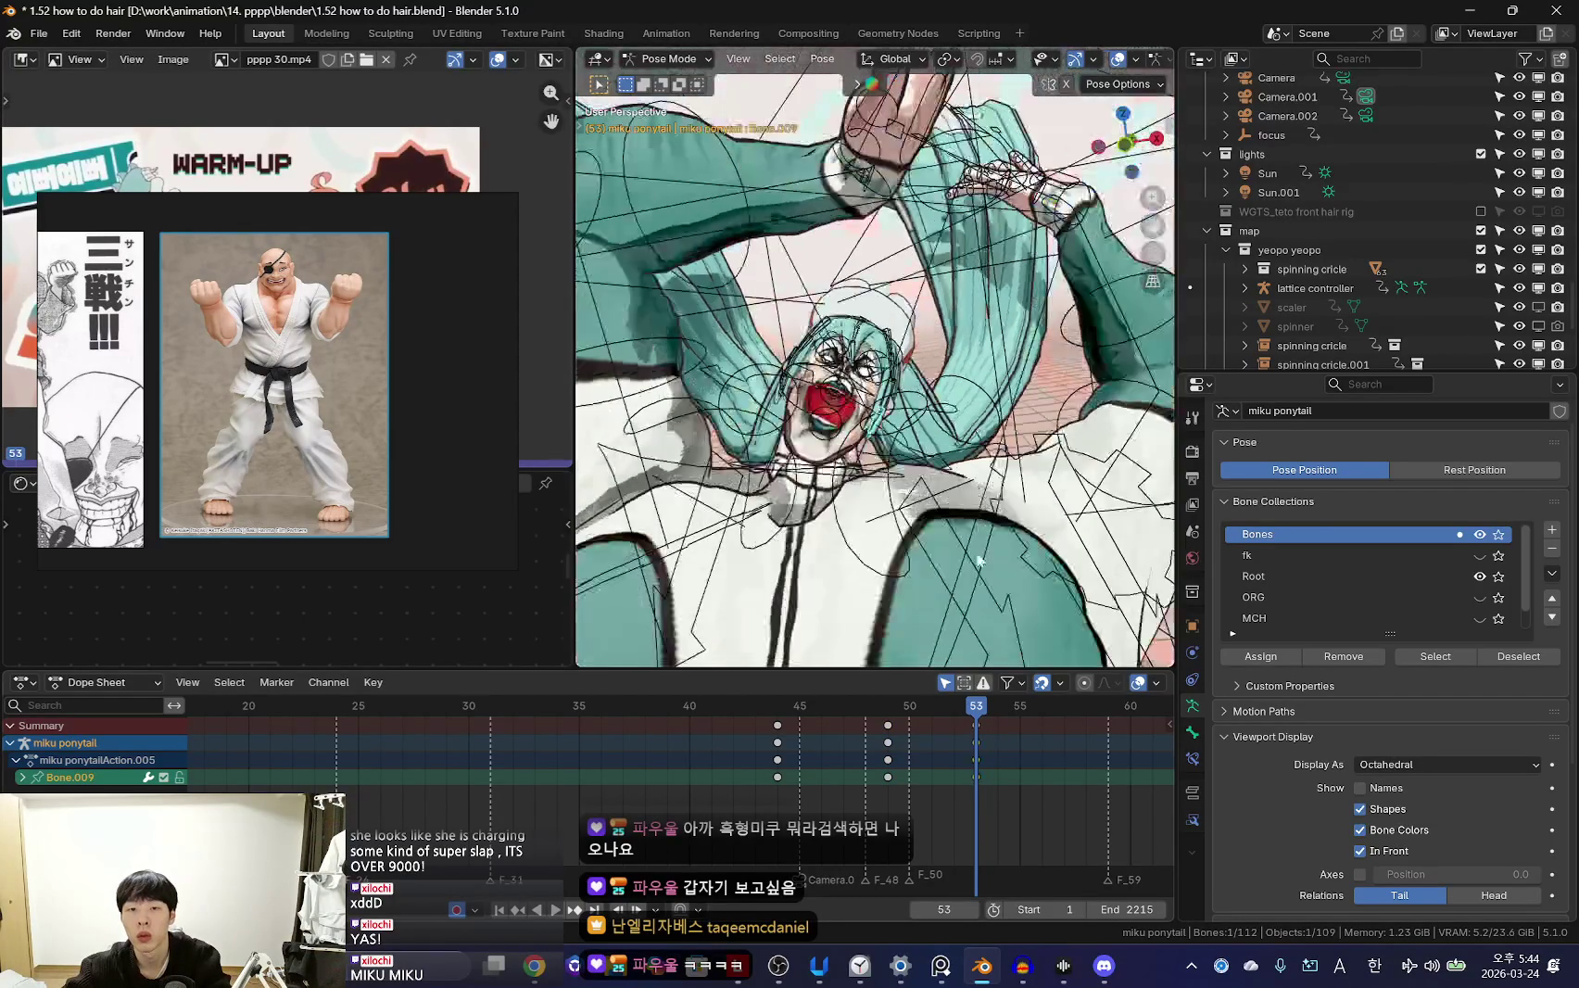
# Move the new hair keys from frame 53 to 55 and play through the camera
pyautogui.moveTo(936, 484)
pyautogui.mouseDown(button='middle')
pyautogui.moveTo(904, 468)
pyautogui.moveTo(959, 373)
pyautogui.mouseUp(button='middle')
pyautogui.click(960, 373)
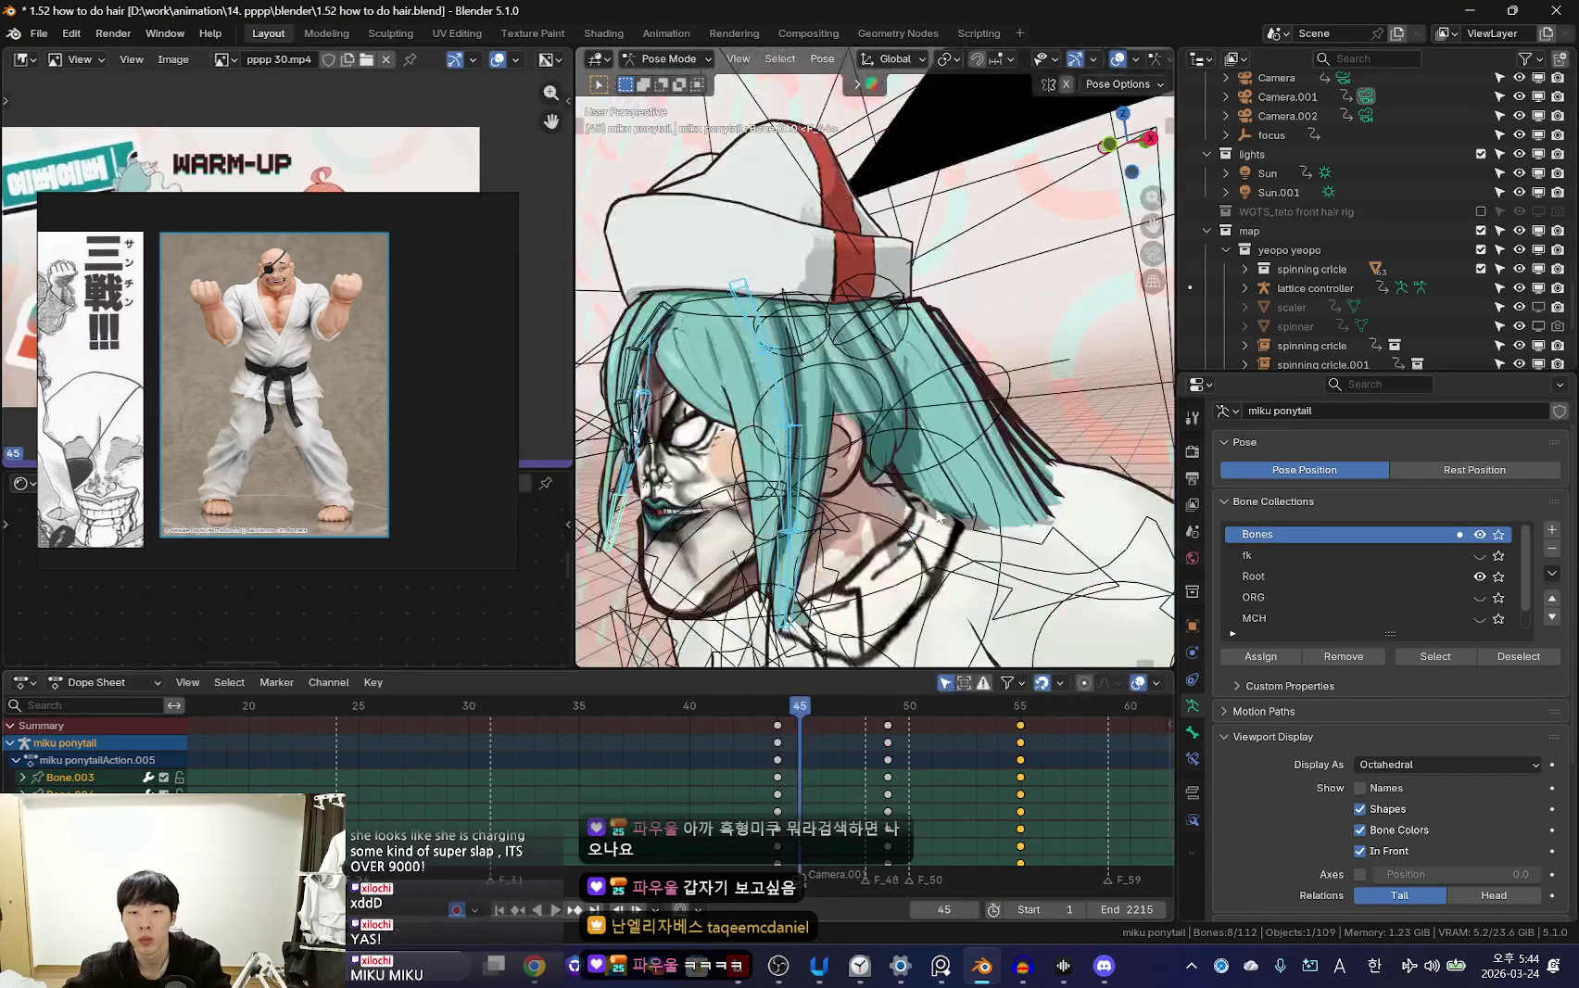
pyautogui.moveTo(1001, 754); pyautogui.dragTo(864, 727)
pyautogui.press('KP_0')
pyautogui.press('space')
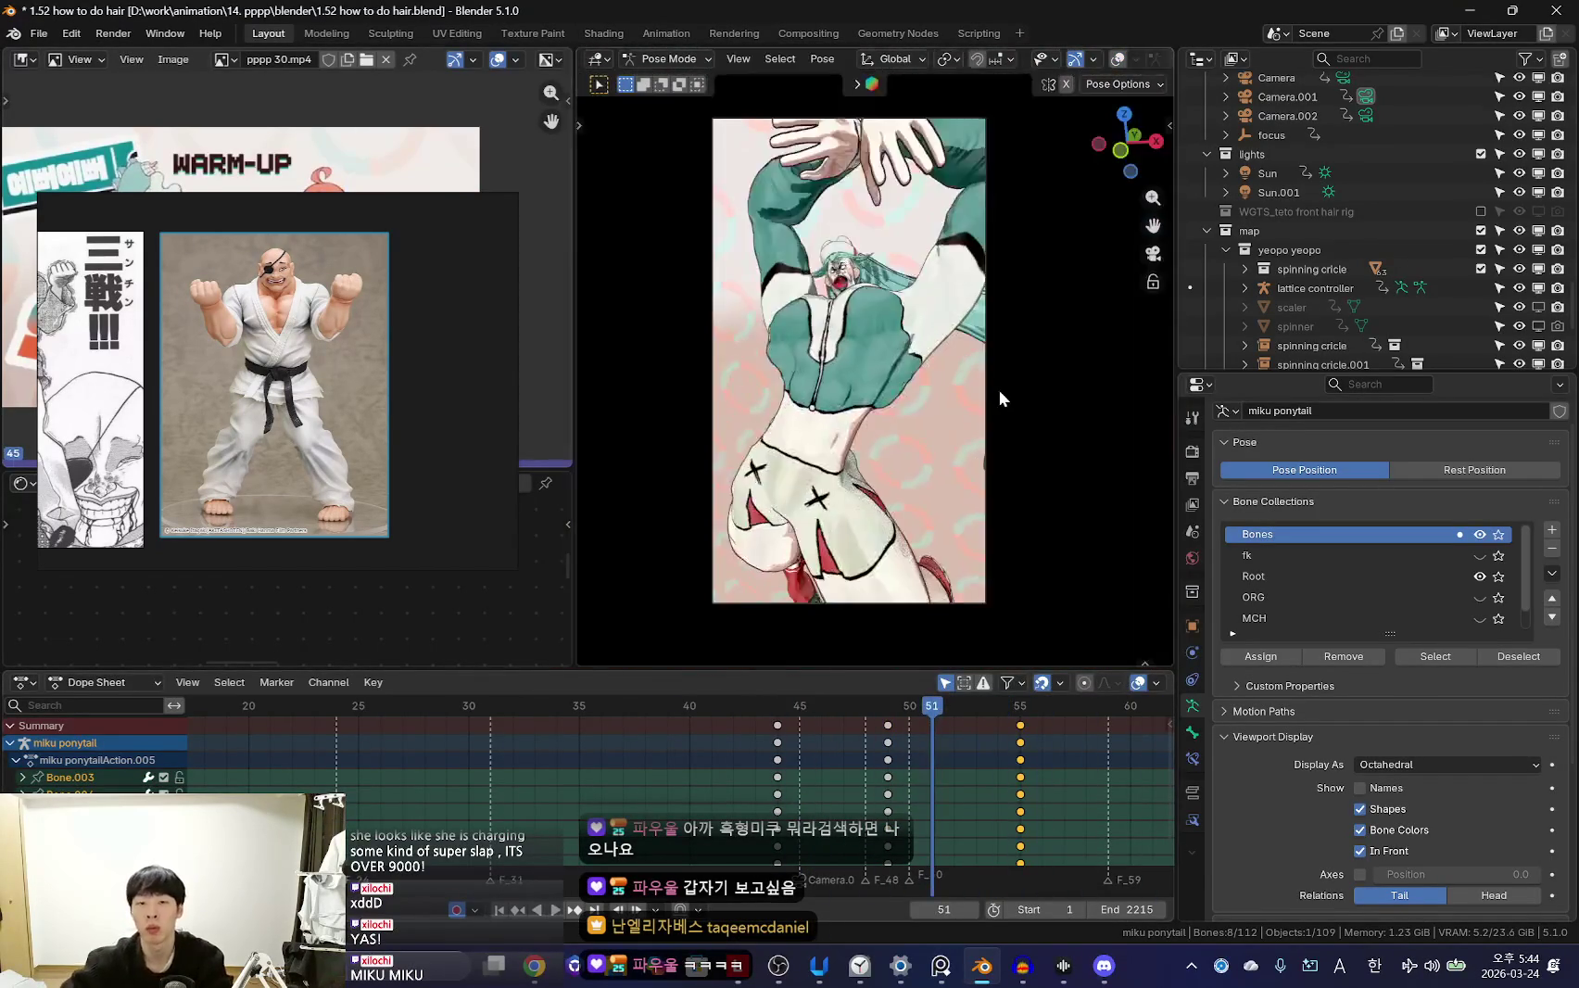
# Watch the hair animation play through the camera, then stop and exit camera view
pyautogui.scroll(-1, 861, 735)
pyautogui.scroll(-1, 812, 775)
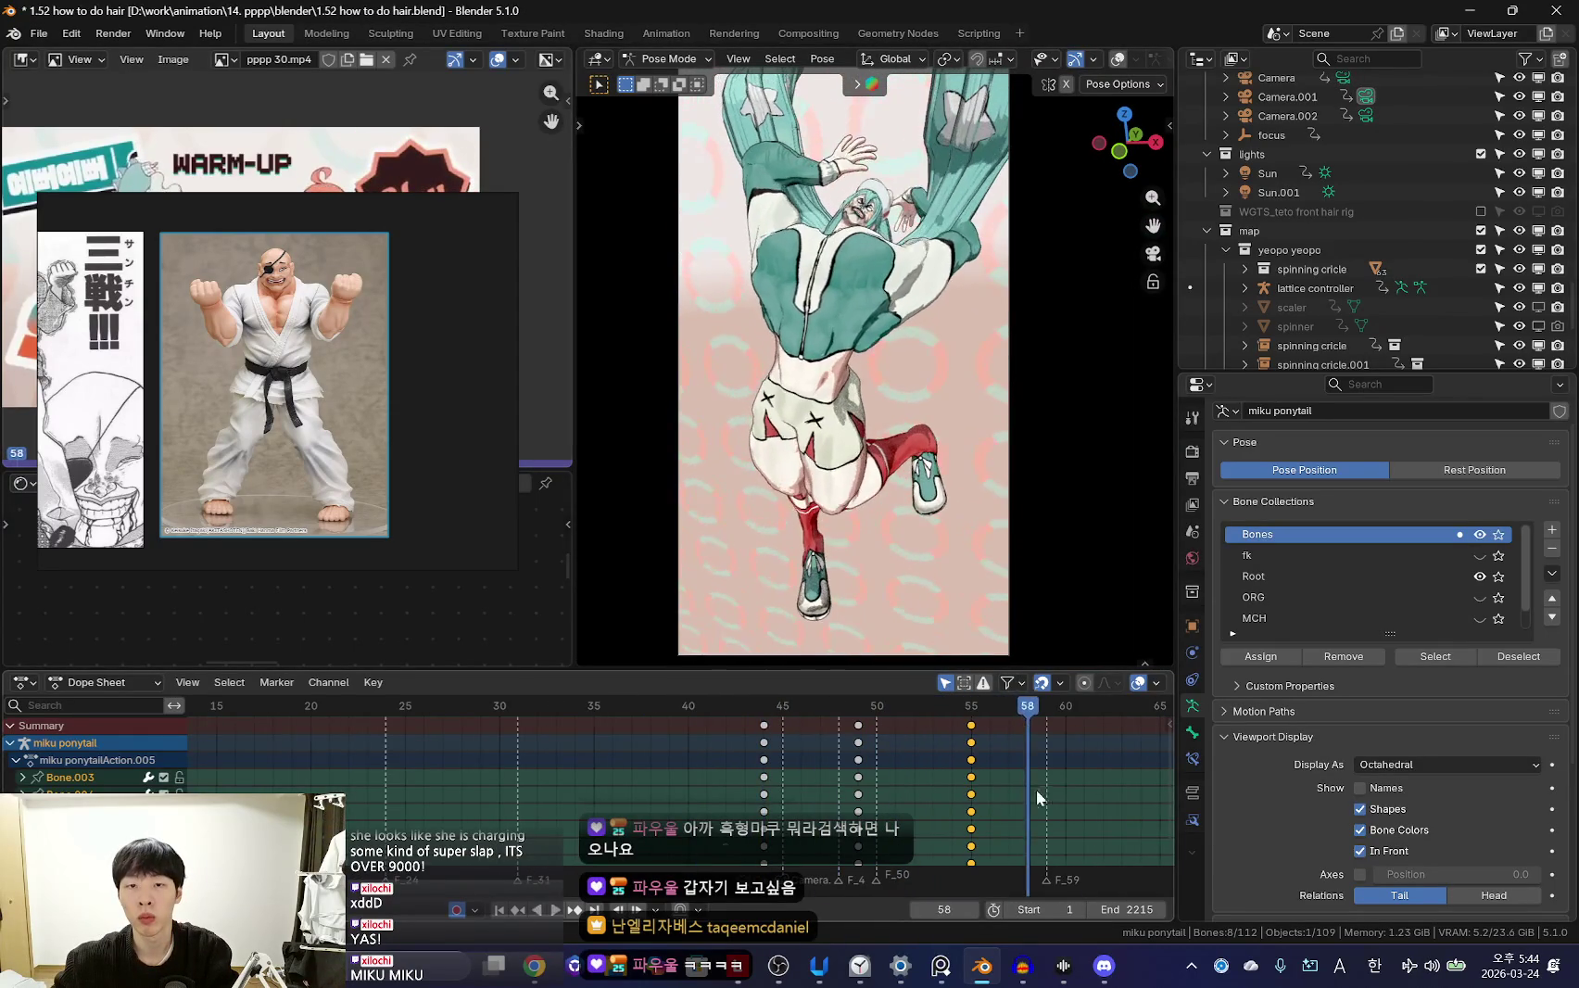
pyautogui.press('space')
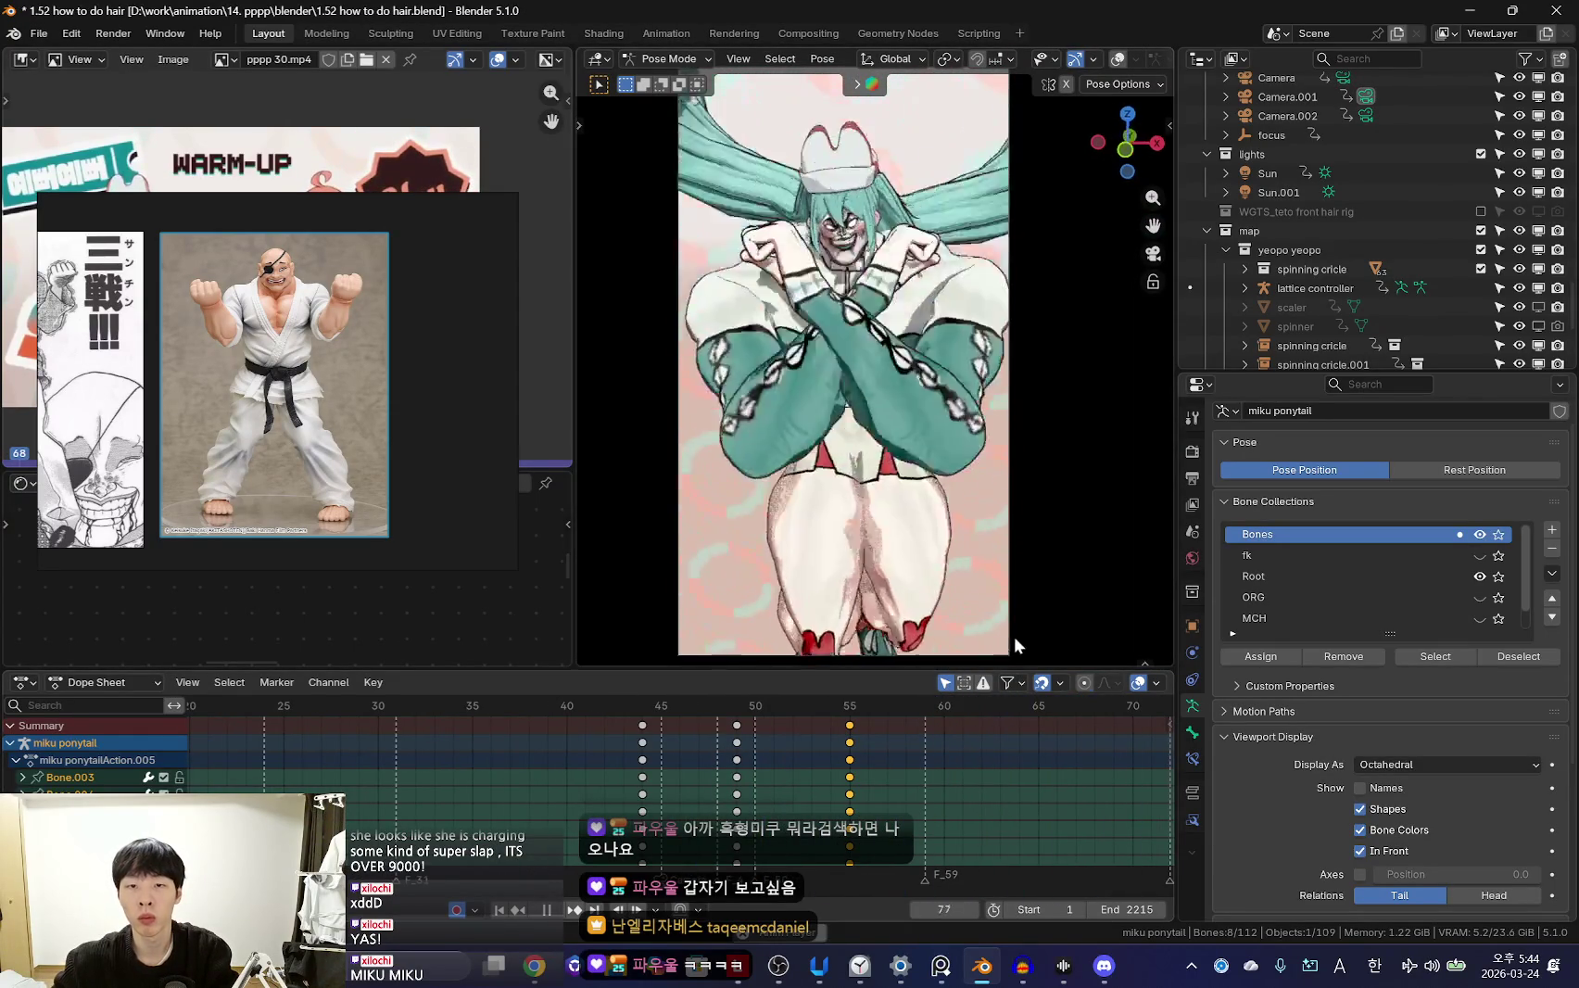
pyautogui.scroll(-4, 689, 781)
pyautogui.scroll(-3, 682, 783)
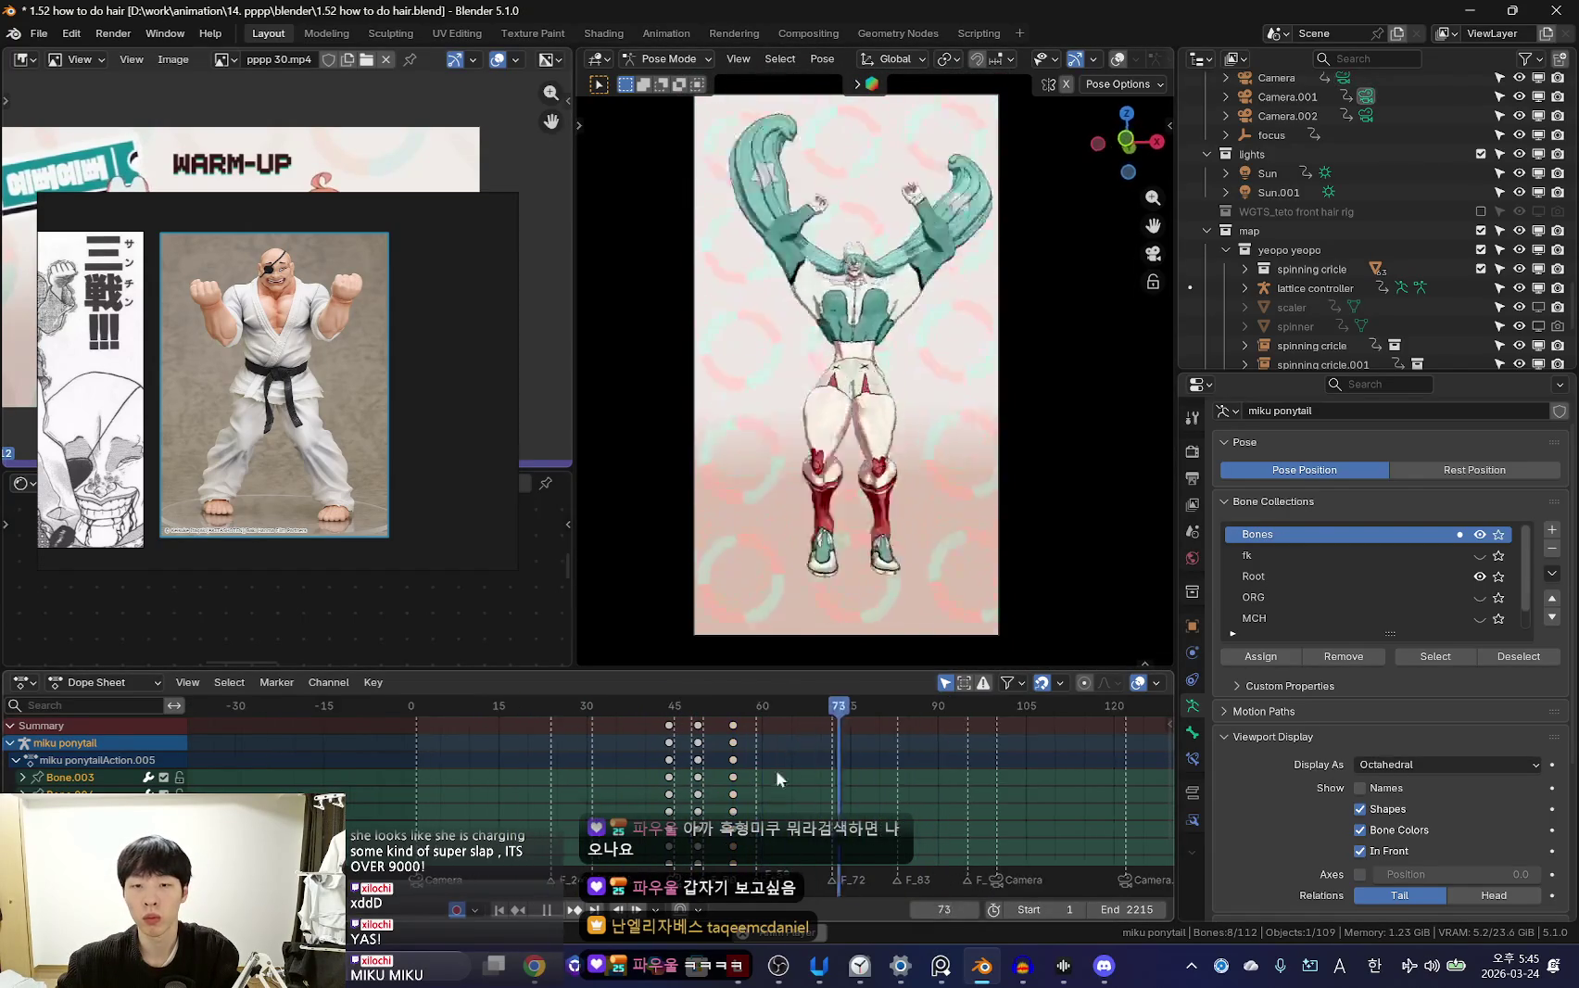
pyautogui.scroll(-3, 824, 758)
pyautogui.keyDown('shift'); pyautogui.scroll(-1, 824, 758); pyautogui.keyUp('shift')
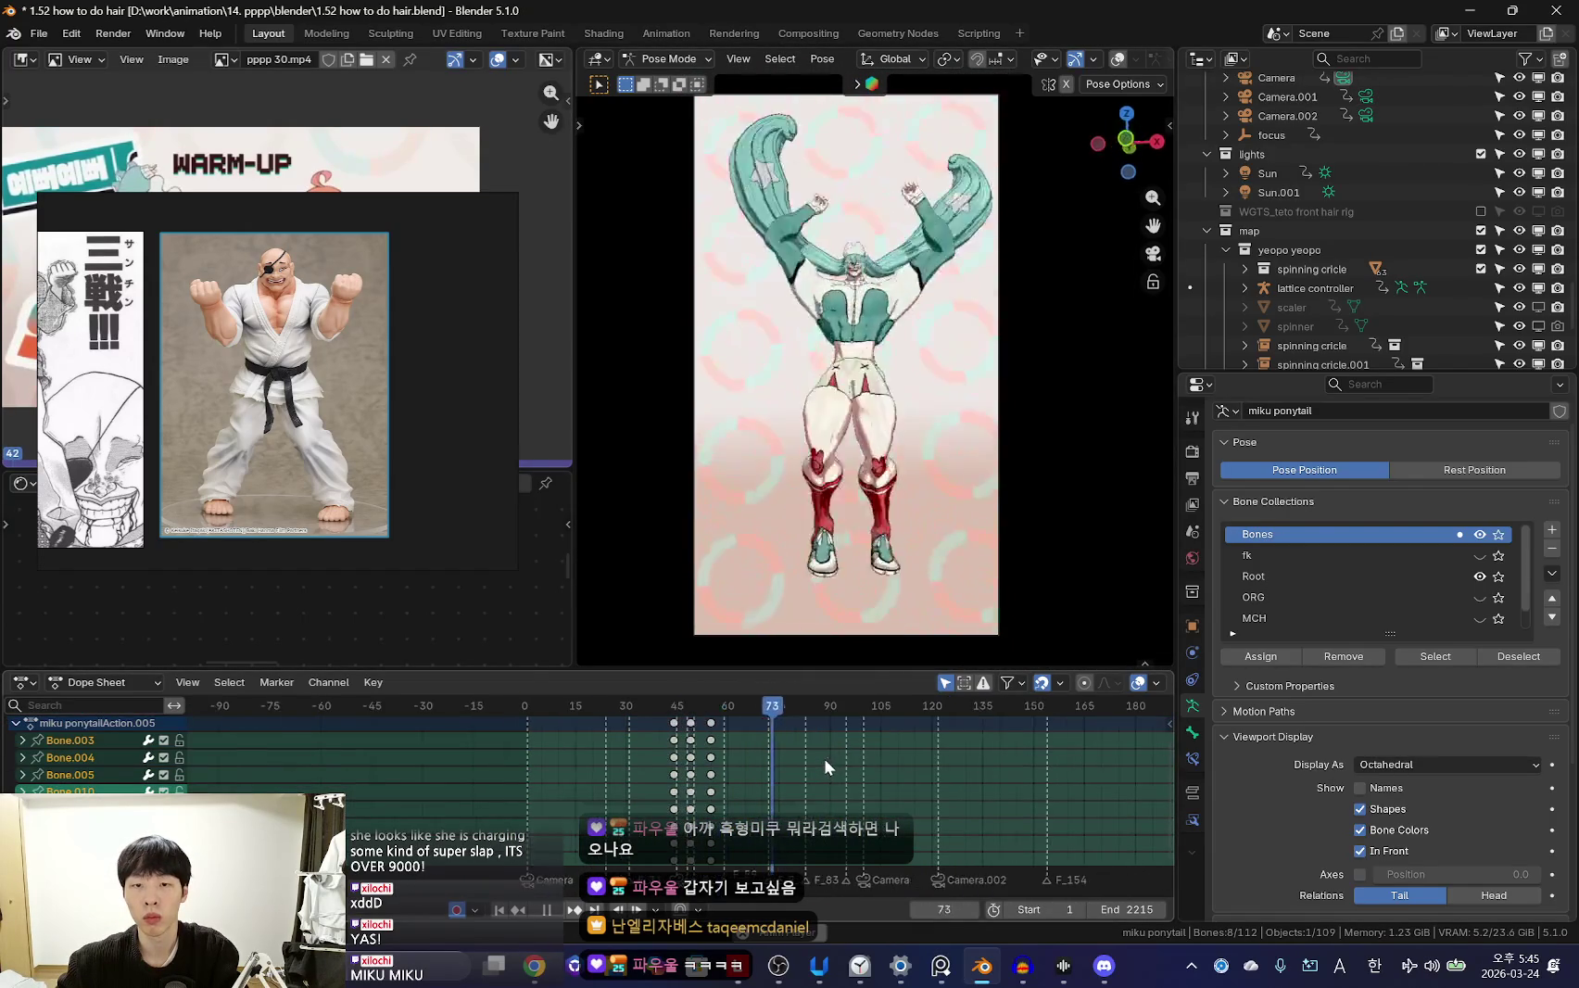
pyautogui.scroll(1, 824, 757)
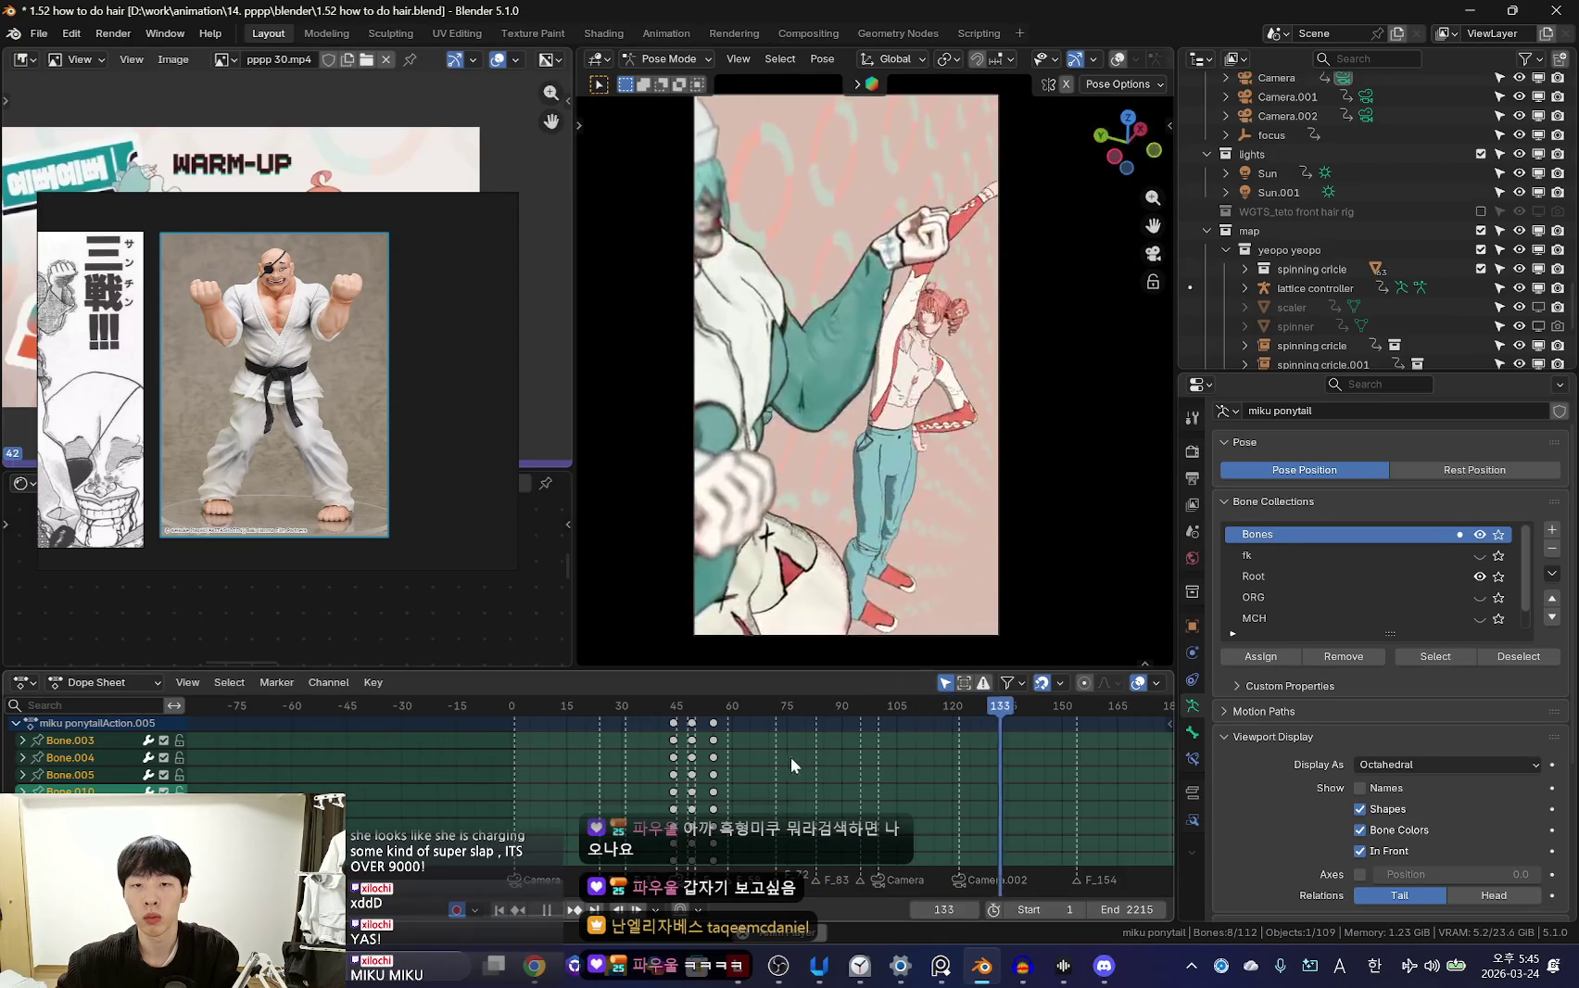
pyautogui.keyDown('shift'); pyautogui.scroll(1, 826, 754); pyautogui.keyUp('shift')
pyautogui.scroll(-1, 824, 766)
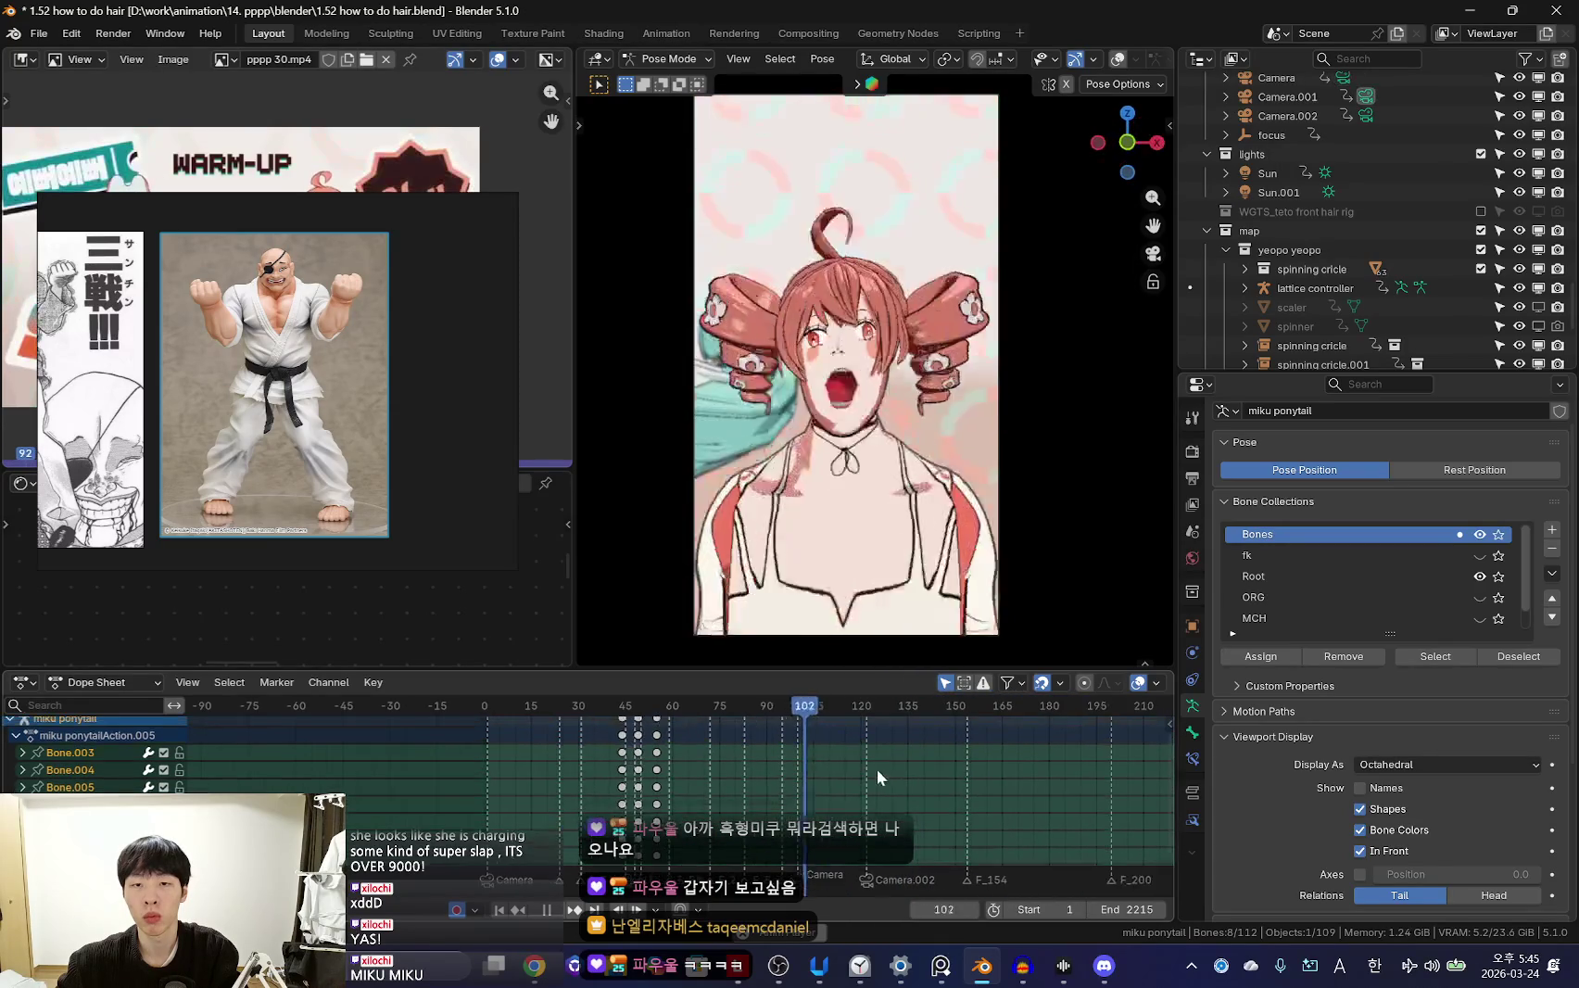
pyautogui.keyDown('ctrl'); pyautogui.hscroll(1, 893, 793); pyautogui.keyUp('ctrl')
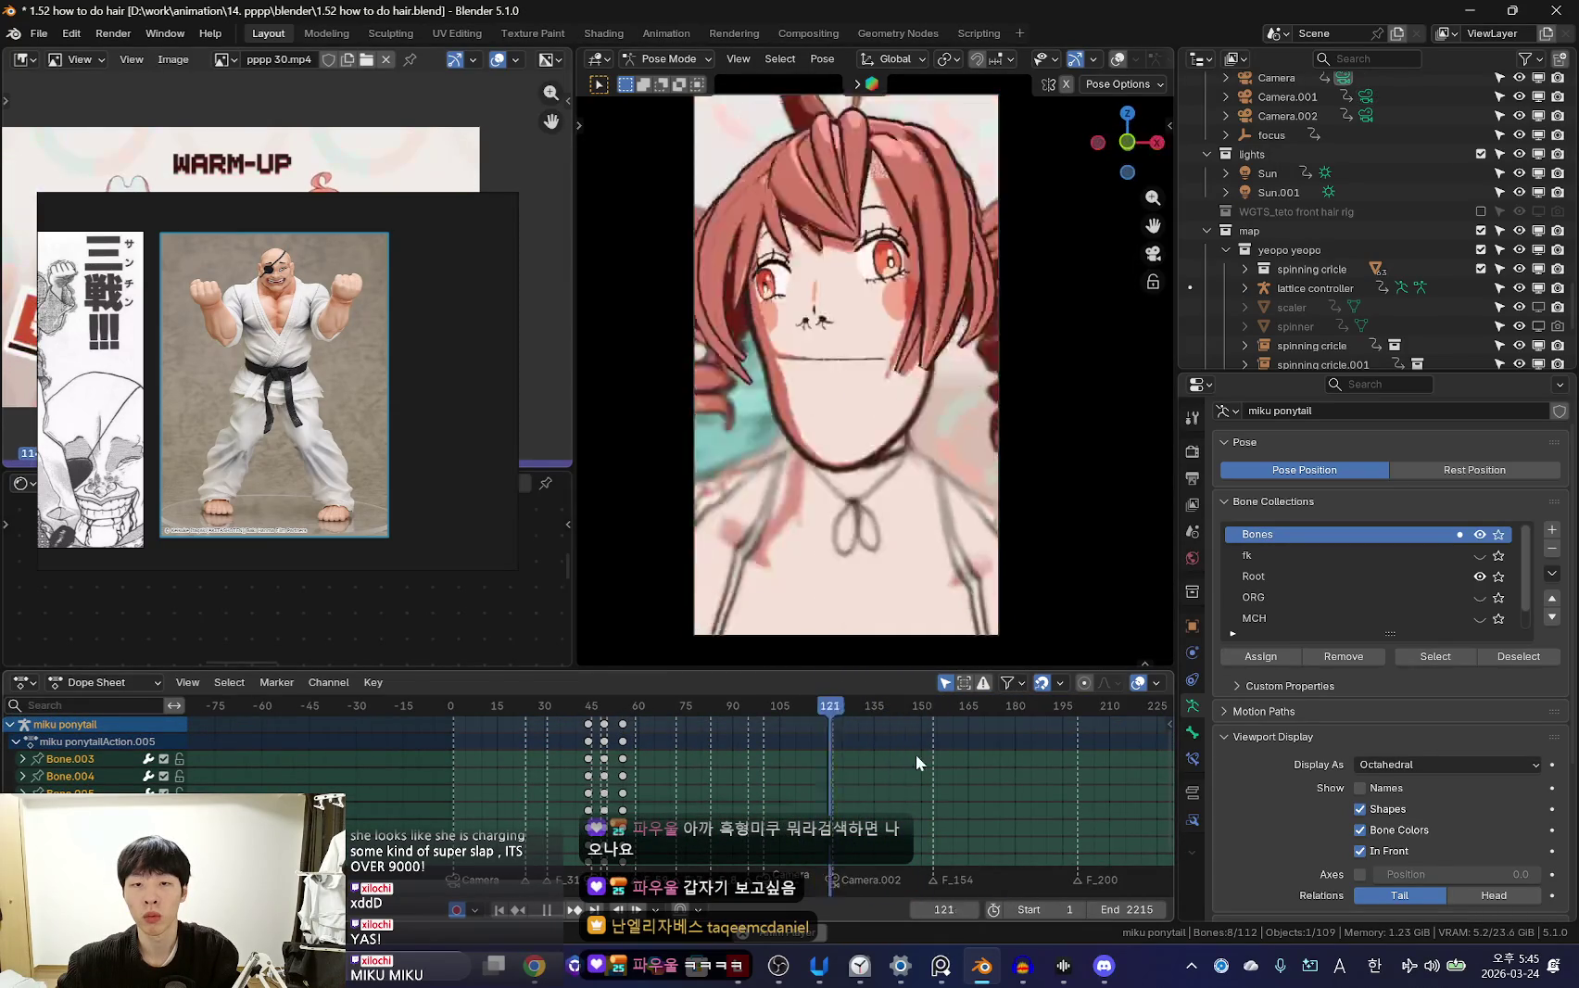
pyautogui.press('Escape')
pyautogui.press('KP_0')
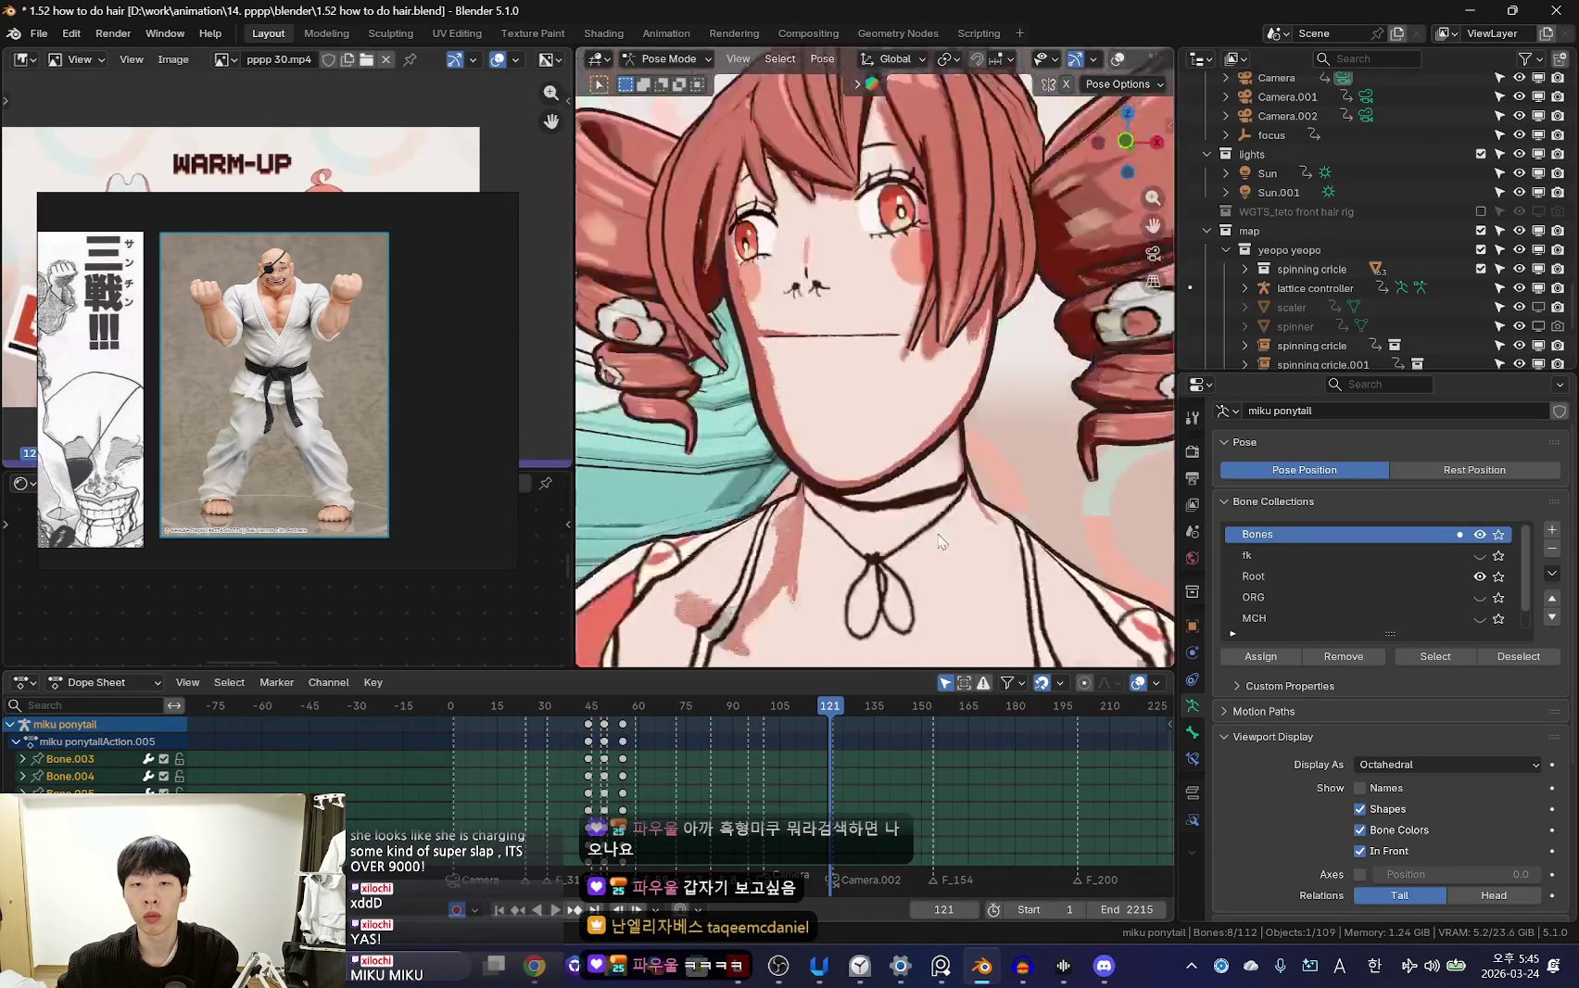
# Switch to the teto rig and select its right upper arm, zooming in
pyautogui.click(839, 445)
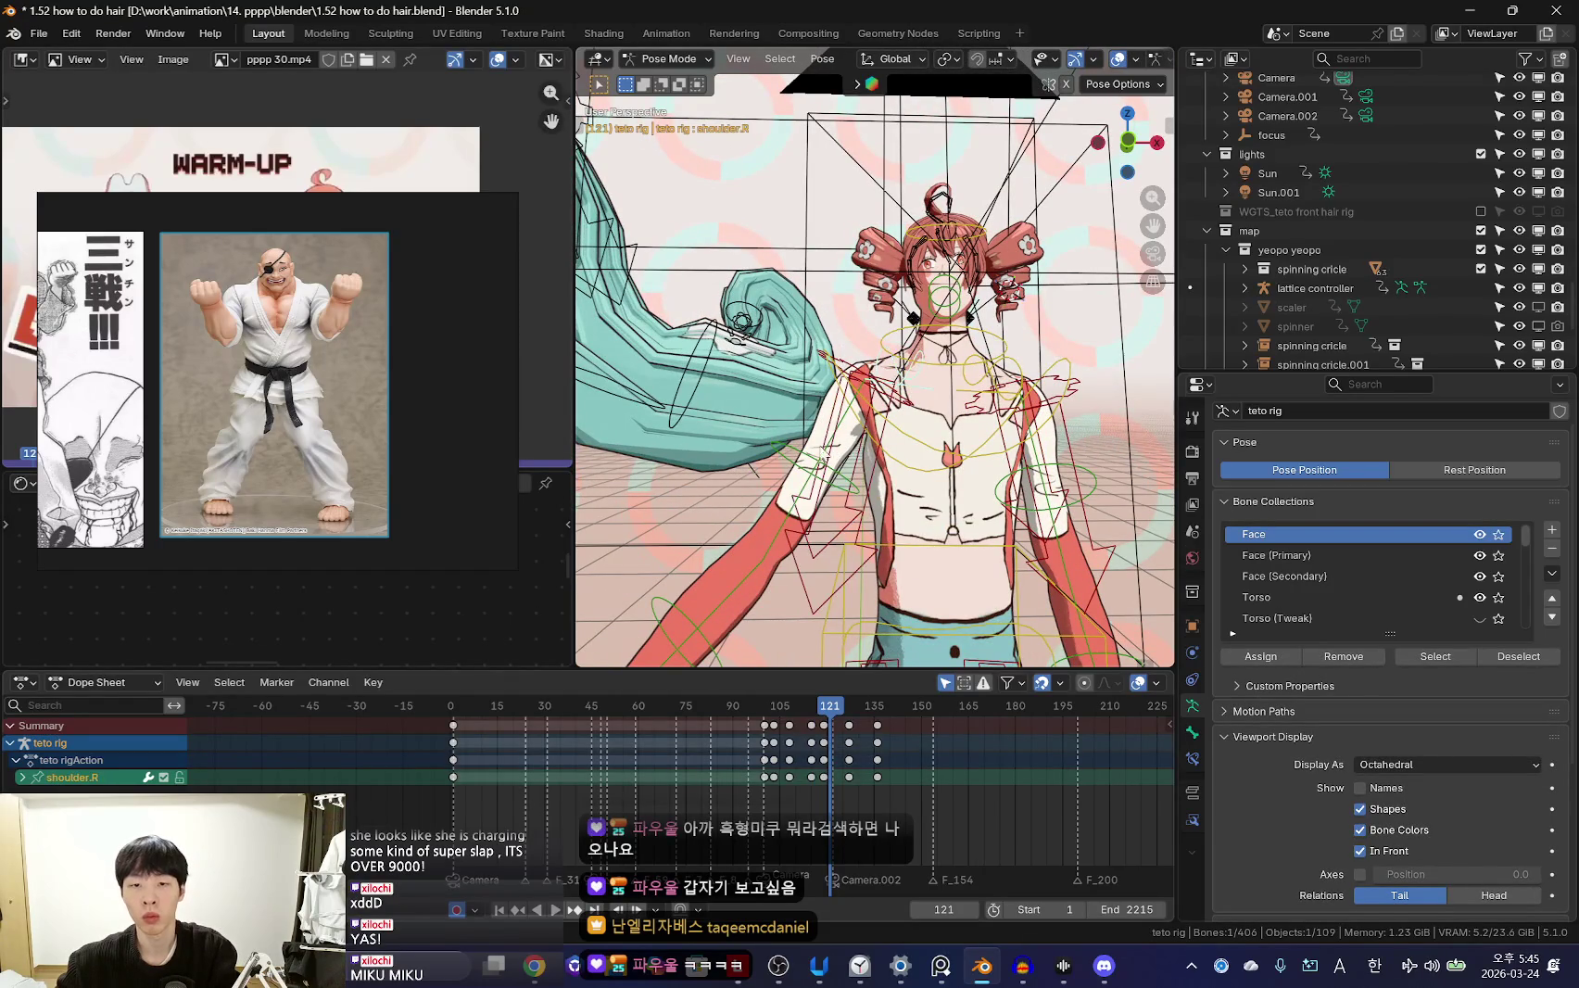
pyautogui.keyDown('shift'); pyautogui.click(824, 454); pyautogui.keyUp('shift')
pyautogui.moveTo(825, 454); pyautogui.dragTo(876, 408, button='middle')
pyautogui.moveTo(866, 533); pyautogui.dragTo(761, 620, button='middle')
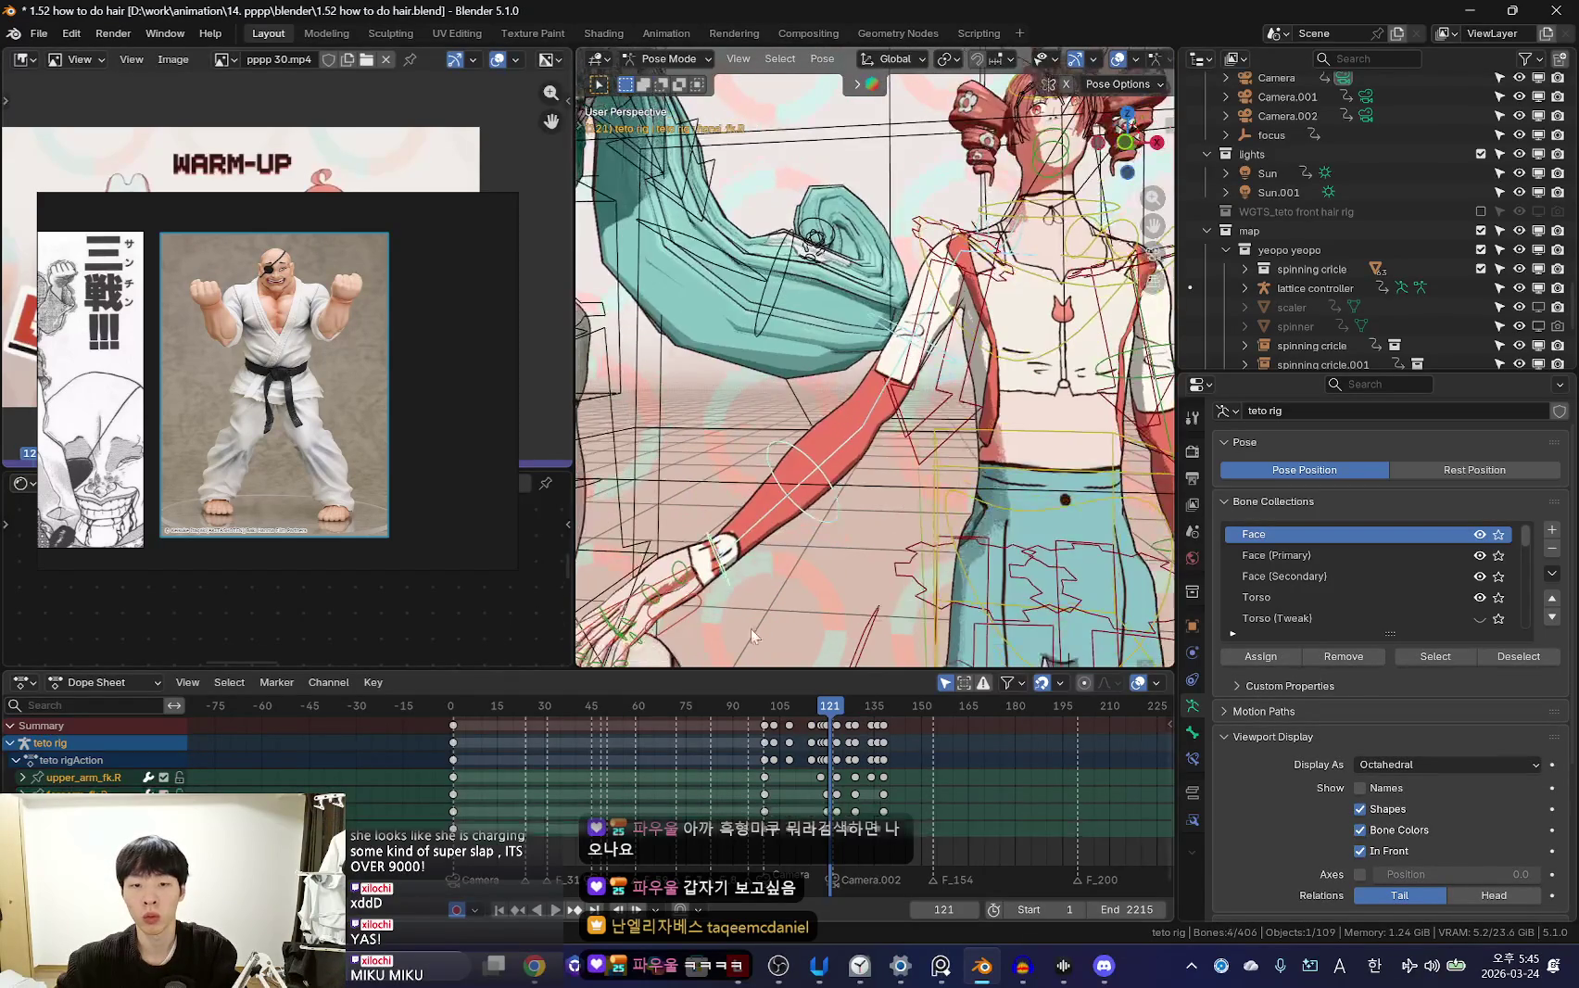